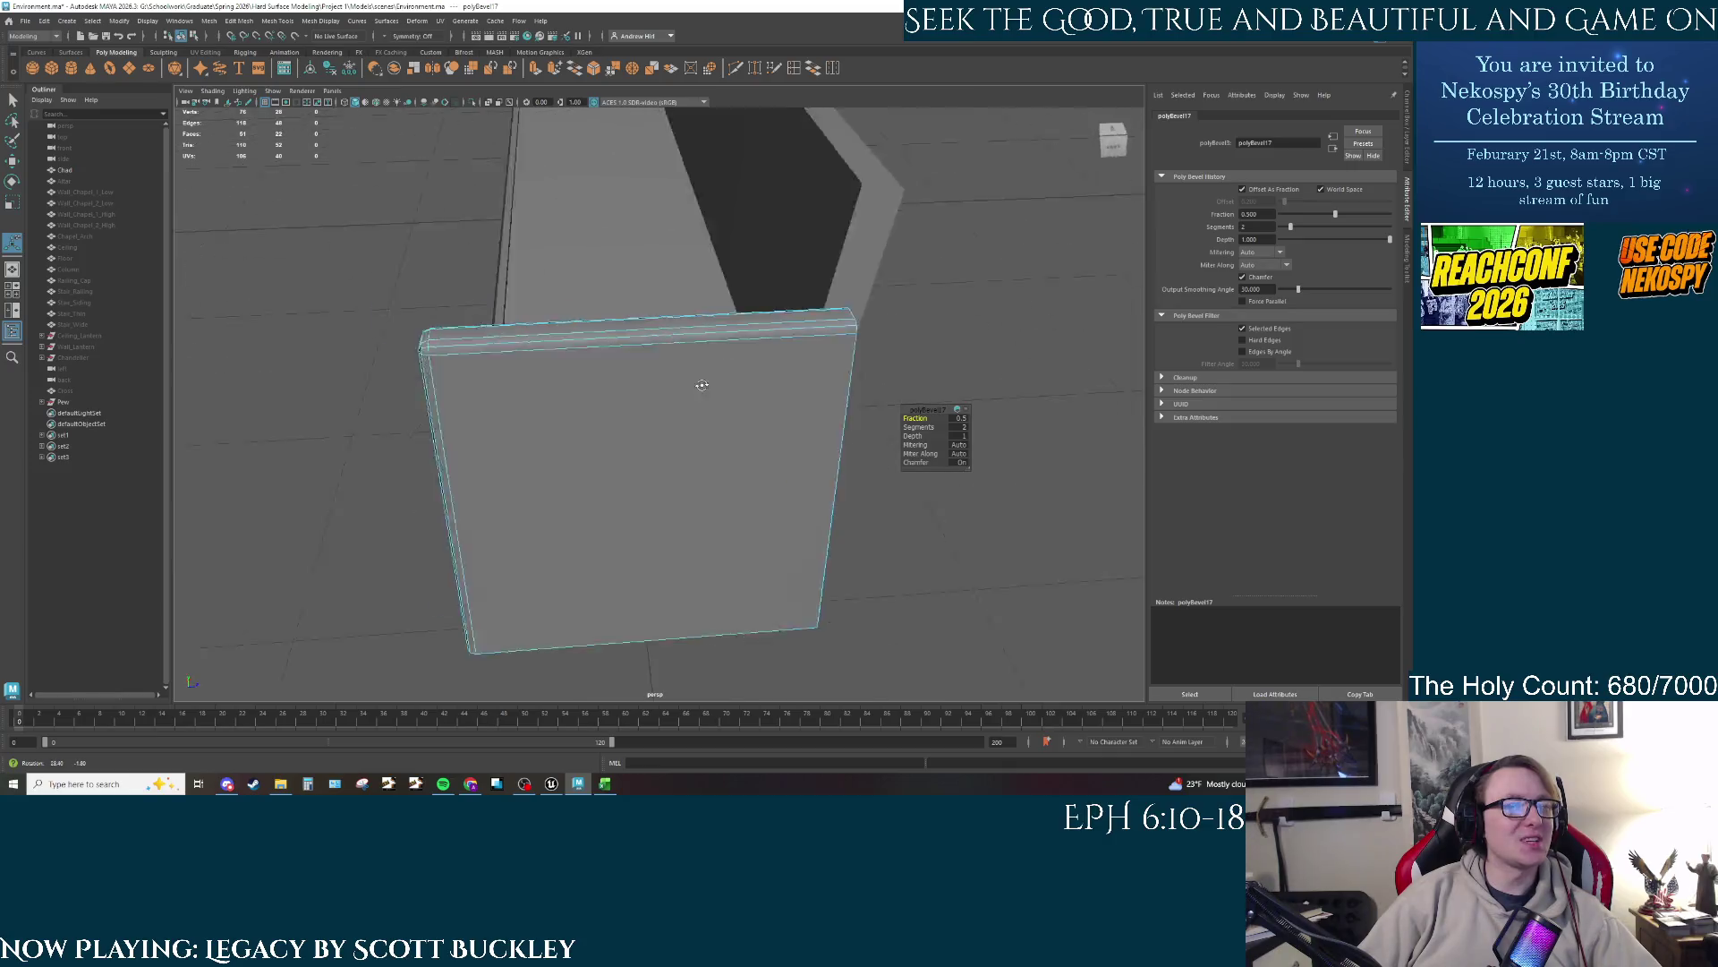
Step: Select the panel's bevel face strips and trial-extrude them outward with Ctrl+E
right_click(749, 335)
left_click(750, 365)
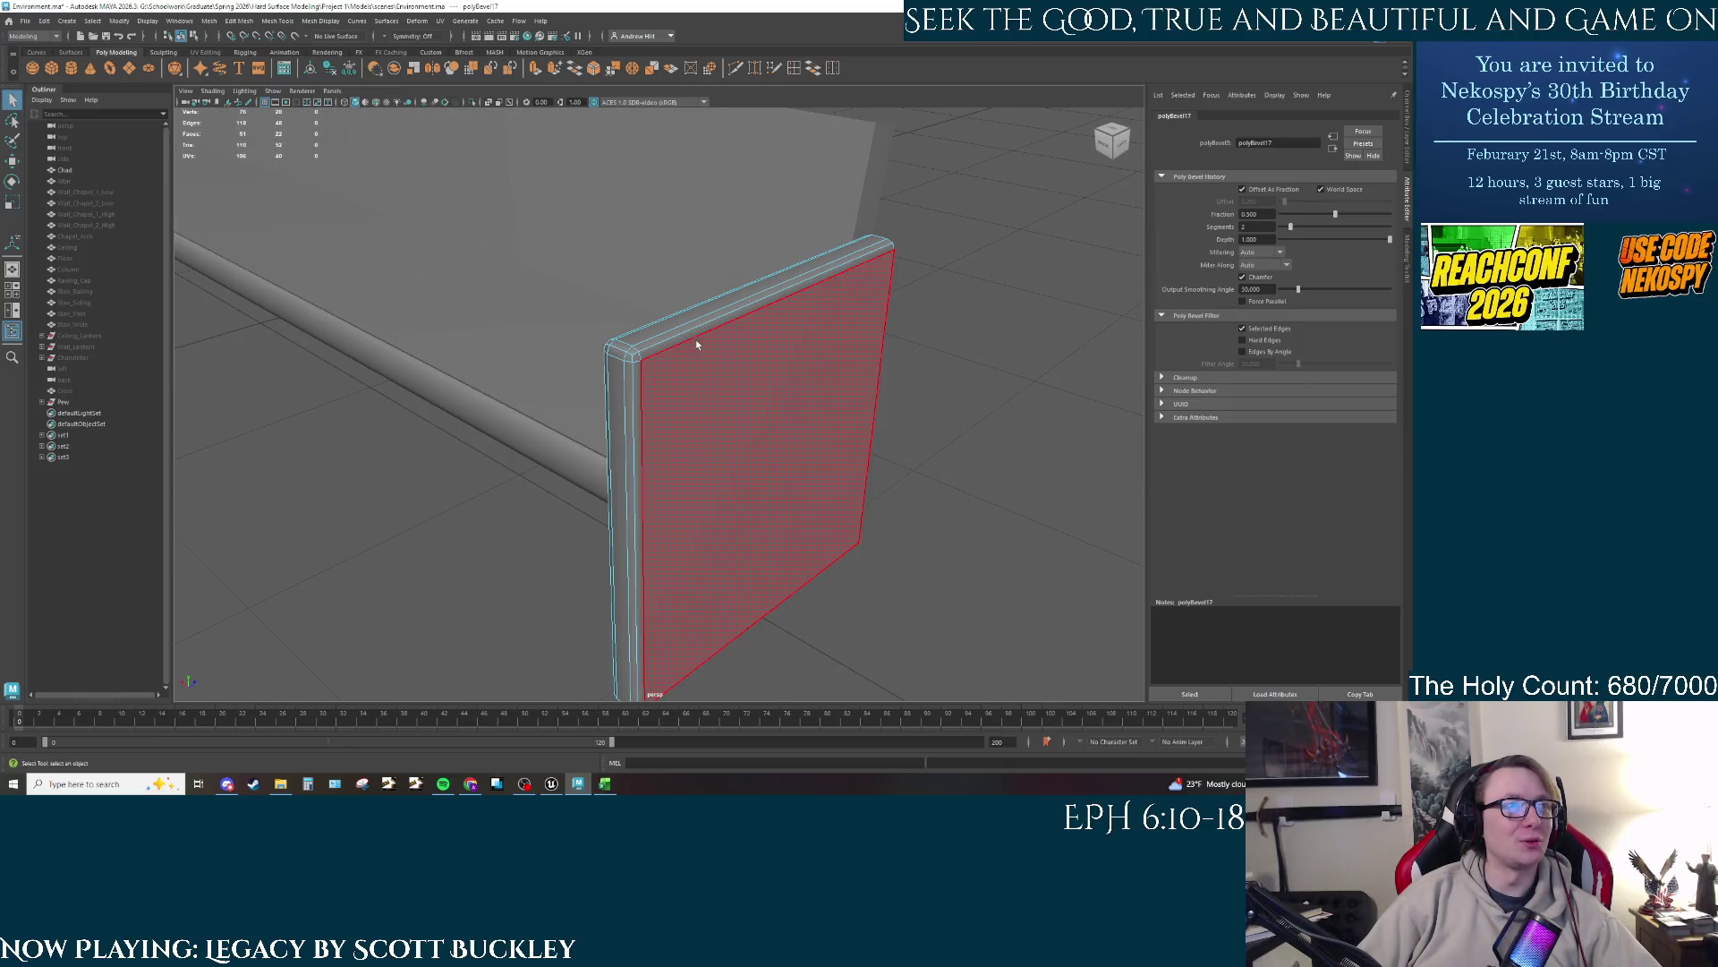
left_click(638, 355)
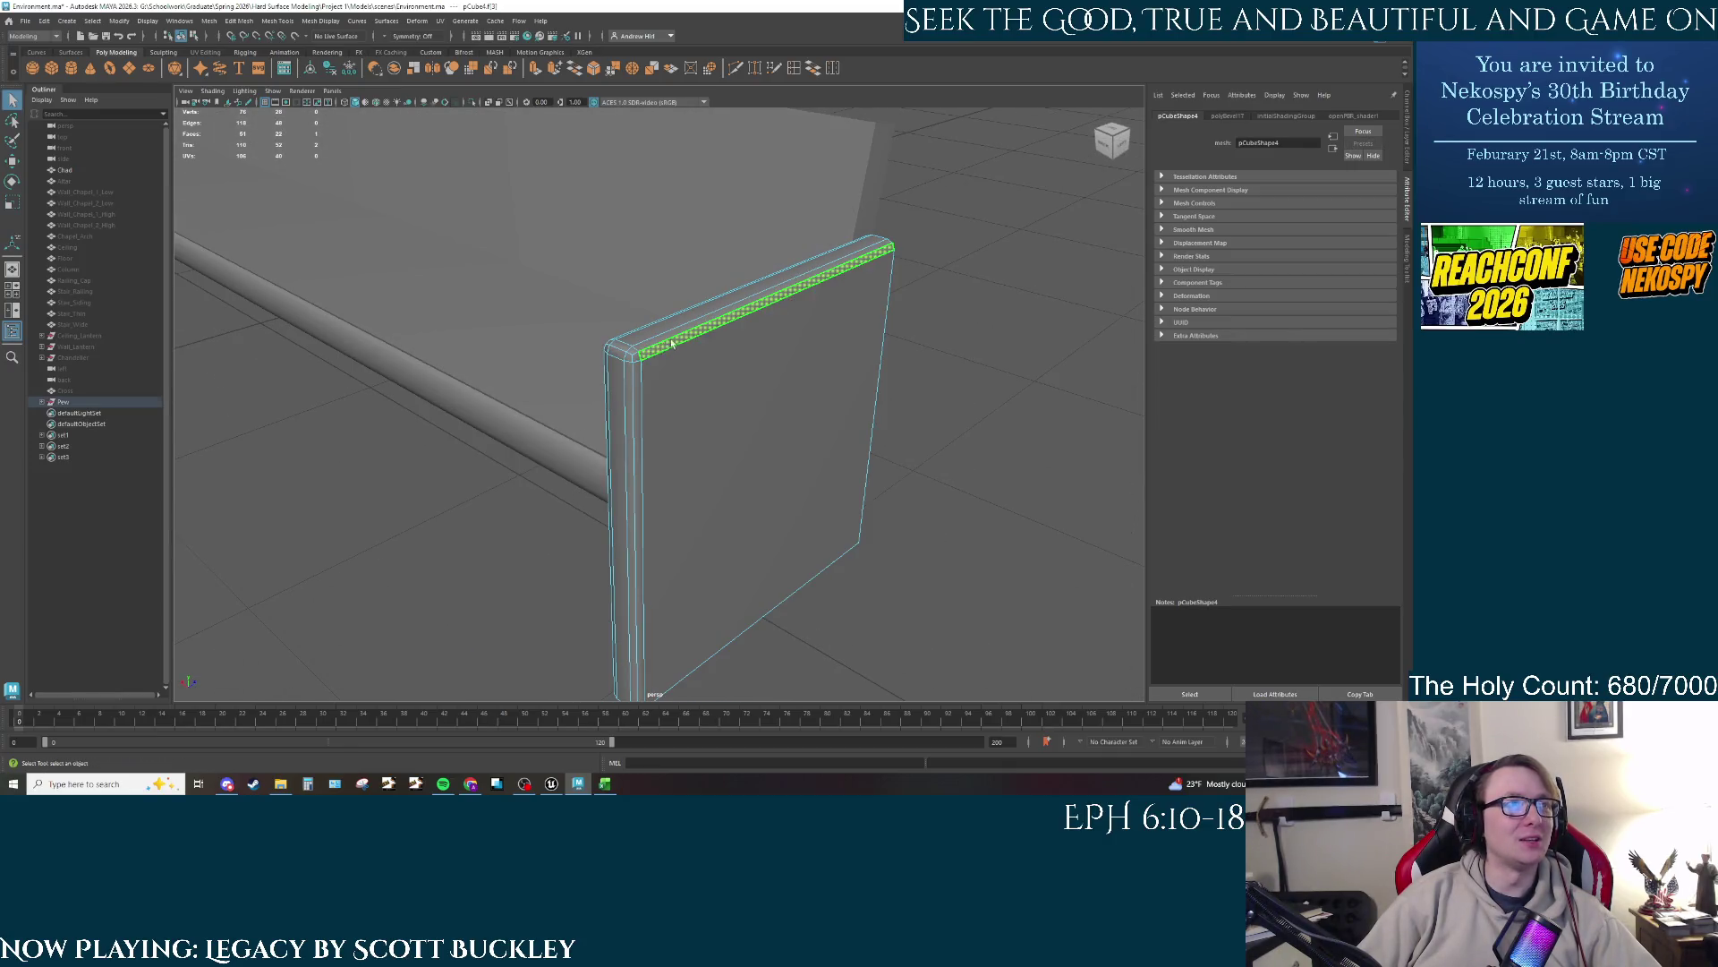
left_click(630, 359, "shift")
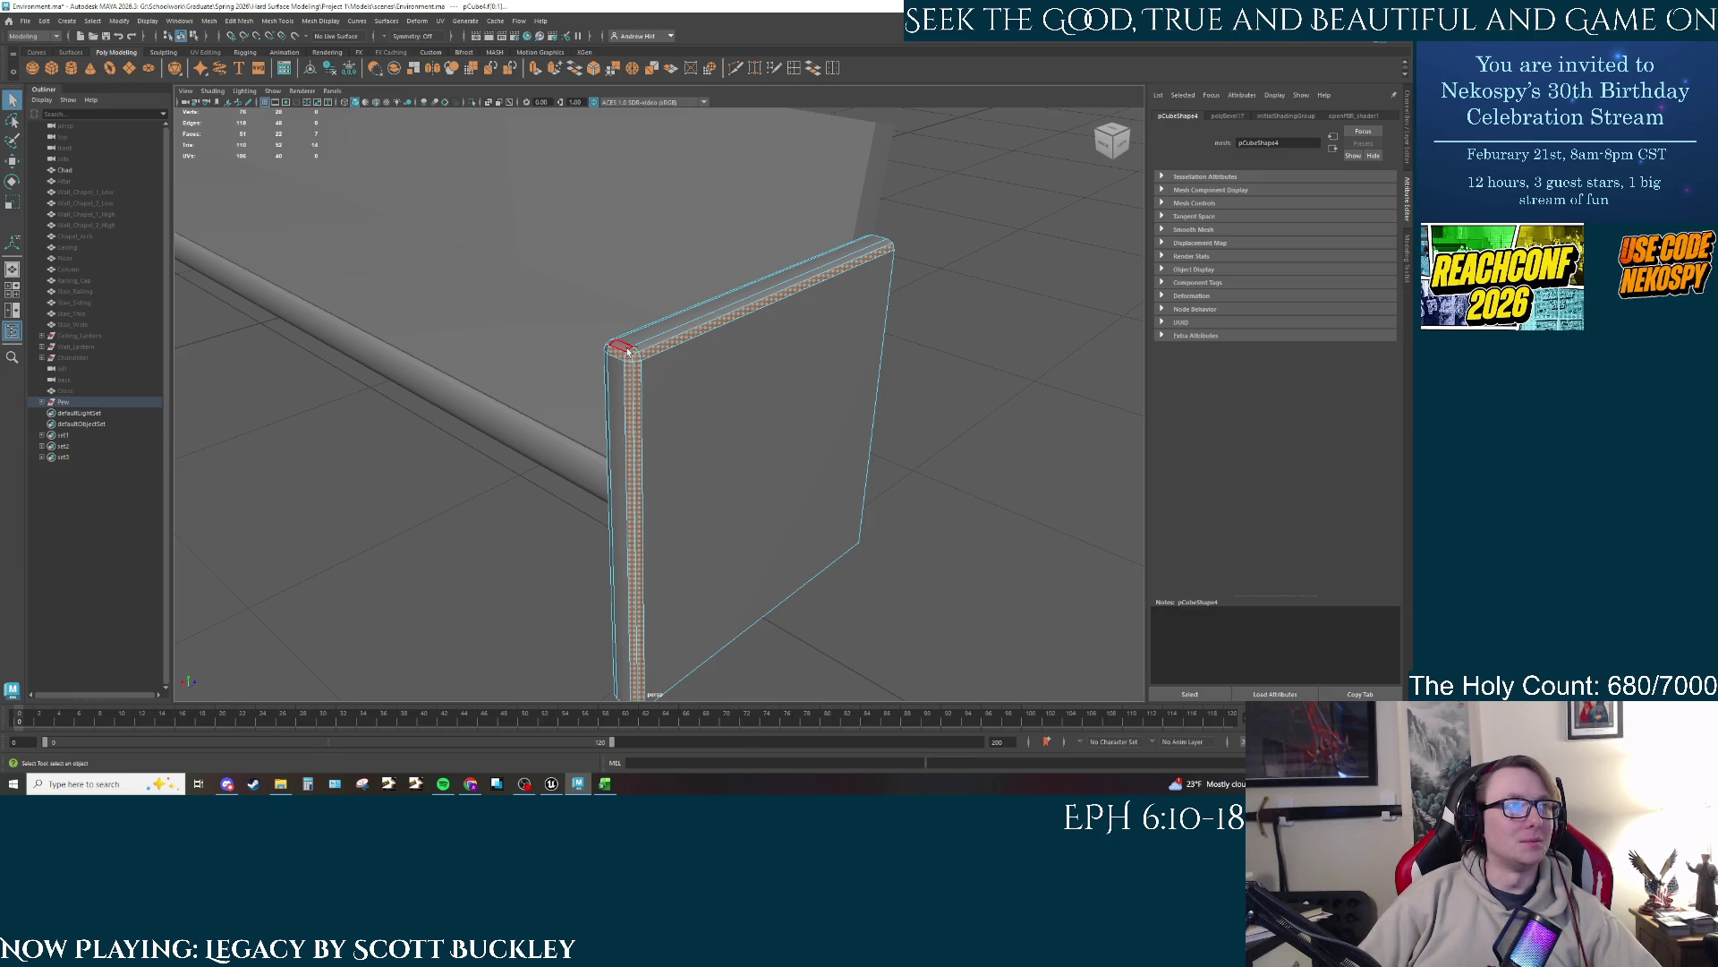
left_click(634, 430, "shift")
mouse_move(640, 393)
left_mouse_down()
mouse_move(653, 412)
mouse_move(786, 337)
left_mouse_up()
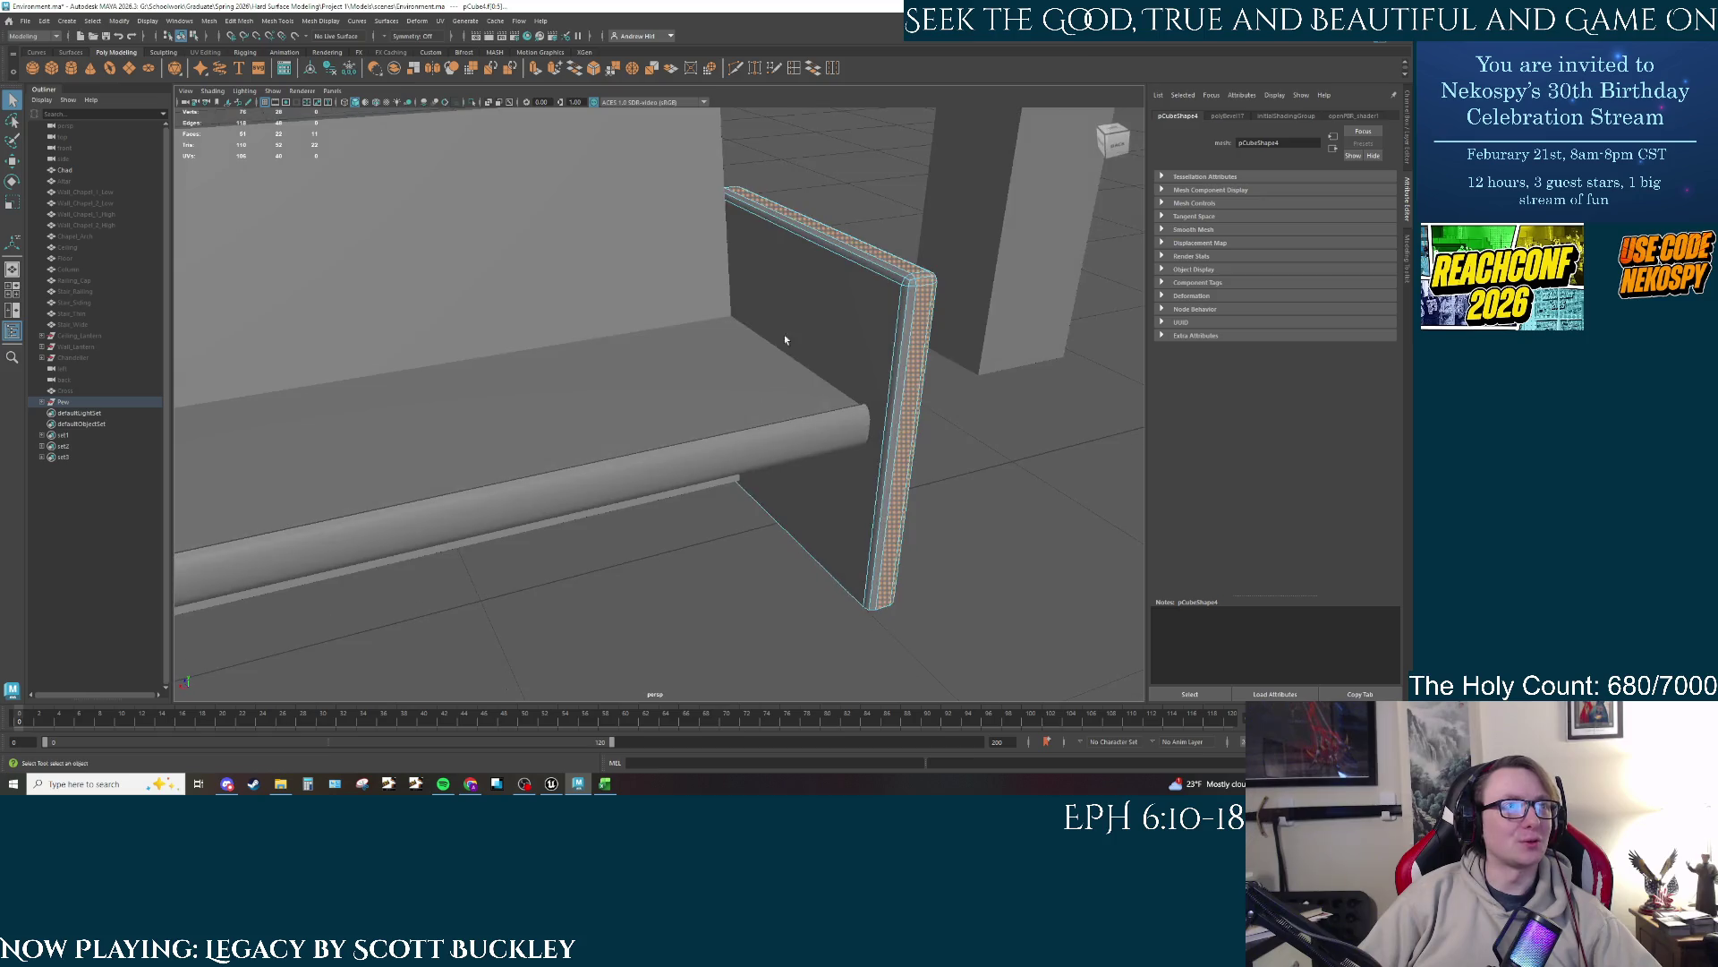
left_click(921, 282, "shift")
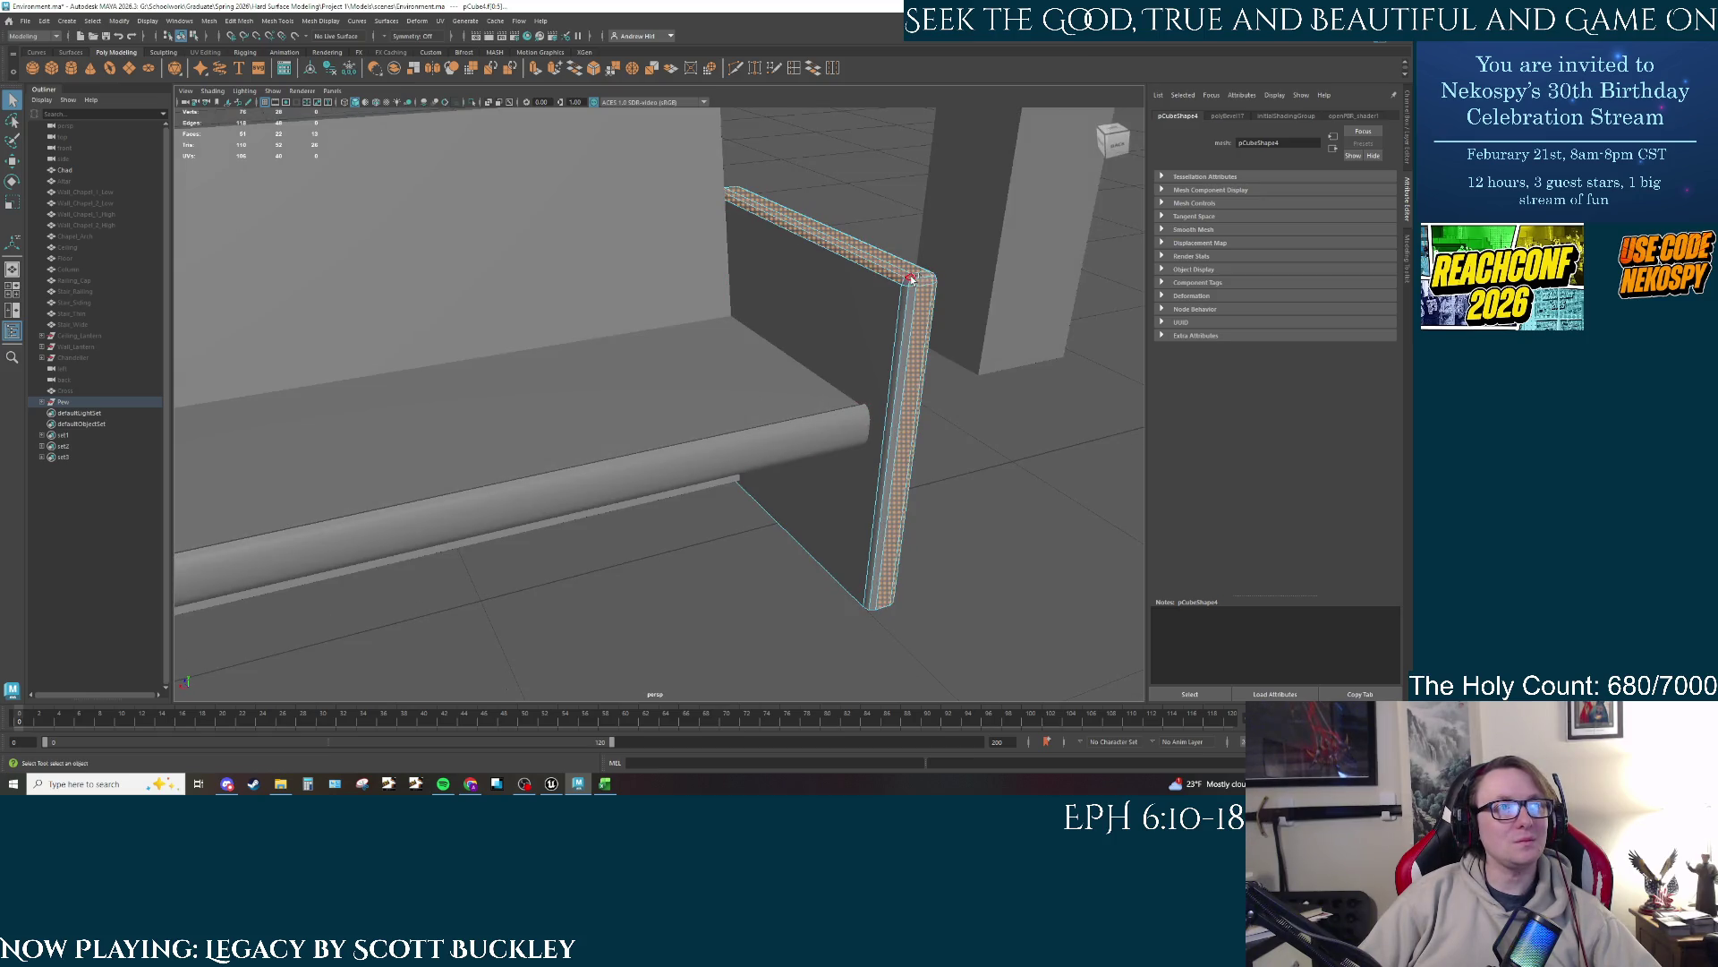
left_click(908, 302, "shift")
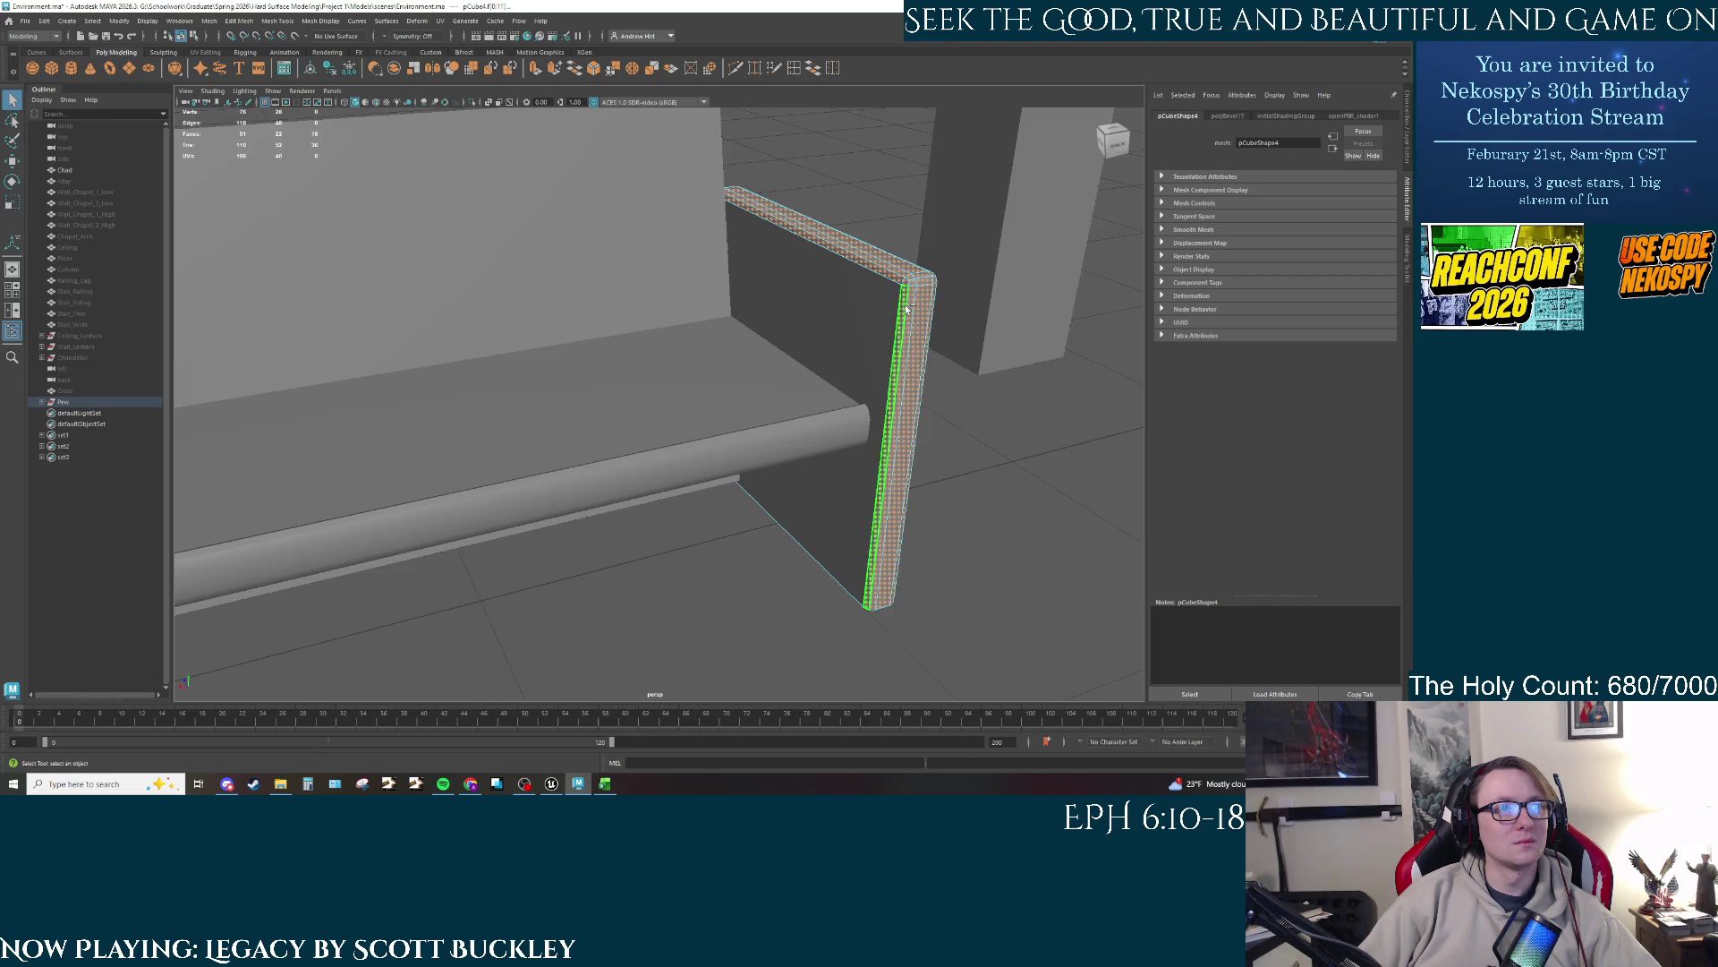
left_click_drag(907, 302, 829, 411)
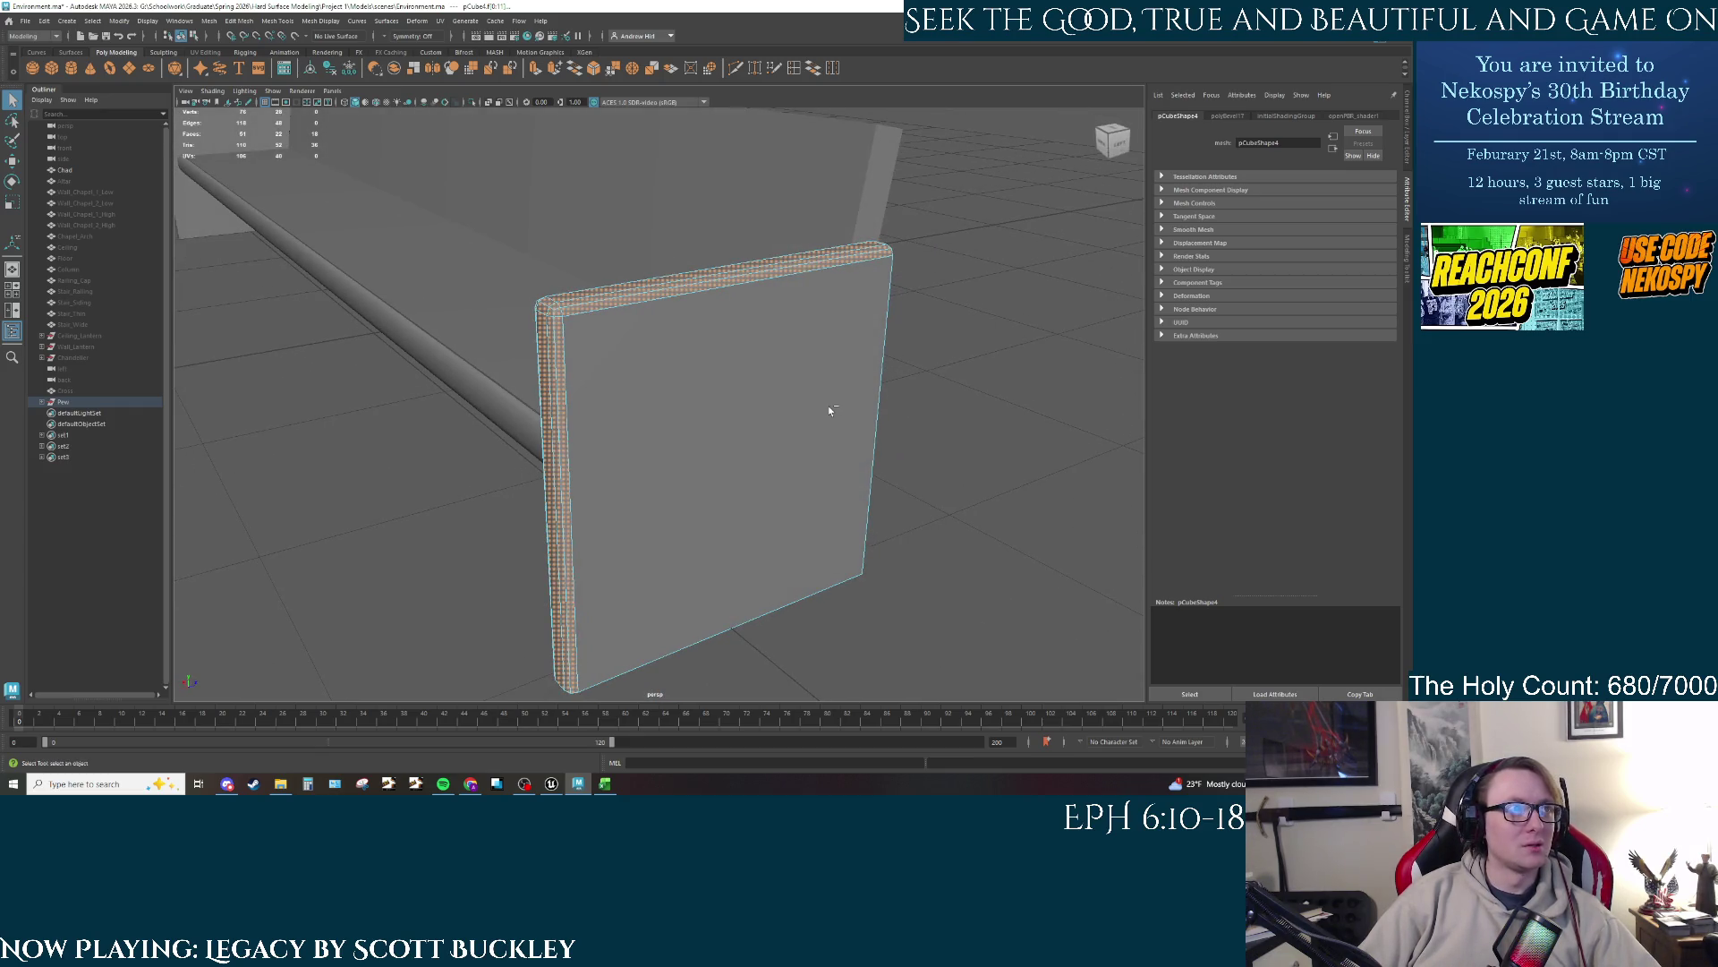
key("ctrl+e")
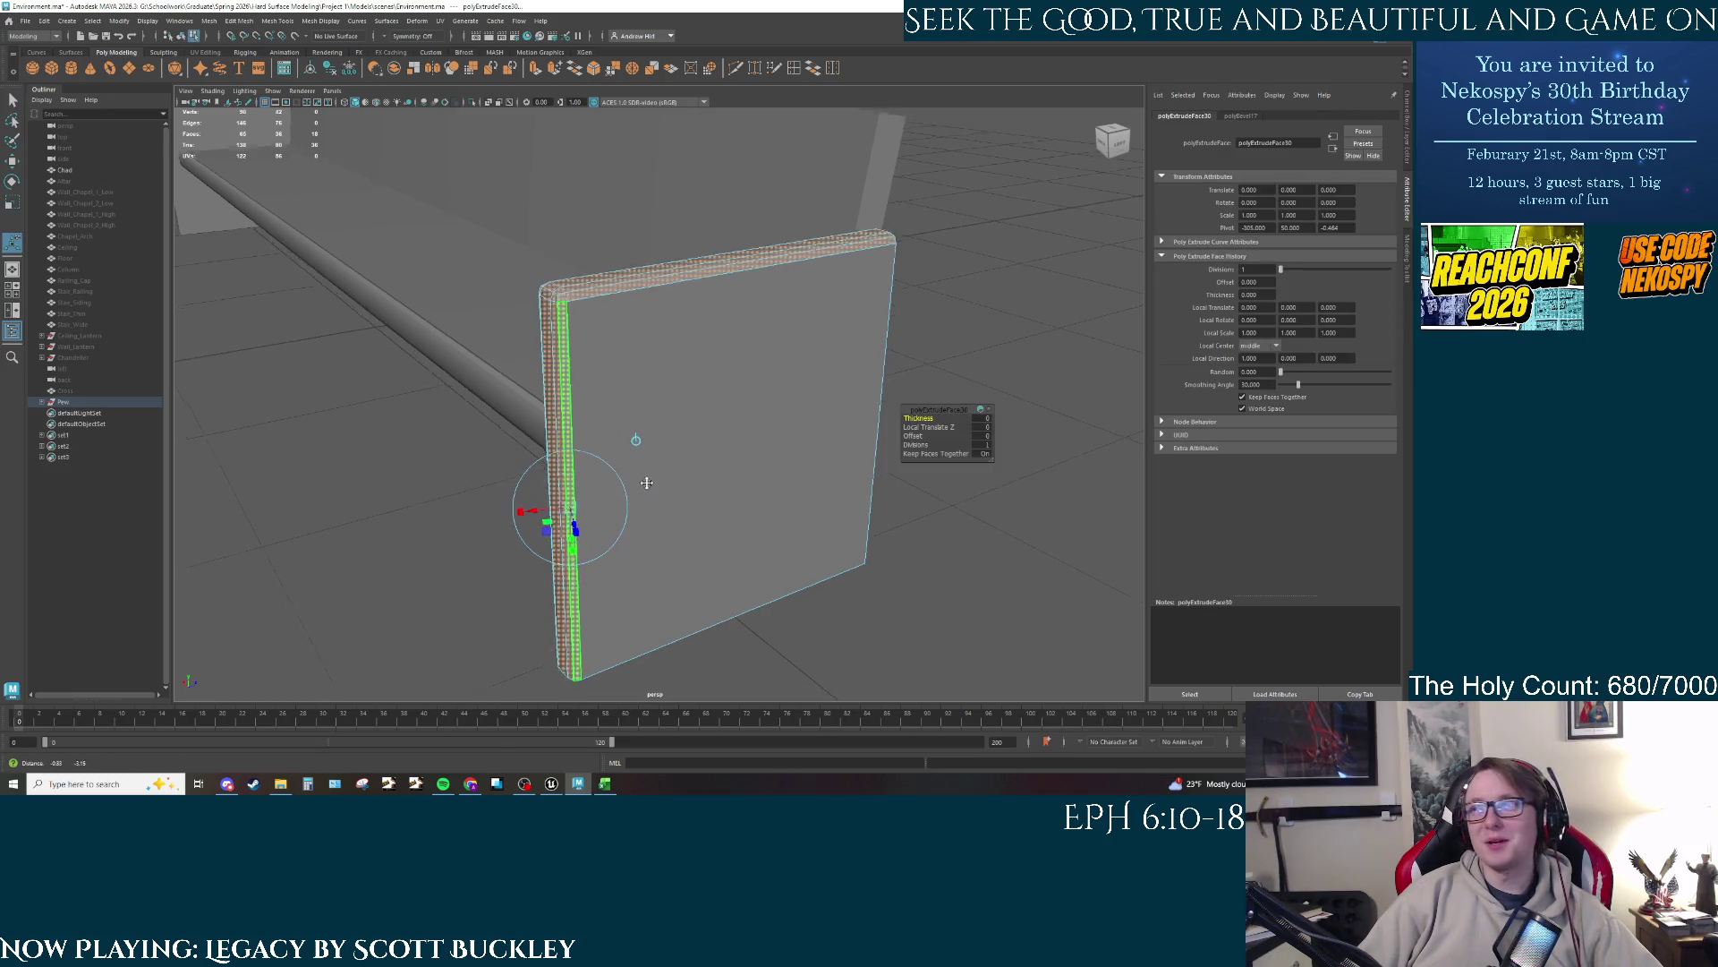
left_click_drag(641, 452, 631, 602)
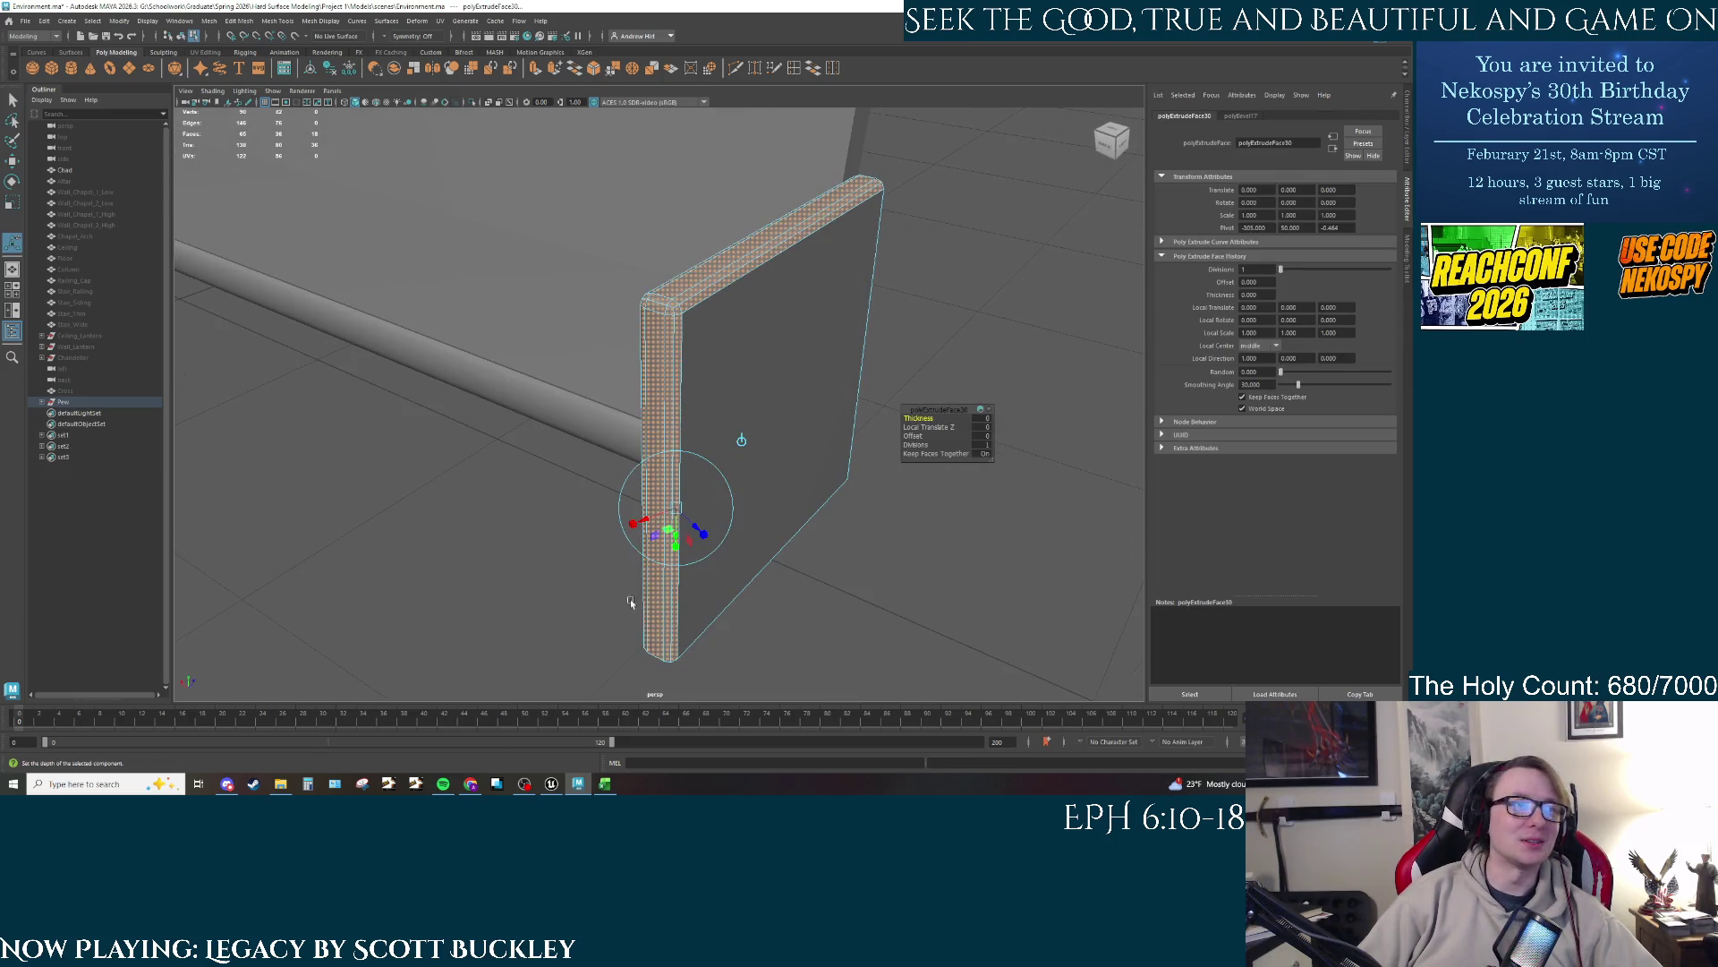
mouse_move(702, 535)
left_mouse_down()
mouse_move(680, 501)
mouse_move(709, 409)
mouse_move(657, 508)
left_mouse_up()
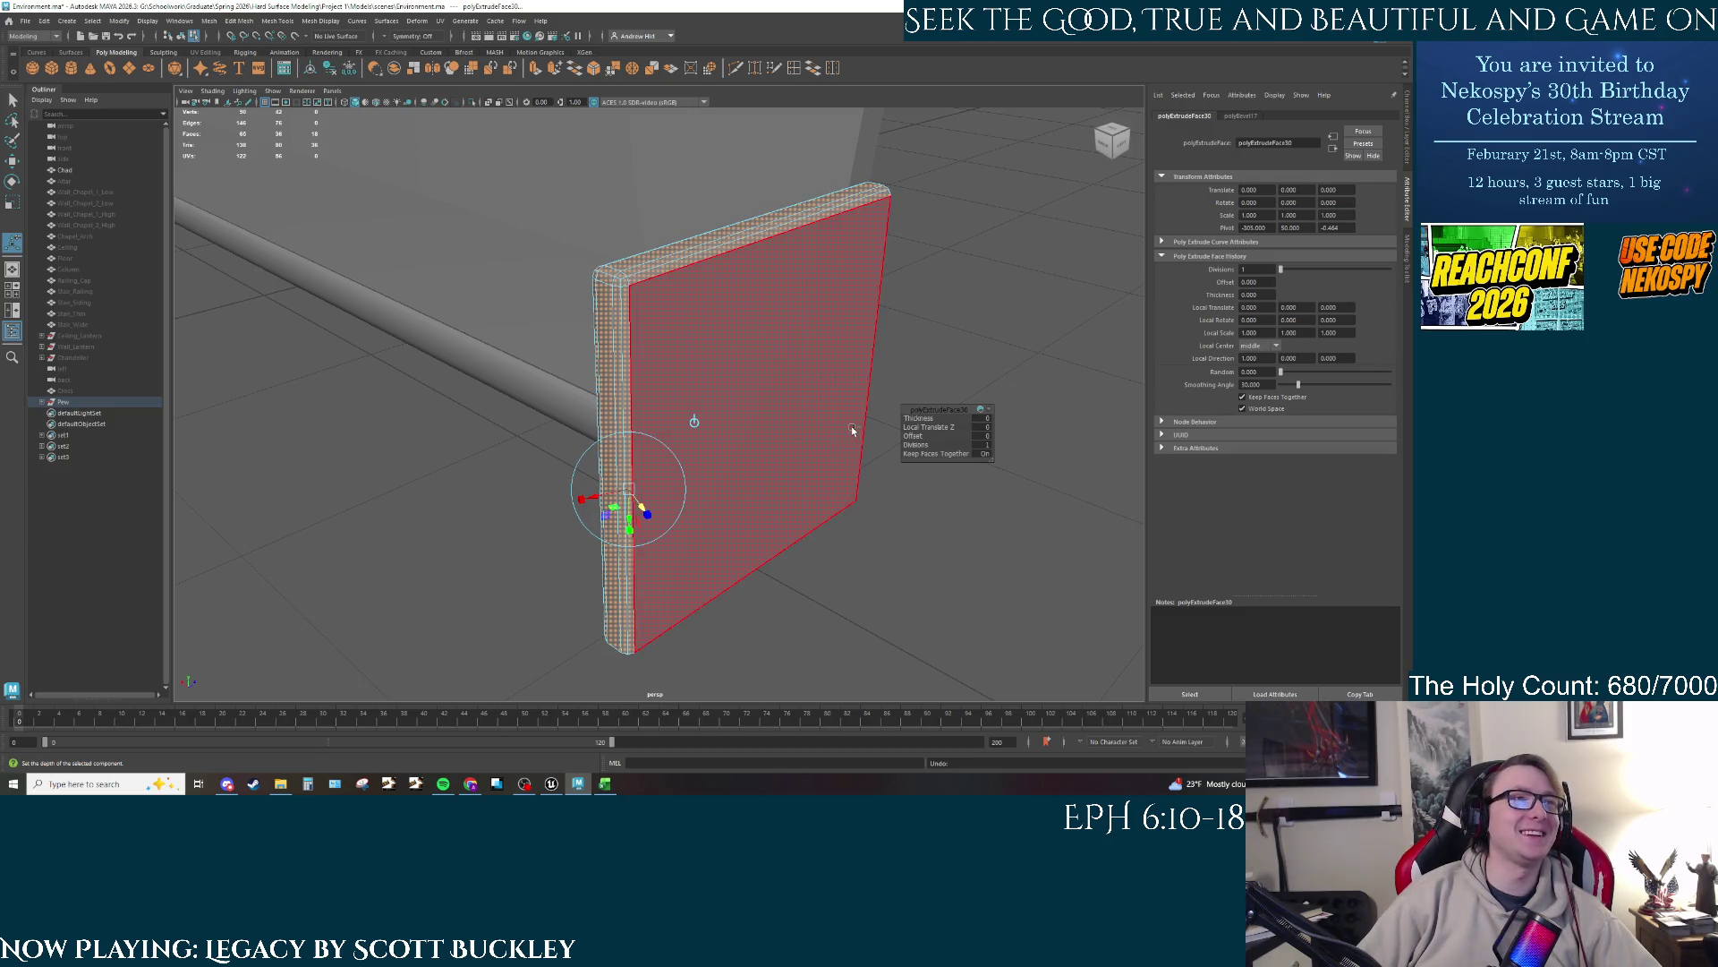
Step: Undo the extrusion, the face selections and the old bevel back to the plain box
key("F8")
left_click(954, 297, "shift")
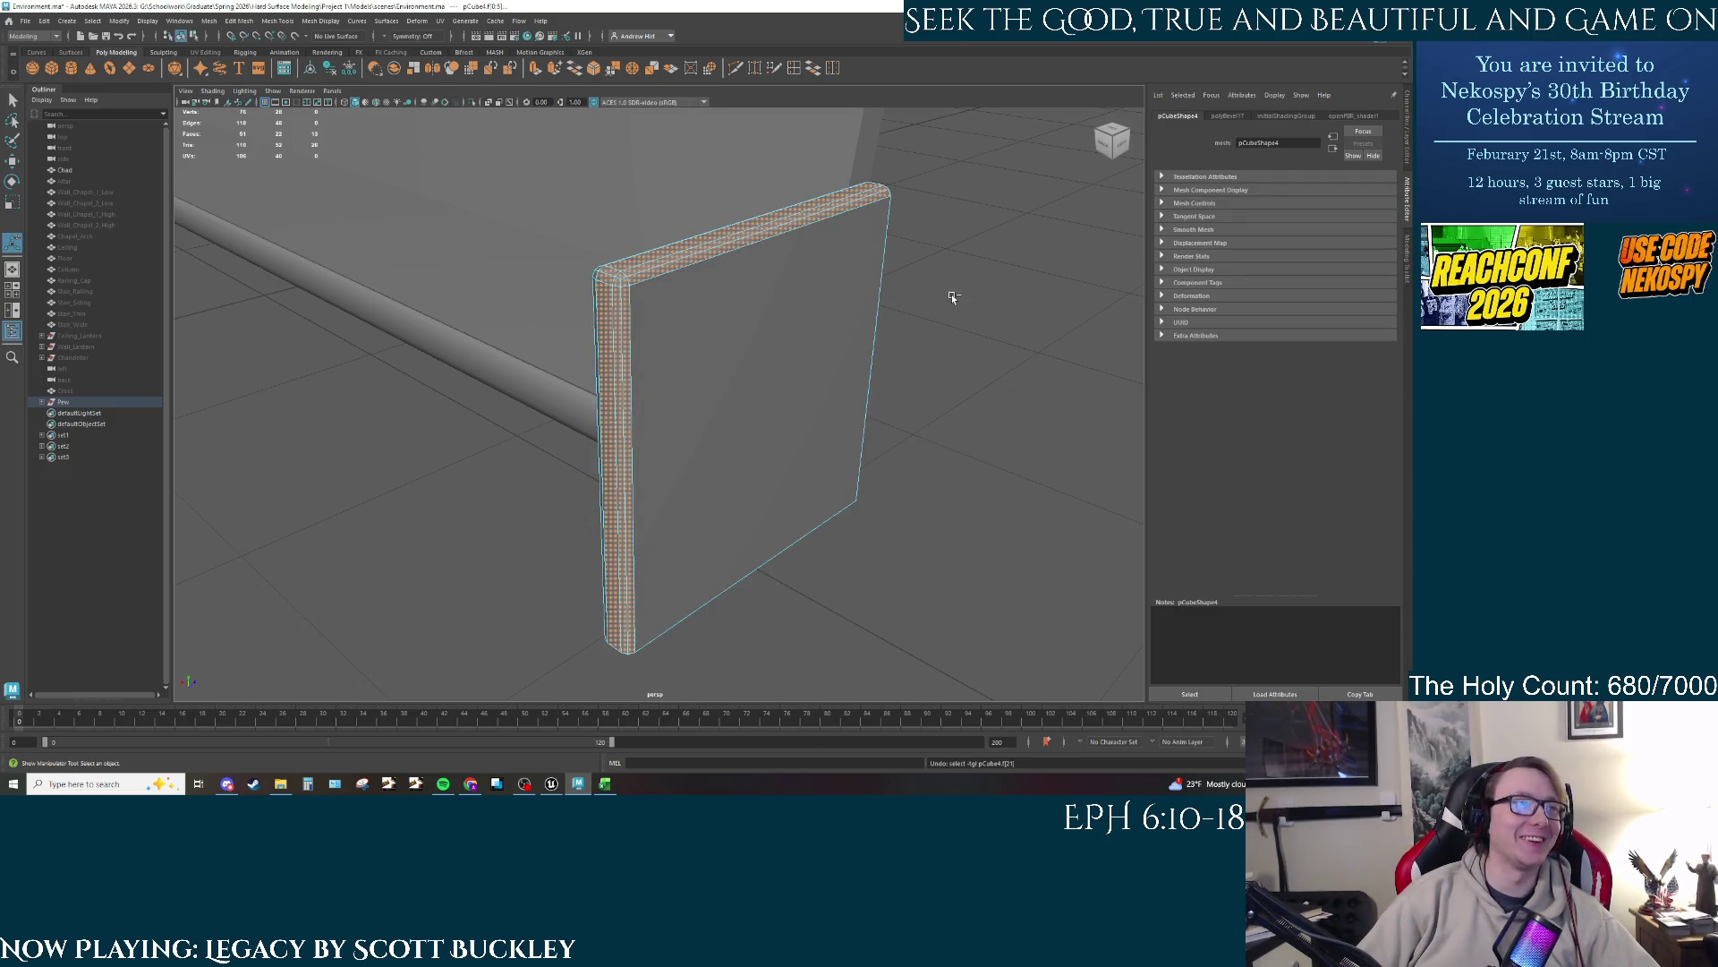
left_click(938, 302, "shift")
left_click(938, 302, "shift")
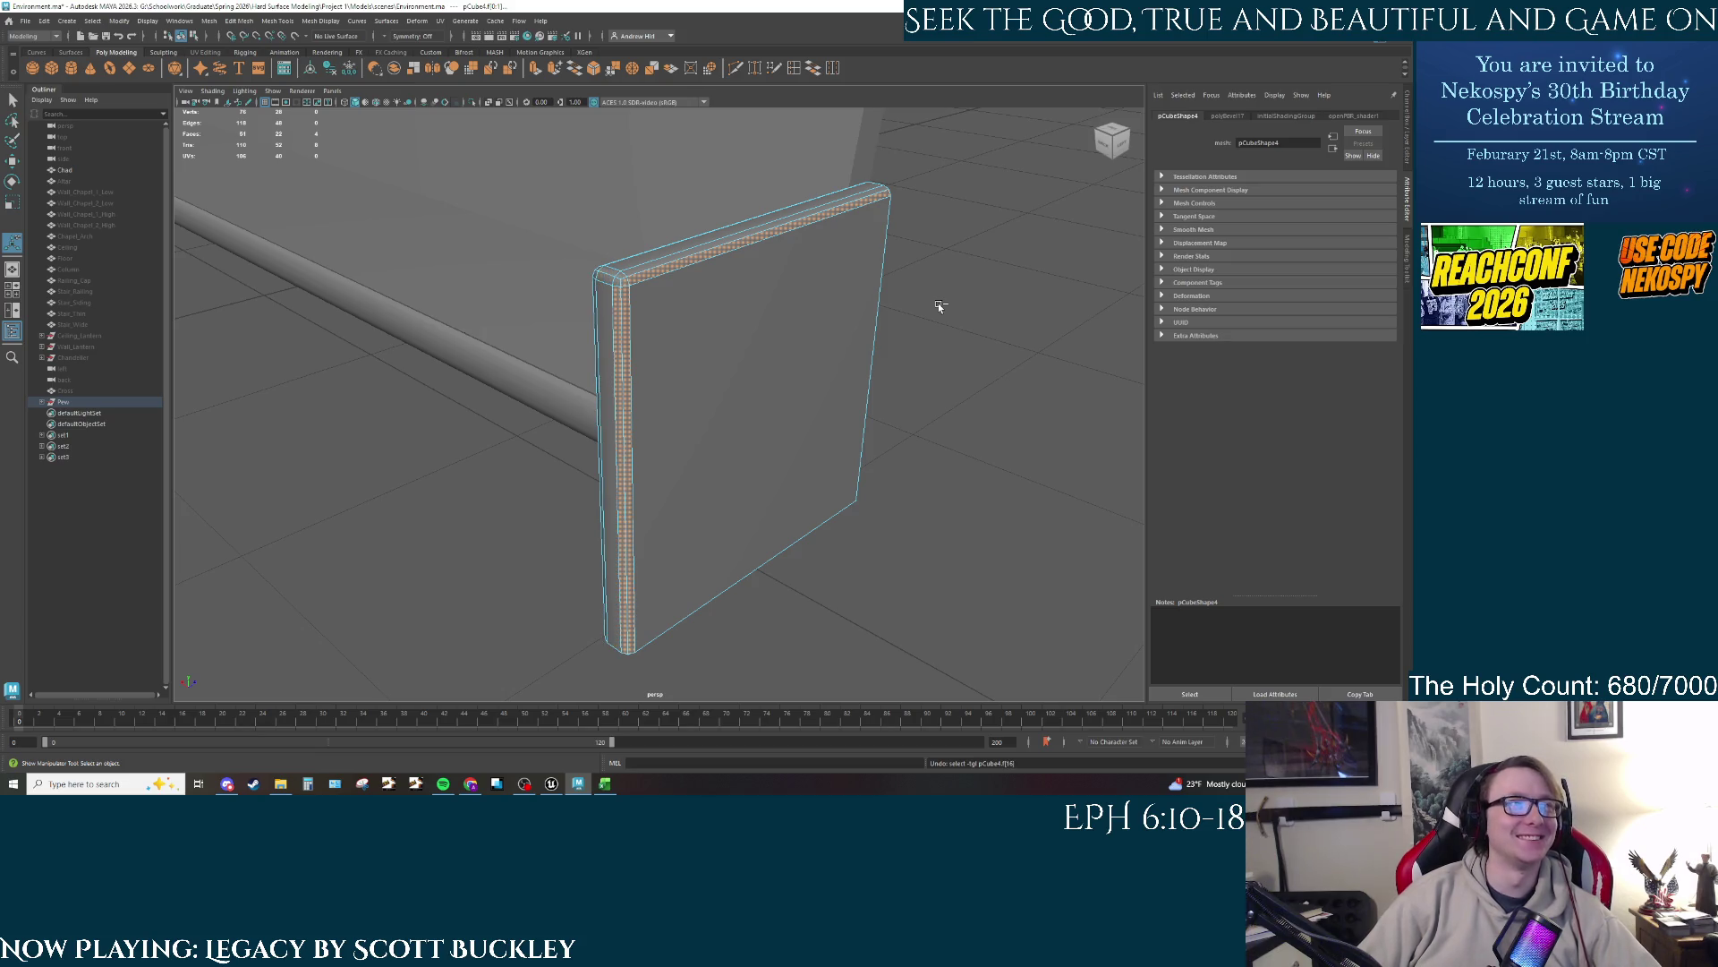
left_click(938, 303, "shift")
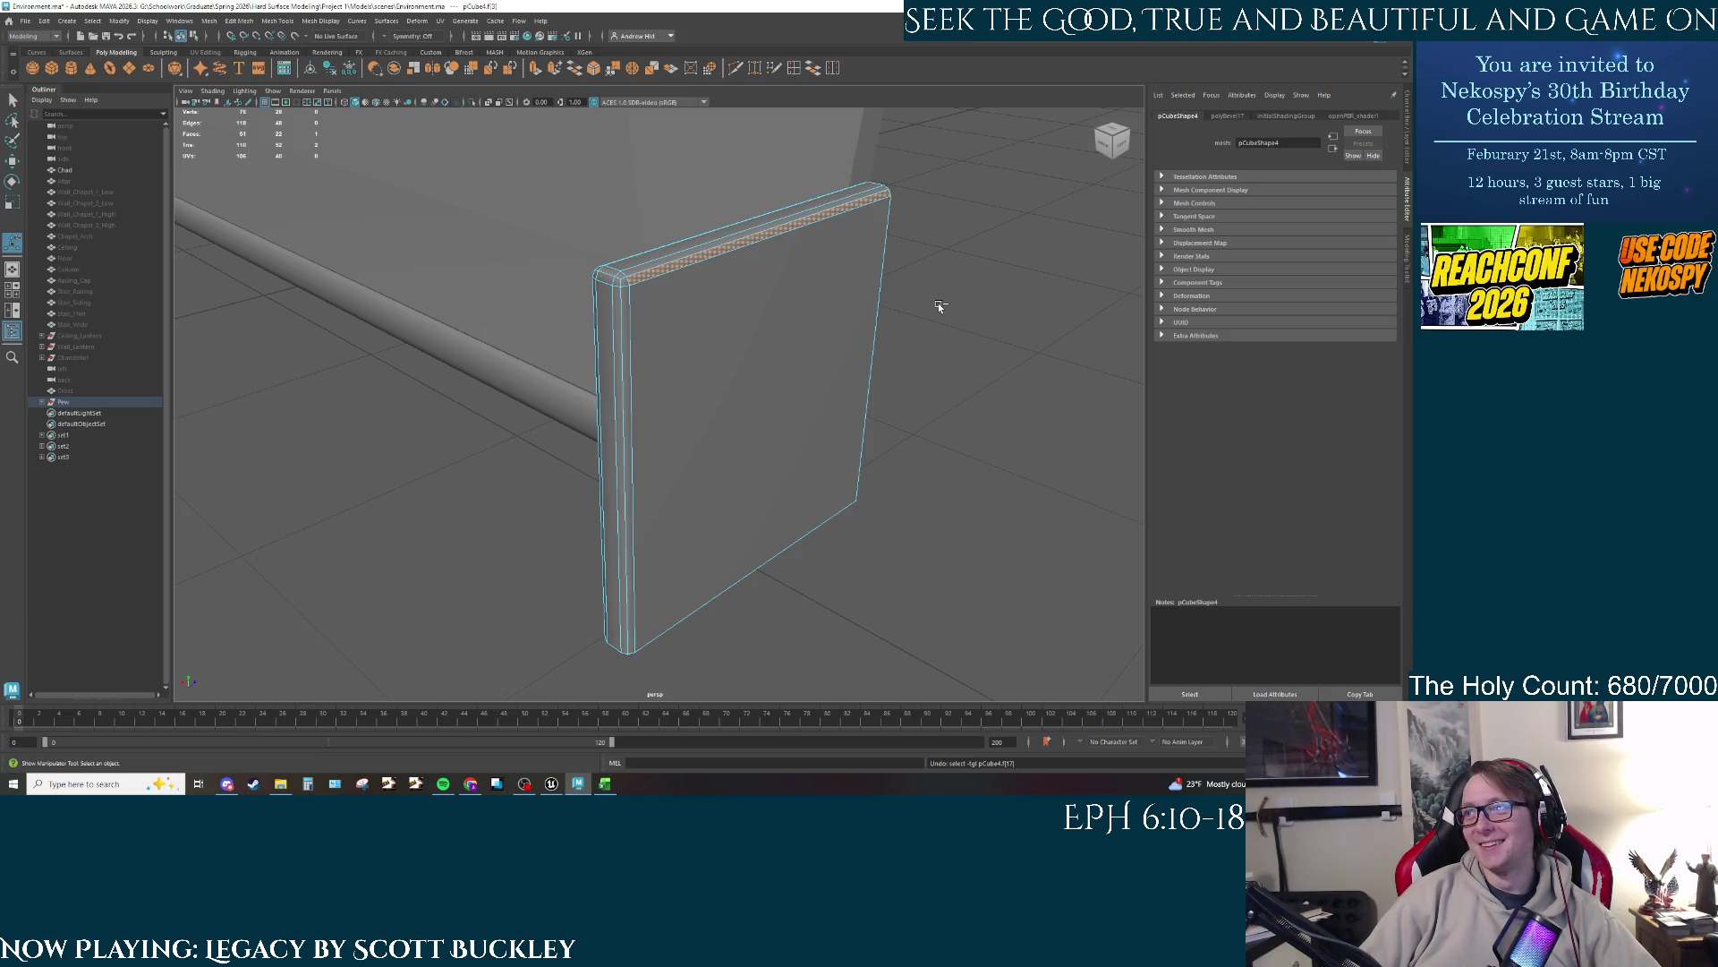
key("ctrl+b")
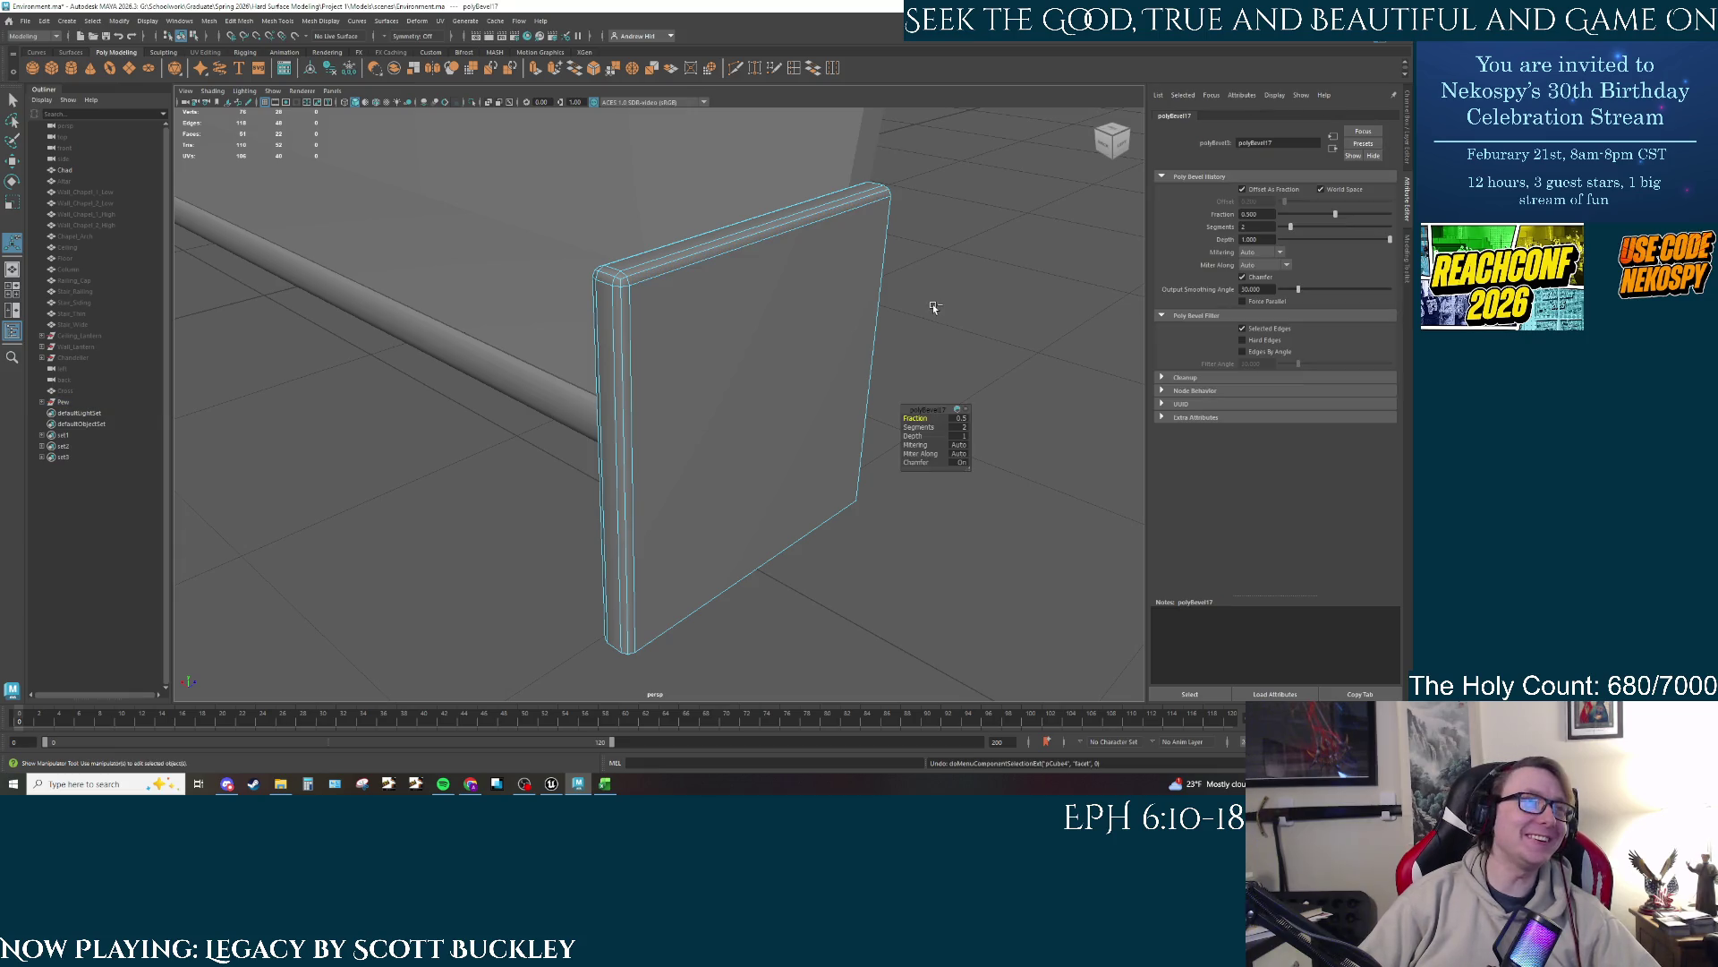
key("ctrl+z")
left_click(887, 186)
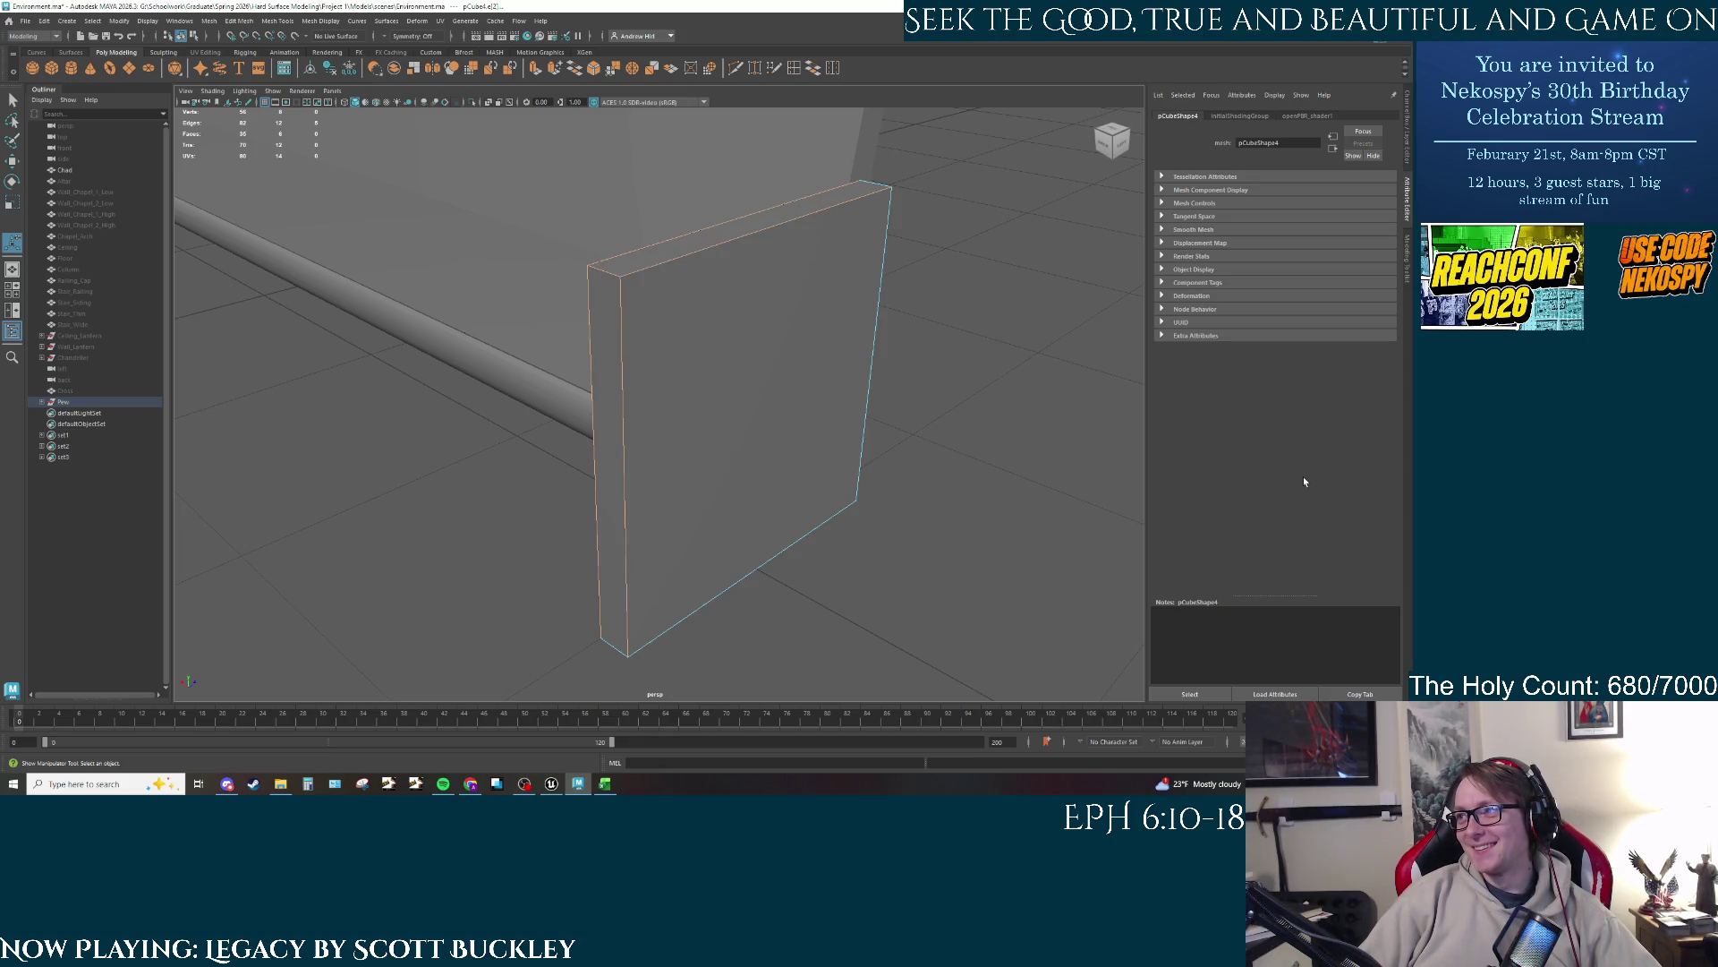
Step: Select the panel's outline edges plus the vertical edge and bevel them with Ctrl+B
right_click(830, 219, "shift")
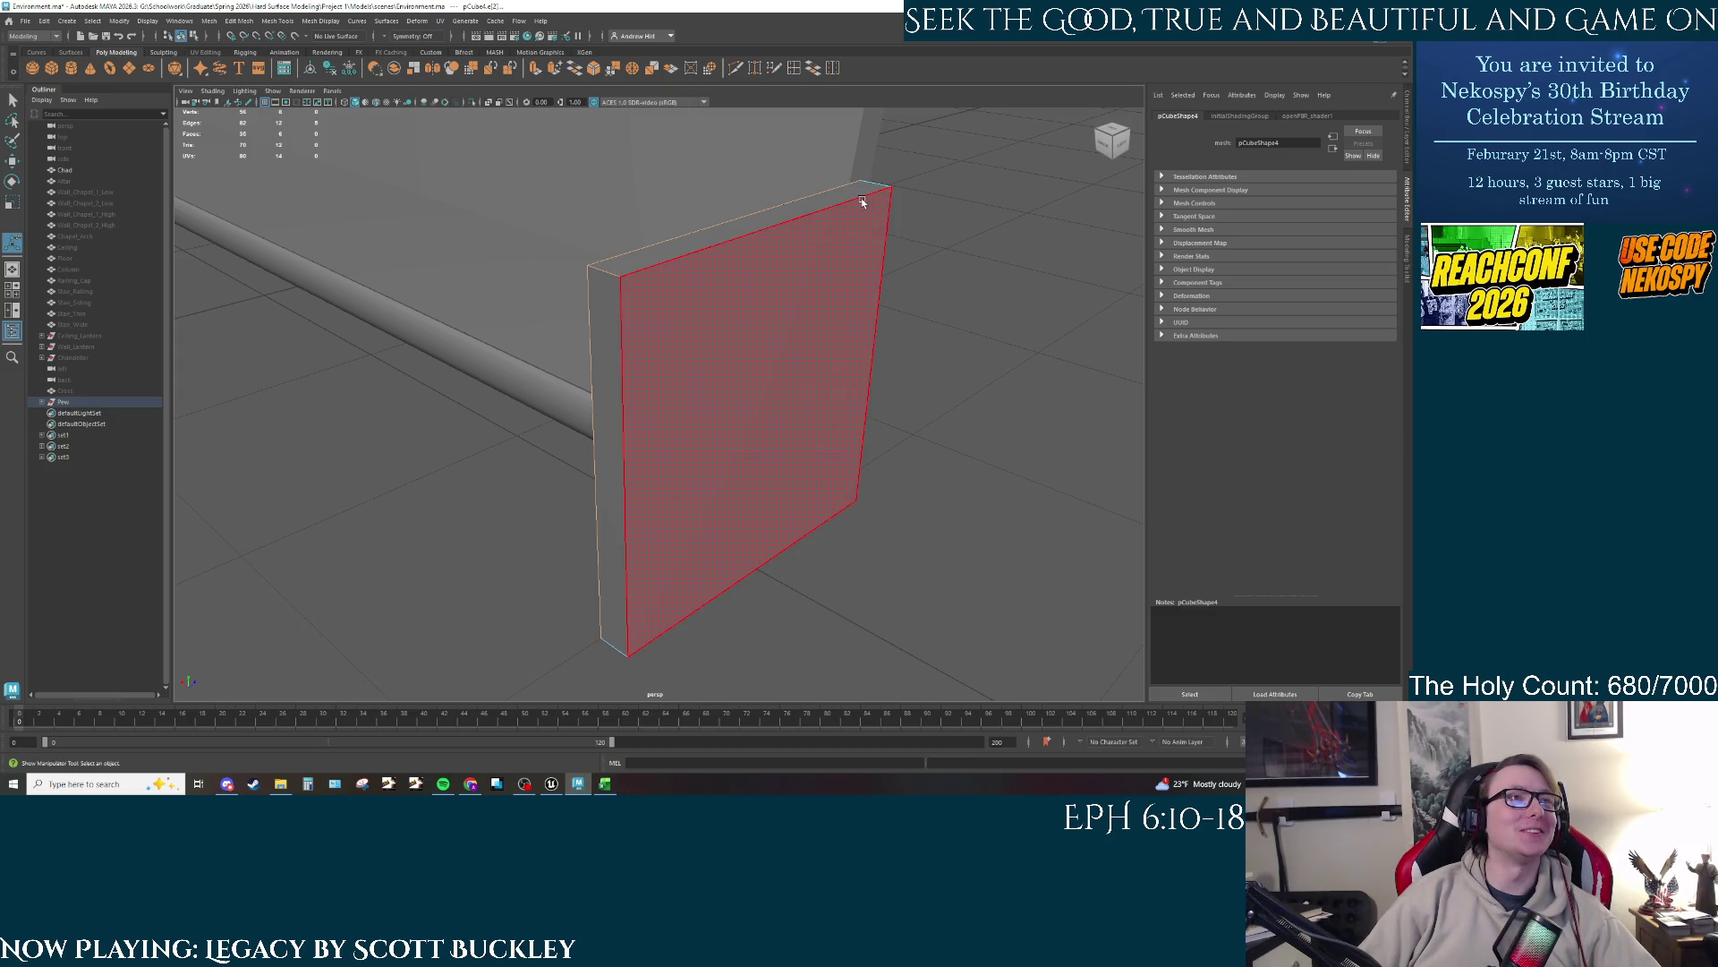
right_click(862, 199, "shift")
key("q")
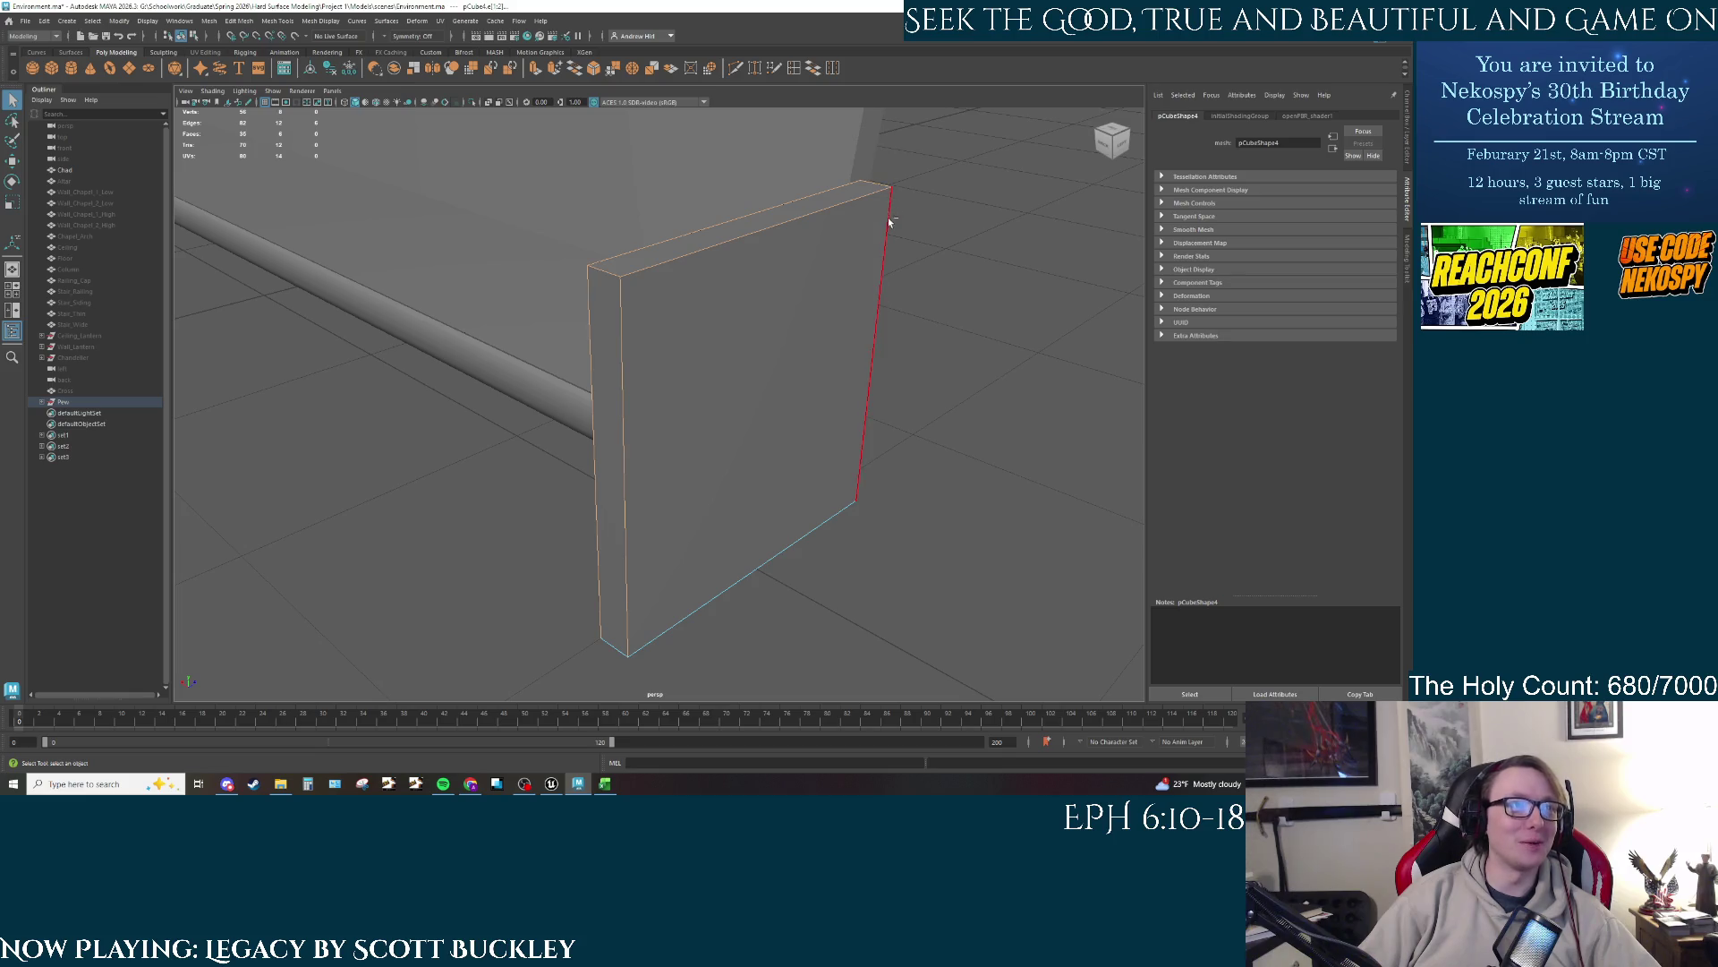
left_click(873, 340, "shift")
left_click(805, 536, "shift")
mouse_move(928, 532)
left_mouse_down("alt")
mouse_move(805, 403)
mouse_move(619, 333)
left_mouse_up("alt")
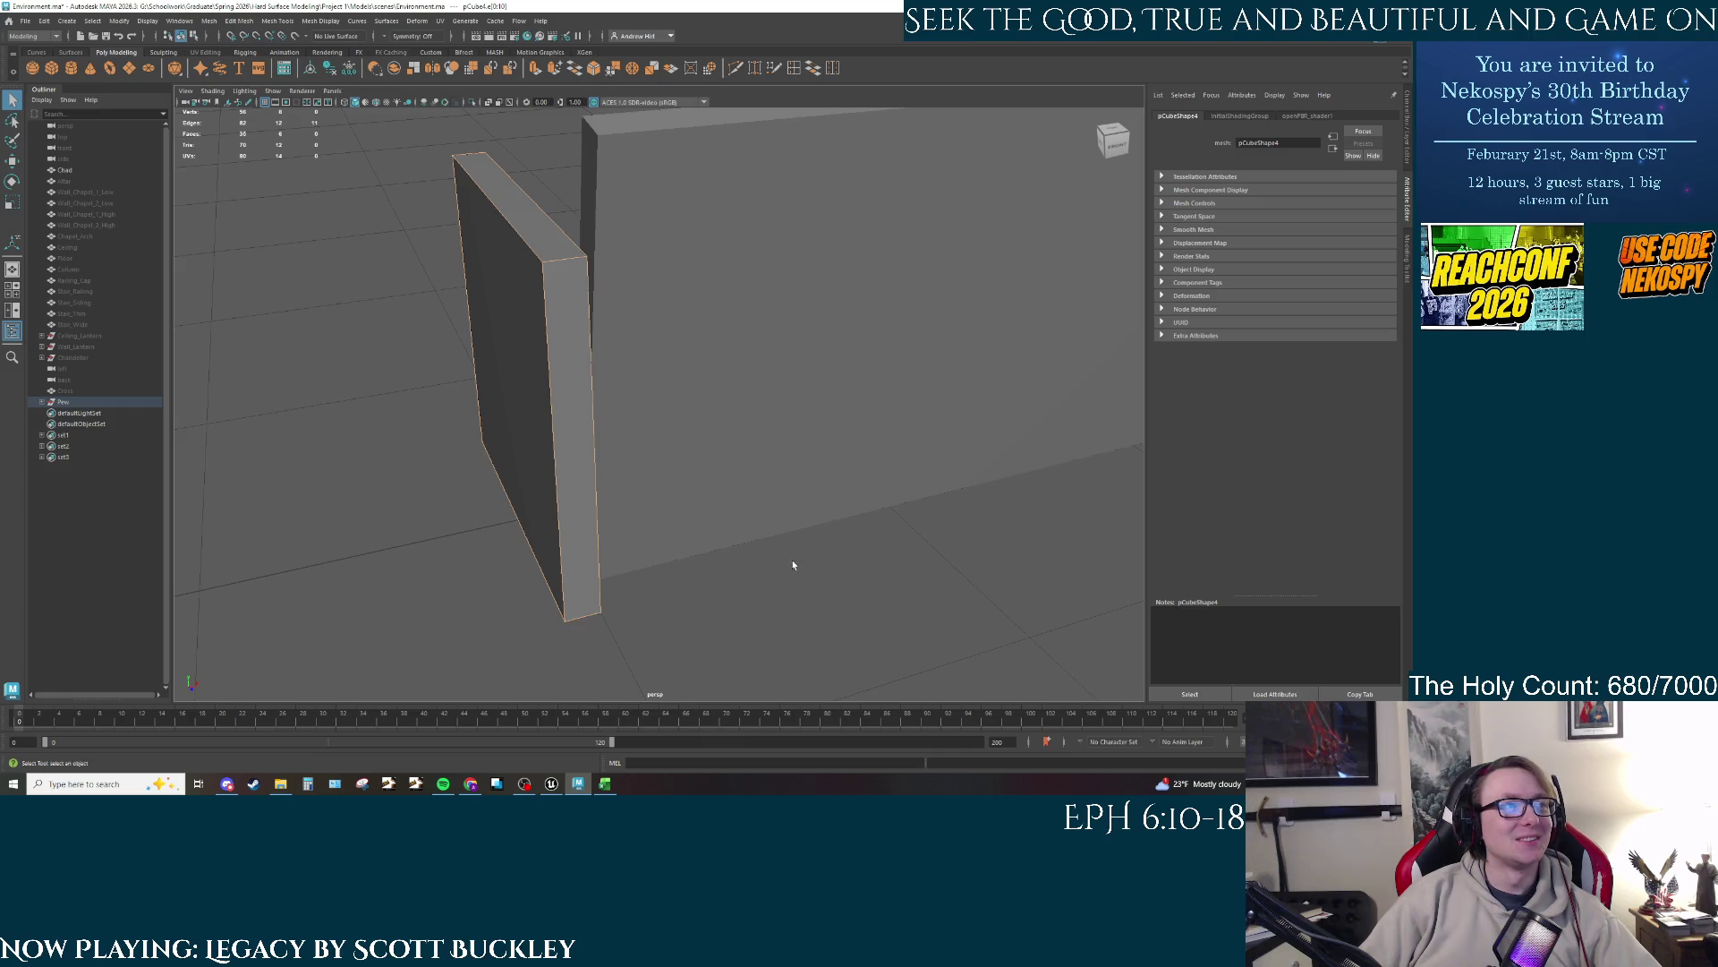
mouse_move(789, 567)
left_mouse_down("alt")
mouse_move(709, 548)
mouse_move(747, 491)
mouse_move(518, 501)
left_mouse_up("alt")
left_click(523, 496, "shift")
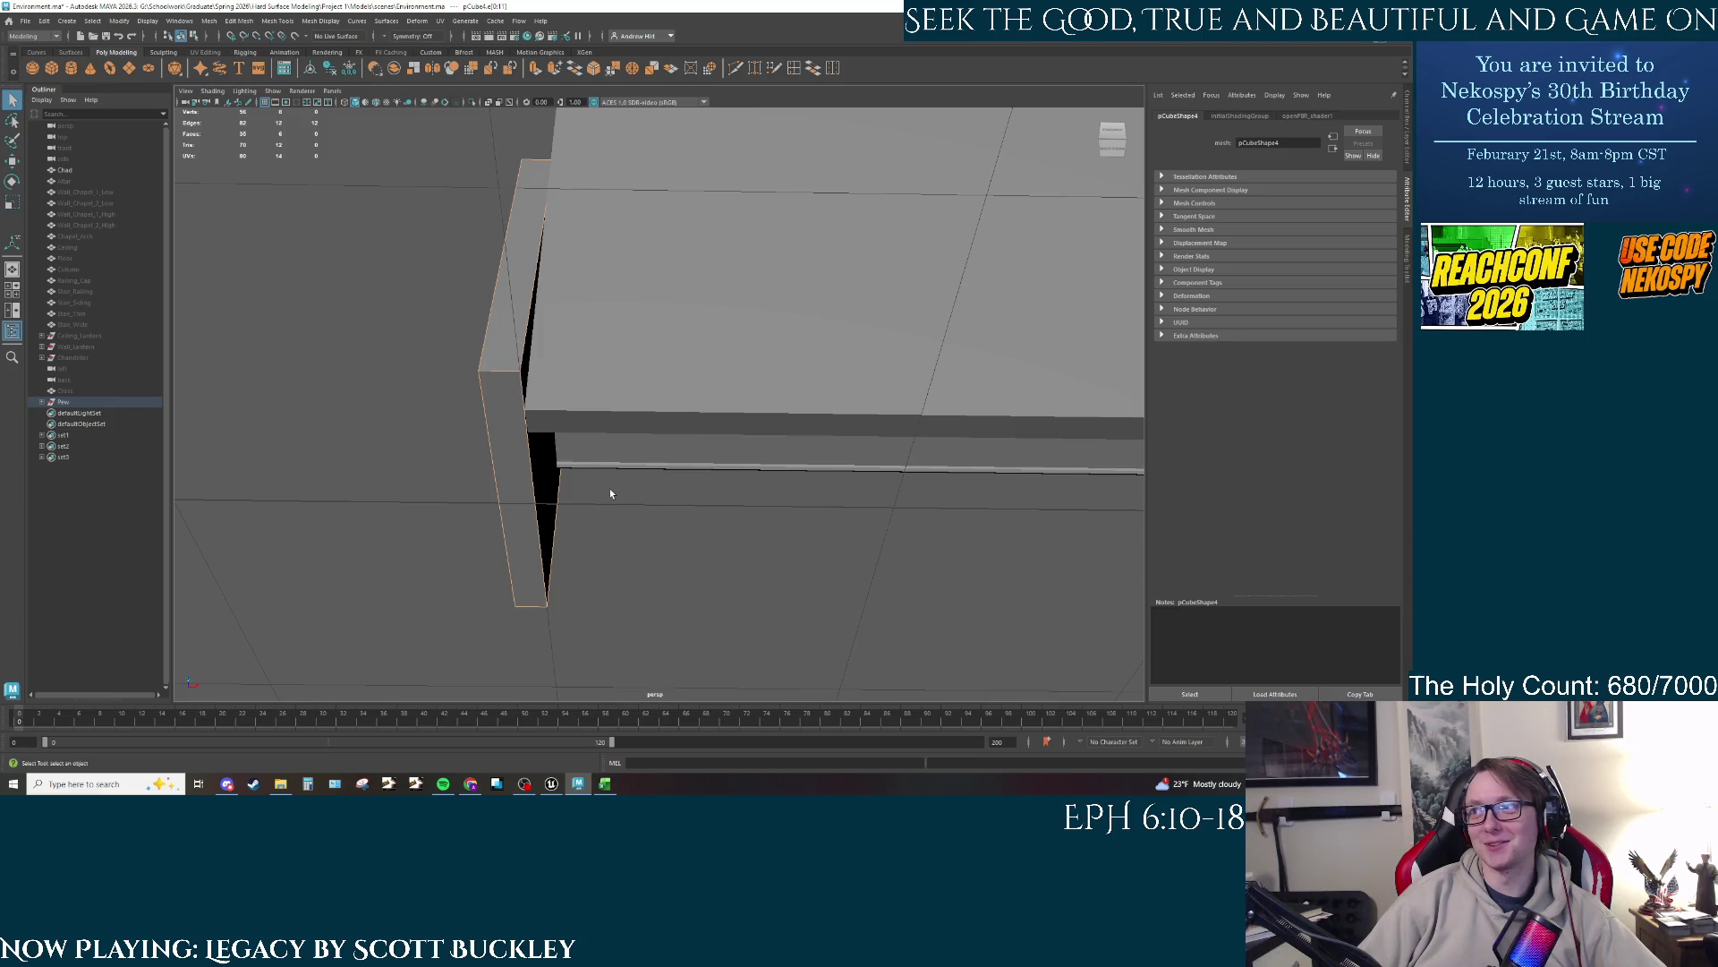
left_click_drag(609, 493, 698, 480, "alt")
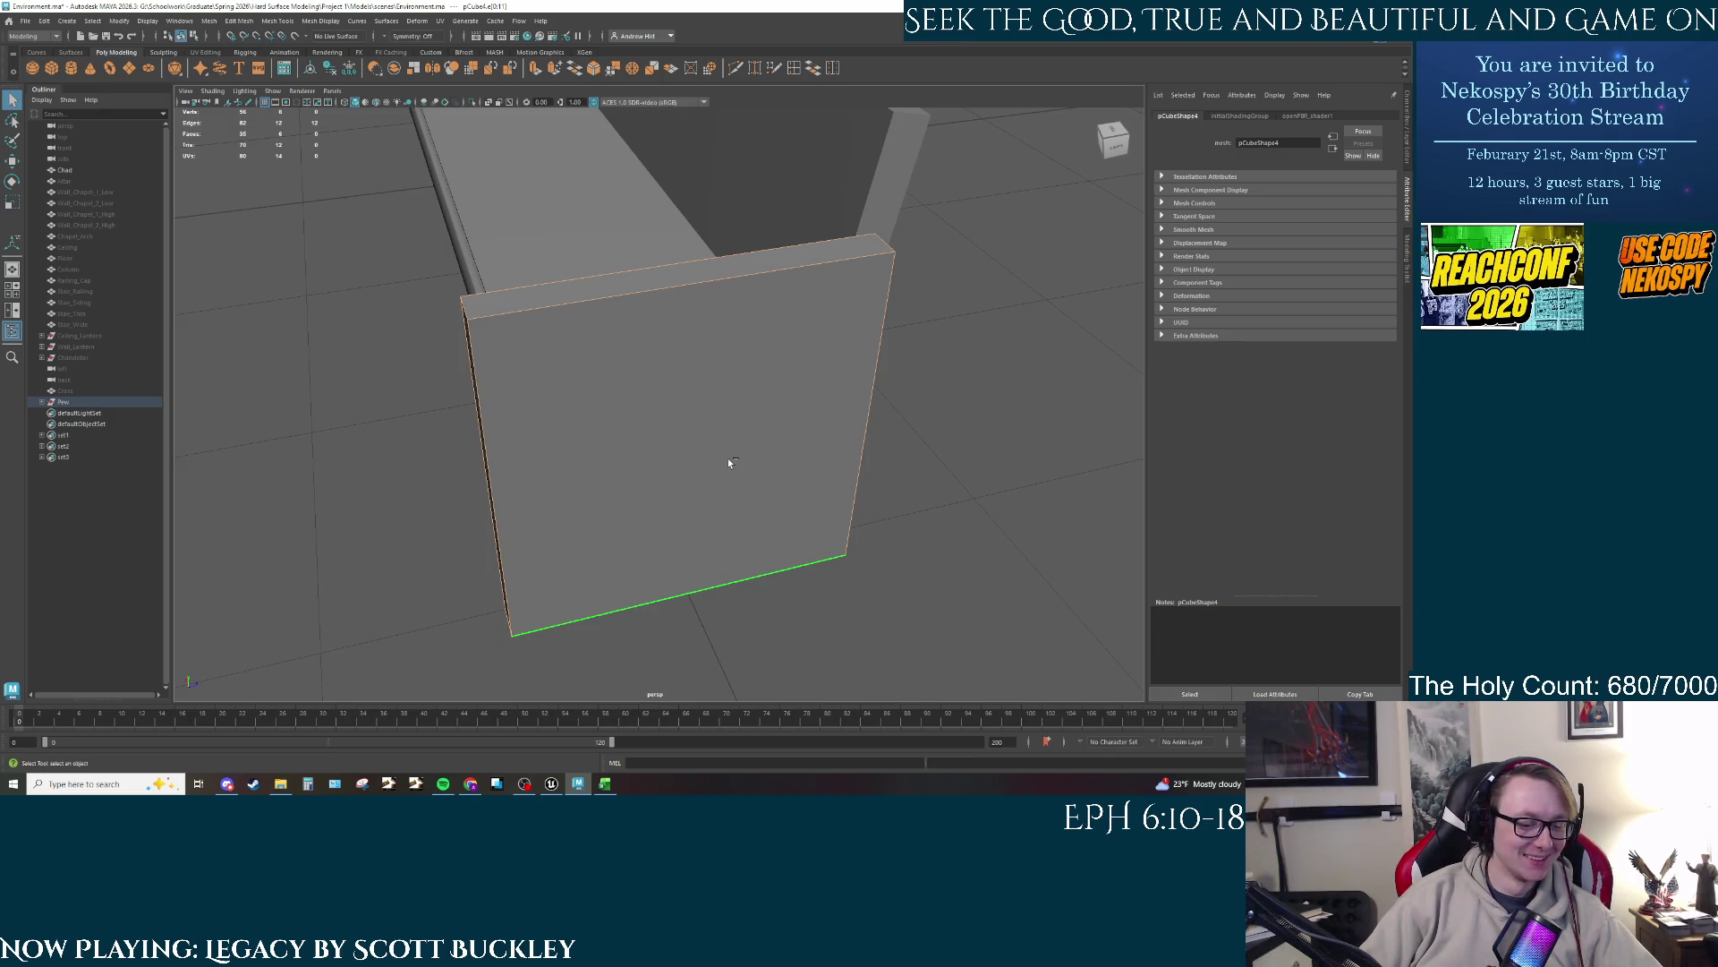
key("ctrl+b")
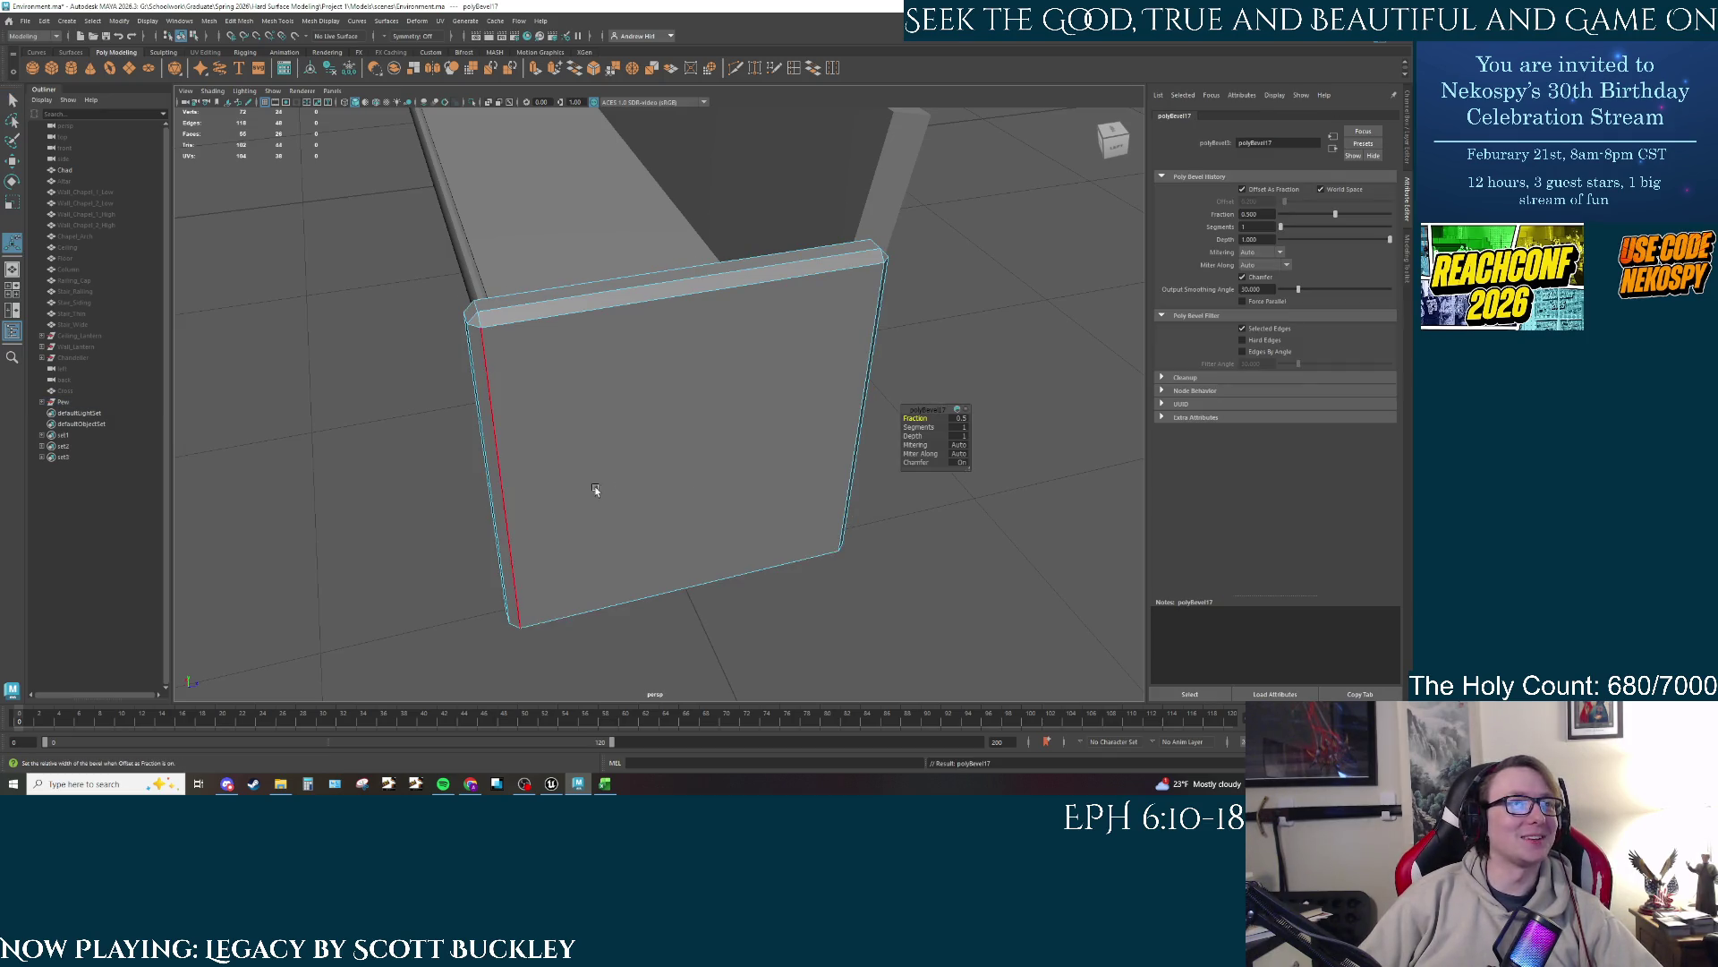
Step: Set the polyBevel17 Segments to 2 for a rounder edge
left_click_drag(594, 487, 627, 474, "alt")
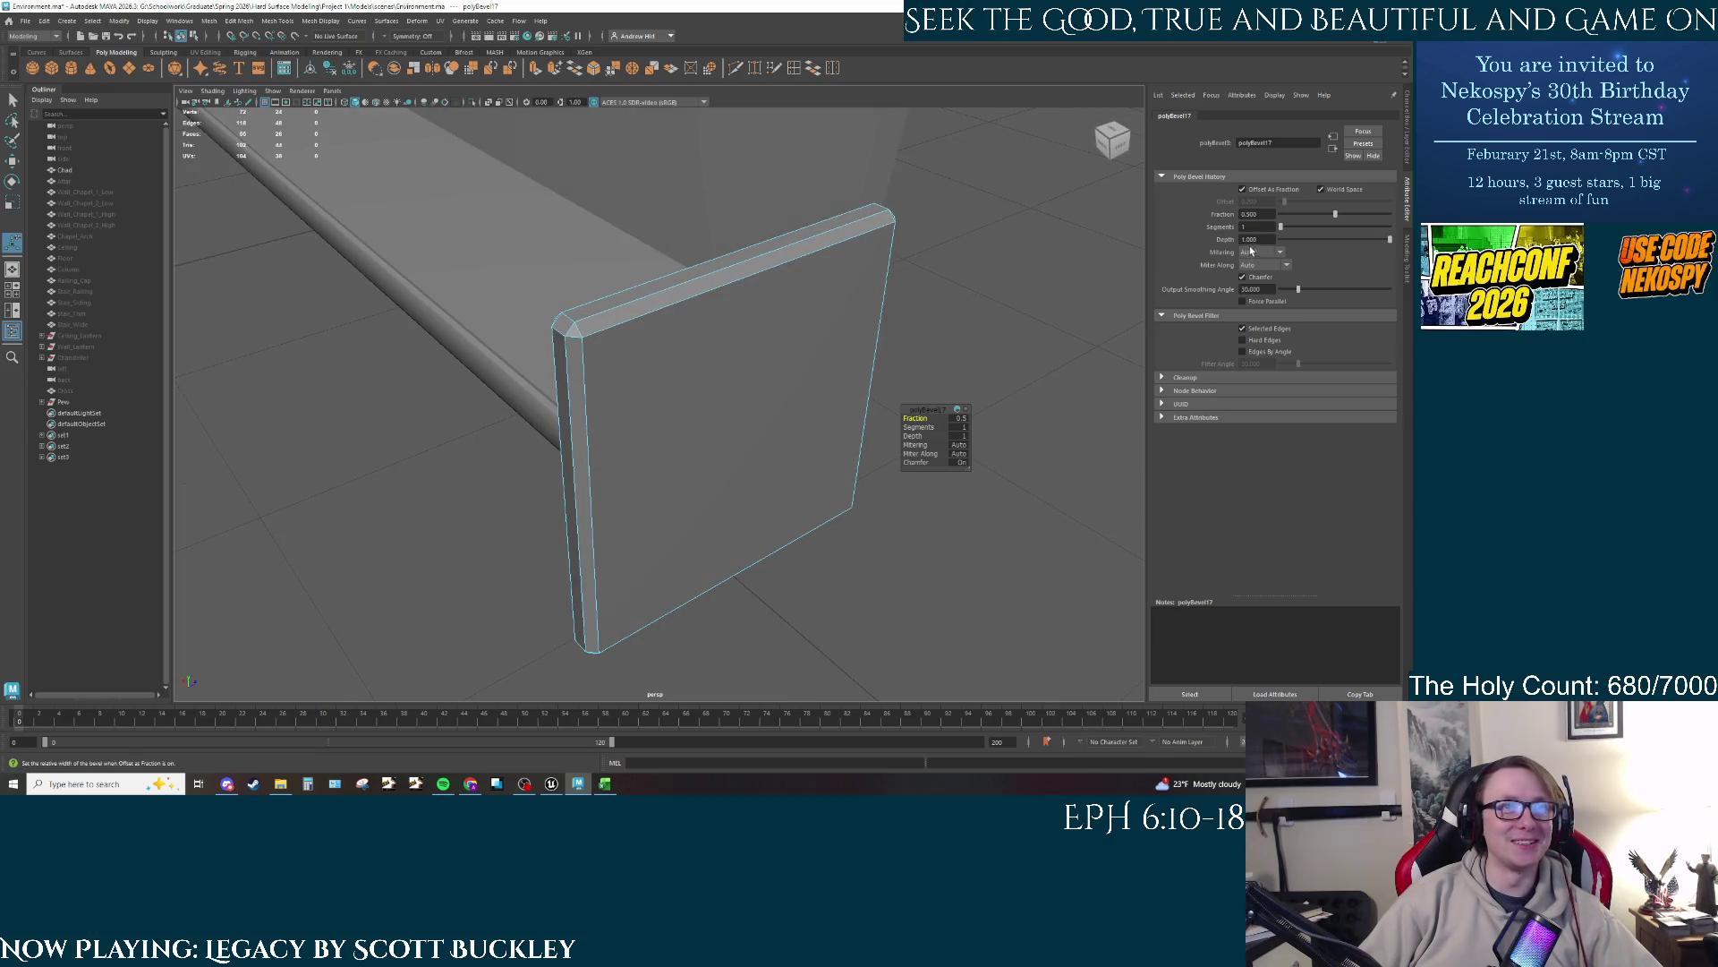
left_click(1264, 227)
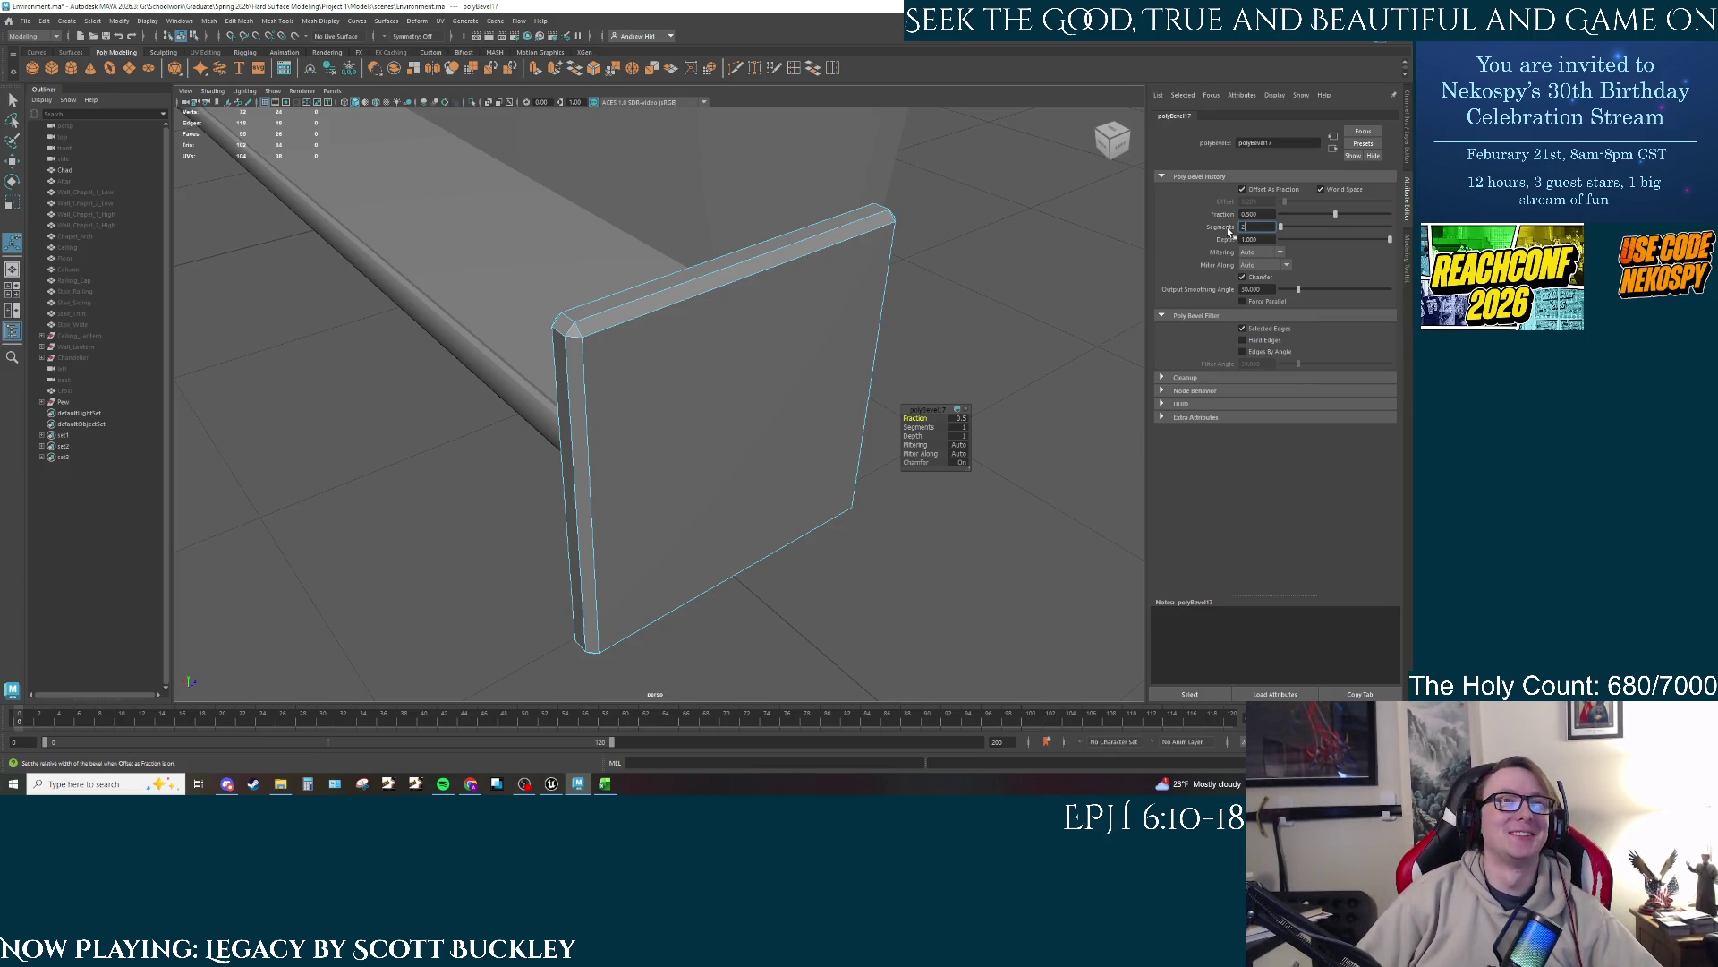
key("Return")
Step: Begin selecting faces along the panel's bevelled edge
mouse_move(716, 358)
left_mouse_down("alt")
mouse_move(862, 347)
mouse_move(801, 362)
left_mouse_up("alt")
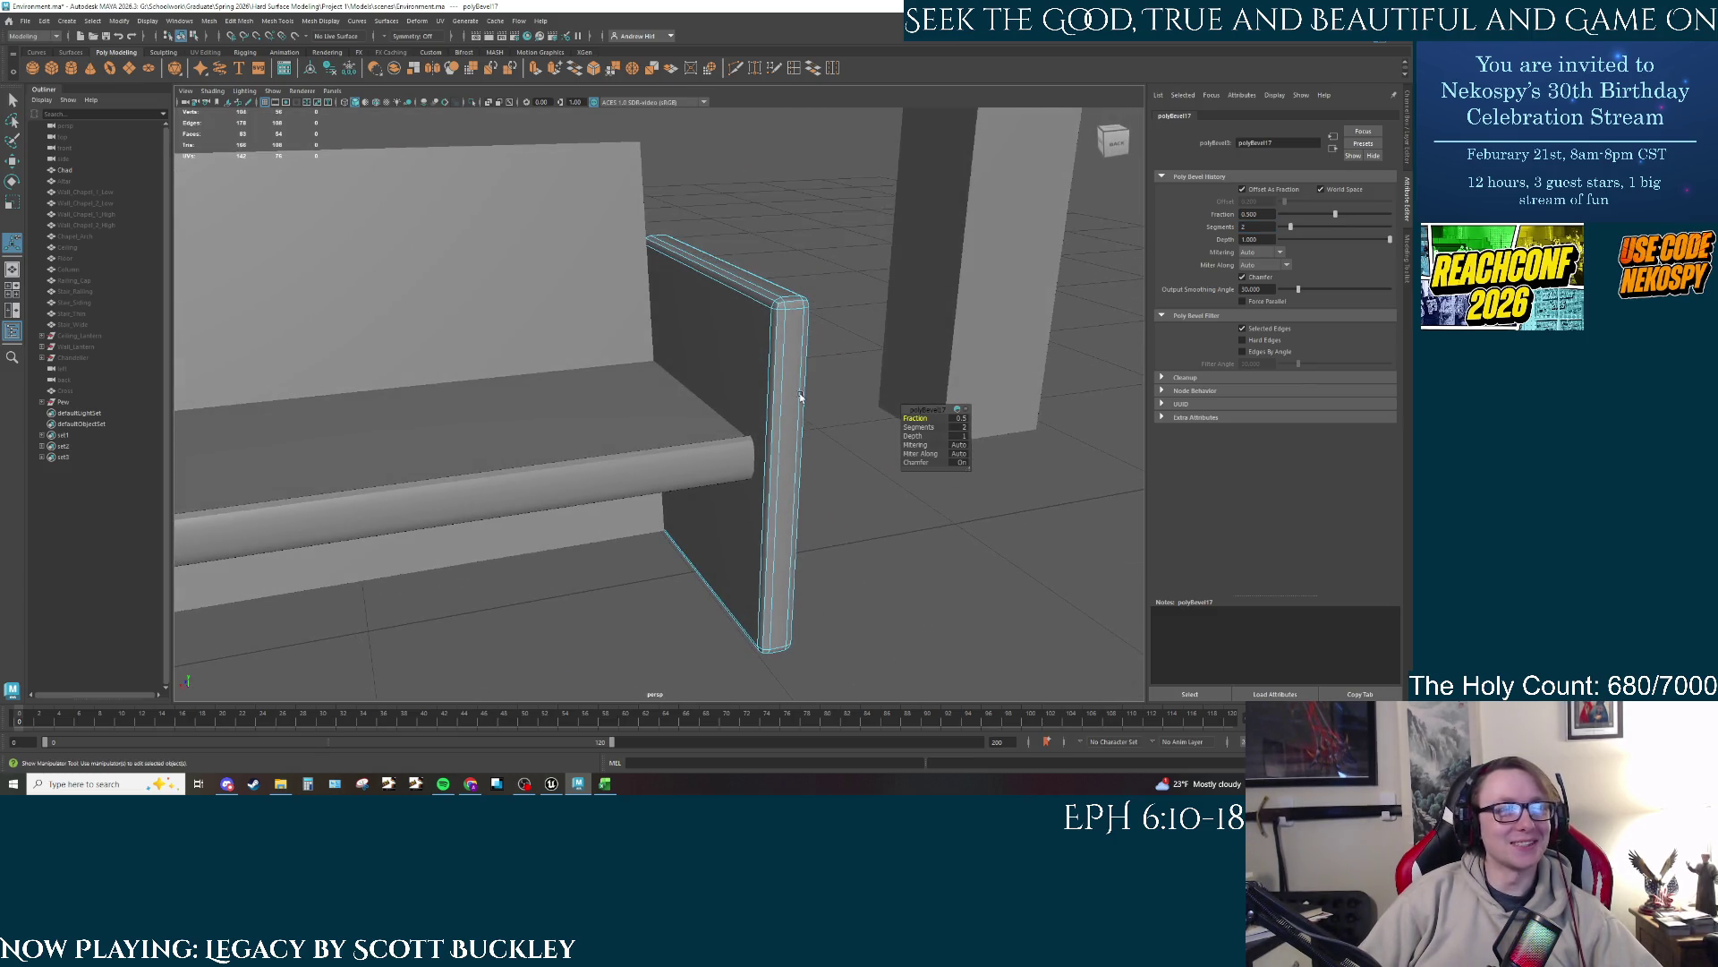
right_click(797, 378)
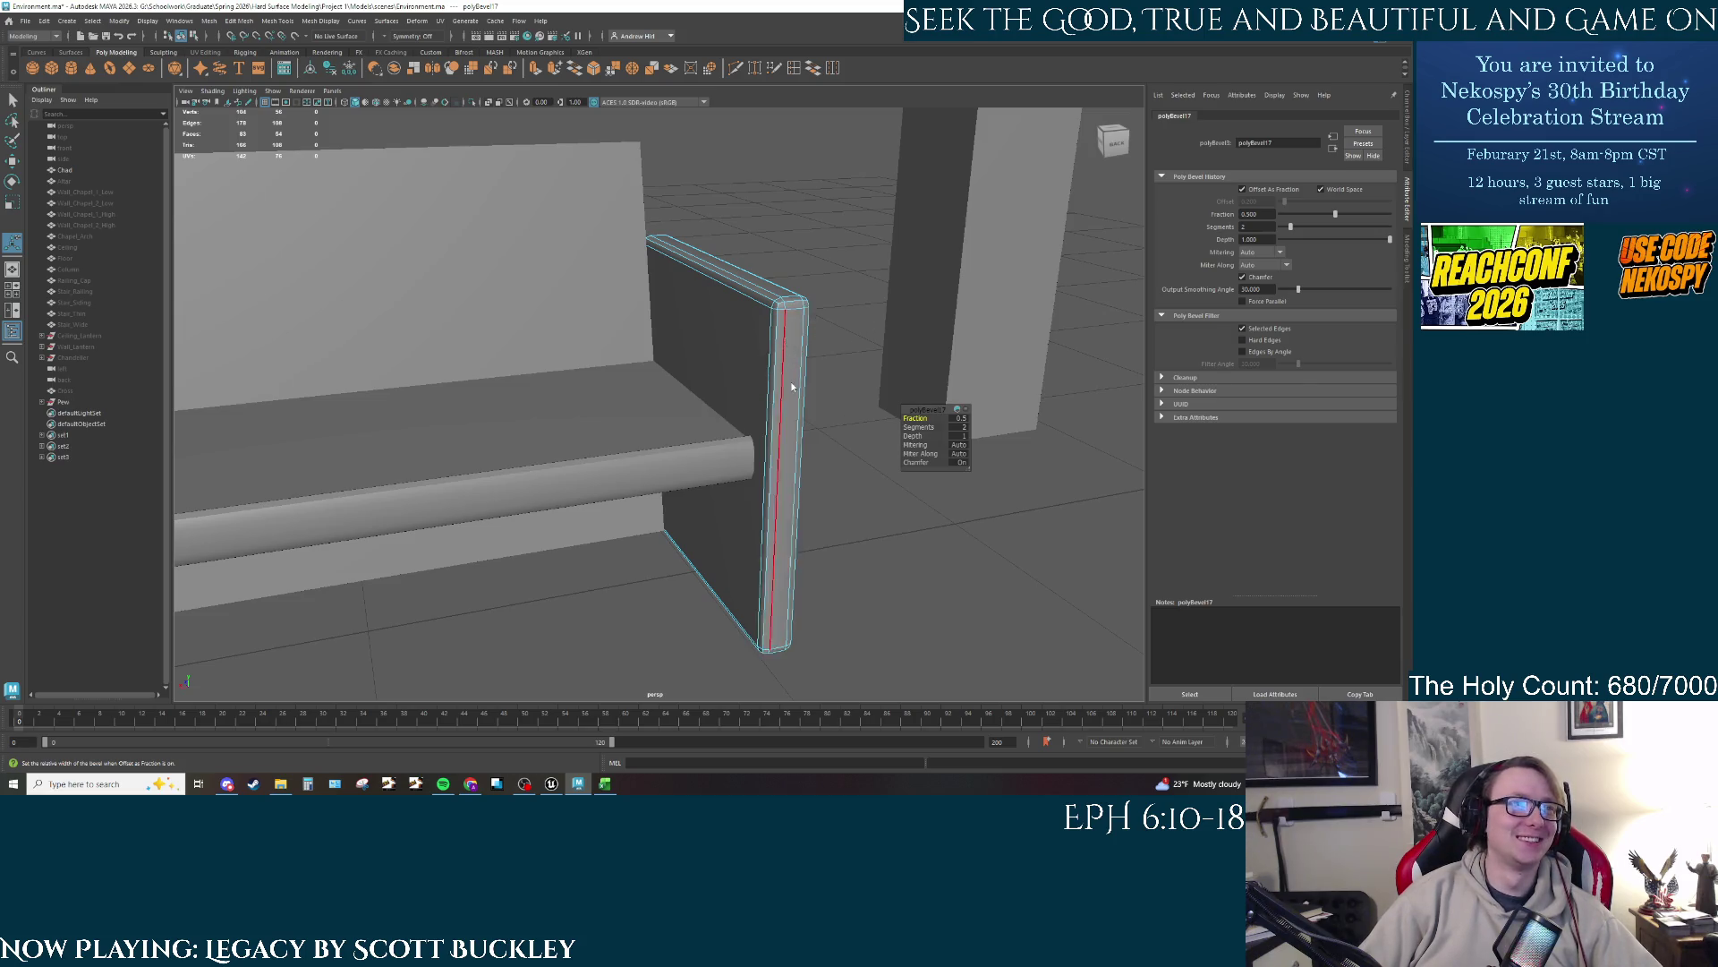
key("q")
left_click(776, 308)
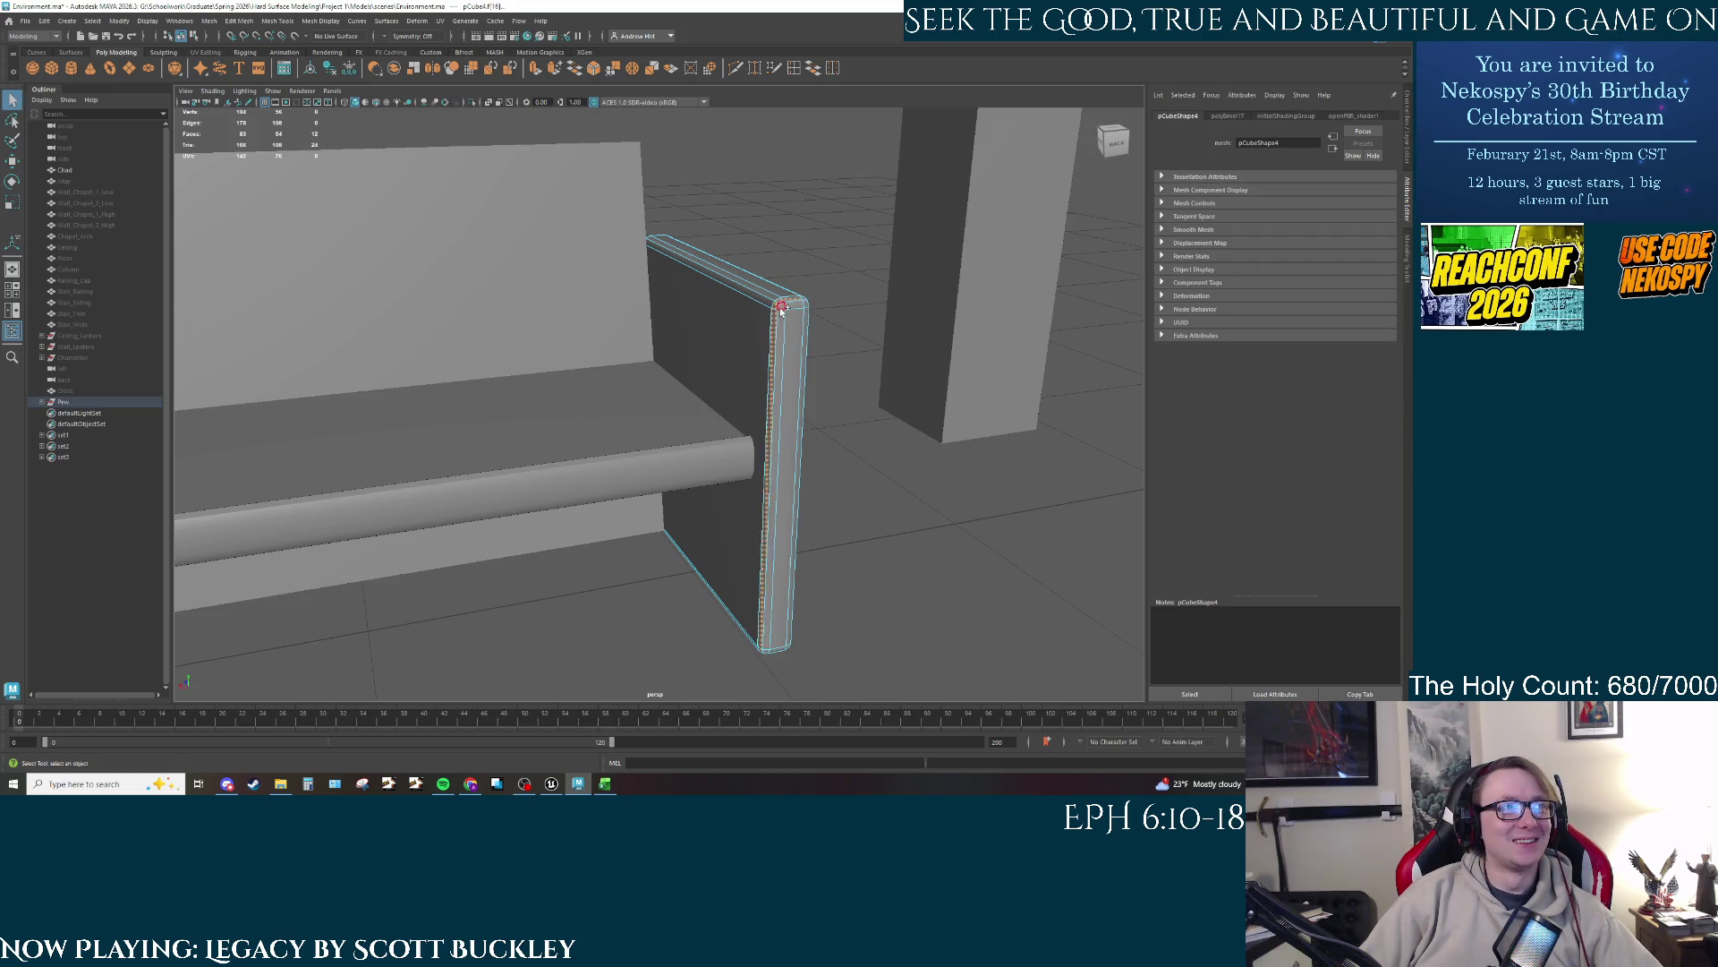
Step: Select the top and vertical front bevel strips plus the bottom edge faces
left_click(770, 306)
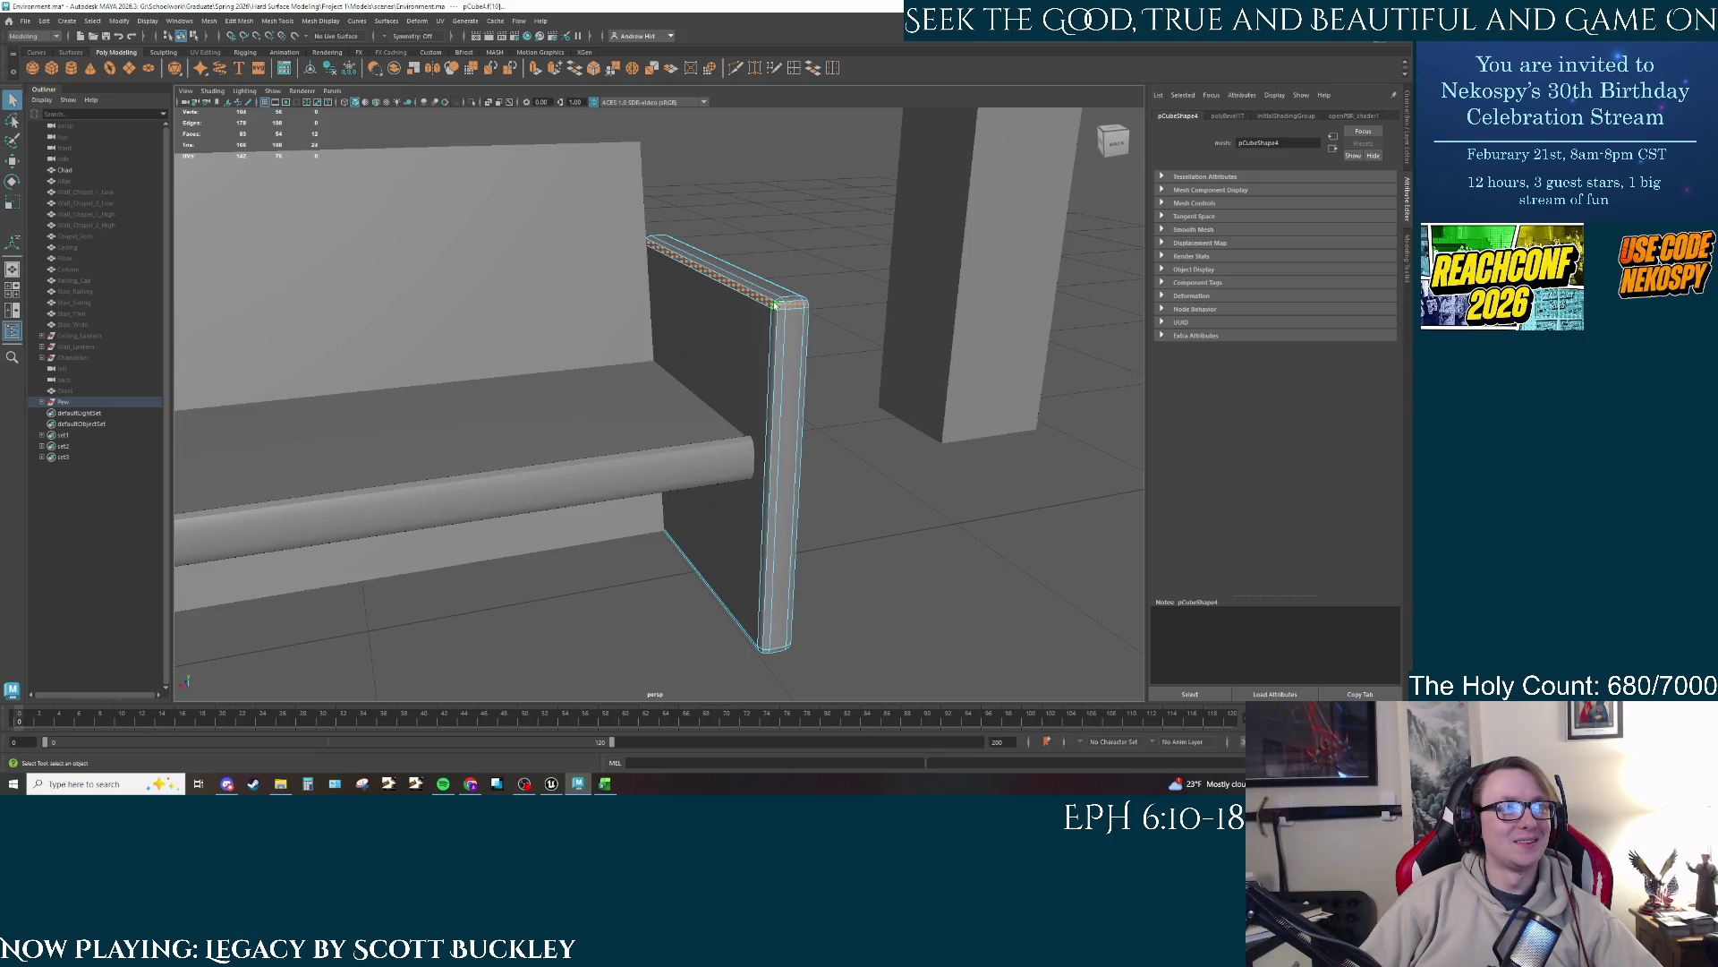
left_click(778, 305, "shift")
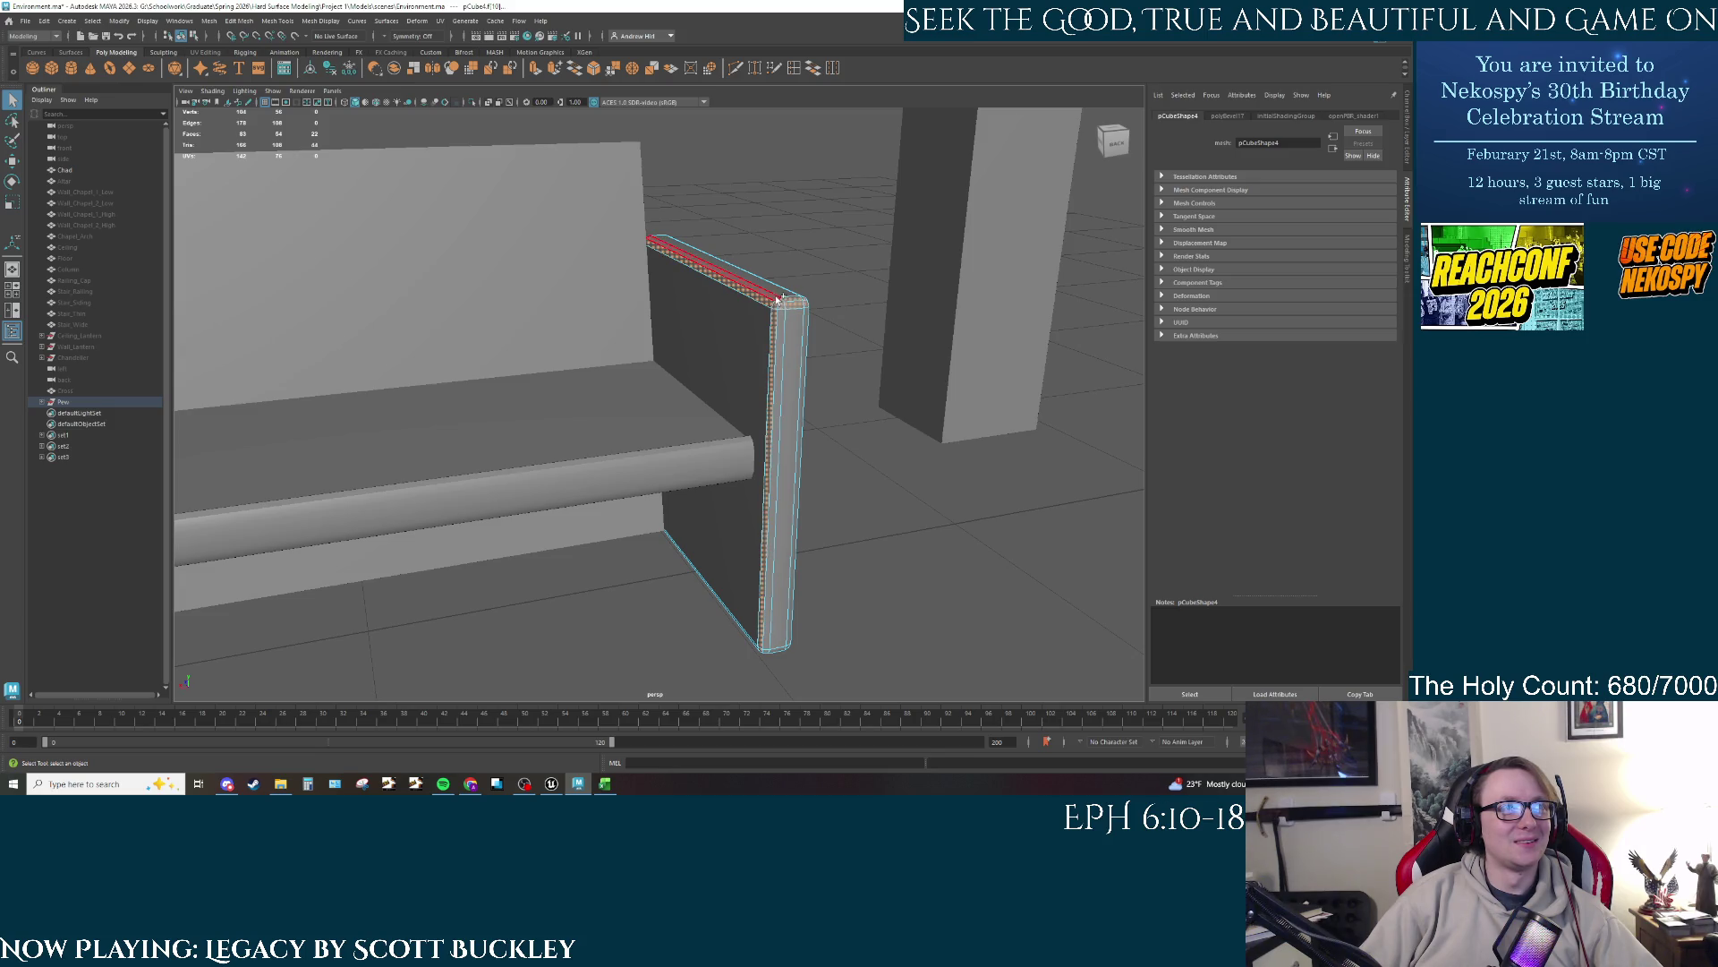
key("shift+period")
key("ctrl+z")
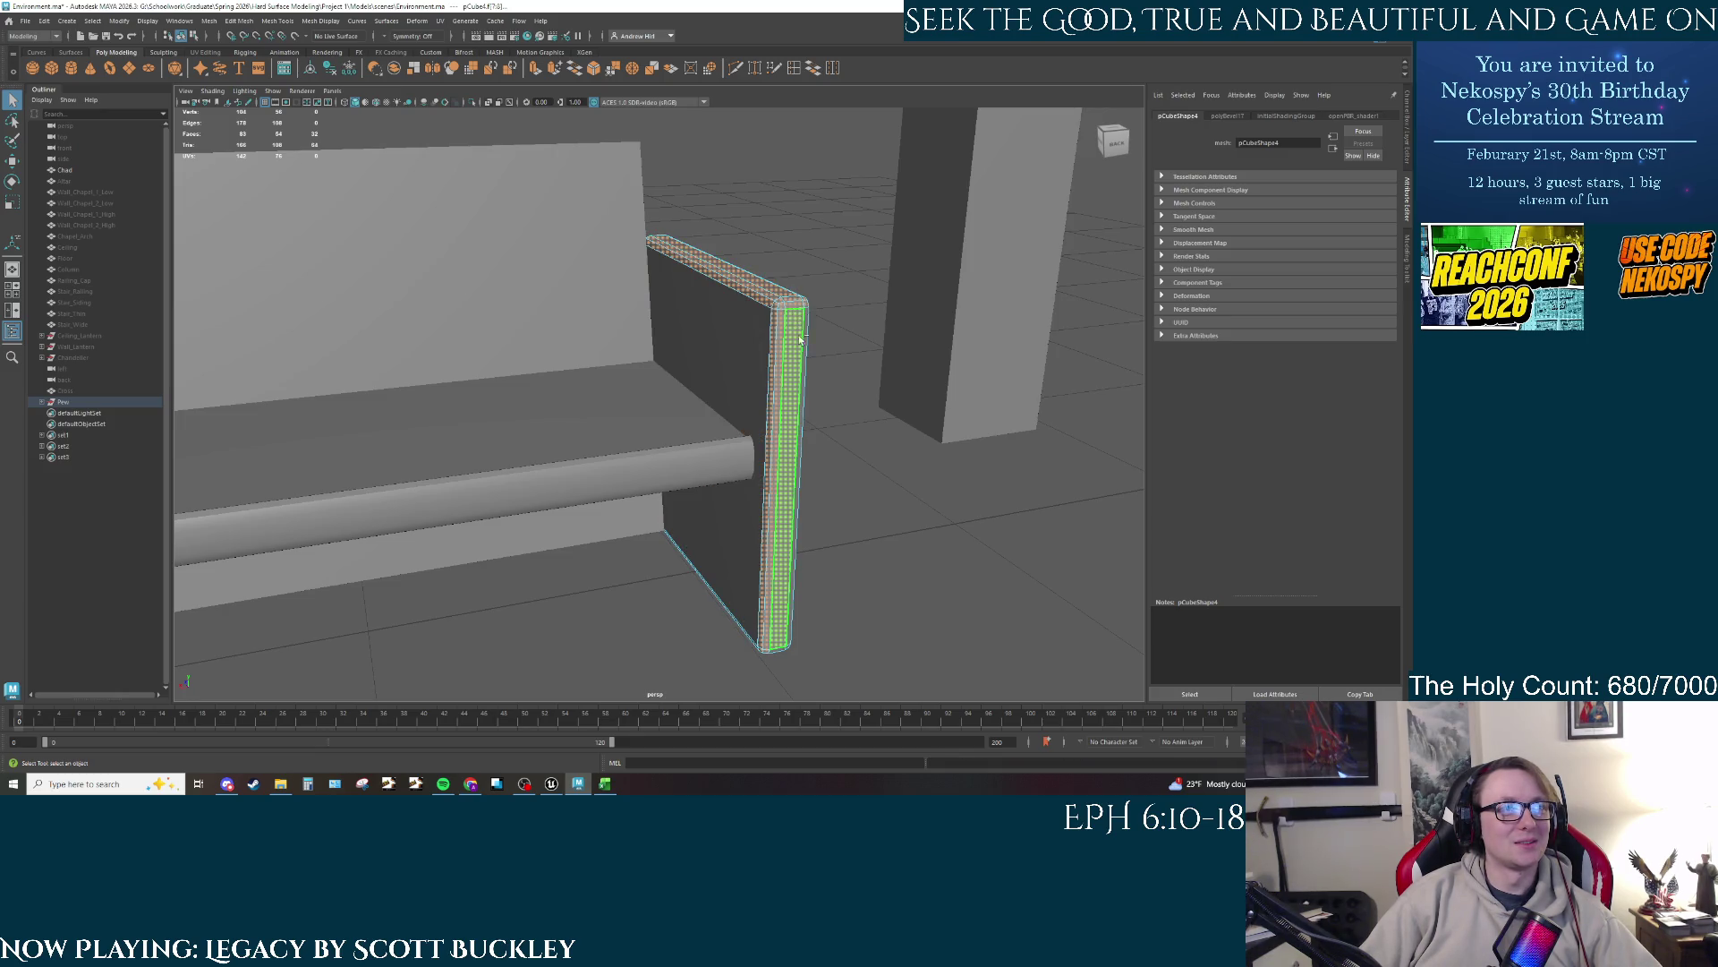
mouse_move(799, 340)
left_mouse_down()
mouse_move(825, 415)
mouse_move(783, 502)
left_mouse_up()
left_click(780, 499, "shift")
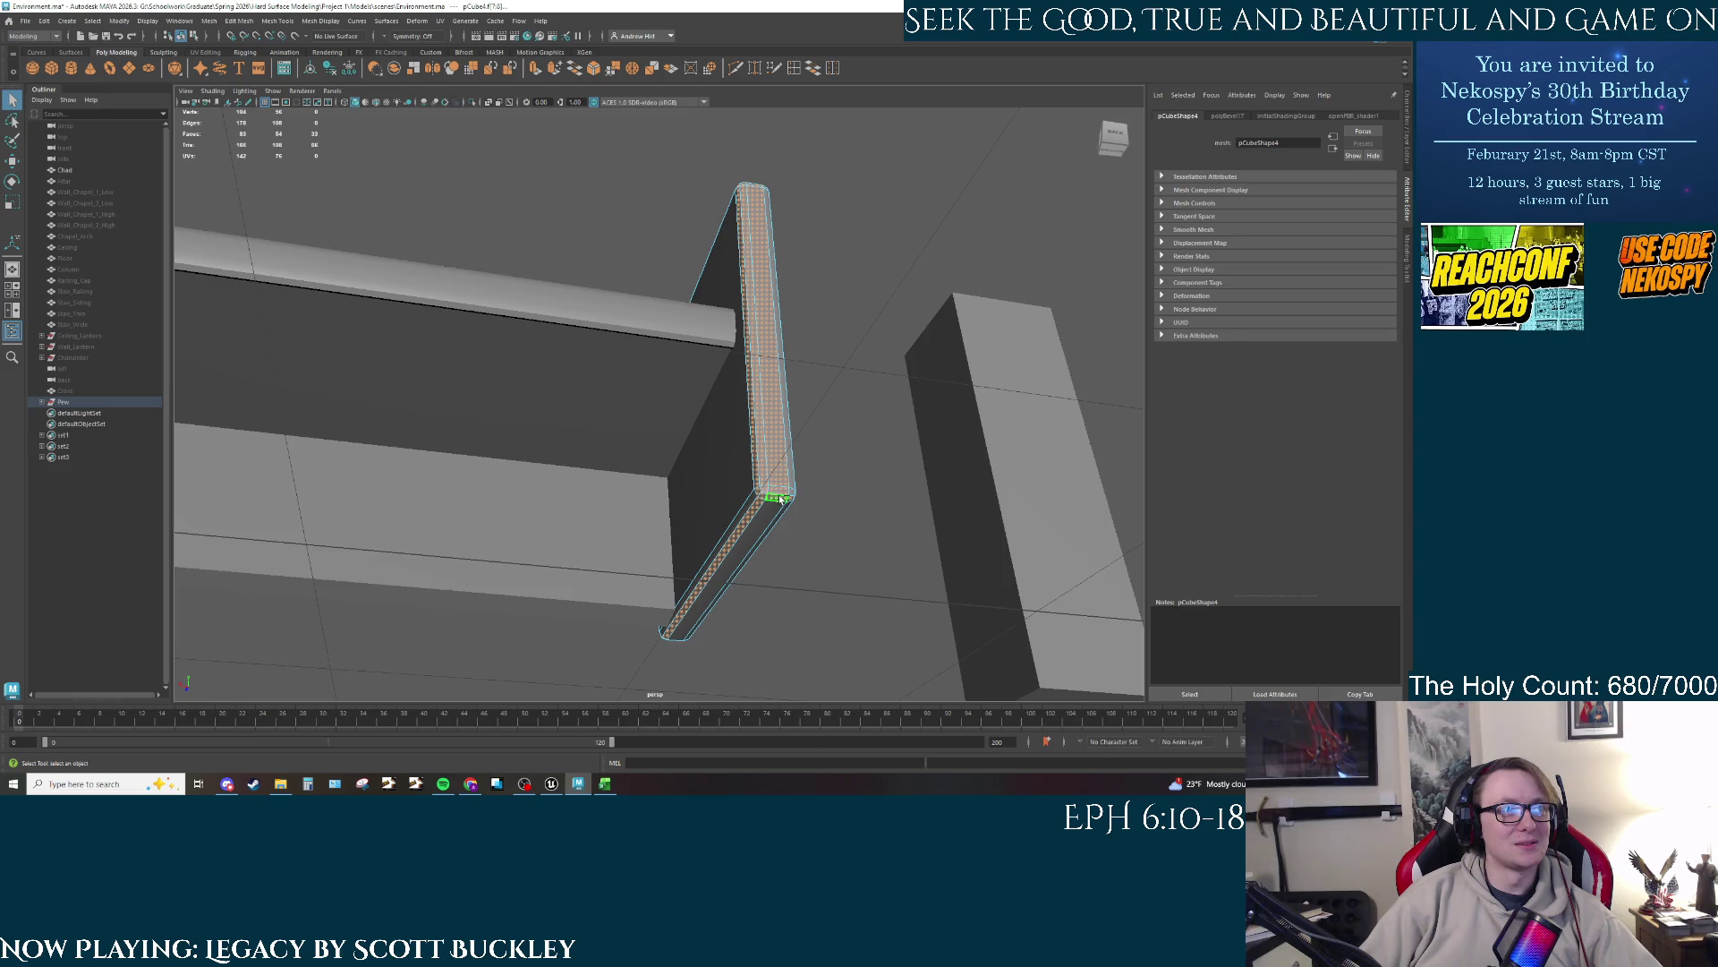
left_click(762, 494, "shift")
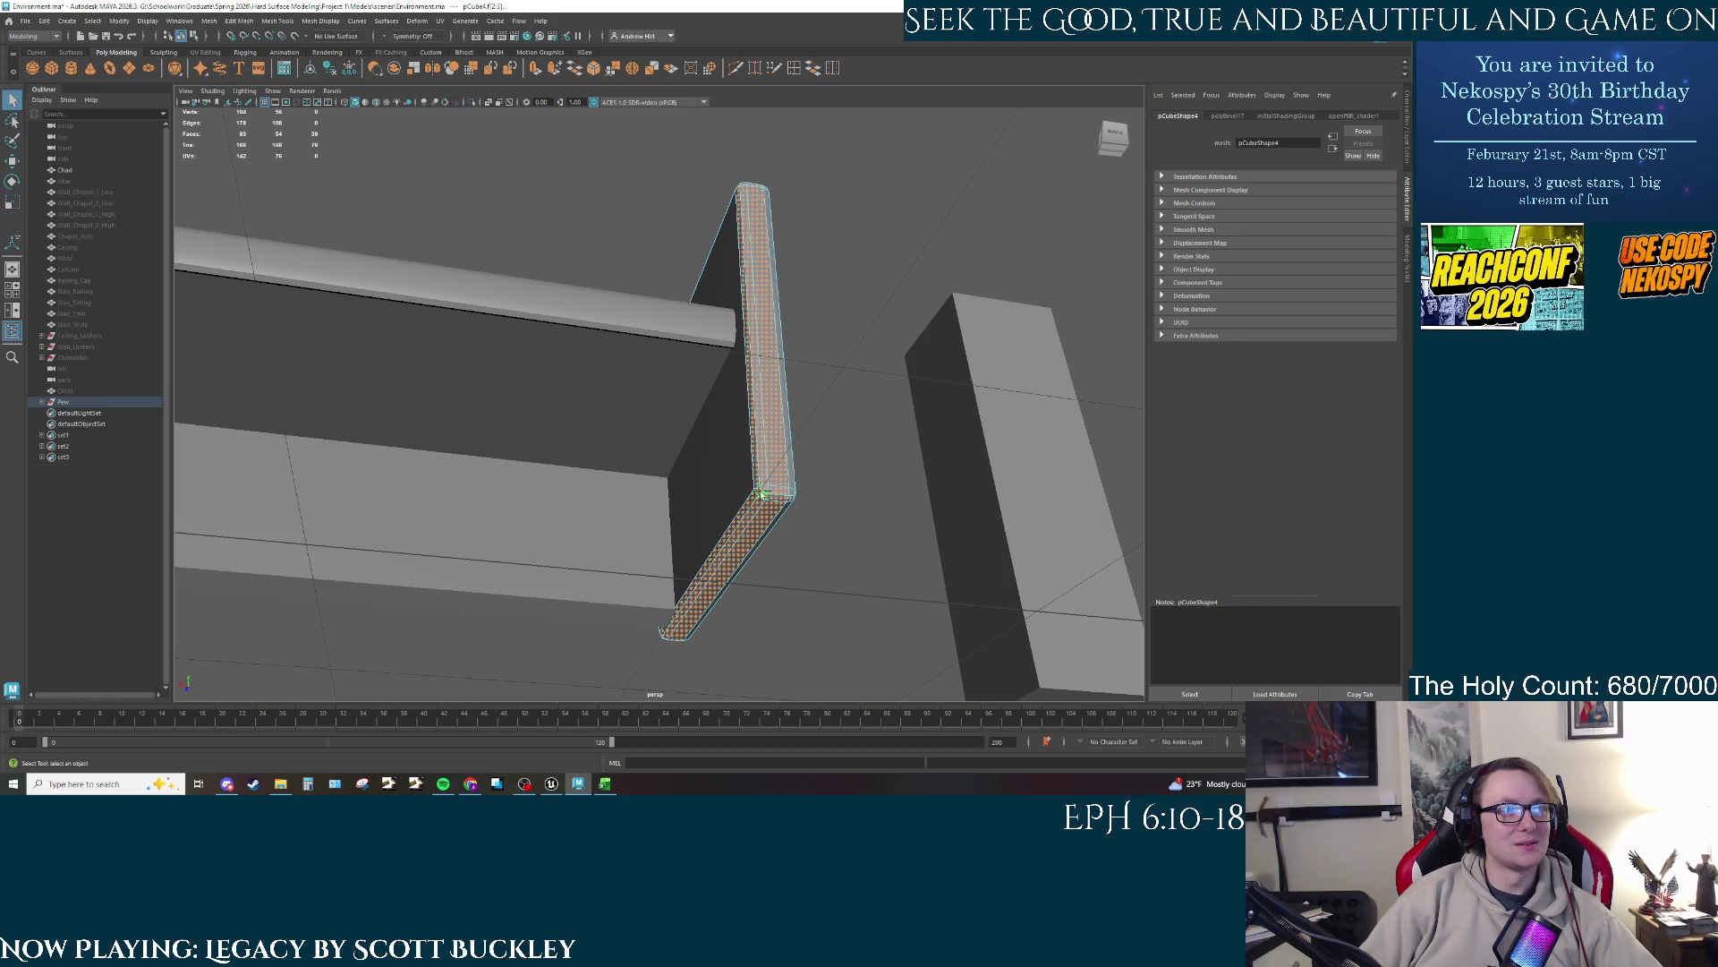
Step: Add the corner faces and lower rim strip to the face selection
left_click_drag(762, 494, 902, 522)
left_click(489, 485, "shift")
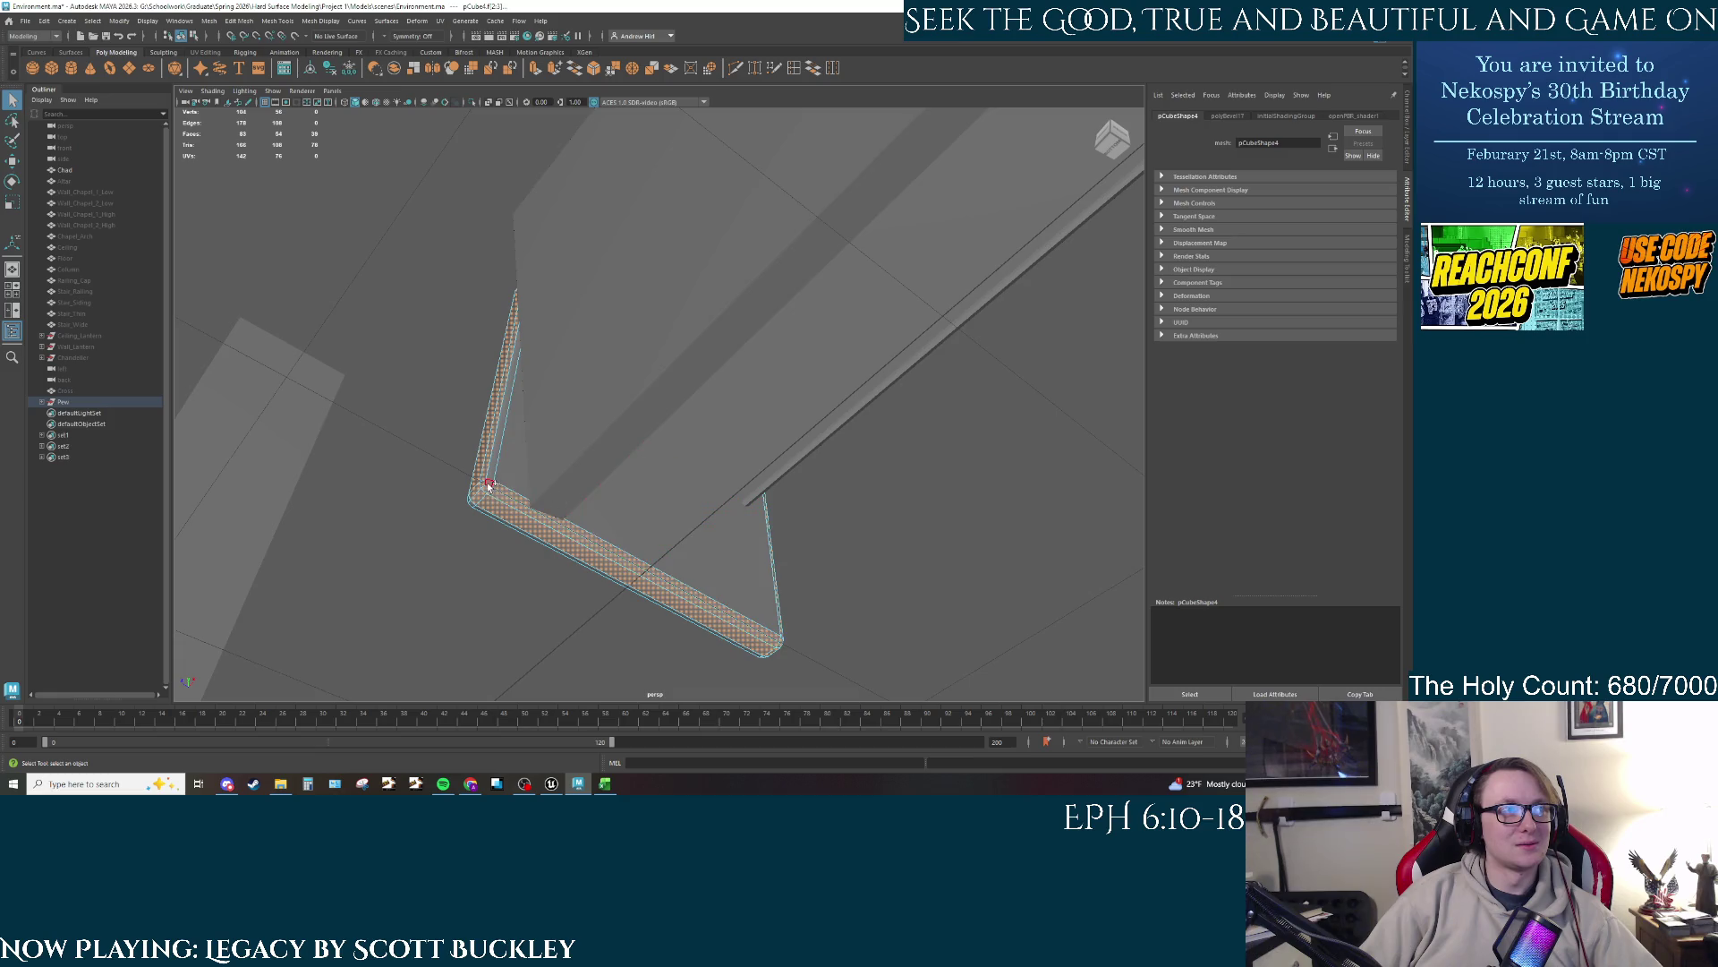
mouse_move(486, 543)
left_mouse_down()
mouse_move(666, 447)
mouse_move(718, 485)
left_mouse_up()
left_click(666, 445, "shift")
left_click(666, 445, "shift")
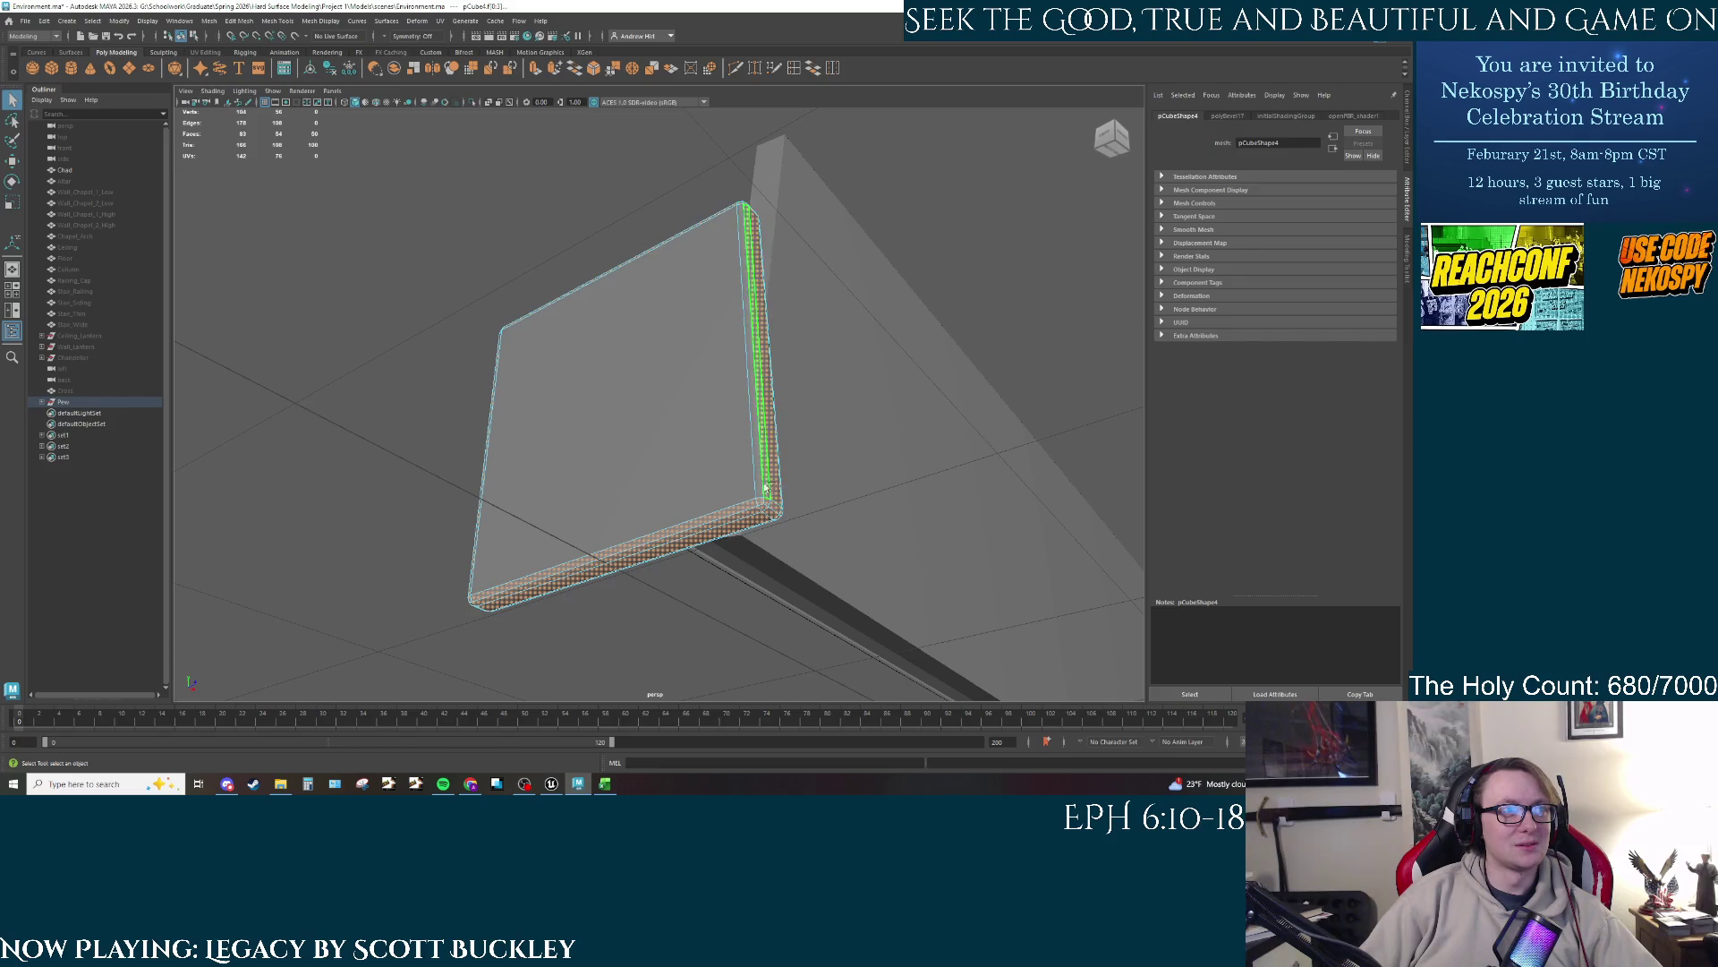
left_click_drag(792, 366, 882, 419)
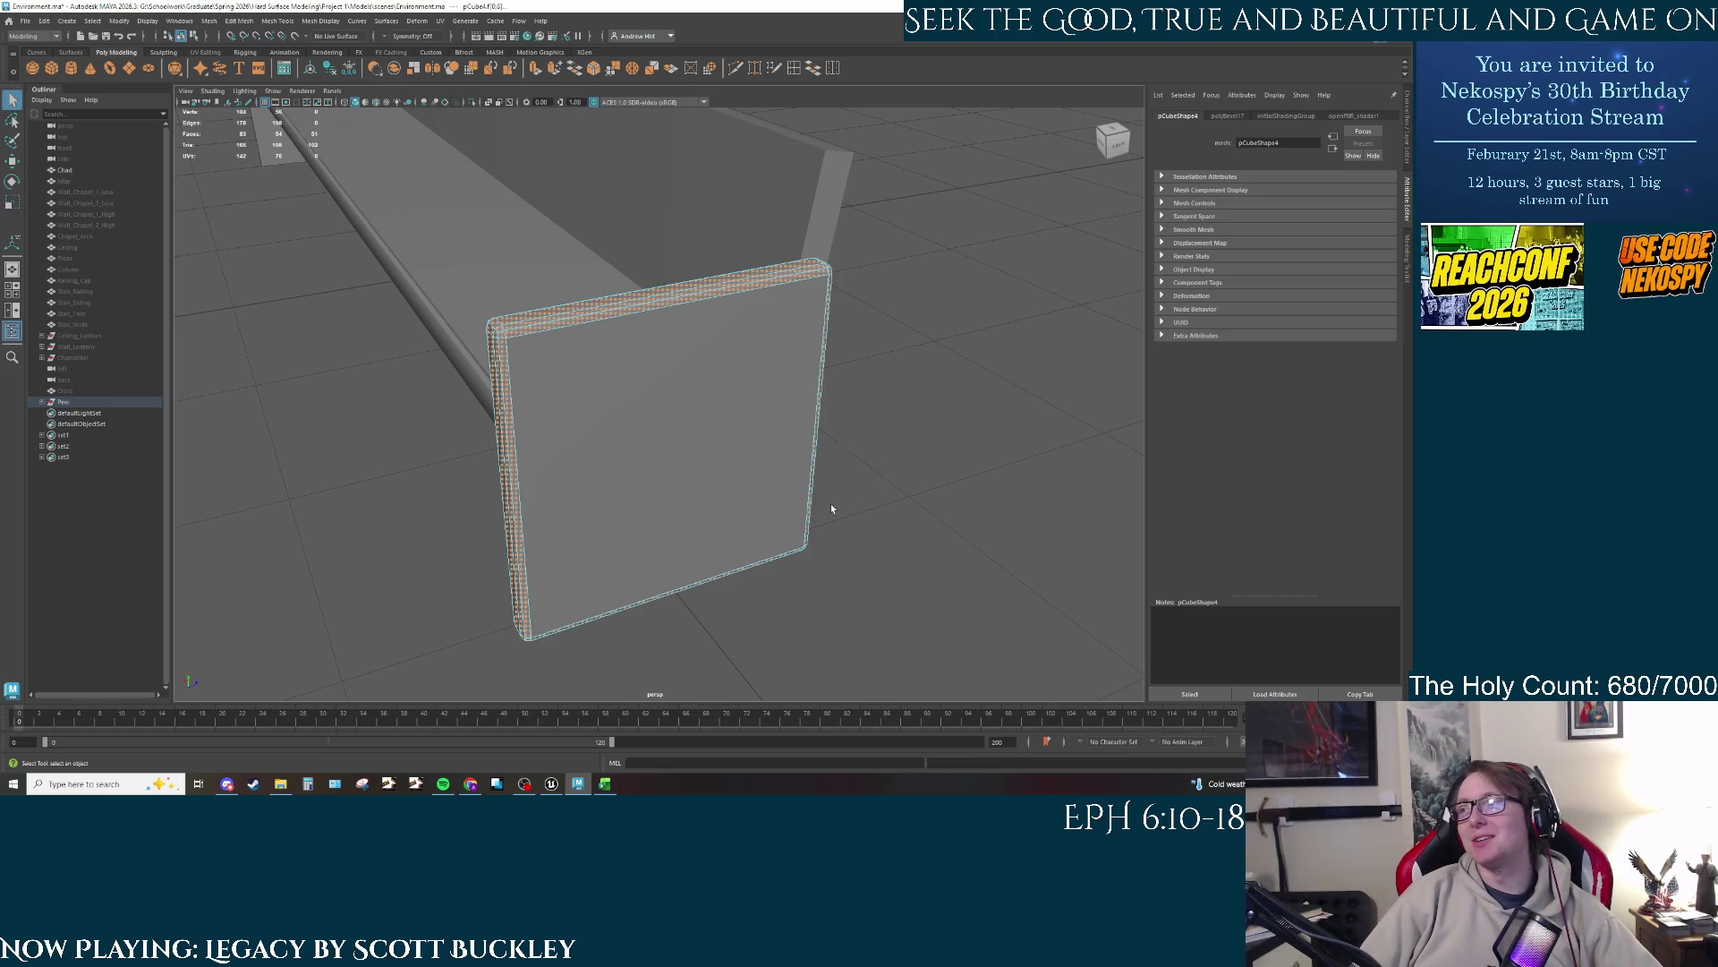
Step: Trial-bevel the rim faces, undo it, and extrude them with Ctrl+E instead
left_click_drag(830, 508, 908, 498)
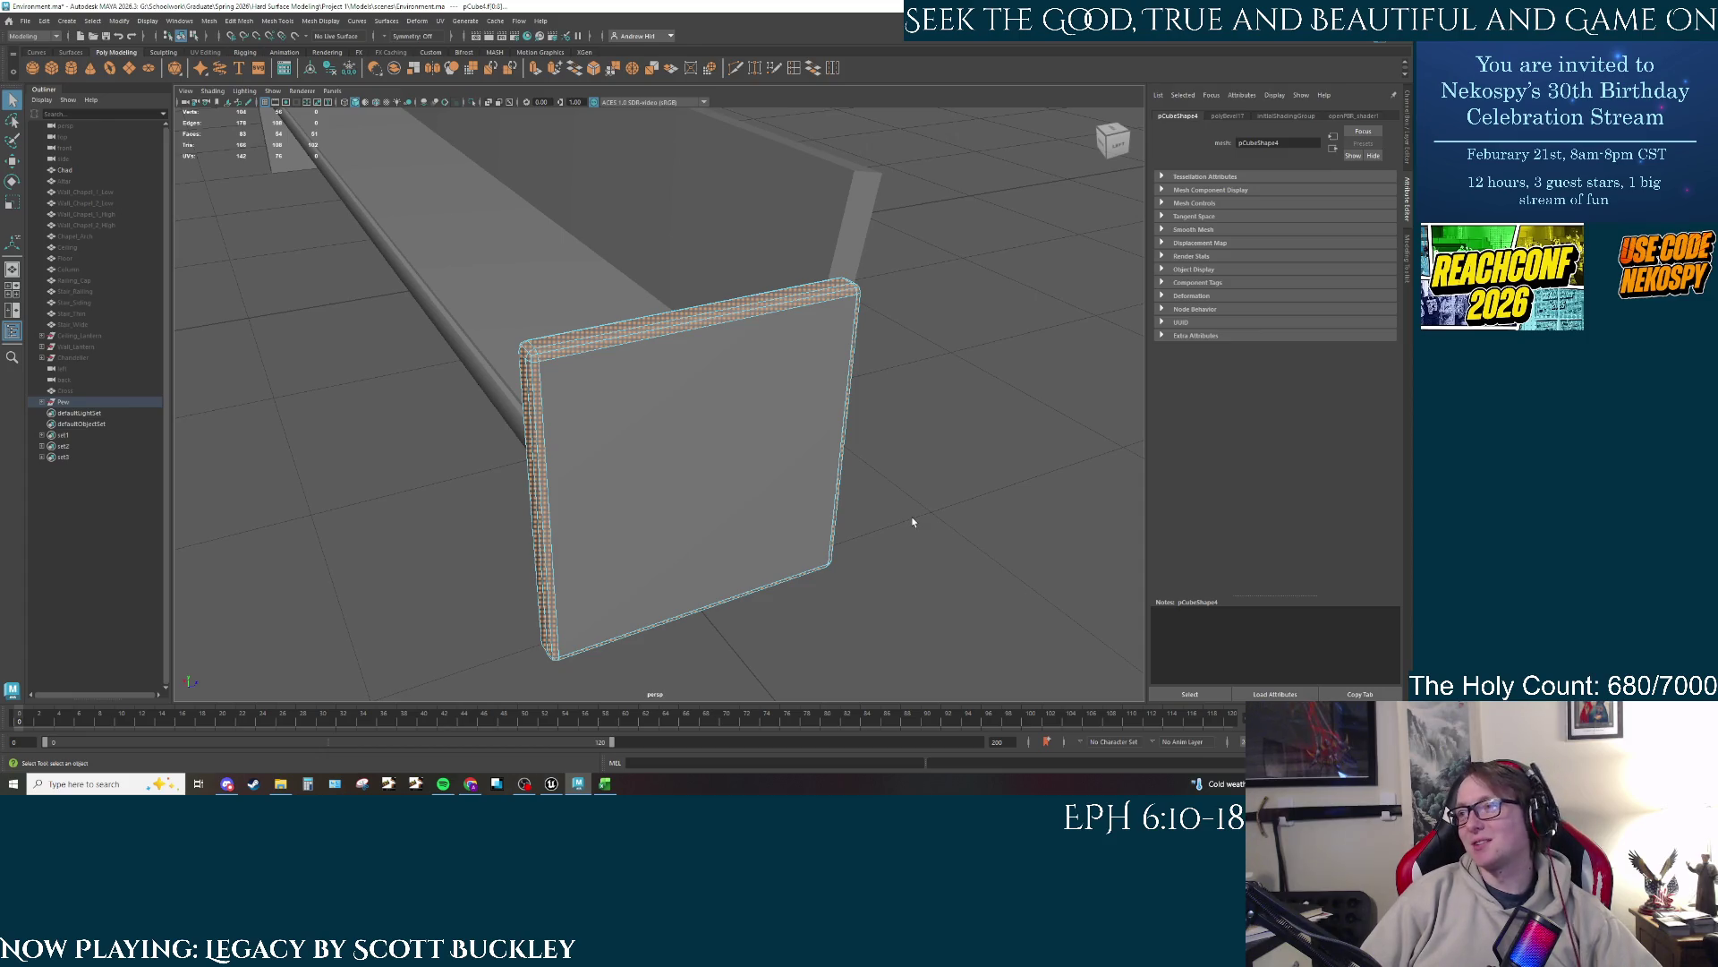
key("ctrl+b")
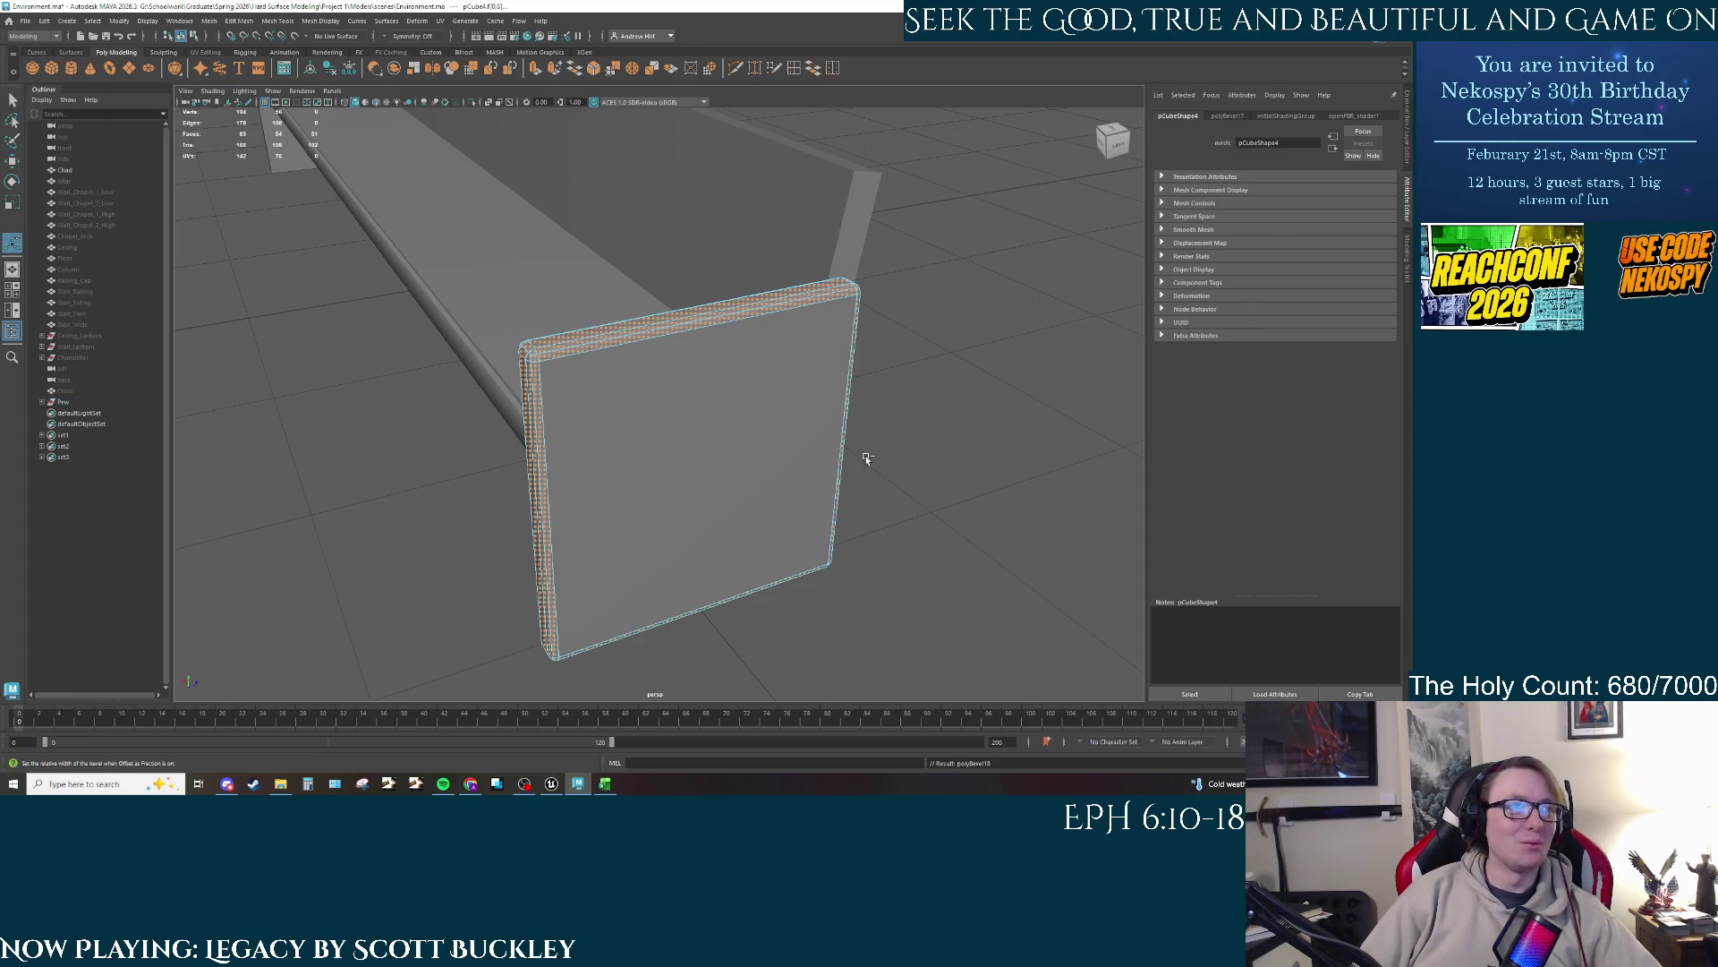
key("ctrl+z")
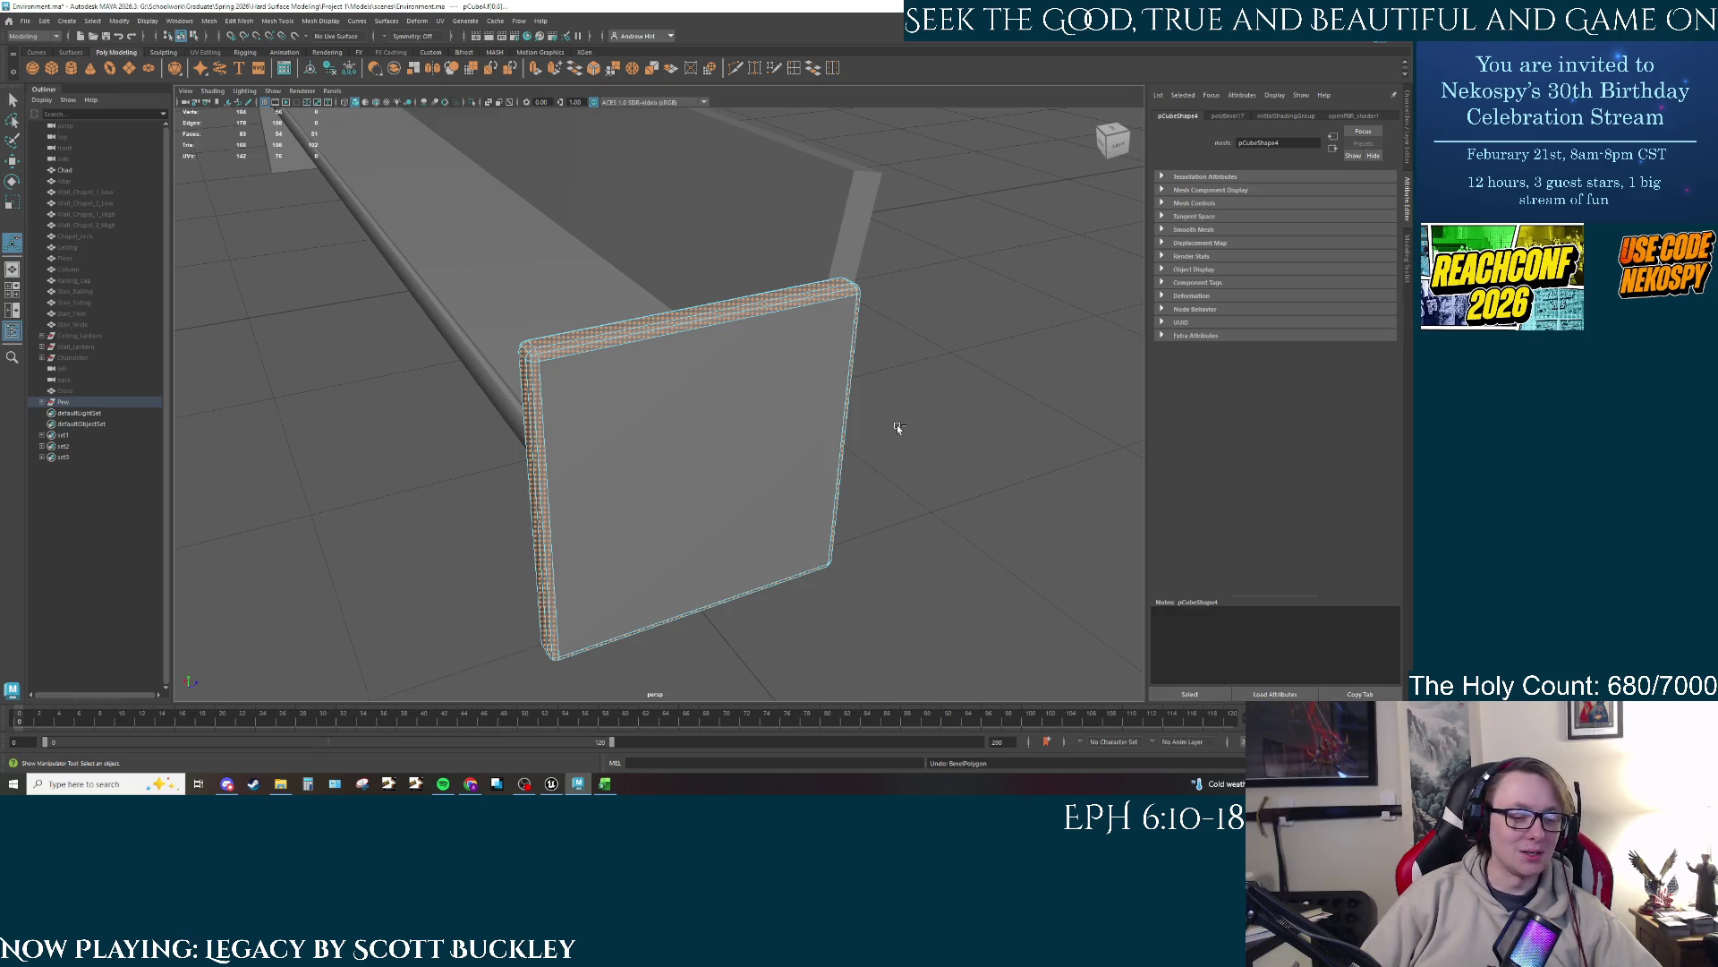
key("ctrl+e")
Step: Orbit around the extruded panel to inspect its raised rim
mouse_move(806, 537)
left_mouse_down()
mouse_move(745, 613)
mouse_move(720, 526)
mouse_move(715, 556)
mouse_move(604, 484)
mouse_move(653, 501)
mouse_move(804, 489)
mouse_move(738, 485)
left_mouse_up()
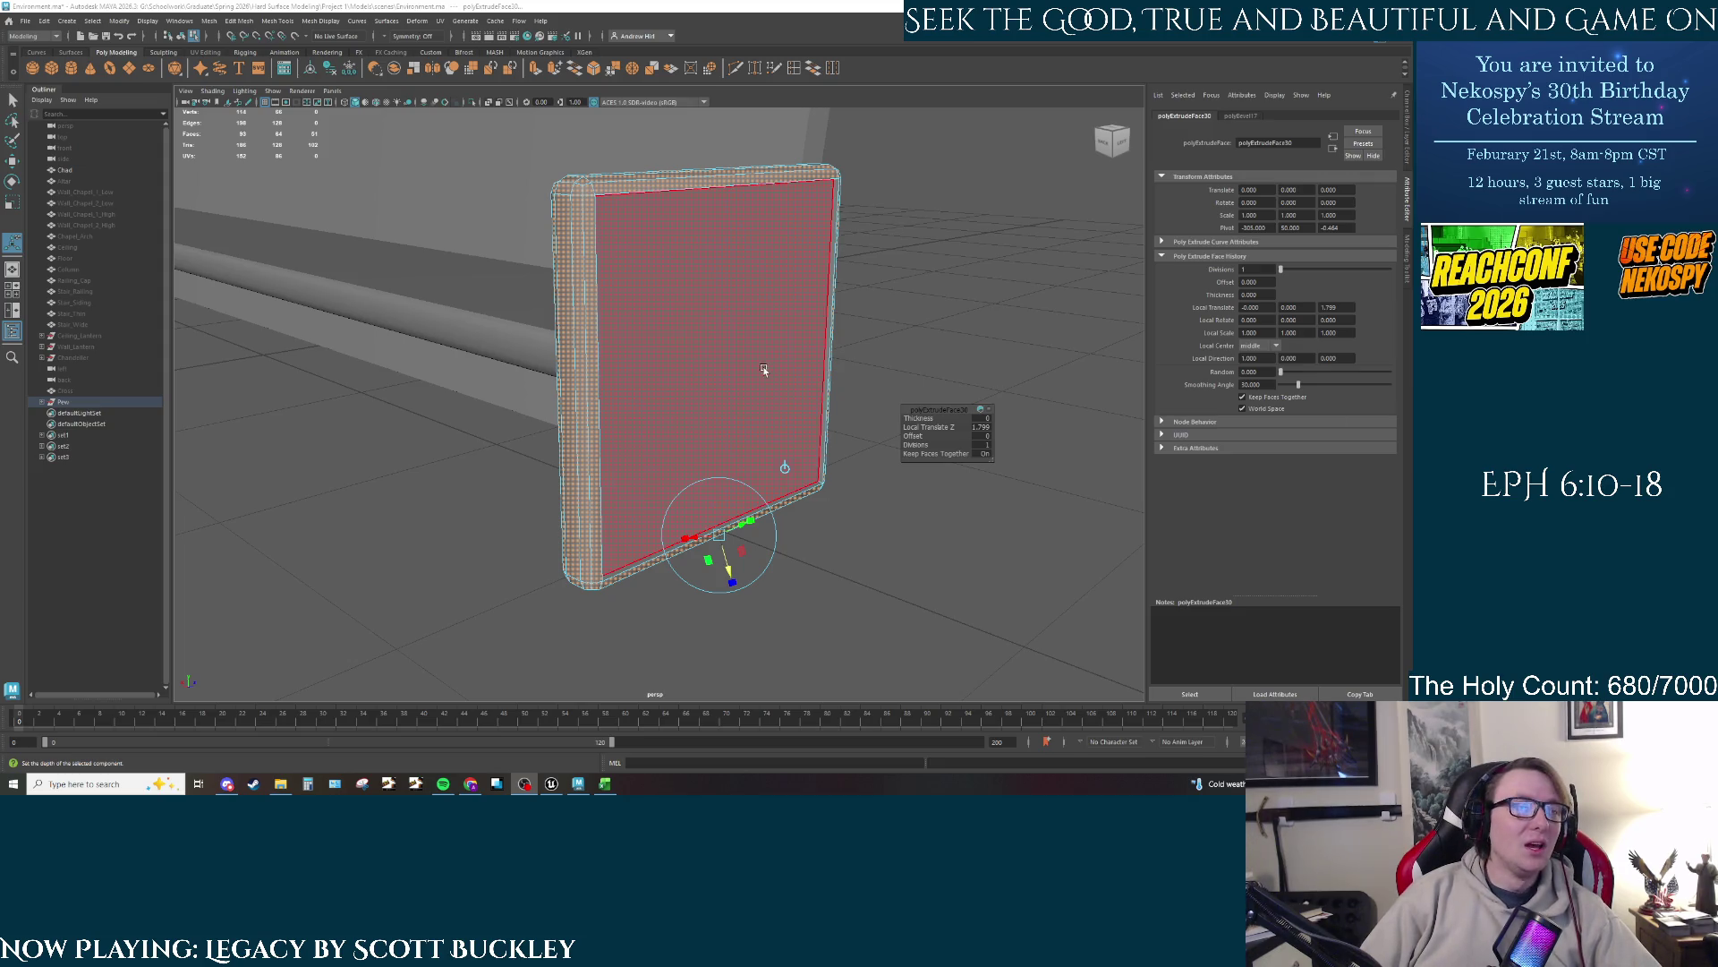
Step: Finish the extrude, return to object mode, and isolate the panel in the view
mouse_move(767, 372)
left_mouse_down("alt")
mouse_move(627, 357)
mouse_move(851, 383)
mouse_move(901, 356)
mouse_move(765, 383)
mouse_move(786, 375)
left_mouse_up("alt")
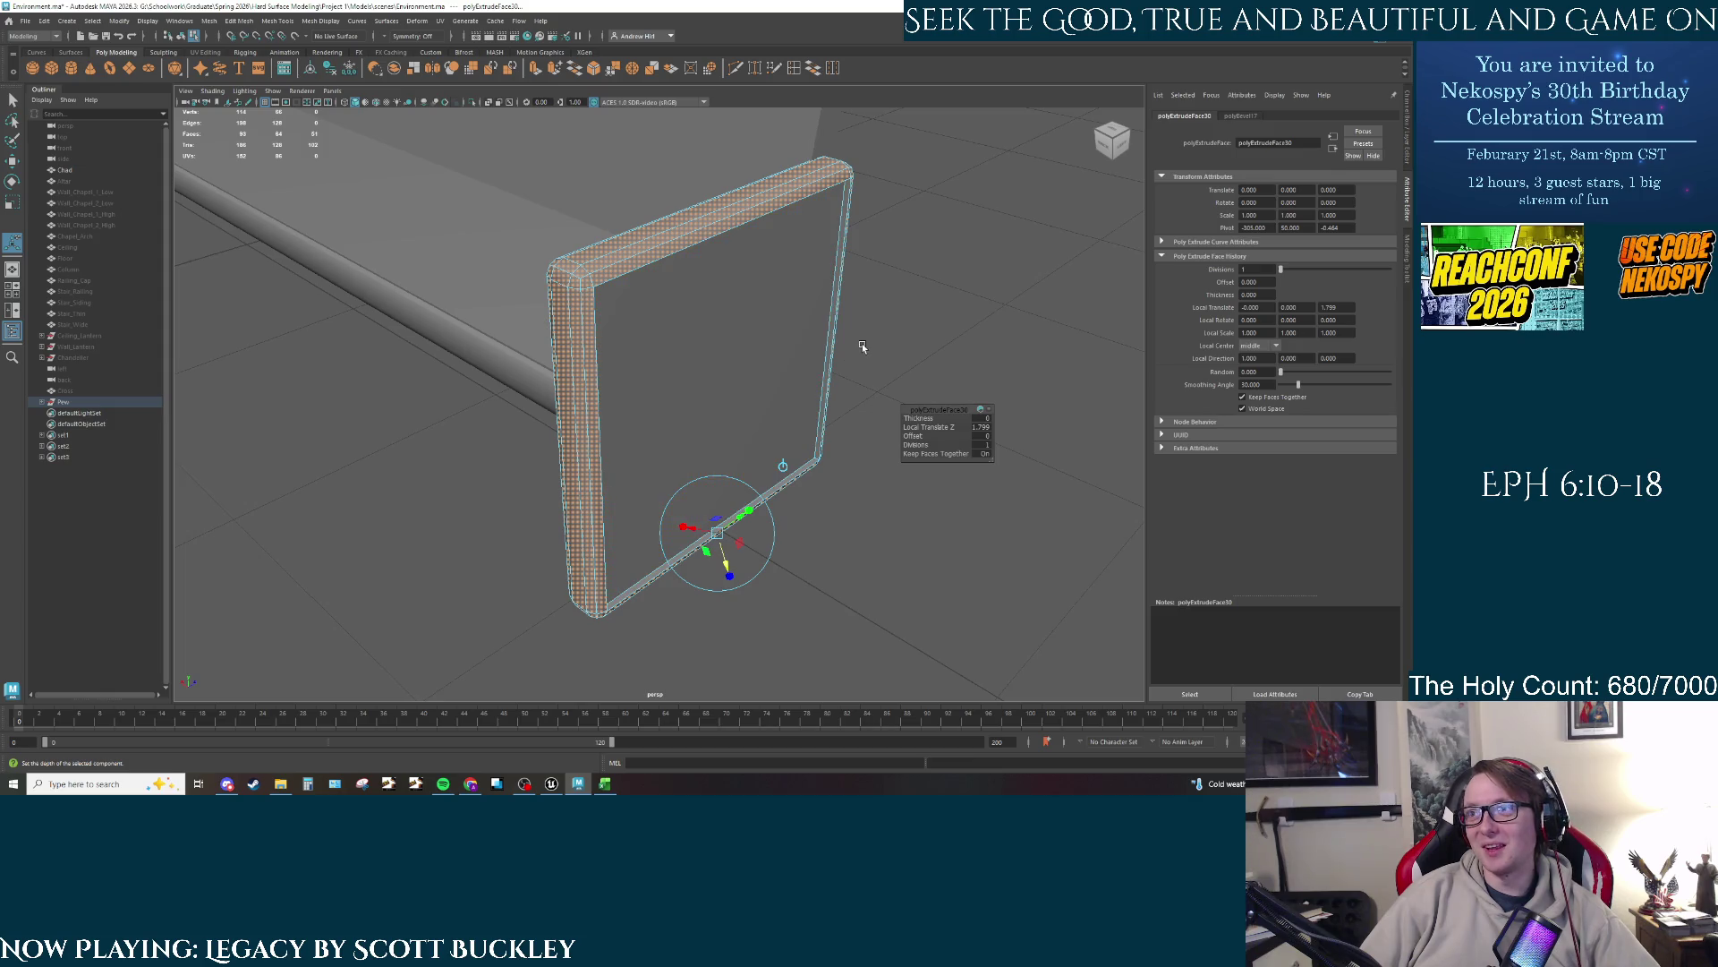
key("q")
key("F8")
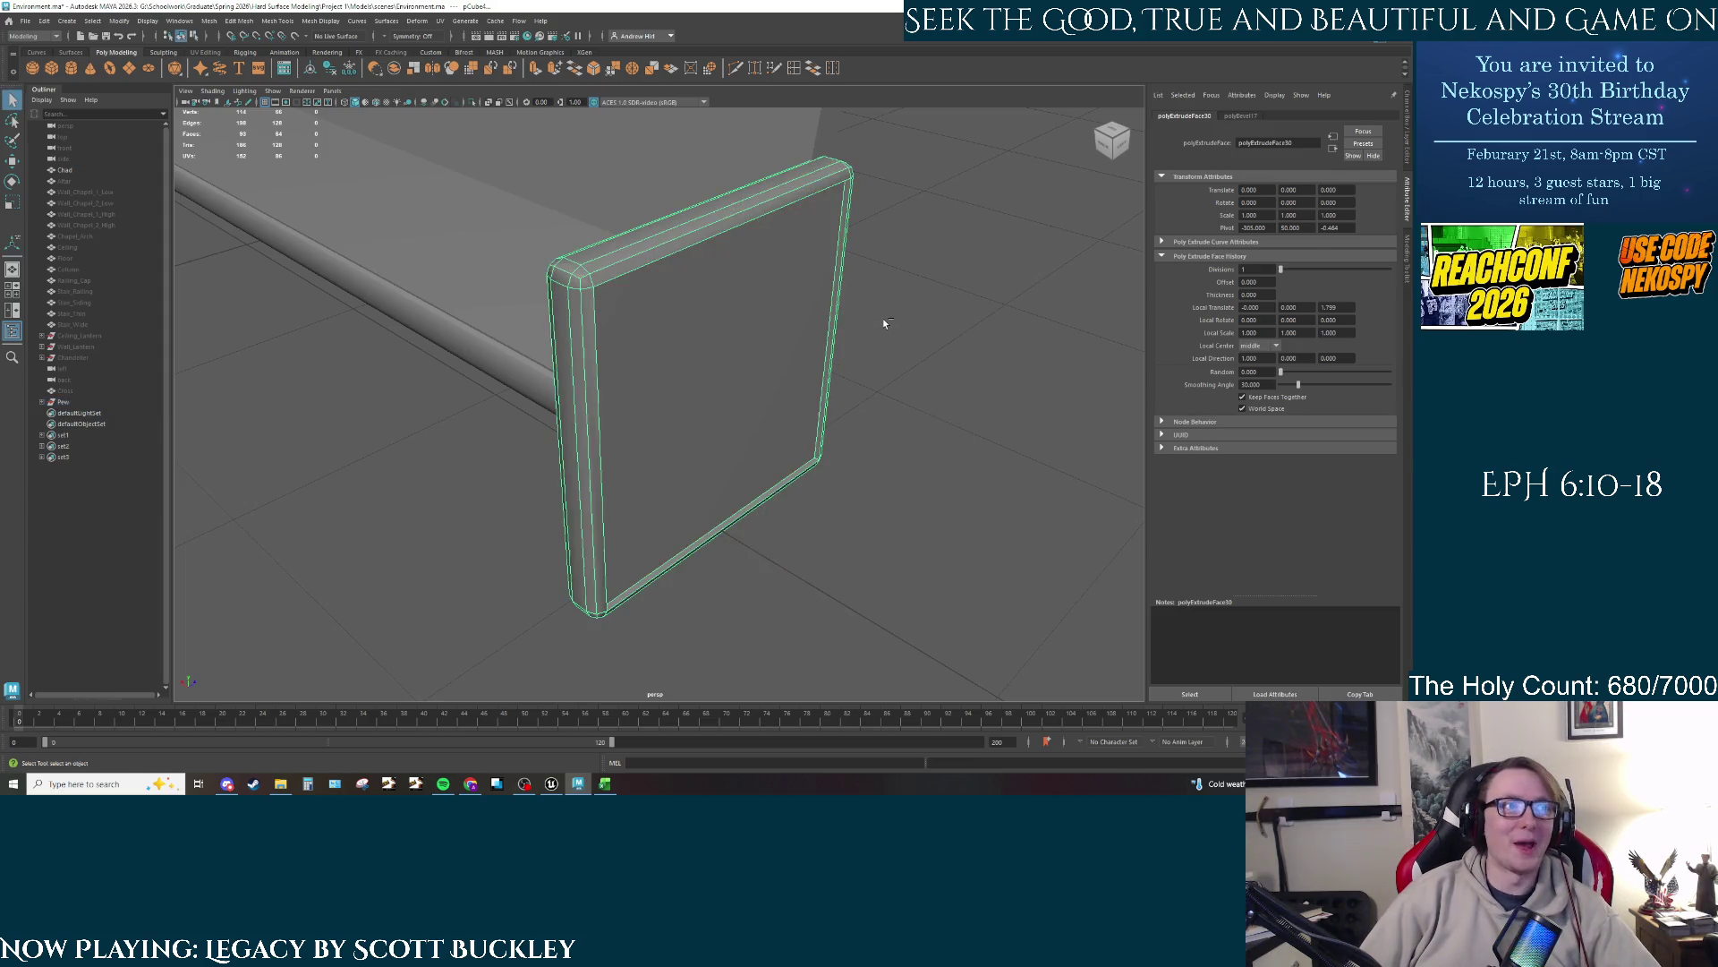
key("ctrl+1")
mouse_move(710, 432)
left_mouse_down()
mouse_move(802, 327)
mouse_move(820, 392)
left_mouse_up()
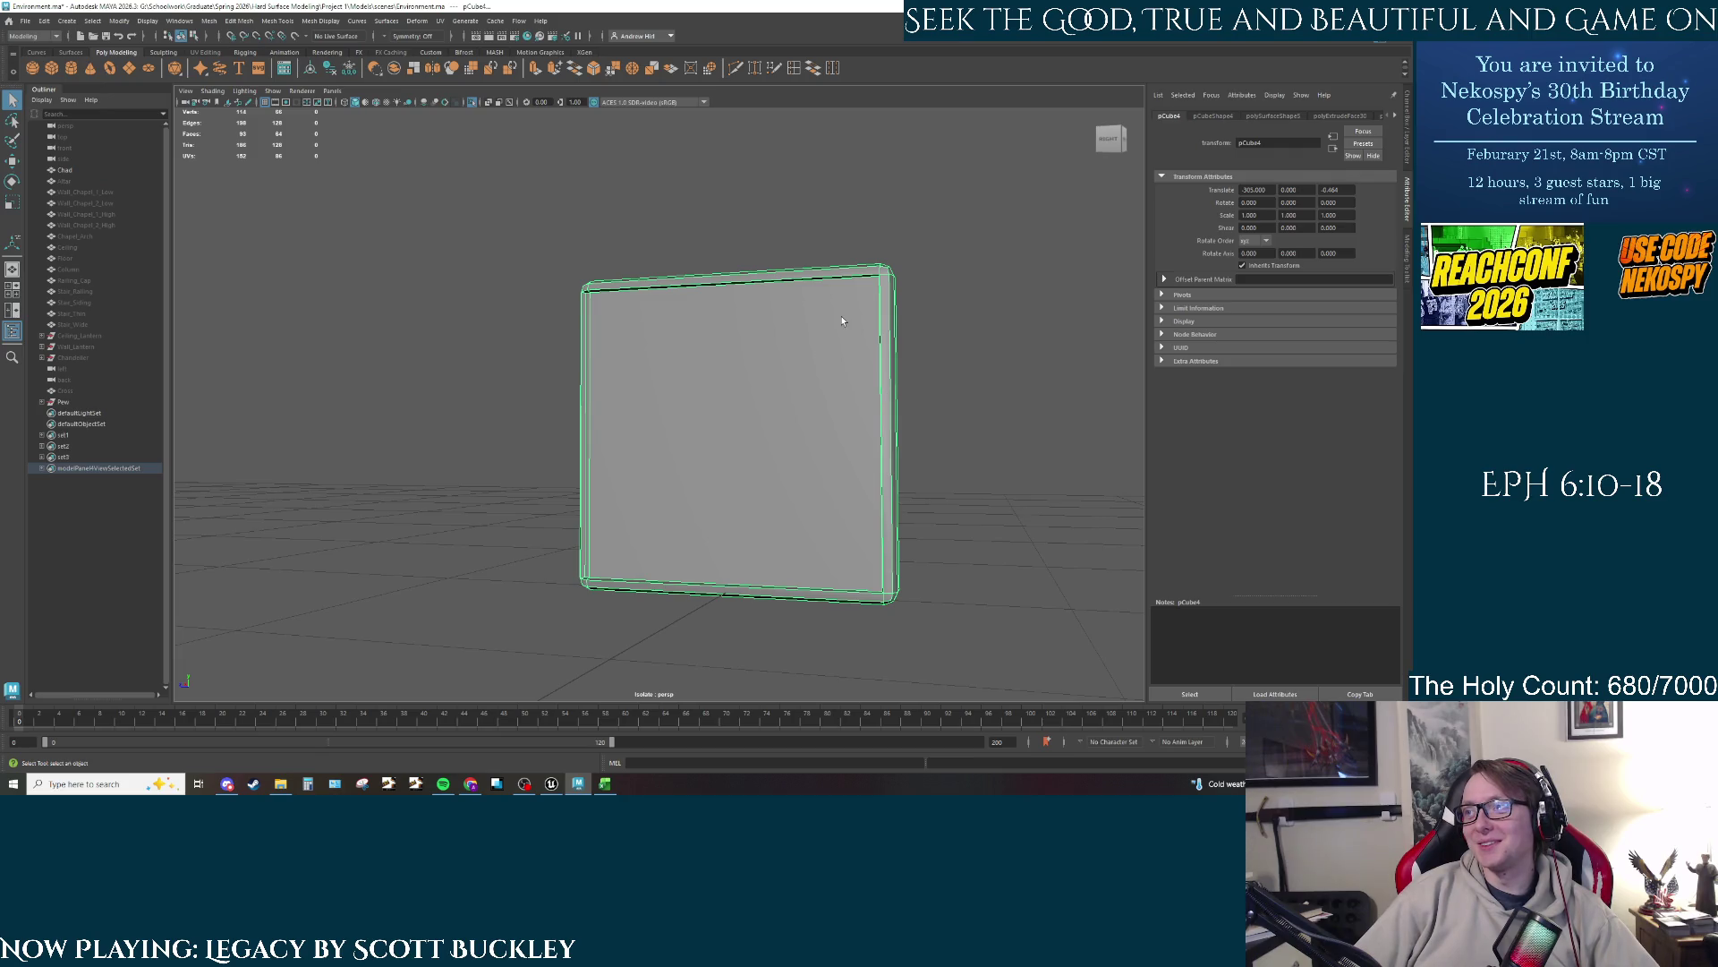
Step: Return to object mode, restore the full scene, and undo the rim extrusion
right_click(702, 314)
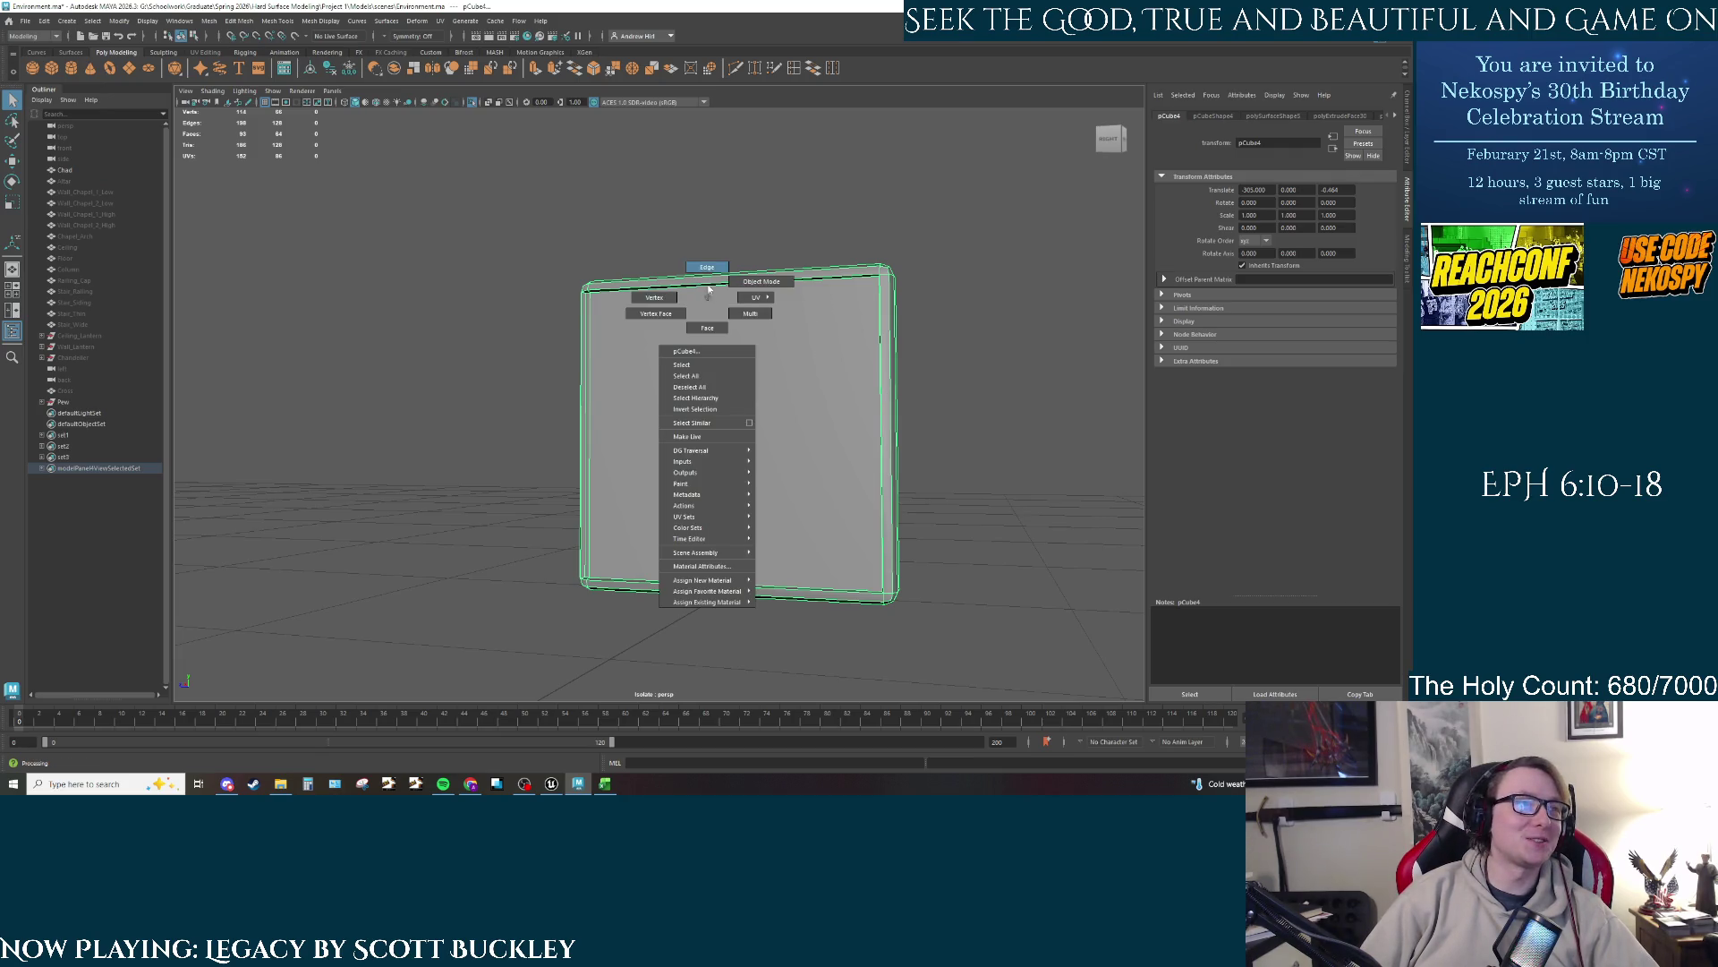
left_click(710, 277)
left_click_drag(648, 337, 626, 322)
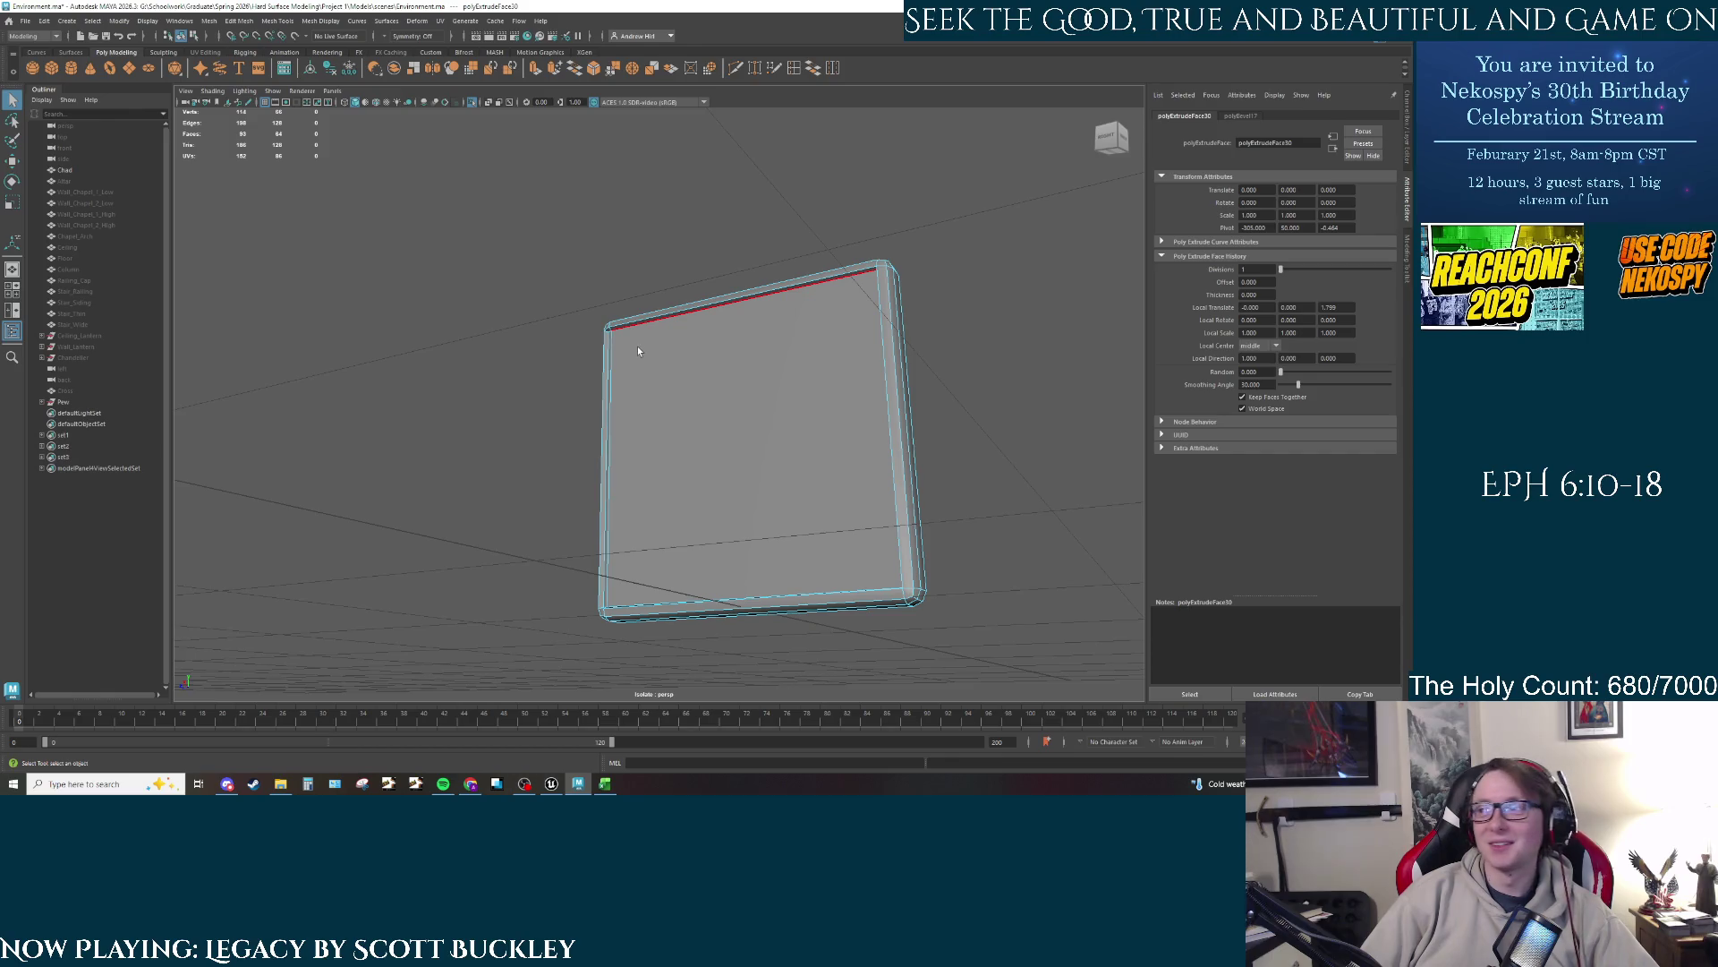
key("F8")
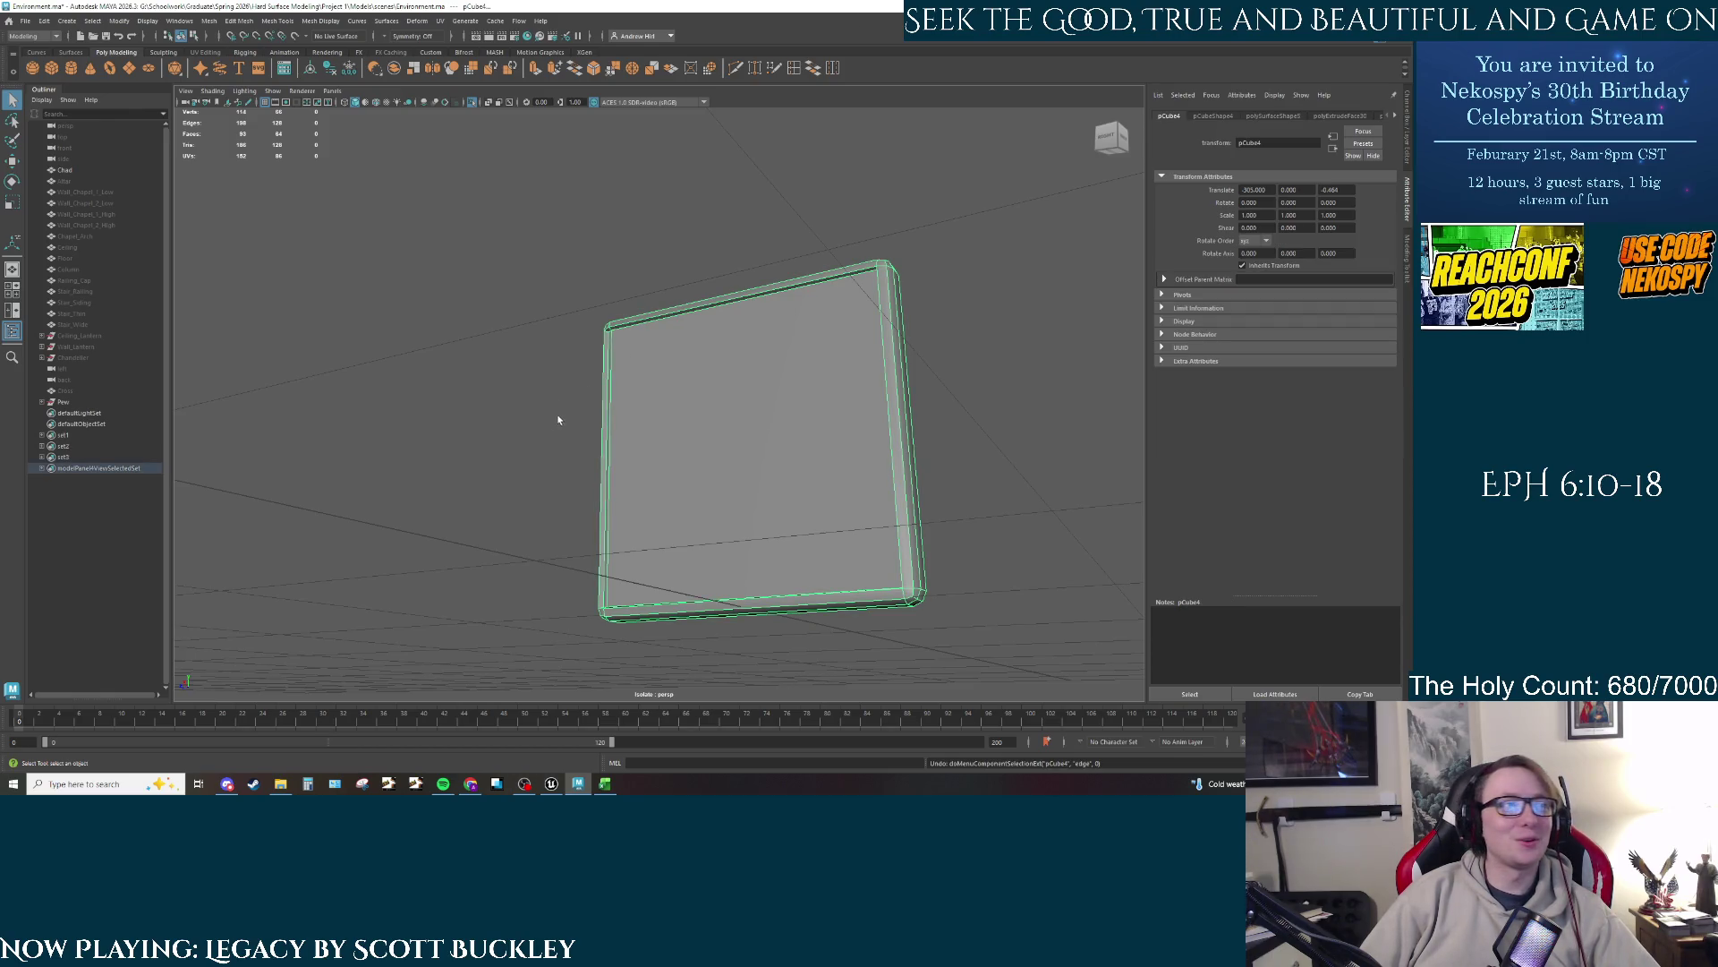
left_click_drag(560, 418, 614, 421)
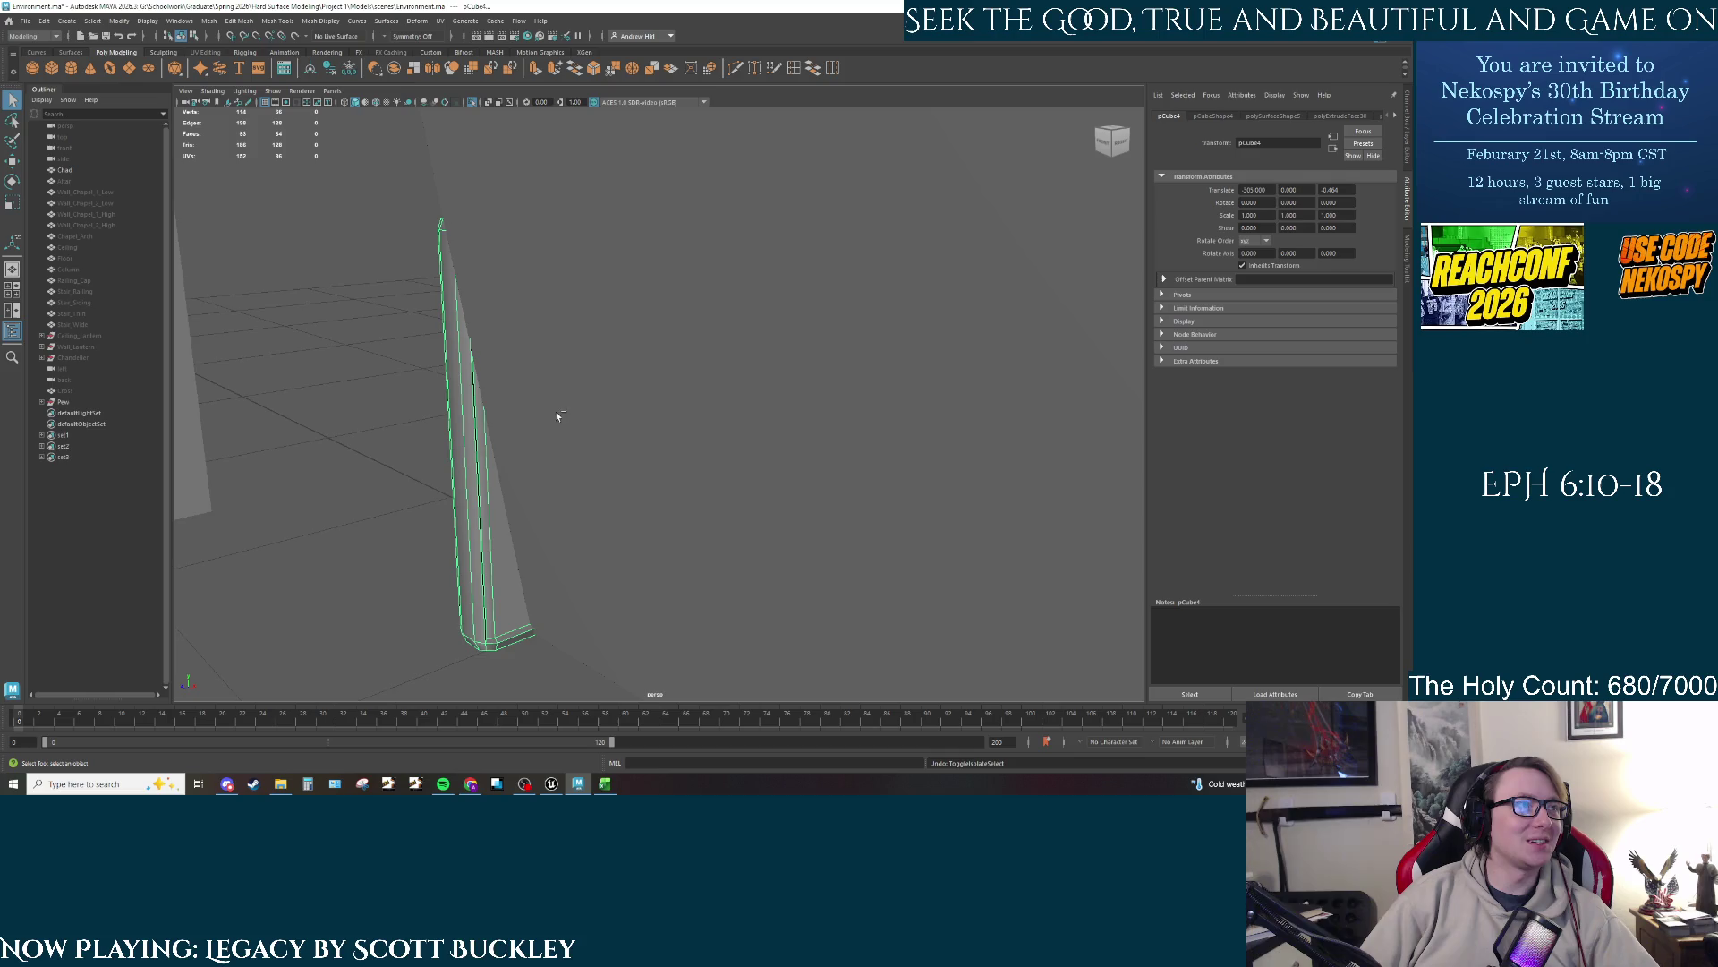
key("ctrl+1")
key("ctrl+z")
key("ctrl+z")
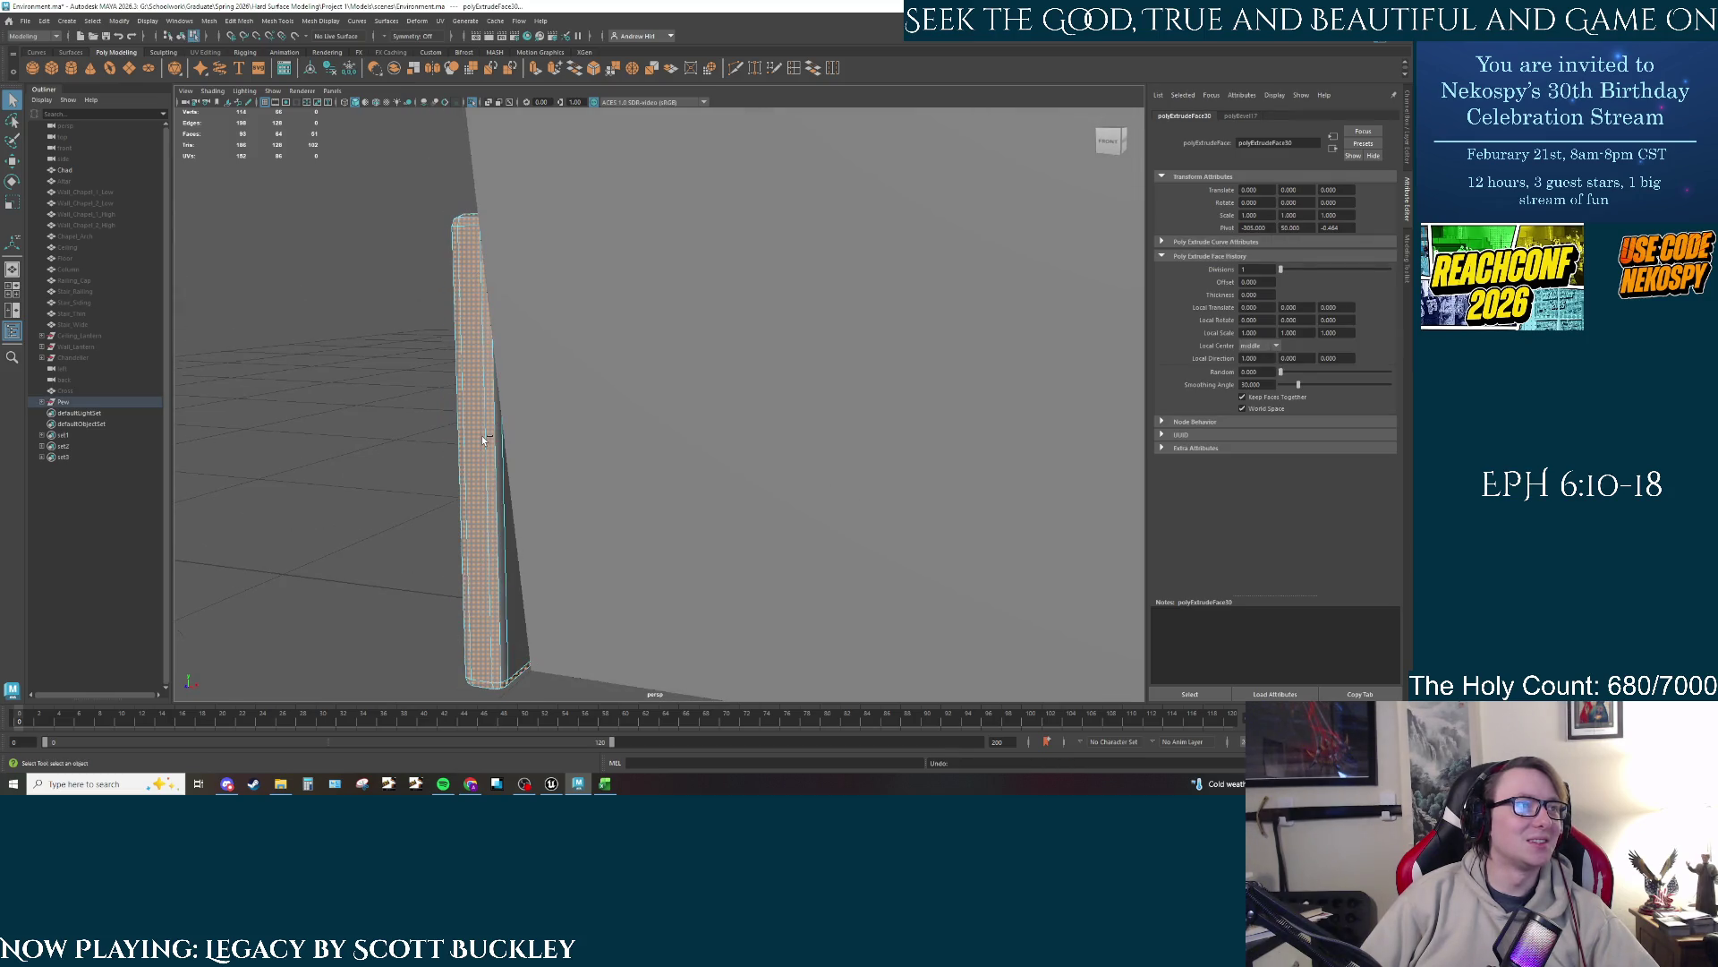
Step: Clear the selection, toggle wireframe then shaded display, and select the panel face
left_click_drag(502, 437, 484, 465)
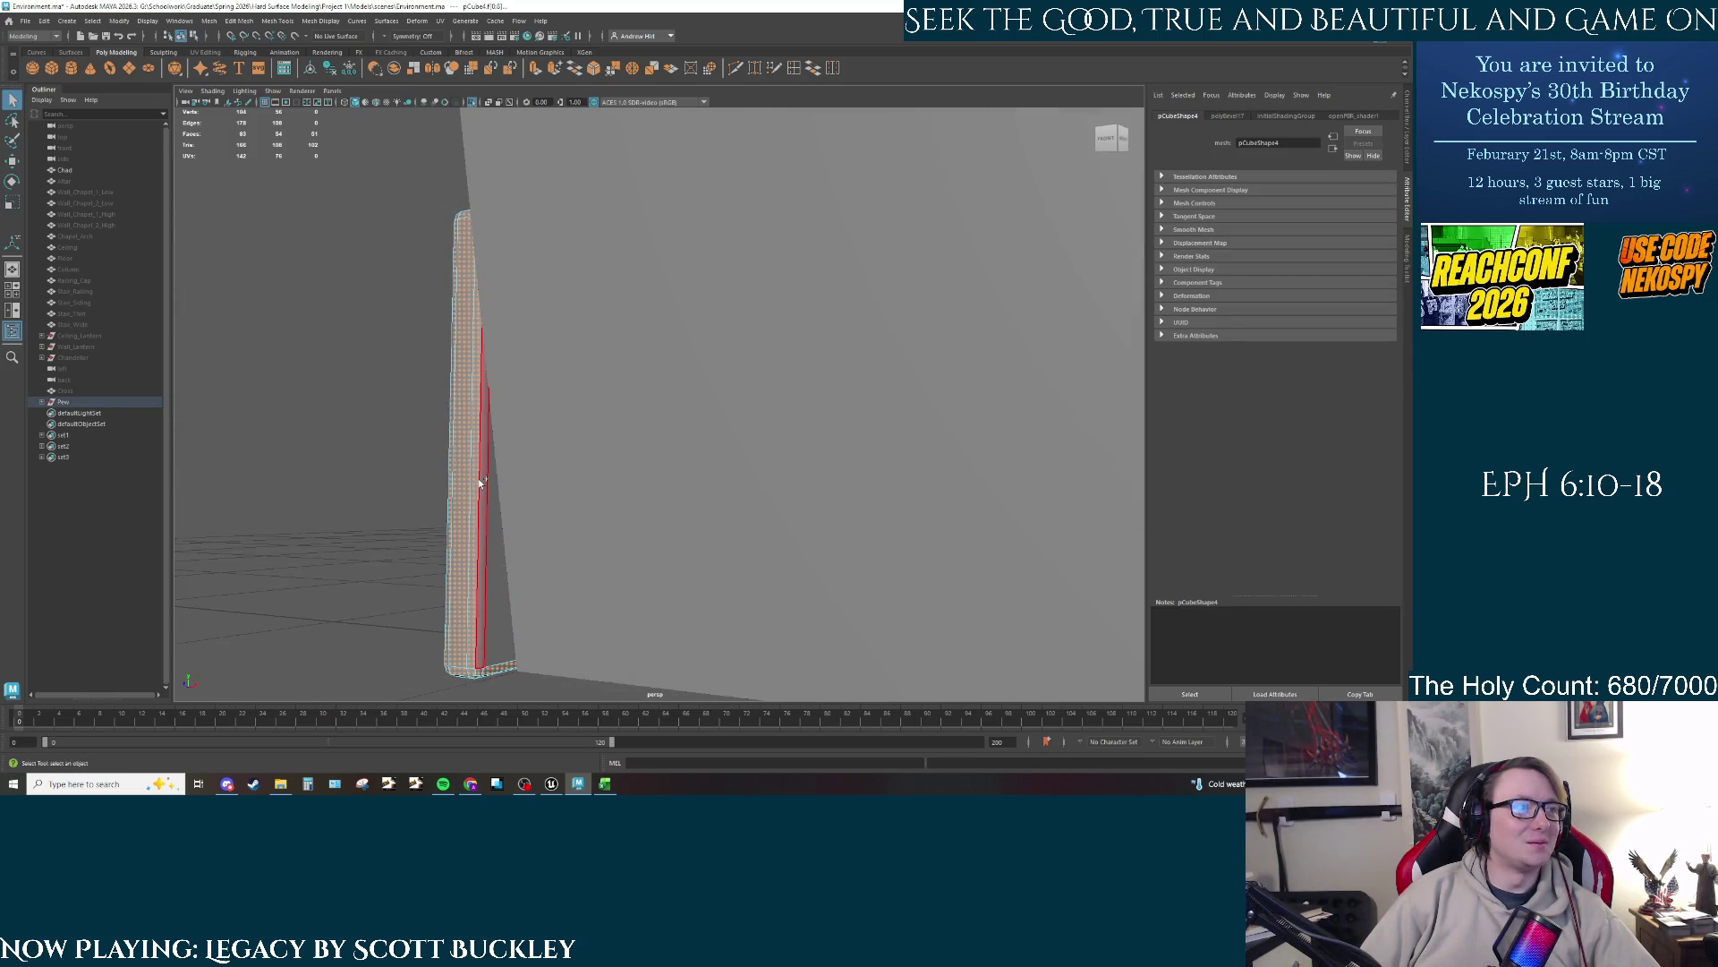
left_click(377, 465)
mouse_move(378, 464)
left_mouse_down()
mouse_move(568, 492)
mouse_move(680, 456)
left_mouse_up()
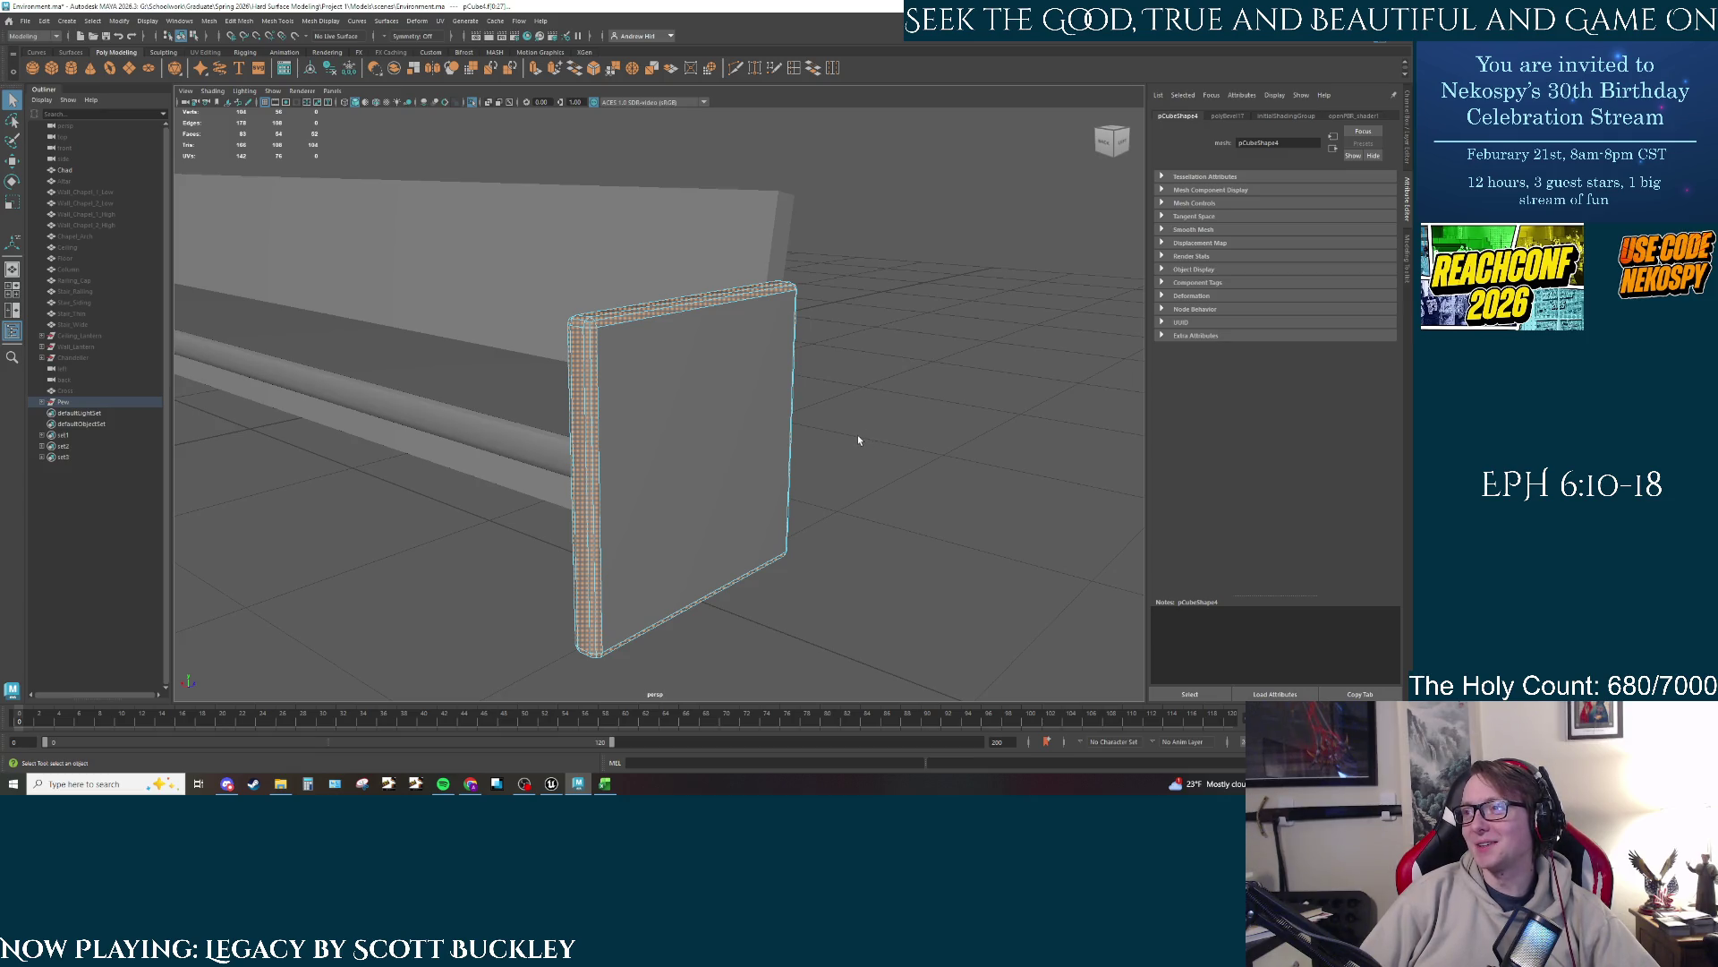
mouse_move(827, 434)
left_mouse_down()
mouse_move(710, 450)
mouse_move(812, 457)
mouse_move(555, 464)
left_mouse_up()
key("4")
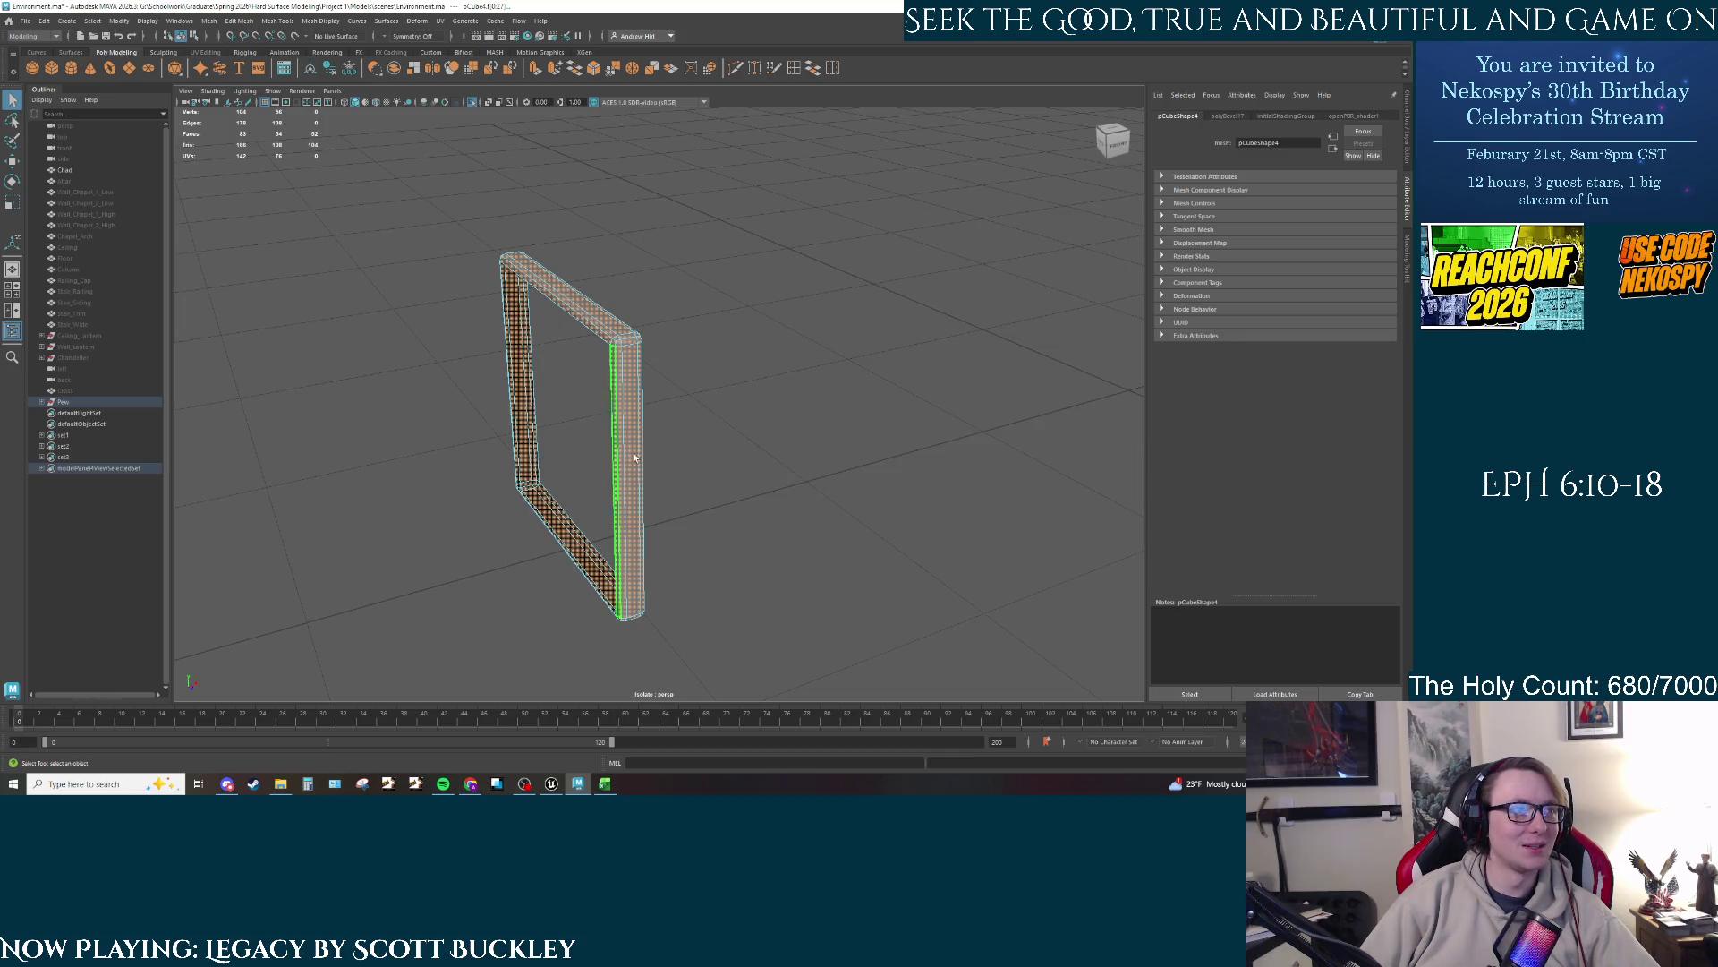
key("5")
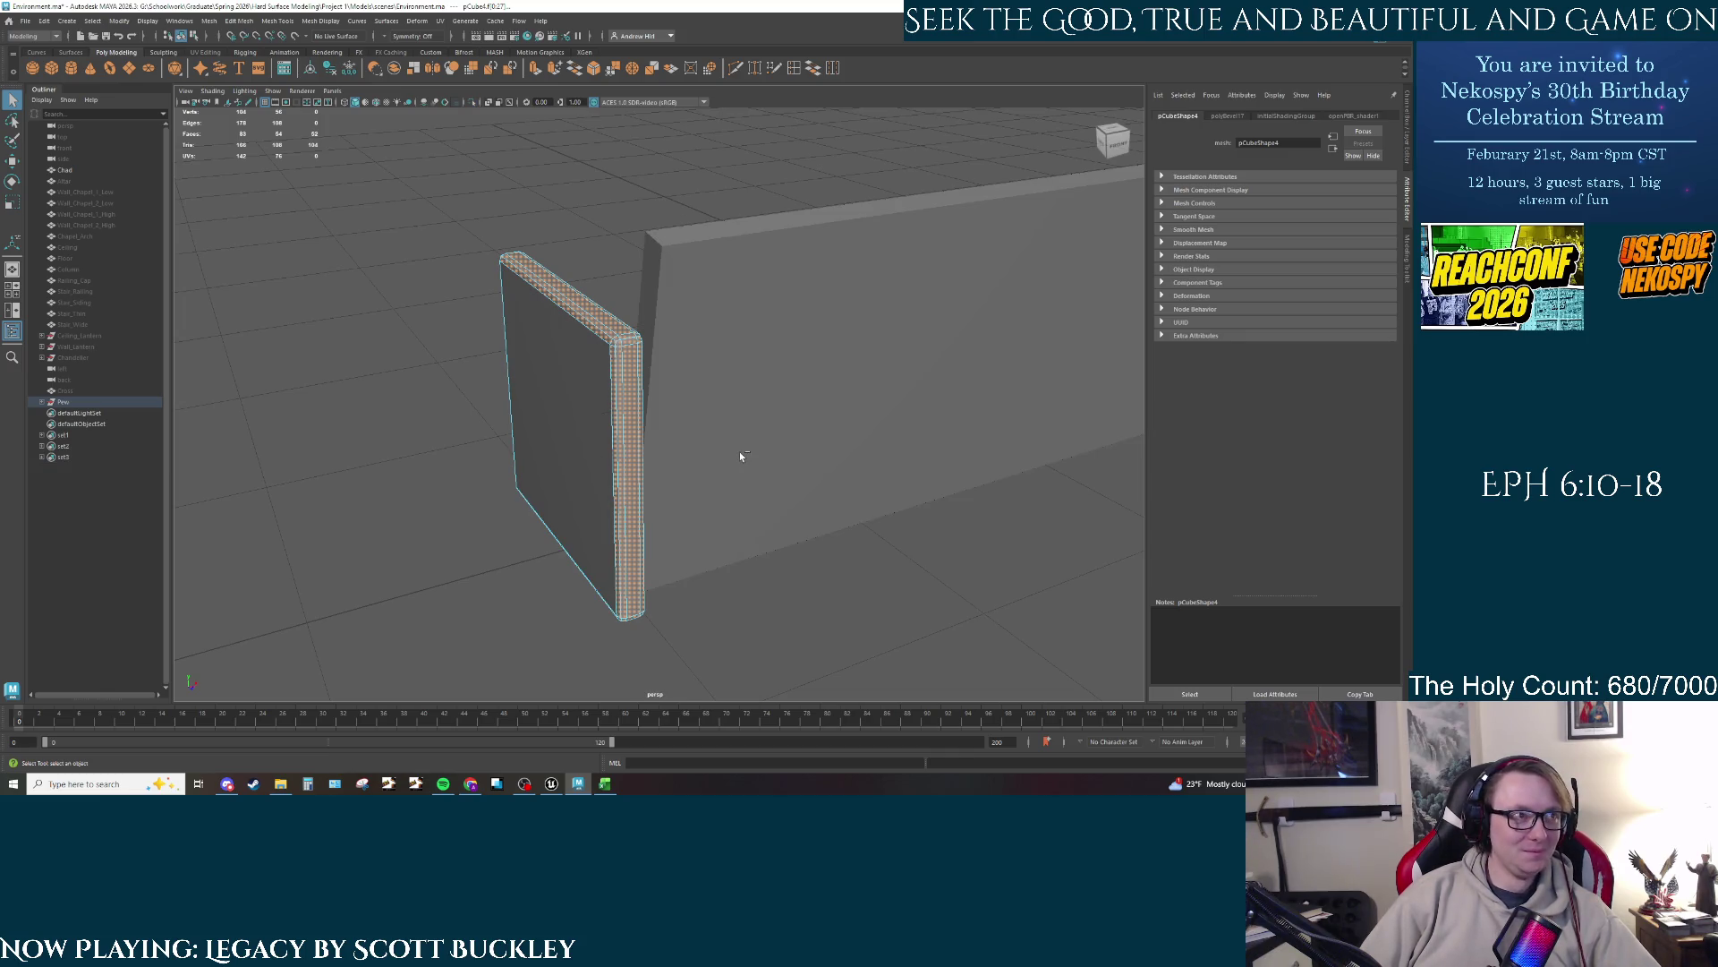
left_click(605, 433)
mouse_move(605, 433)
left_mouse_down()
mouse_move(528, 454)
mouse_move(411, 449)
left_mouse_up()
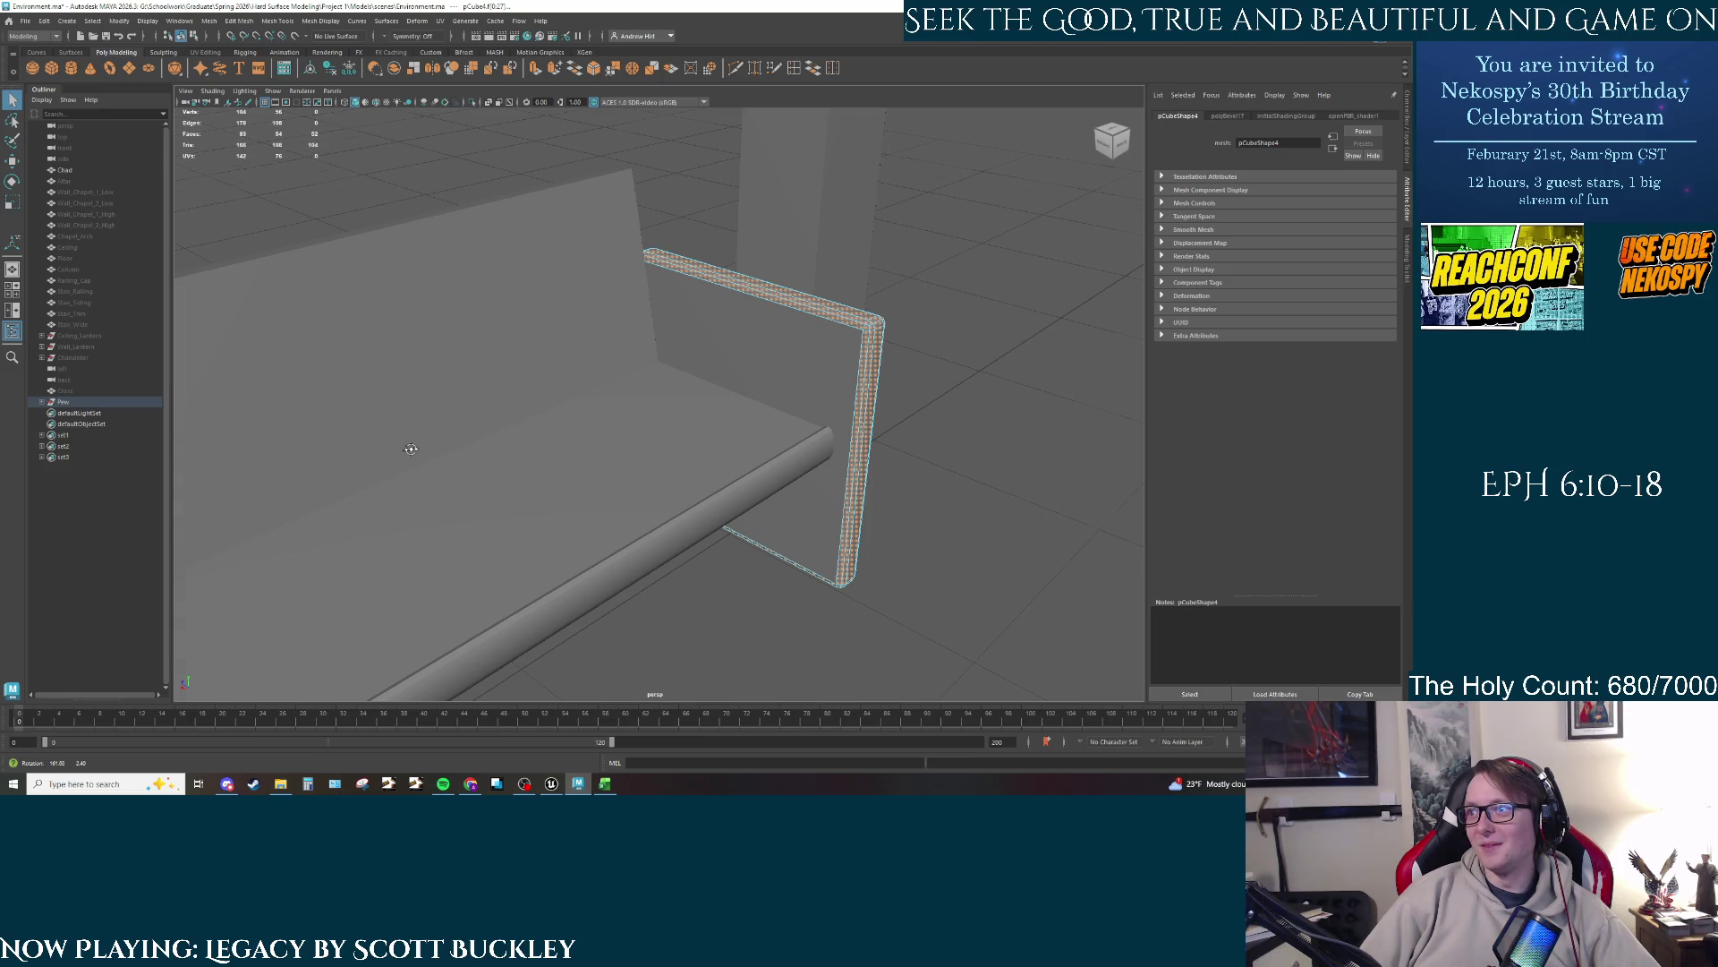
left_click_drag(411, 448, 401, 430)
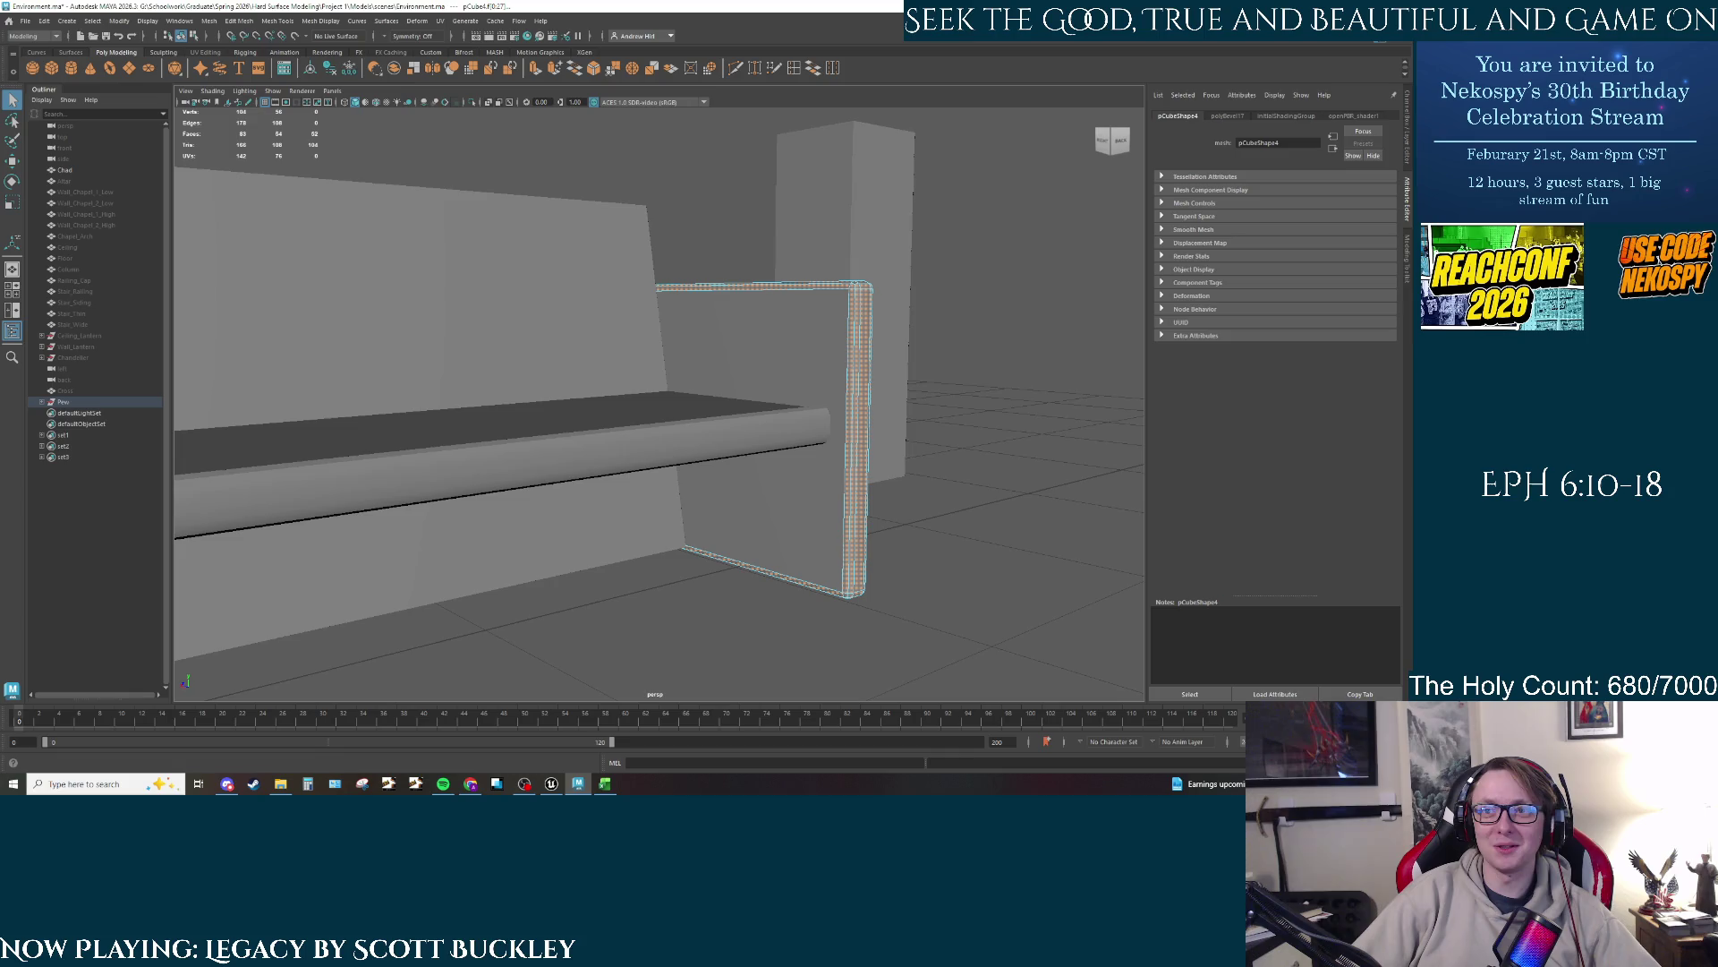
Step: Minimize and restore Maya, check OBS, then bring up Windows Settings with Win+I
key("super+d")
key("super+d")
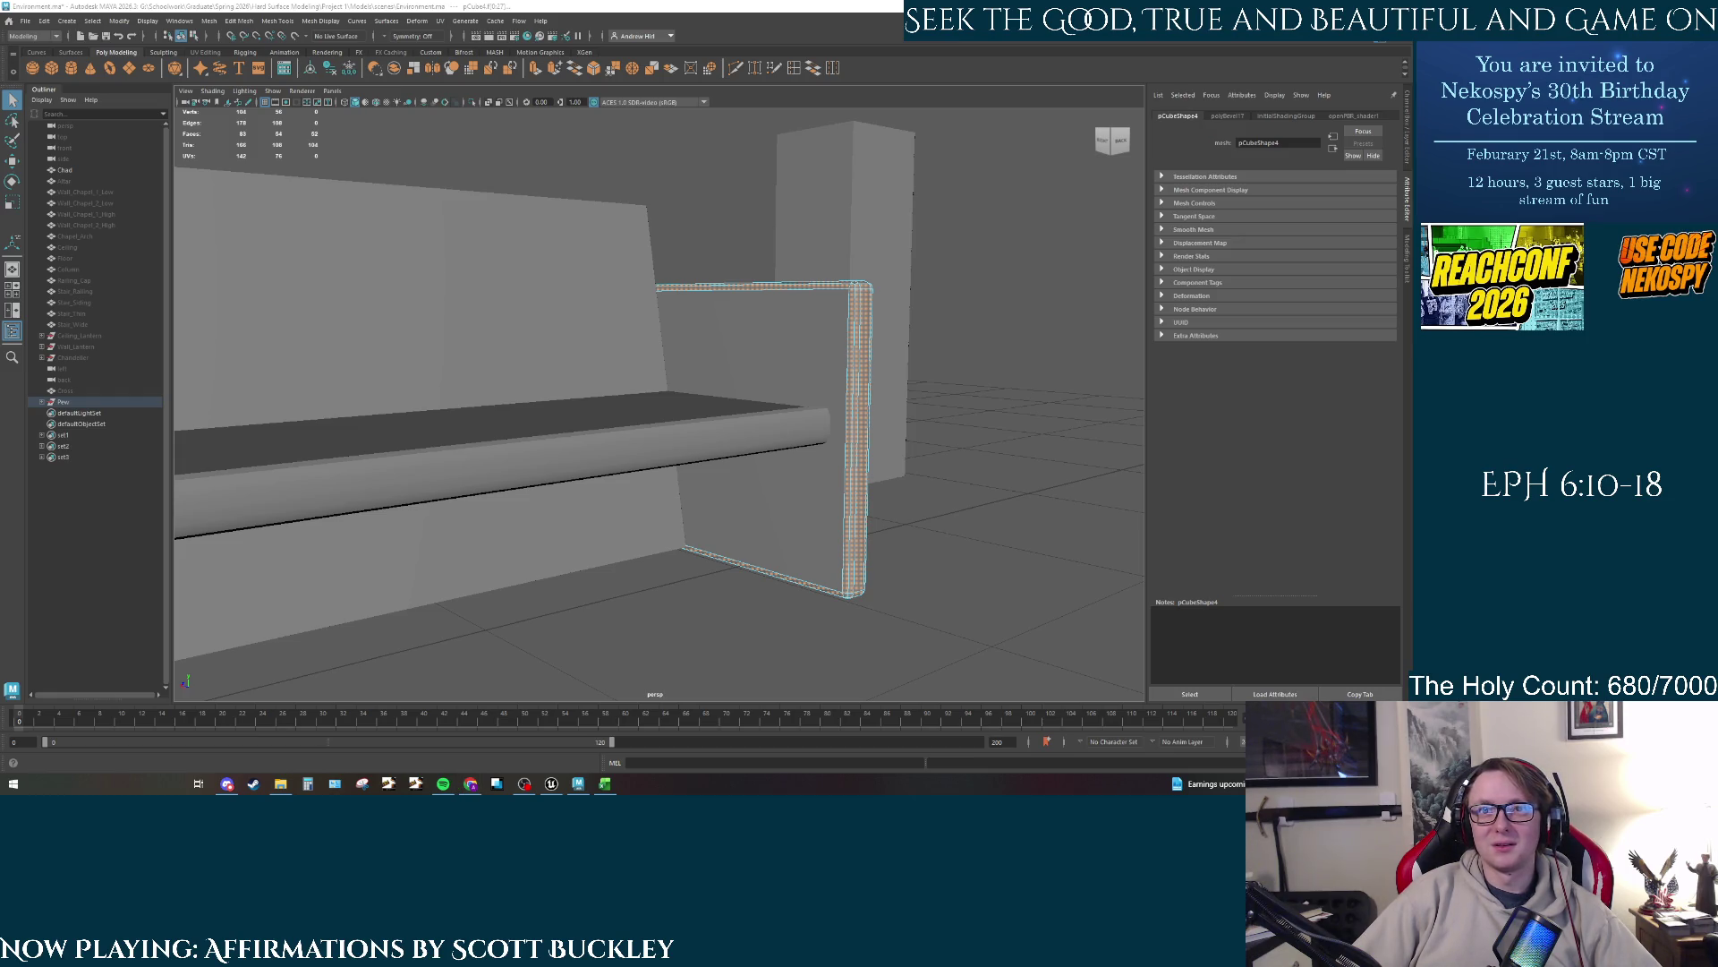
key("super+d")
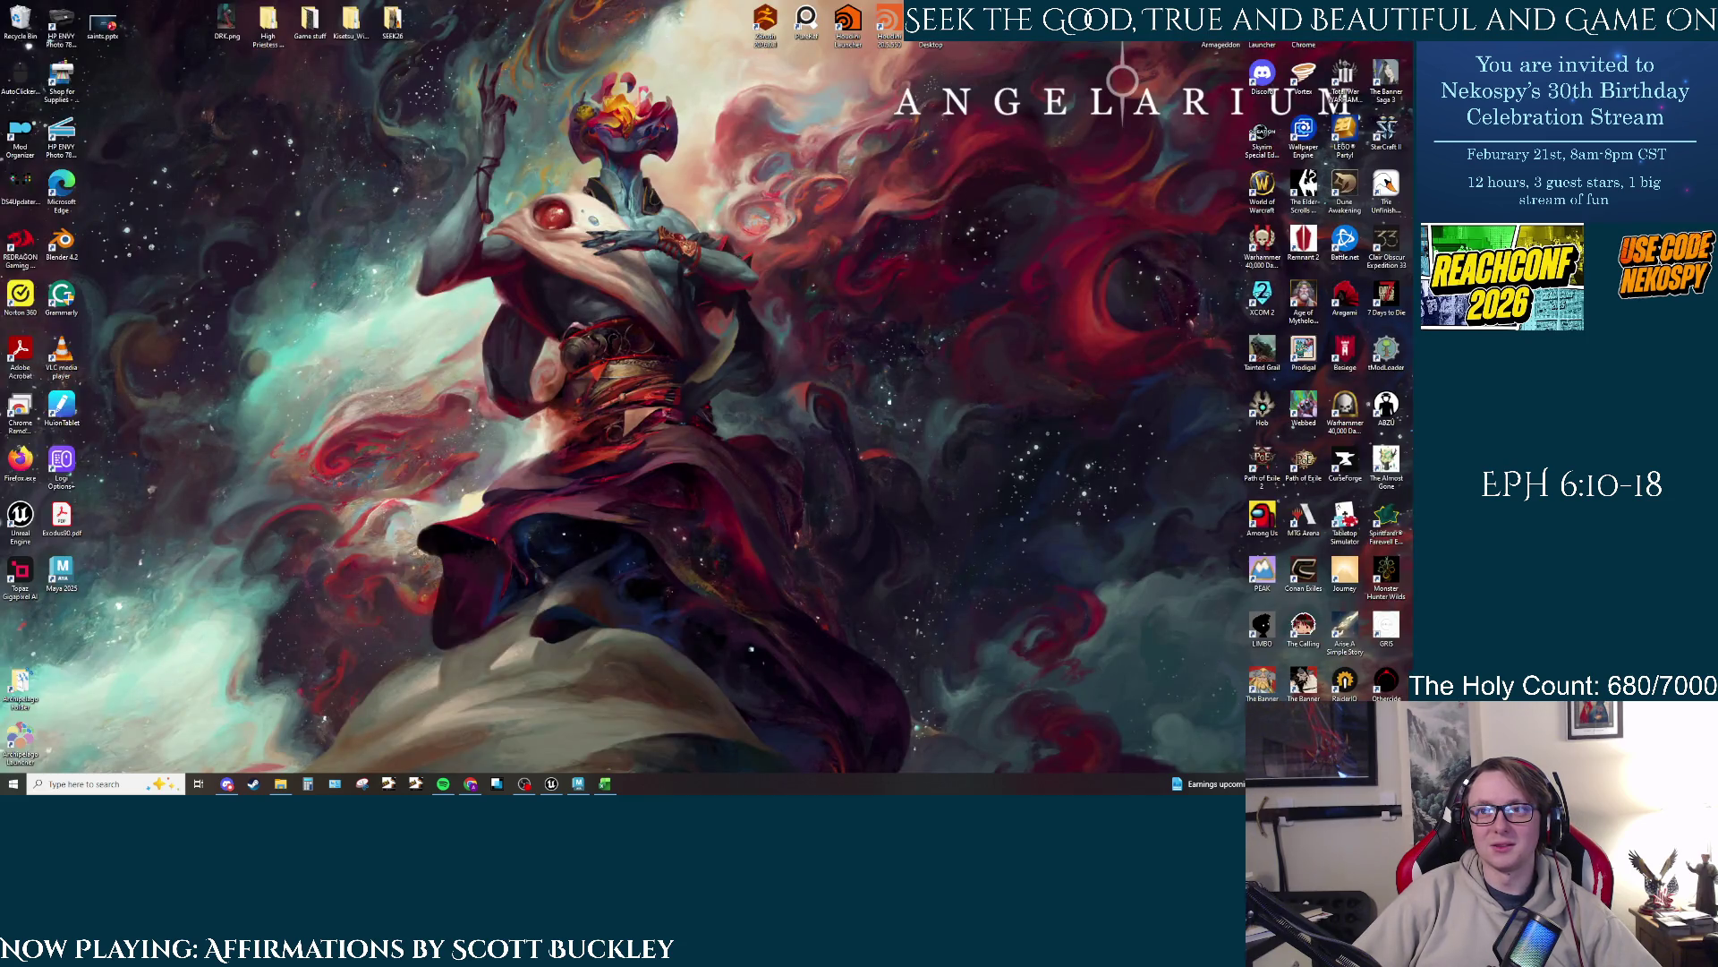
key("super+d")
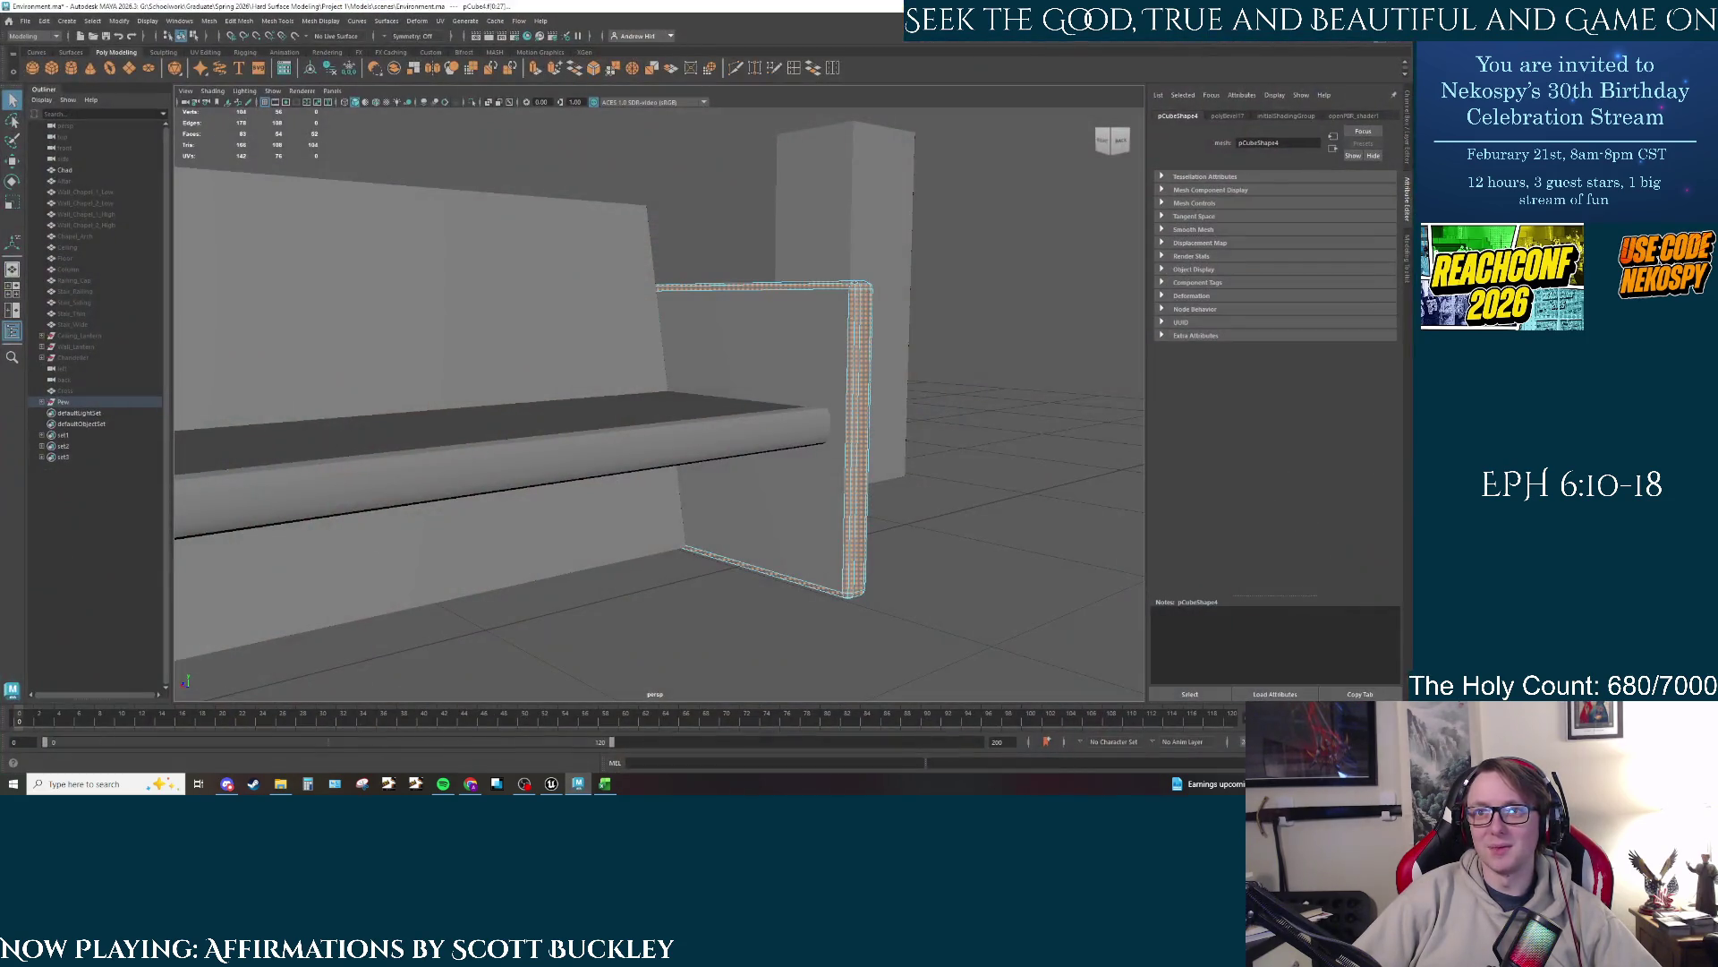
key("alt+Tab")
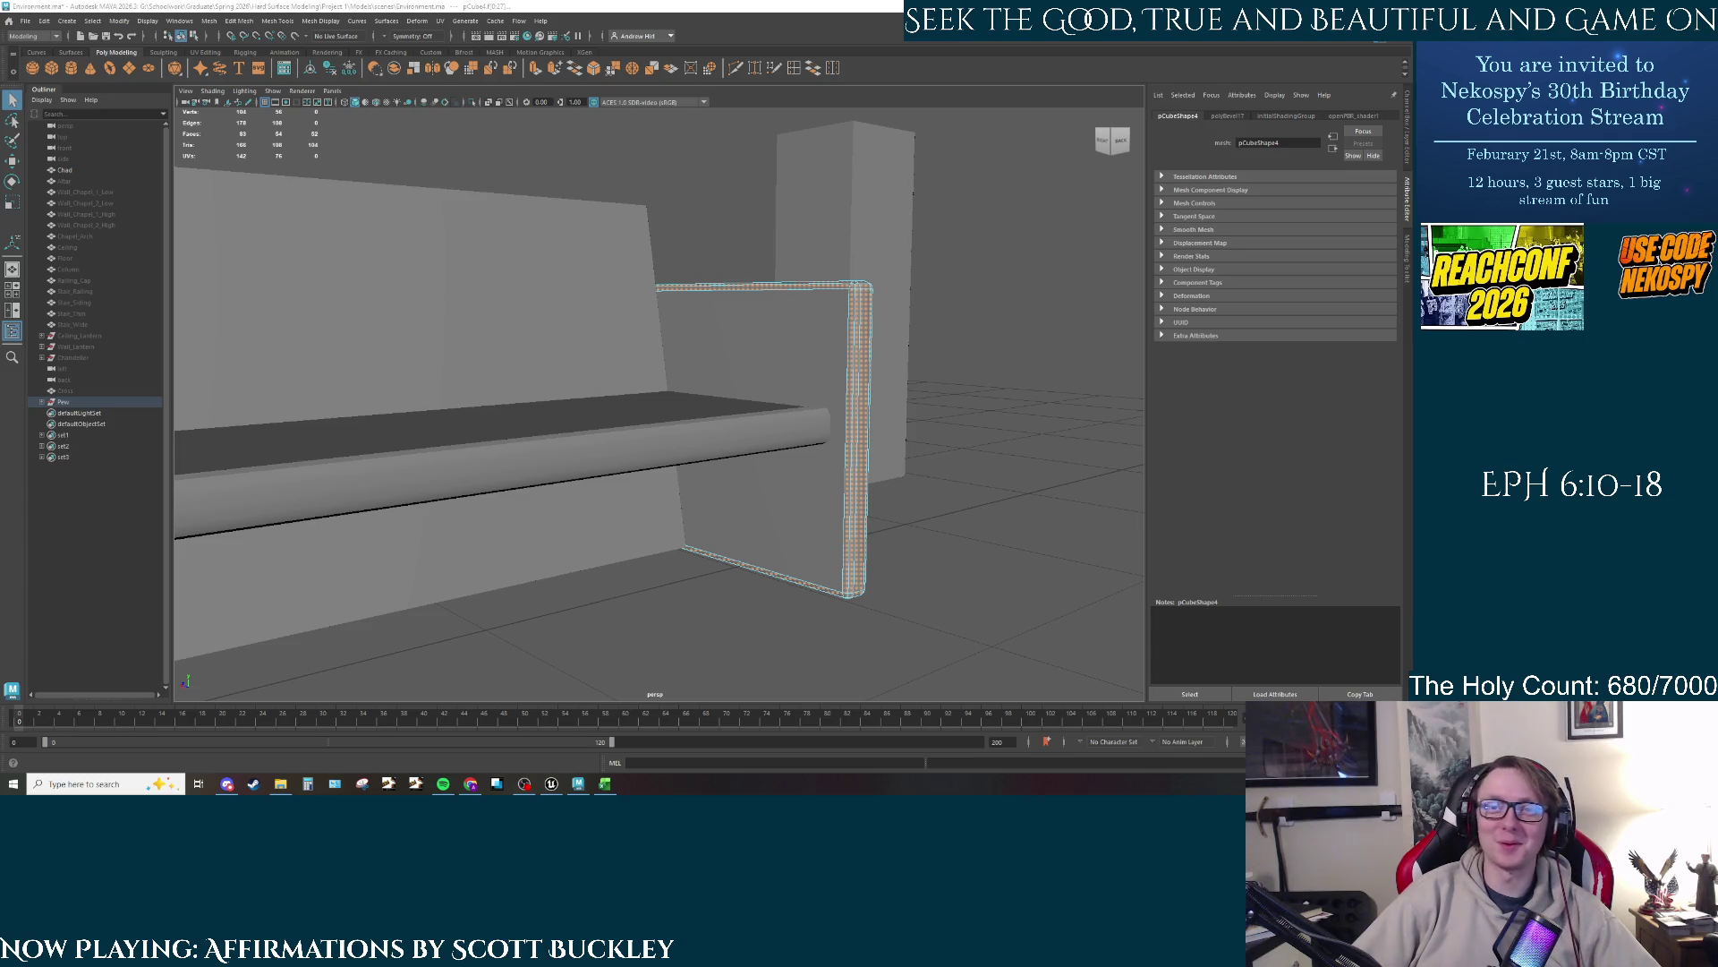
key("super+i")
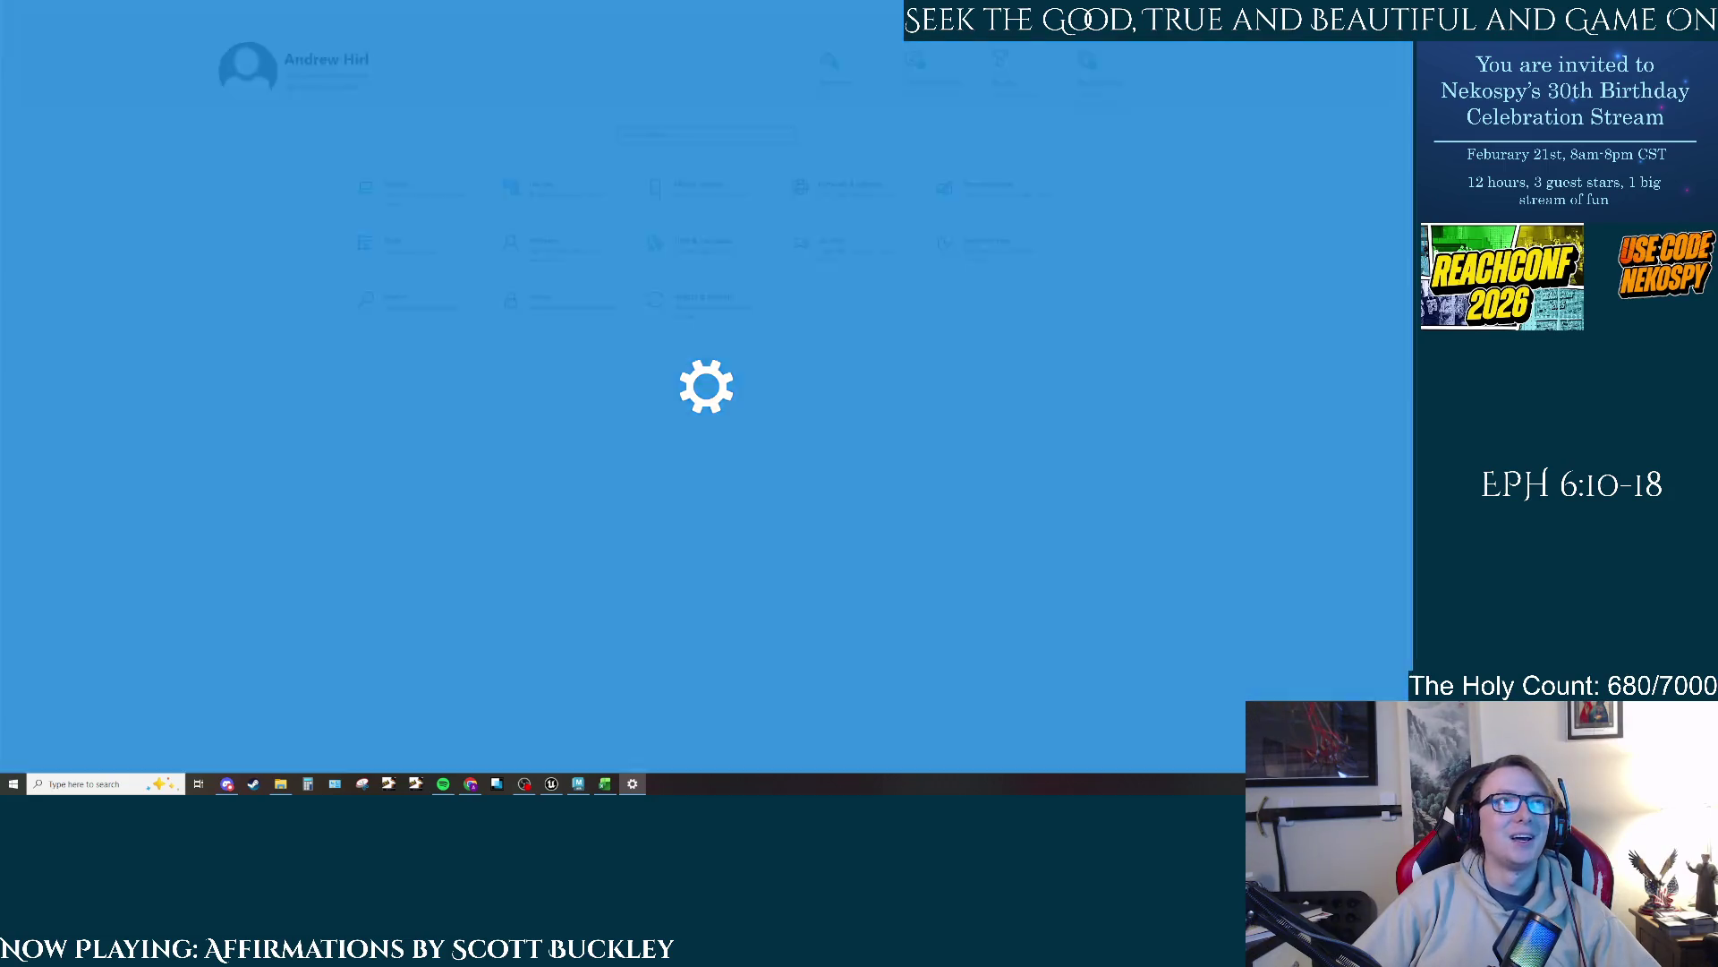
Step: Alt+Tab from Windows Settings back to the Maya bench scene
key("alt+Tab")
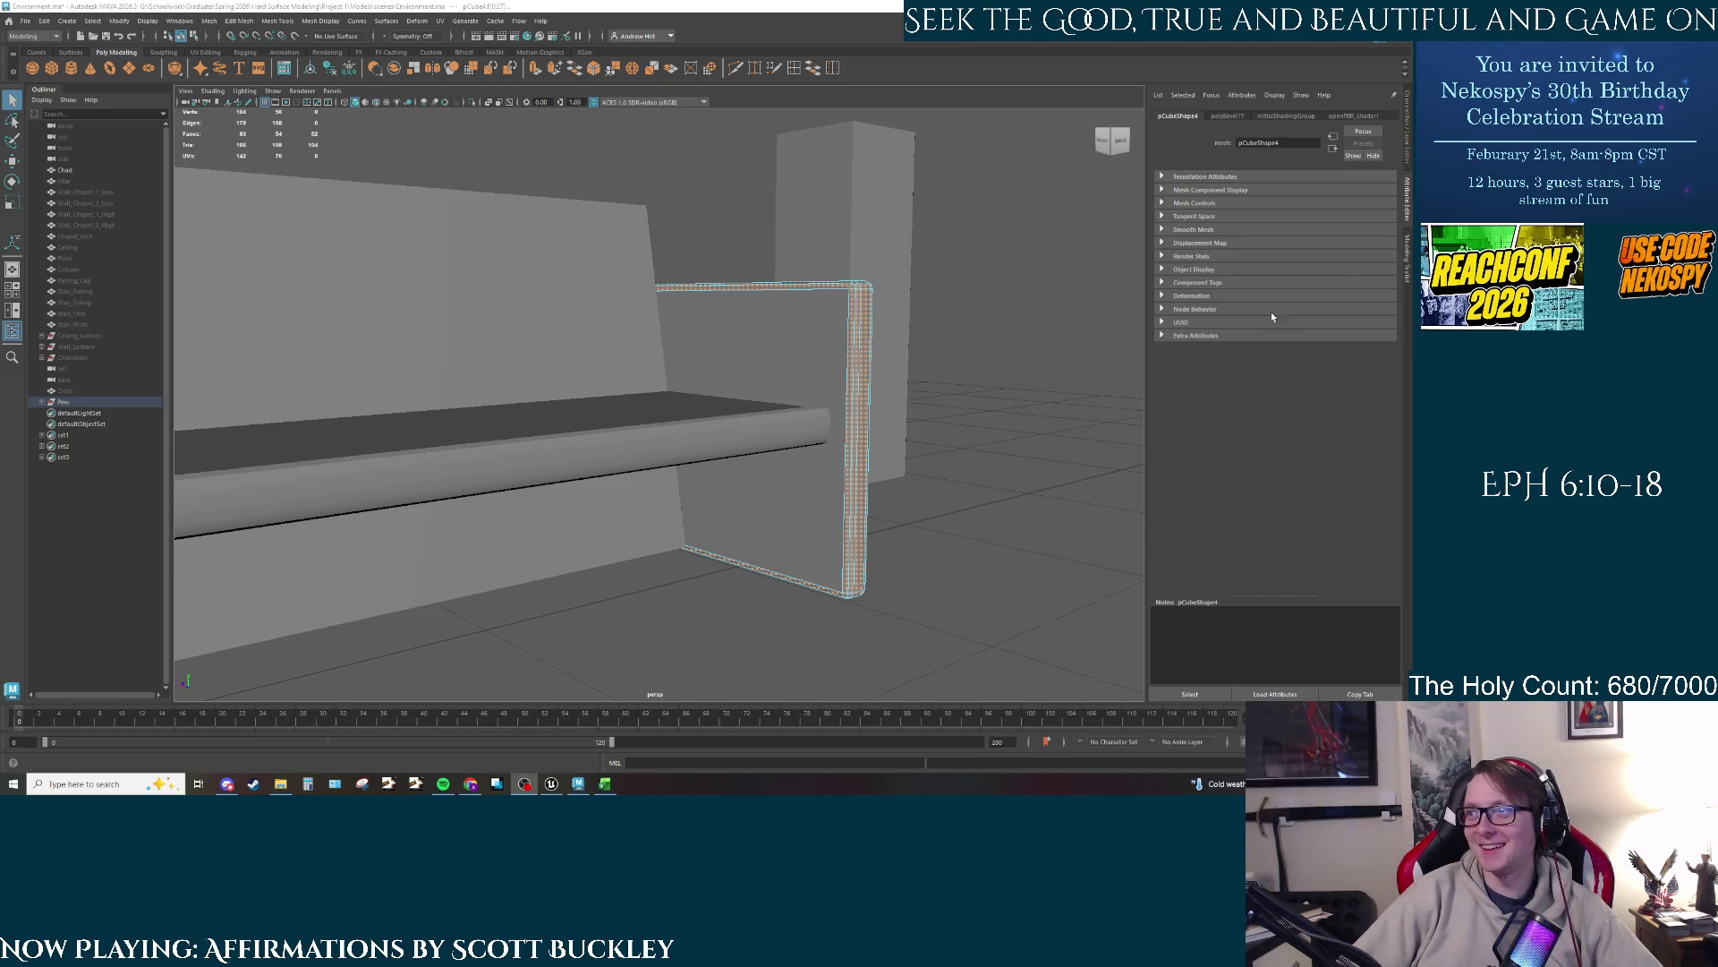
Step: Extrude the side panel's front face outward to Local Translate Z 1.756
mouse_move(896, 362)
left_mouse_down()
mouse_move(791, 410)
mouse_move(754, 398)
left_mouse_up()
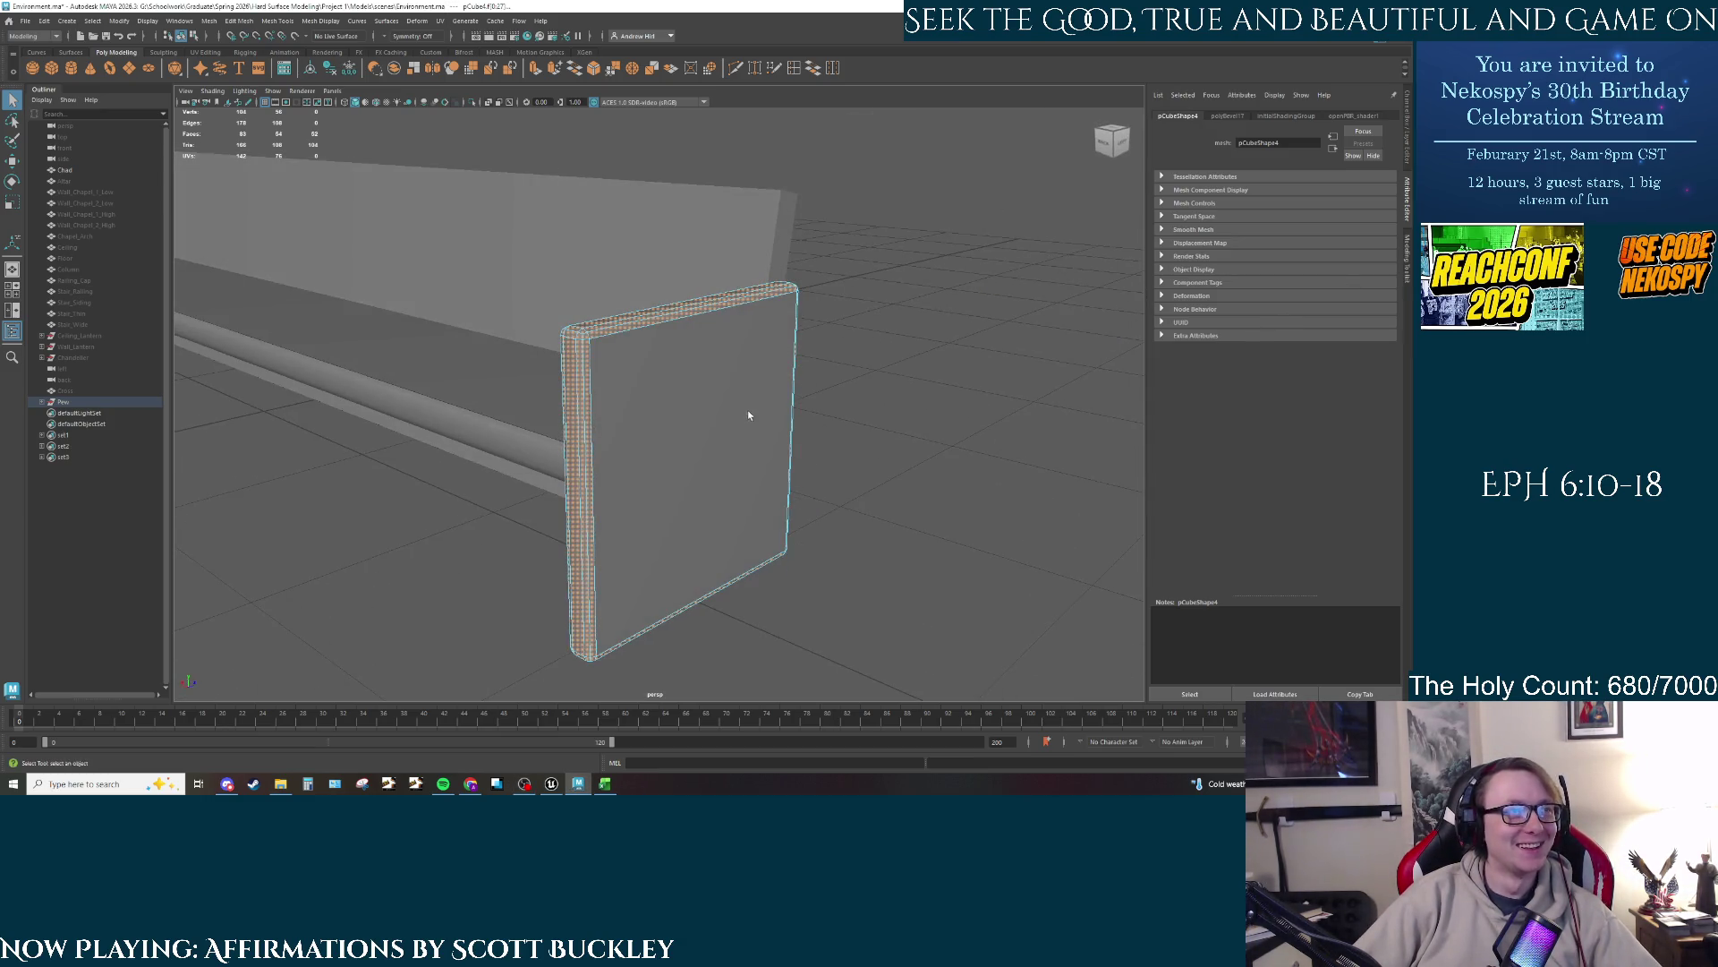
left_click(633, 345)
key("ctrl+e")
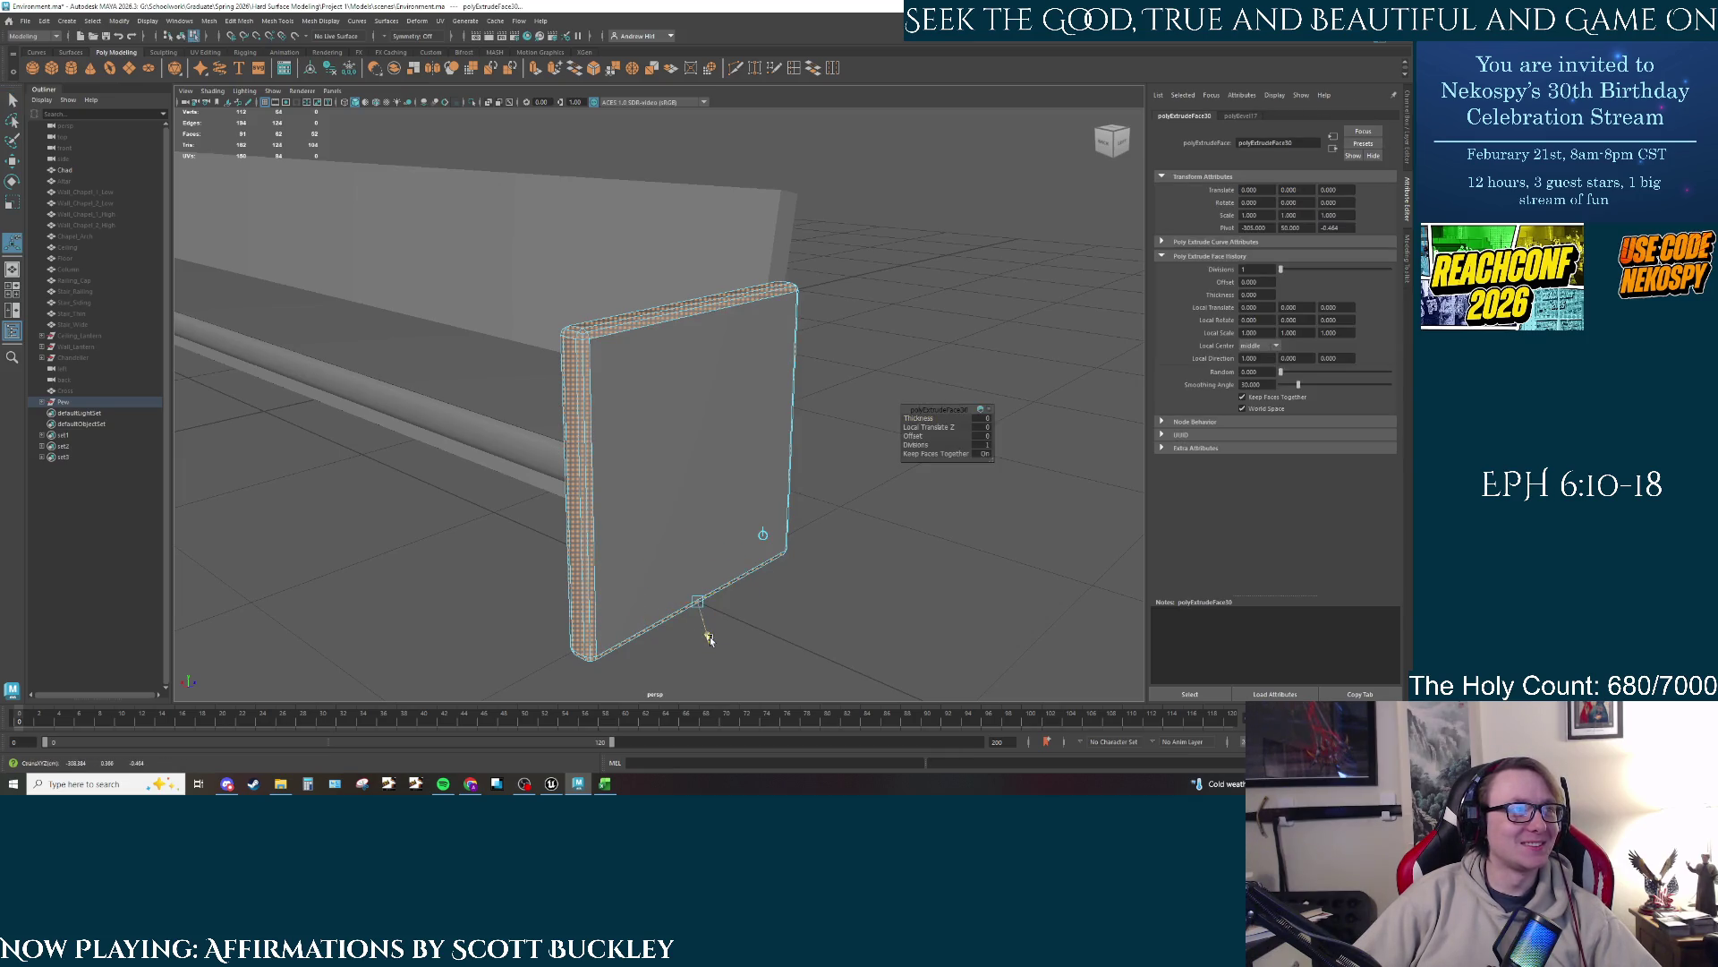
mouse_move(708, 638)
left_mouse_down()
mouse_move(604, 514)
mouse_move(761, 535)
mouse_move(905, 503)
mouse_move(891, 470)
mouse_move(667, 526)
mouse_move(679, 480)
mouse_move(639, 447)
mouse_move(629, 466)
mouse_move(792, 371)
left_mouse_up()
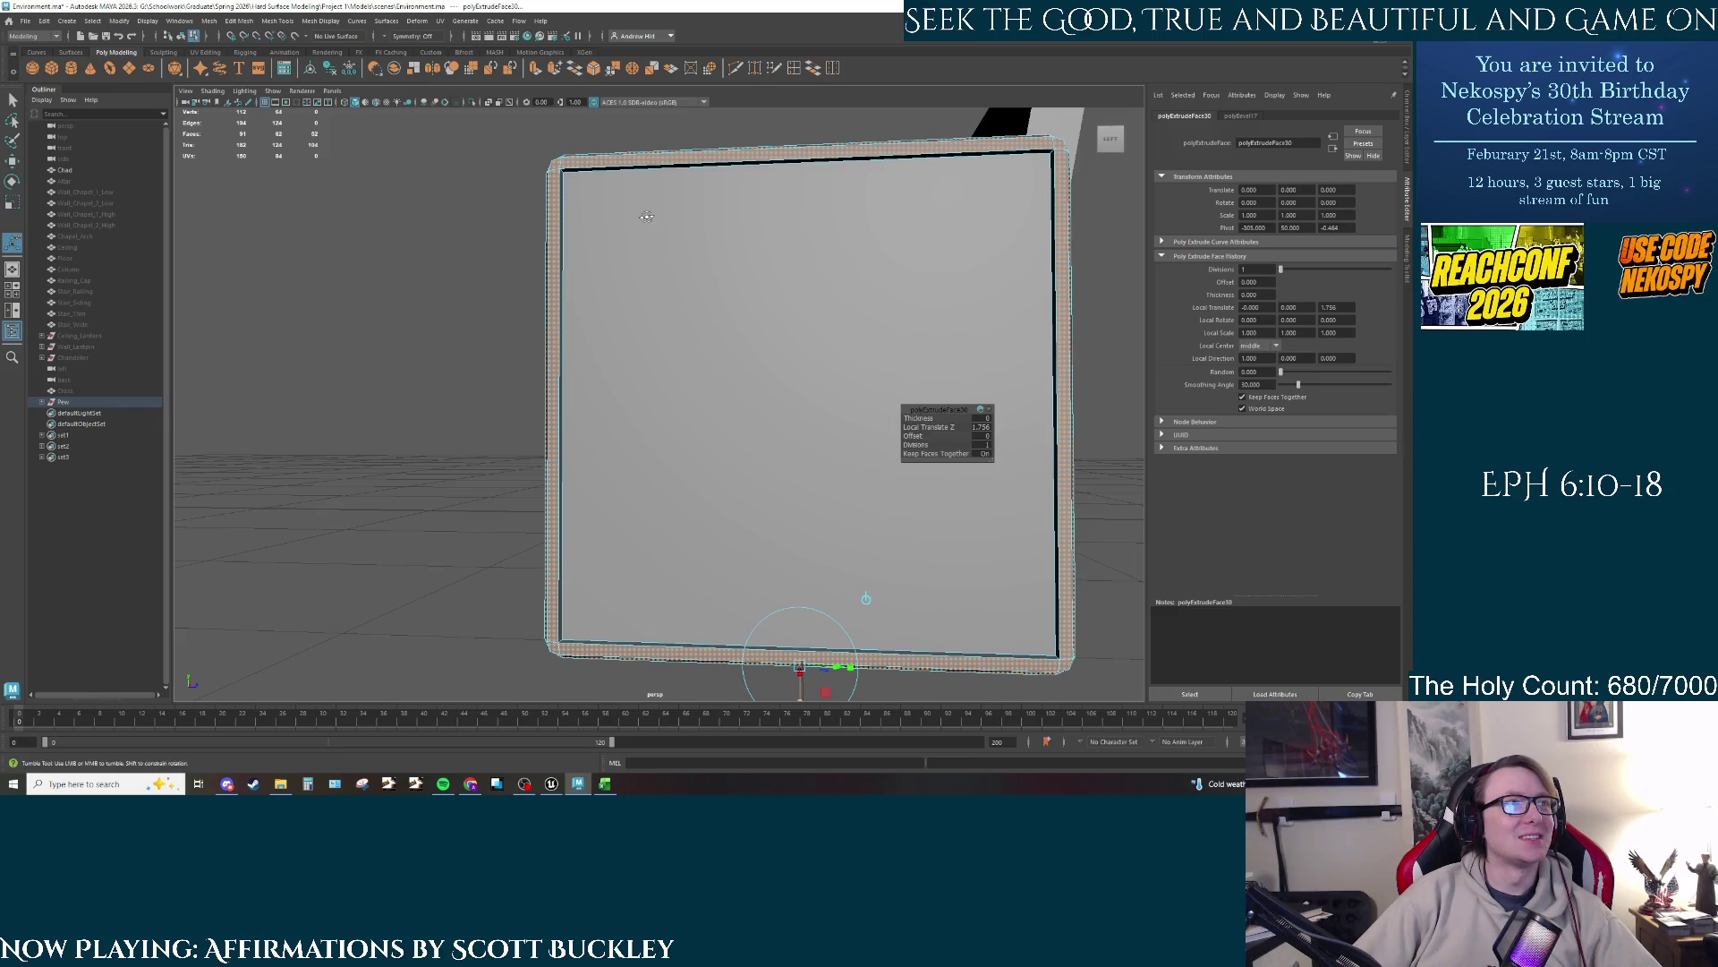
left_click_drag(627, 179, 612, 155)
Step: Try an edge selection, clear it, and isolate the panel alone in the view
right_click(612, 156)
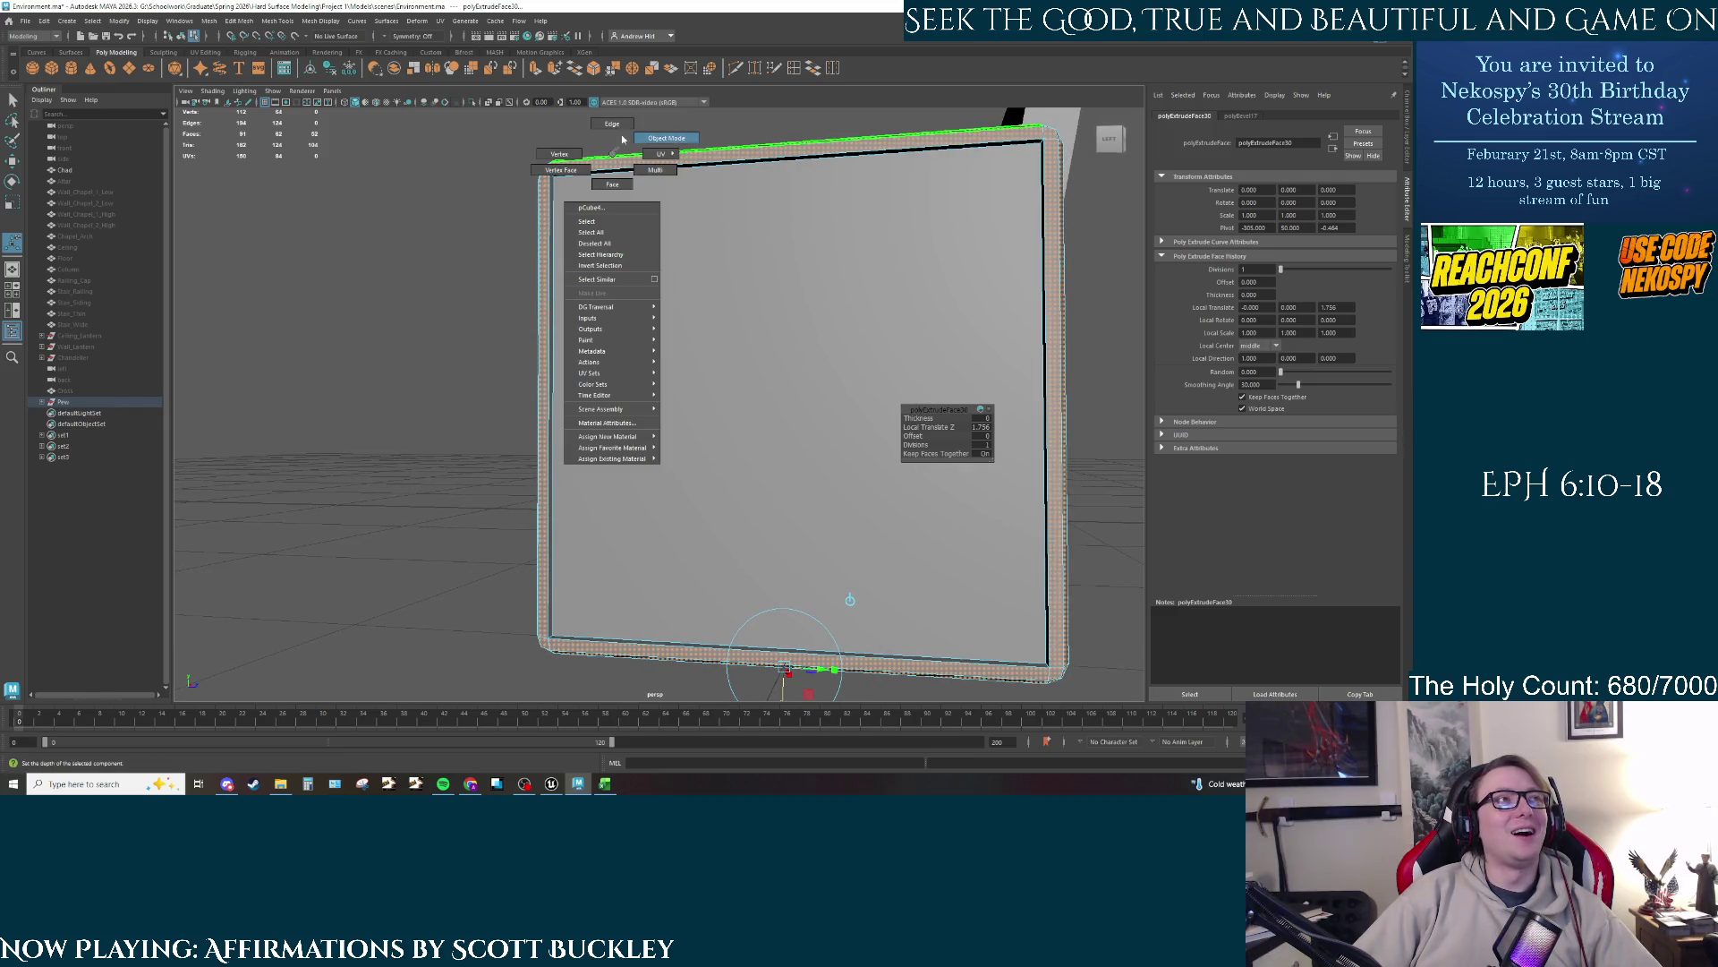
key("q")
left_click(548, 212)
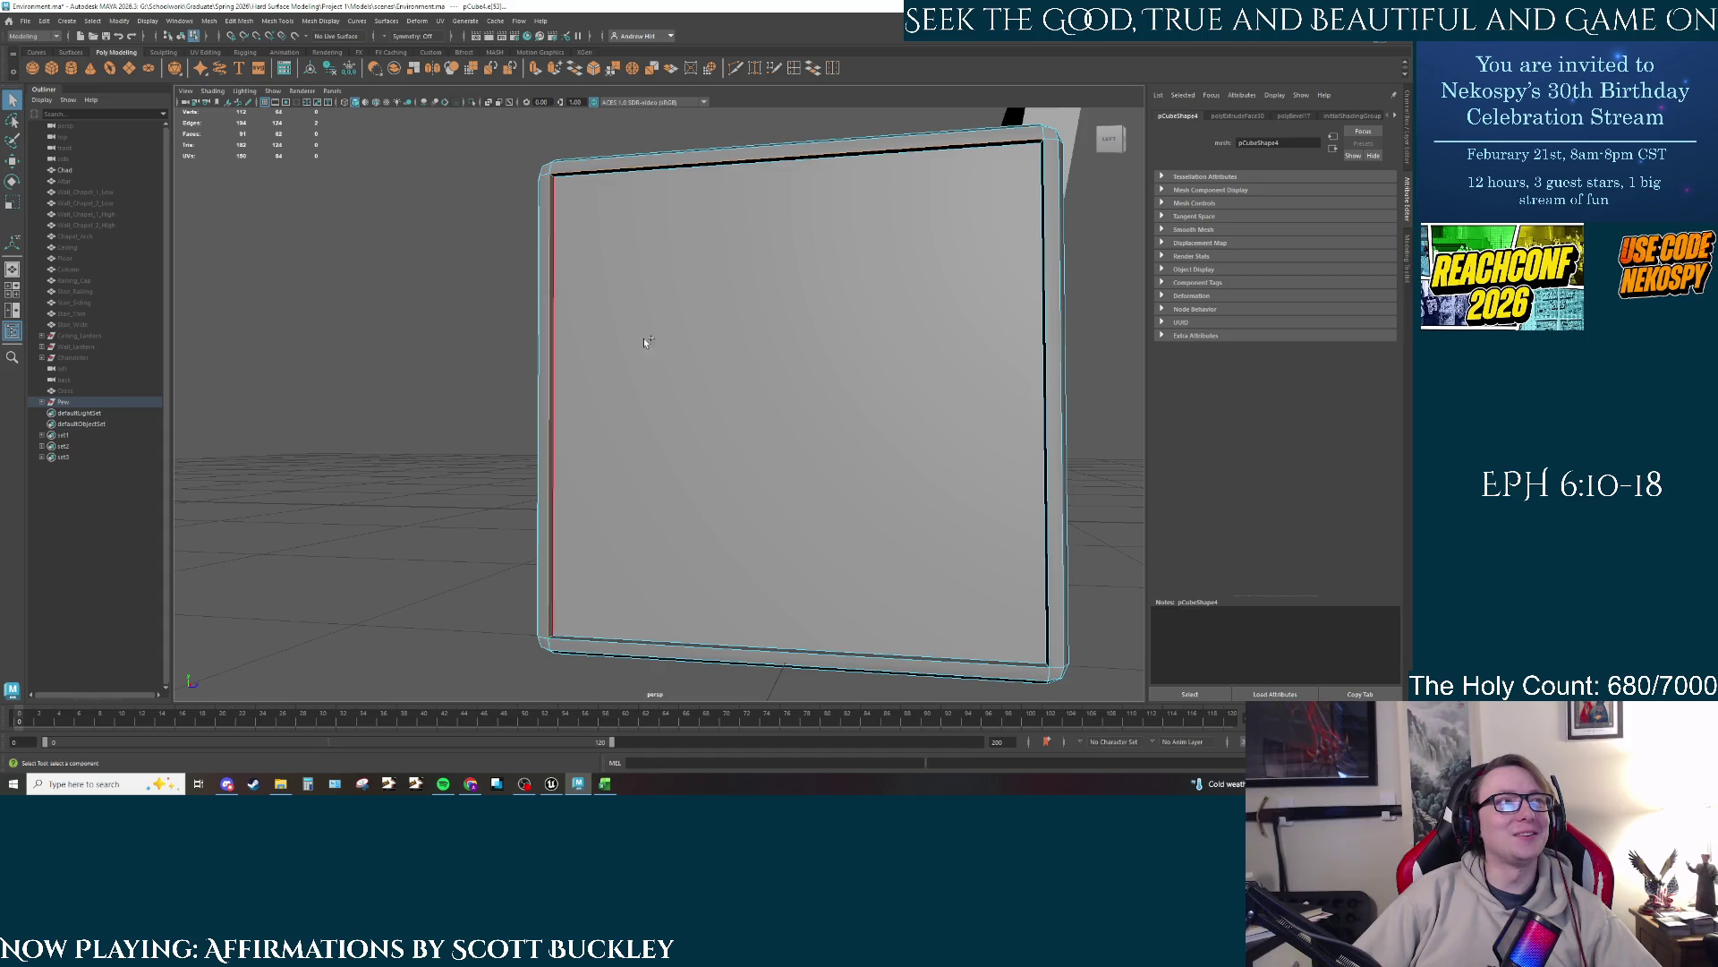
left_click(1044, 601, "shift")
left_click(480, 521)
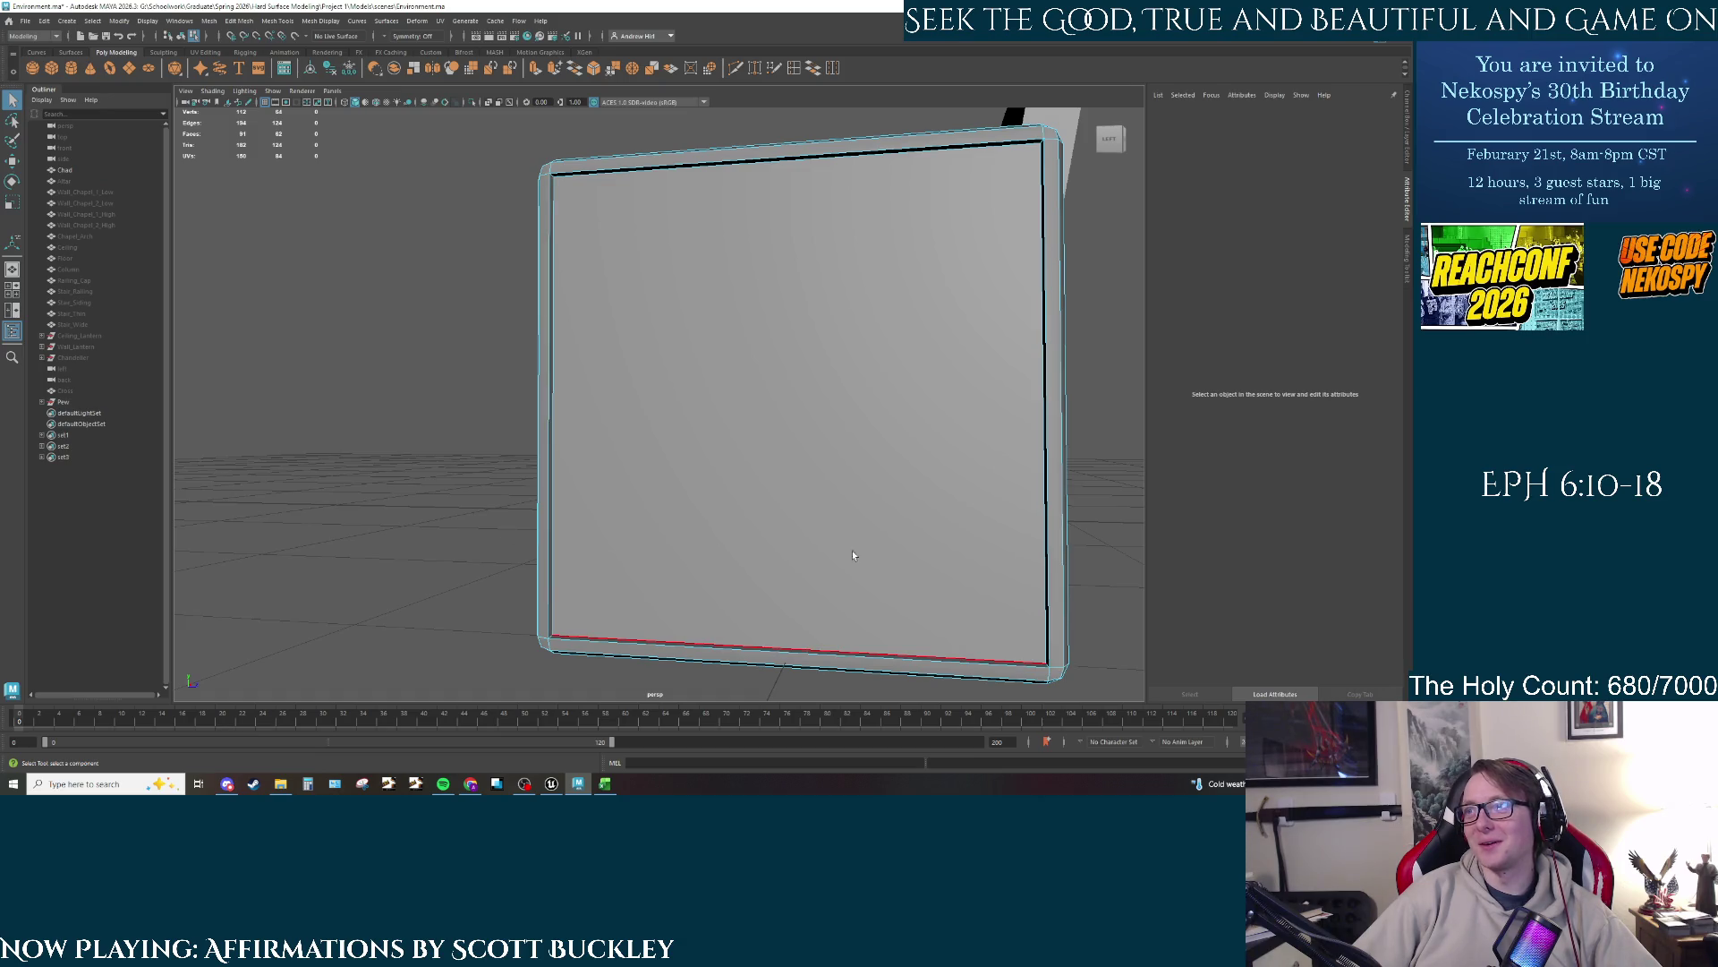
right_click(851, 455)
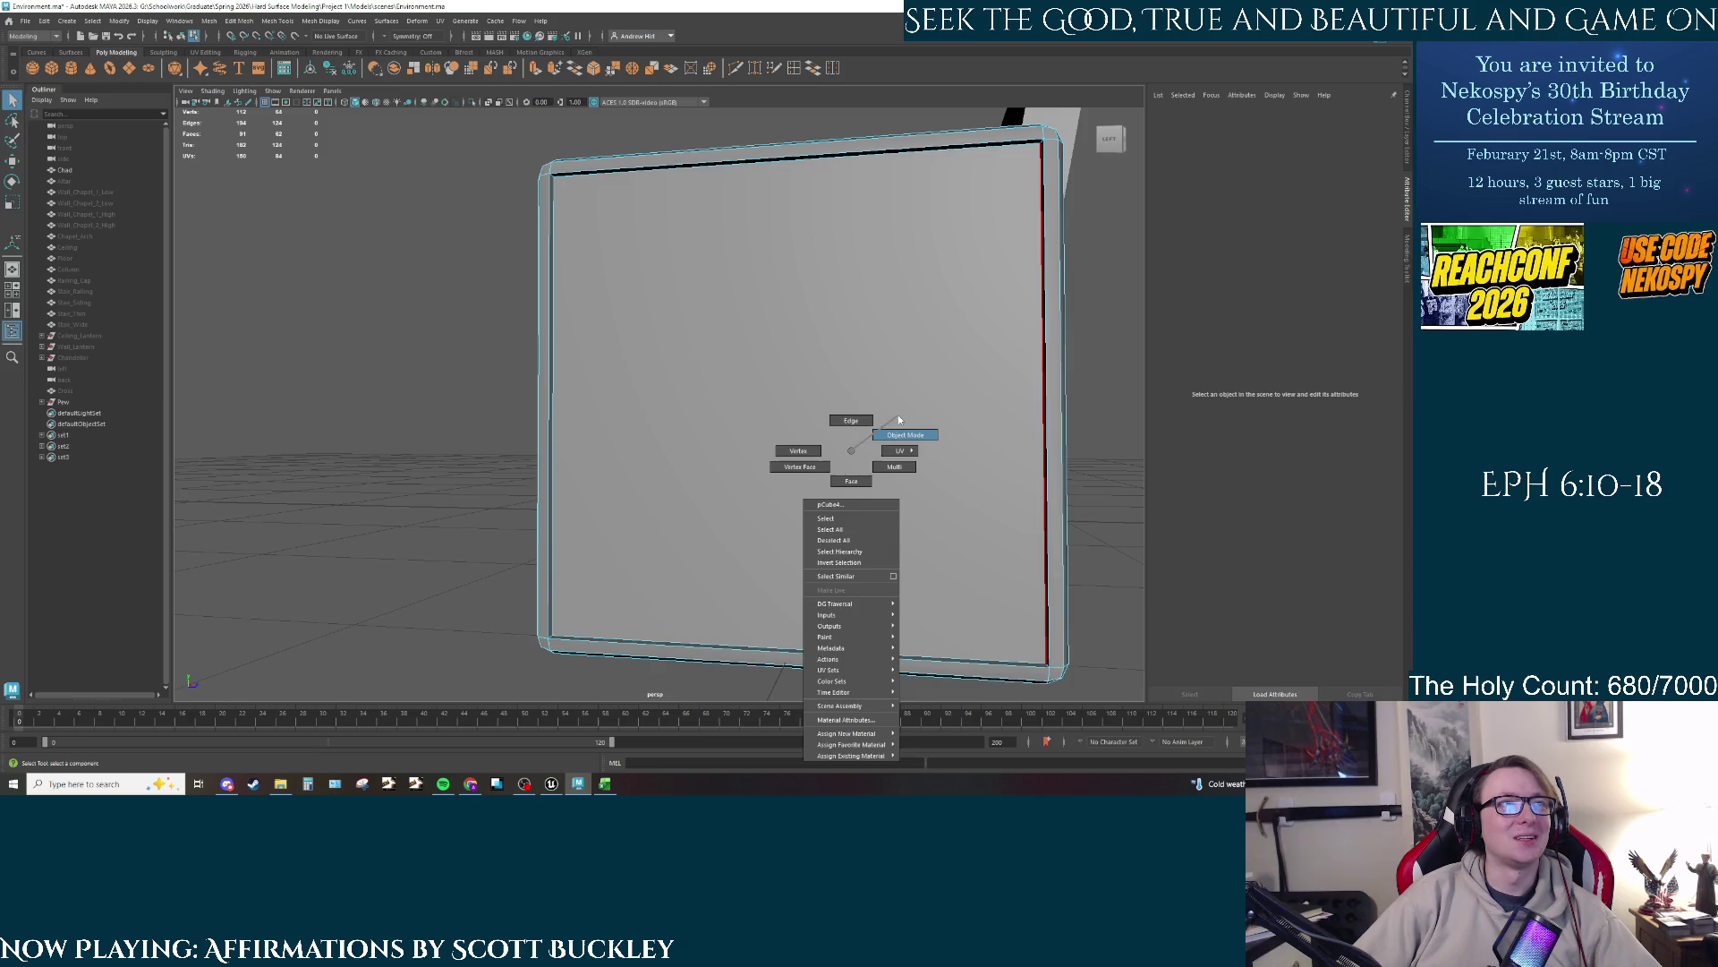
key("ctrl+1")
Step: Select the panel's top, left, right and bottom border edges using the LEFT view
left_click_drag(966, 498, 698, 226)
right_click(698, 227)
left_click(677, 194)
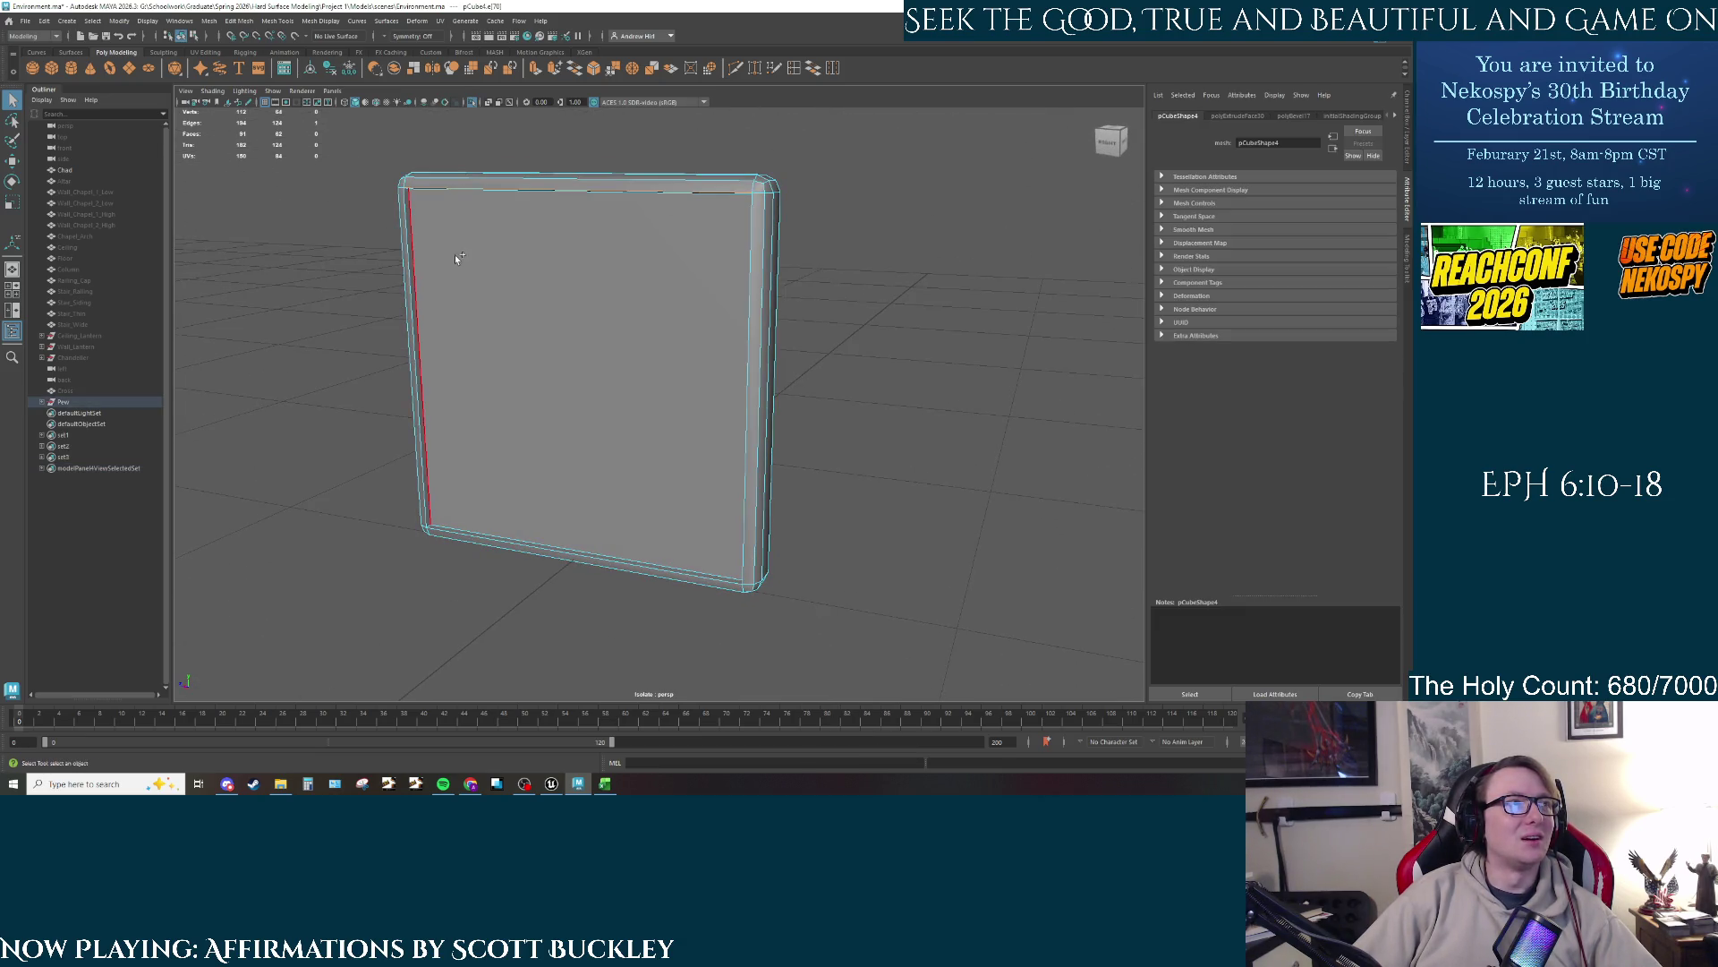
left_click(413, 296)
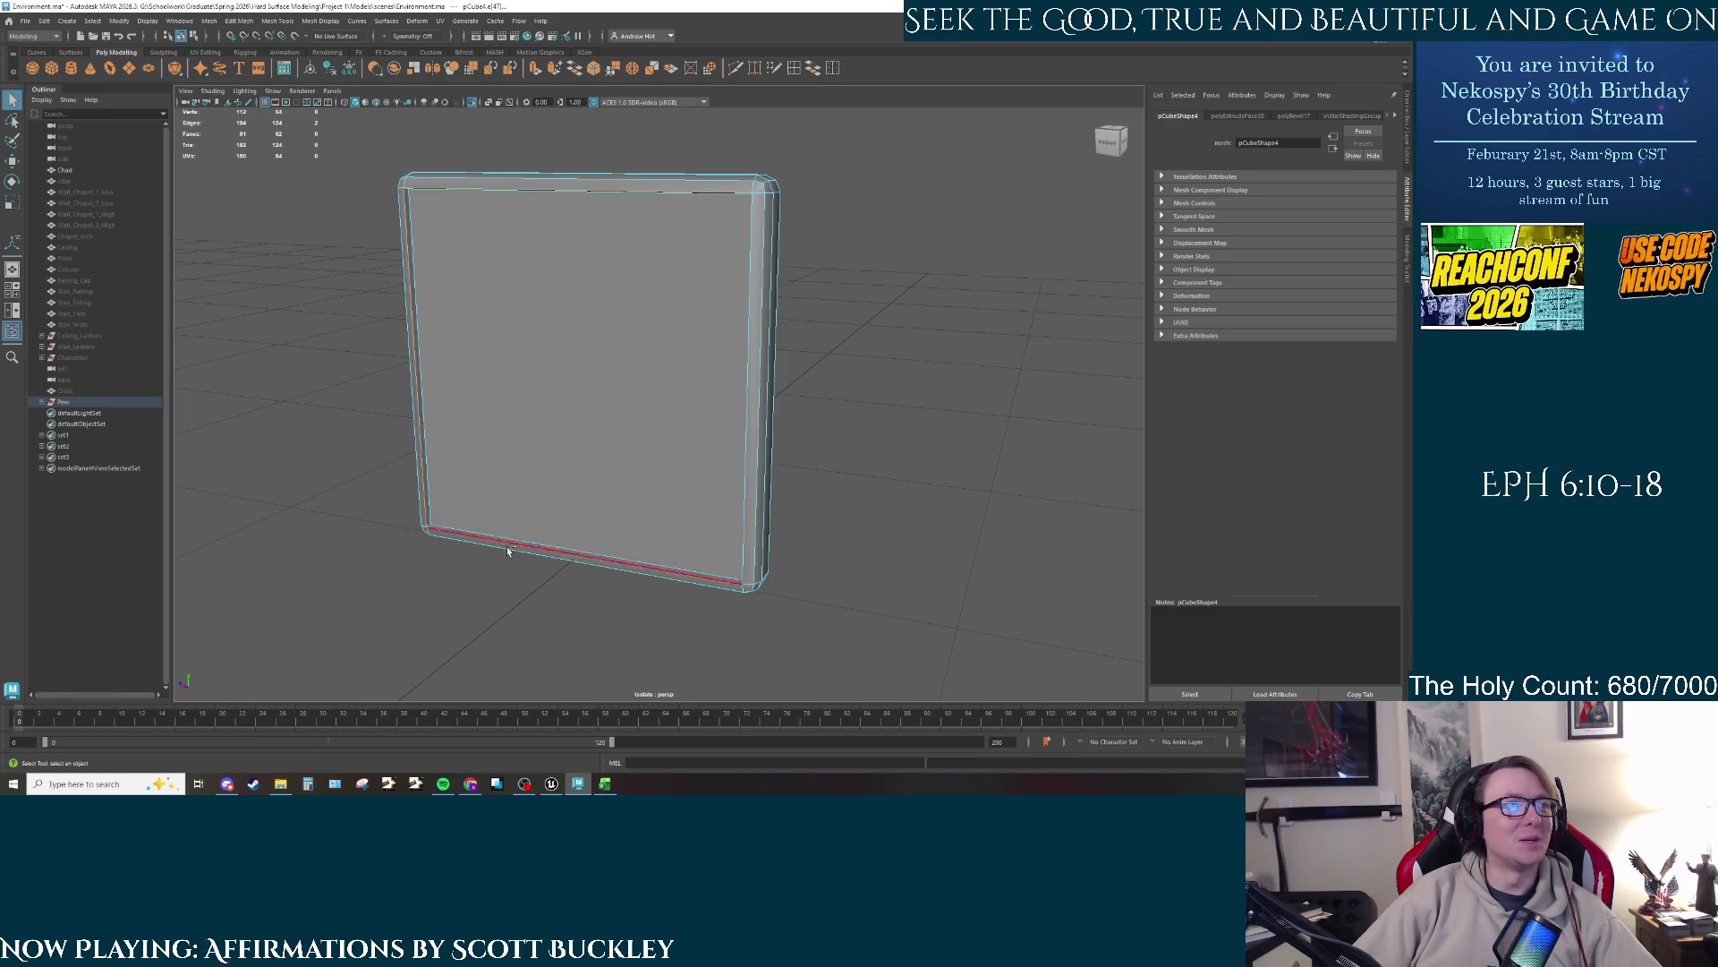
left_click(749, 483, "shift")
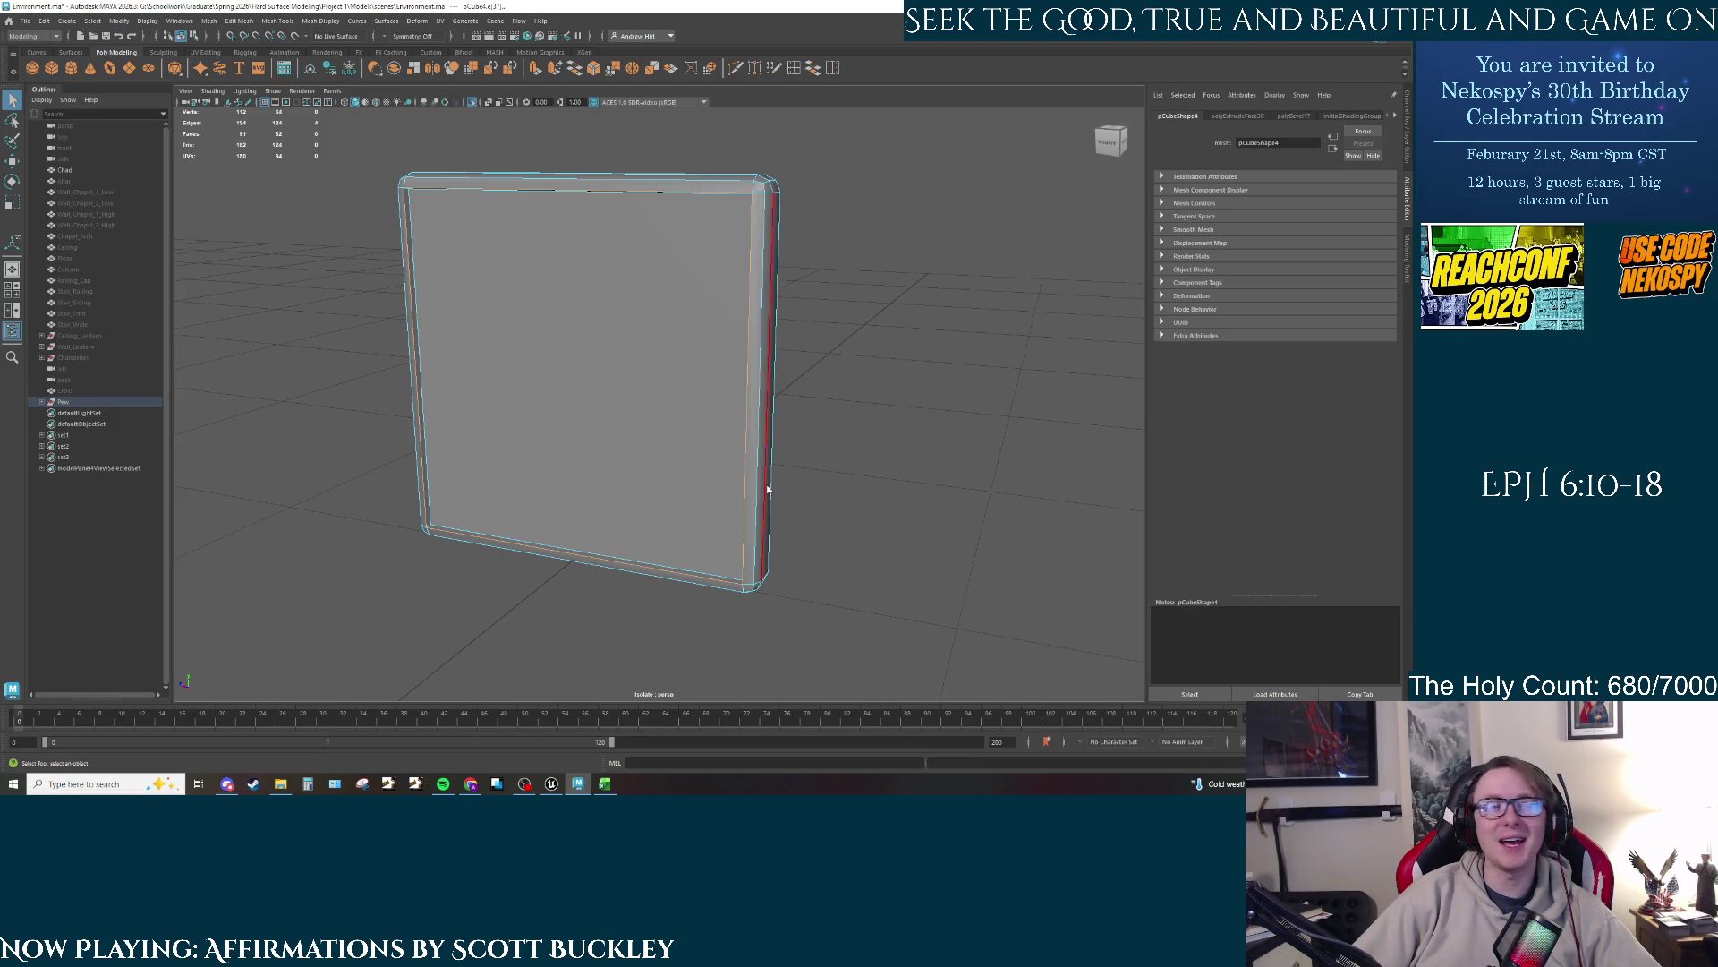
left_click_drag(826, 462, 623, 453)
left_click(1112, 138)
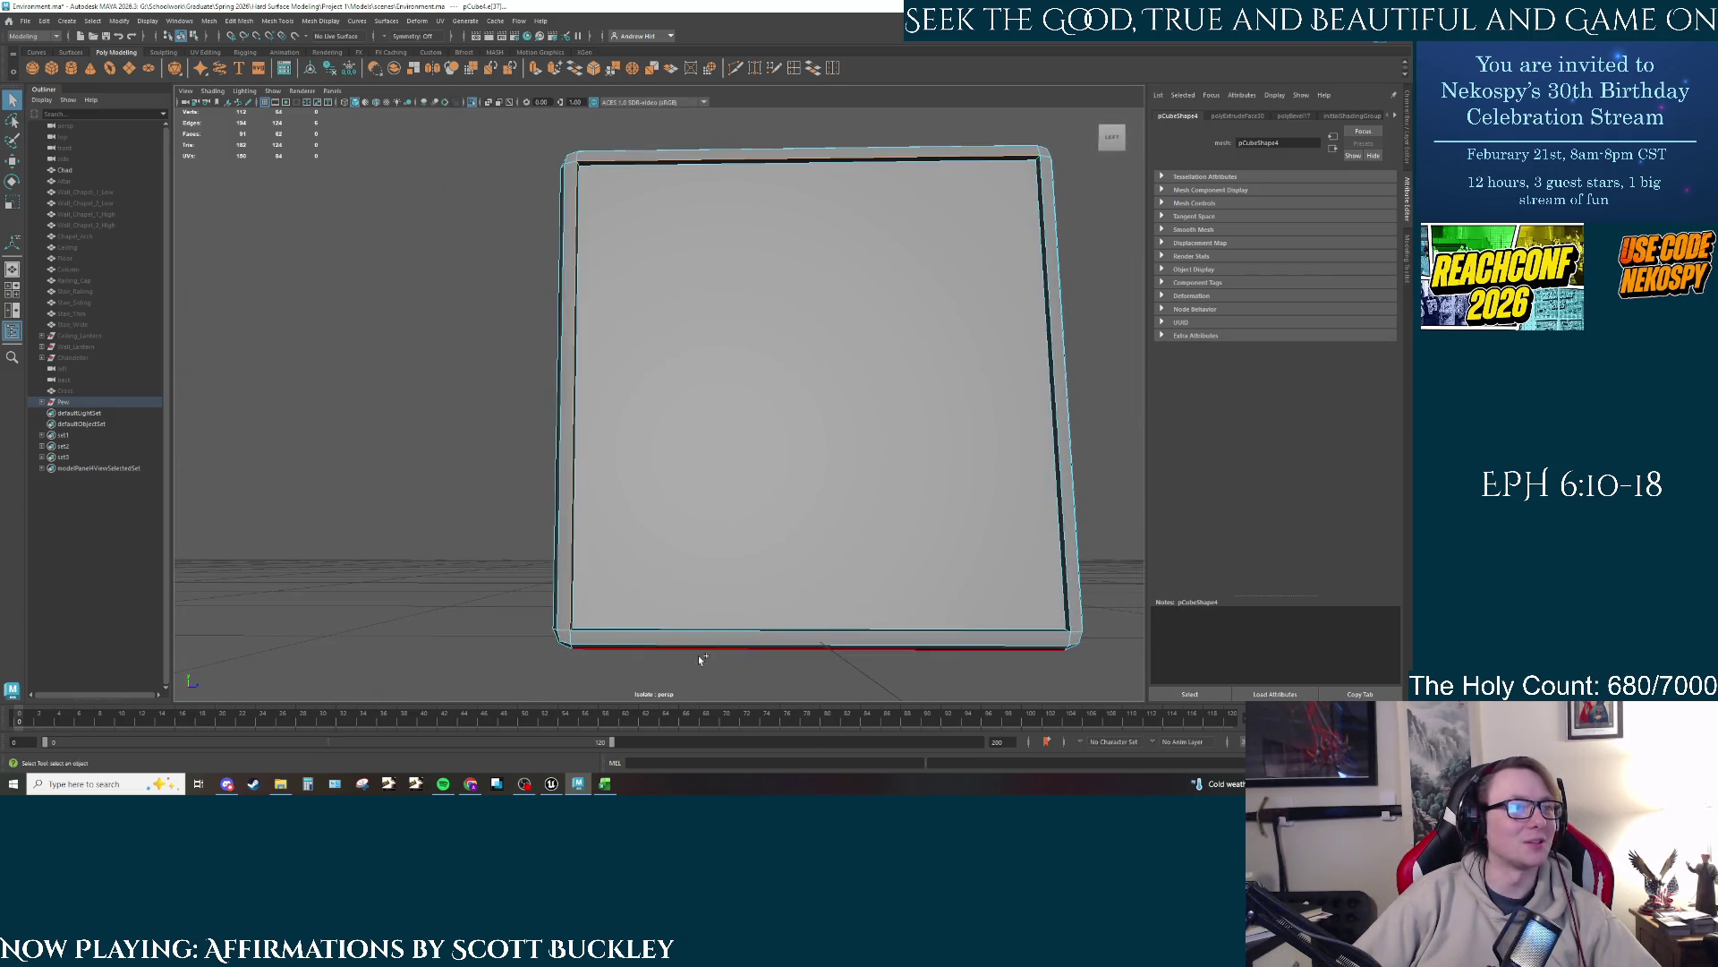
left_click(710, 629, "shift")
left_click(1066, 537, "shift")
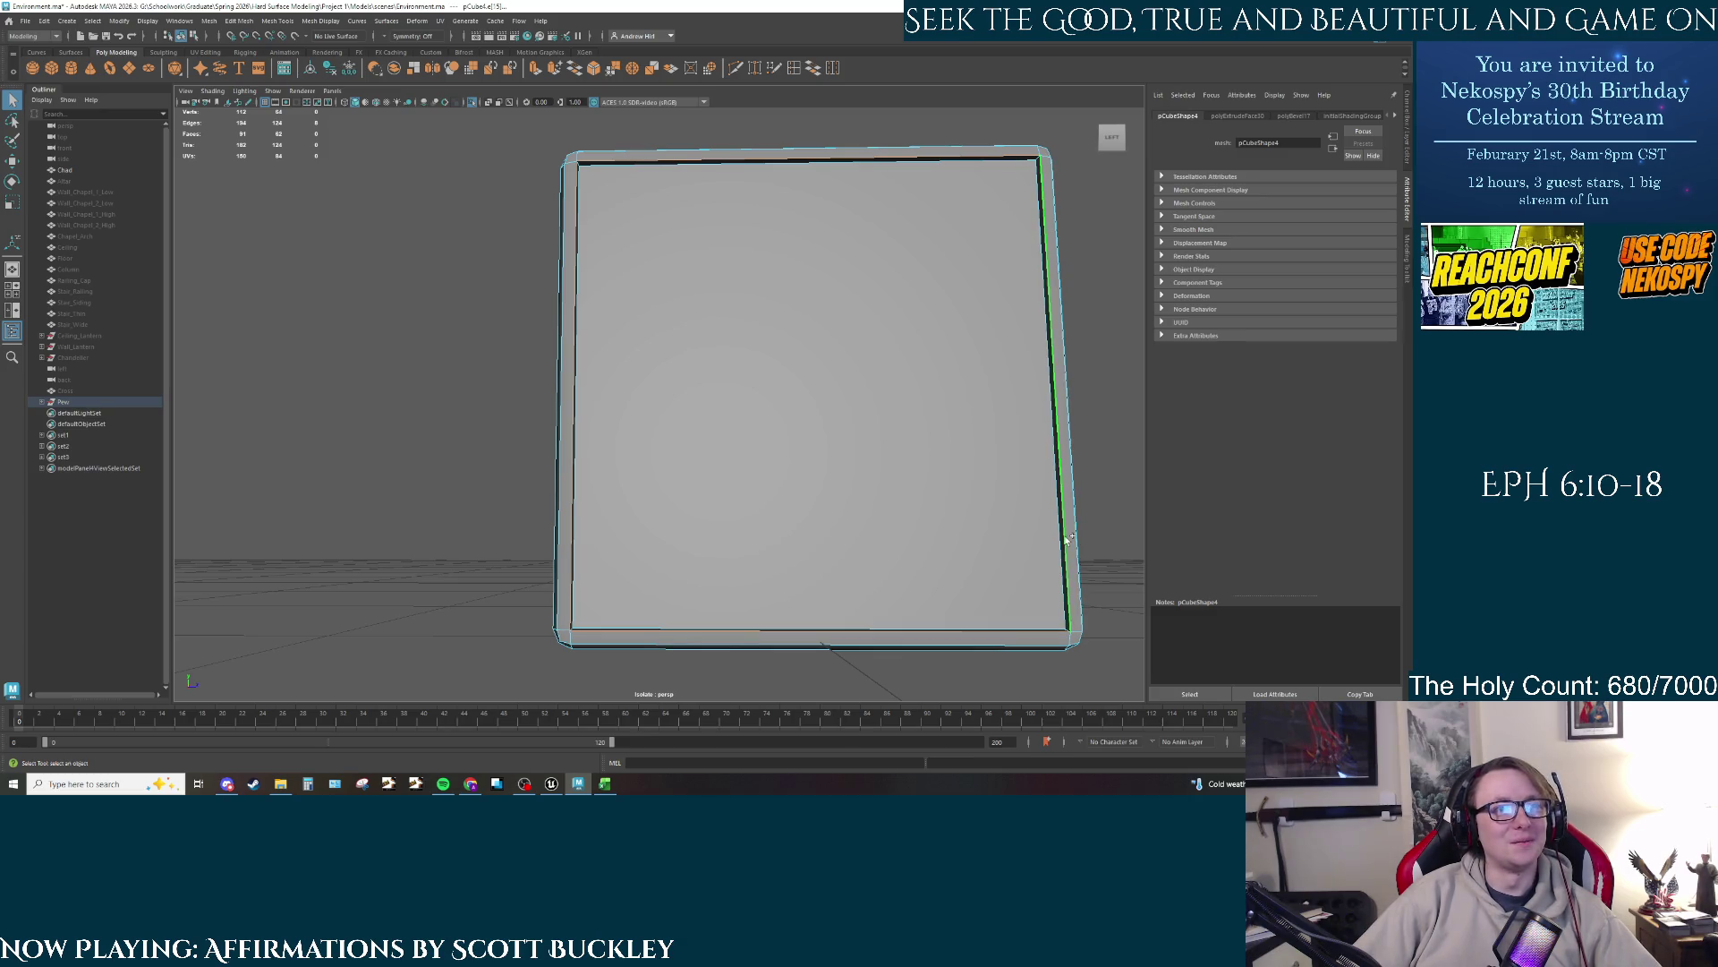
Step: Bevel the end slab's outer rim edges, redoing the bevel after undoing a first attempt
key("b")
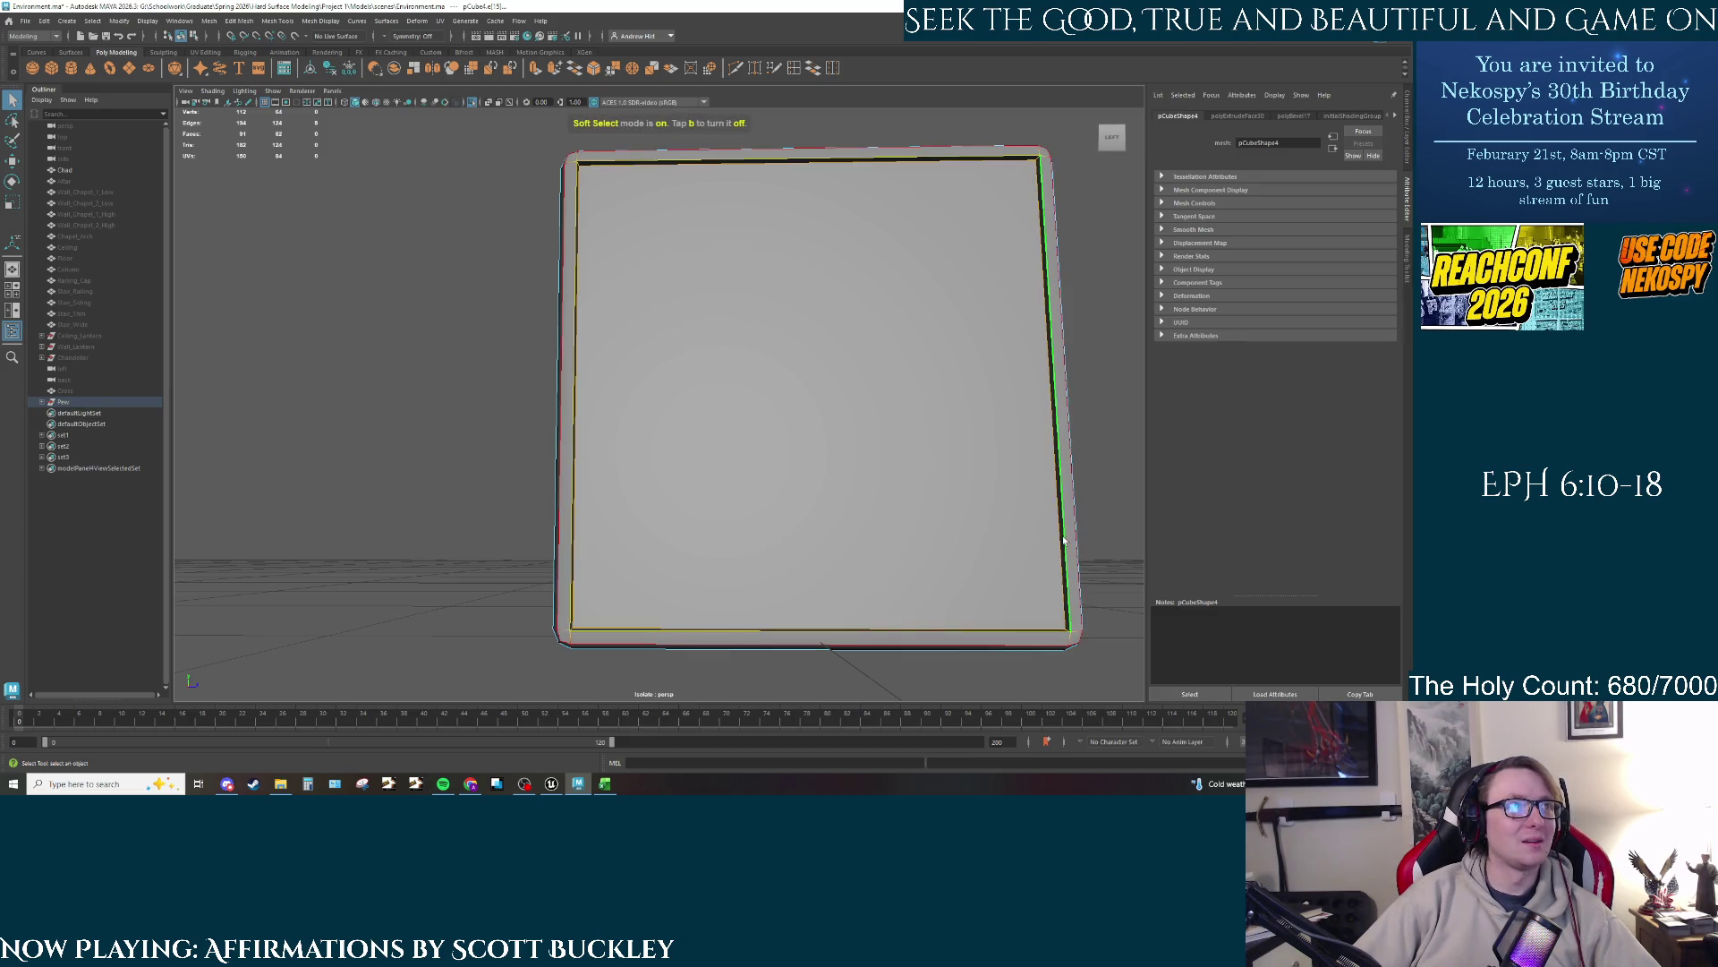
key("ctrl+b")
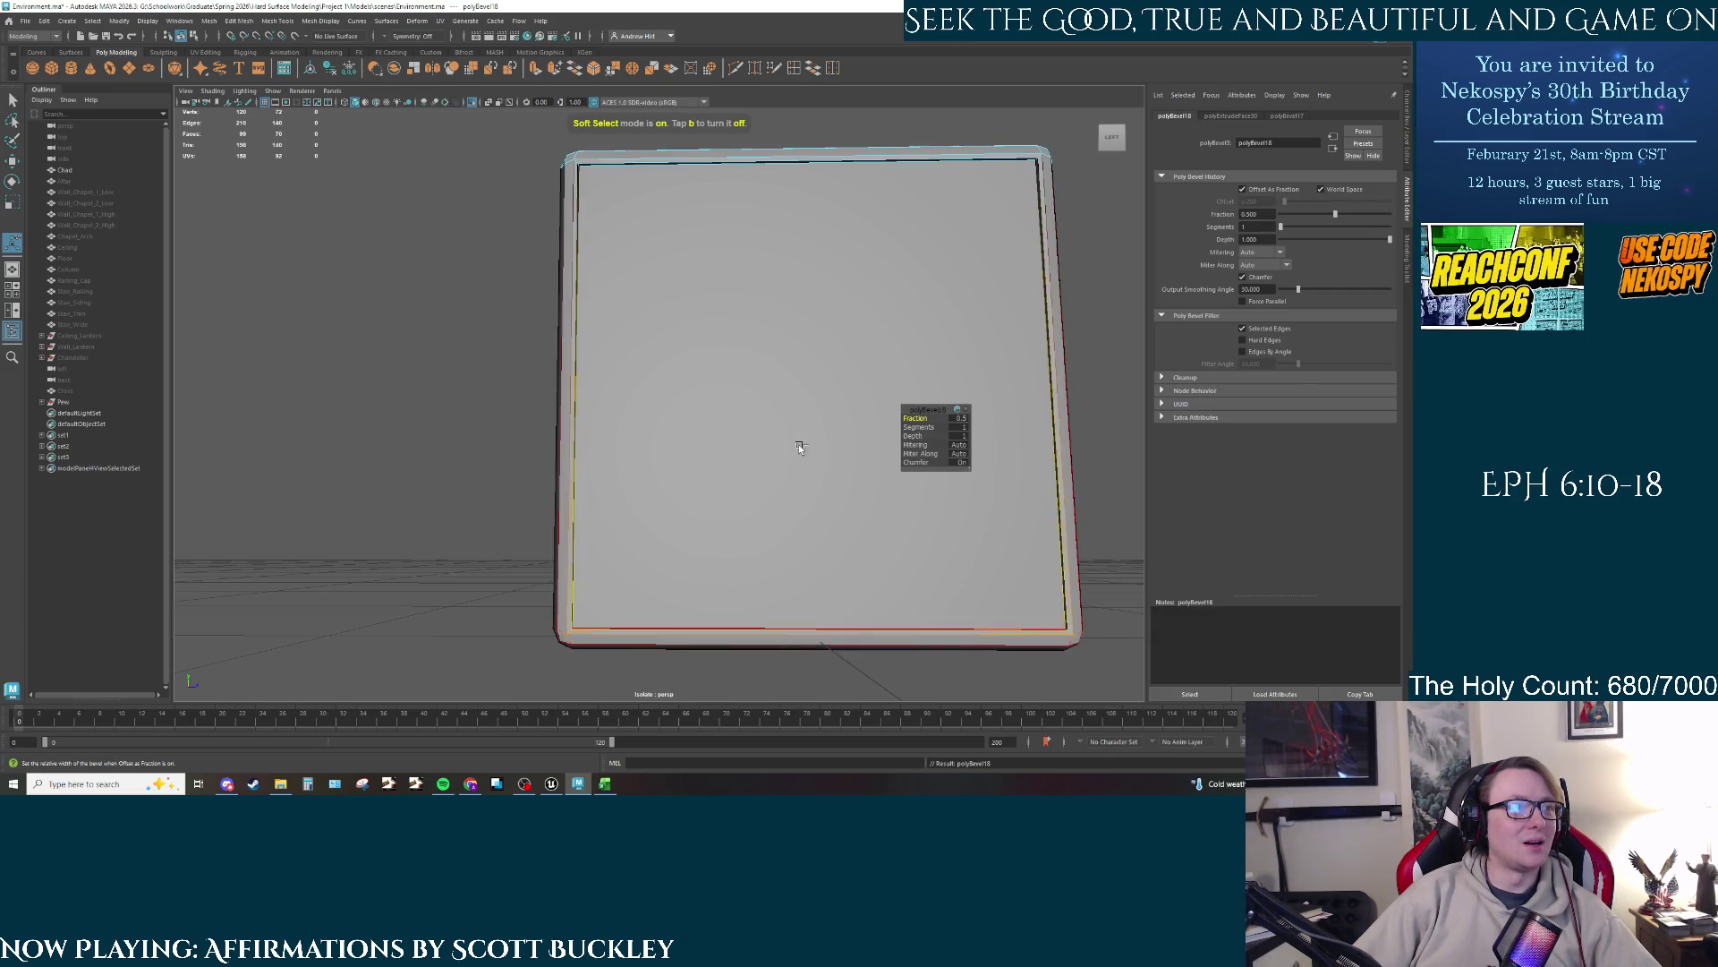
key("t")
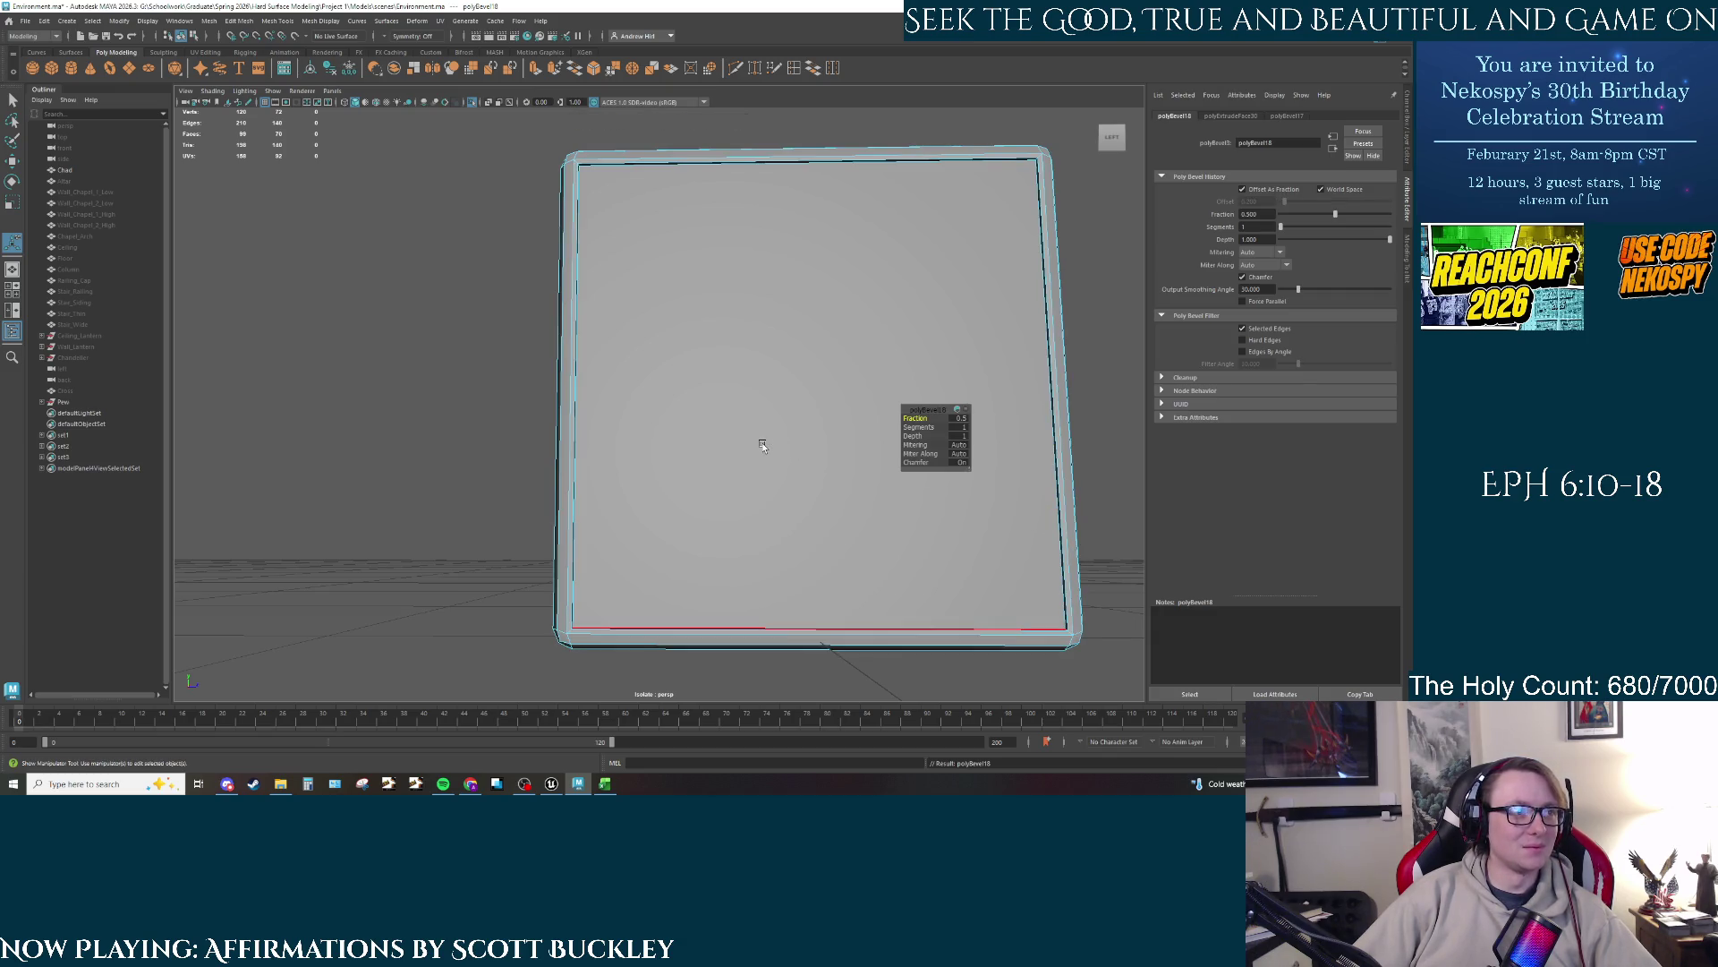
key("ctrl+z")
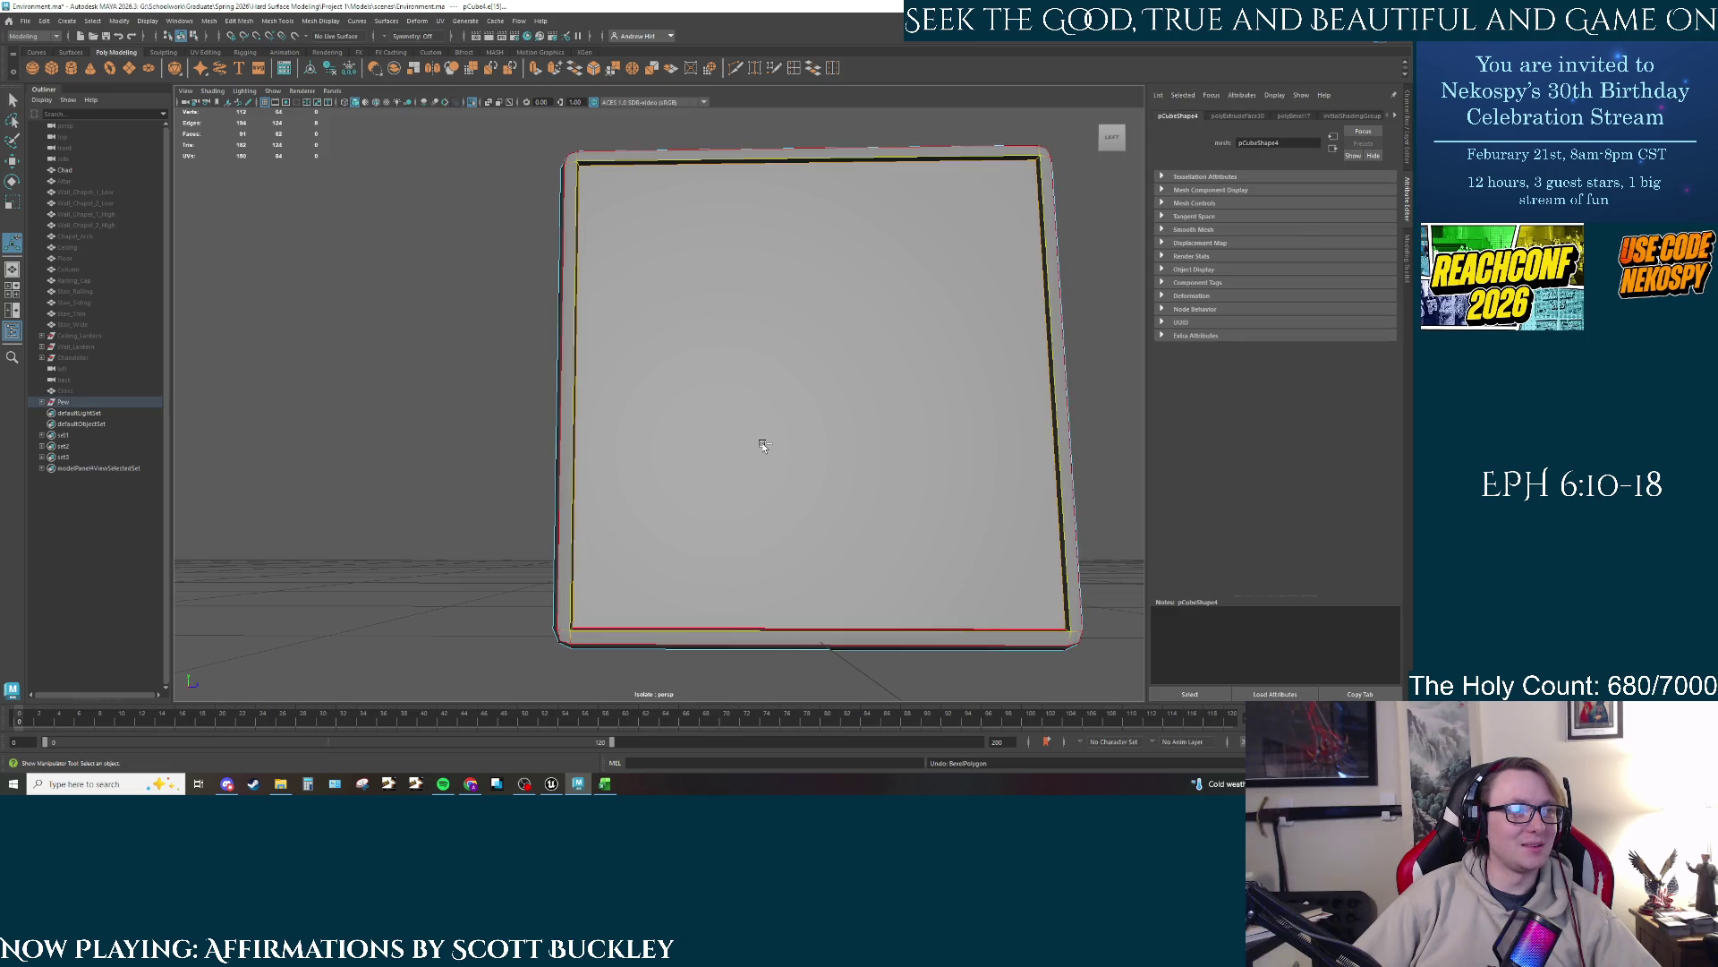
left_click(648, 329)
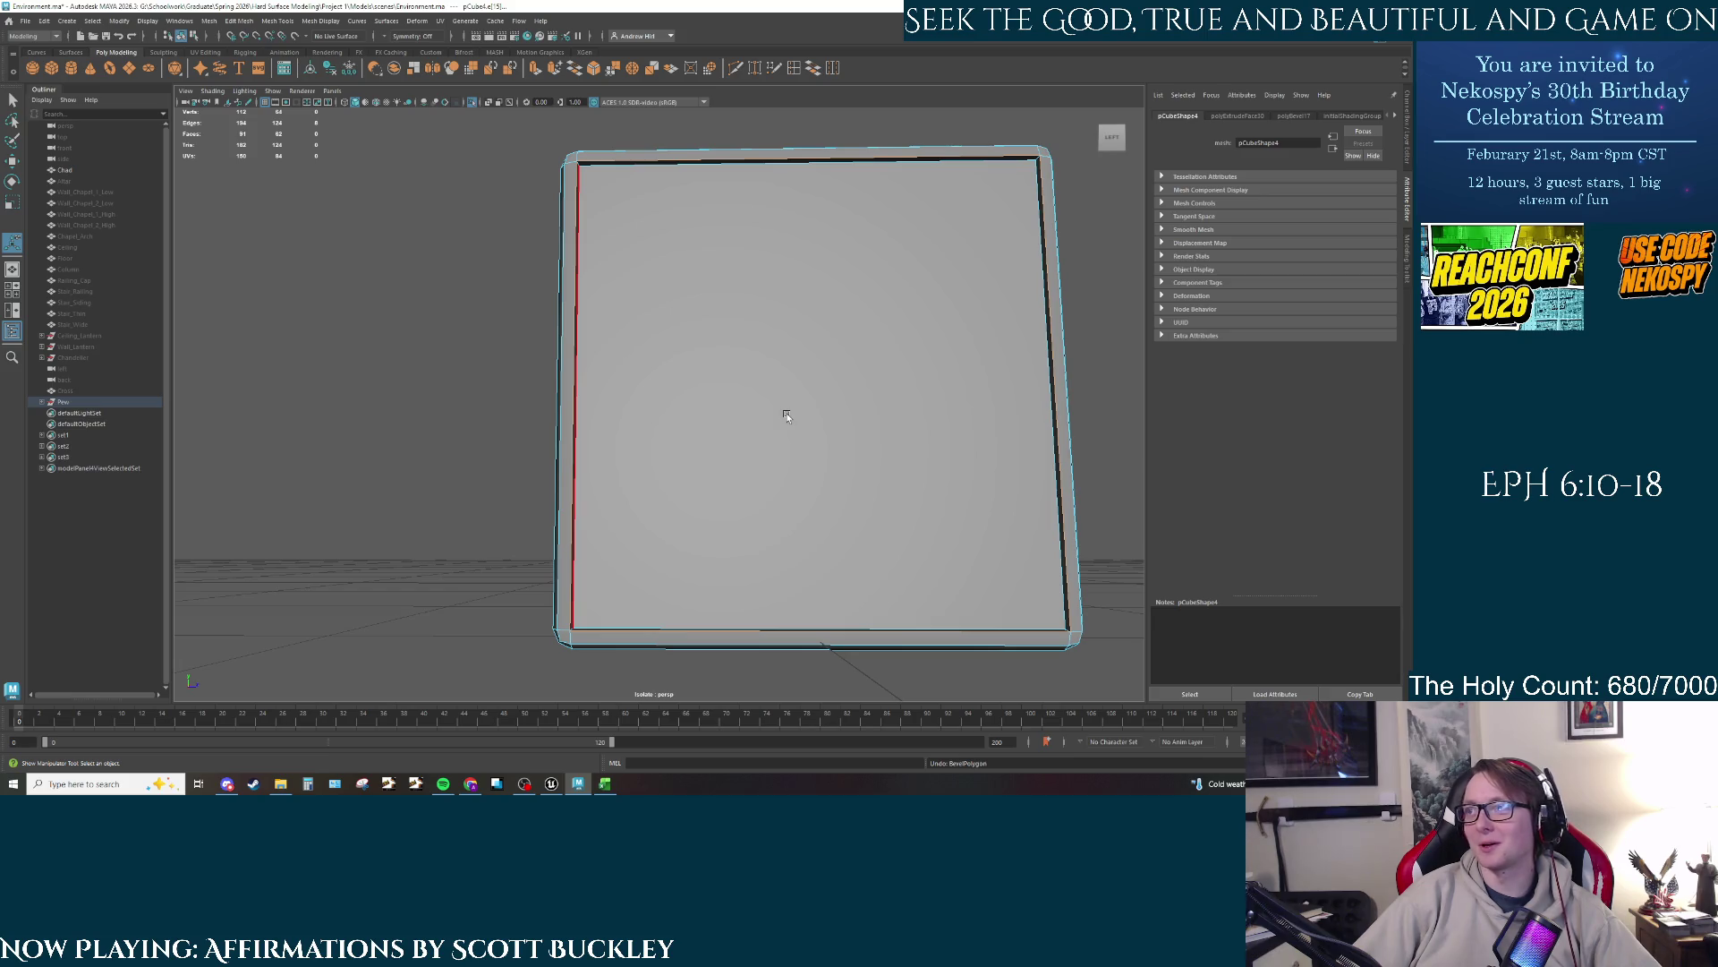
key("ctrl+b")
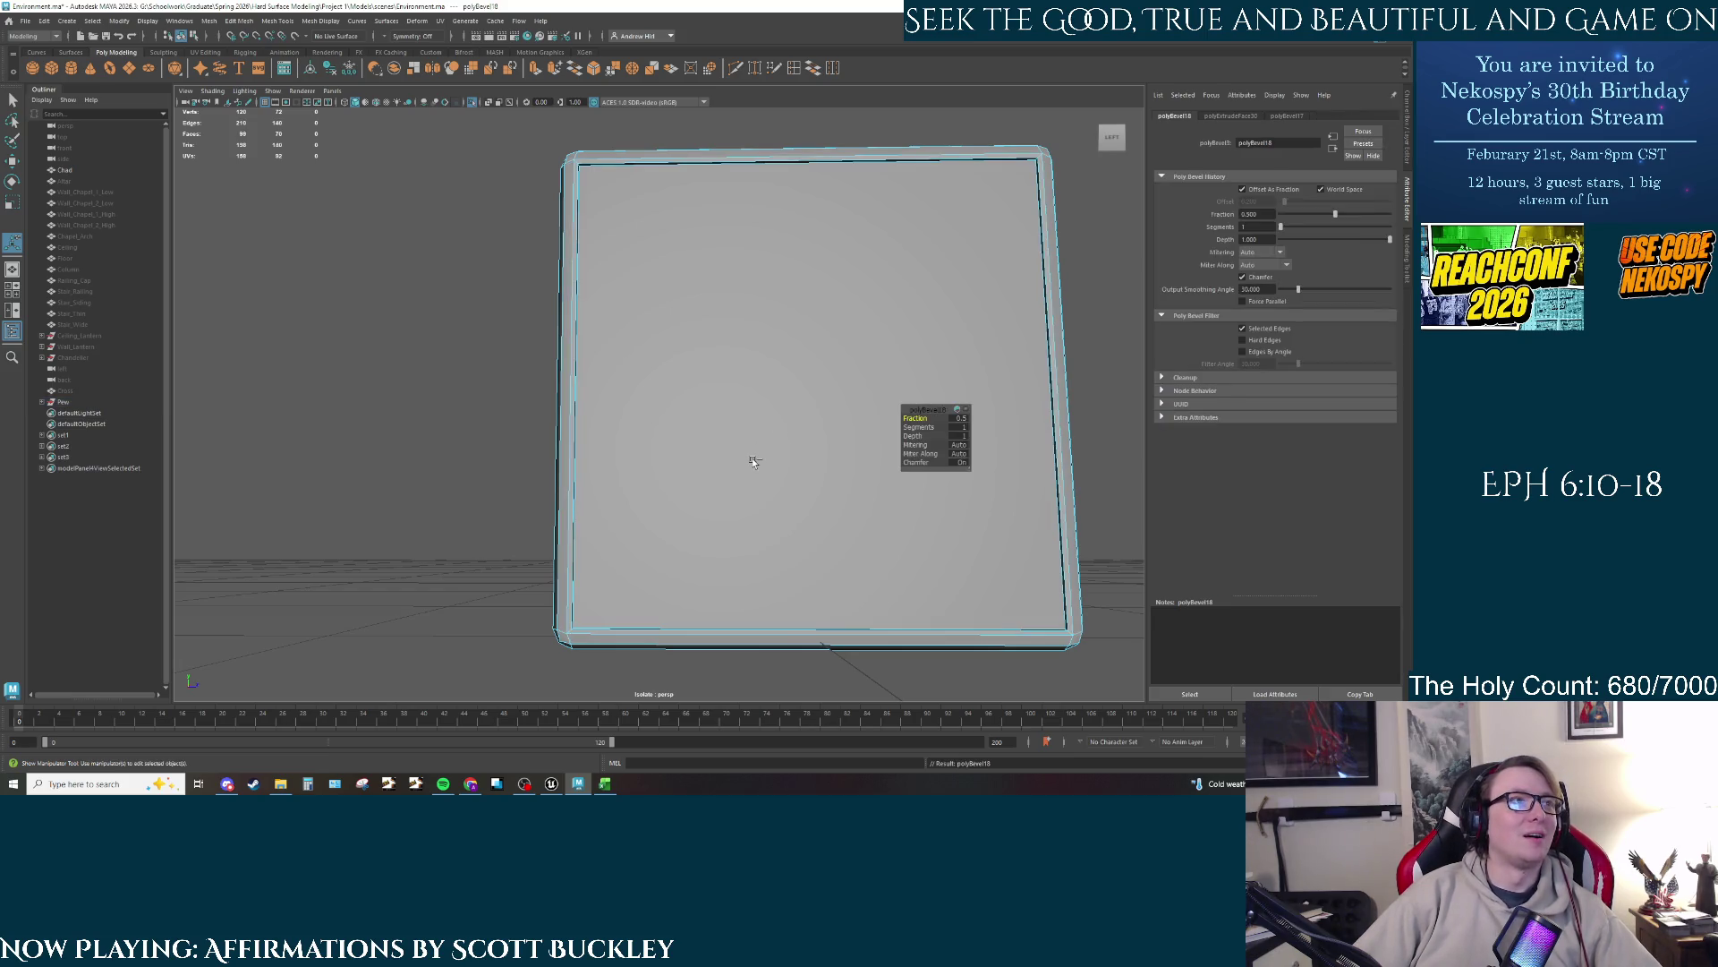
mouse_move(752, 462)
left_mouse_down()
mouse_move(805, 568)
mouse_move(795, 457)
mouse_move(895, 402)
left_mouse_up()
left_click(1268, 226)
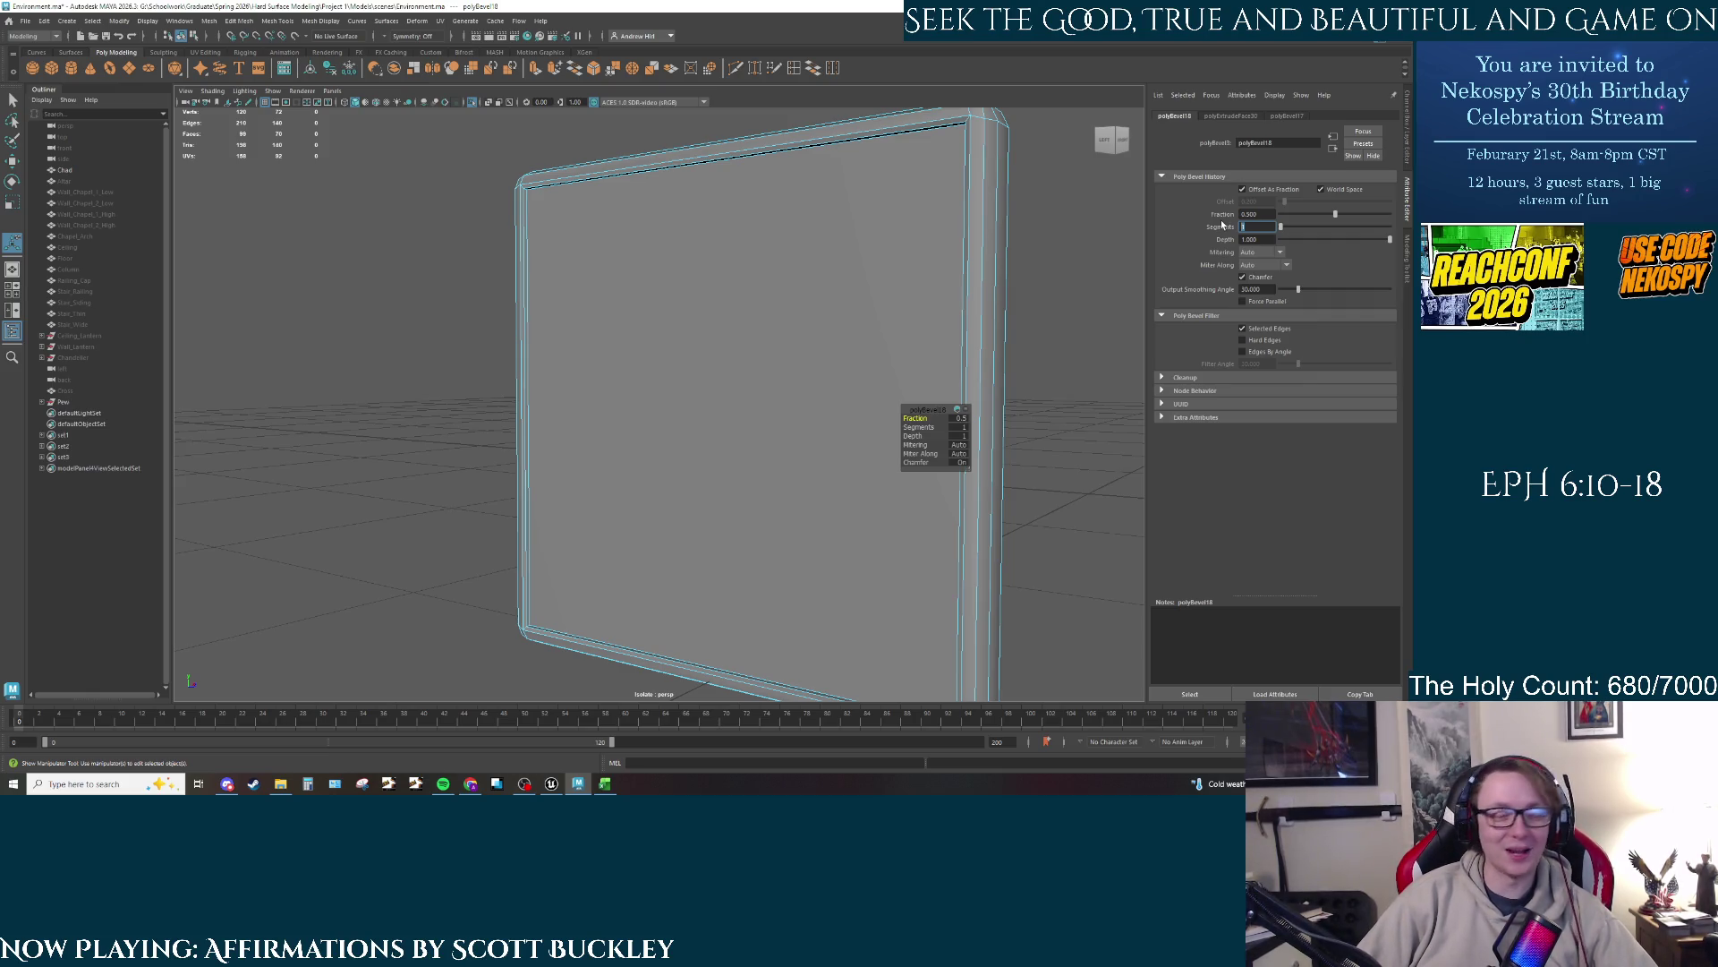
Step: Apply 2 segments to the rim bevel and orbit to inspect the panel
key("Return")
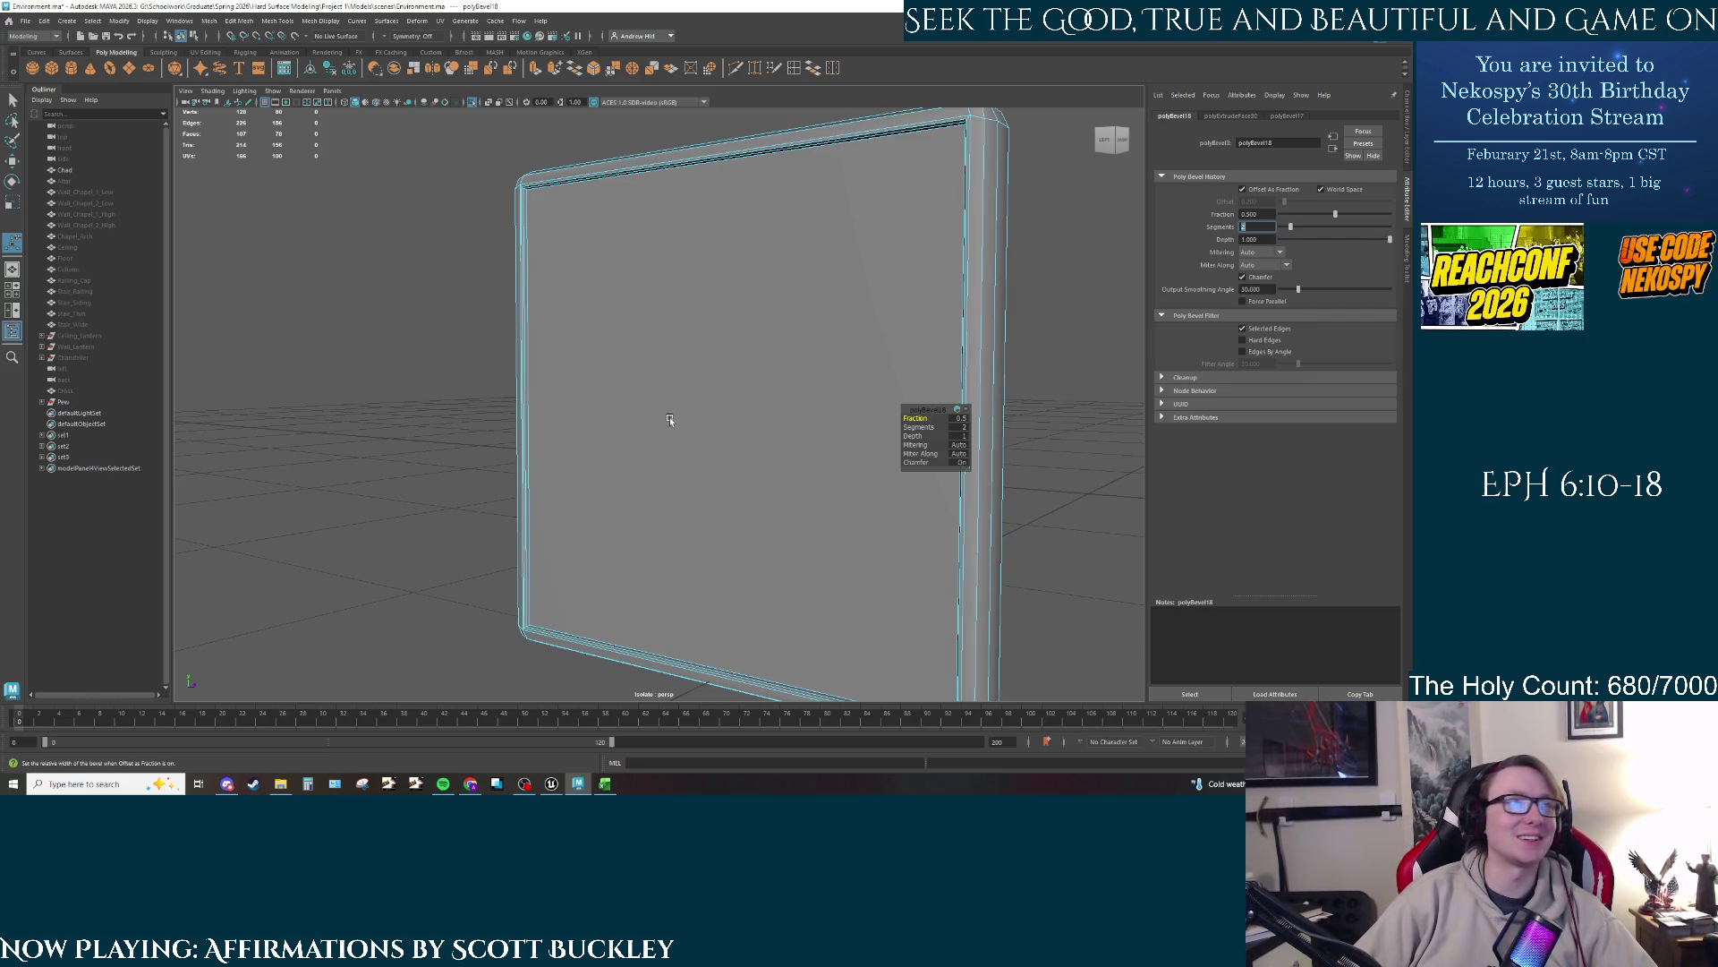
left_click_drag(671, 422, 749, 438, "alt")
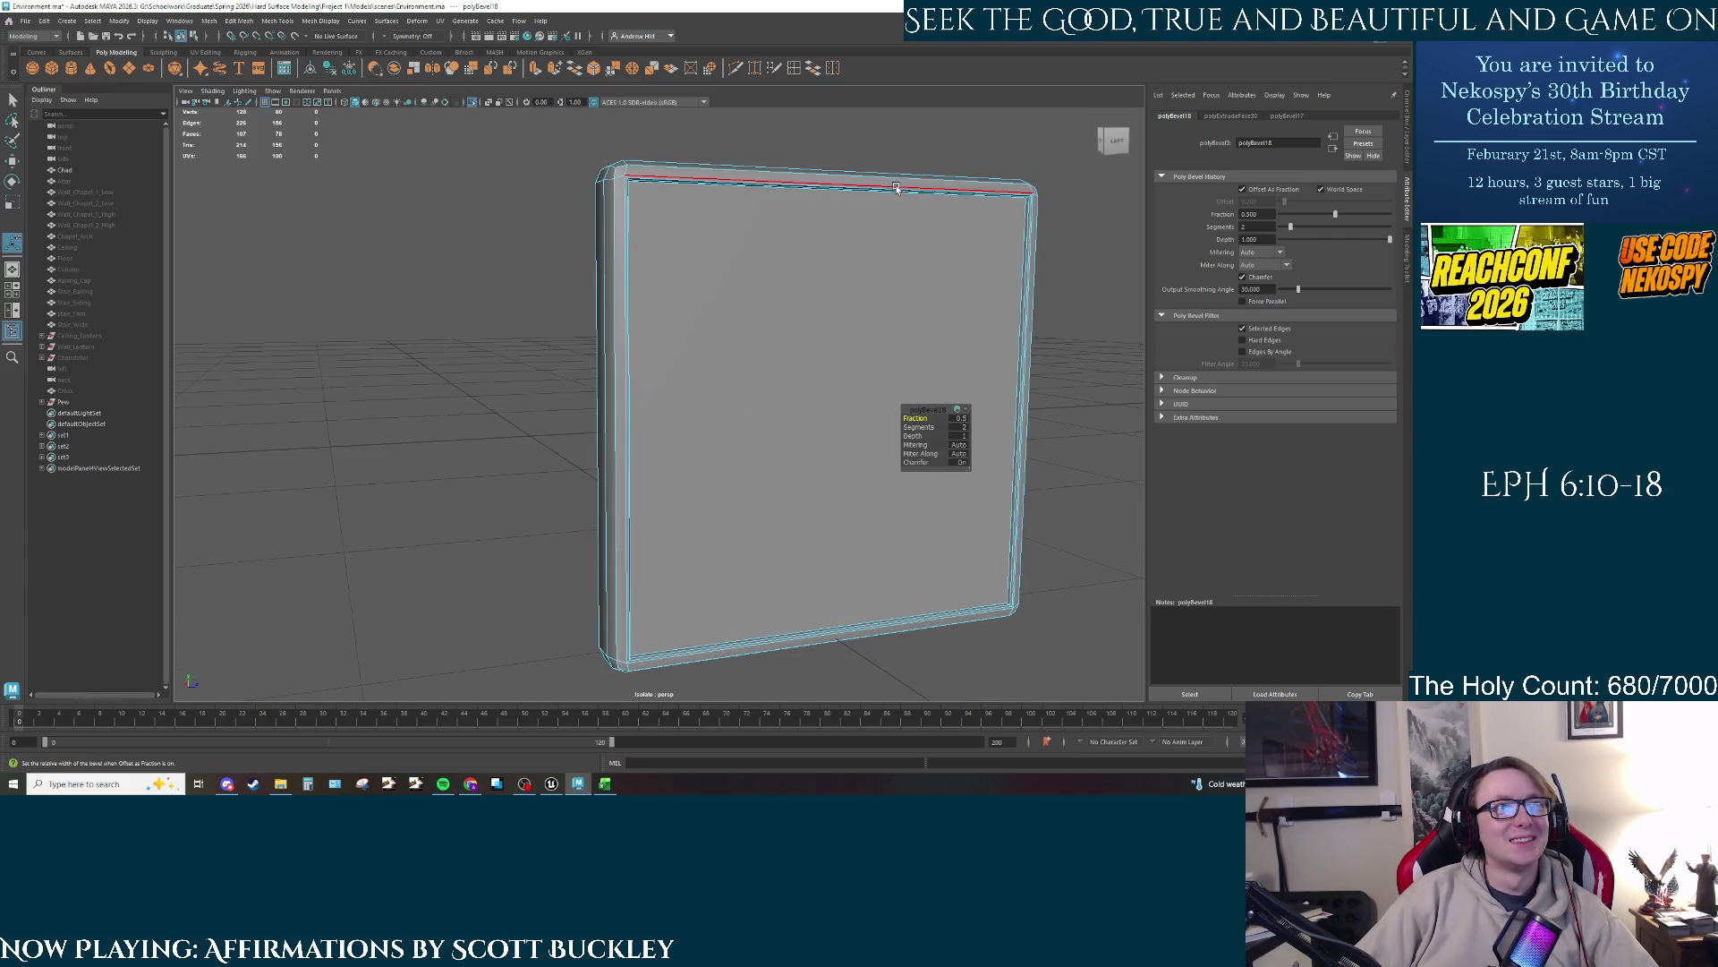
right_click(895, 305)
mouse_move(806, 286)
left_mouse_down("alt")
mouse_move(603, 277)
mouse_move(660, 295)
mouse_move(555, 231)
left_mouse_up("alt")
left_click(555, 230)
scroll(555, 231, "up", 5)
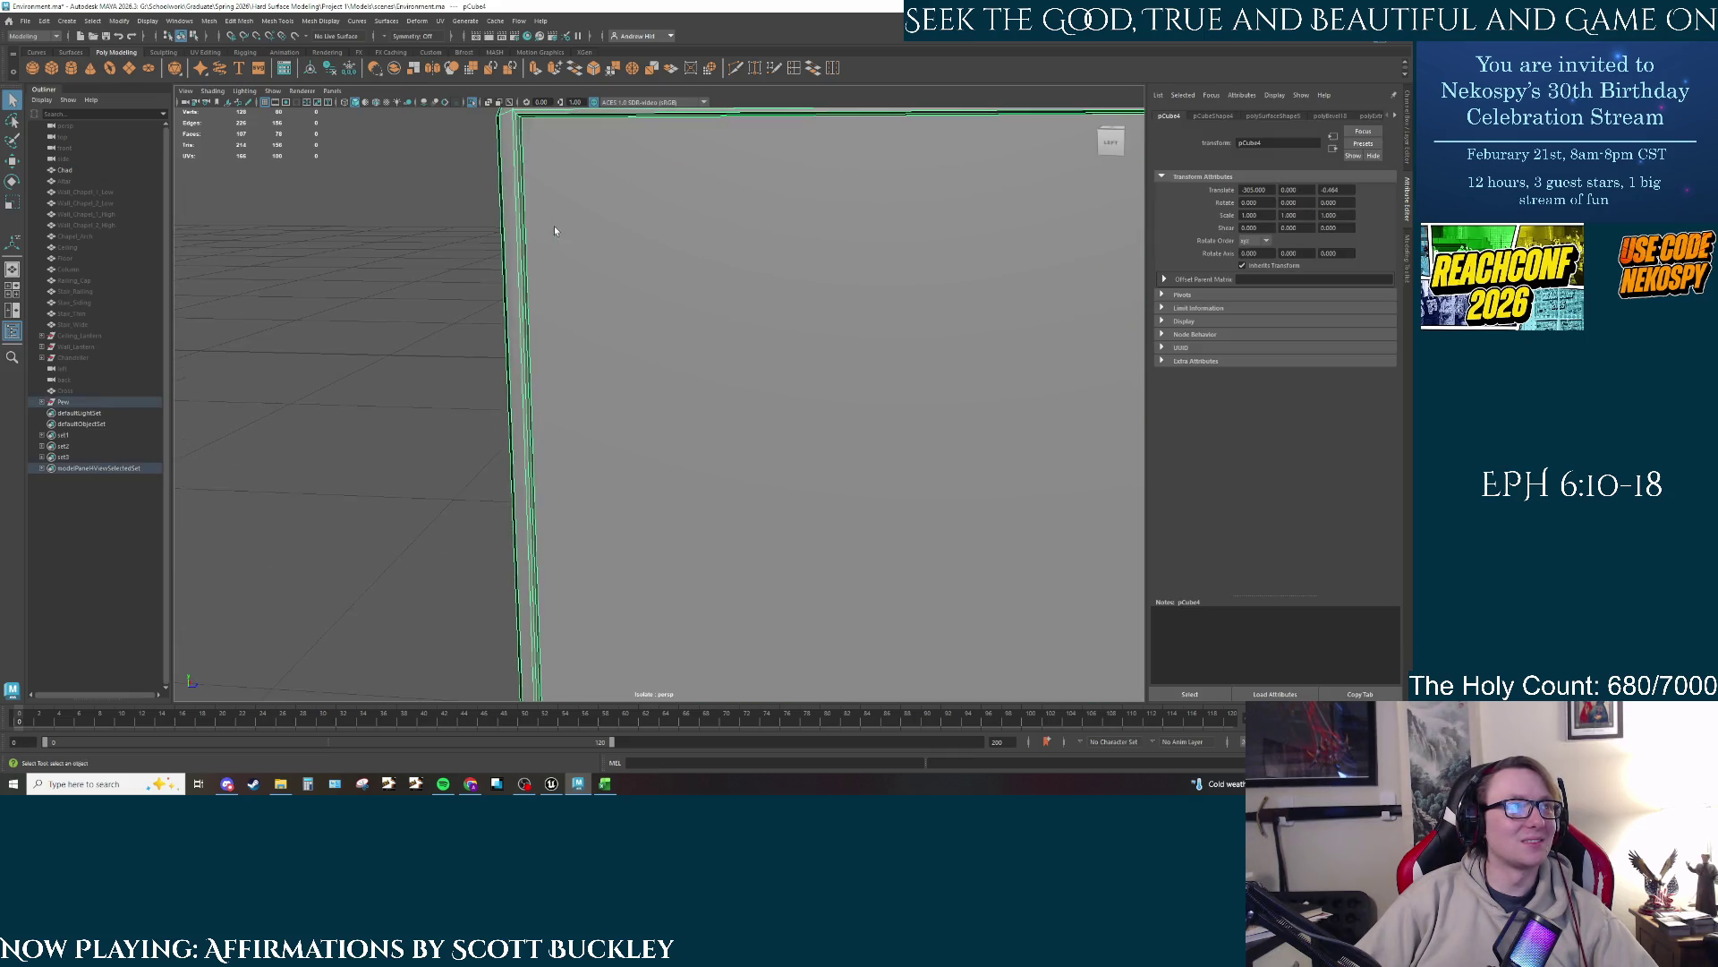
key("ctrl+z")
key("ctrl+z")
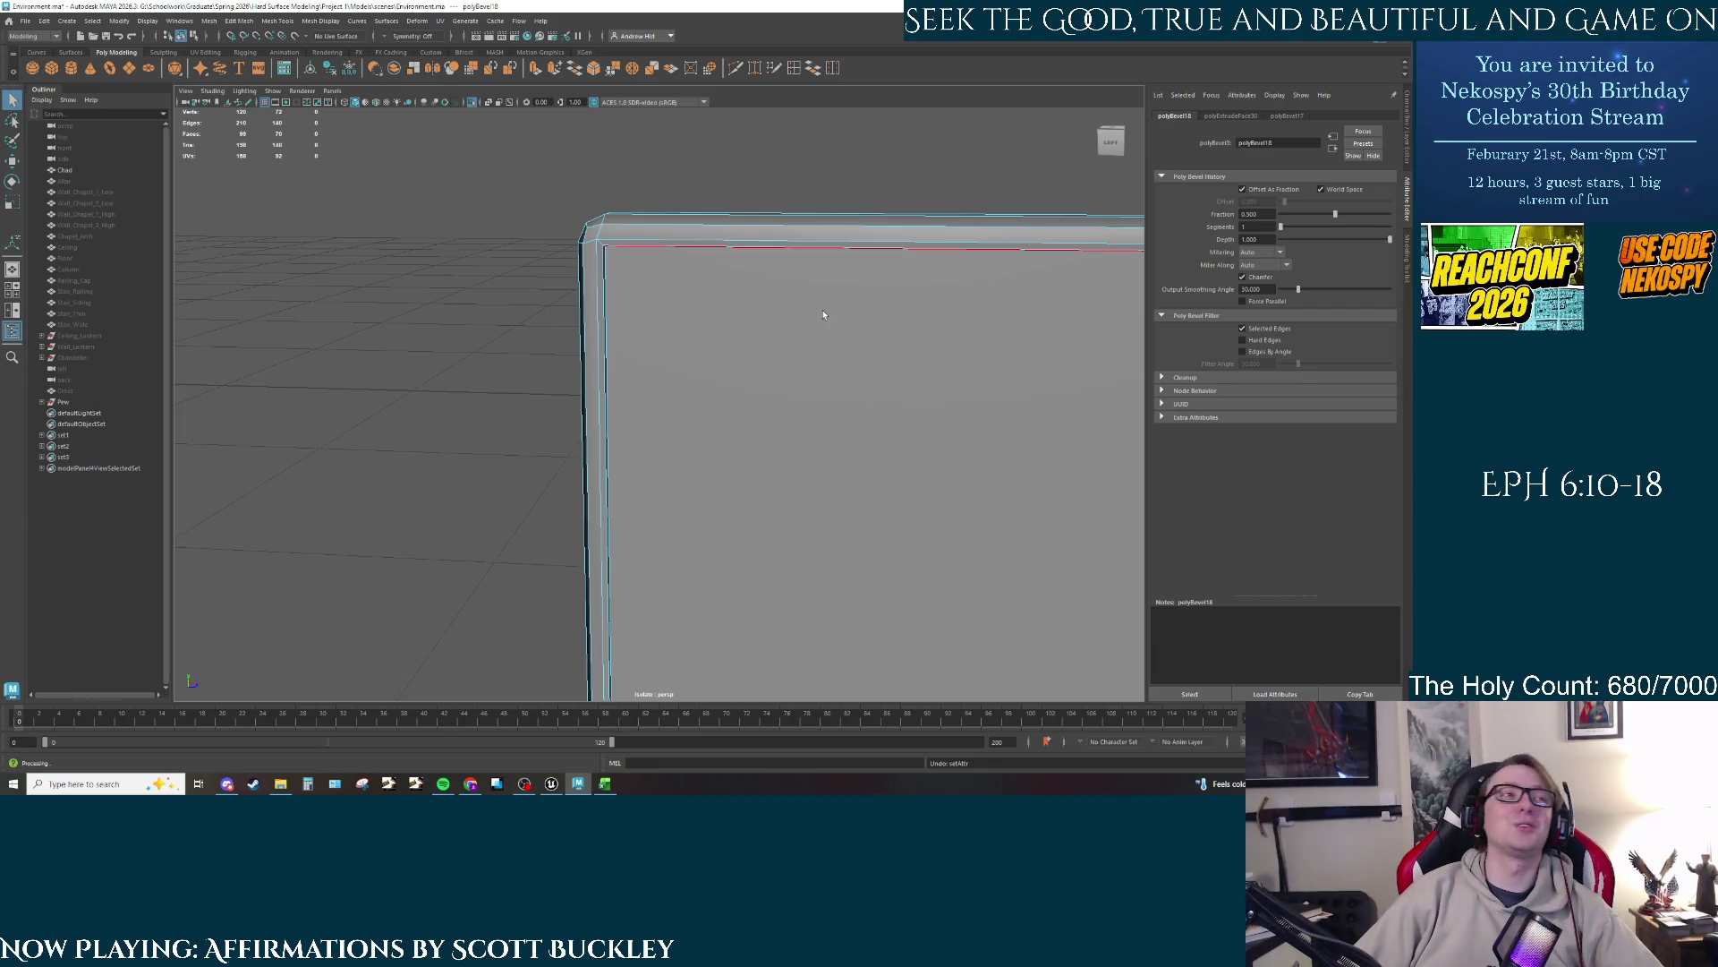
Step: Select the whole panel object, then bring the Google Images results in Chrome to the front
mouse_move(678, 307)
left_mouse_down()
mouse_move(893, 263)
mouse_move(796, 407)
mouse_move(810, 296)
left_mouse_up()
scroll(810, 295, "down", 3)
key("F8")
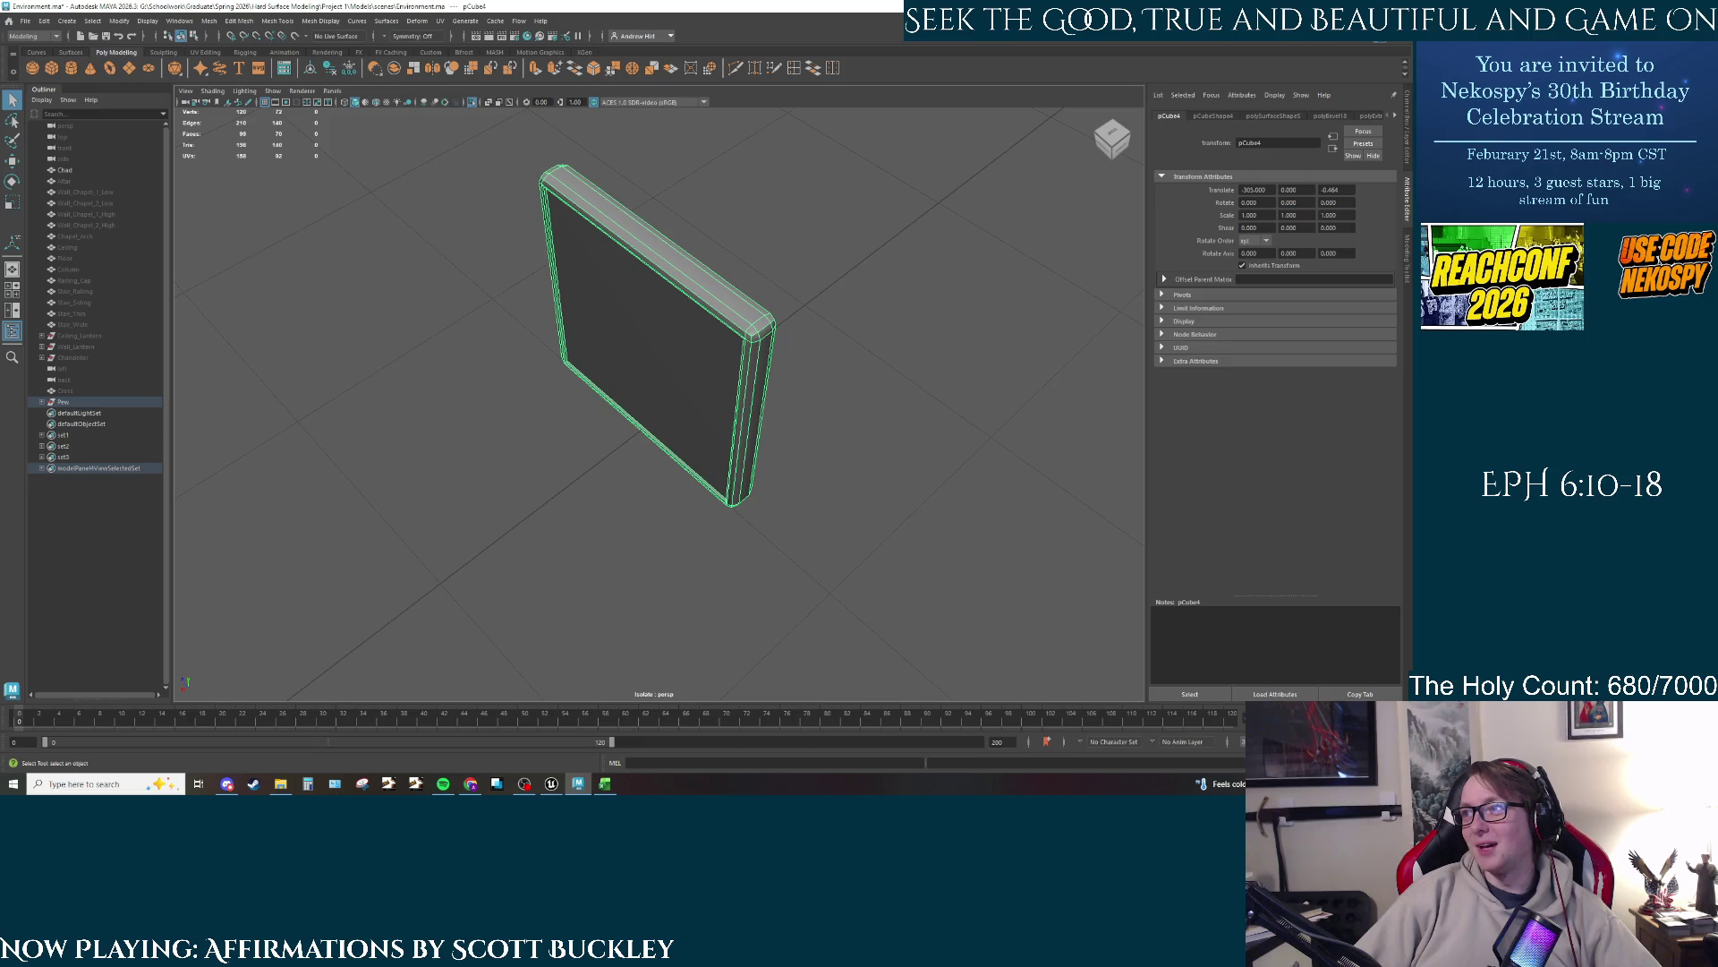
left_click(470, 784)
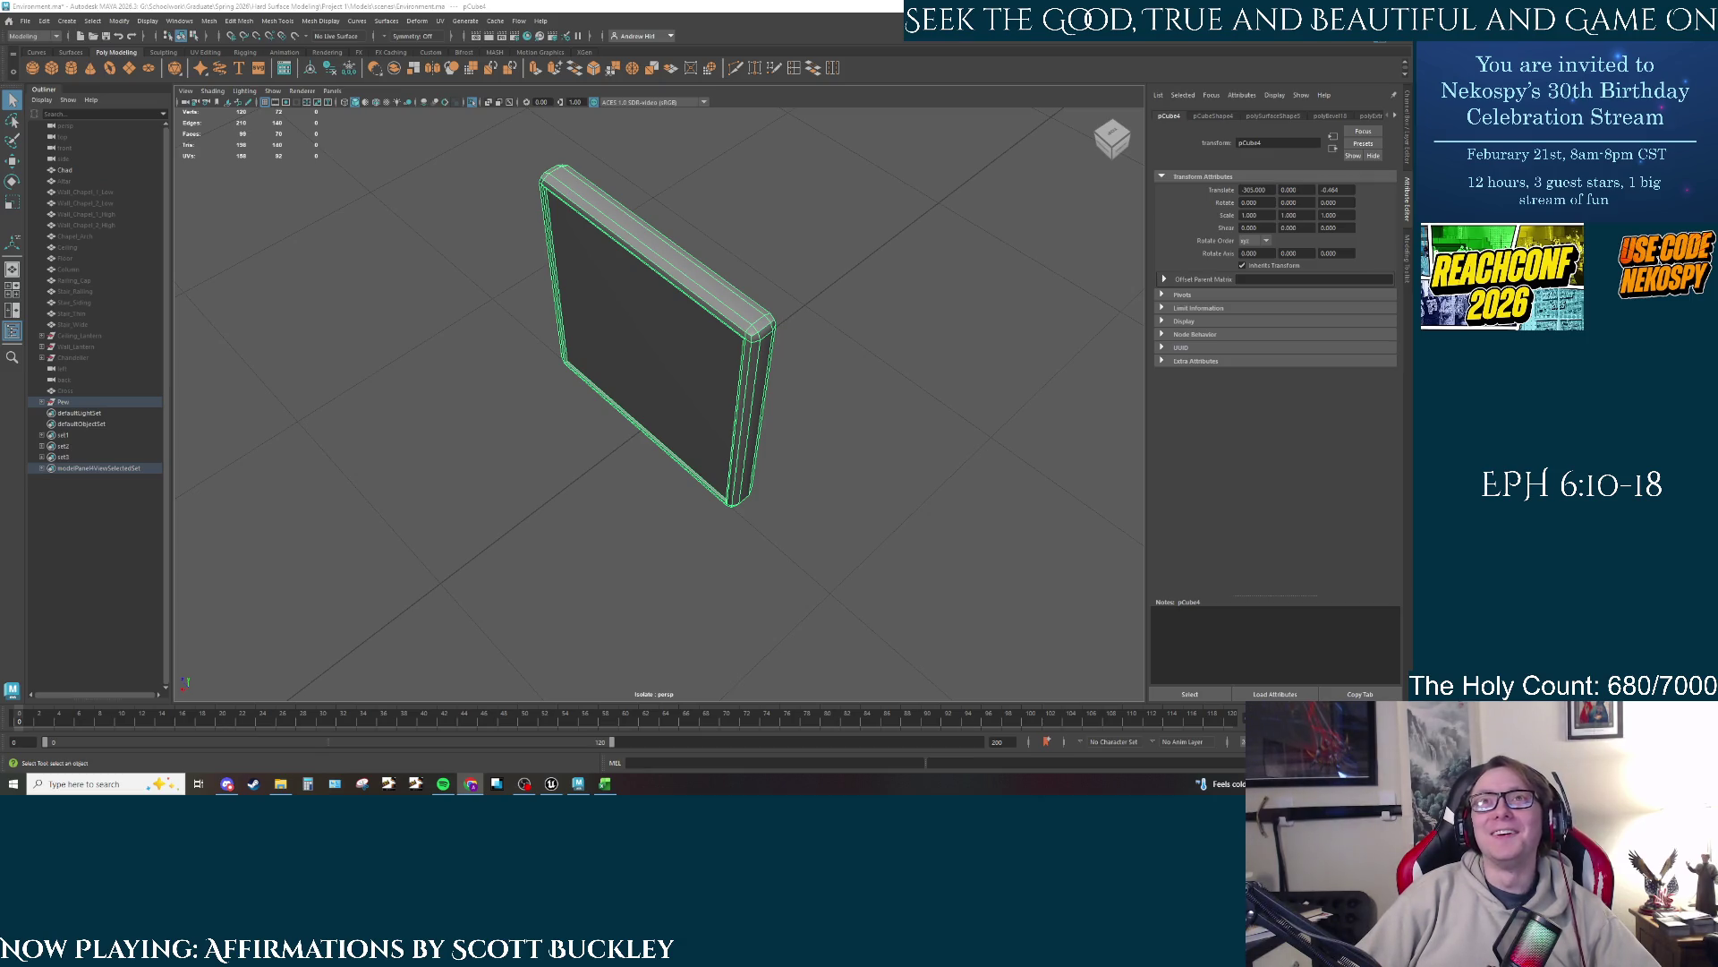
left_click(472, 783)
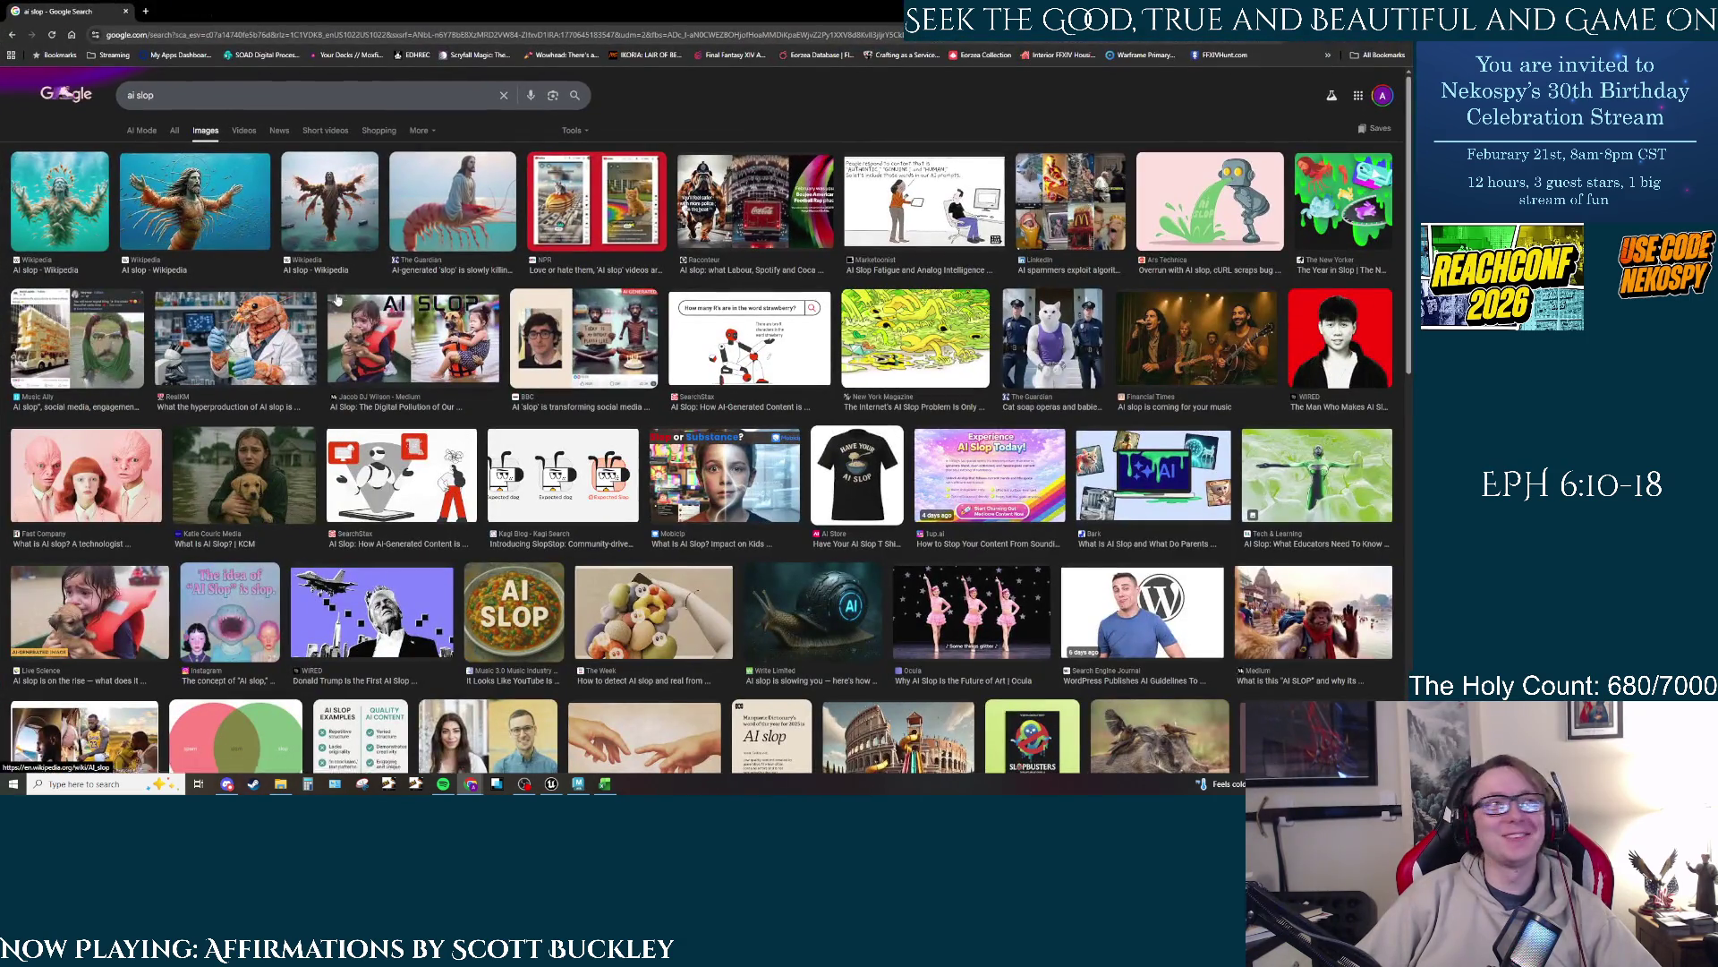
Step: Preview the Guardian shrimp, Wikipedia AI slop and NPR AI slop images
left_click(456, 231)
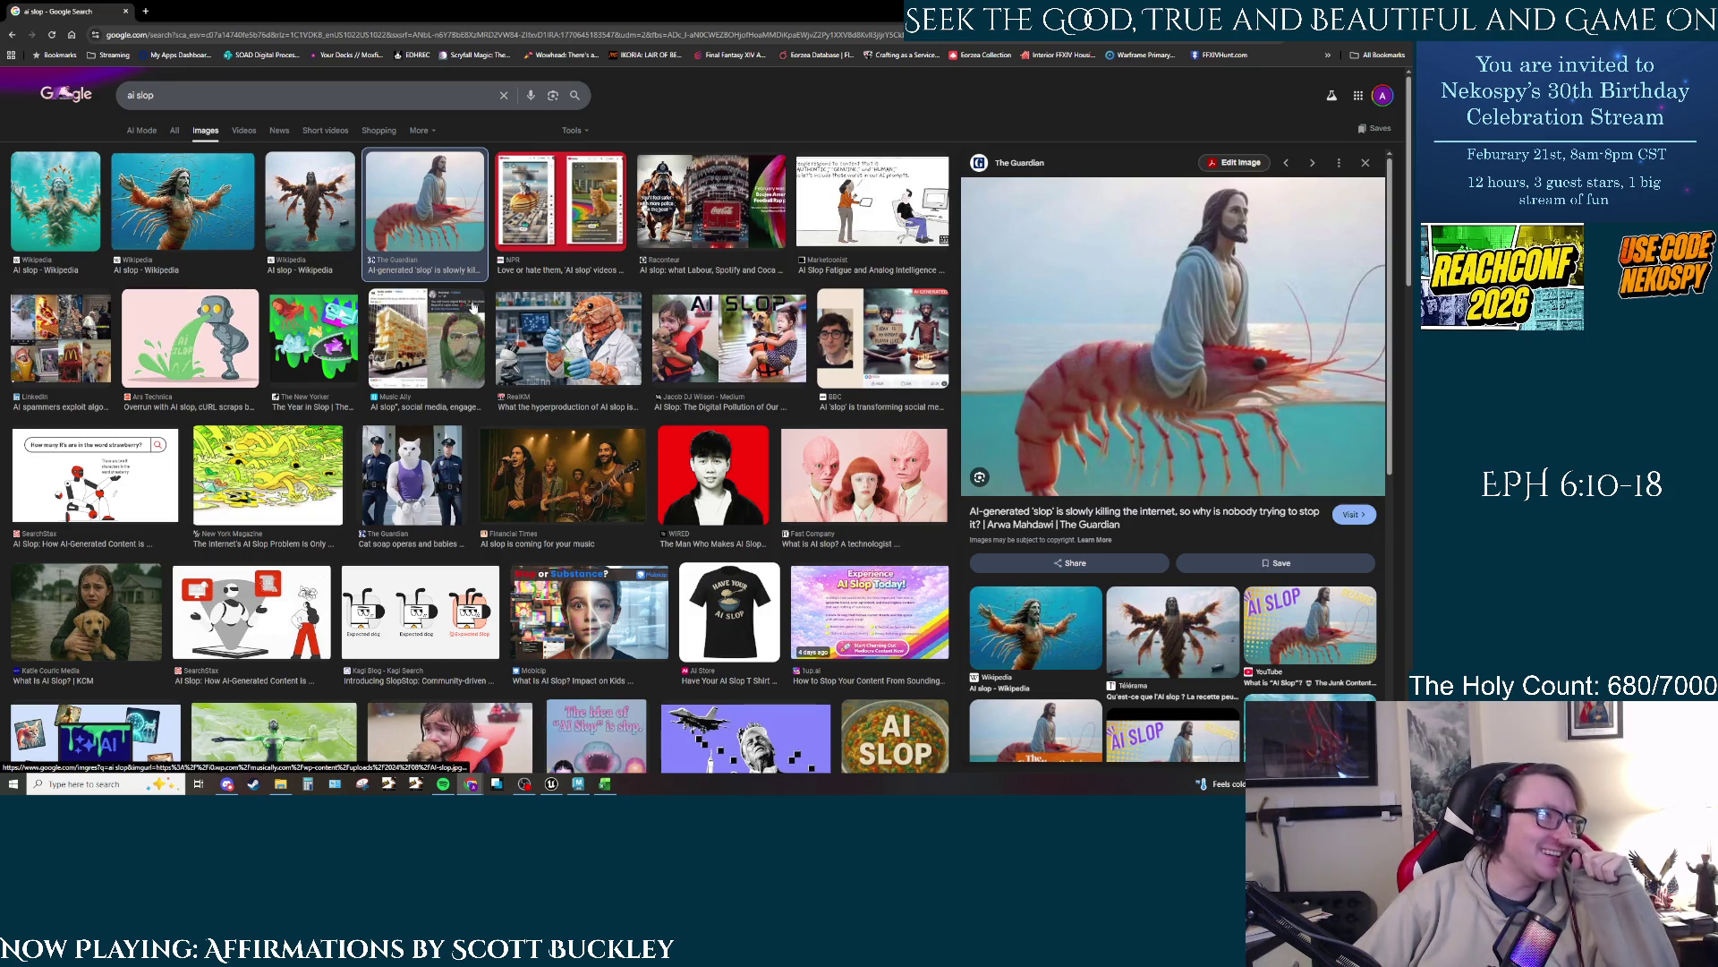
left_click(231, 231)
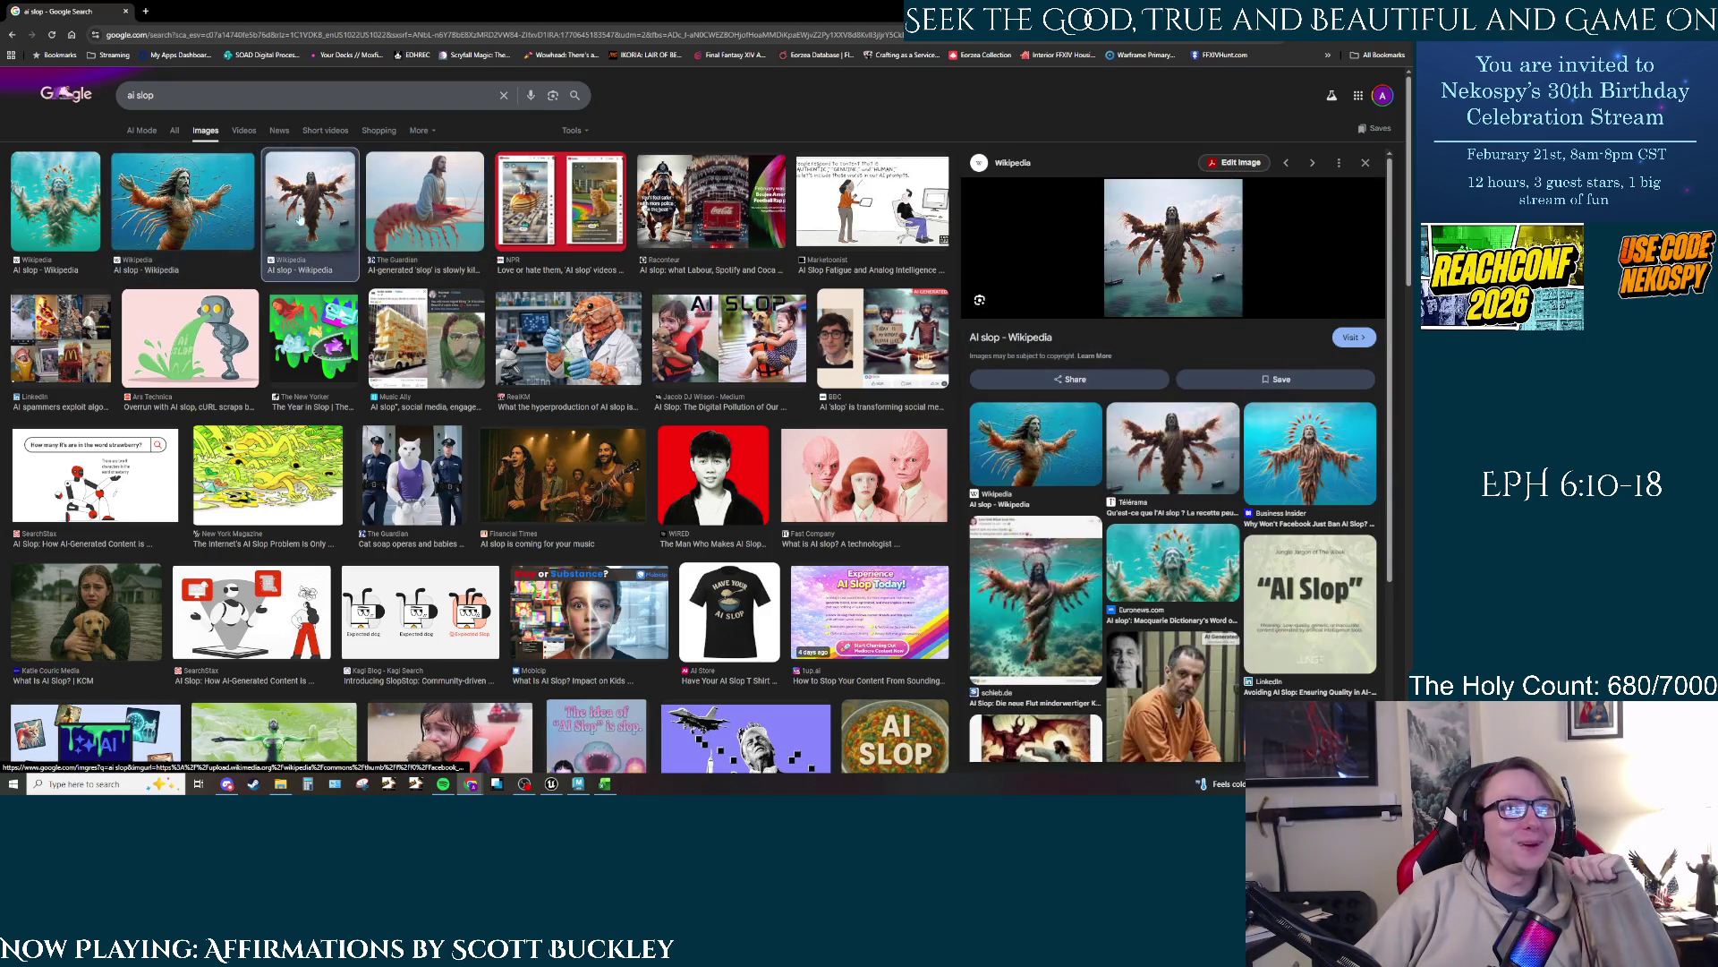
key("Left")
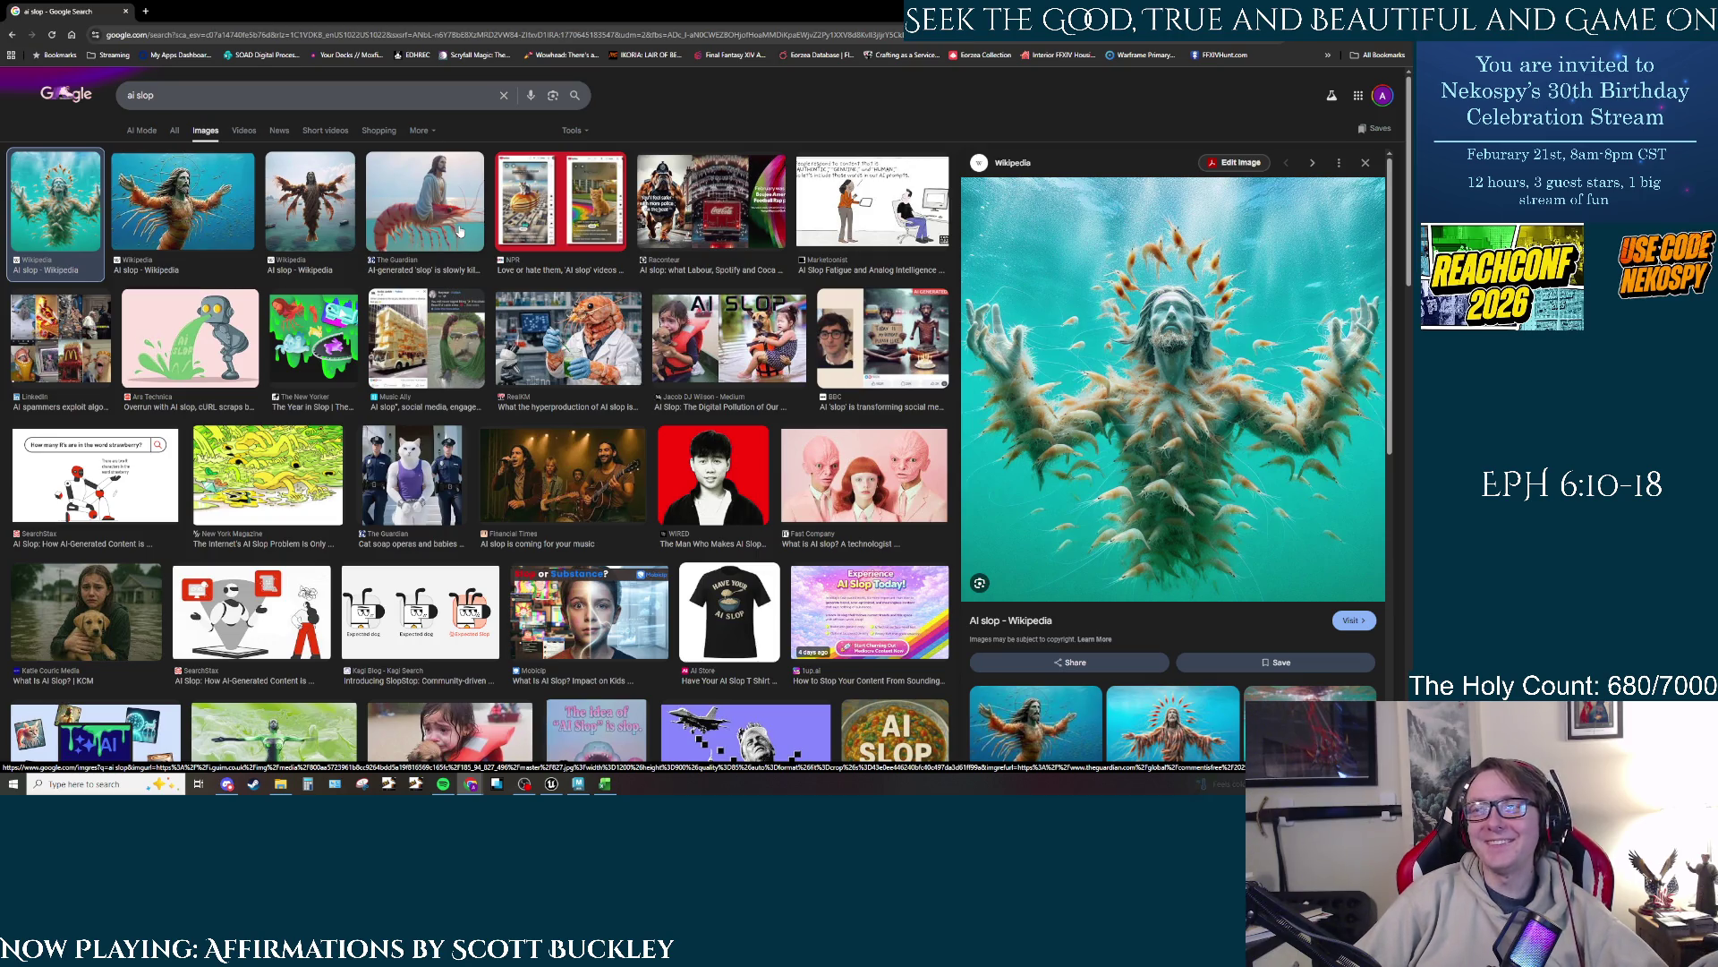
left_click(460, 231)
left_click(559, 201)
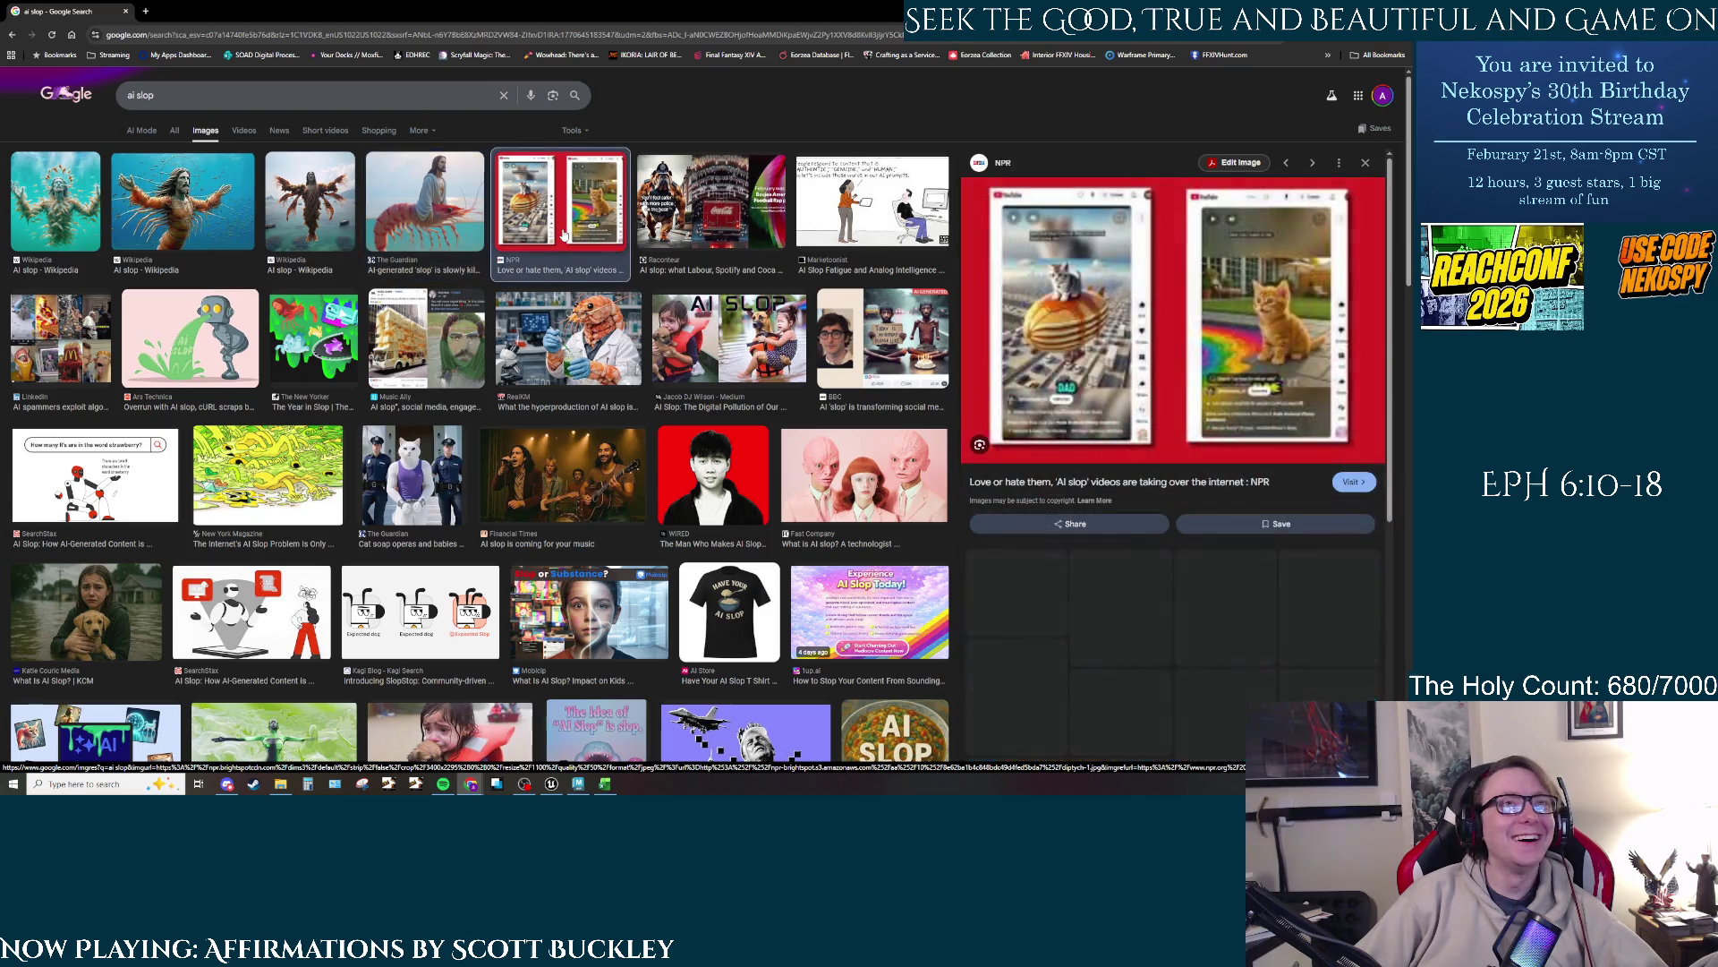
left_click(394, 228)
scroll(1235, 586, "down", 2)
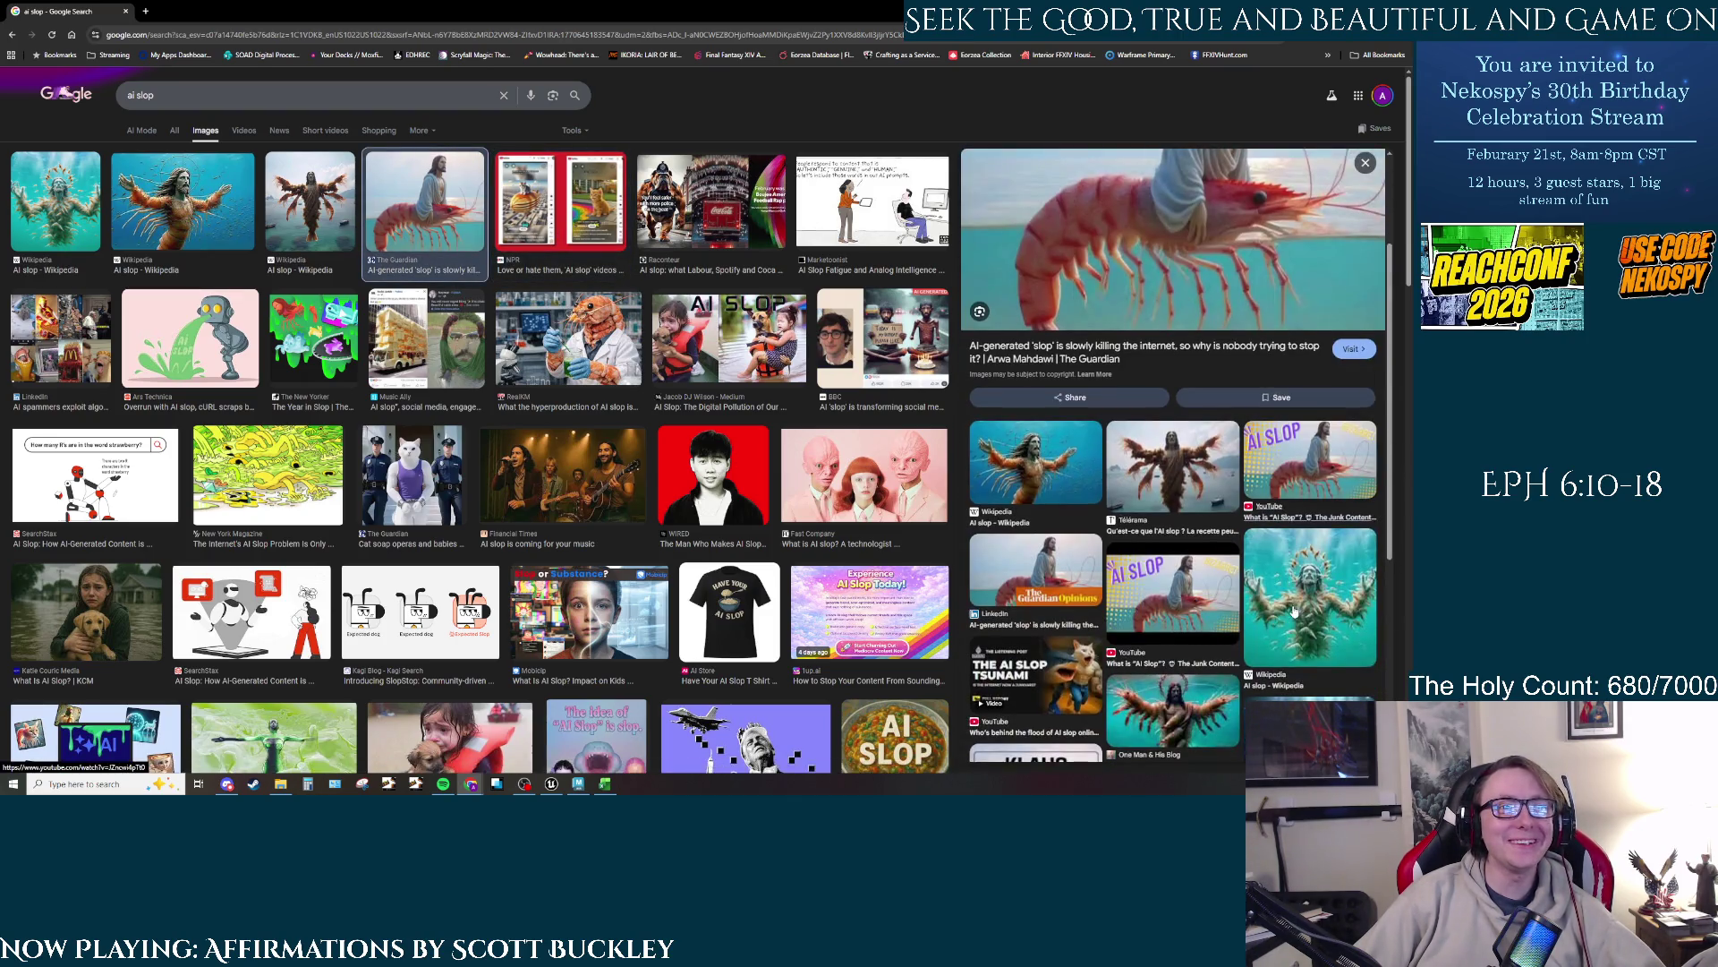
scroll(1217, 581, "down", 3)
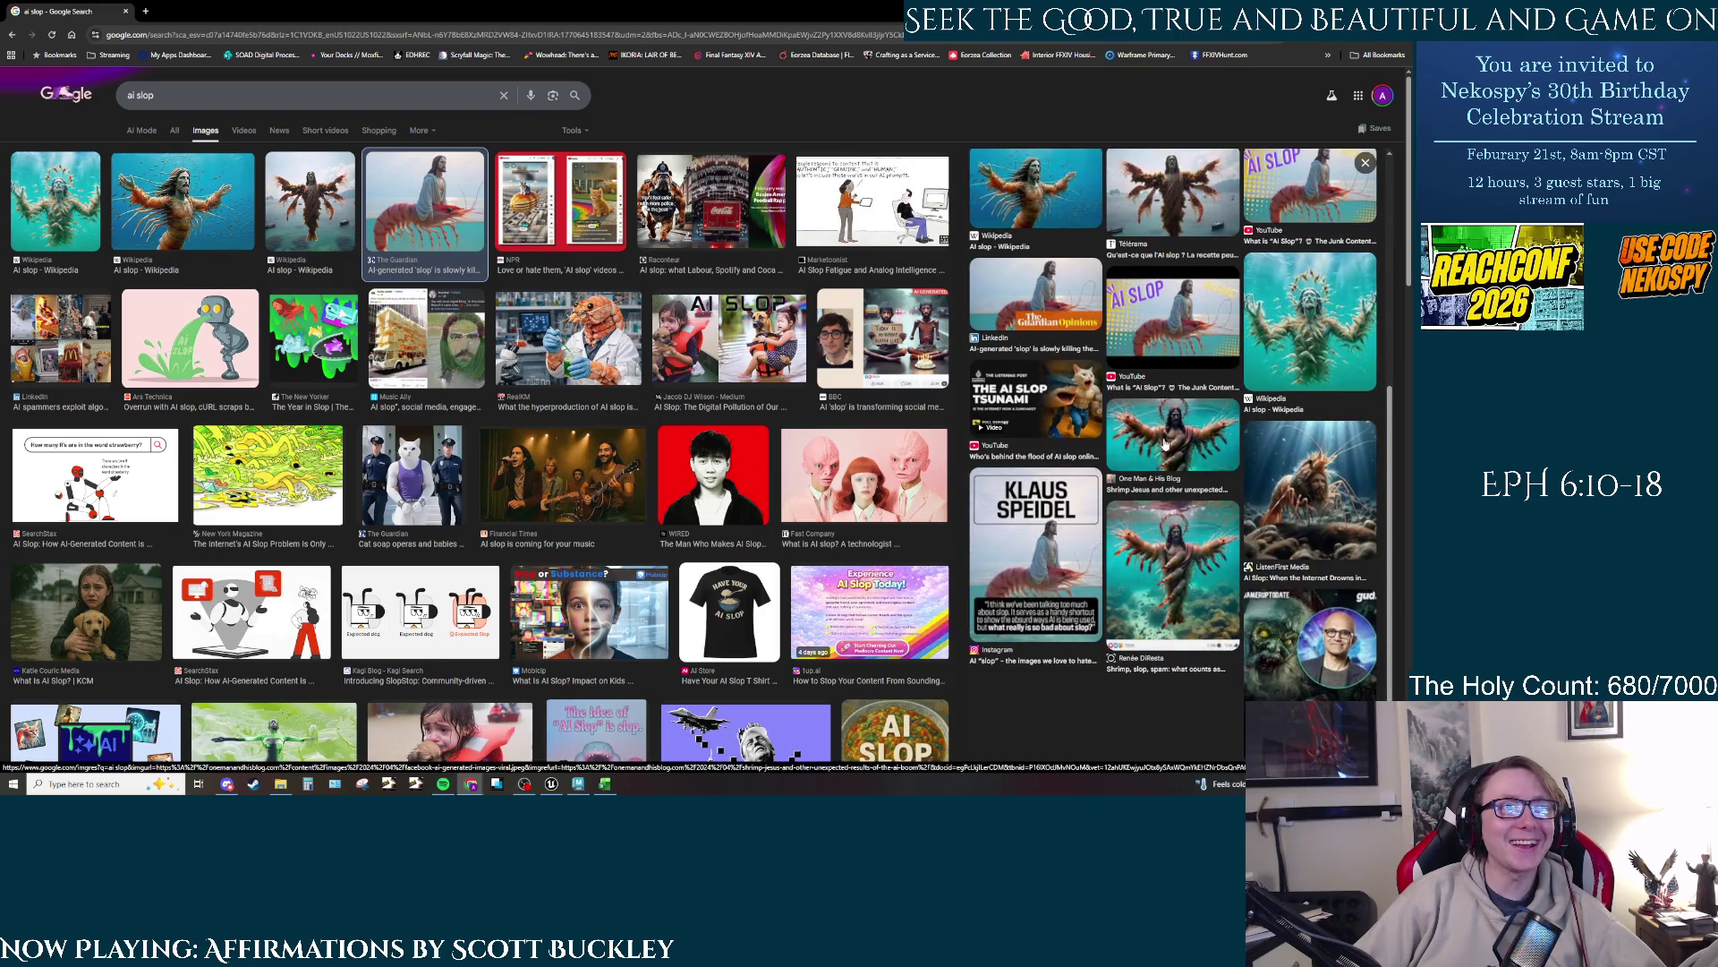
Step: Preview the One Man & His Blog and Trend Mill shrimp Jesus images
left_click(1188, 553)
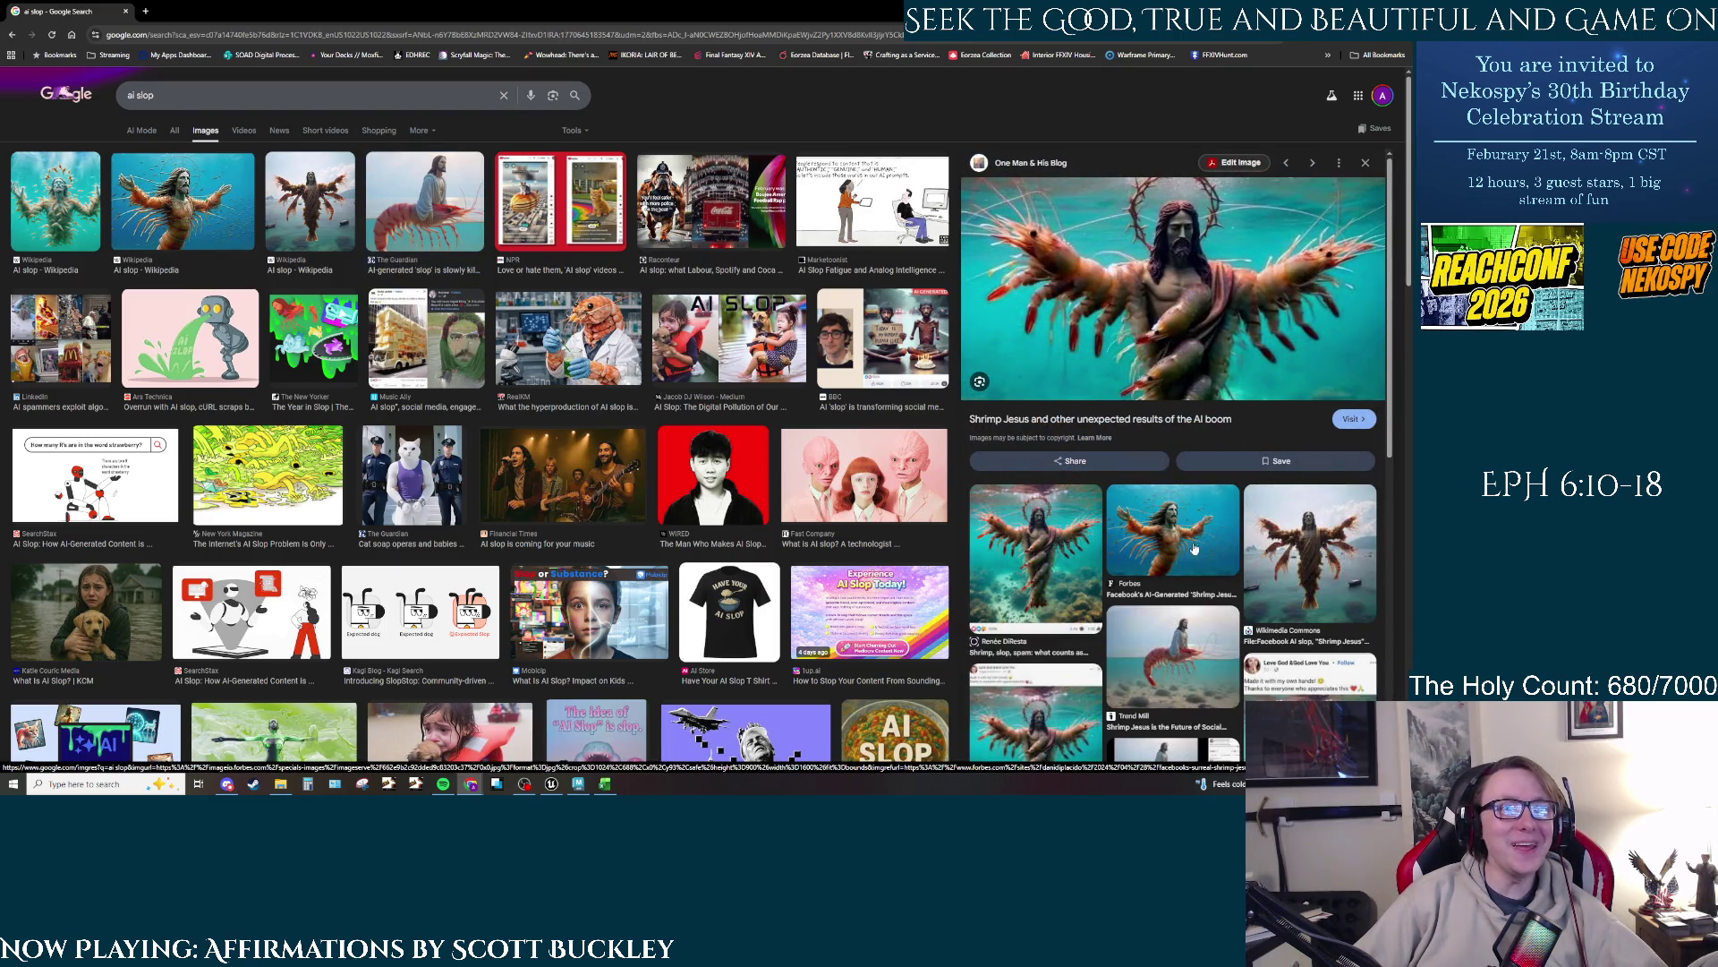
scroll(1234, 534, "down", 1)
left_click(1172, 638)
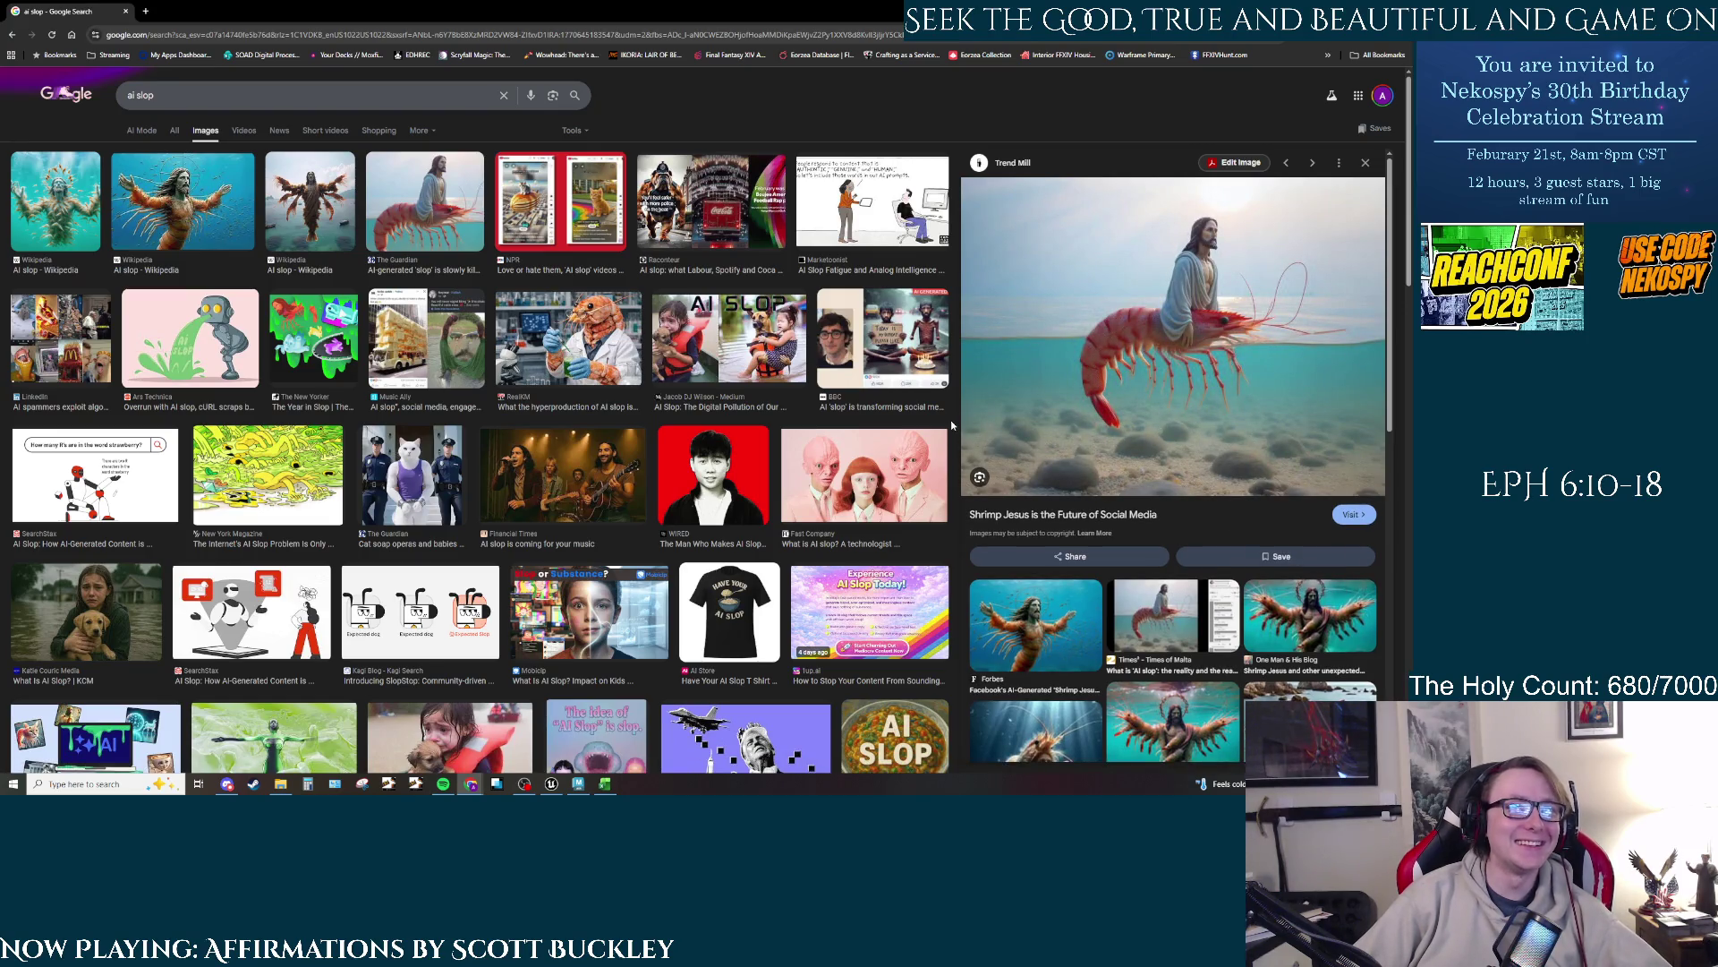
scroll(627, 452, "down", 3)
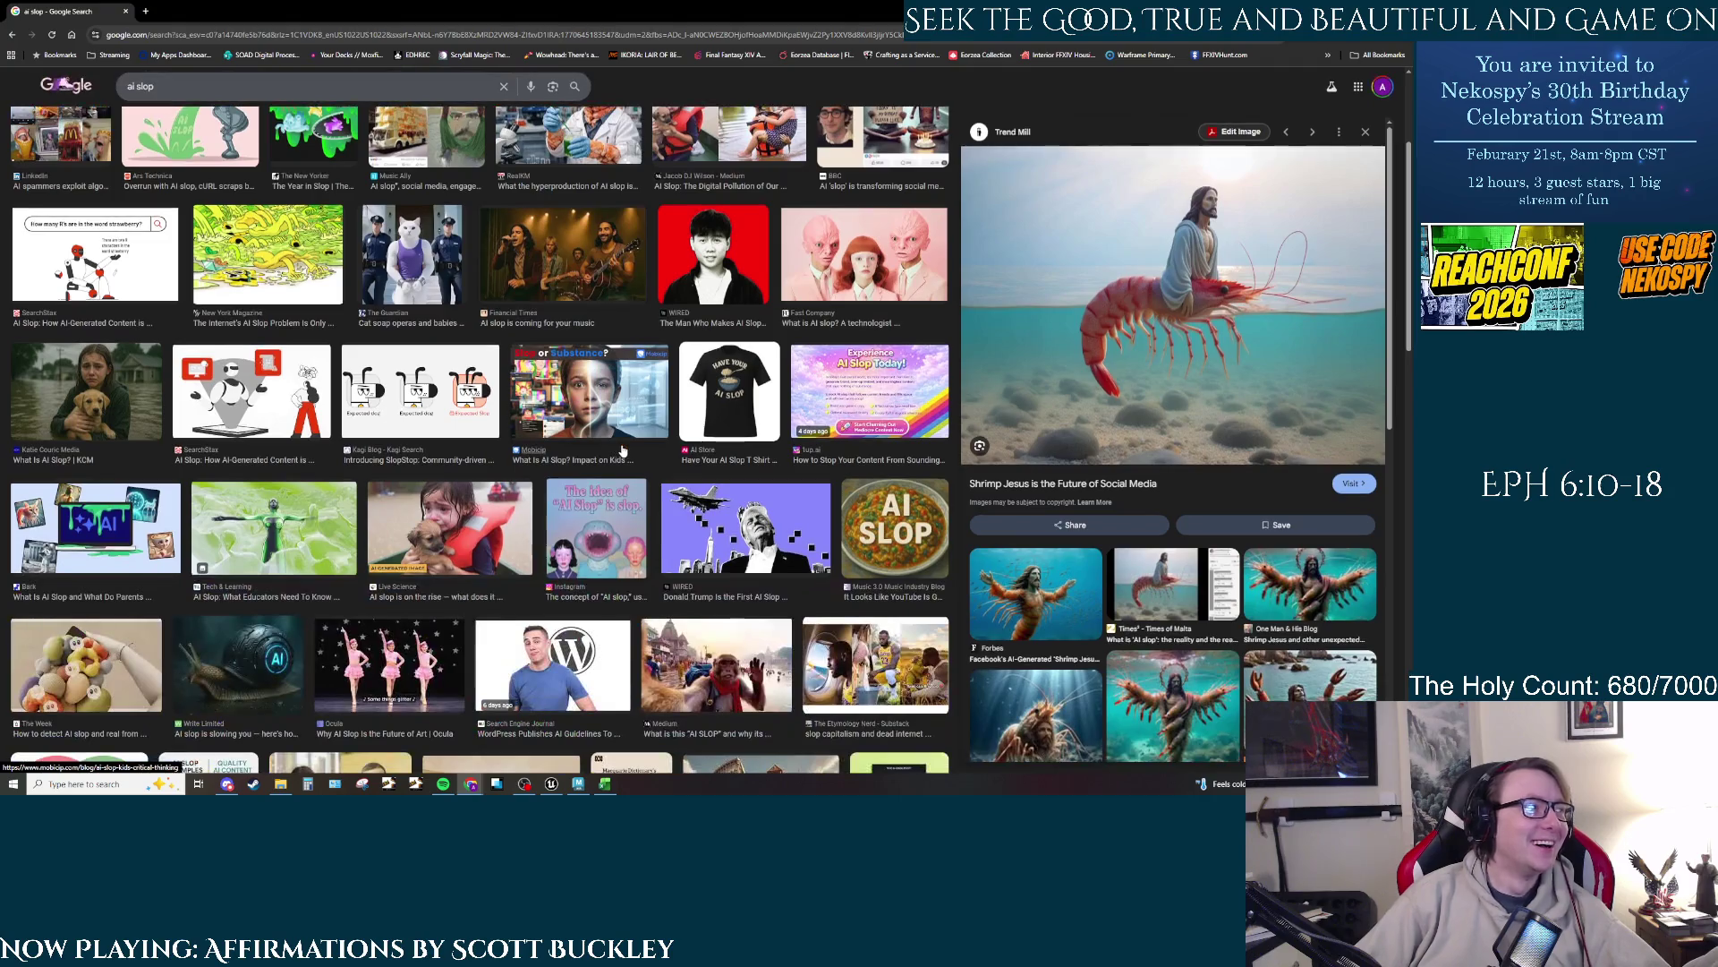
scroll(497, 296, "up", 3)
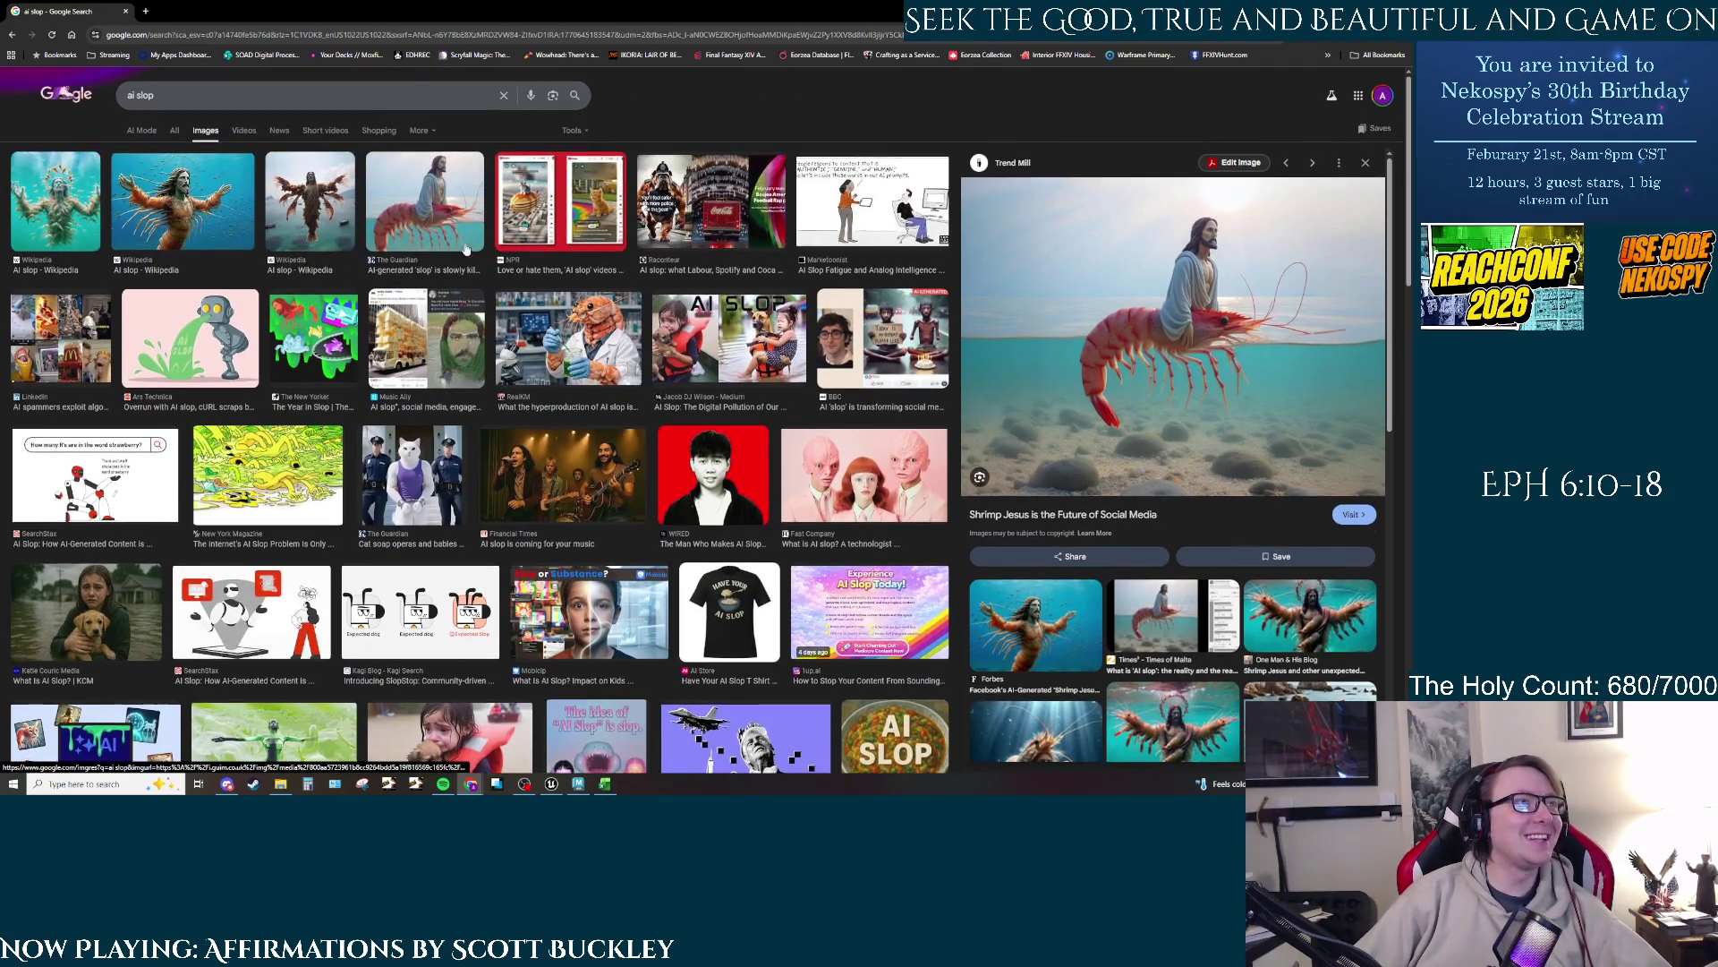
Step: Preview the Guardian and Wikipedia shrimp Jesus images, then open the Wikipedia 'AI slop' article
left_click(431, 218)
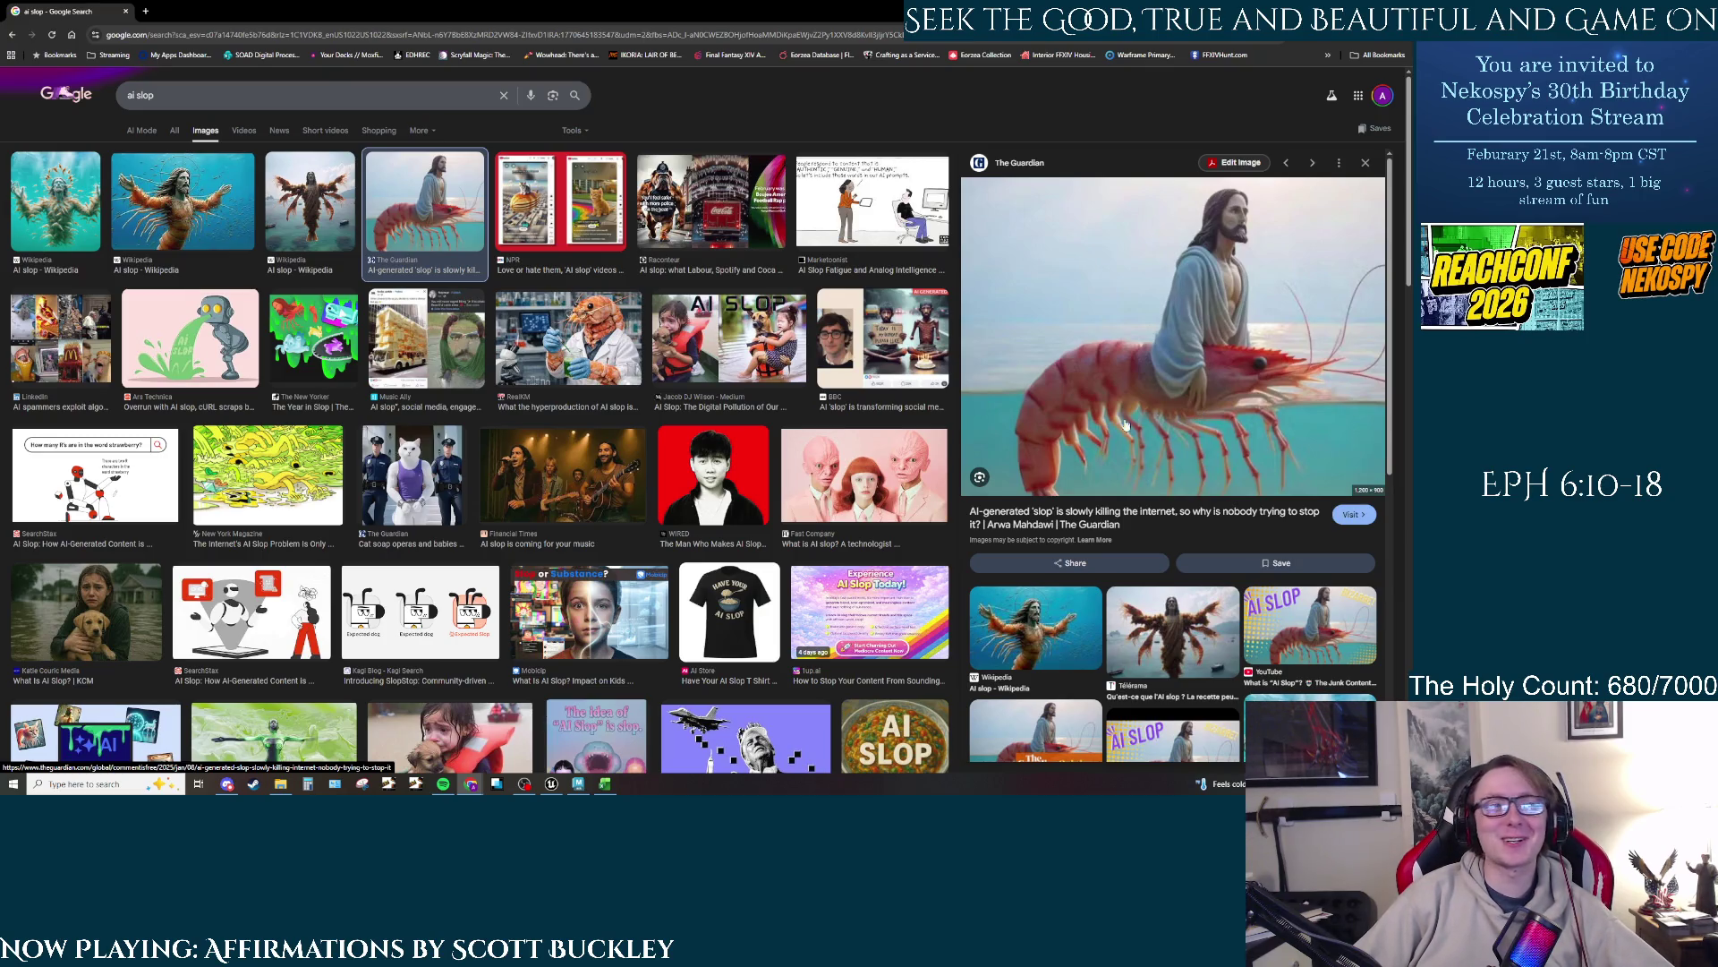
scroll(814, 477, "down", 6)
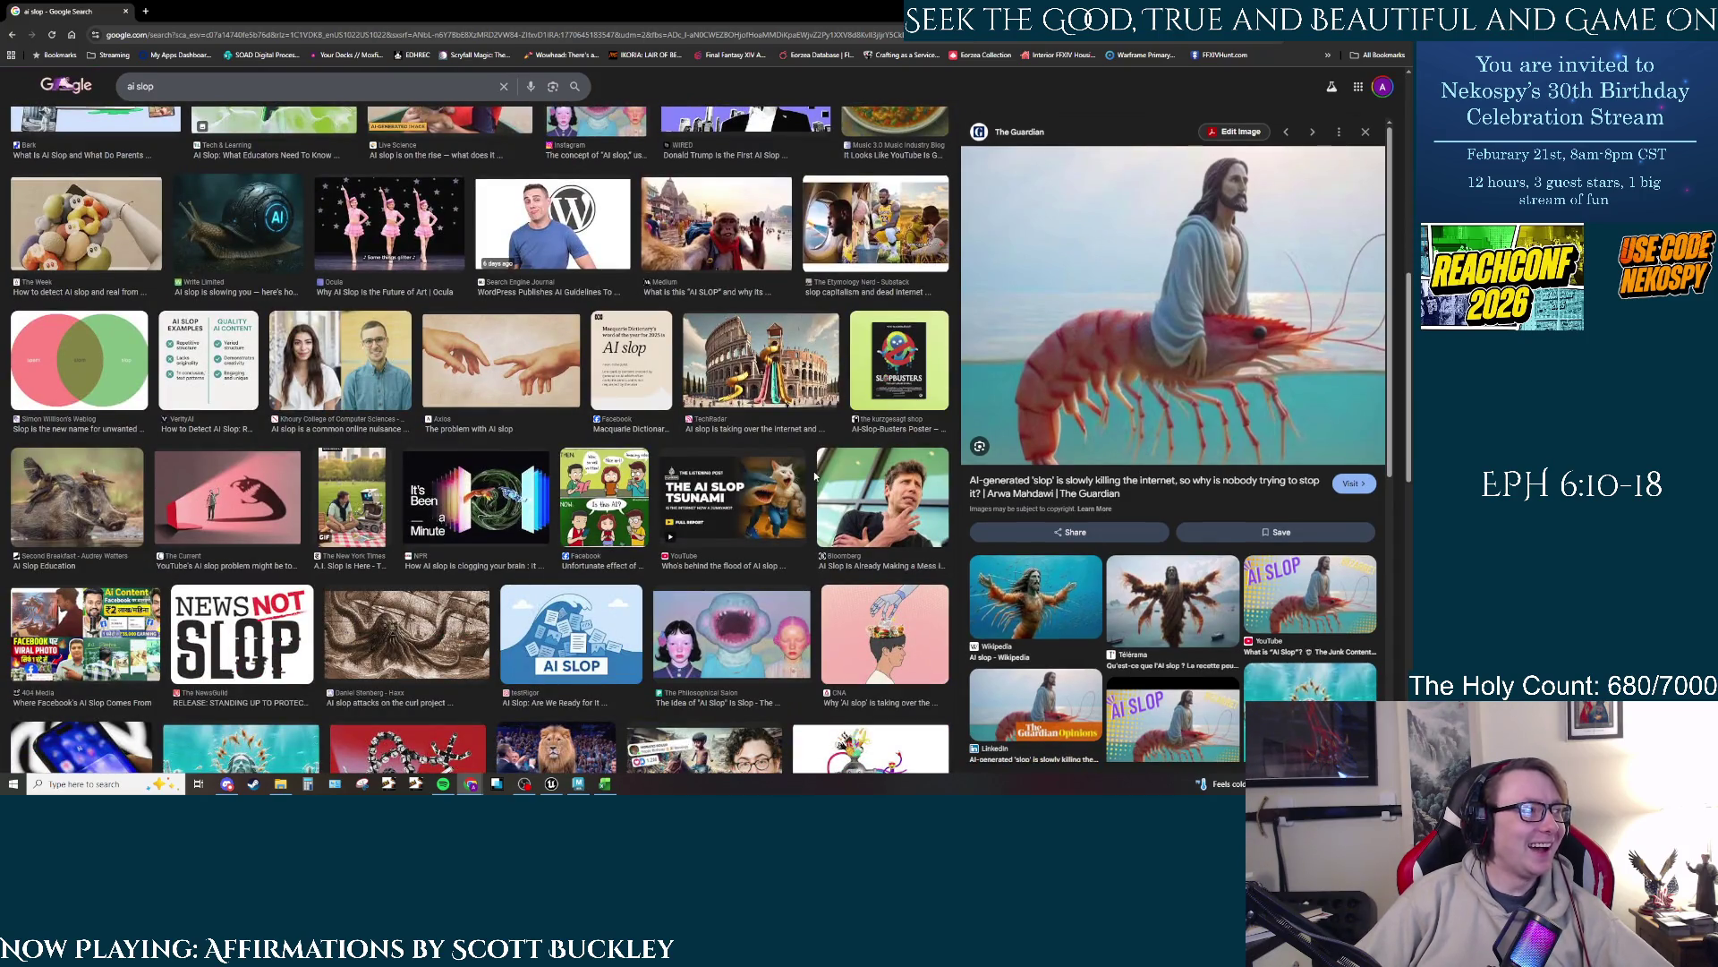
scroll(548, 534, "down", 3)
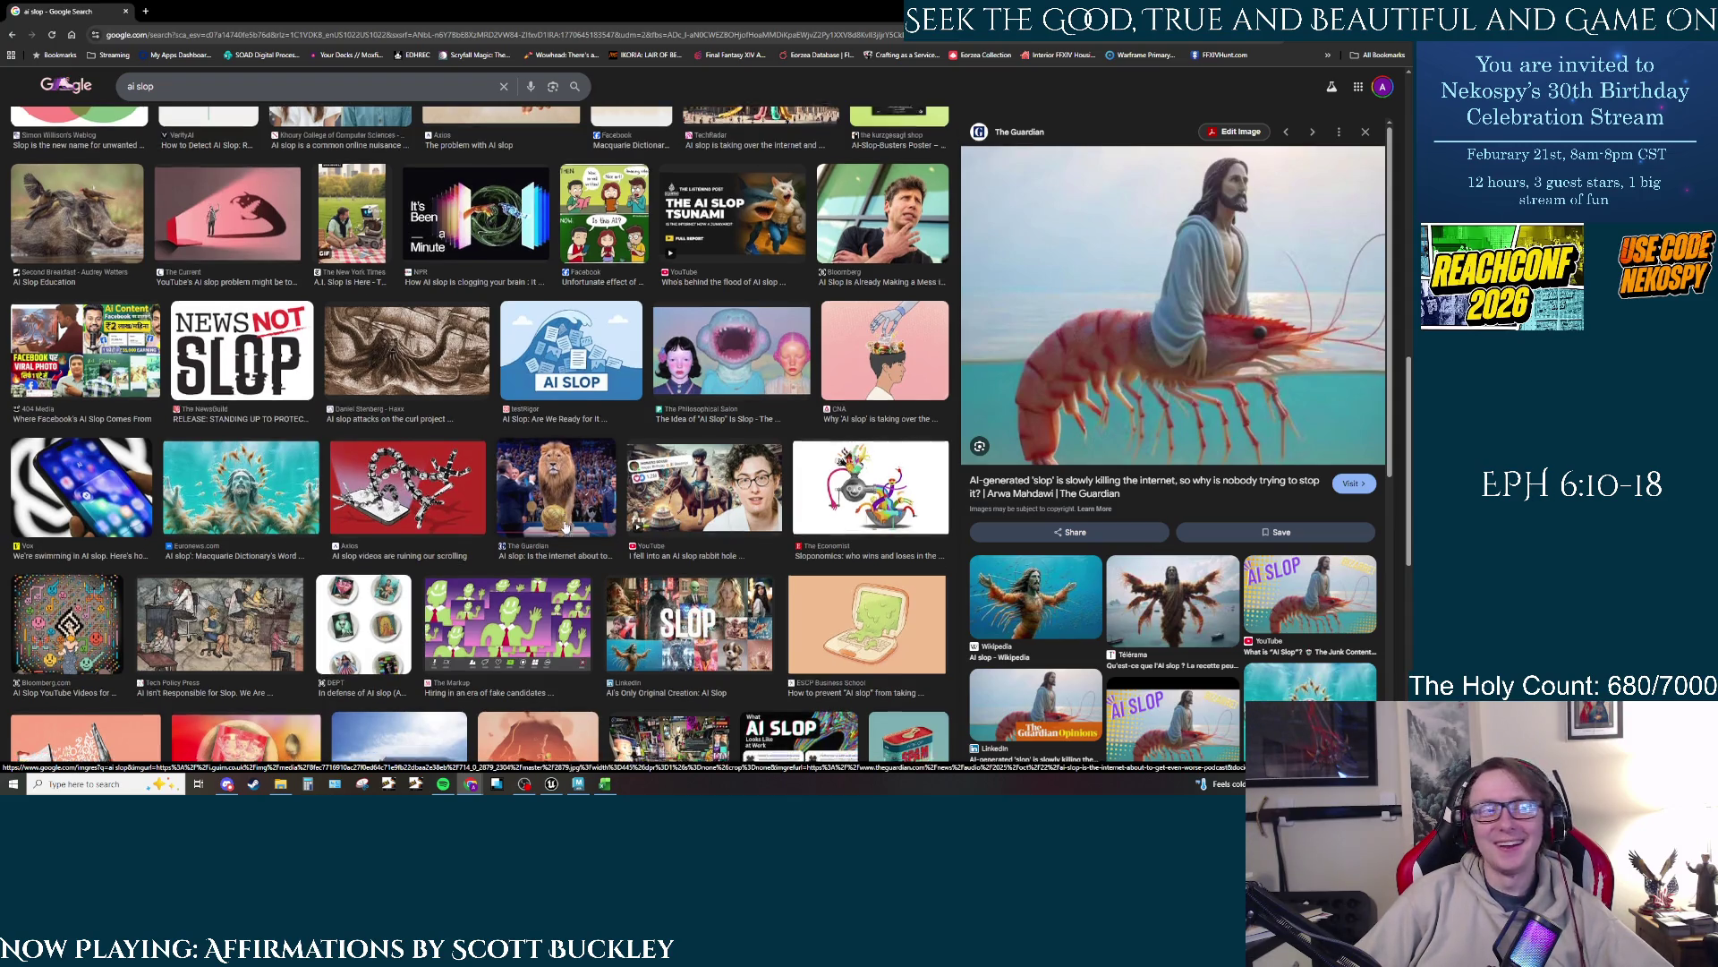
scroll(564, 530, "down", 3)
scroll(565, 527, "down", 3)
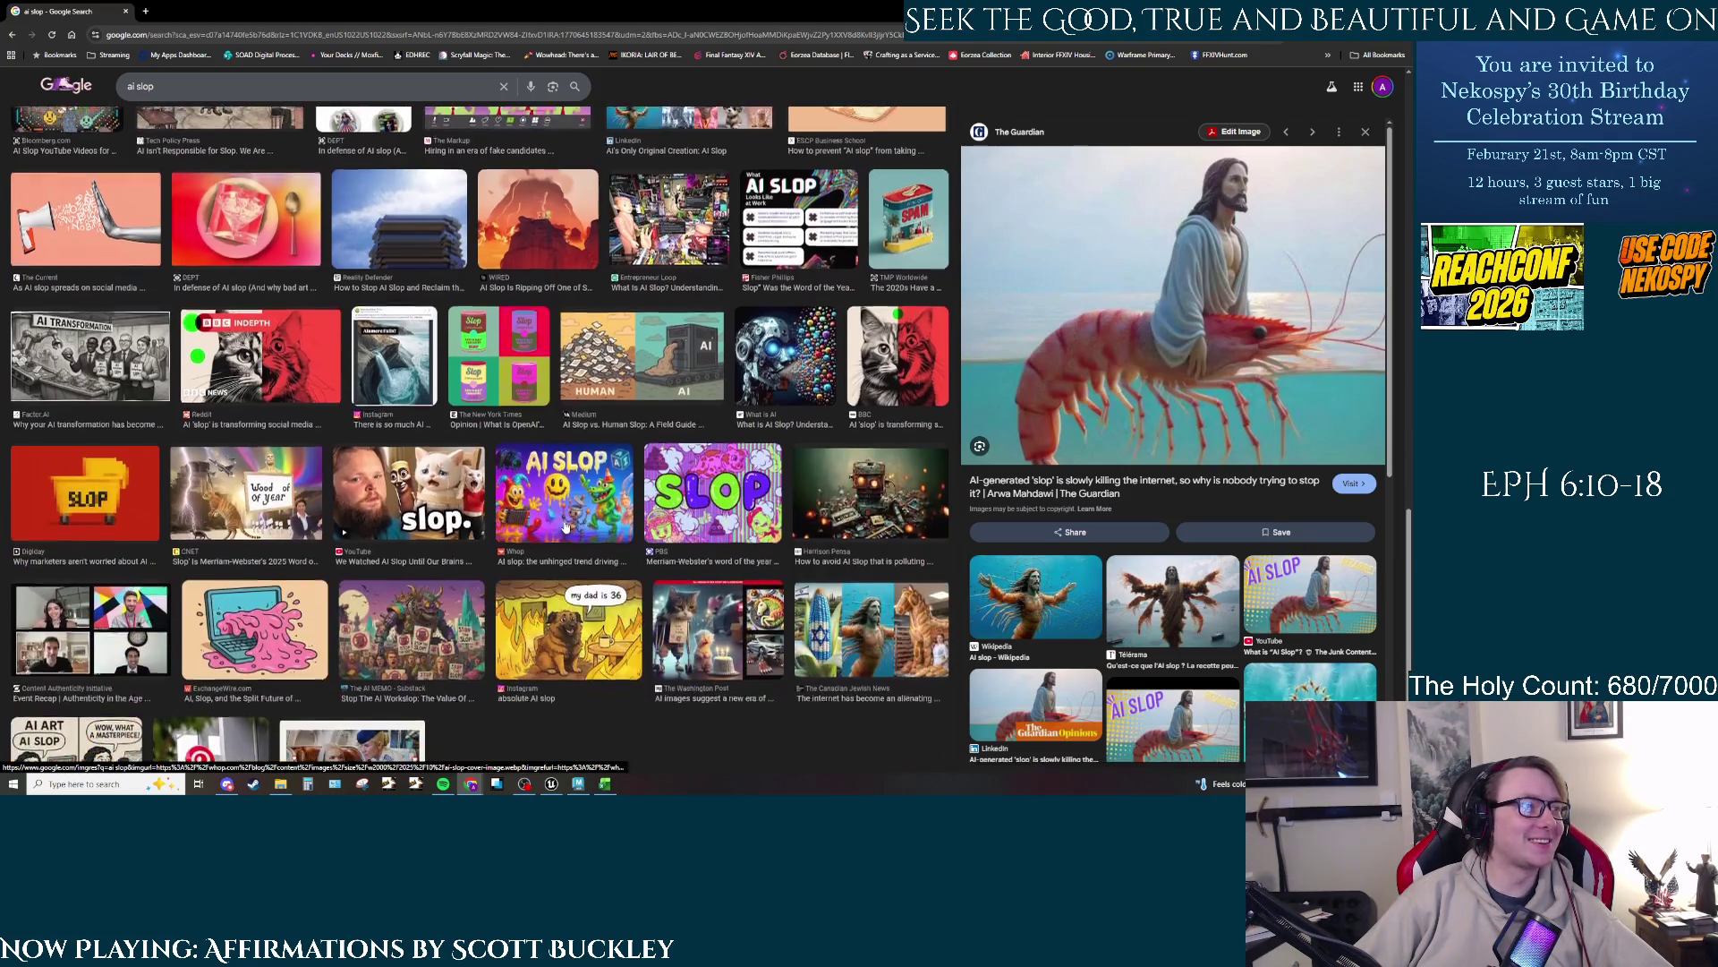
scroll(565, 527, "down", 3)
scroll(565, 528, "up", 5)
scroll(565, 528, "up", 15)
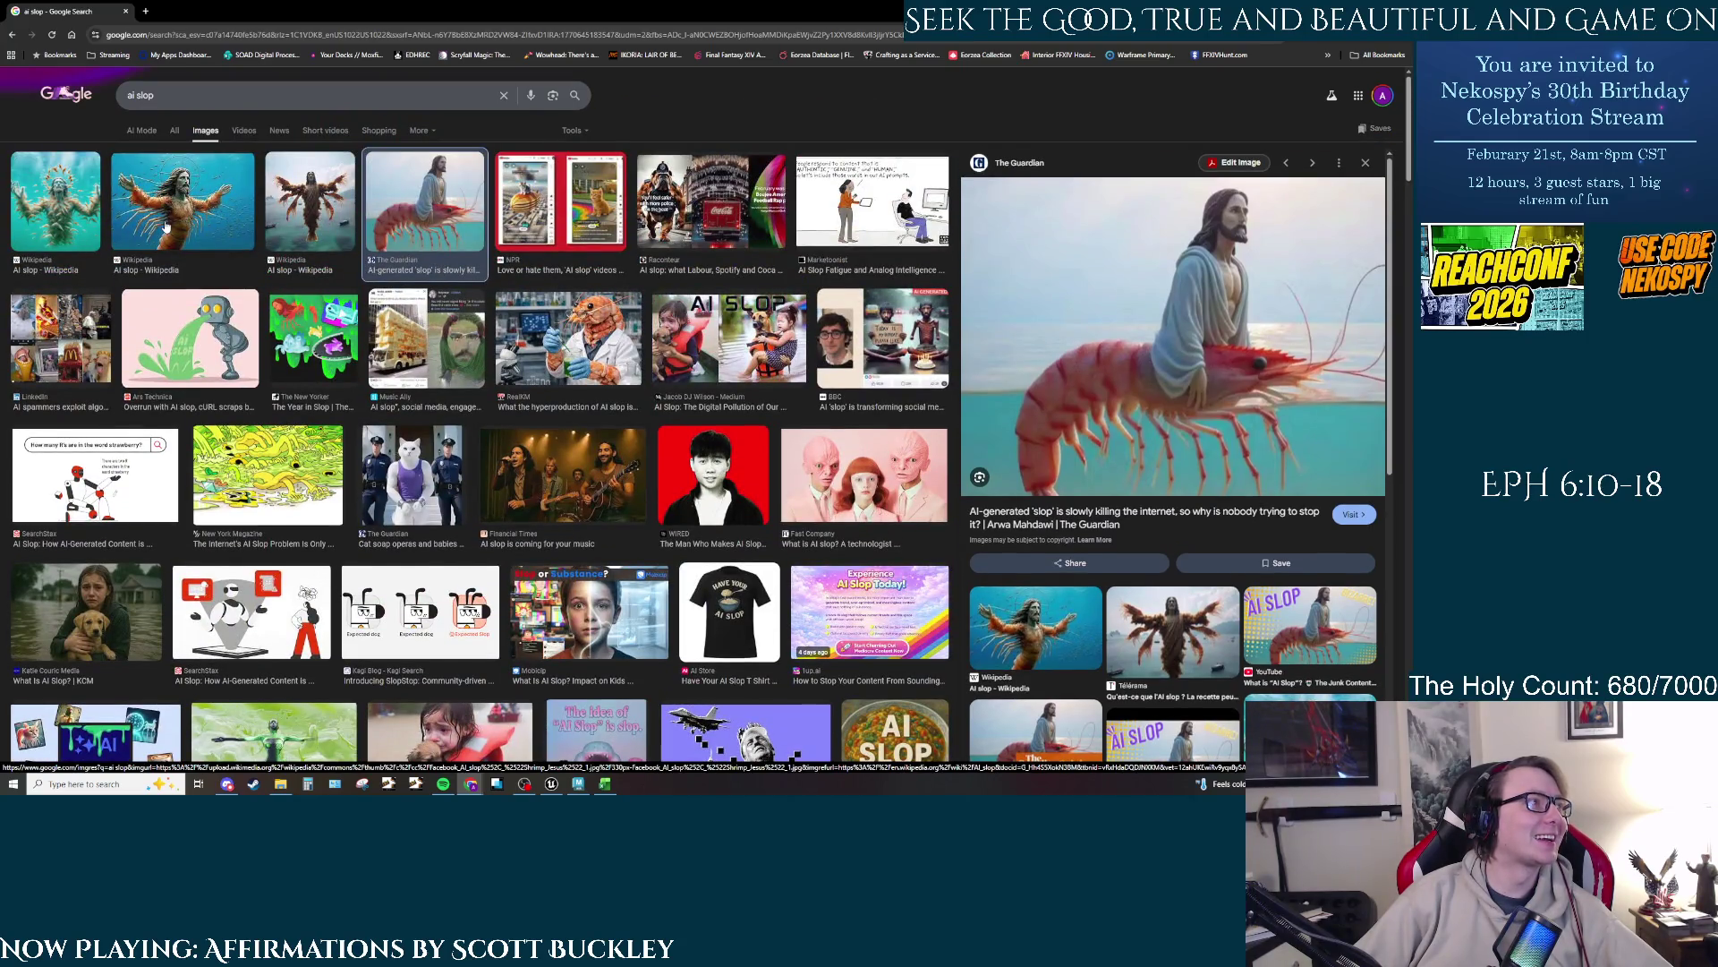
left_click(165, 224)
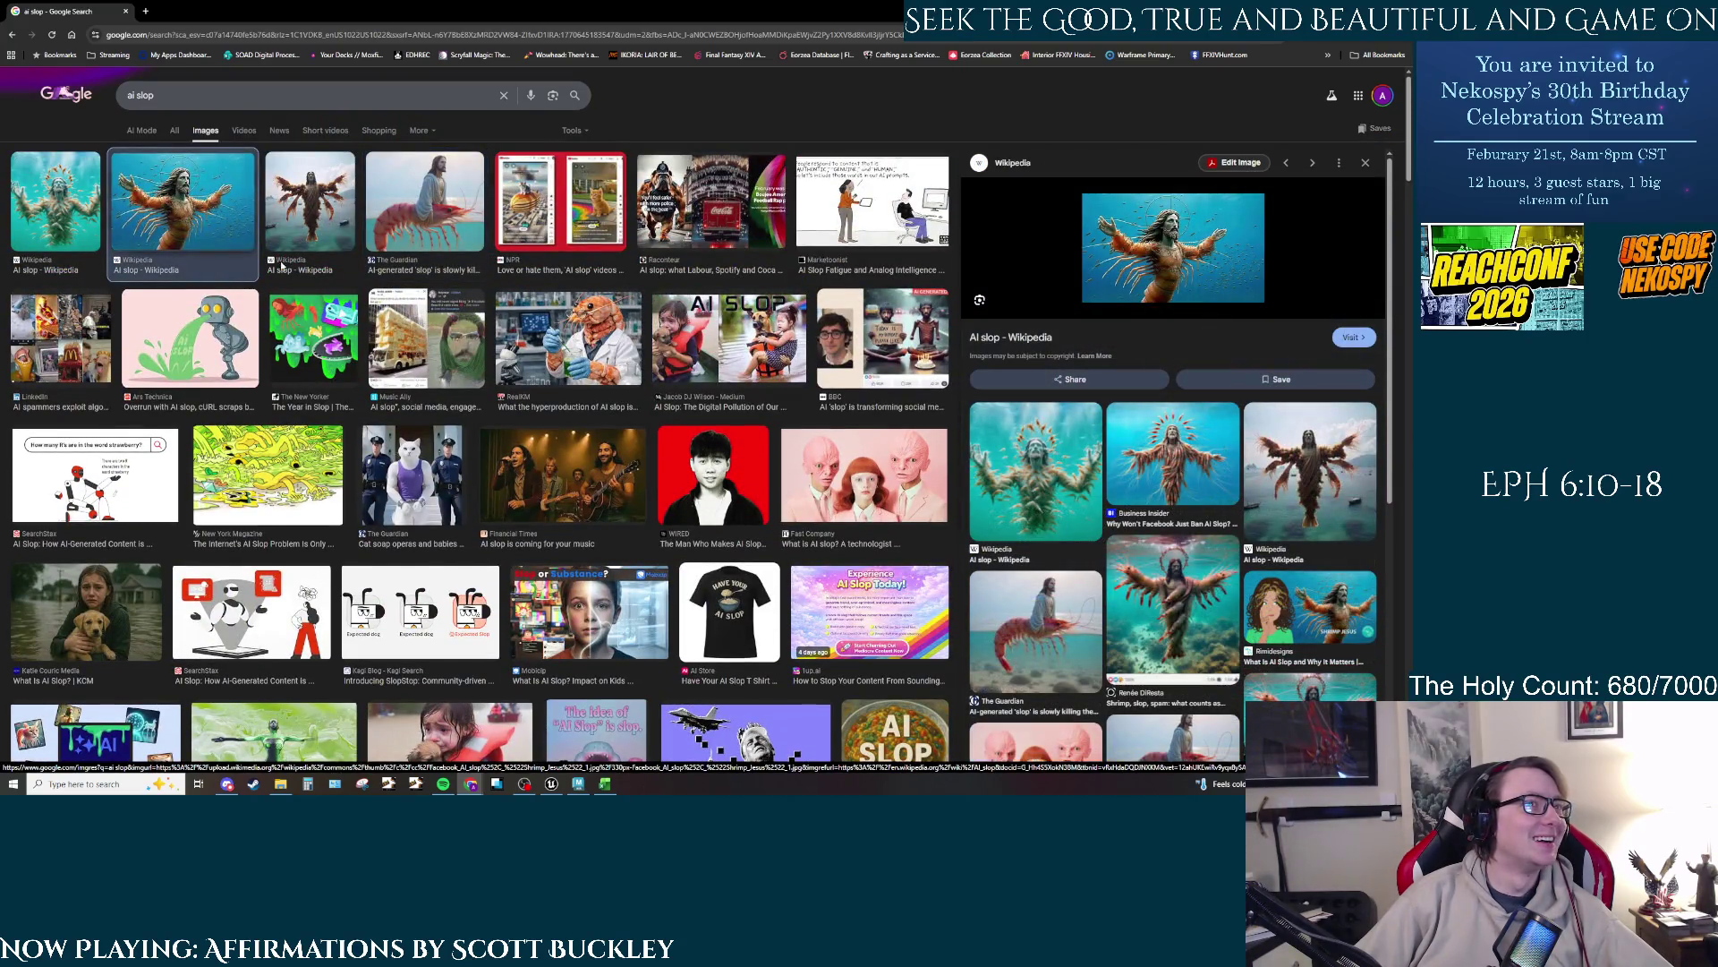
left_click(1007, 339)
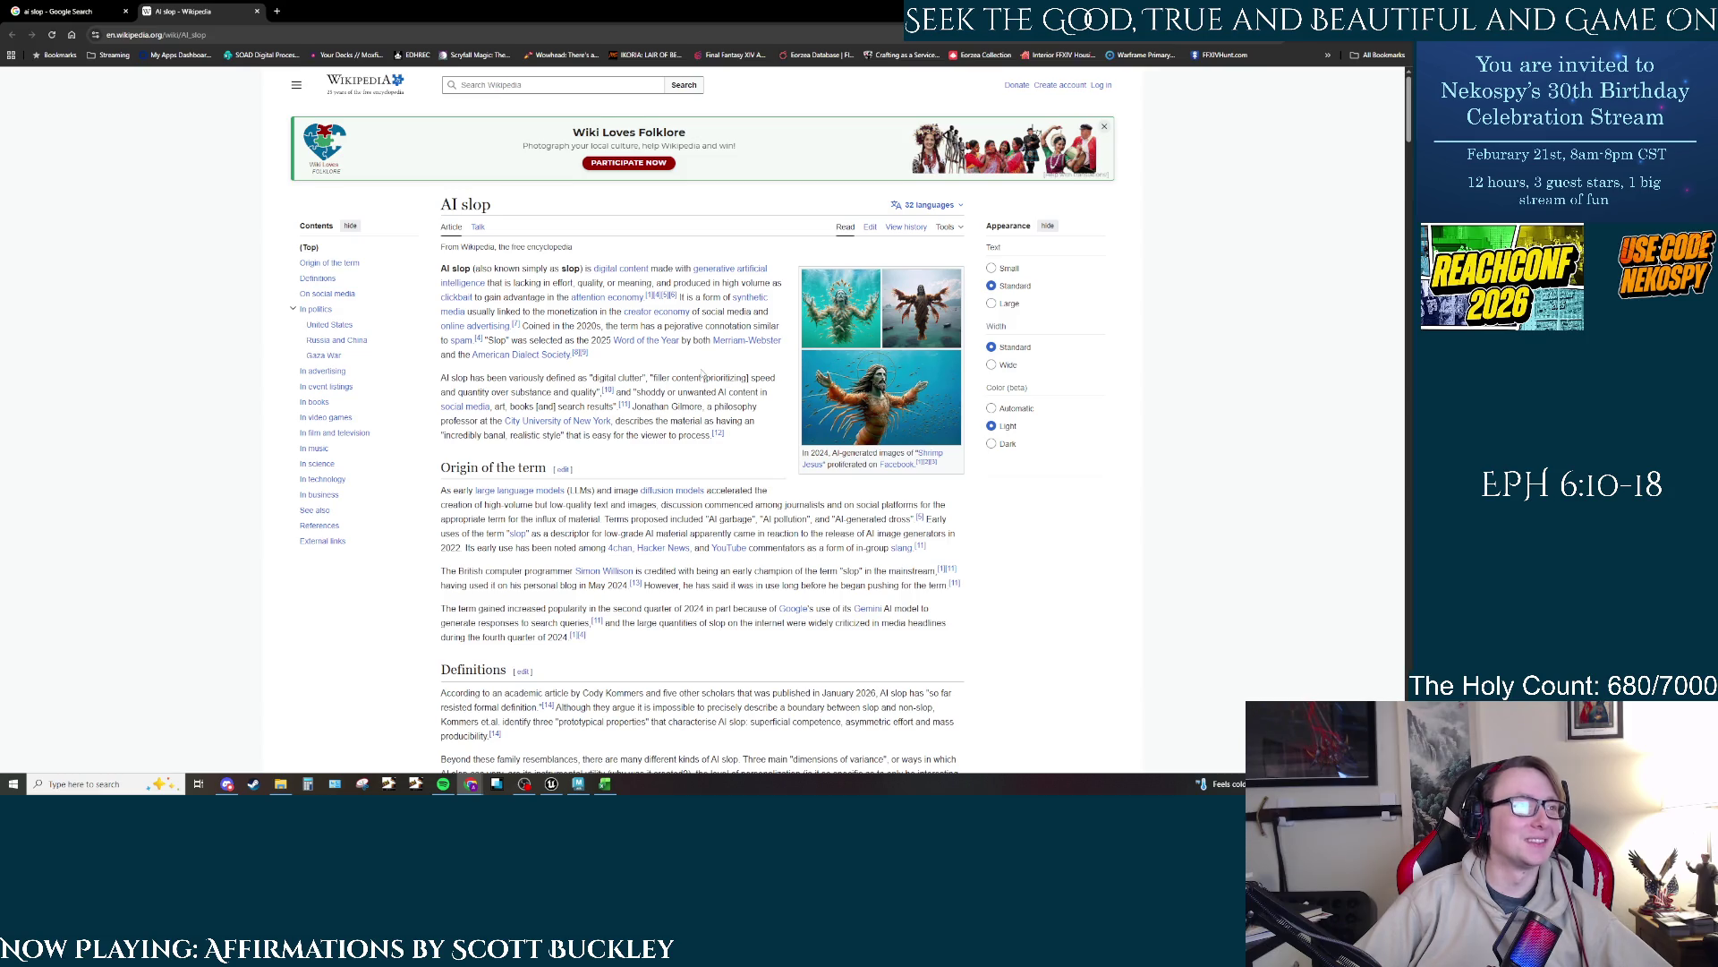
scroll(704, 376, "down", 6)
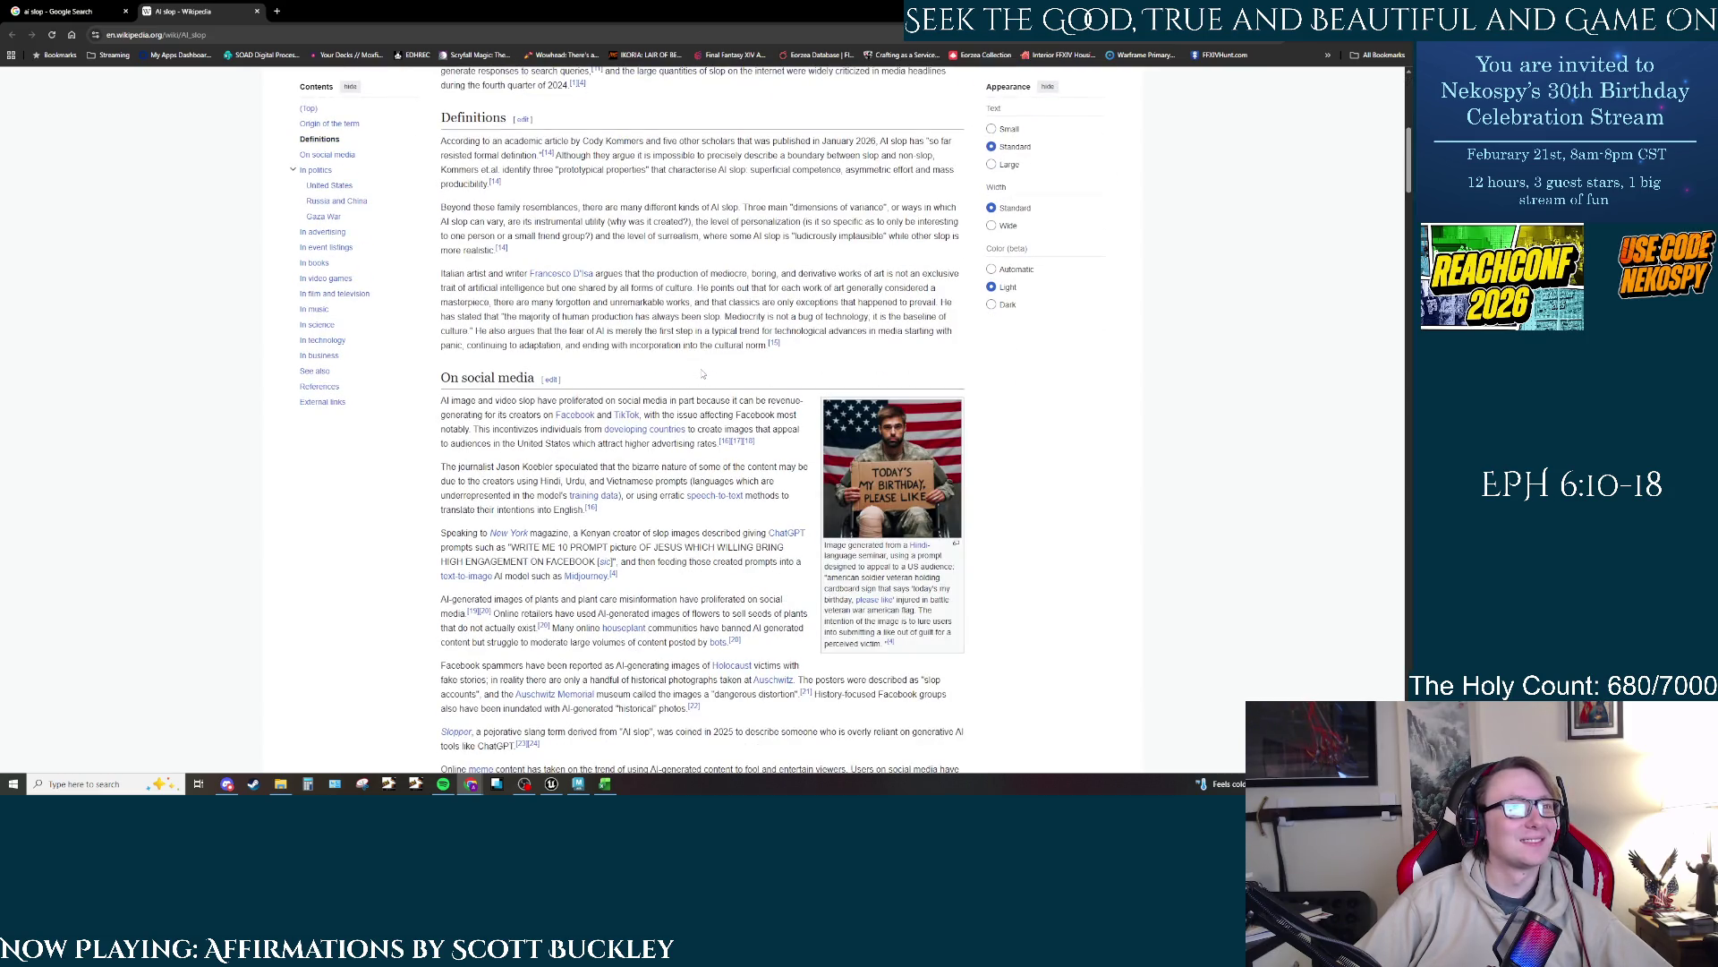
scroll(704, 374, "down", 8)
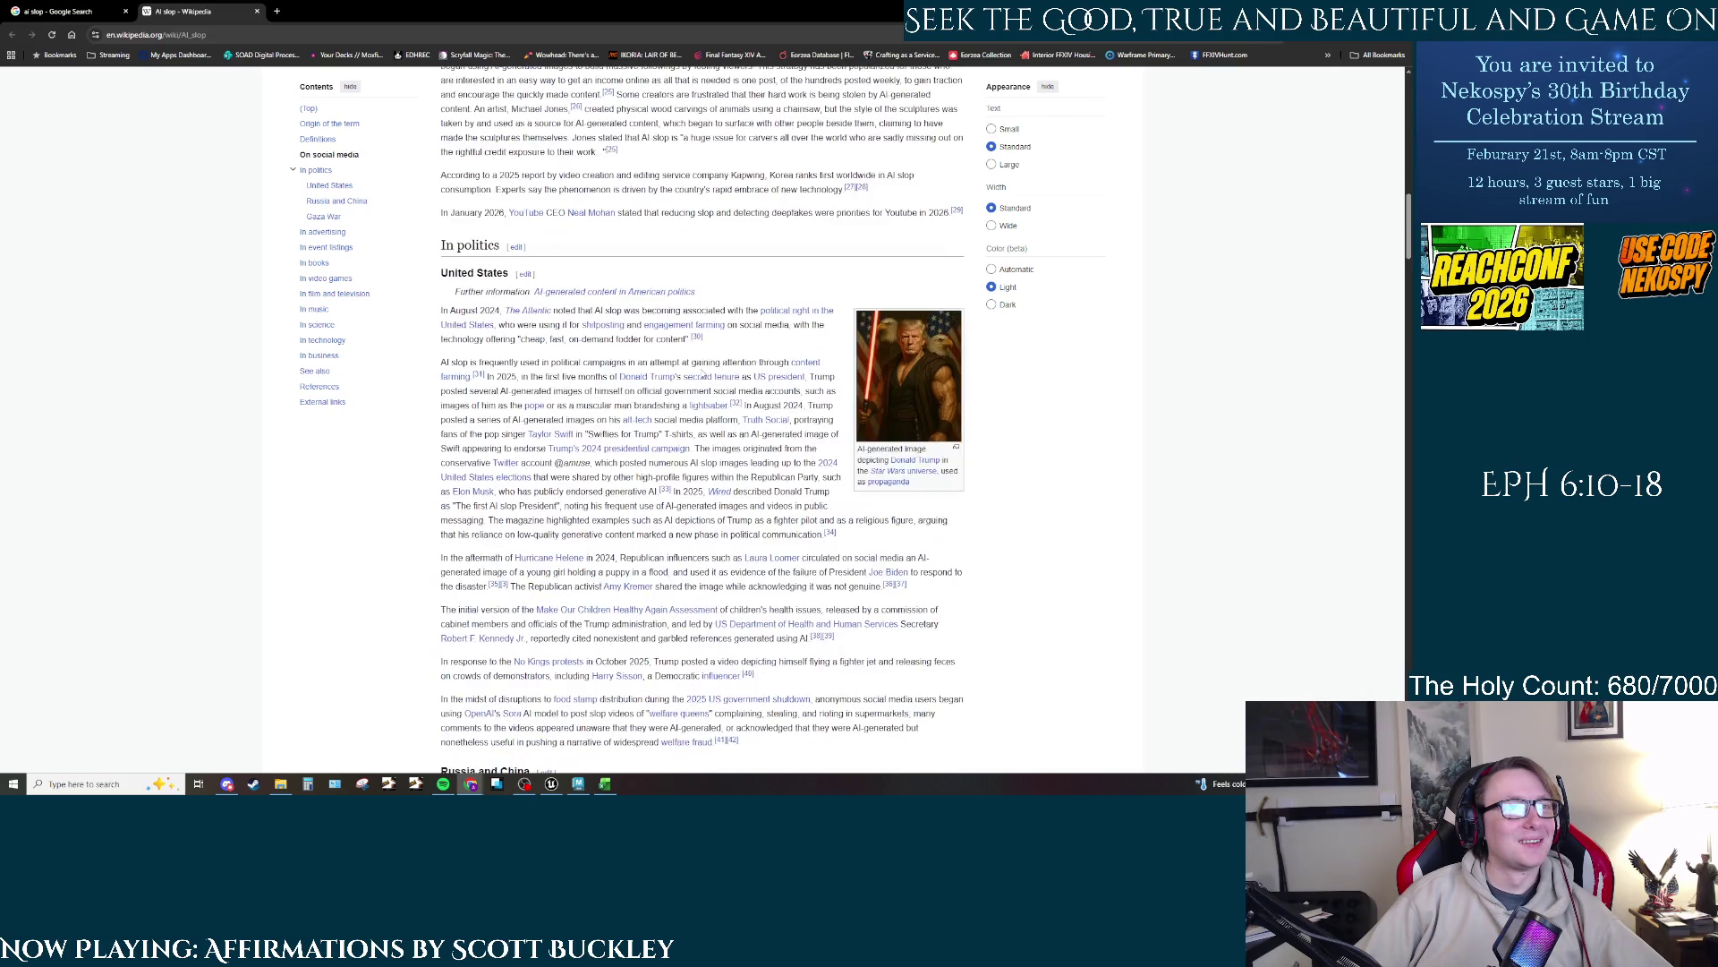
scroll(704, 374, "down", 12)
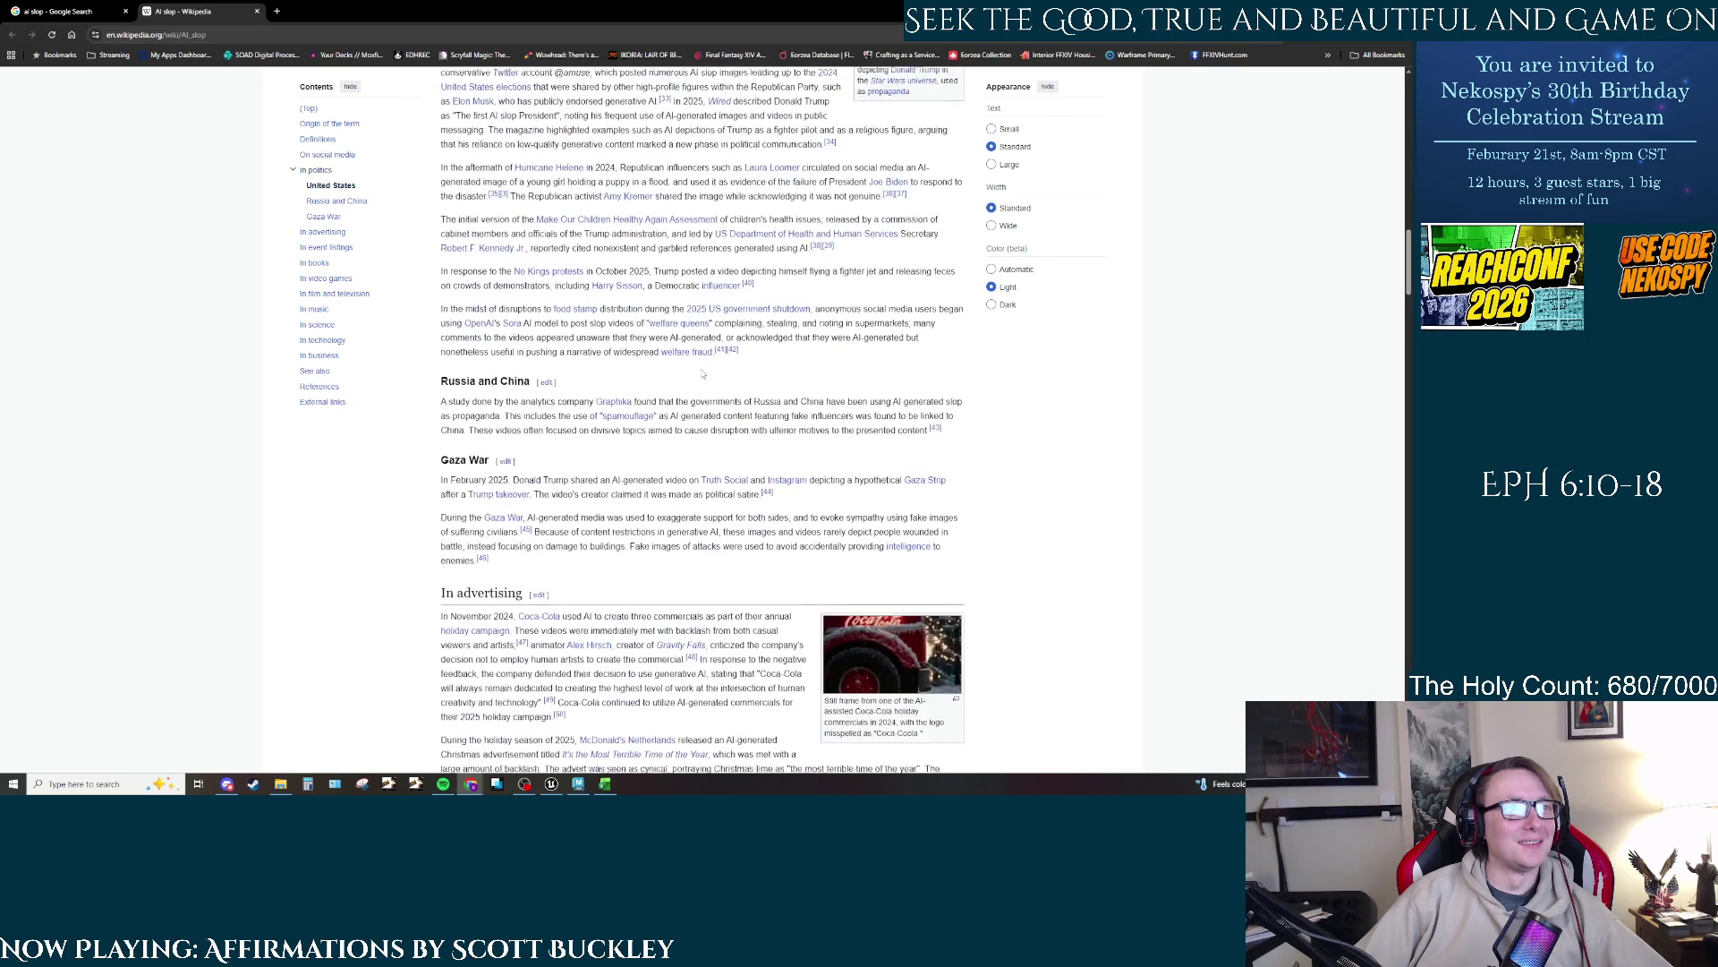
scroll(703, 376, "down", 15)
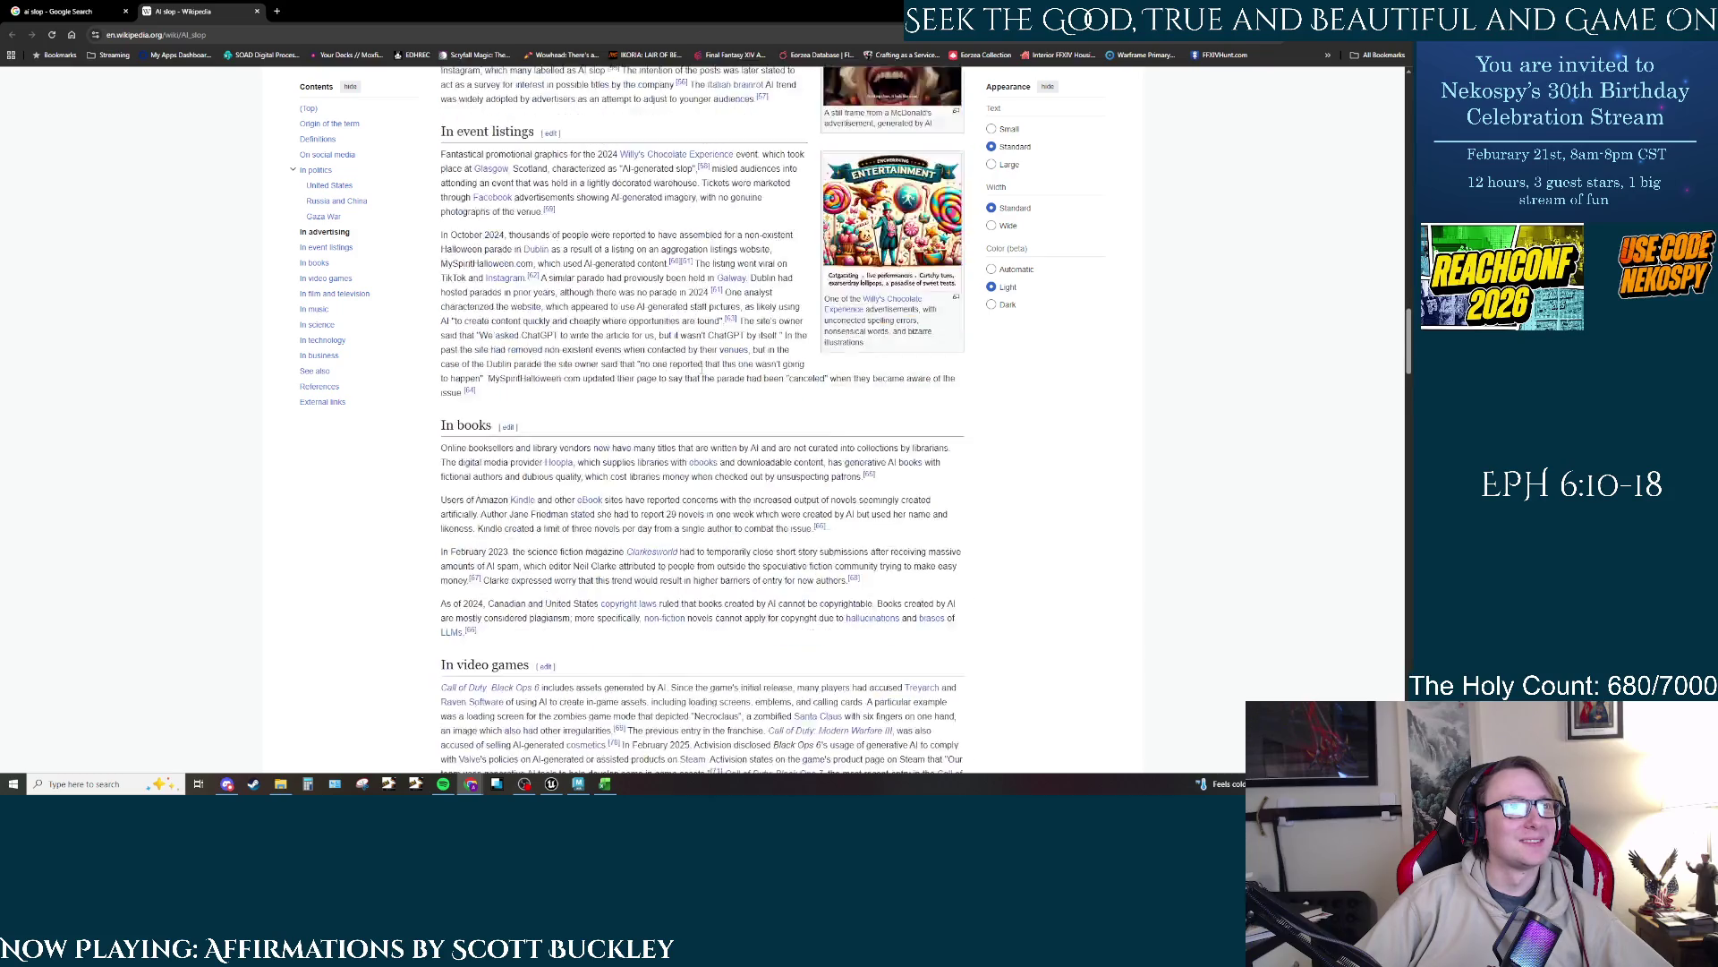
scroll(704, 376, "down", 4)
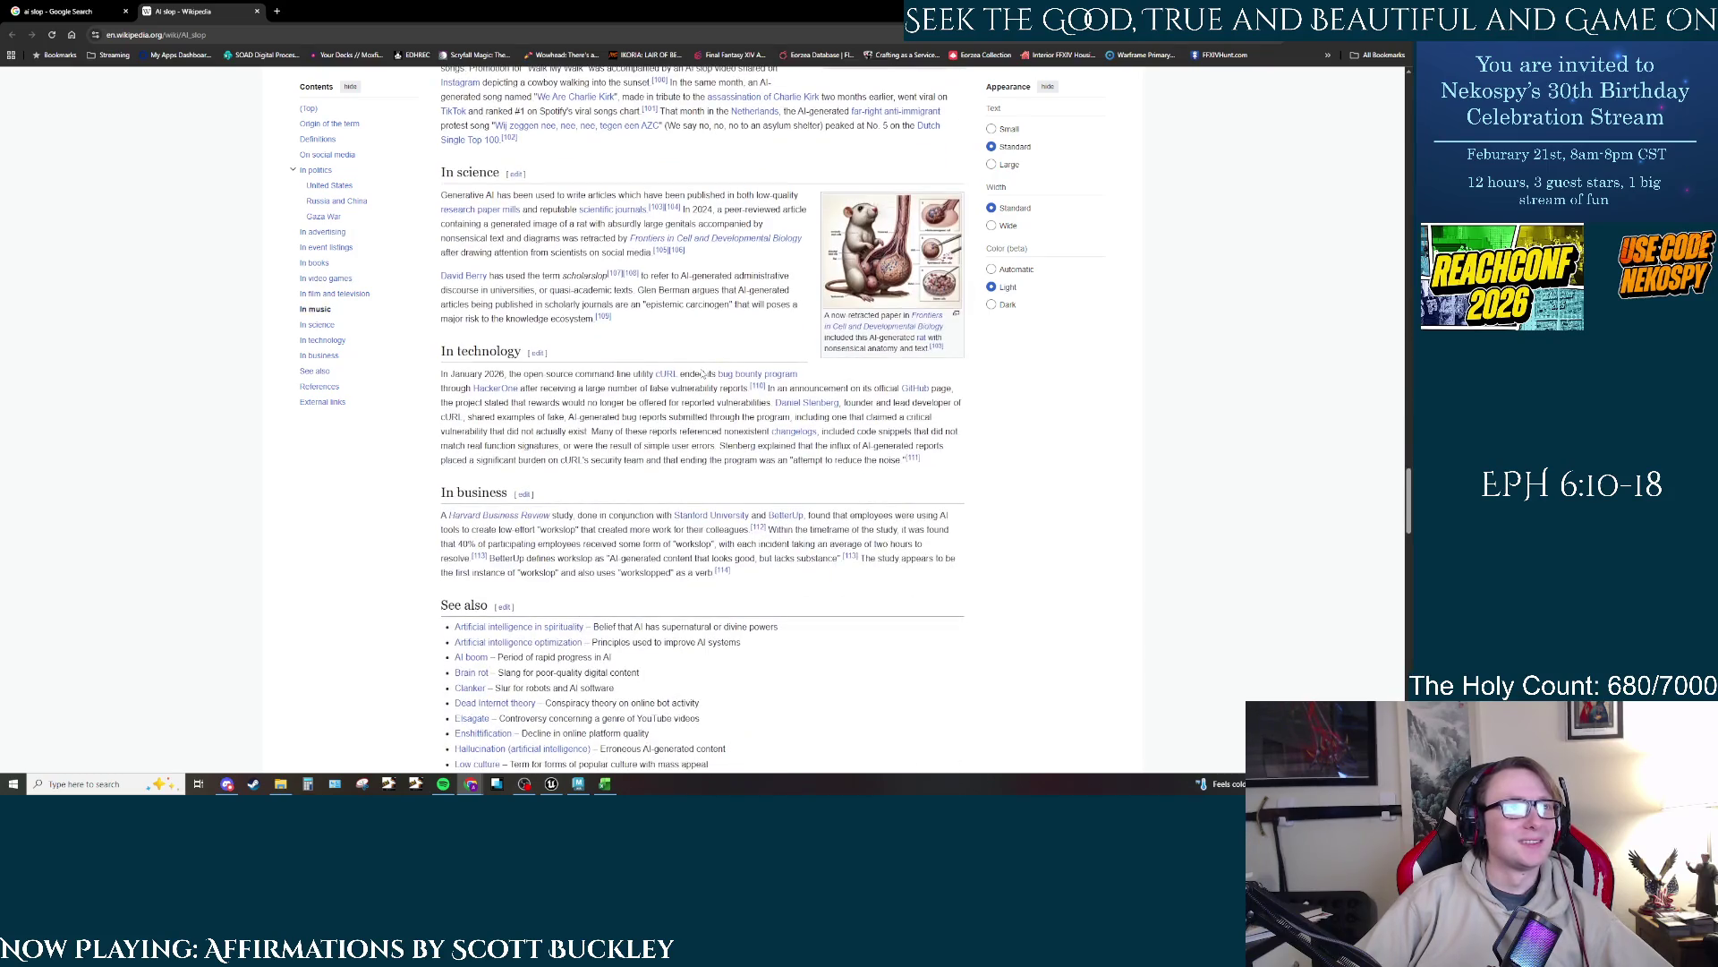
scroll(704, 376, "down", 20)
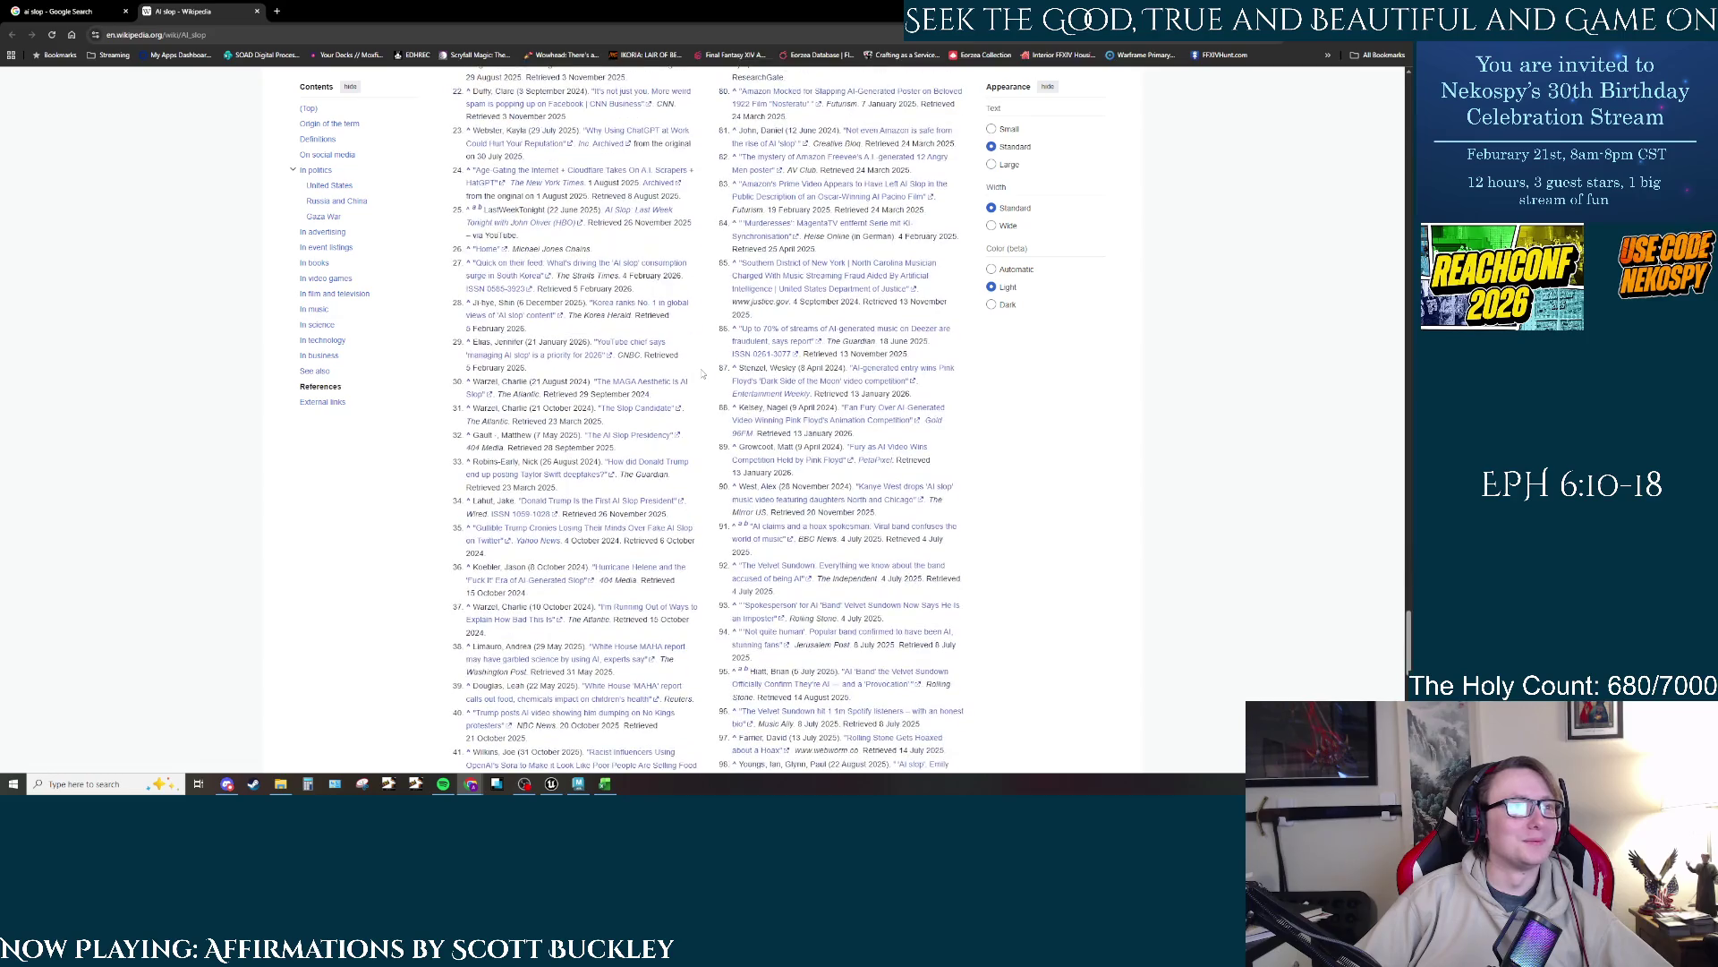
Step: Return to Maya and exit isolation so the whole bench scene is visible
key("alt+Tab")
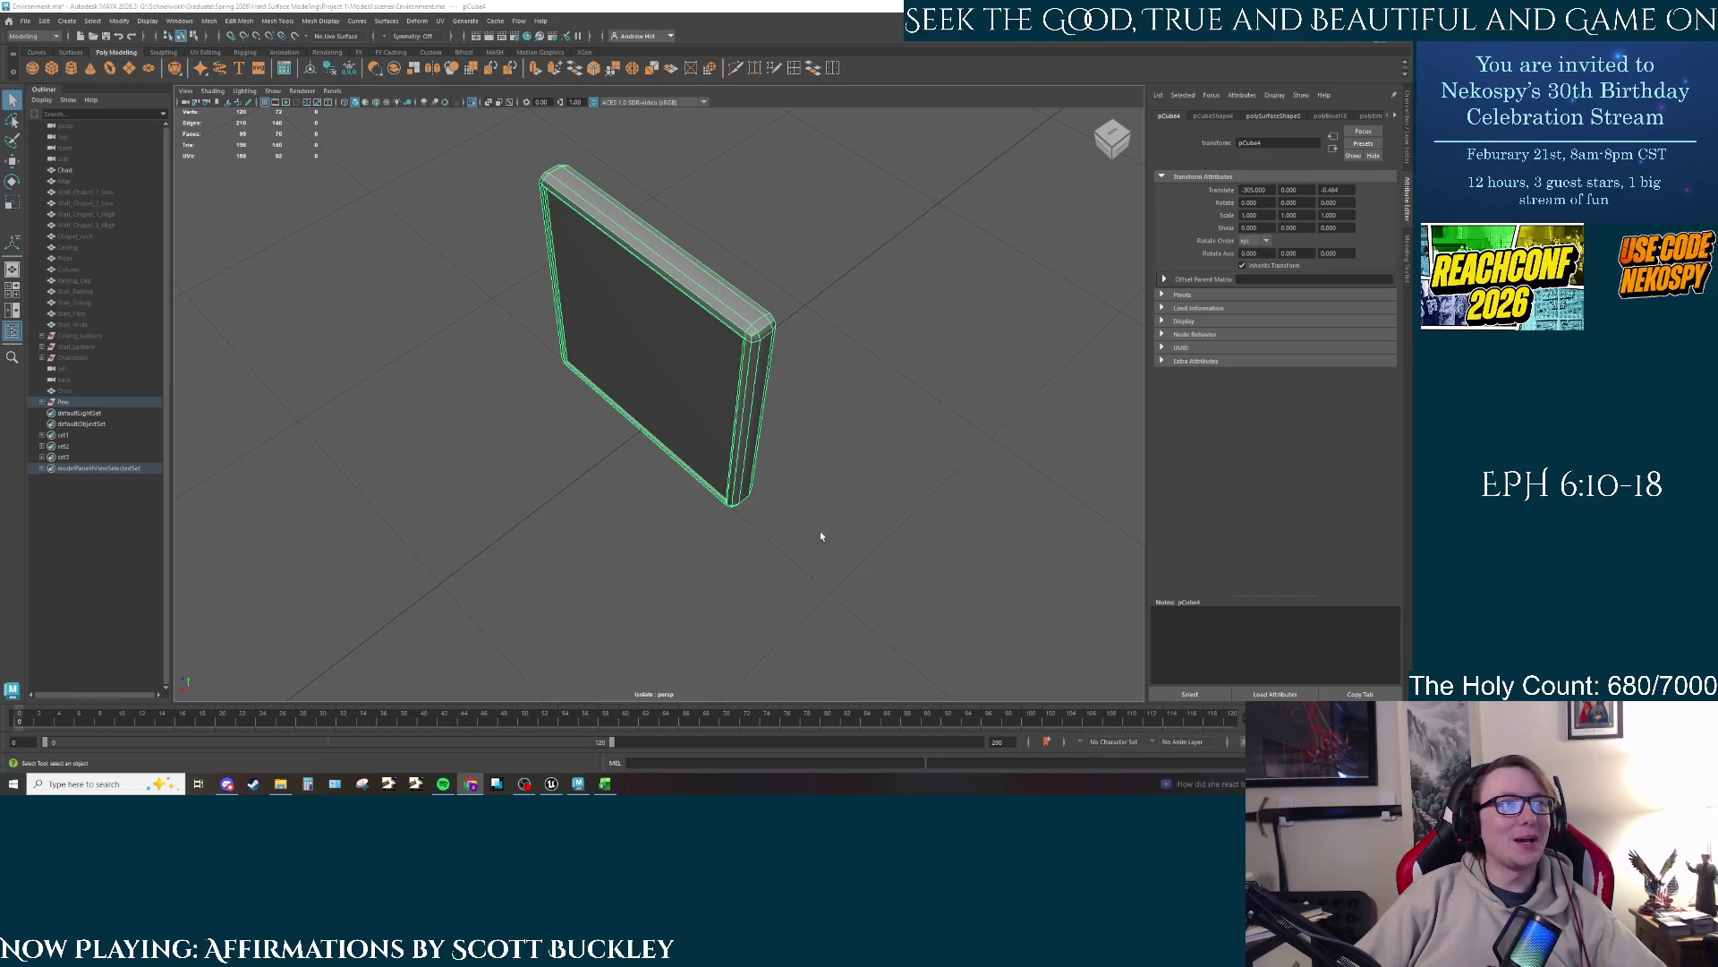
left_click_drag(913, 564, 829, 523, "alt")
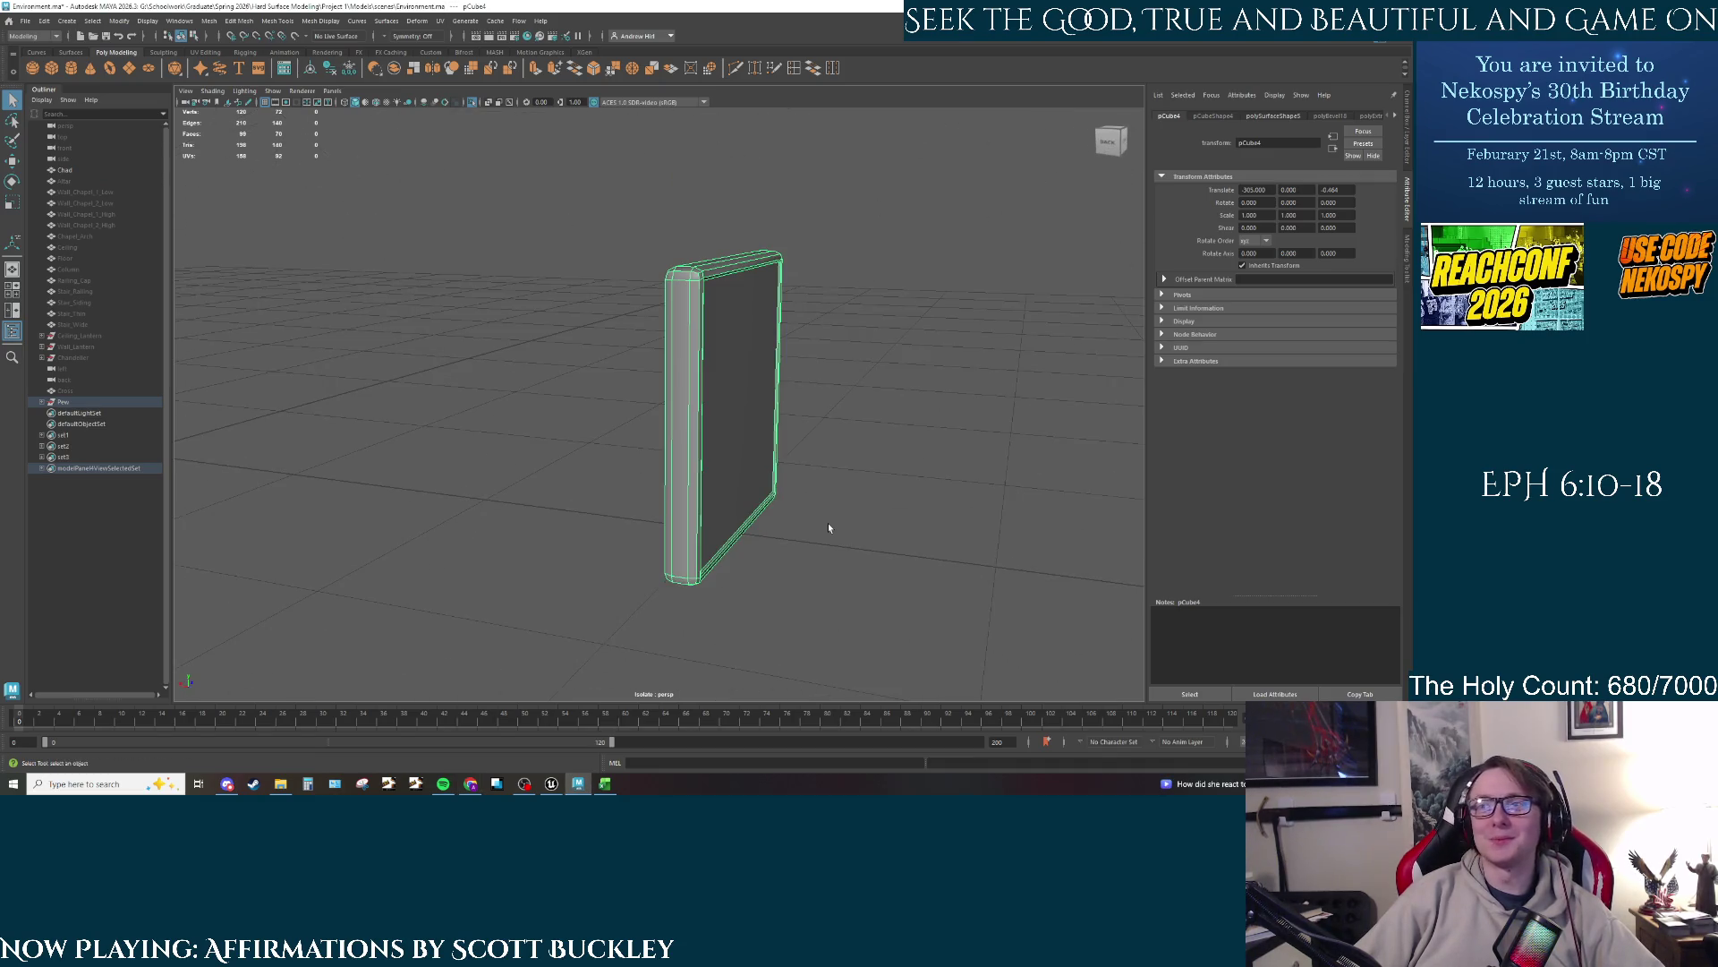
left_click(852, 449)
key("ctrl+1")
left_click_drag(758, 520, 671, 506, "alt")
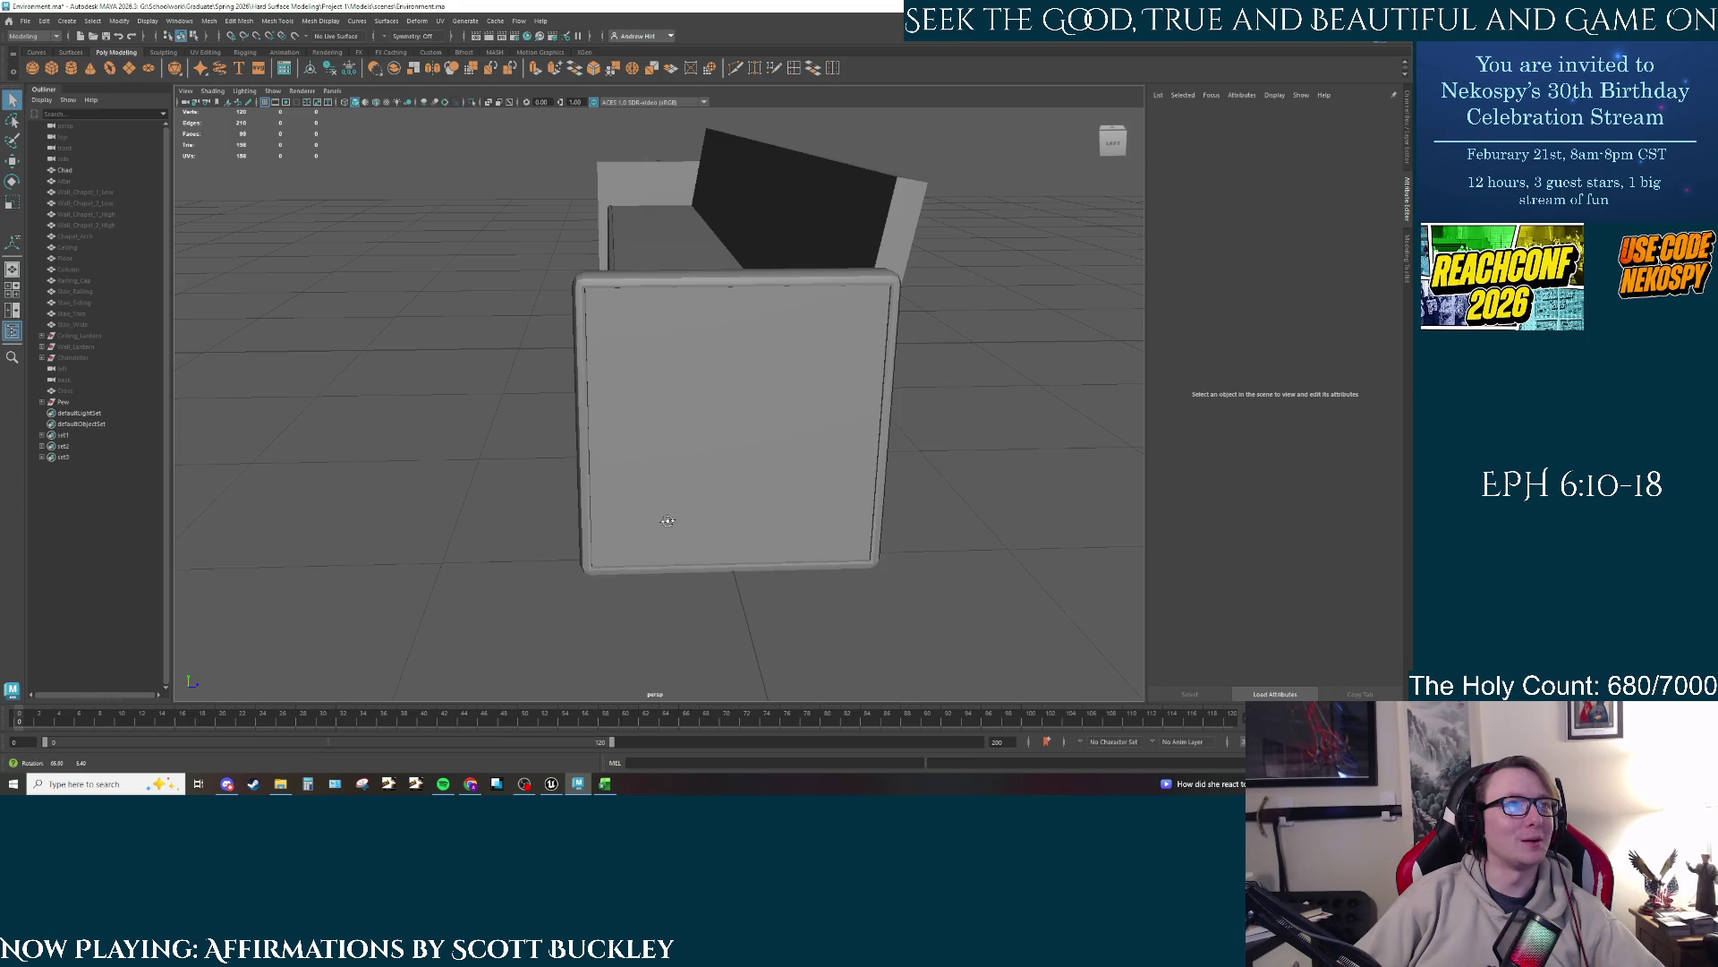
Step: Delete the bench's left armrest
left_click(669, 498)
mouse_move(384, 545)
left_mouse_down("alt")
mouse_move(659, 550)
mouse_move(598, 540)
mouse_move(829, 464)
mouse_move(724, 399)
mouse_move(503, 439)
left_mouse_up("alt")
left_click(453, 448)
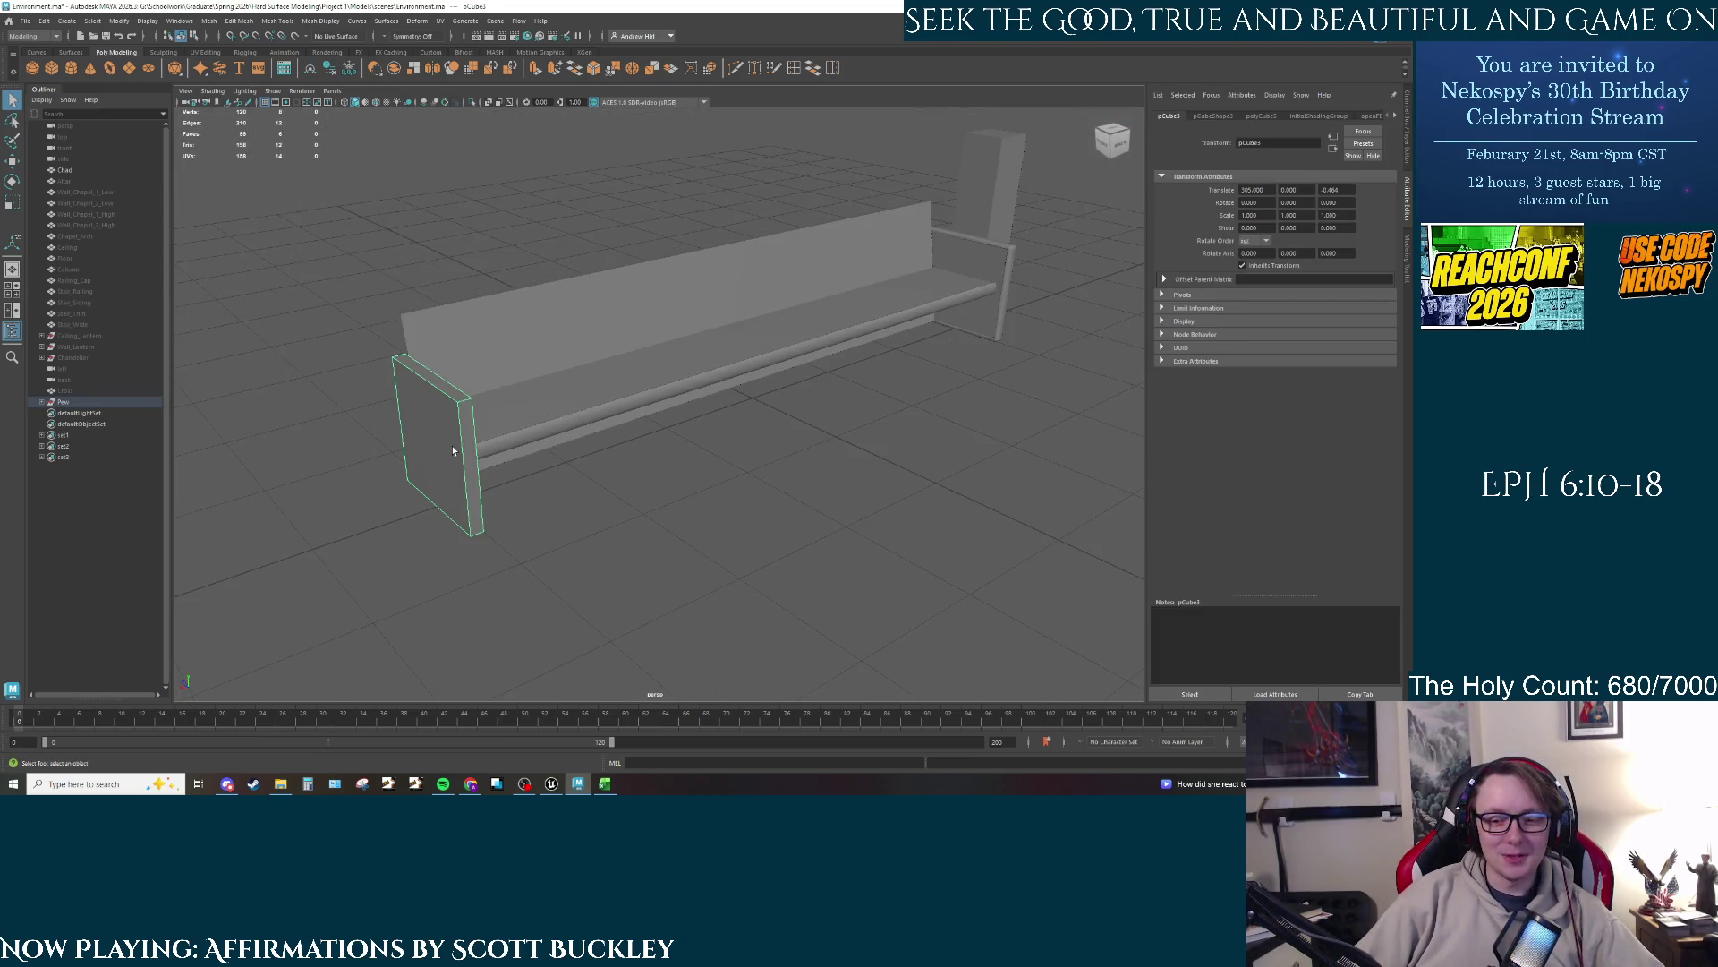
key("Delete")
Step: Select the right armrest and switch to the Move tool
left_click(1012, 275)
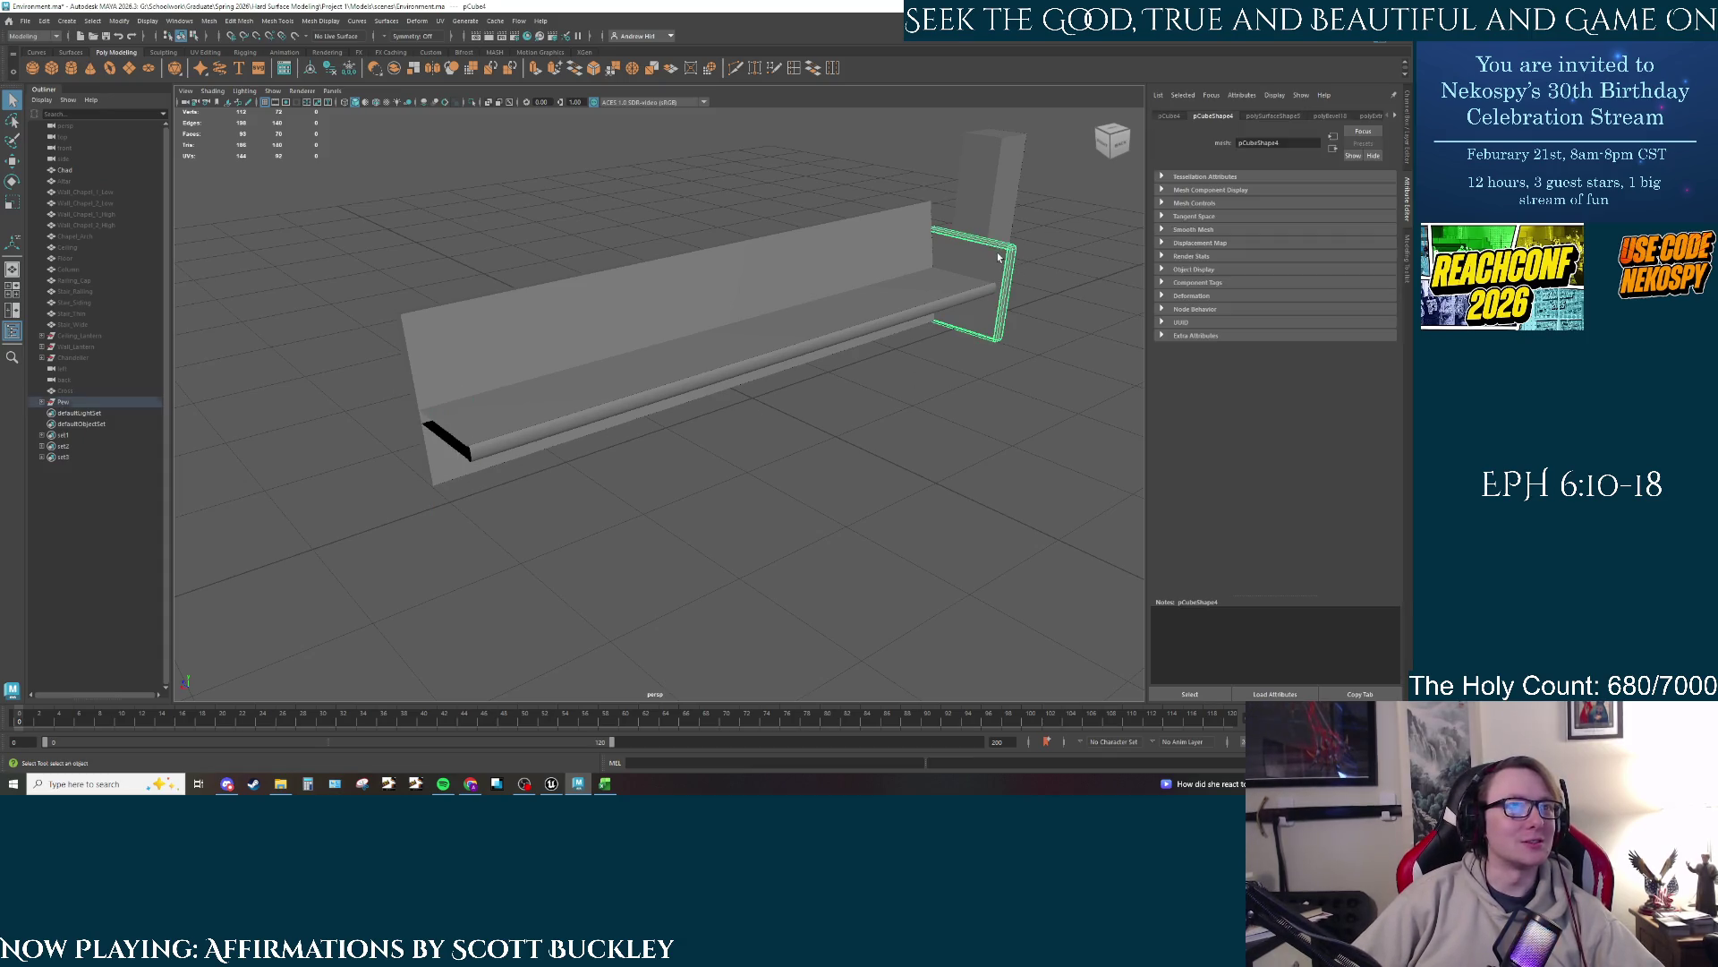
mouse_move(997, 250)
left_mouse_down("alt")
mouse_move(931, 407)
mouse_move(855, 486)
mouse_move(936, 480)
mouse_move(834, 512)
left_mouse_up("alt")
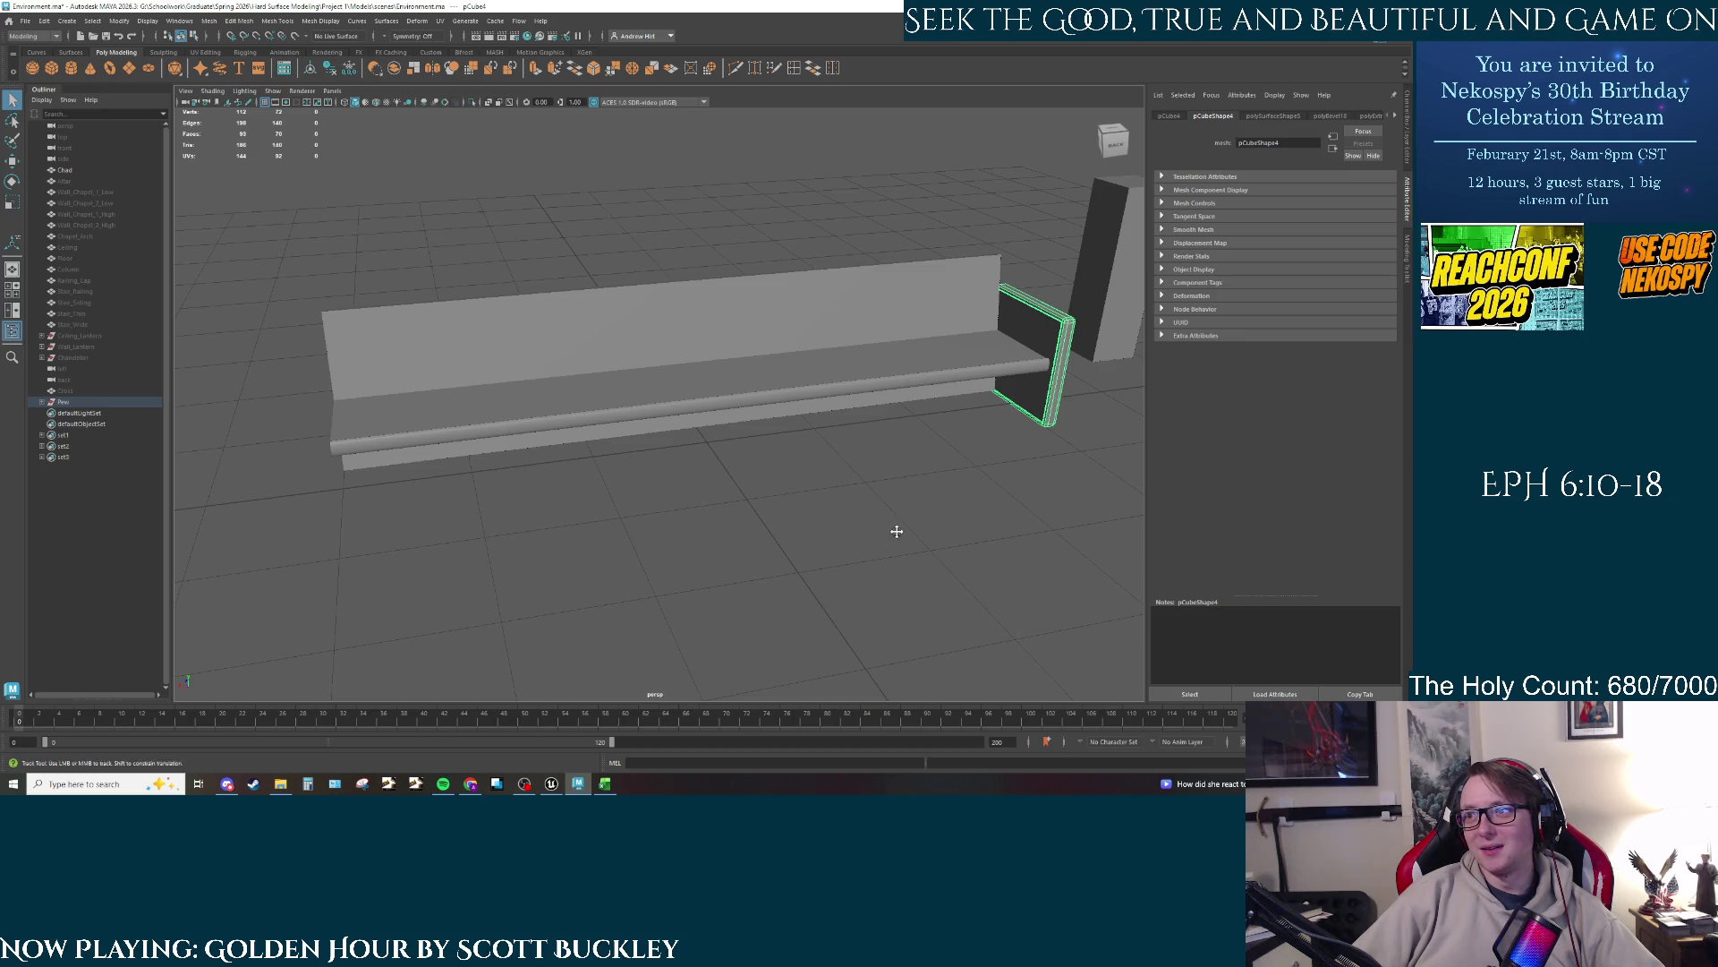
mouse_move(894, 529)
left_mouse_down("alt")
mouse_move(863, 552)
mouse_move(886, 573)
mouse_move(960, 448)
left_mouse_up("alt")
key("w")
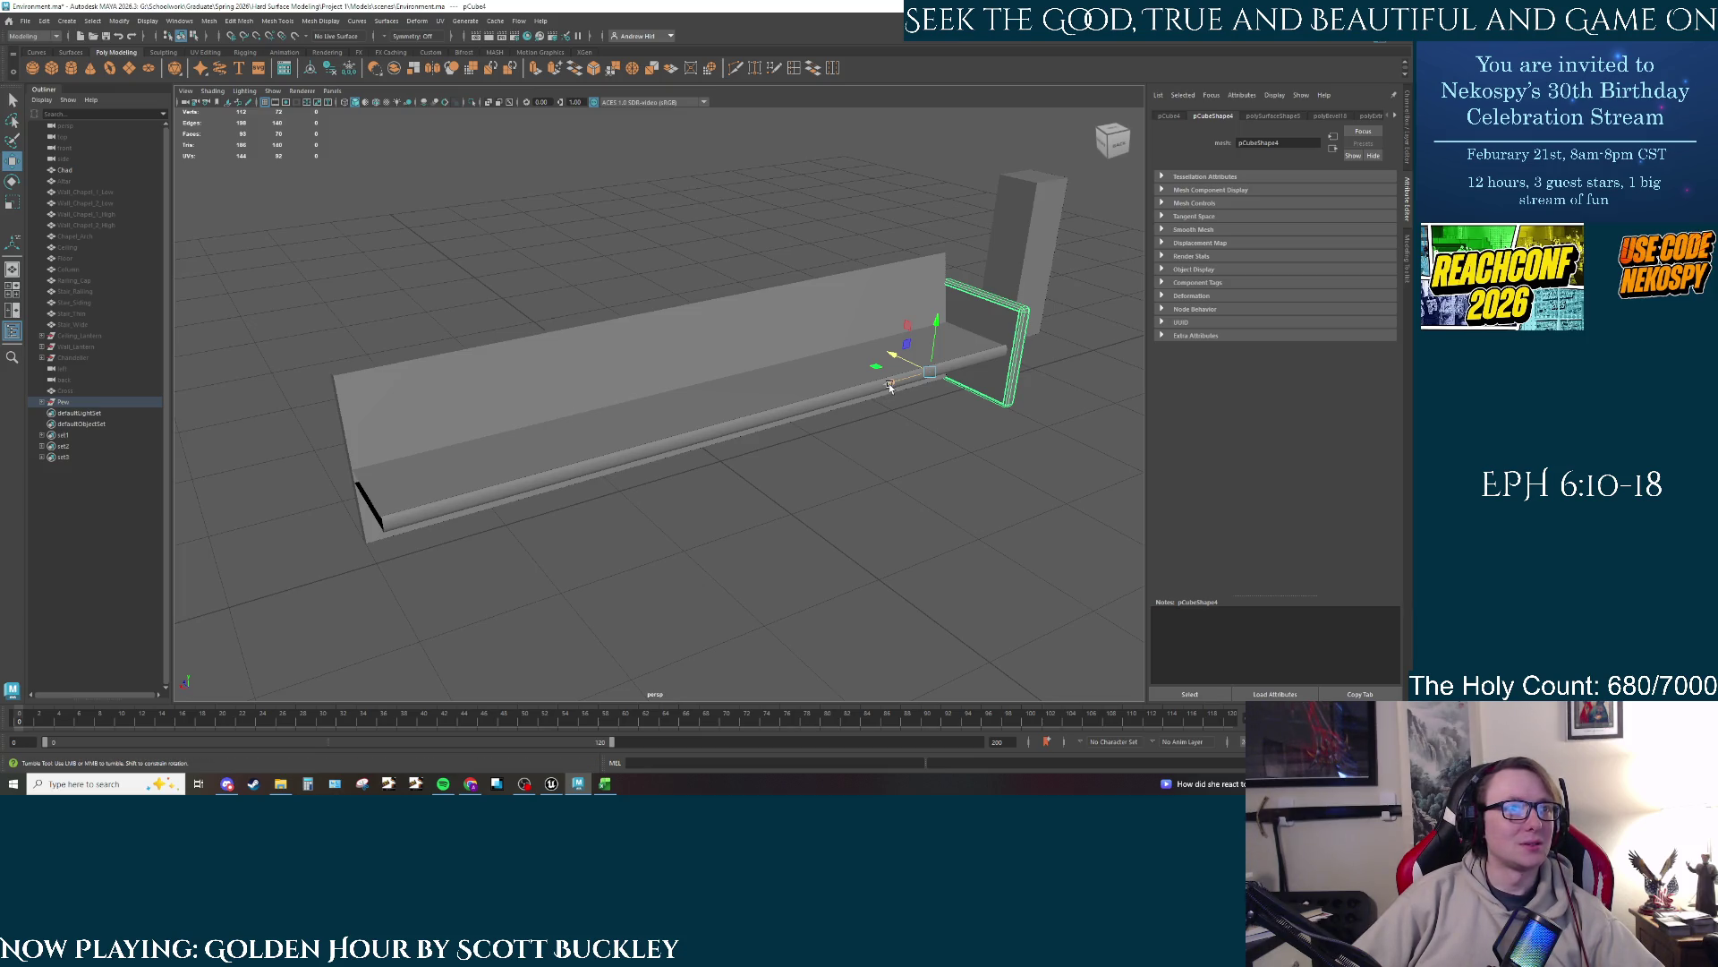
mouse_move(890, 387)
left_mouse_down("alt")
mouse_move(895, 400)
mouse_move(251, 529)
mouse_move(430, 551)
left_mouse_up("alt")
Step: Frame the armrest and nudge the bench end piece slightly along X
key("f")
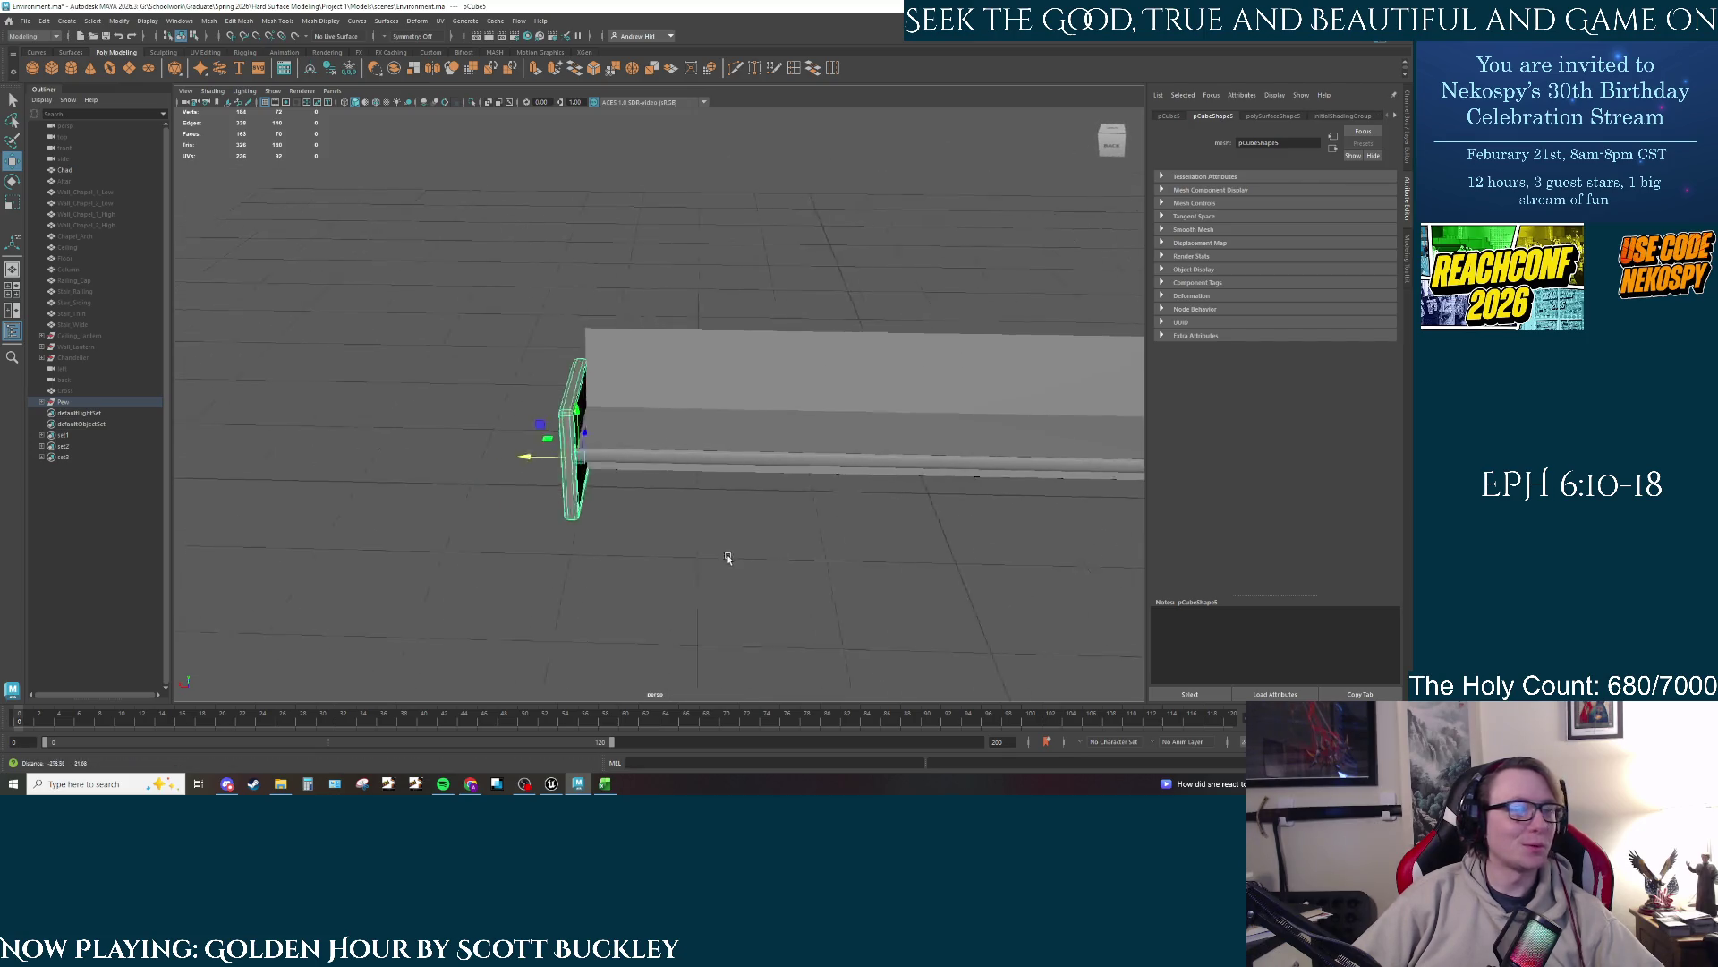
mouse_move(729, 560)
left_mouse_down("alt")
mouse_move(902, 548)
mouse_move(751, 508)
mouse_move(707, 451)
mouse_move(711, 473)
mouse_move(556, 453)
left_mouse_up("alt")
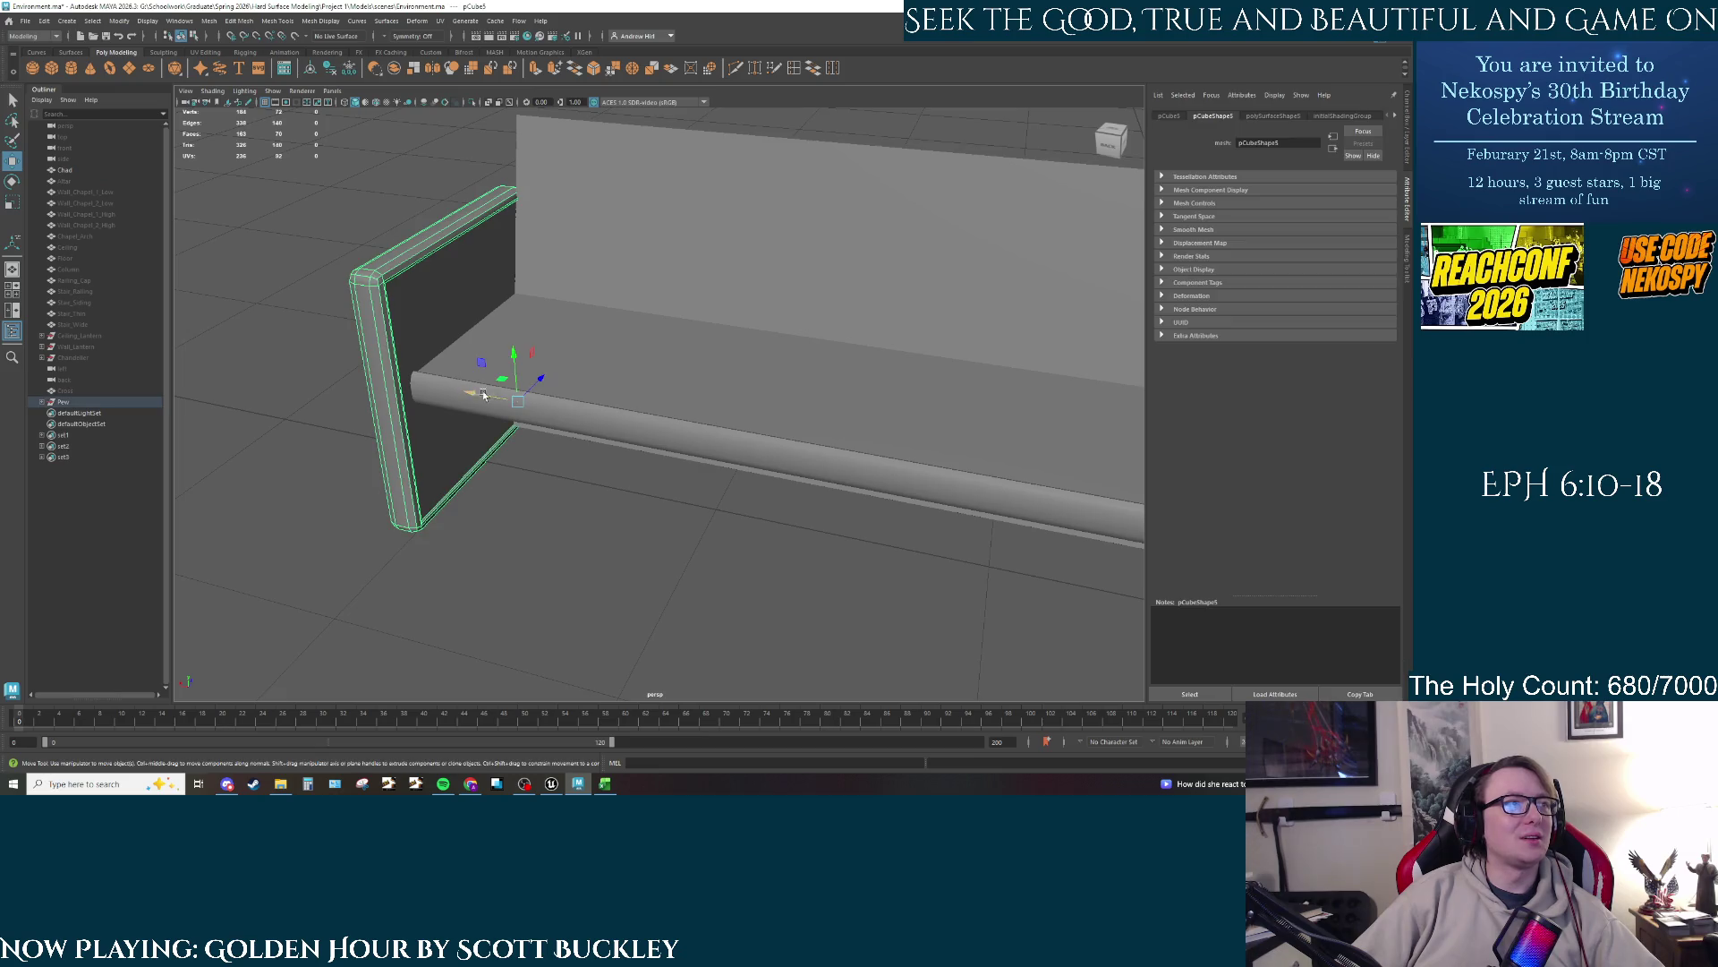
left_click_drag(483, 396, 485, 400)
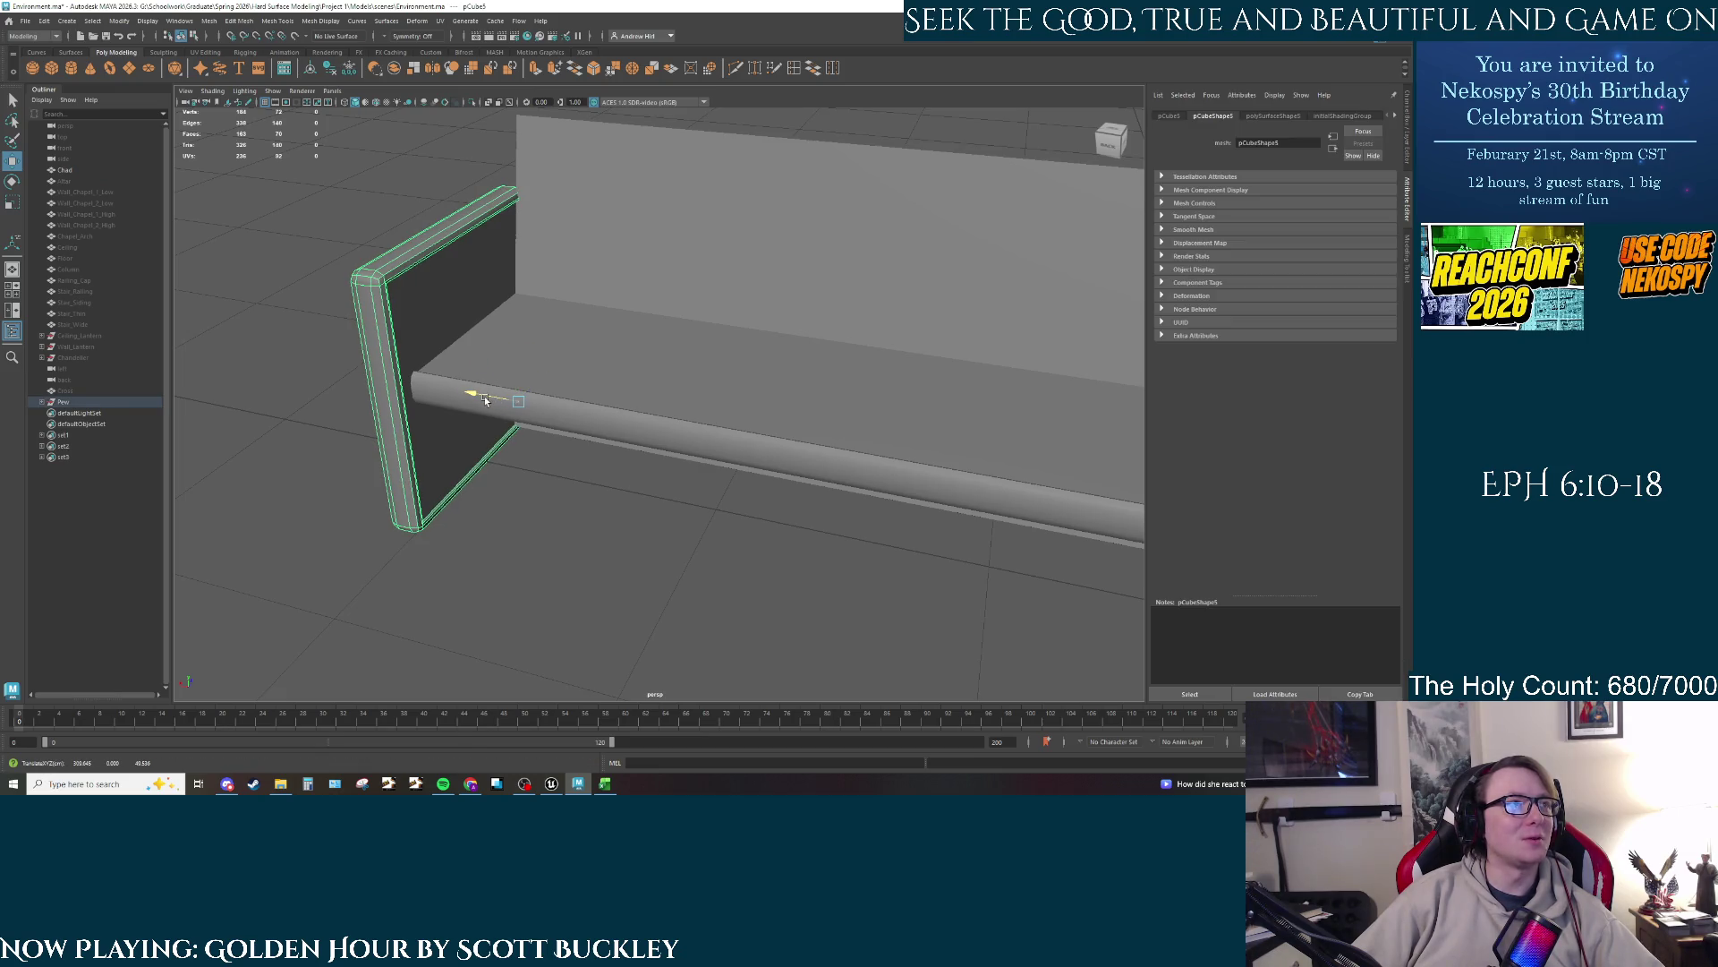
Step: Select the long back panel between the two bench ends
left_click(646, 495)
mouse_move(646, 496)
left_mouse_down("alt")
mouse_move(813, 512)
mouse_move(670, 454)
left_mouse_up("alt")
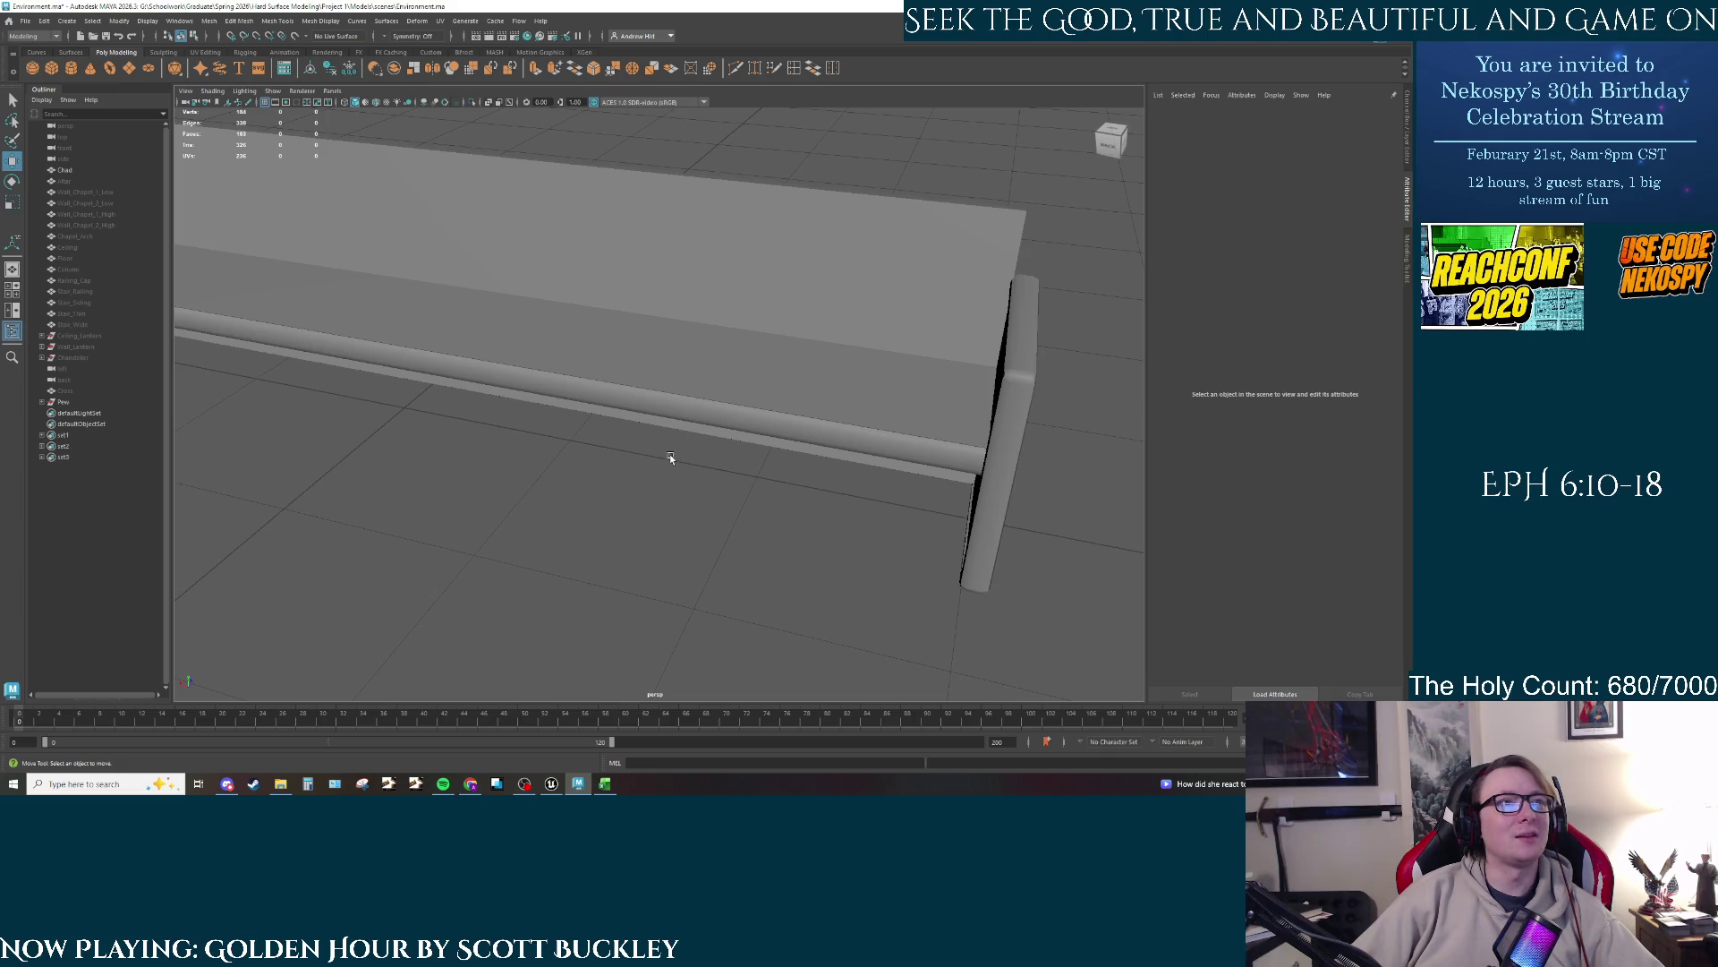
mouse_move(879, 465)
left_mouse_down("alt")
mouse_move(814, 516)
mouse_move(929, 338)
left_mouse_up("alt")
left_click(929, 338)
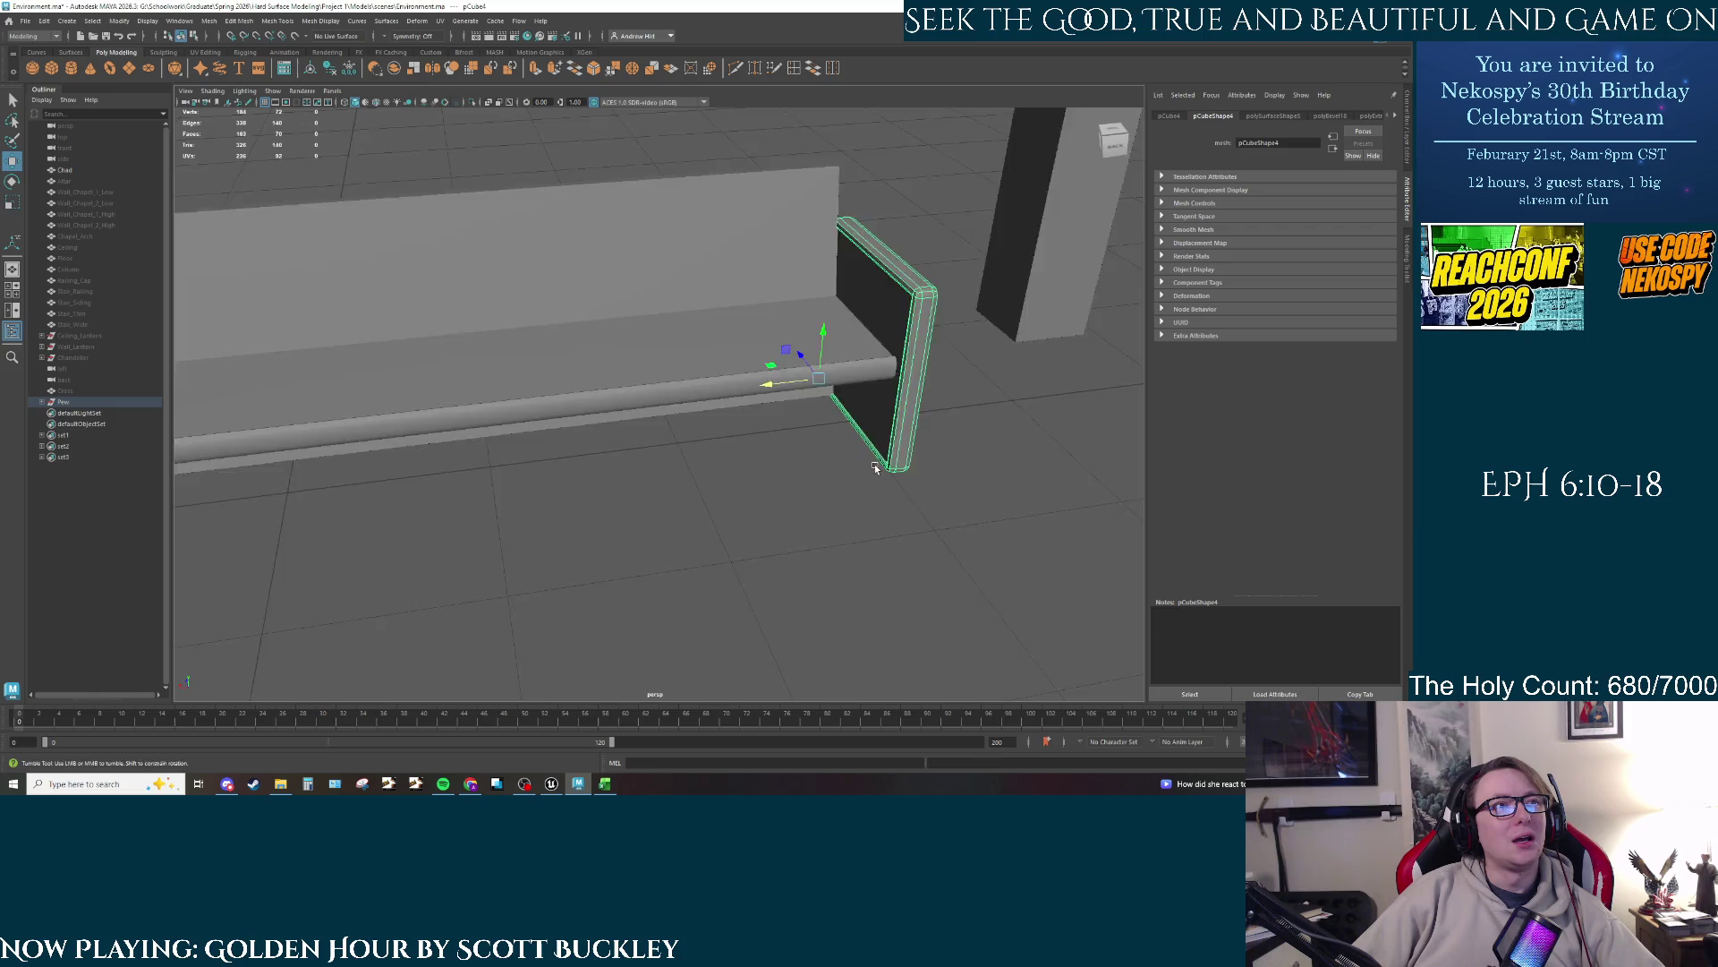
mouse_move(874, 464)
left_mouse_down("alt")
mouse_move(947, 438)
mouse_move(844, 442)
mouse_move(817, 376)
mouse_move(792, 490)
left_mouse_up("alt")
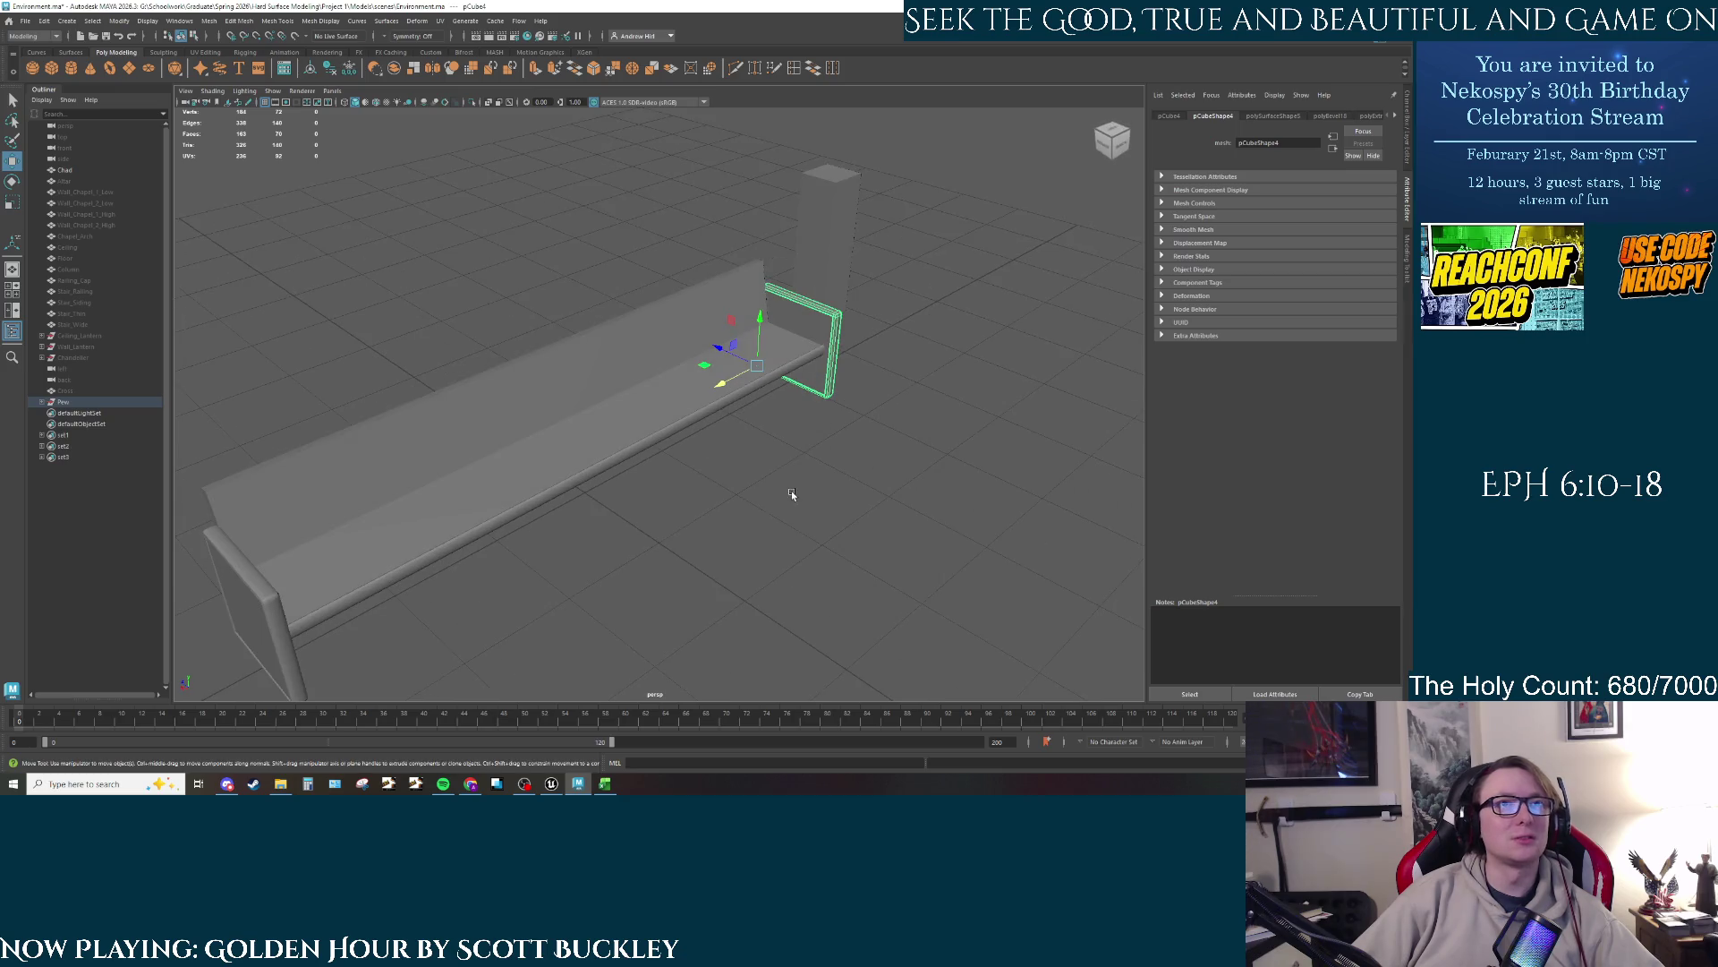
left_click(679, 350)
left_click_drag(787, 422, 781, 391, "alt")
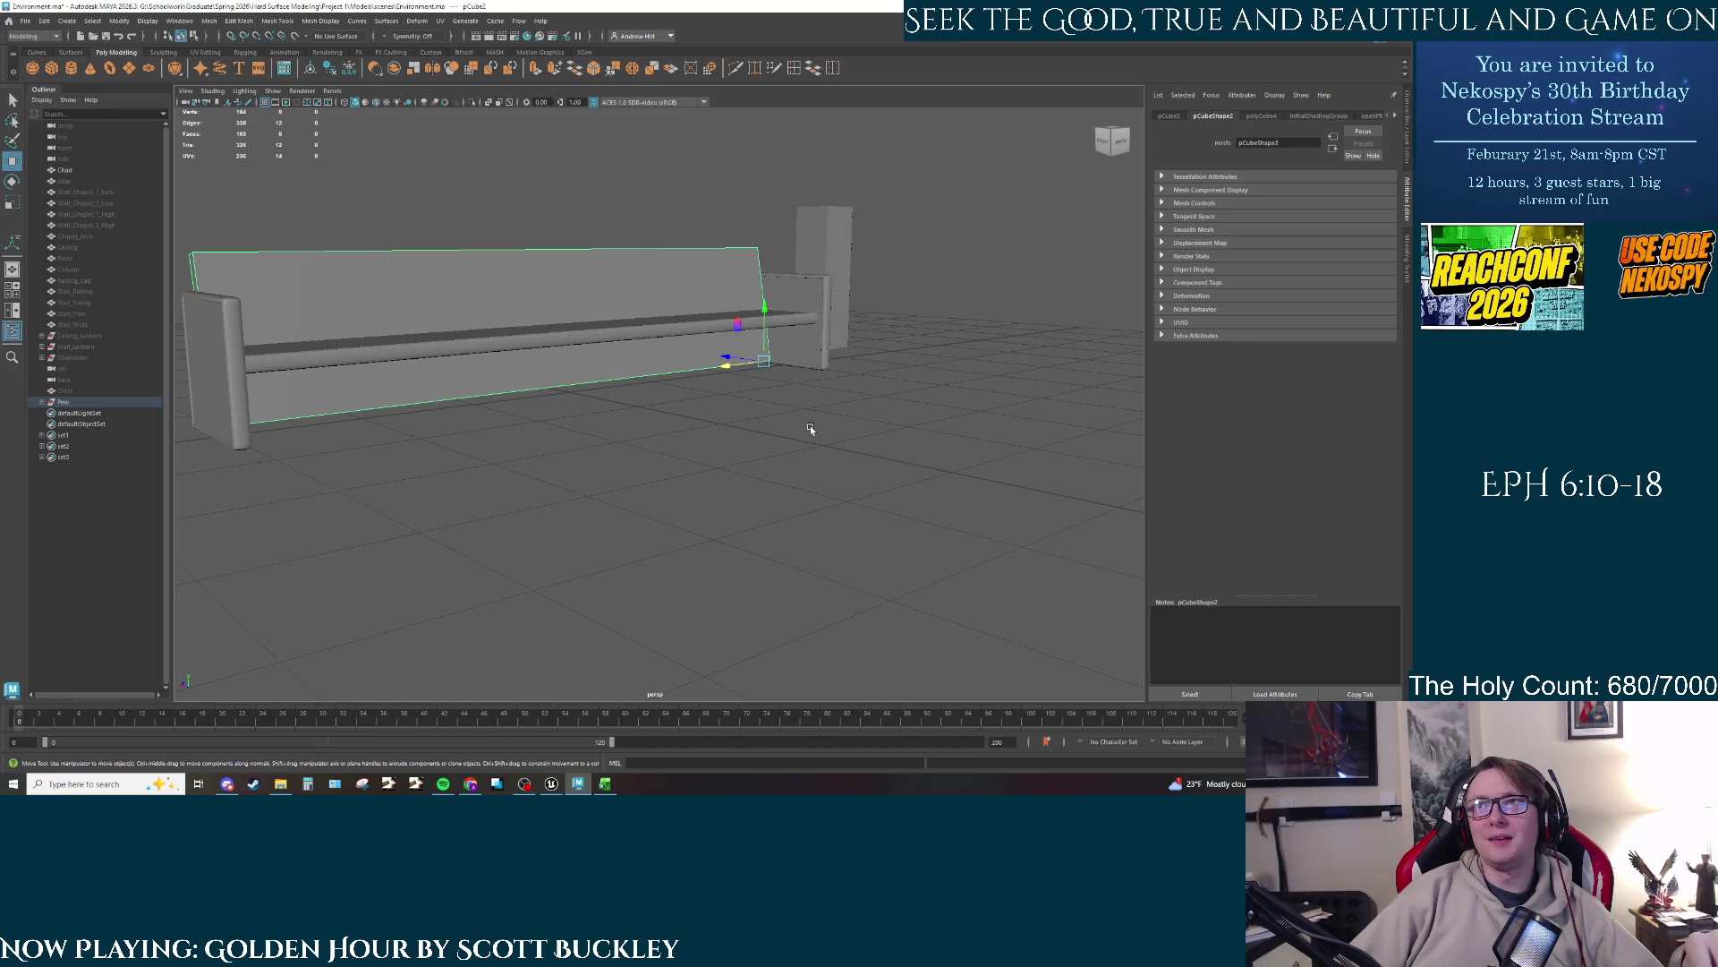
Step: In Unreal, switch the viewport from Front to lit Perspective and fly down the aisle toward the altar
key("alt+Tab")
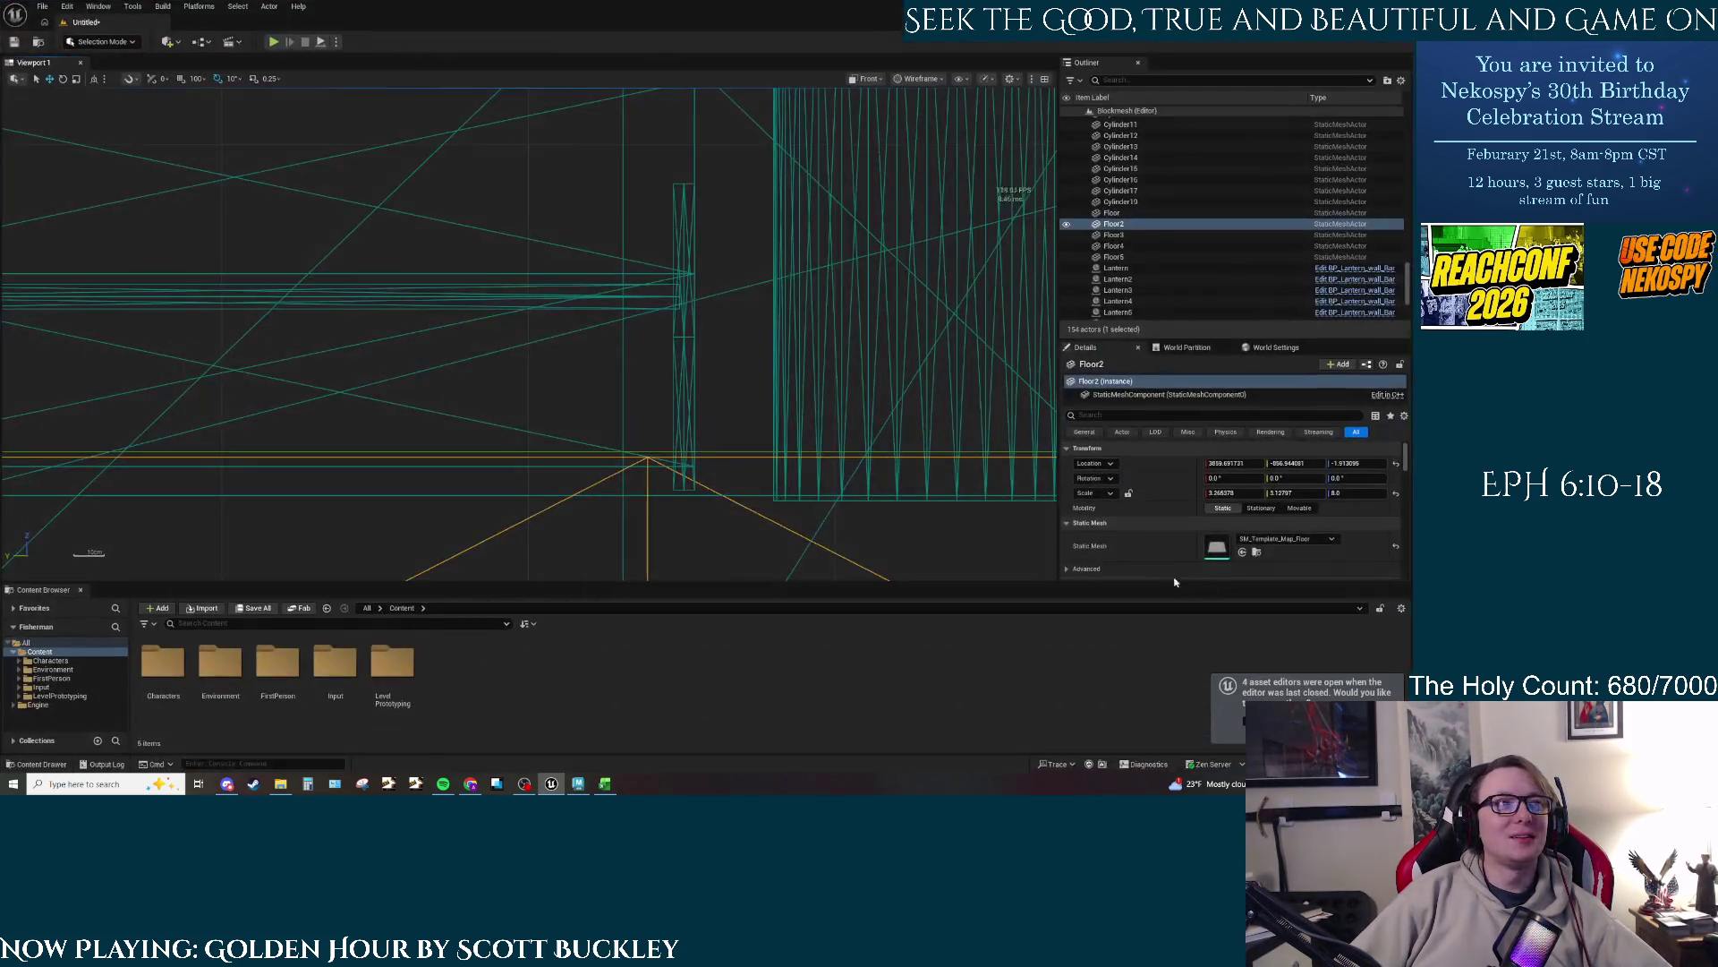
left_click(867, 78)
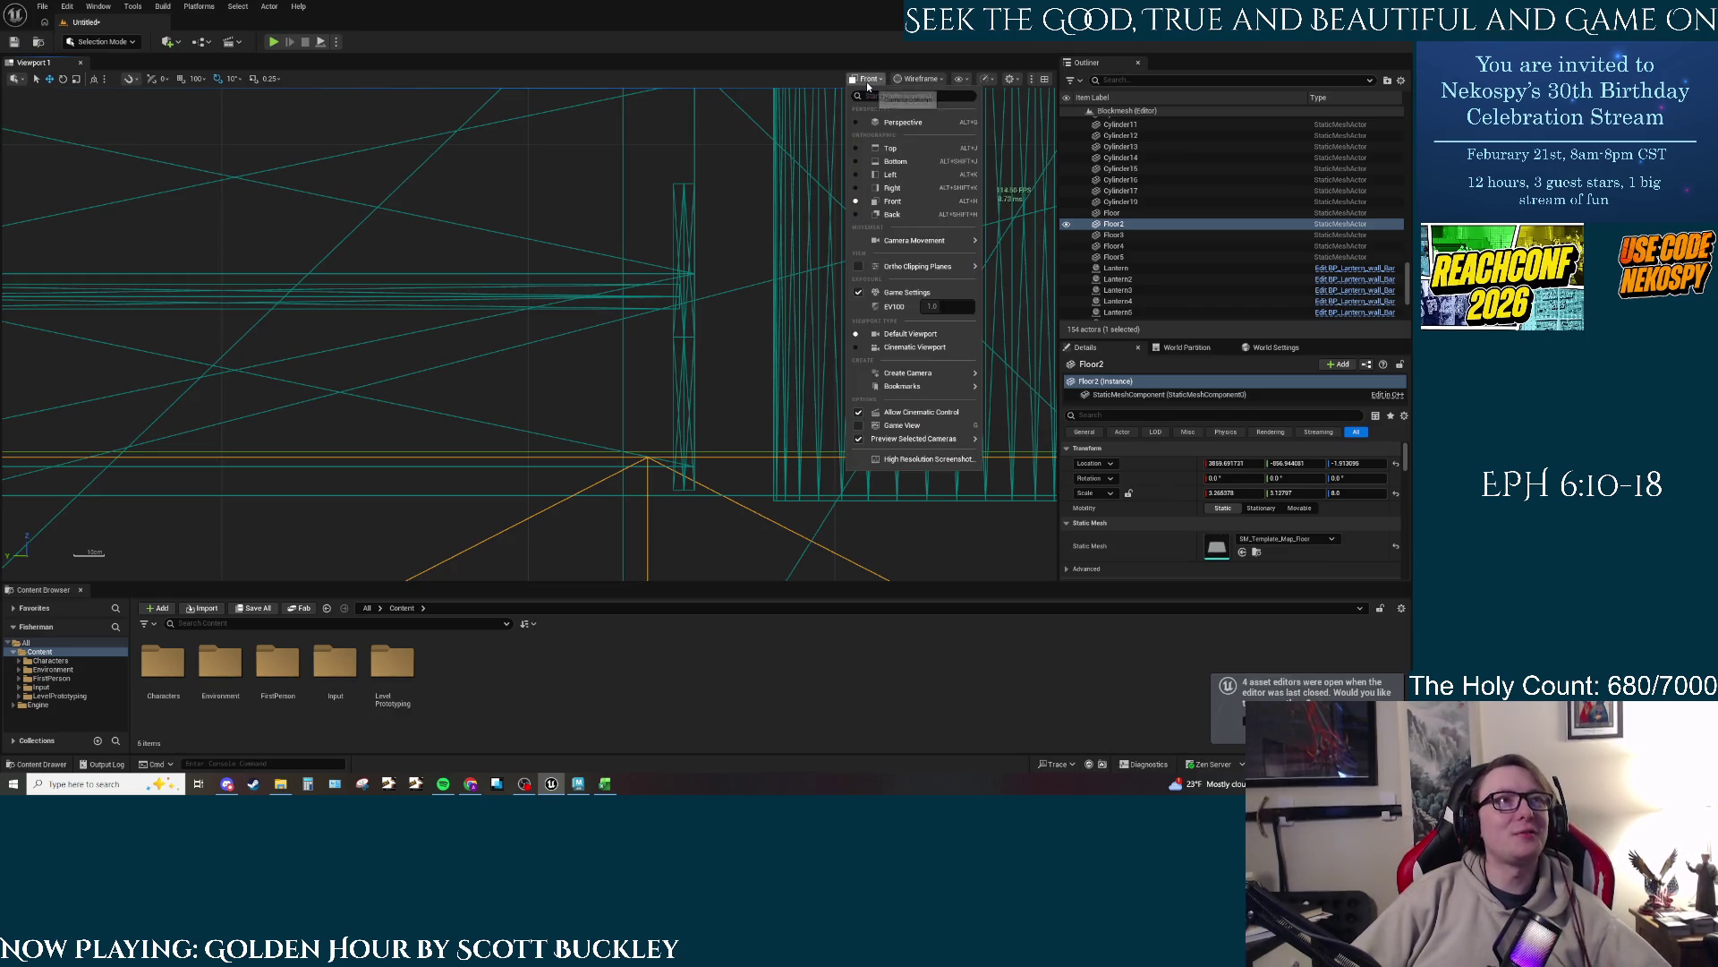
left_click(898, 123)
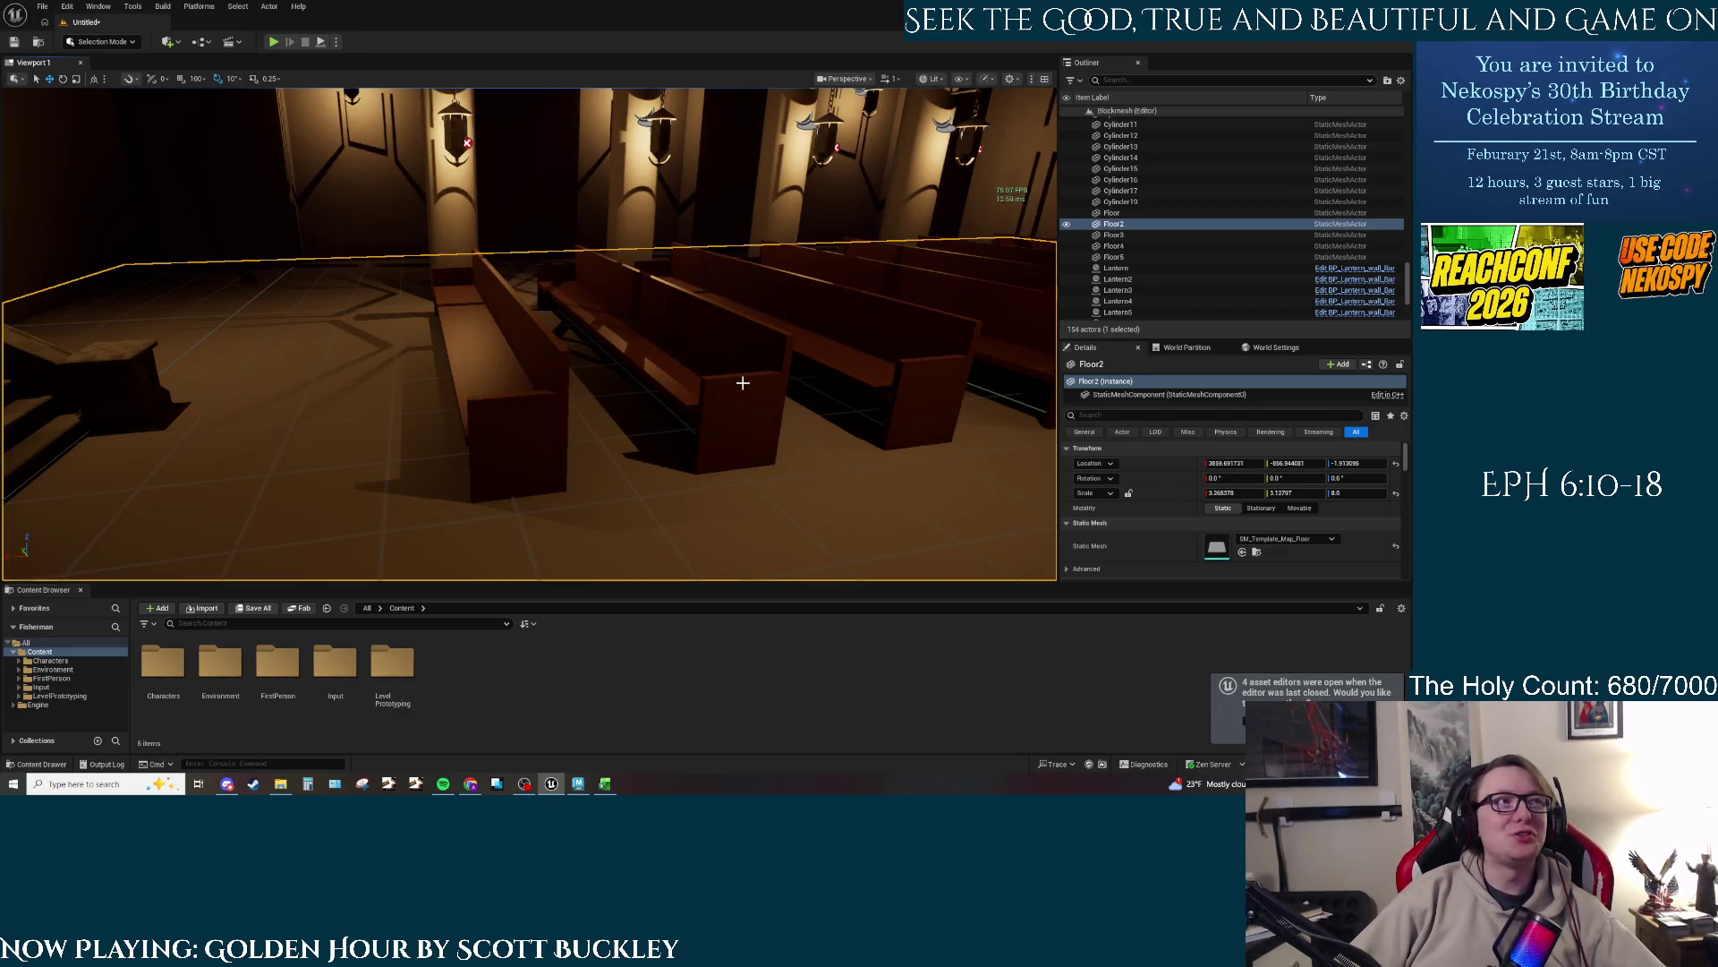
left_click_drag(755, 371, 788, 375)
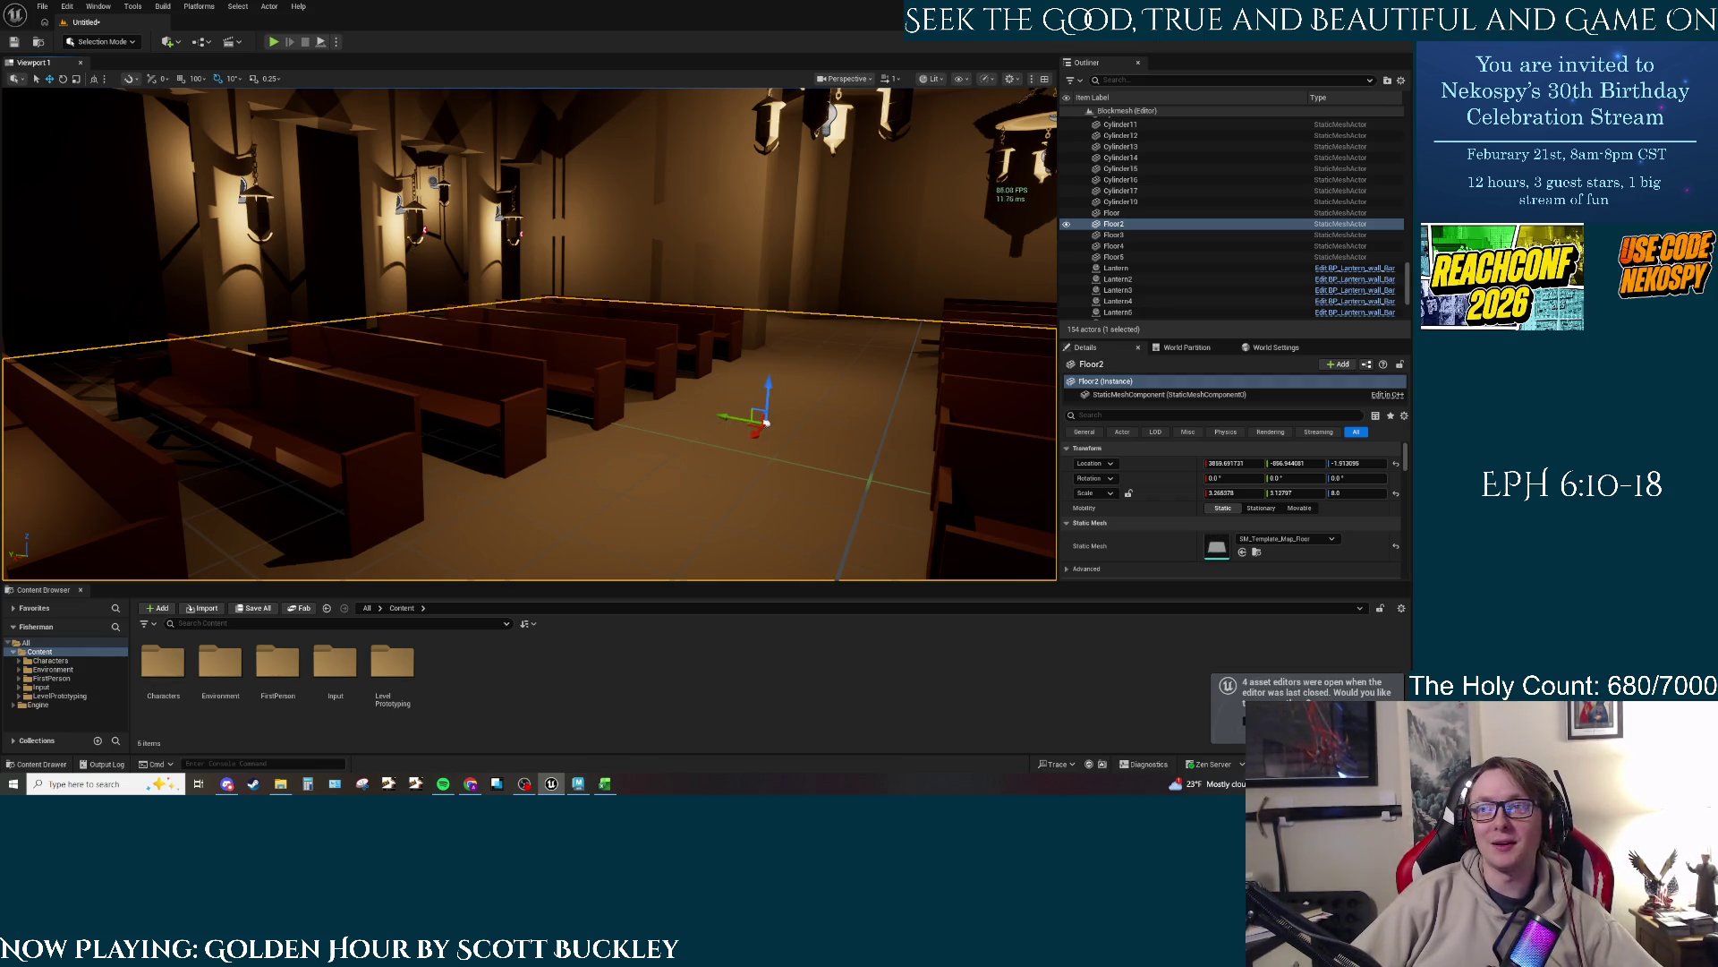
left_click_drag(766, 422, 564, 86)
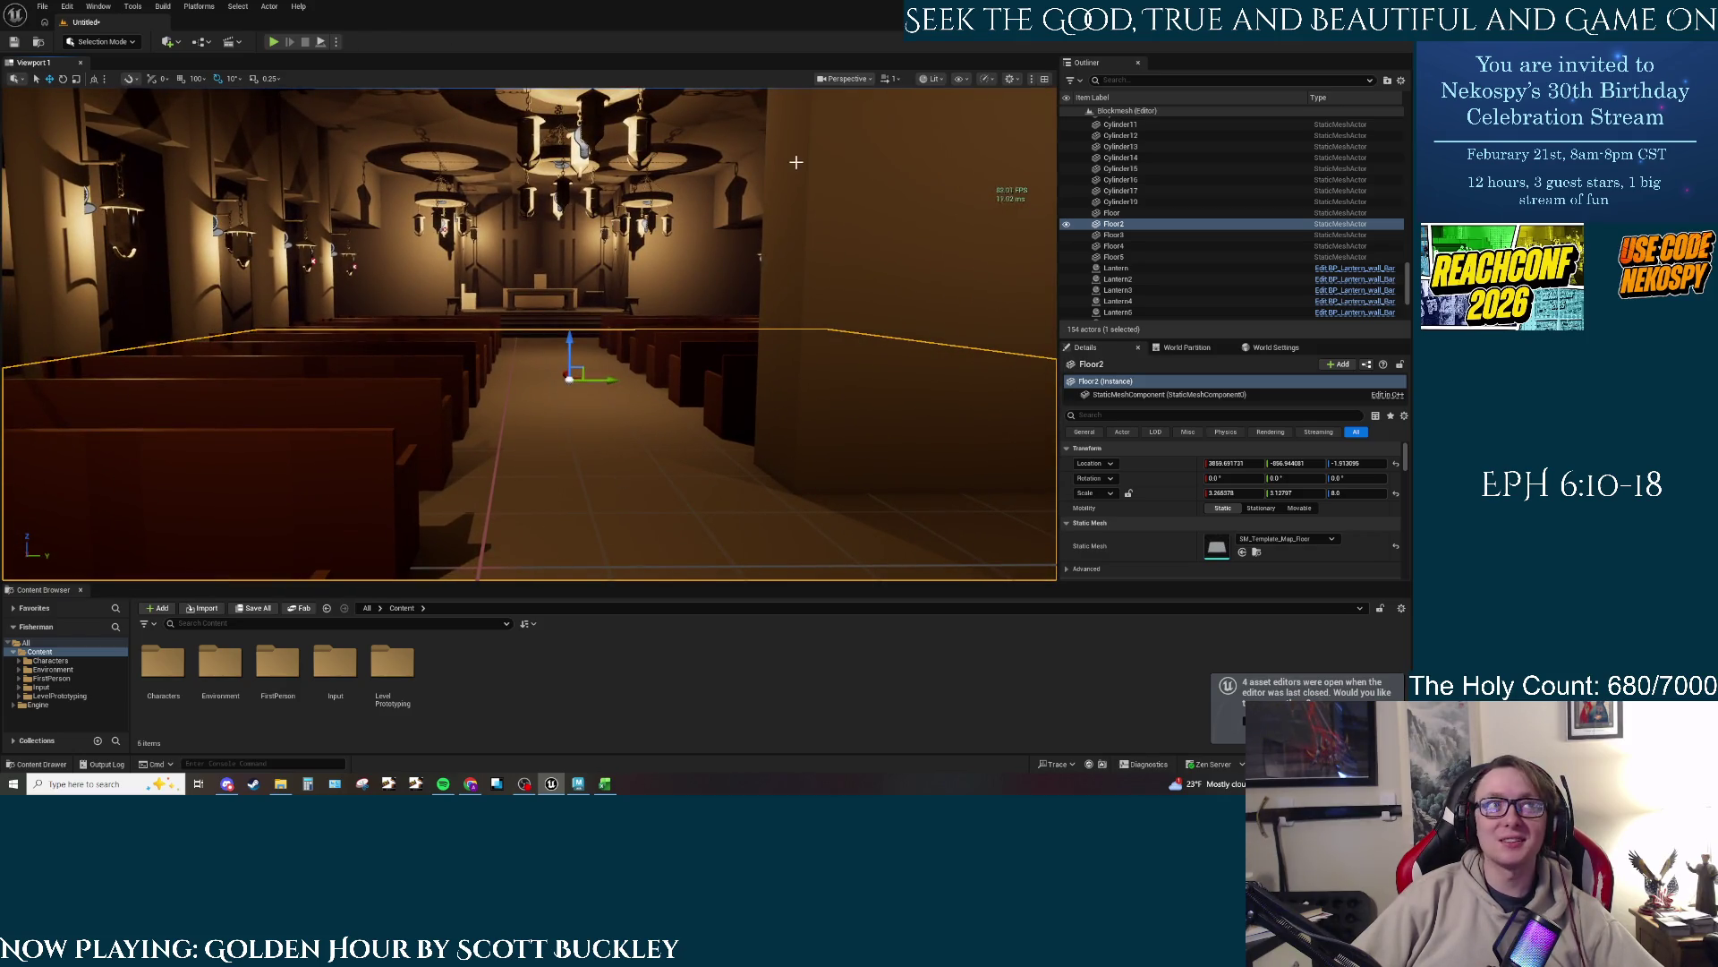
left_click(273, 41)
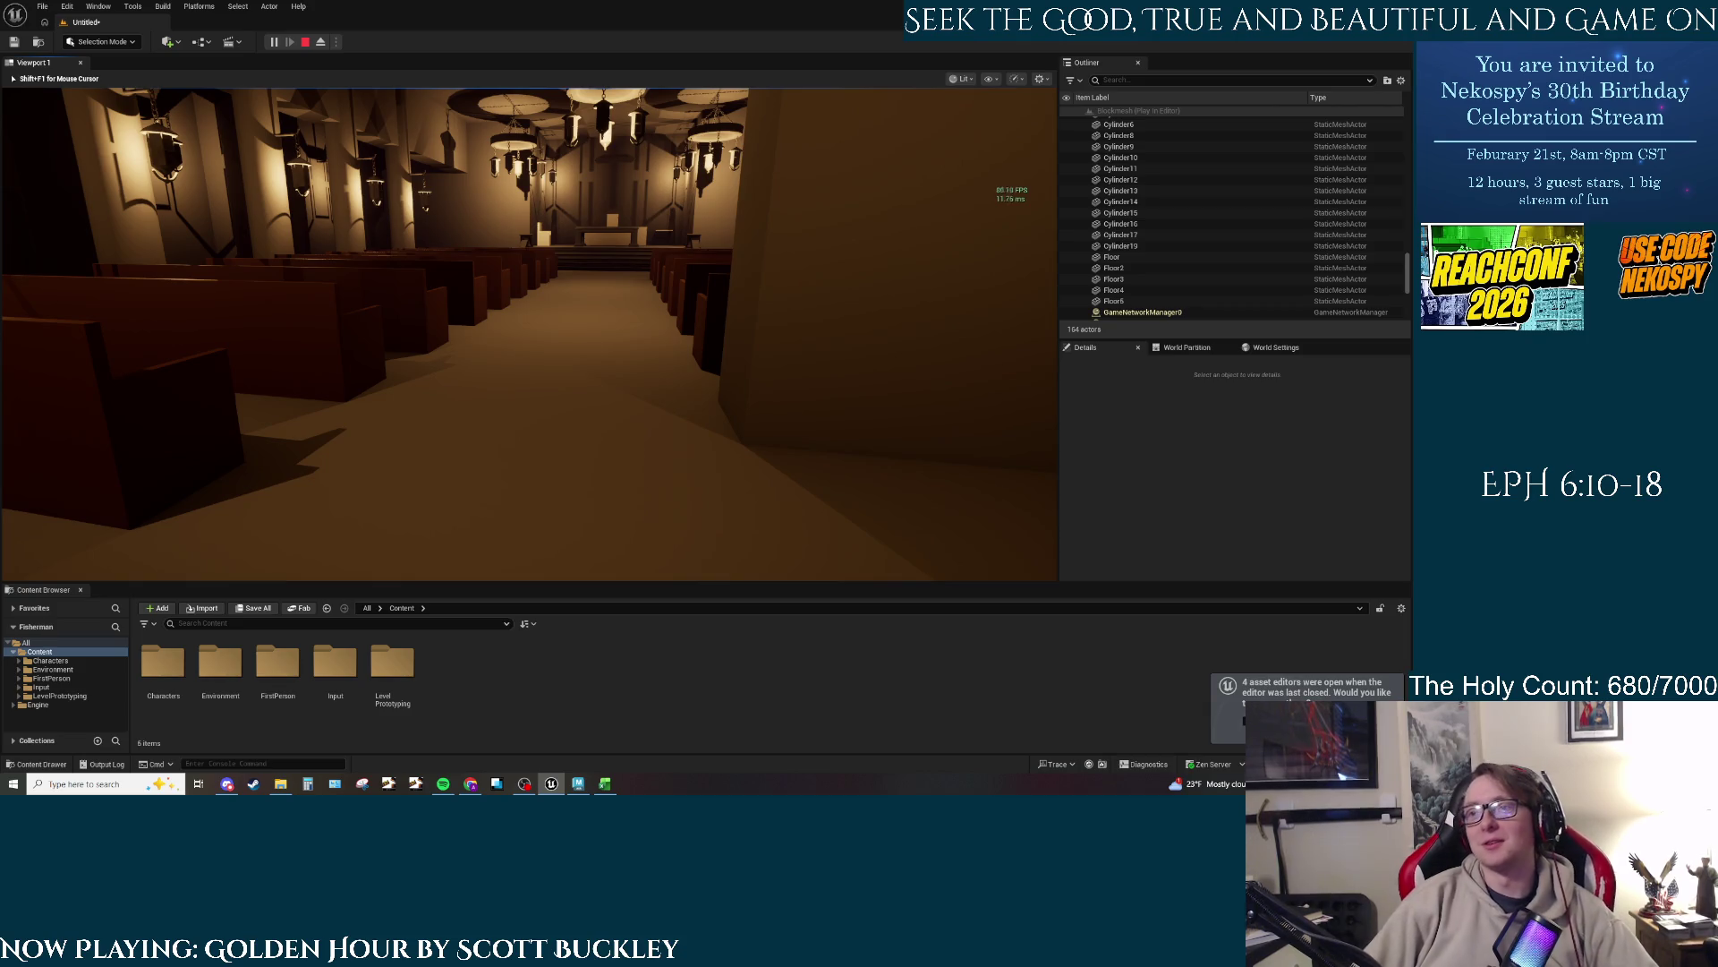
mouse_move(529, 334)
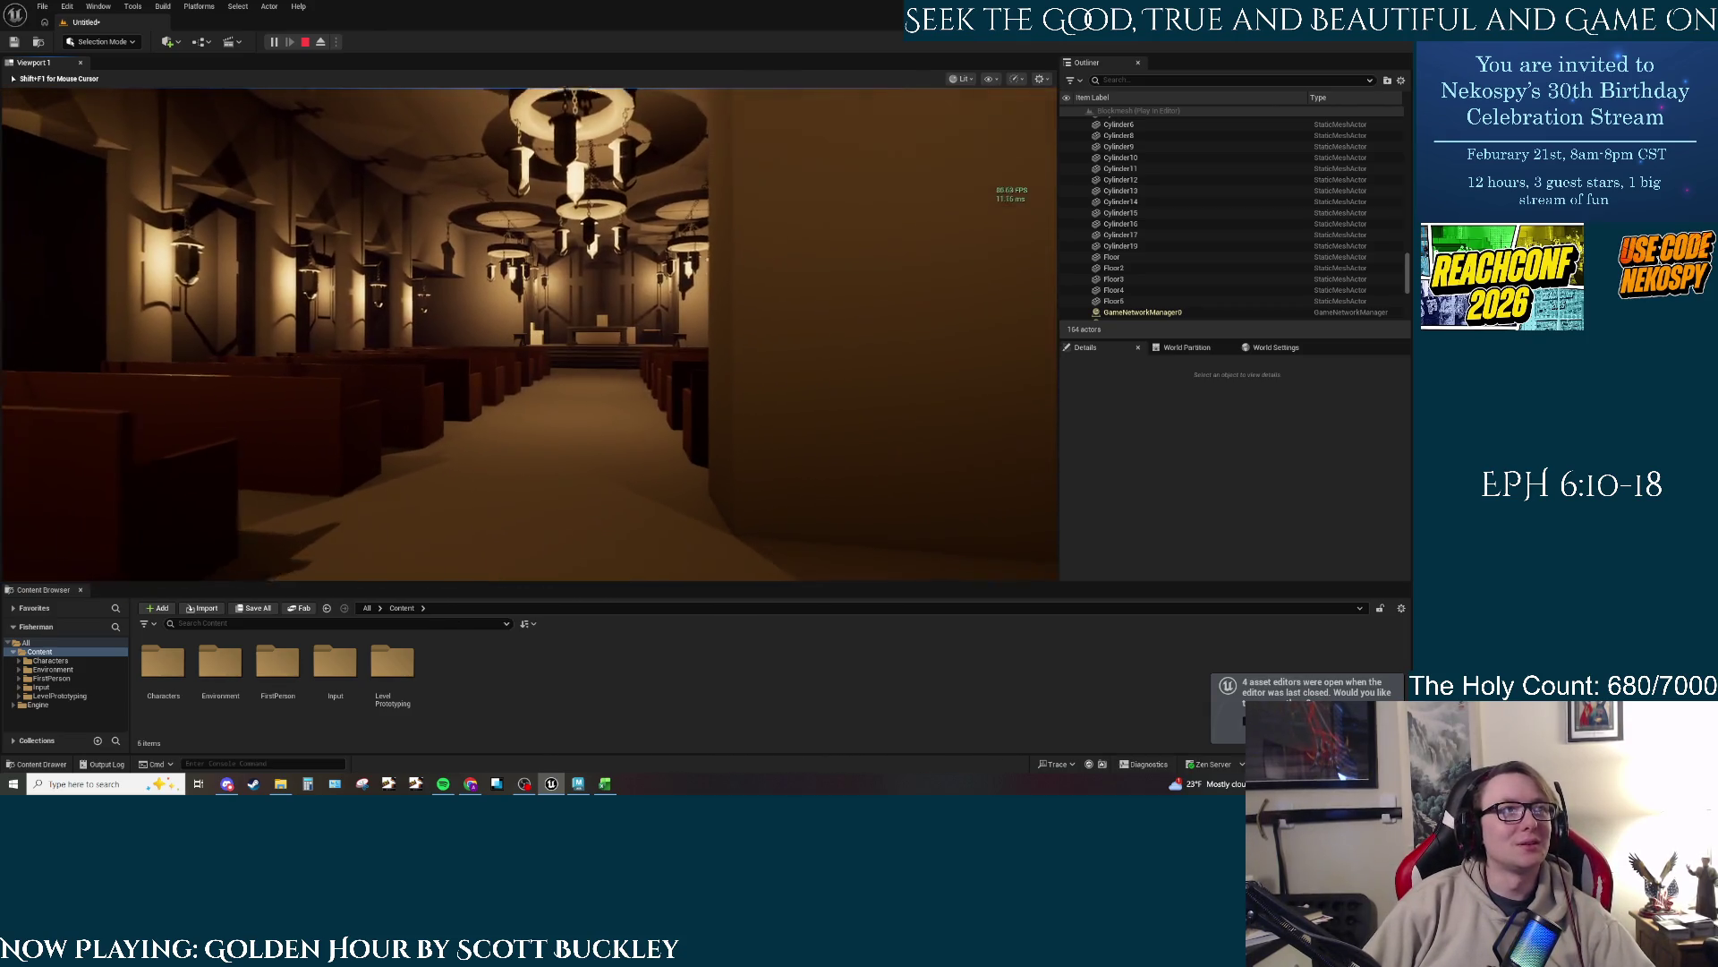
key("Escape")
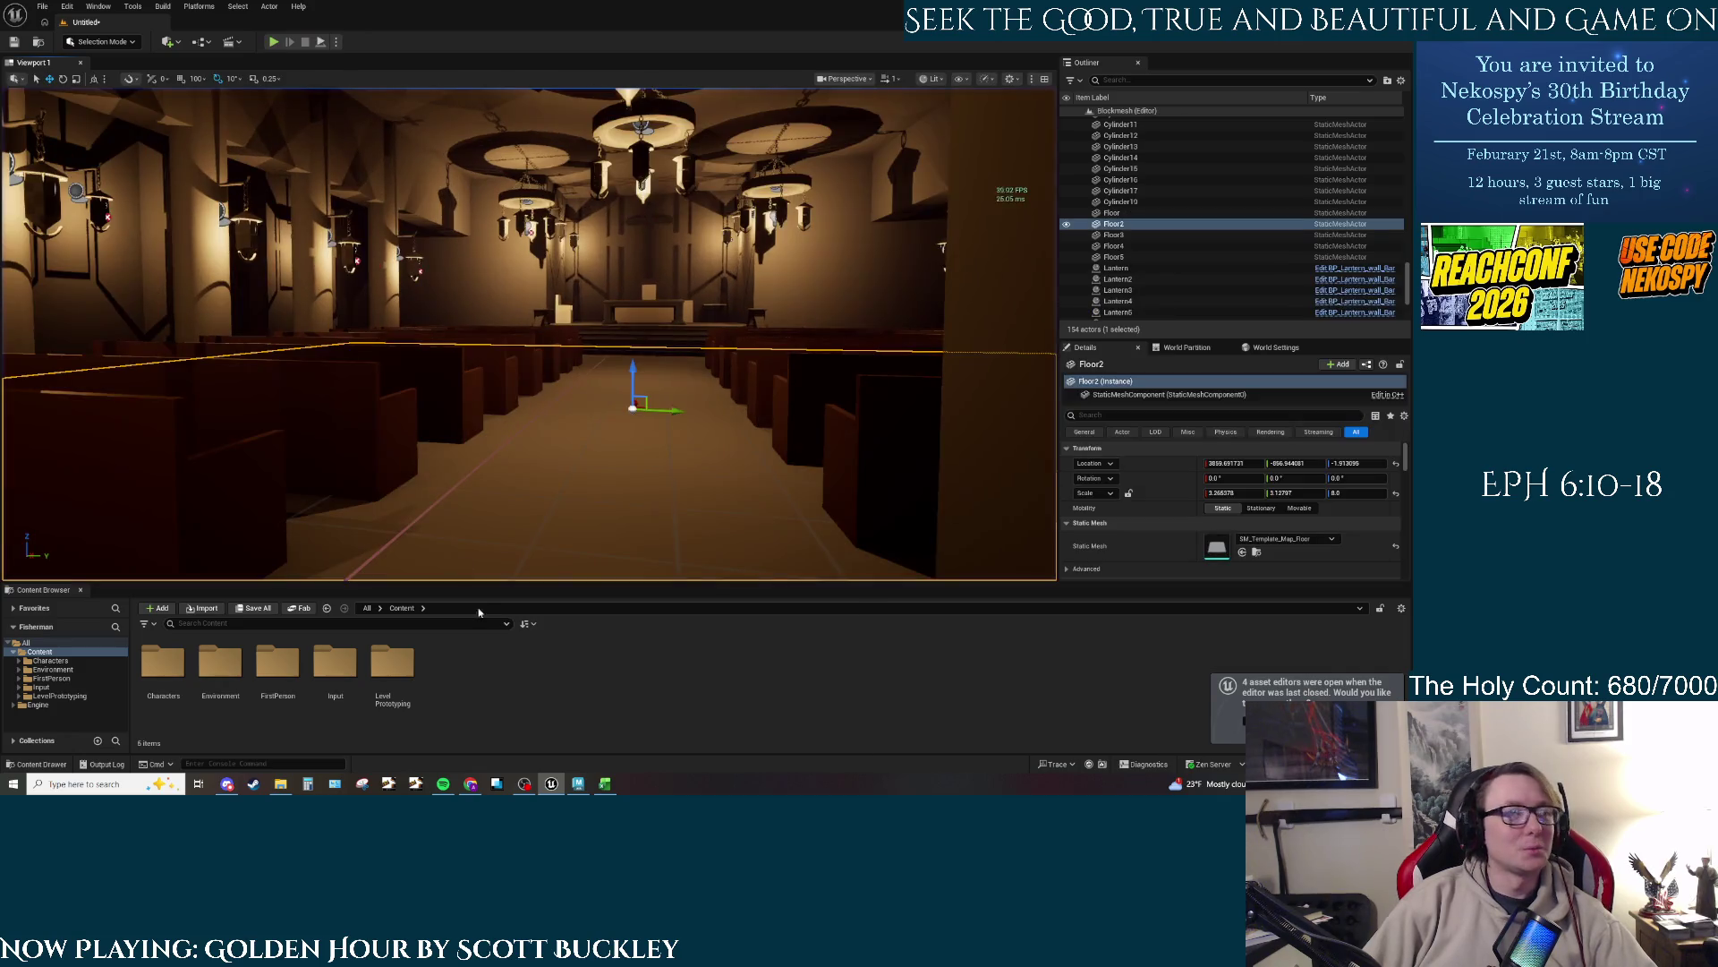
Step: Back in Maya, select the bench's long back panel and isolate it on its own
left_click(578, 783)
left_click(662, 401)
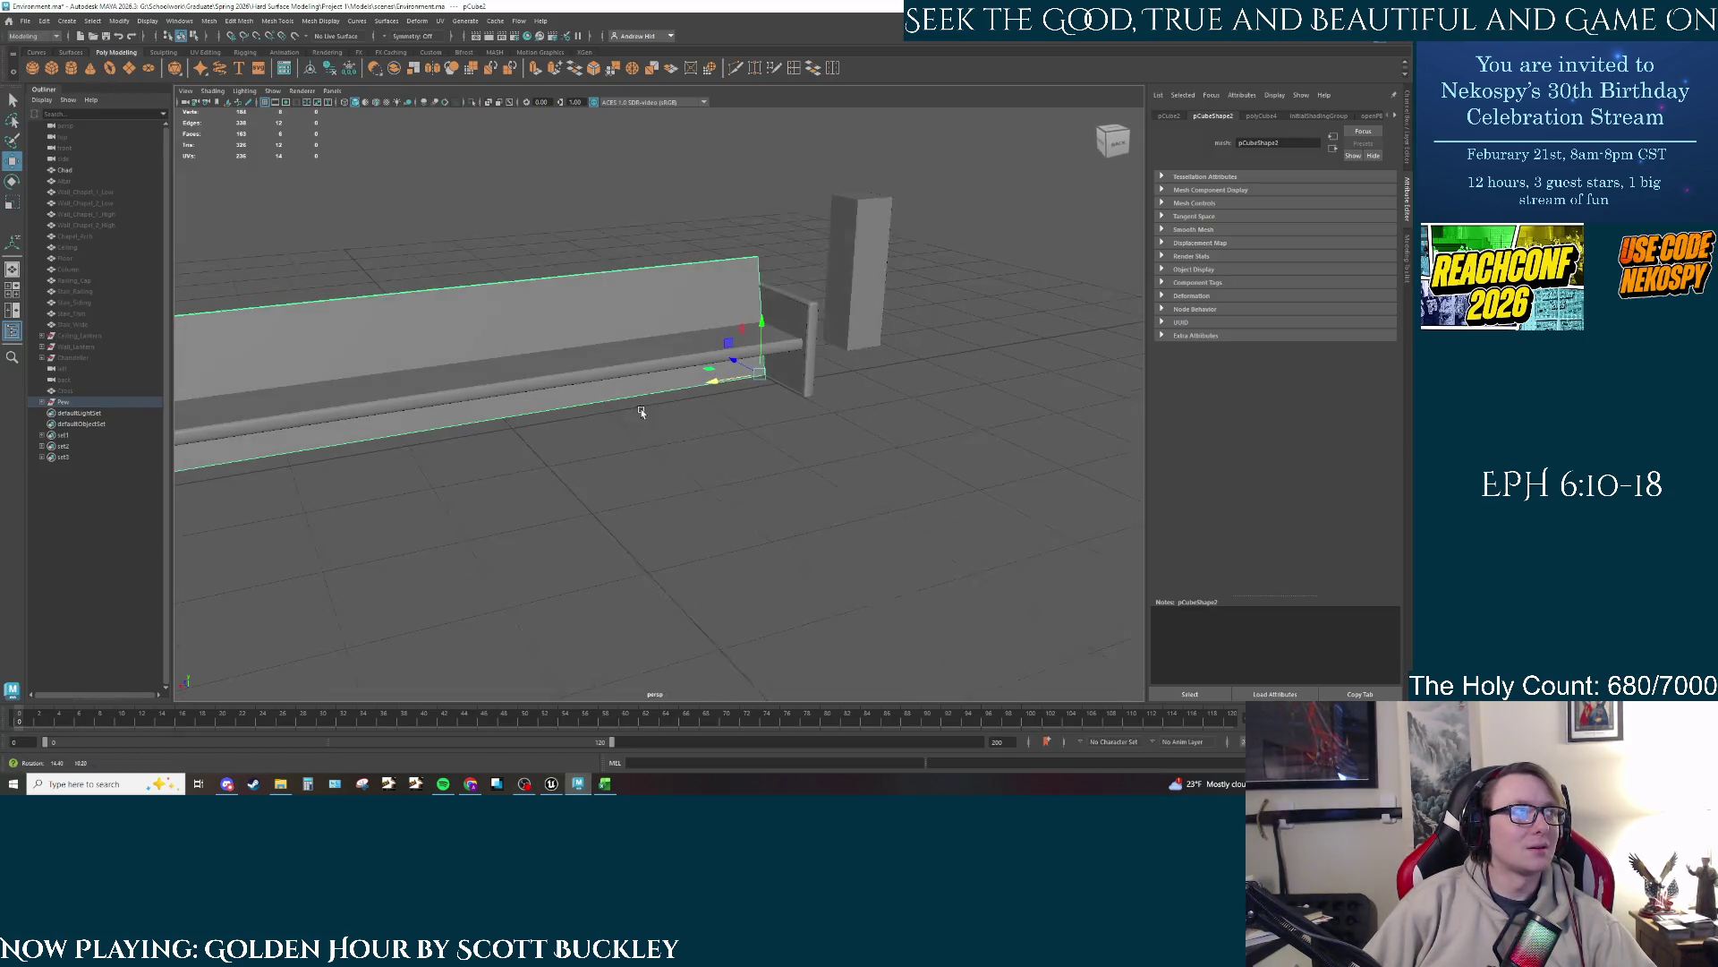
key("f")
mouse_move(691, 423)
left_mouse_down()
mouse_move(645, 424)
mouse_move(636, 400)
mouse_move(655, 409)
mouse_move(571, 407)
mouse_move(545, 461)
mouse_move(624, 453)
mouse_move(666, 421)
mouse_move(716, 437)
mouse_move(727, 480)
mouse_move(617, 542)
left_mouse_up()
left_click(716, 437)
left_click(609, 539)
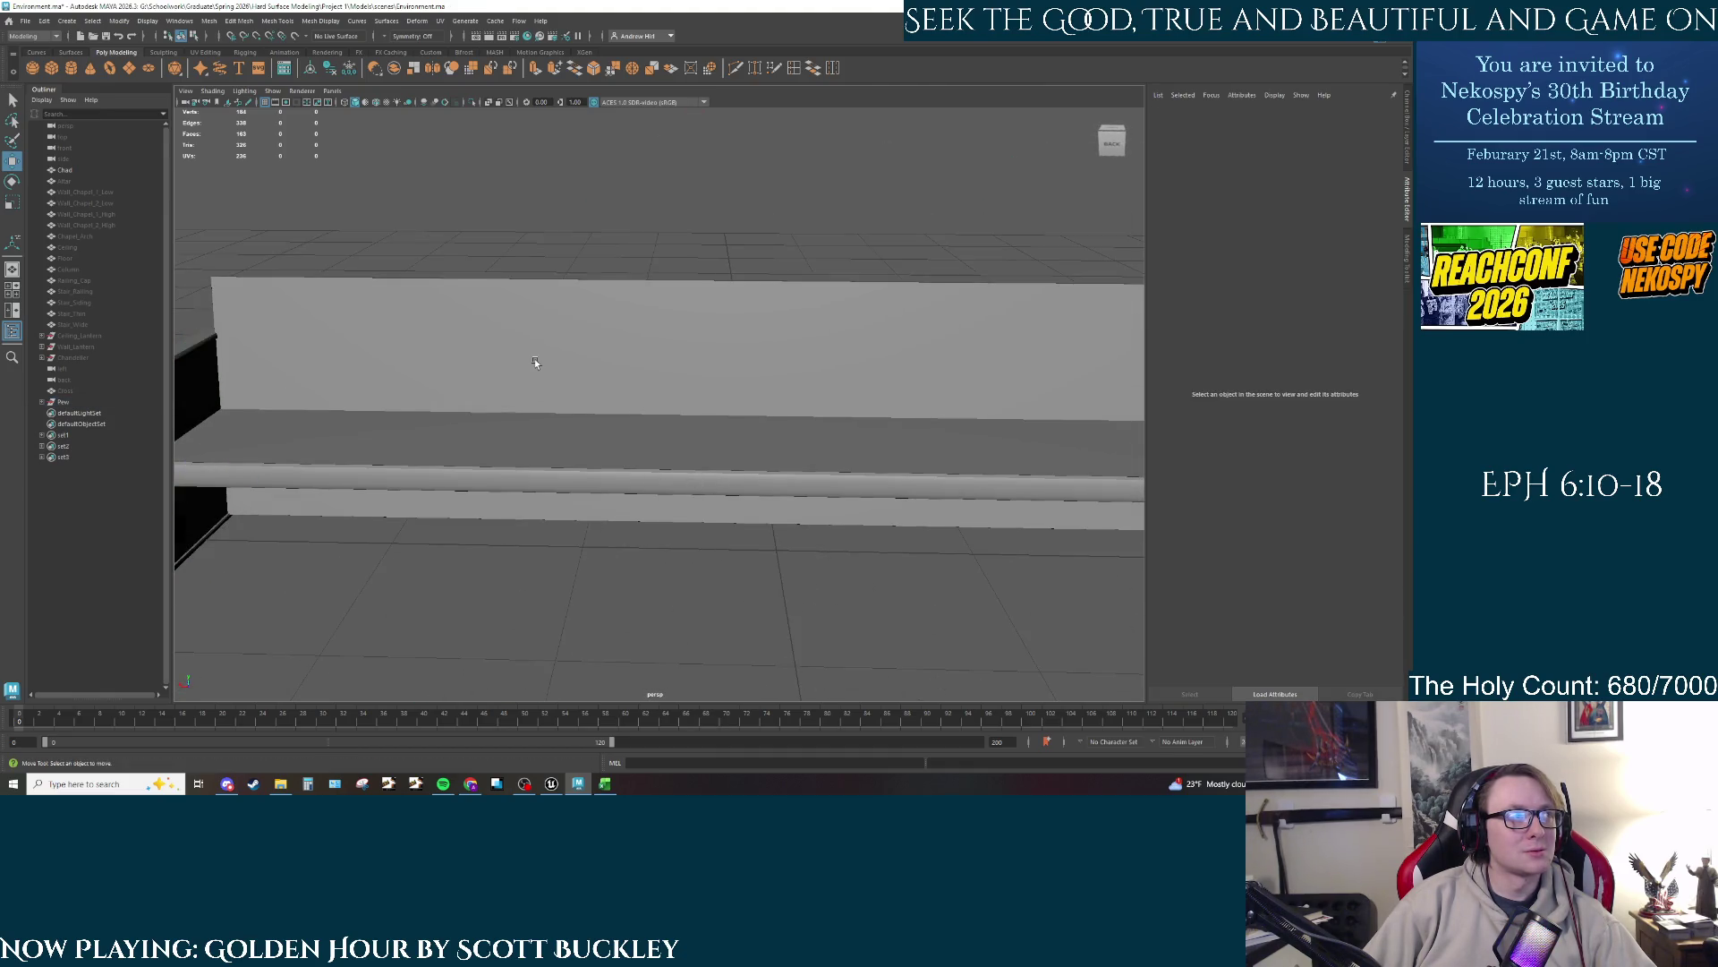
left_click(534, 361)
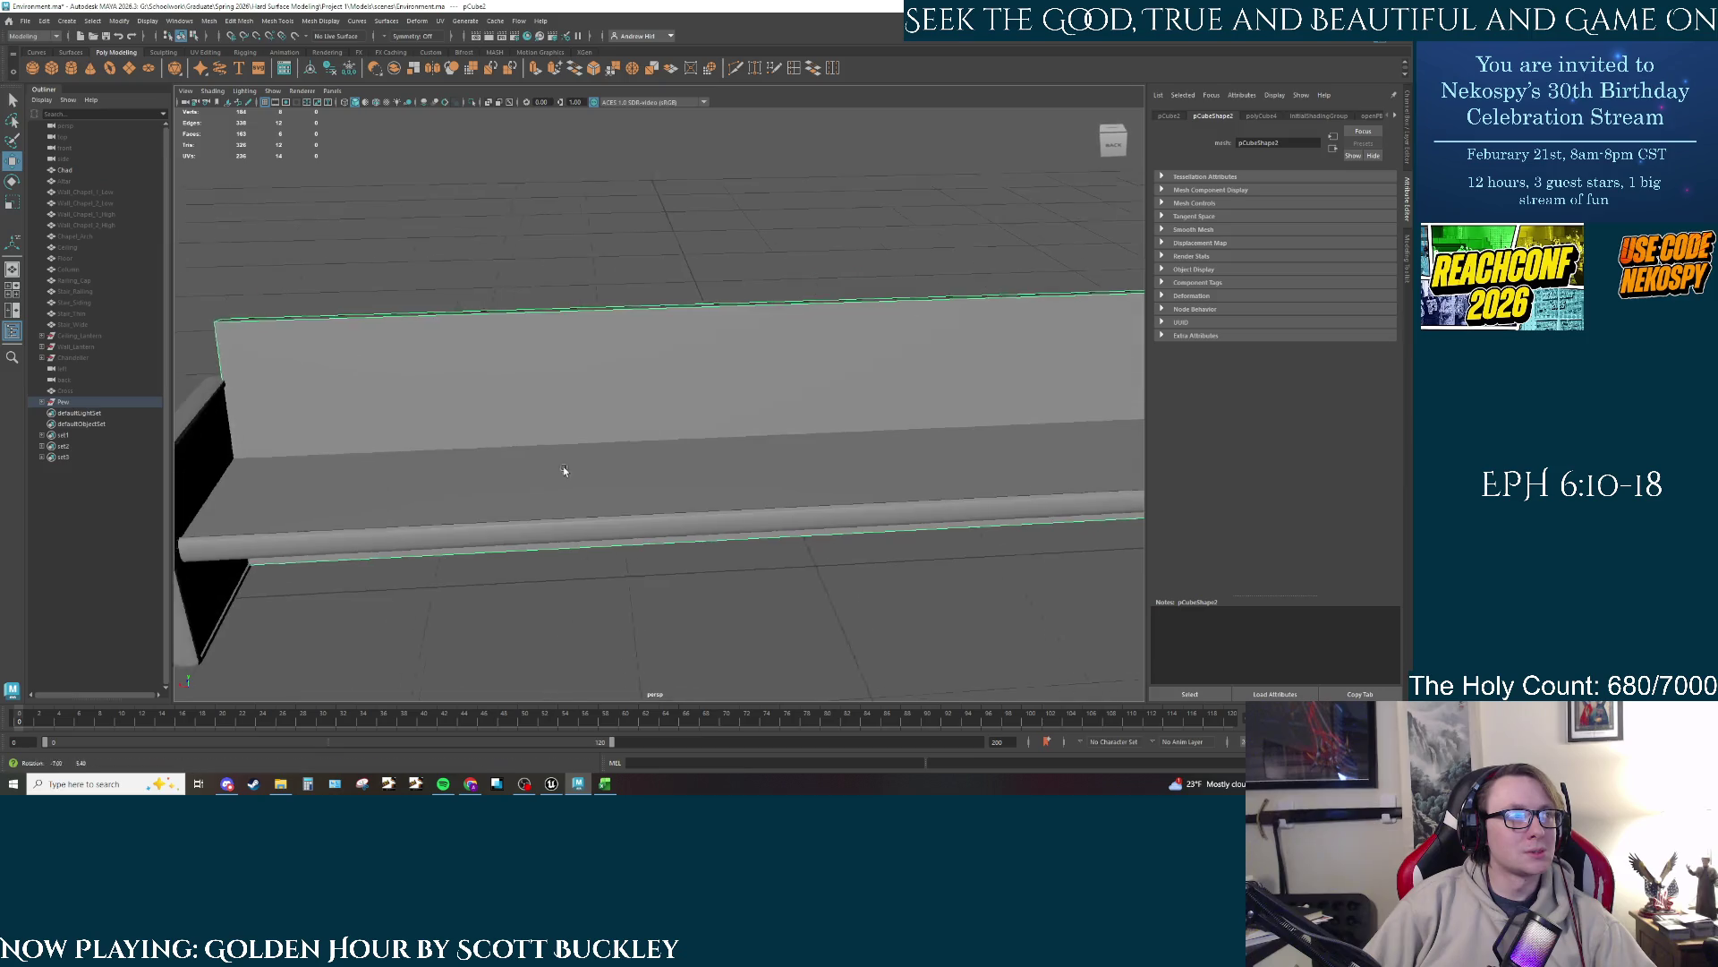
scroll(564, 472, "down", 5)
mouse_move(564, 471)
left_mouse_down()
mouse_move(615, 468)
mouse_move(582, 460)
left_mouse_up()
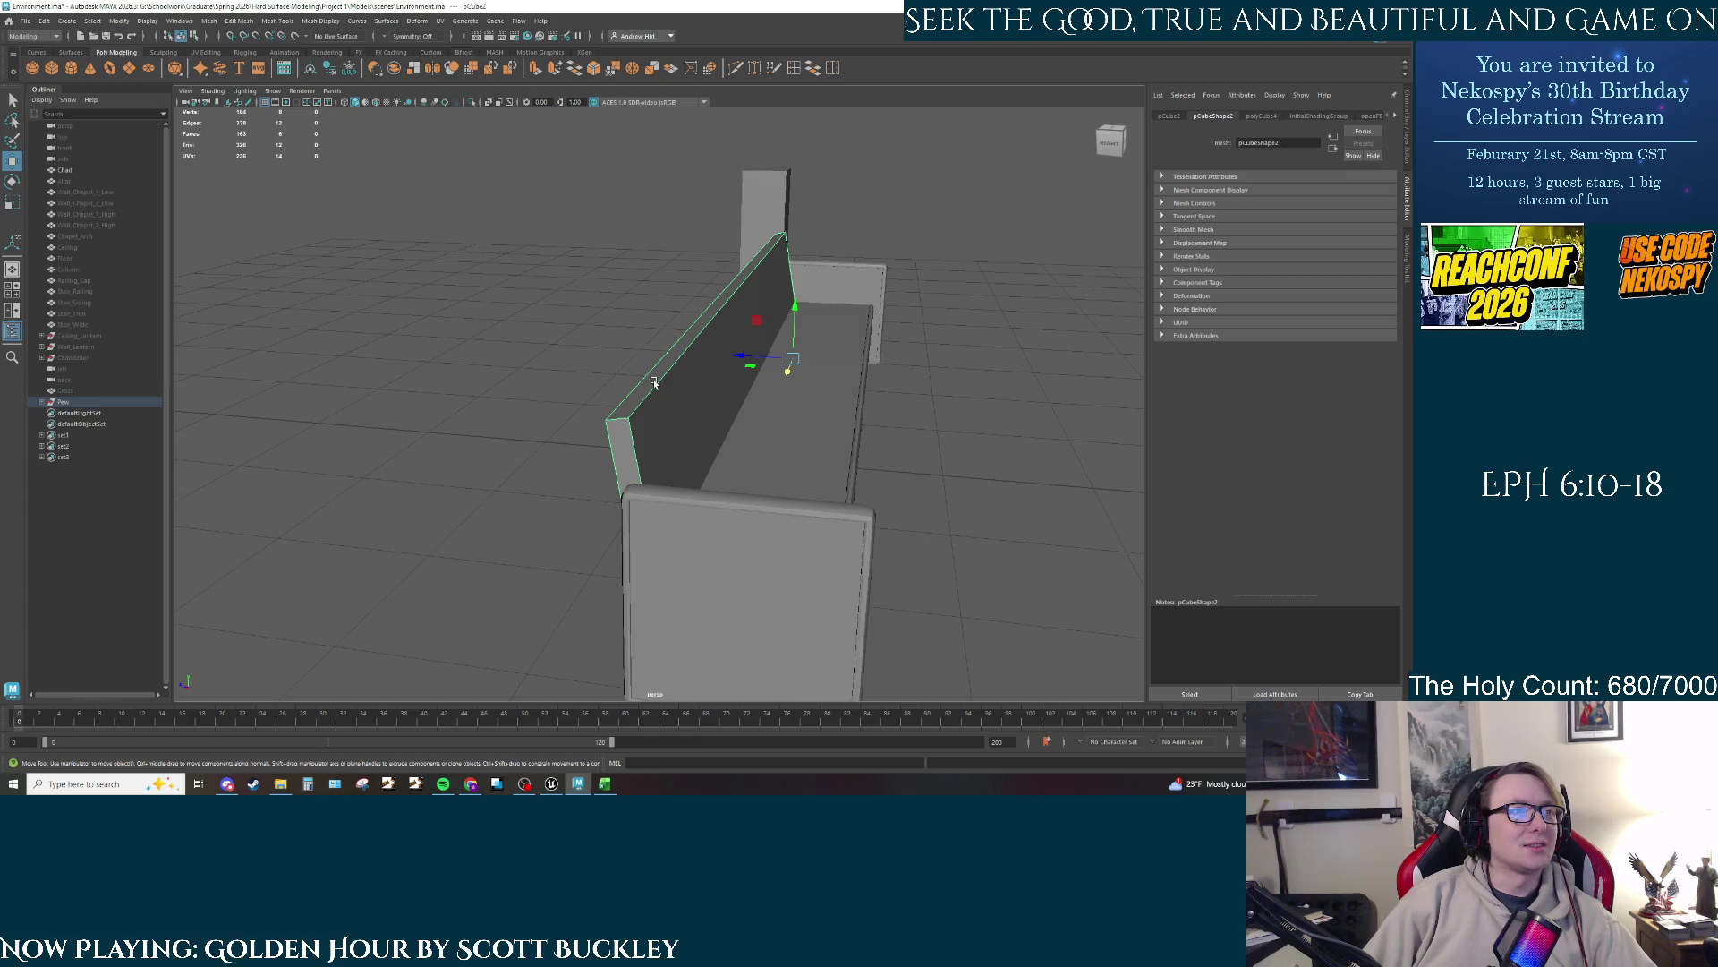
key("ctrl+1")
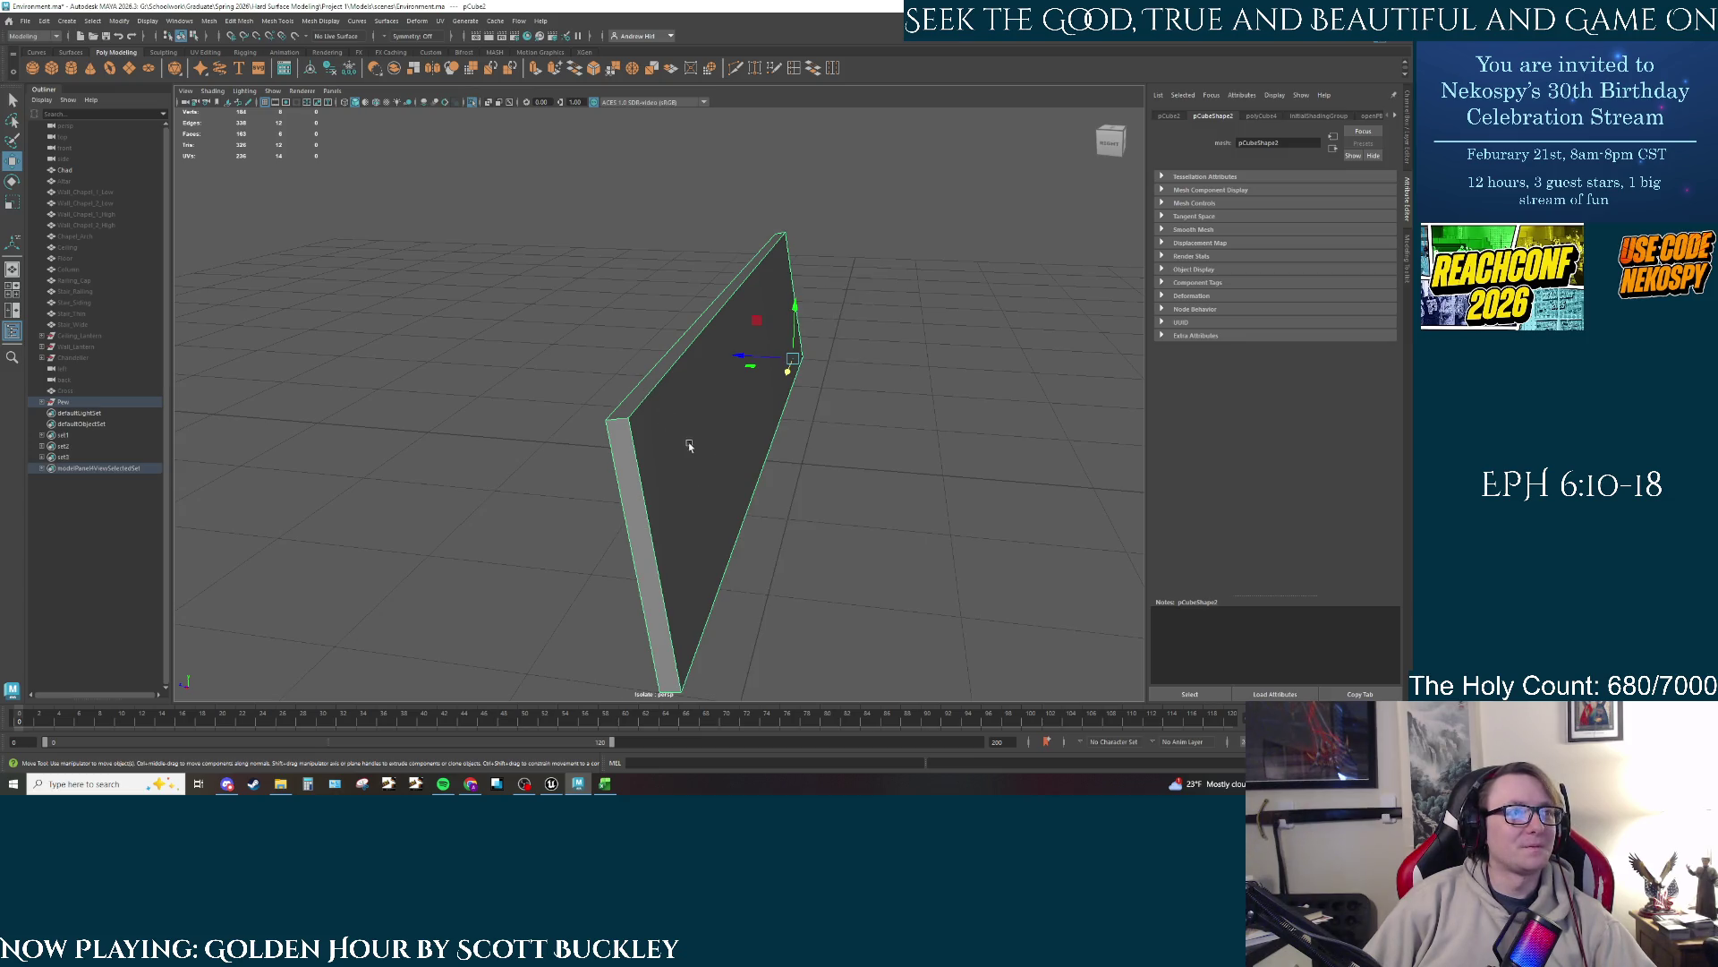
Step: In edge mode, pick the panel's left, bottom, right and top edges, then clear them
left_click_drag(689, 442, 701, 445)
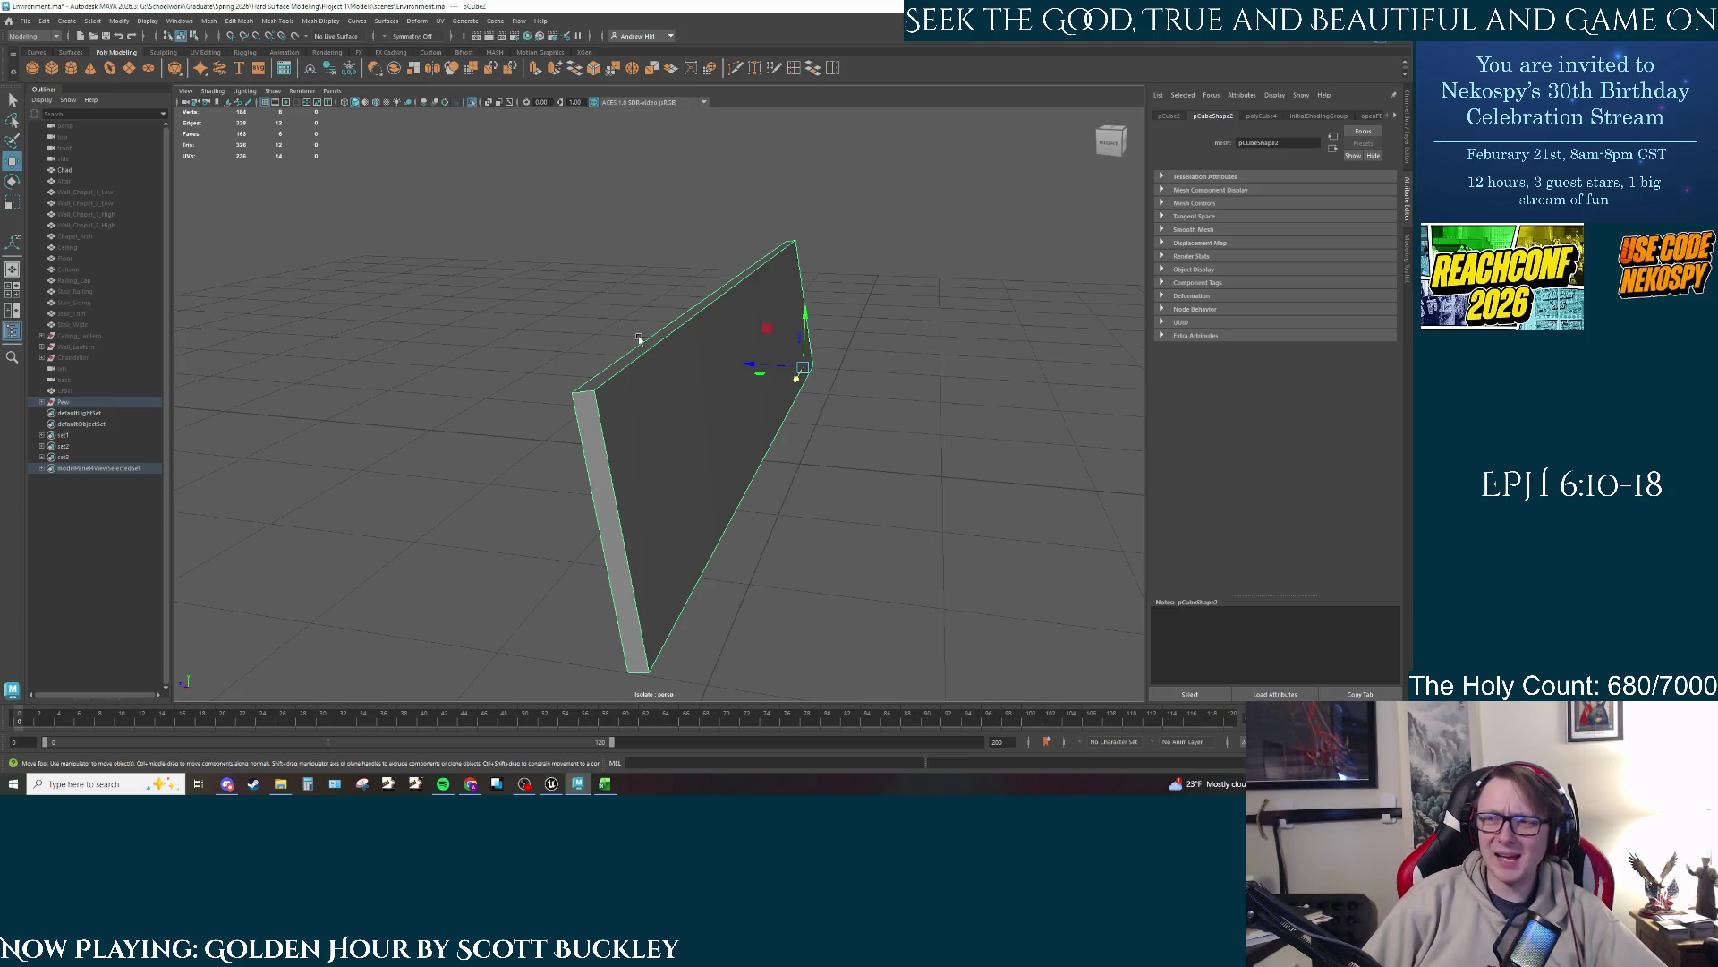
right_click(651, 431)
left_click(648, 381)
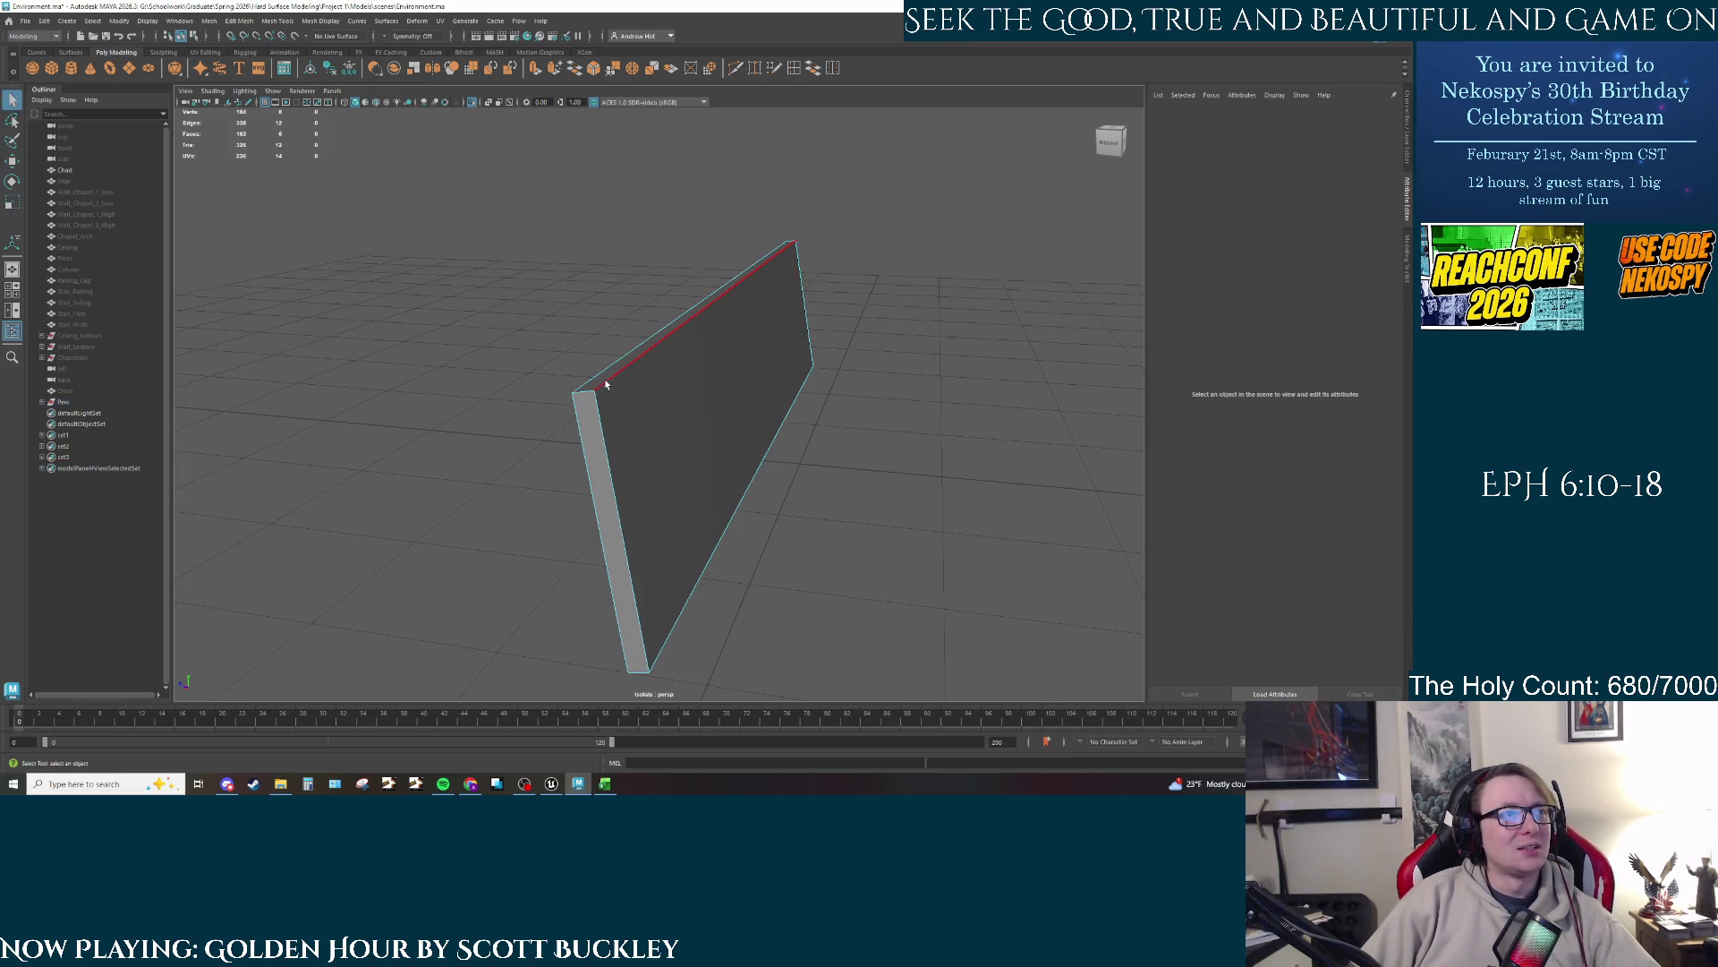
left_click(591, 428)
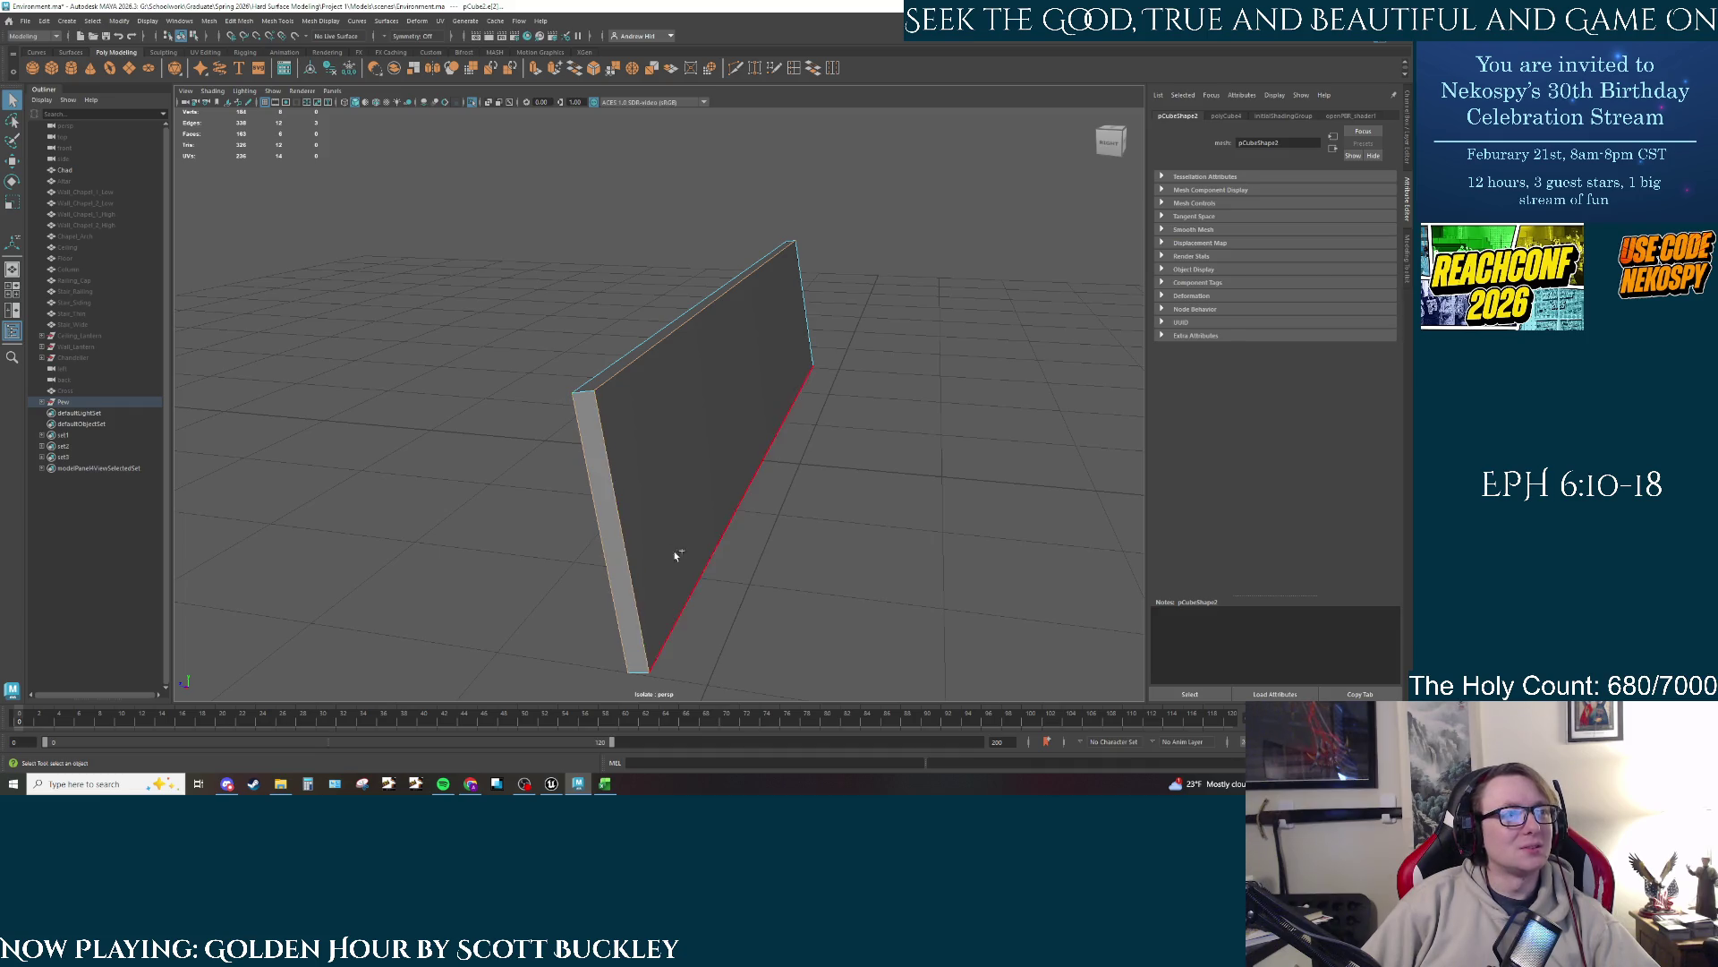
left_click(674, 622)
left_click(804, 304)
left_click(762, 266)
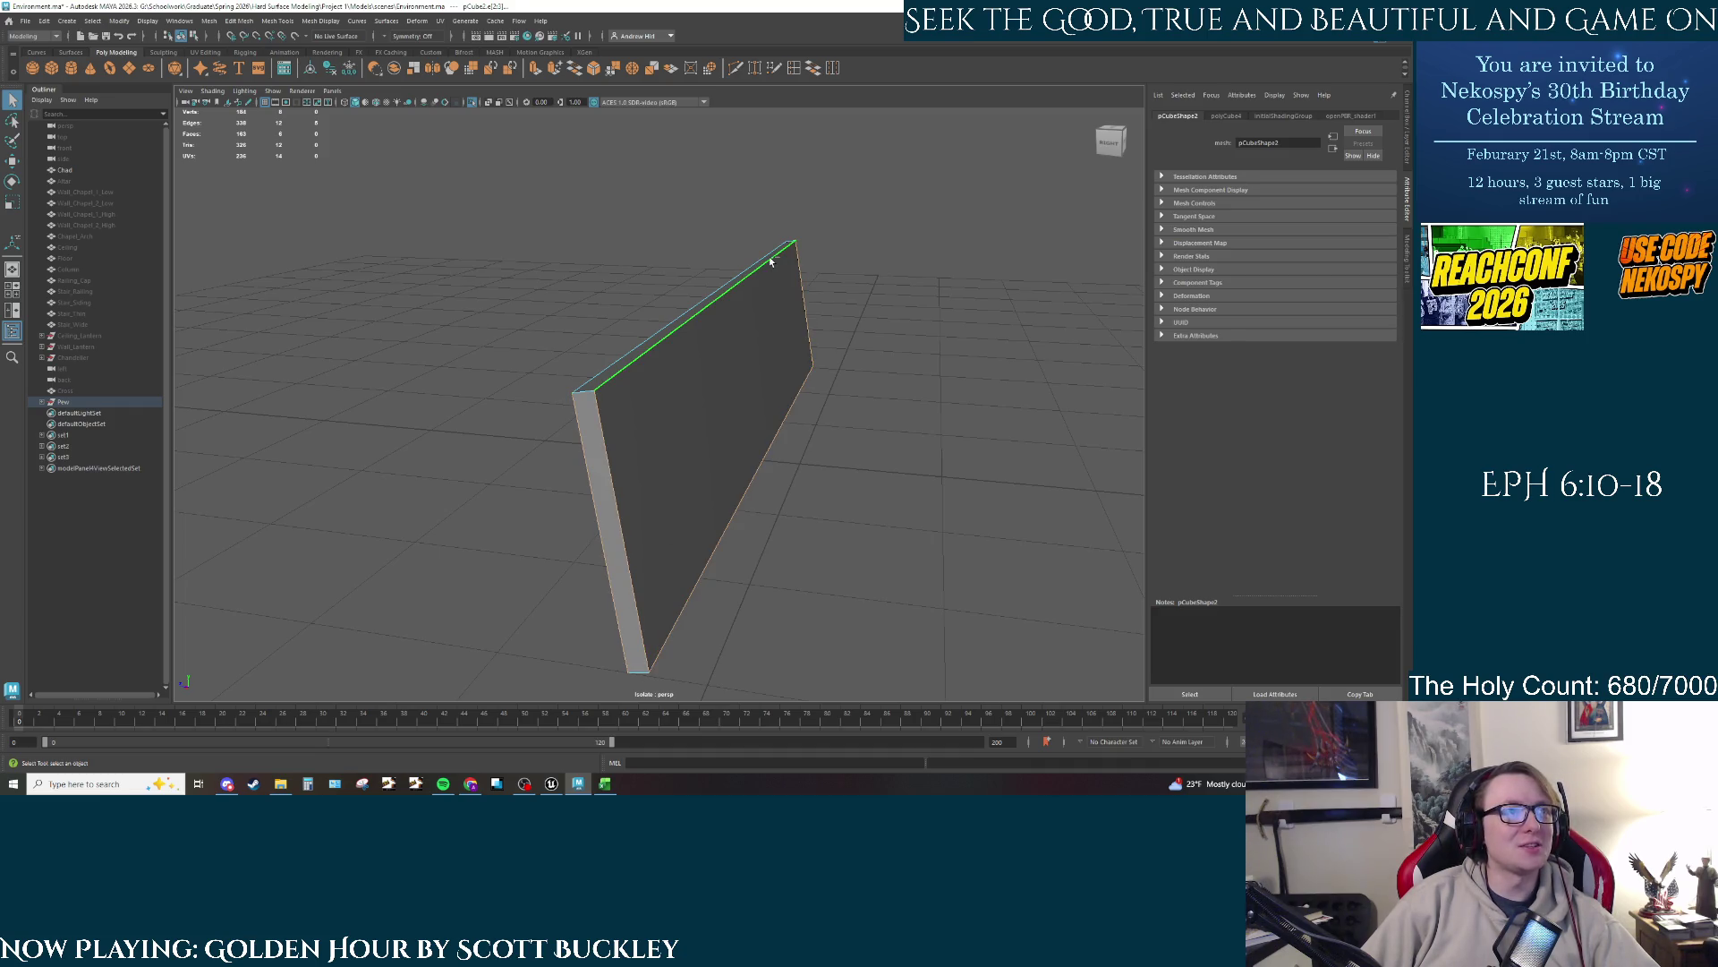
left_click(909, 486)
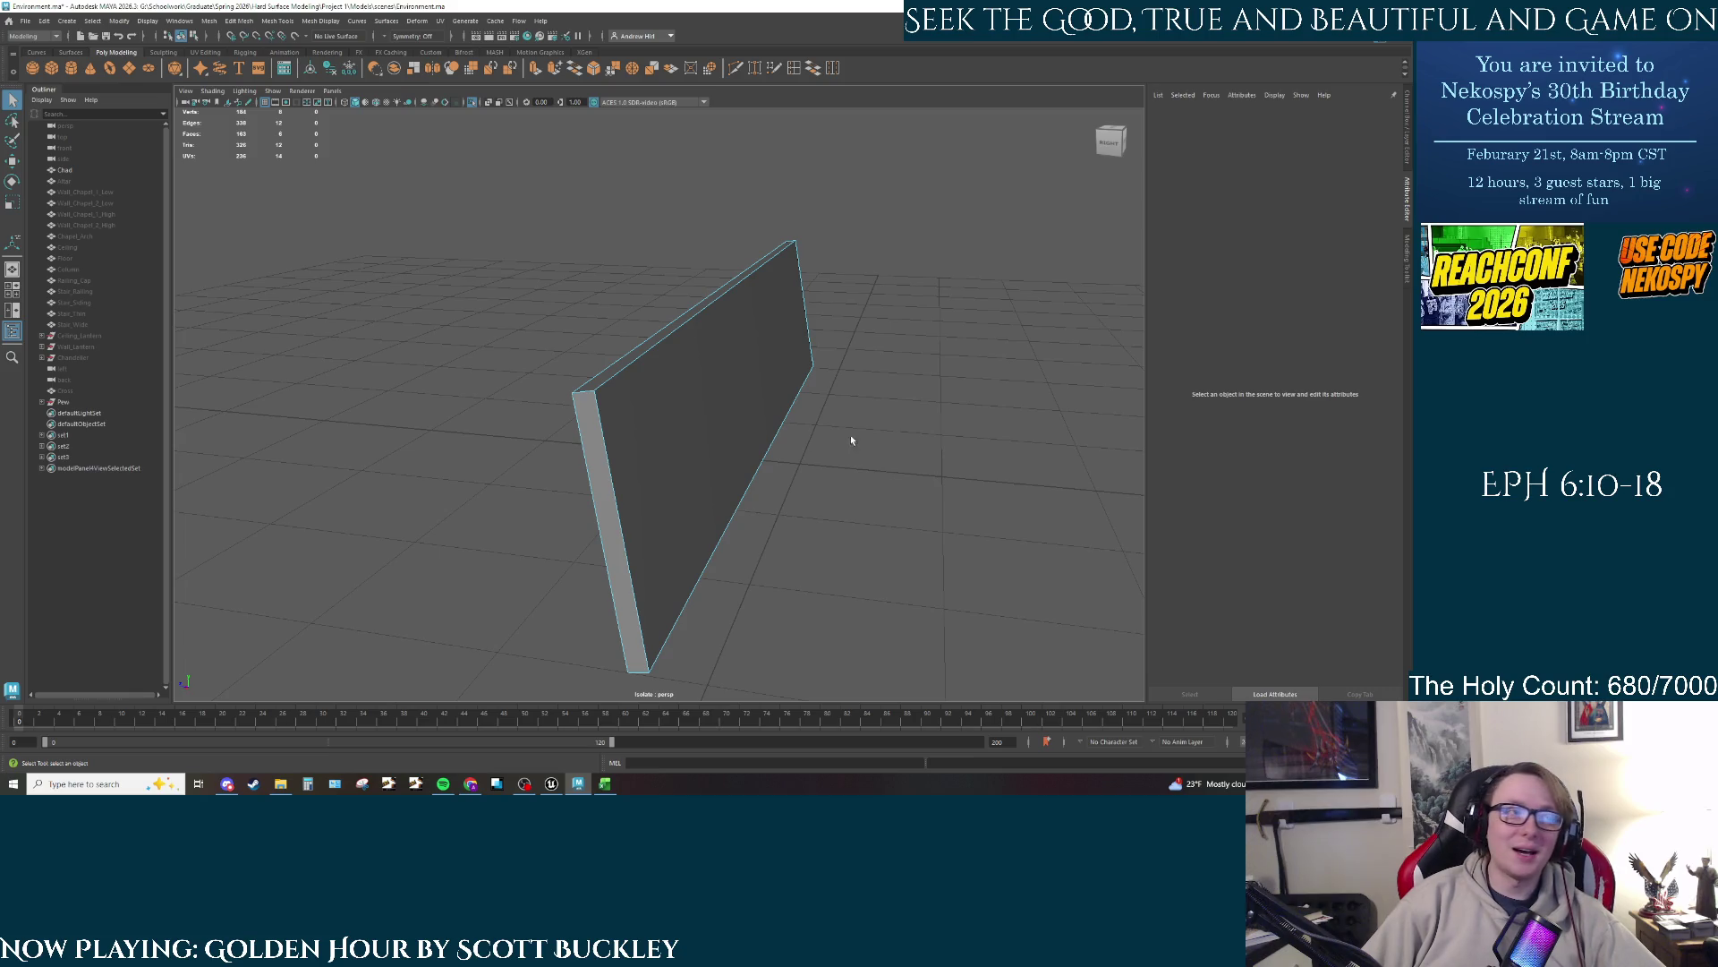
Step: Reselect the panel's left, right and top edges, then return to object mode
left_click(606, 439)
left_click(756, 434, "shift")
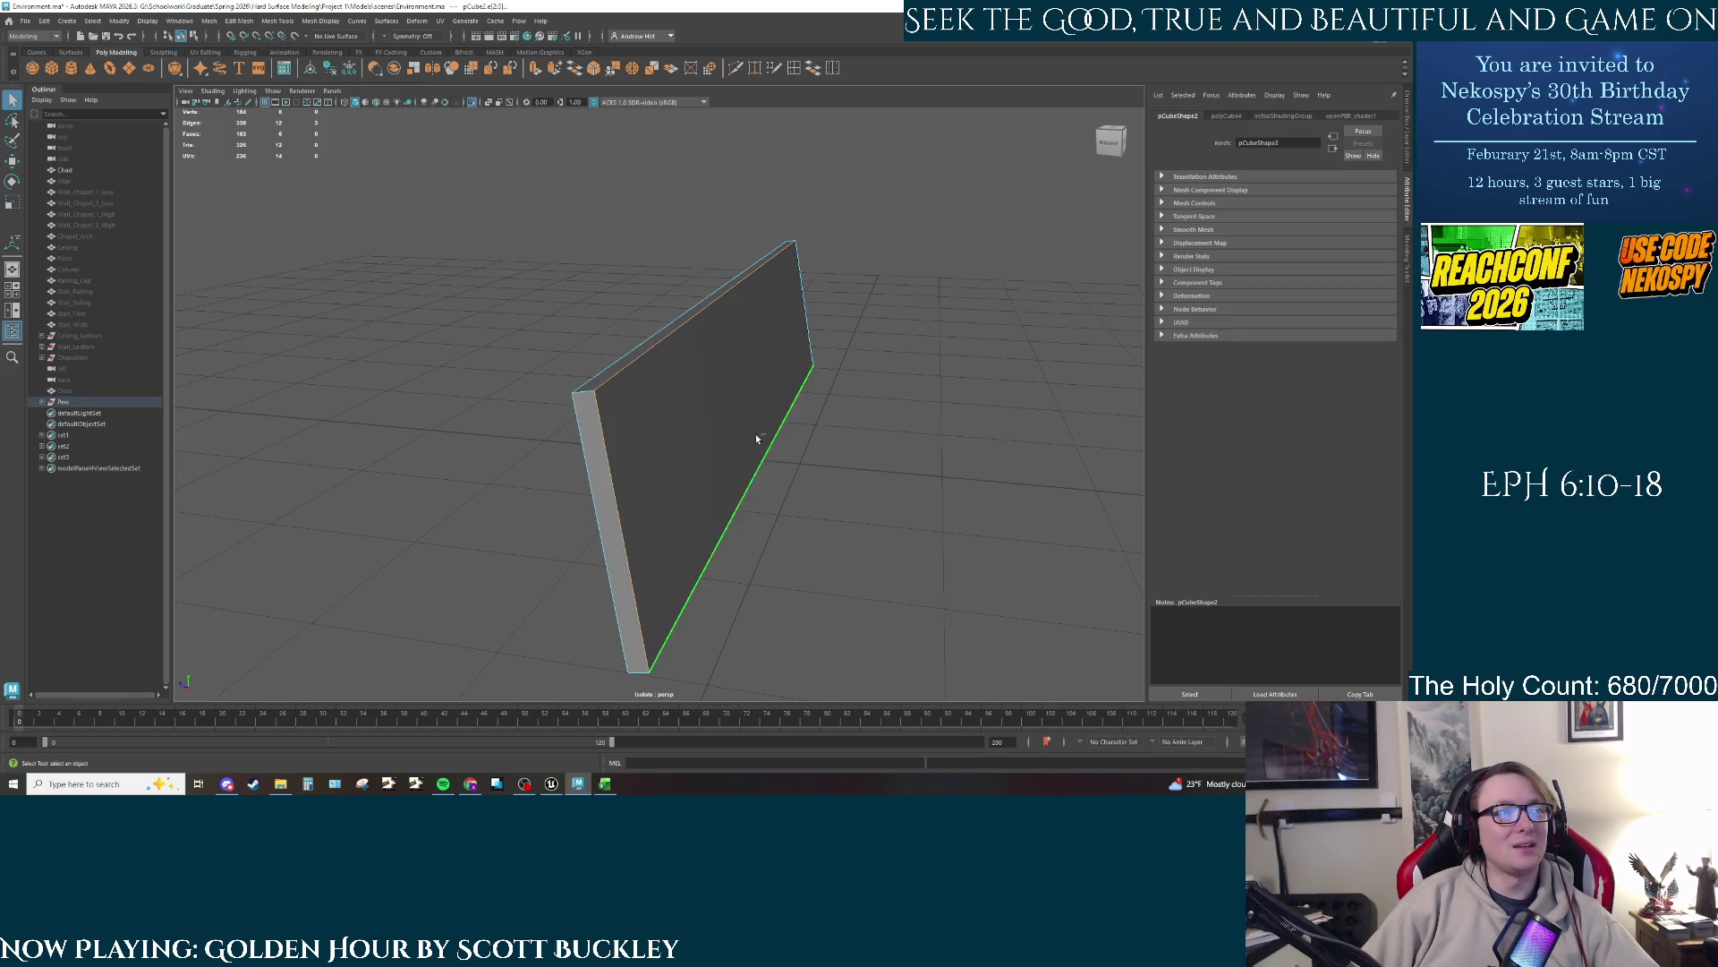
left_click(761, 258, "shift")
left_click(605, 419, "ctrl")
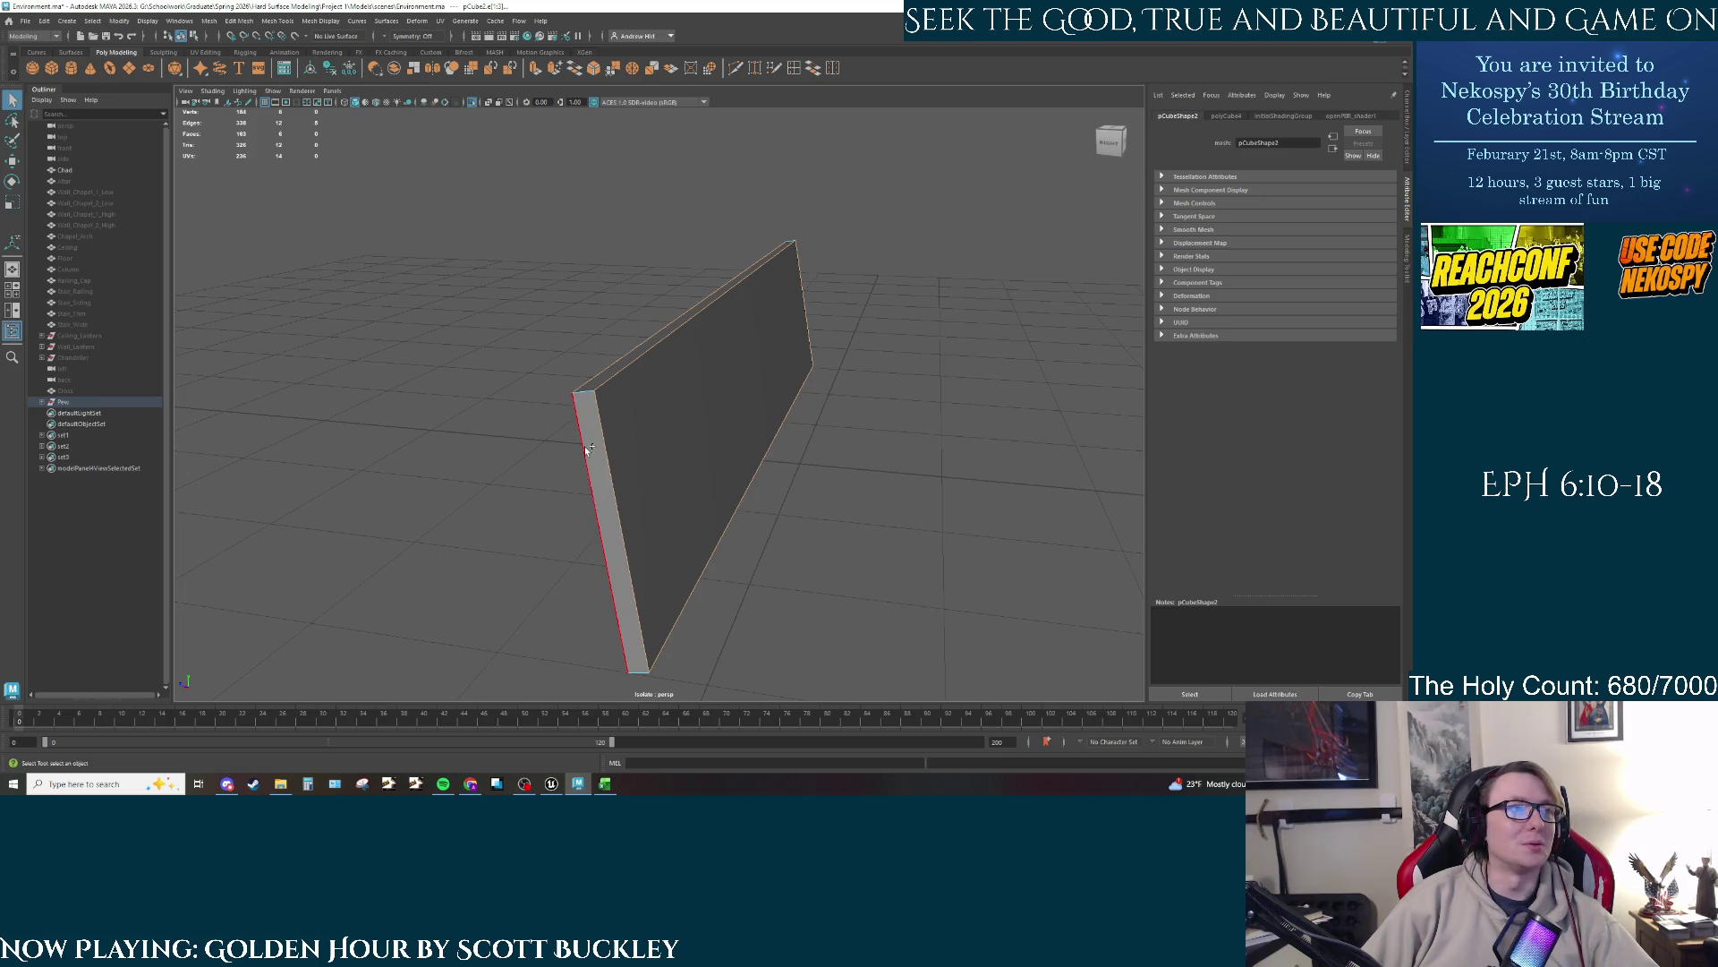
left_click_drag(754, 512, 654, 388)
right_click(654, 388)
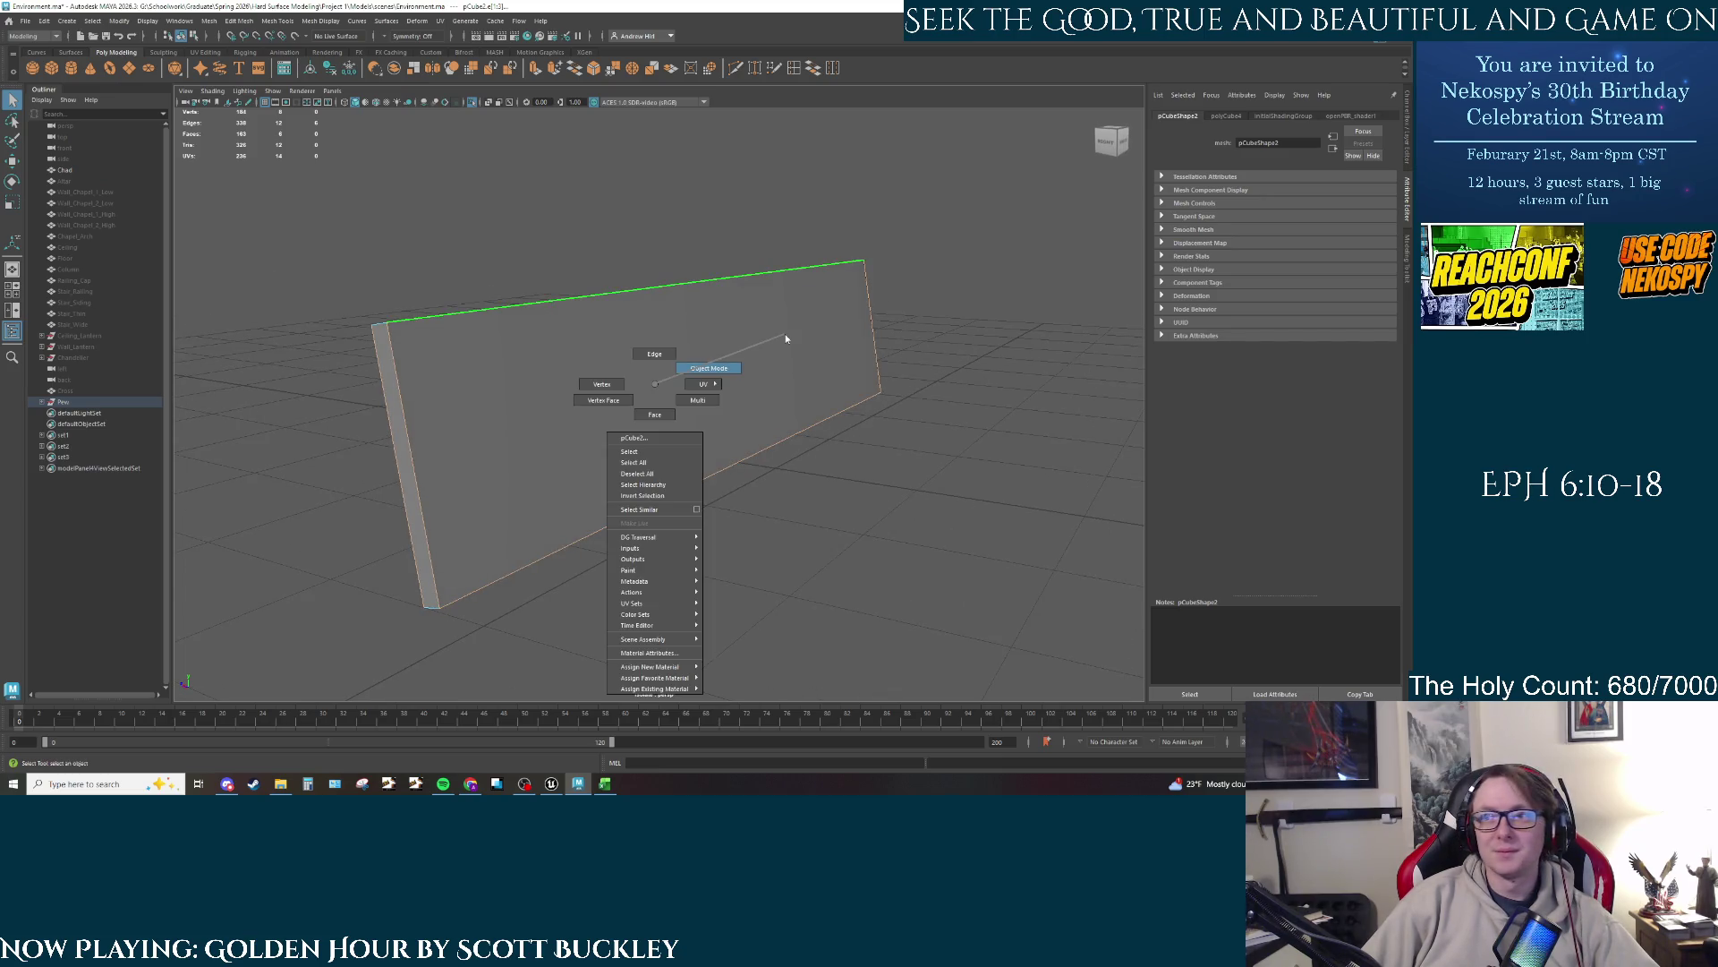
left_click(786, 338)
left_click_drag(786, 338, 697, 396)
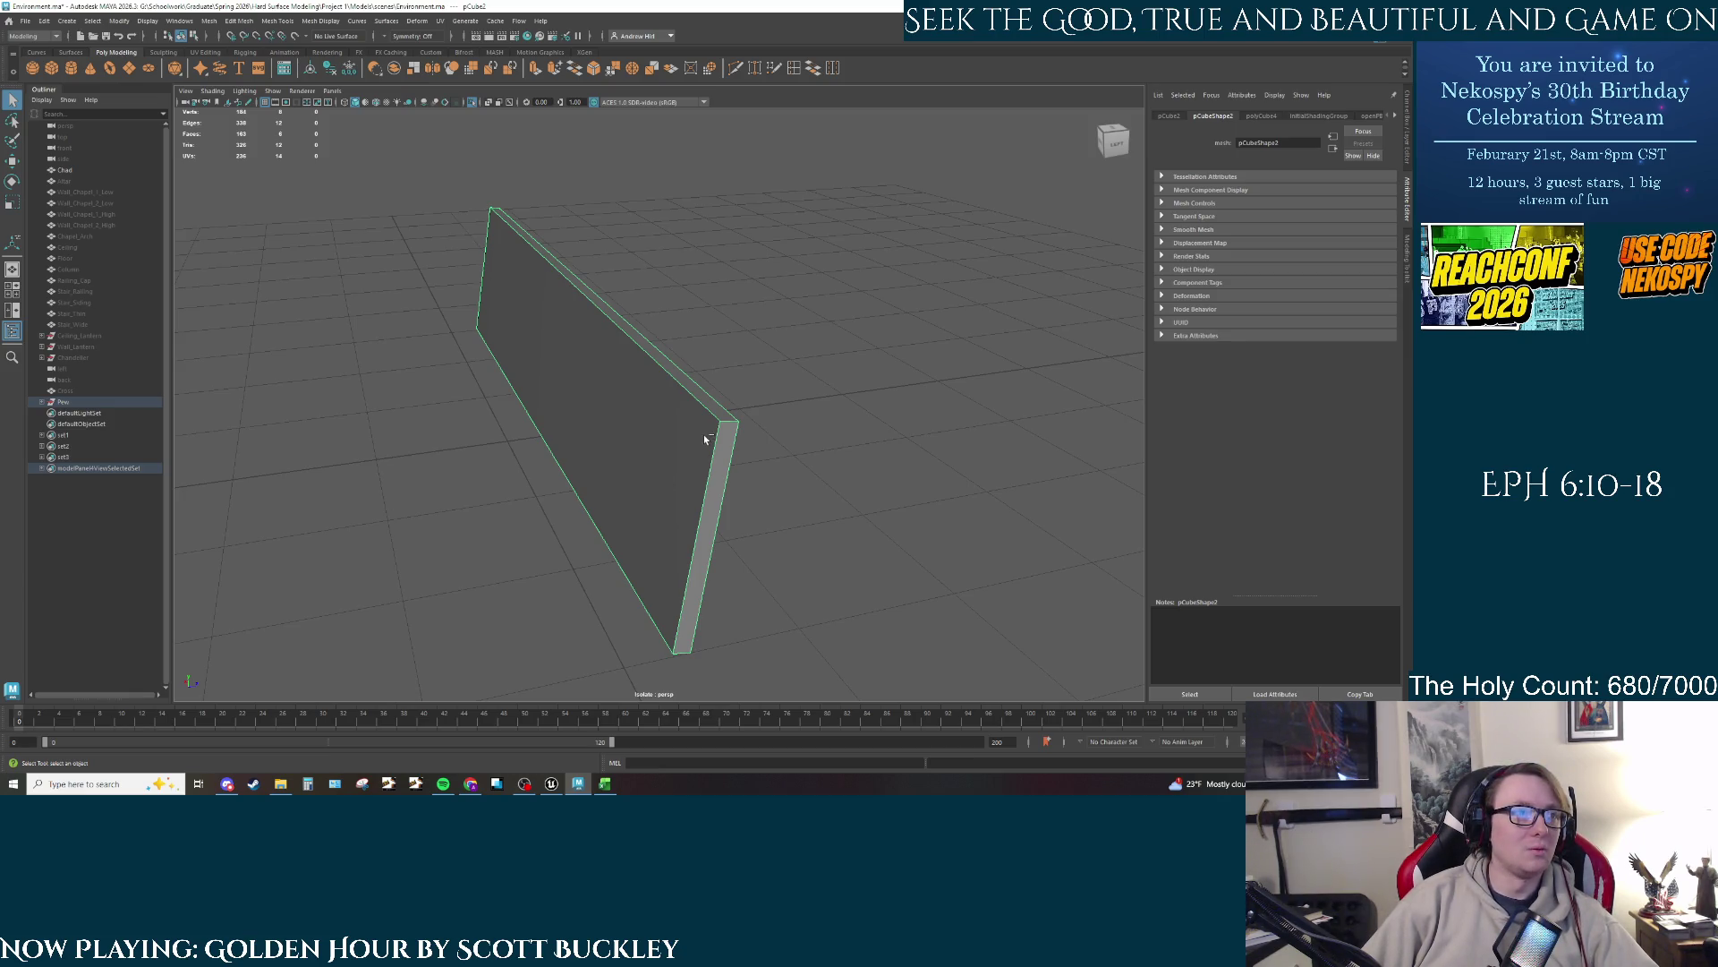
Step: Bevel the backrest panel's edges and set the bevel to 2 segments
key("ctrl+b")
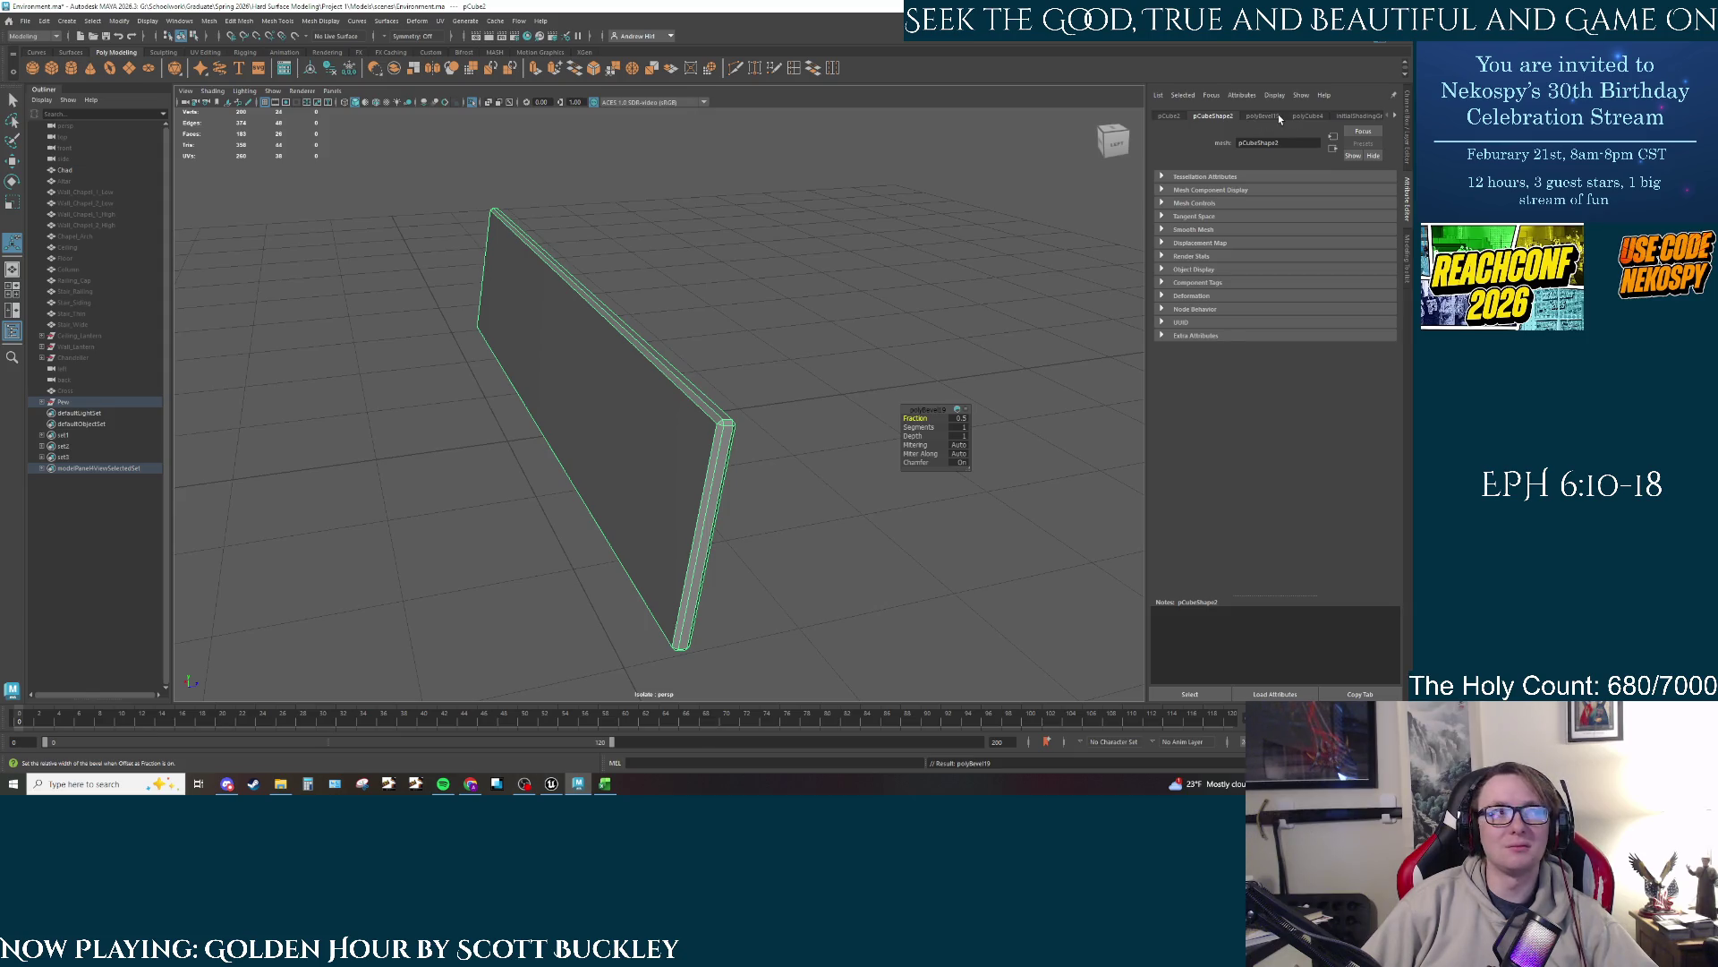
left_click(962, 428)
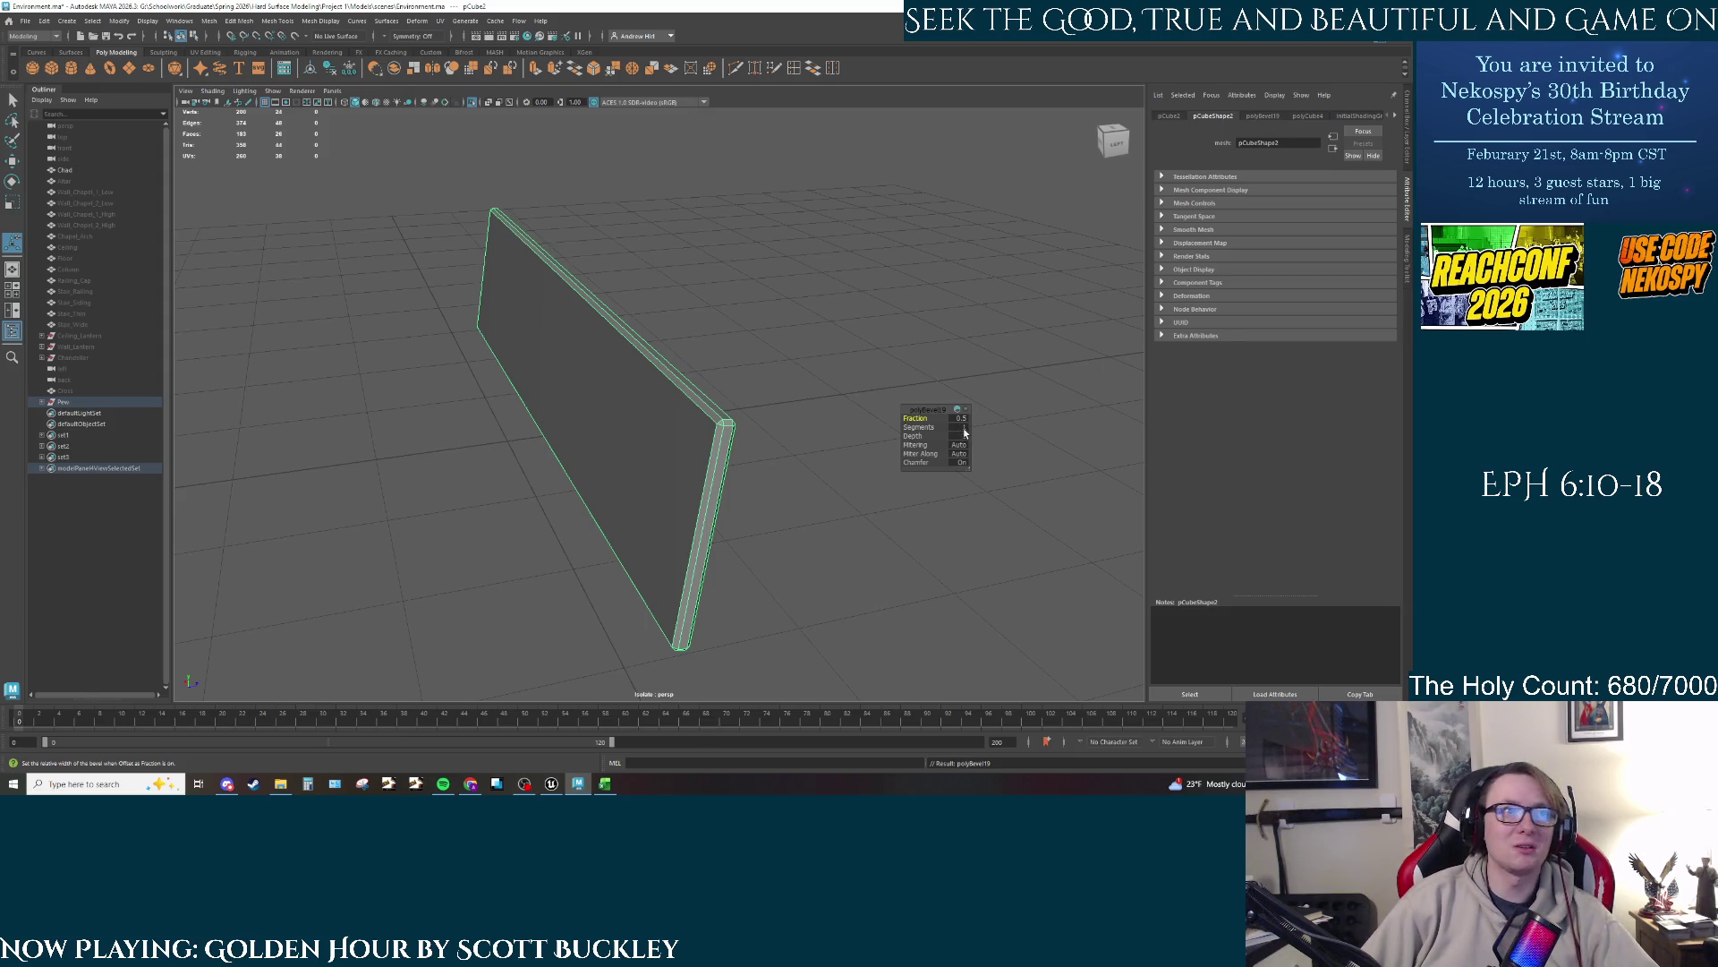
type("3")
key("Return")
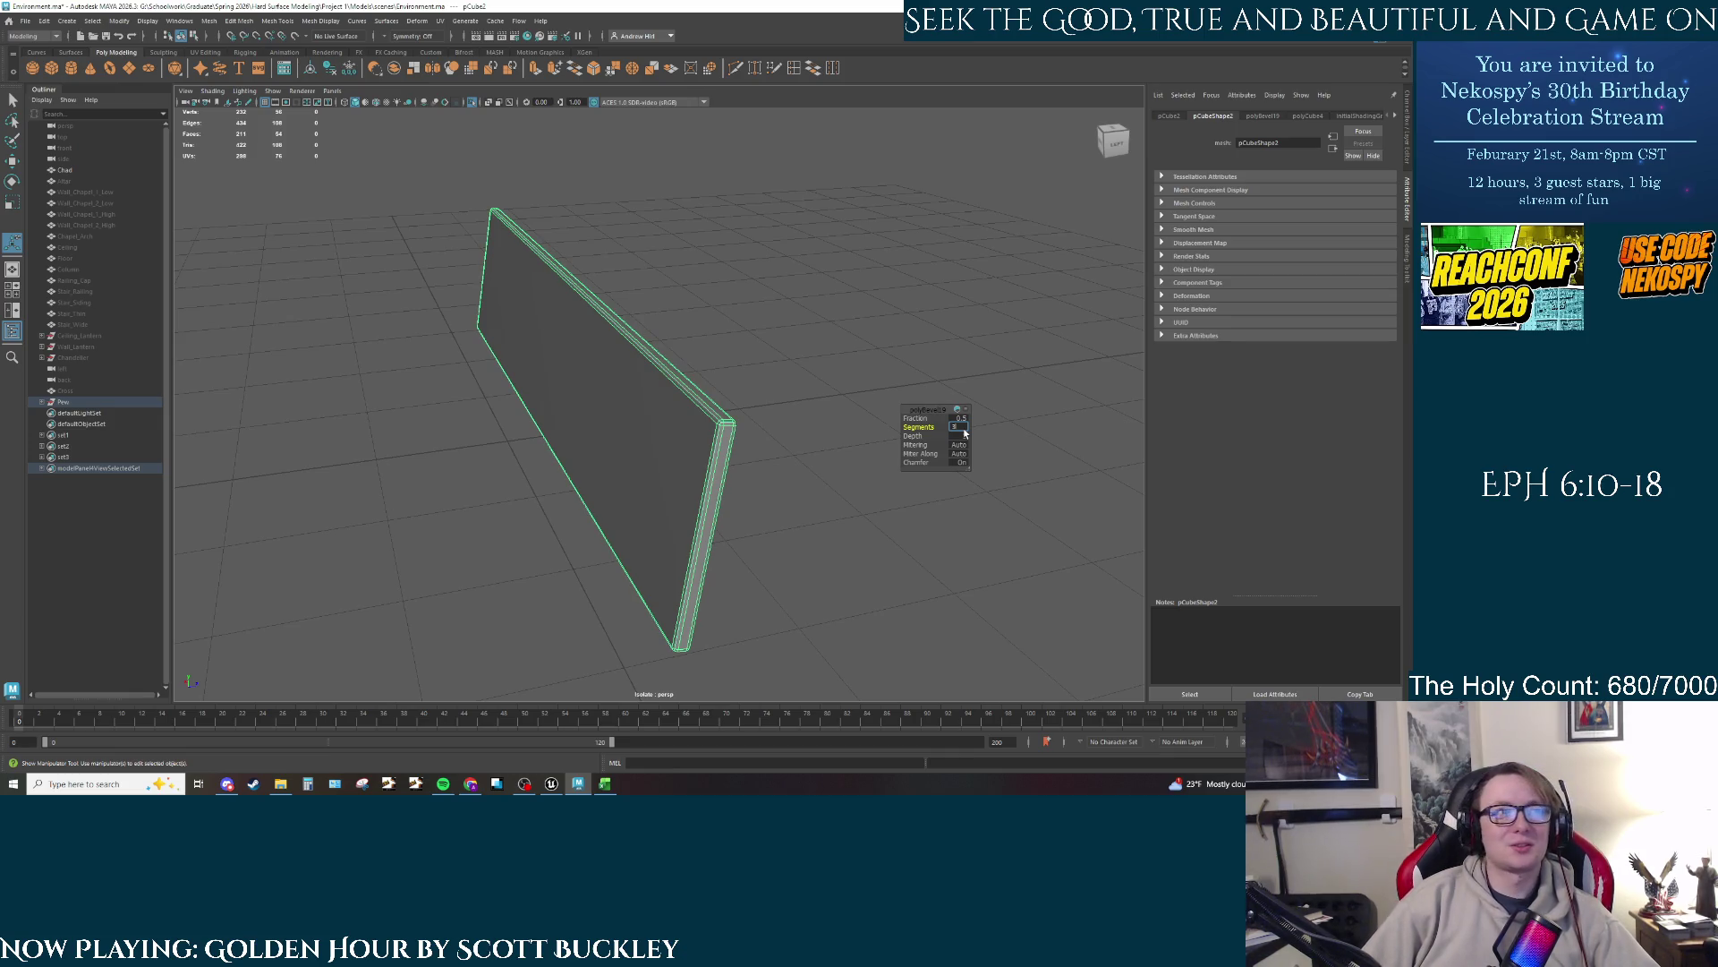
key("BackSpace")
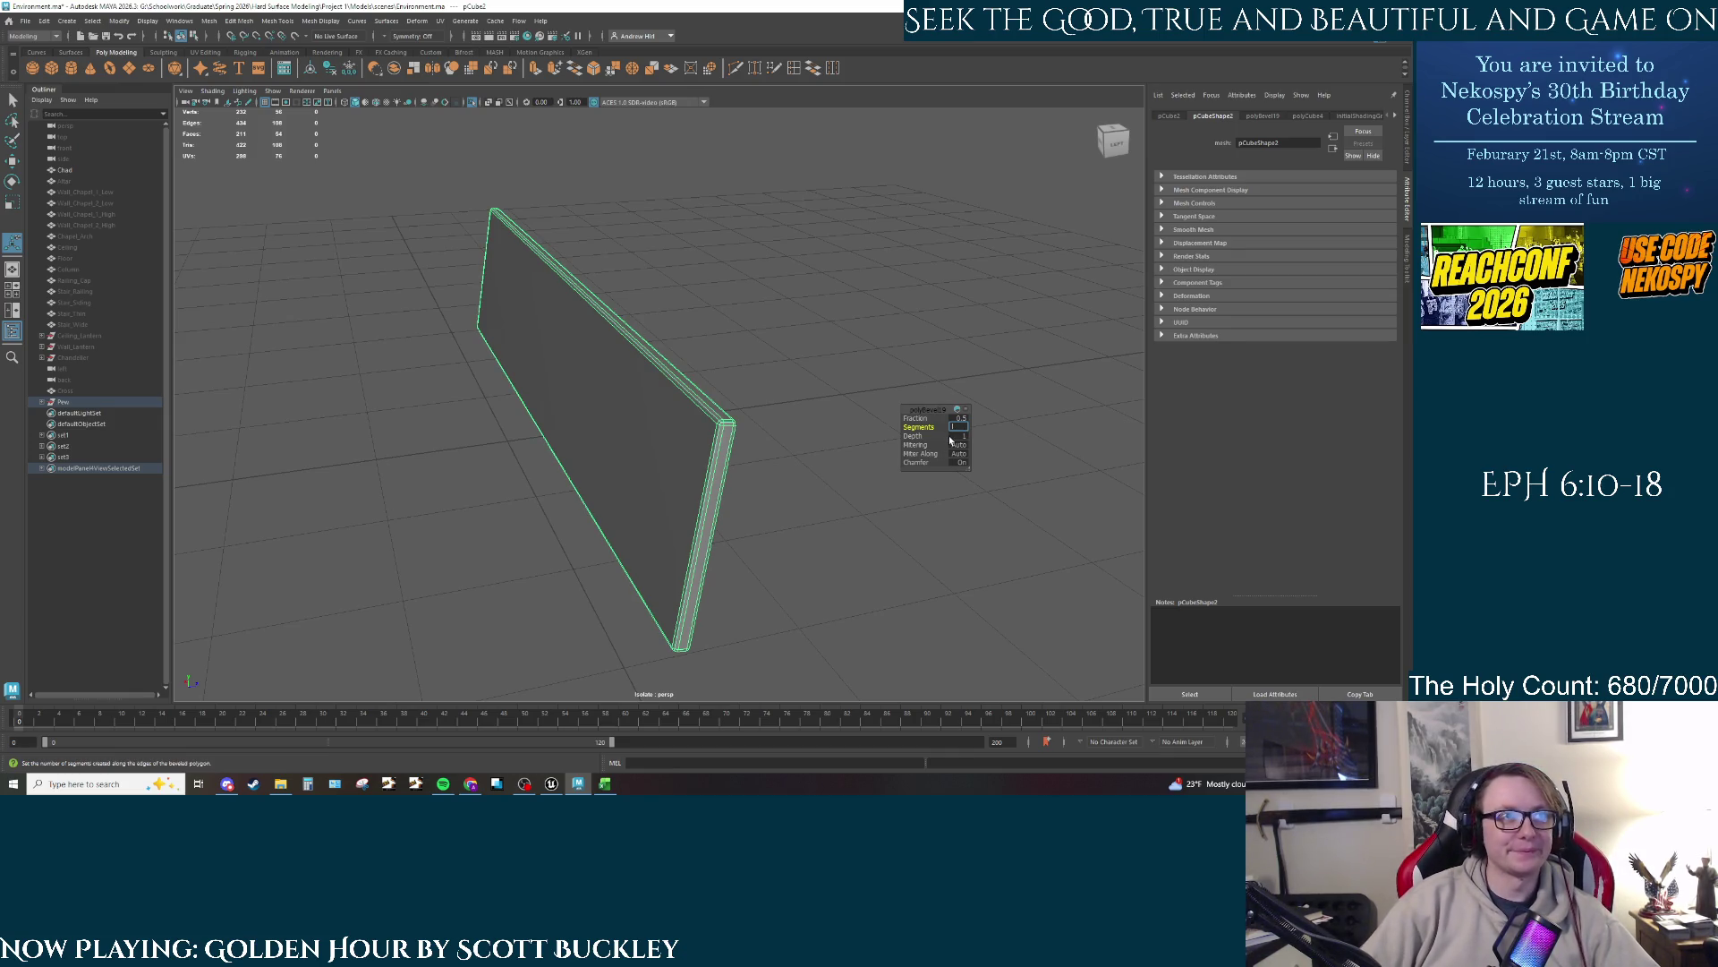
type("8")
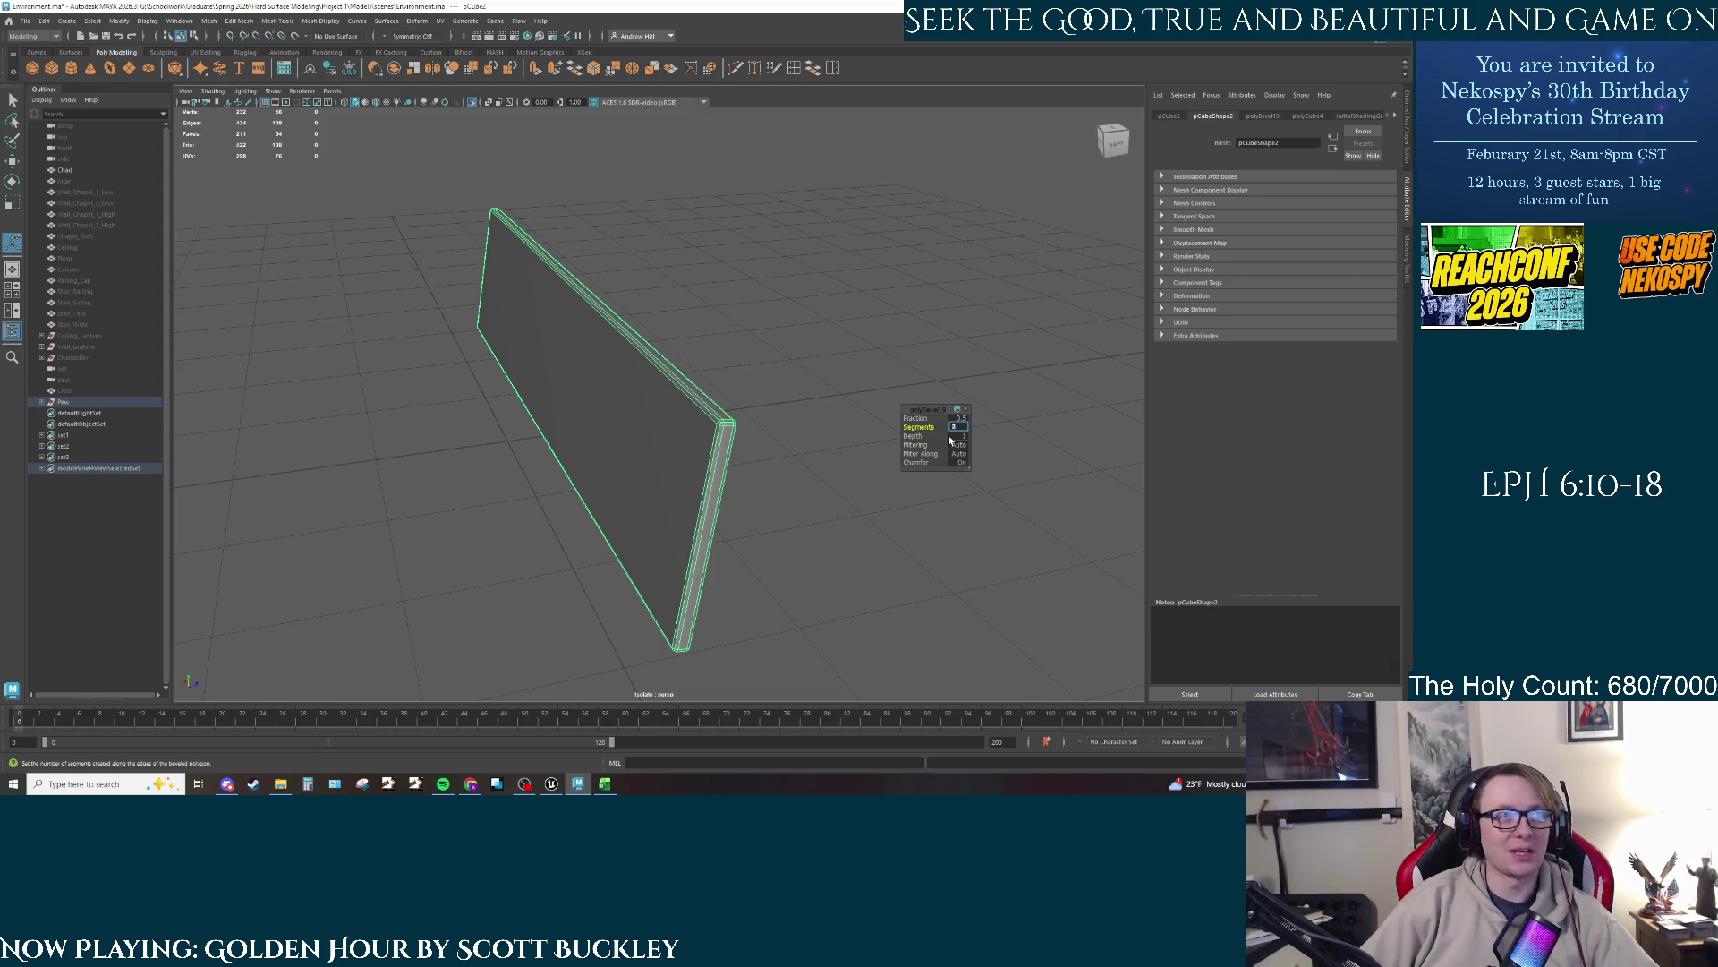
key("Return")
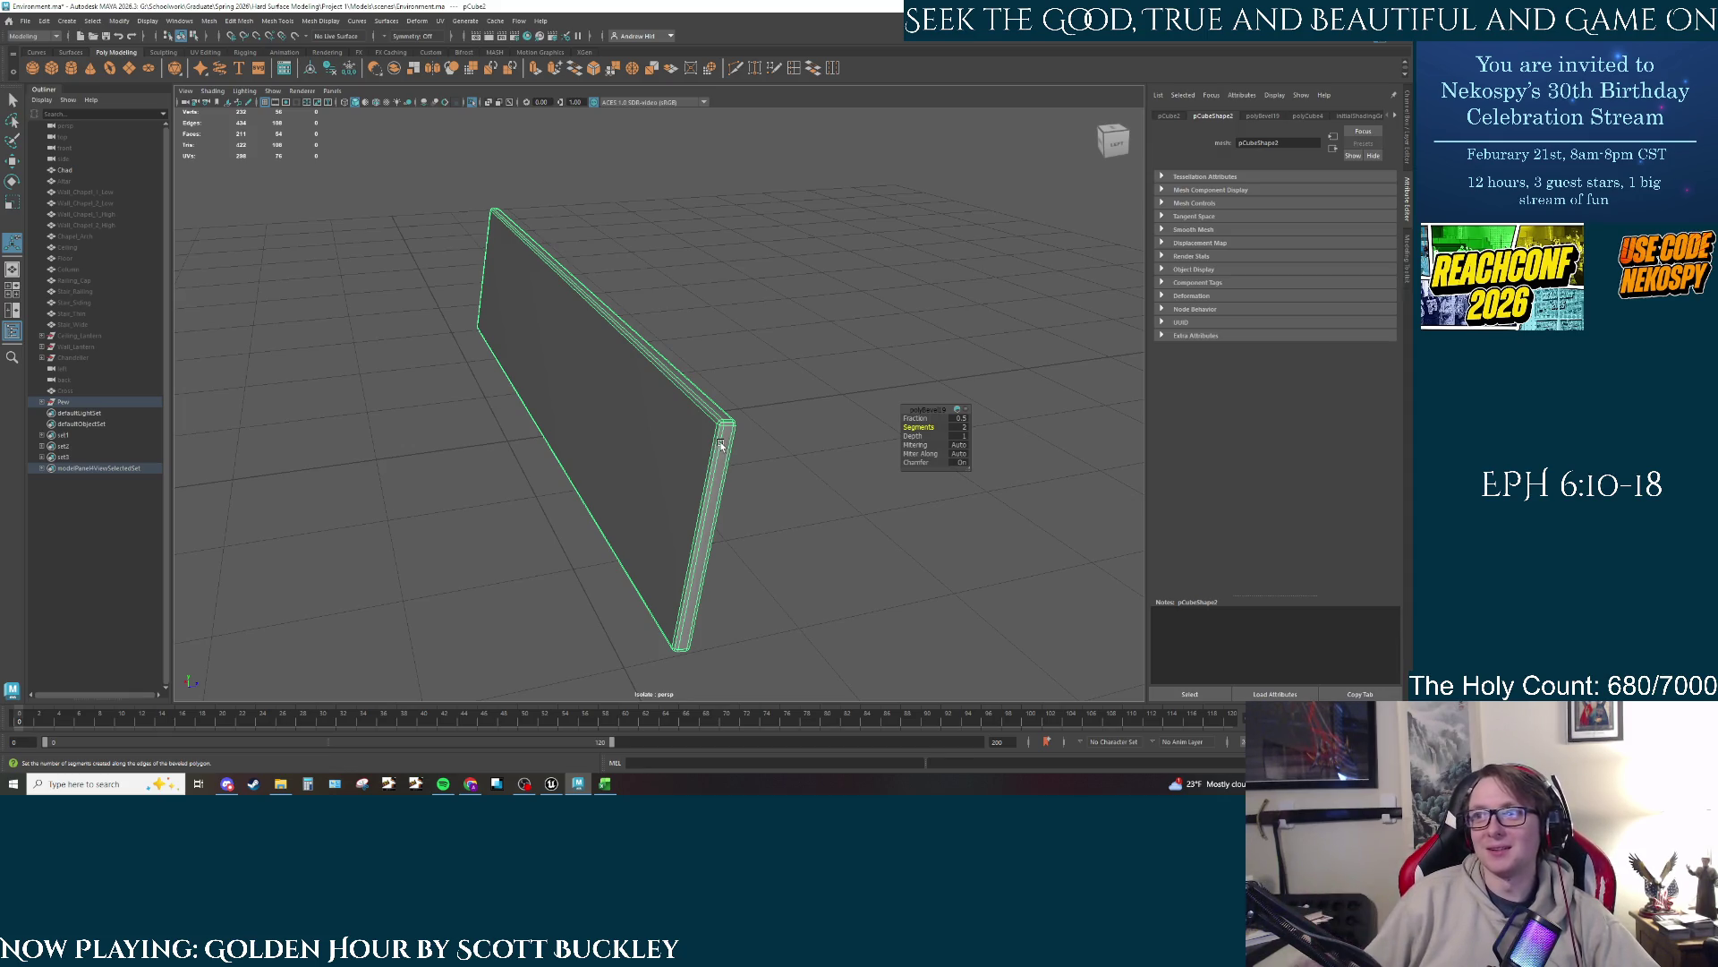
Step: In face mode, select the bevel face loops along the panel's top, side and corner edges
right_click(712, 432)
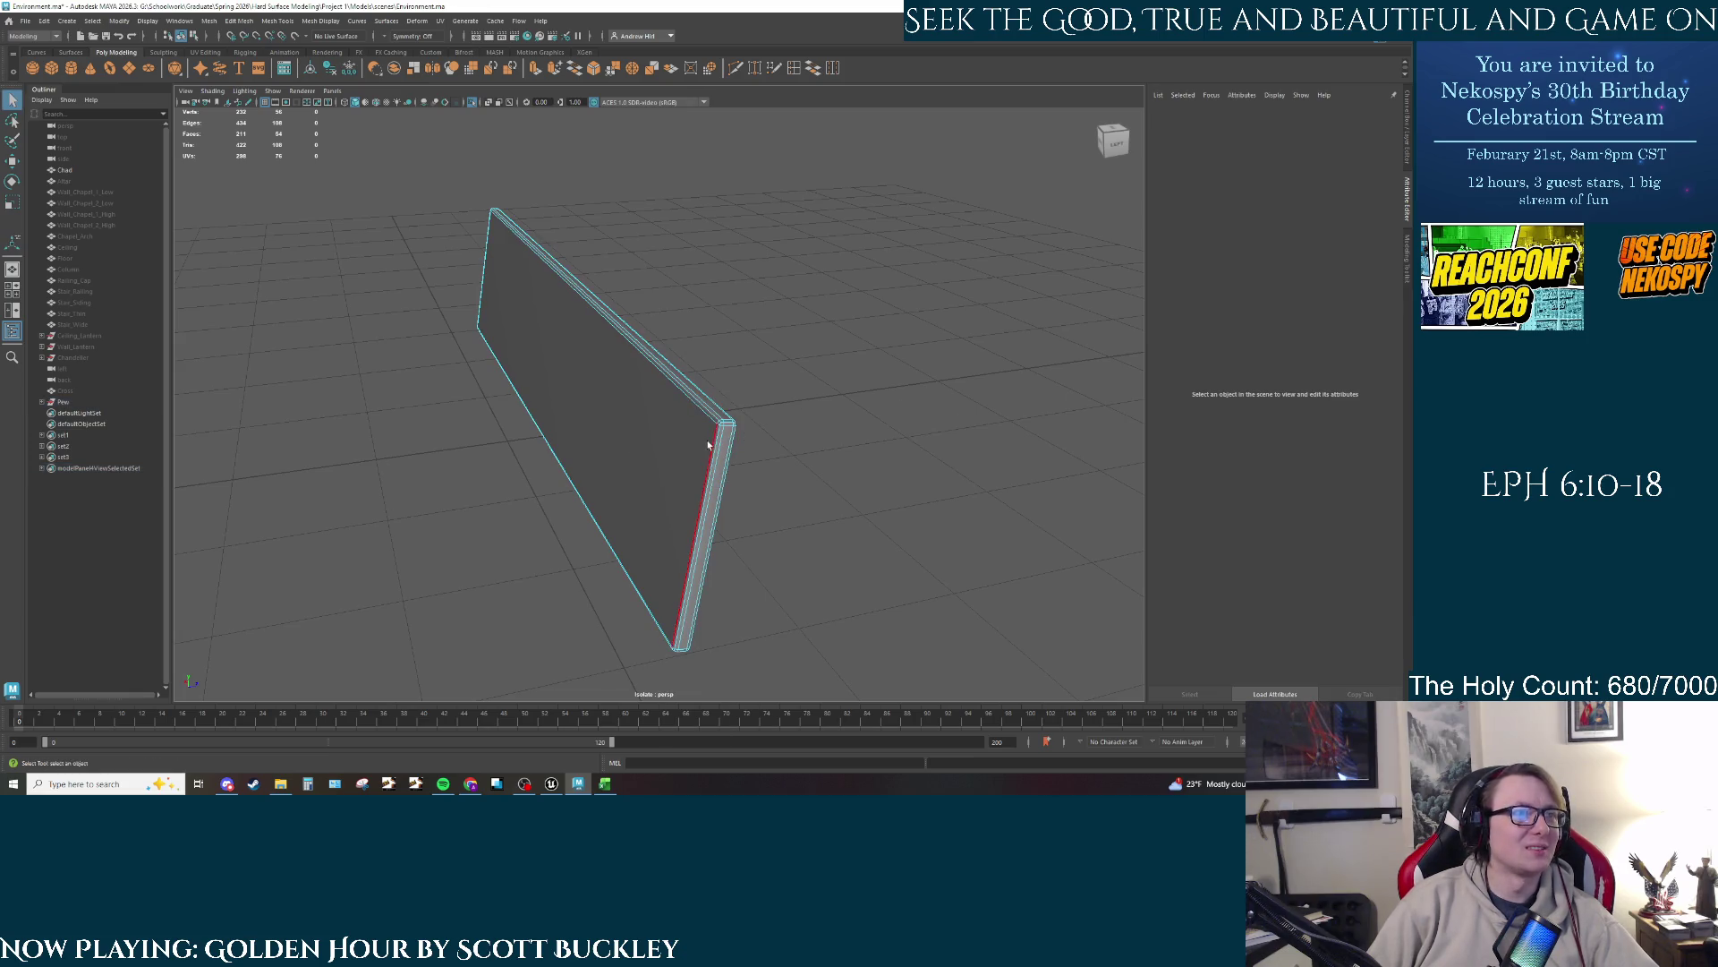
scroll(759, 437, "up", 3)
right_click(759, 436)
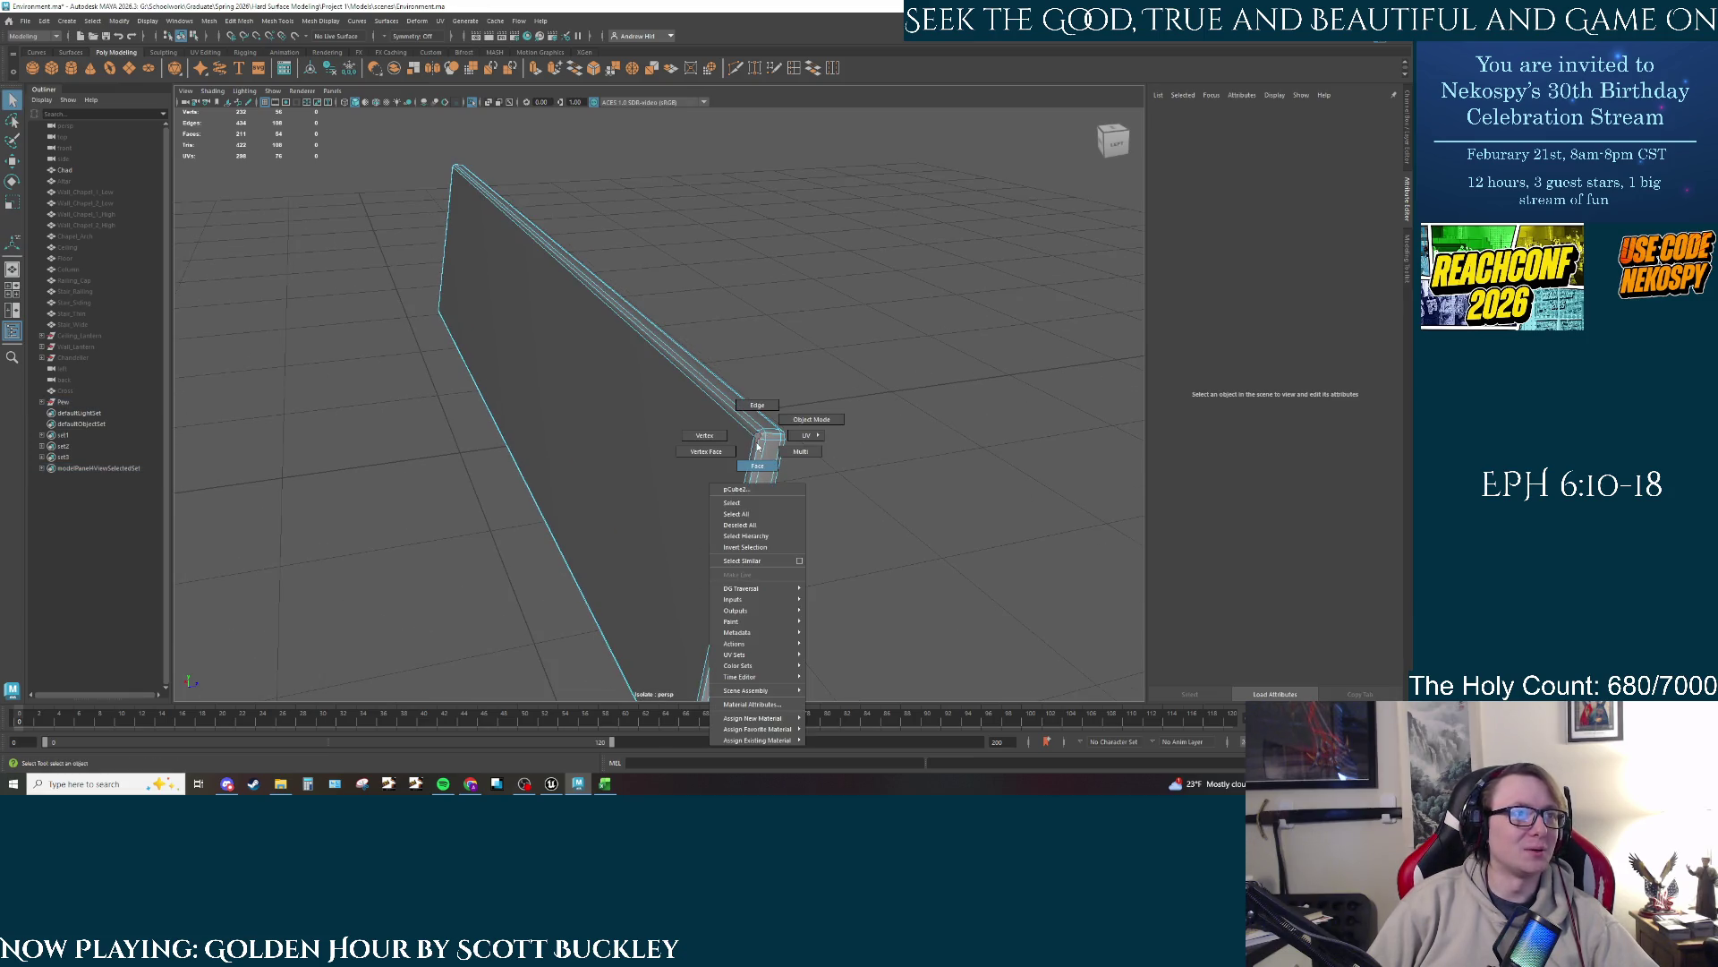
double_click(757, 435)
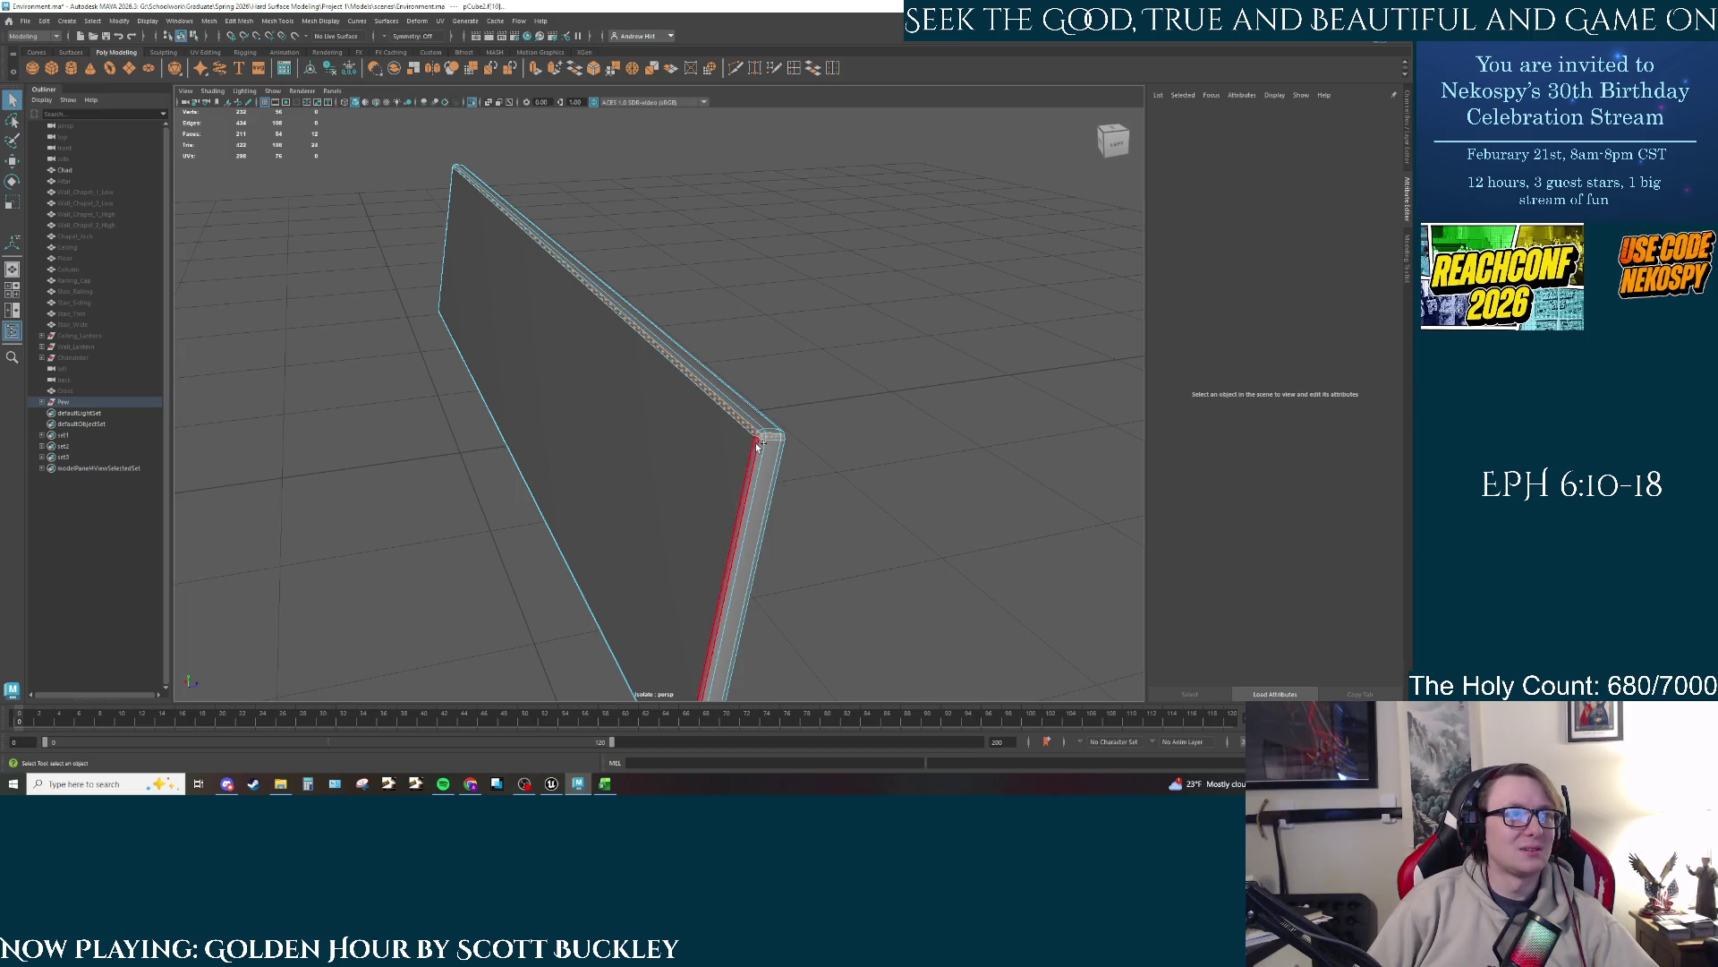
left_click(757, 443, "shift")
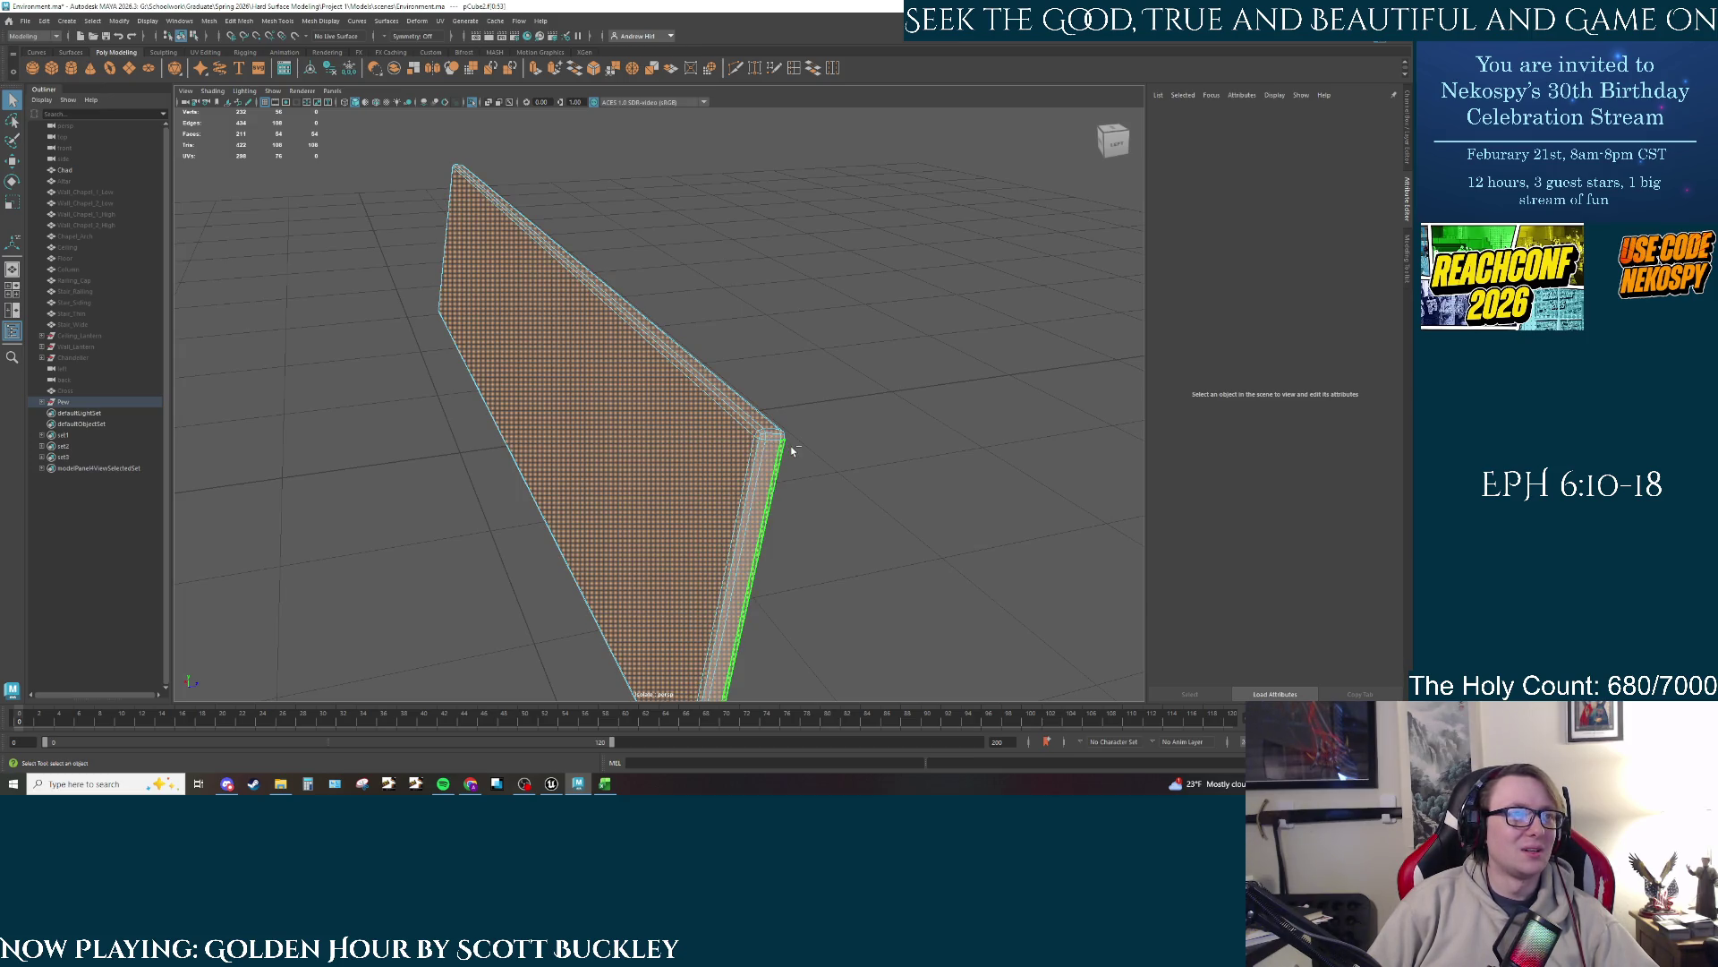
key("ctrl+z")
left_click(760, 440, "shift")
double_click(765, 438)
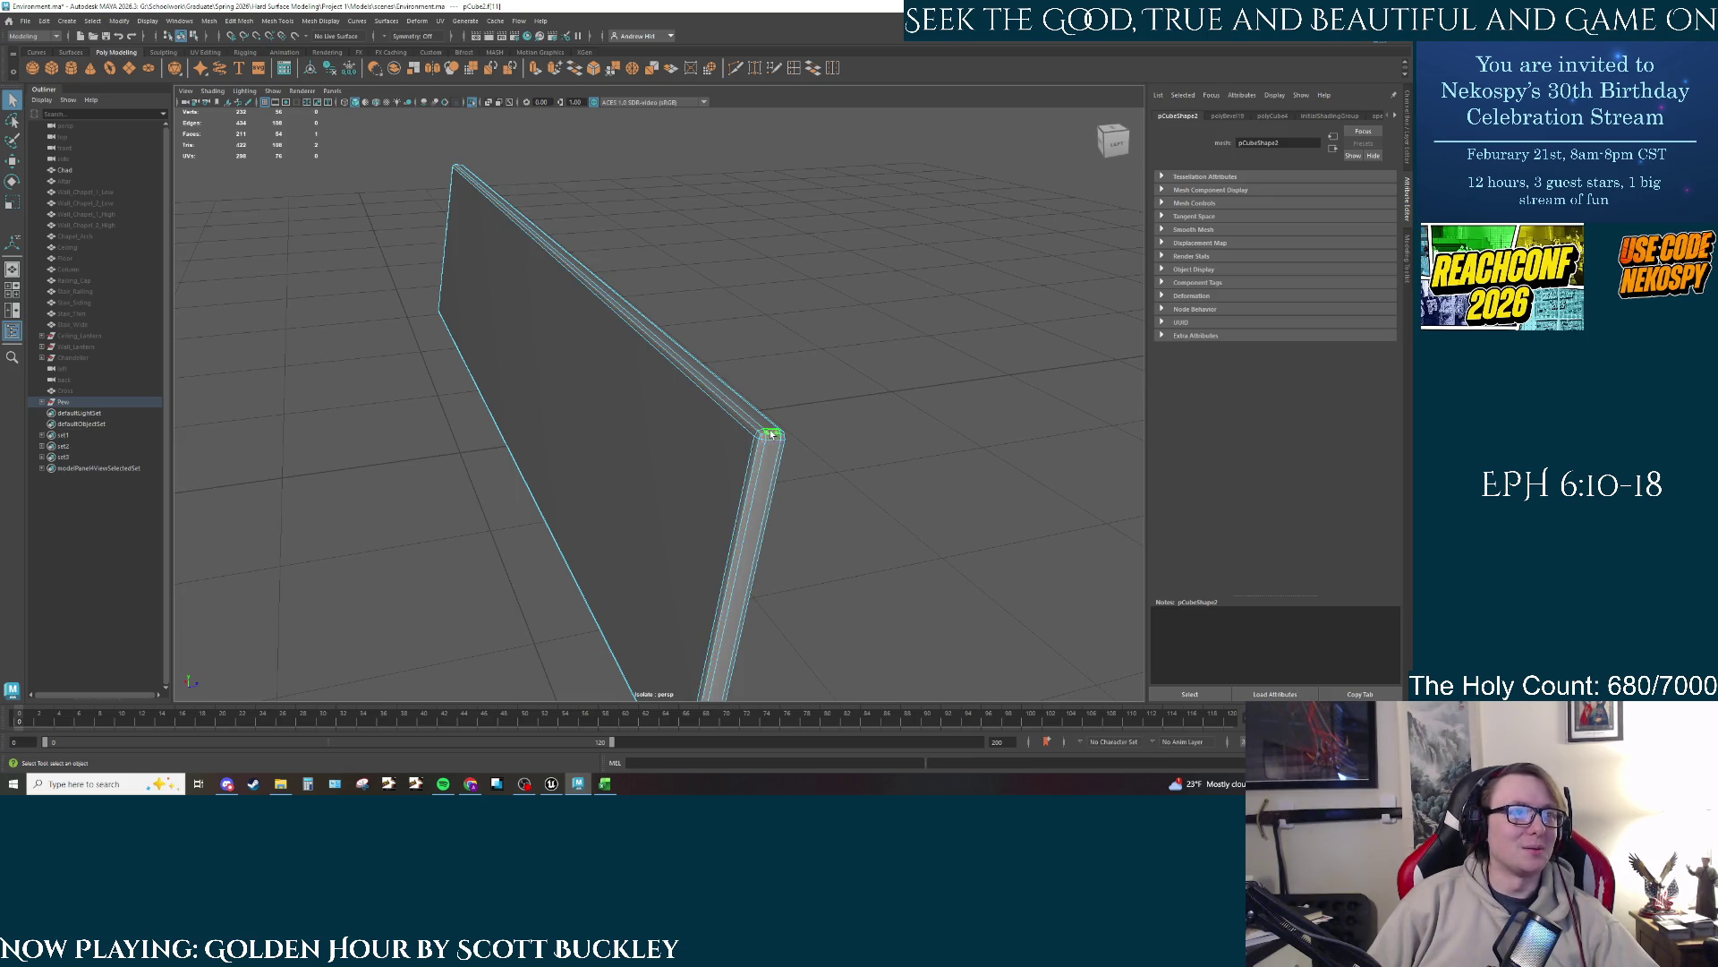
double_click(763, 437, "shift")
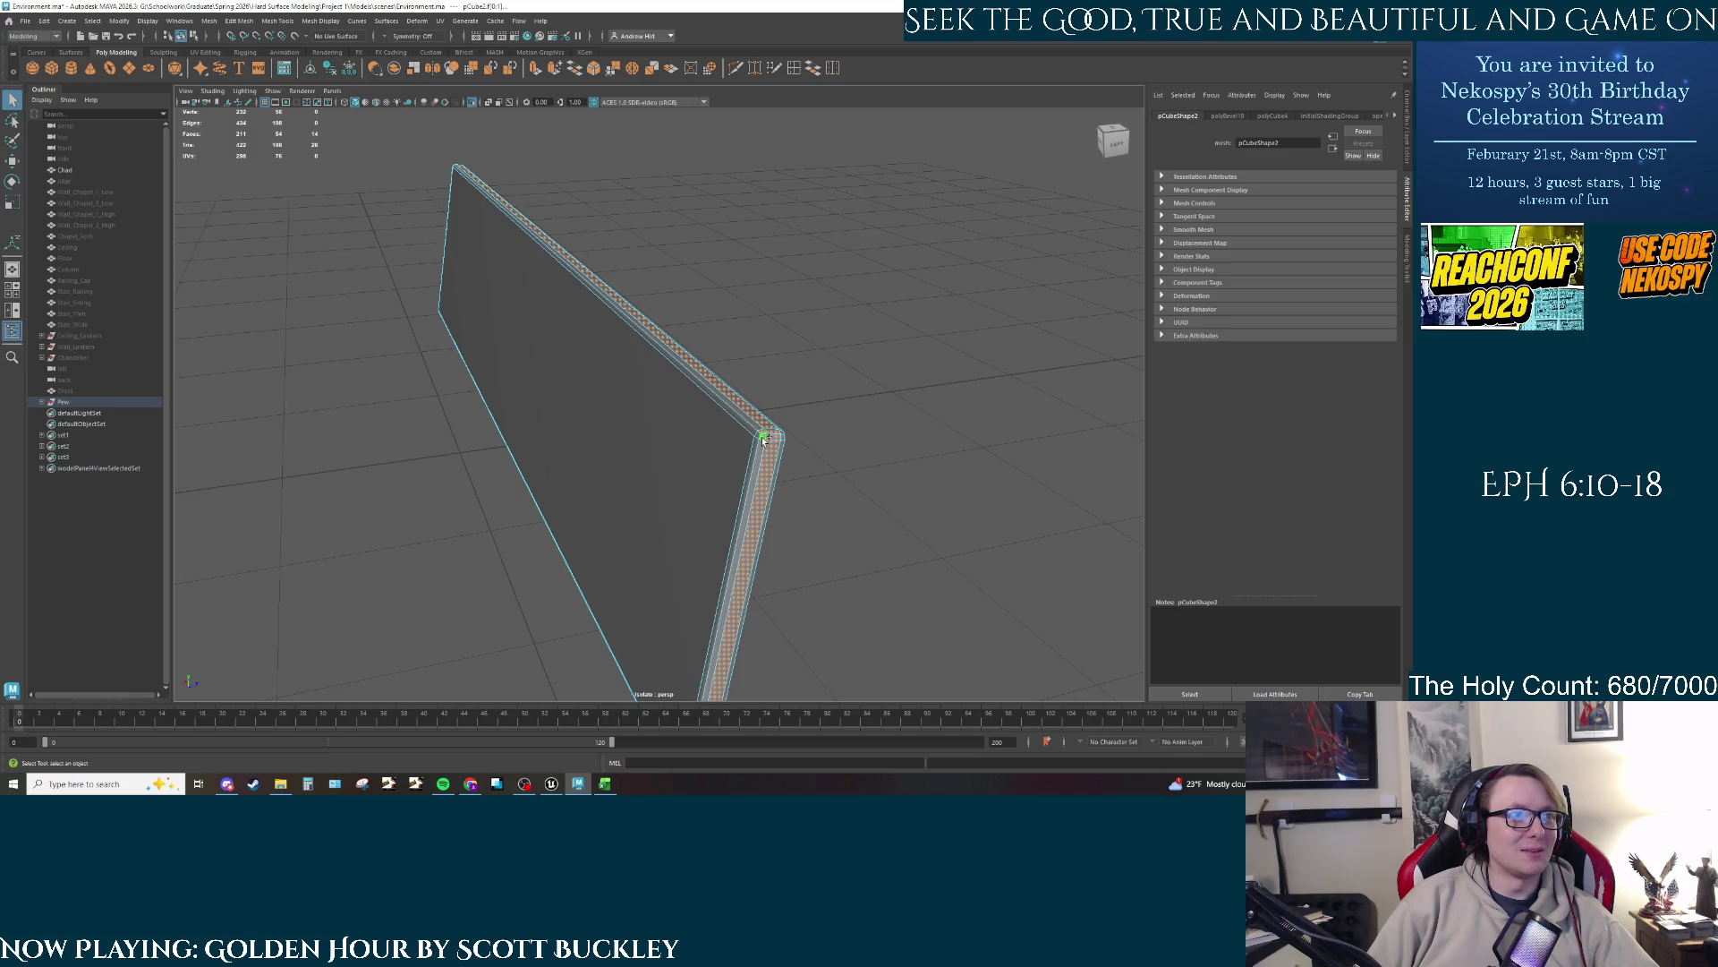
double_click(765, 437, "shift")
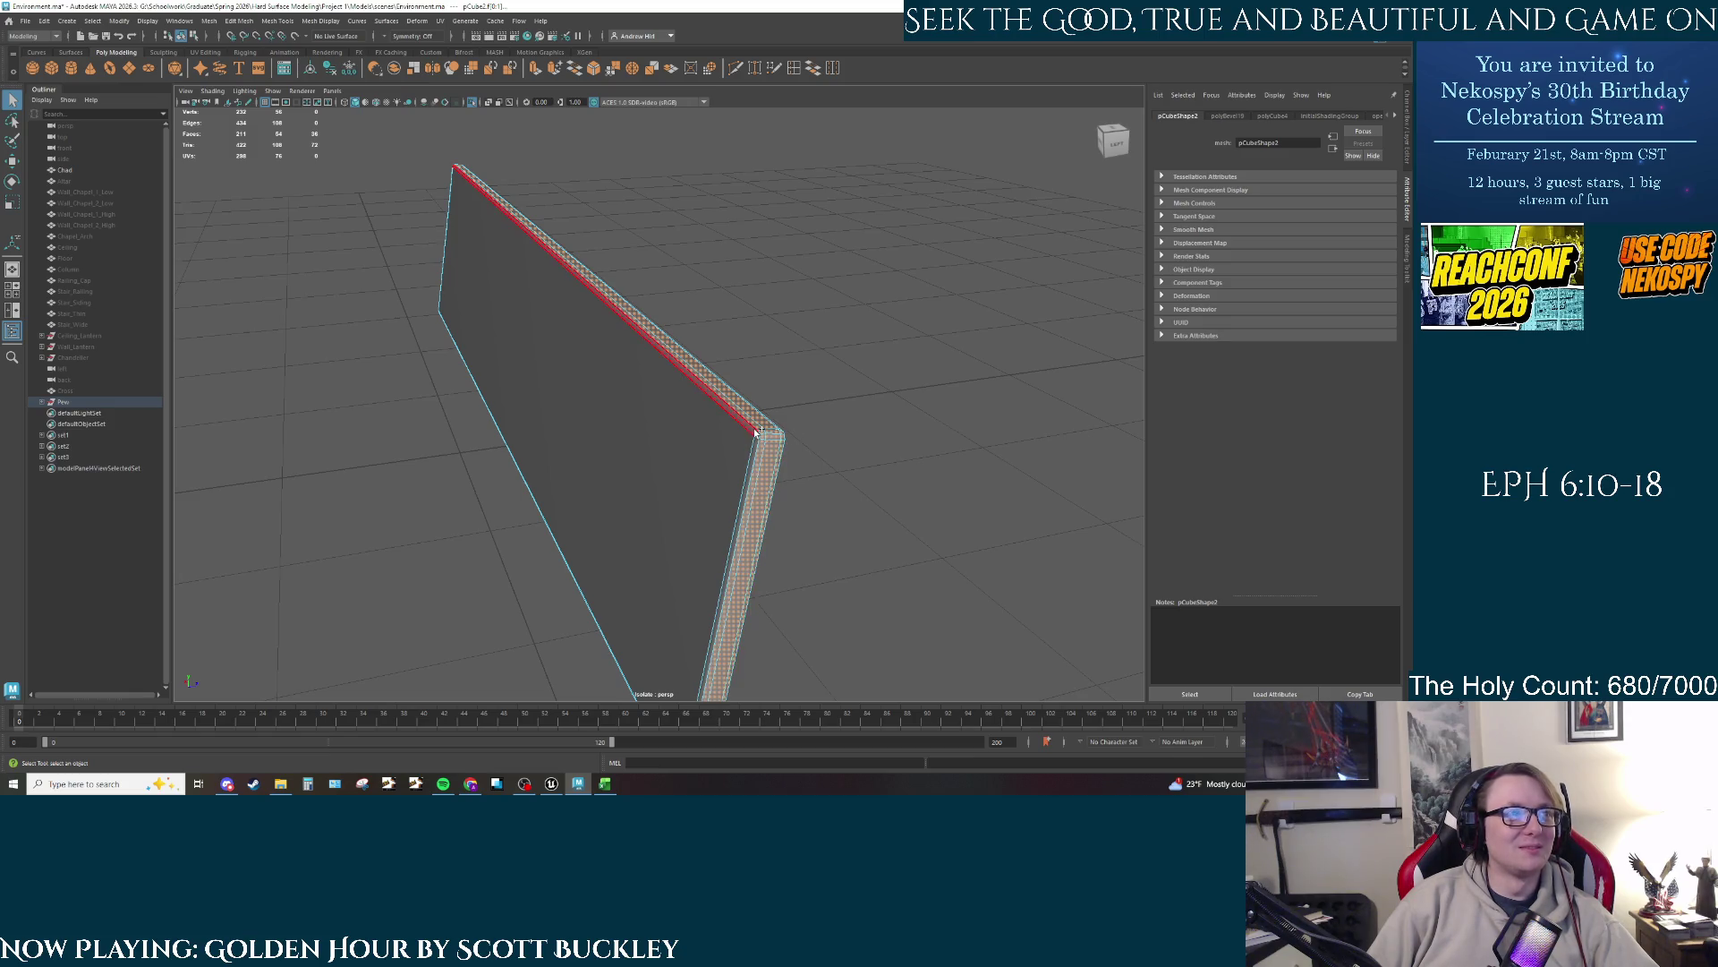
double_click(757, 436, "shift")
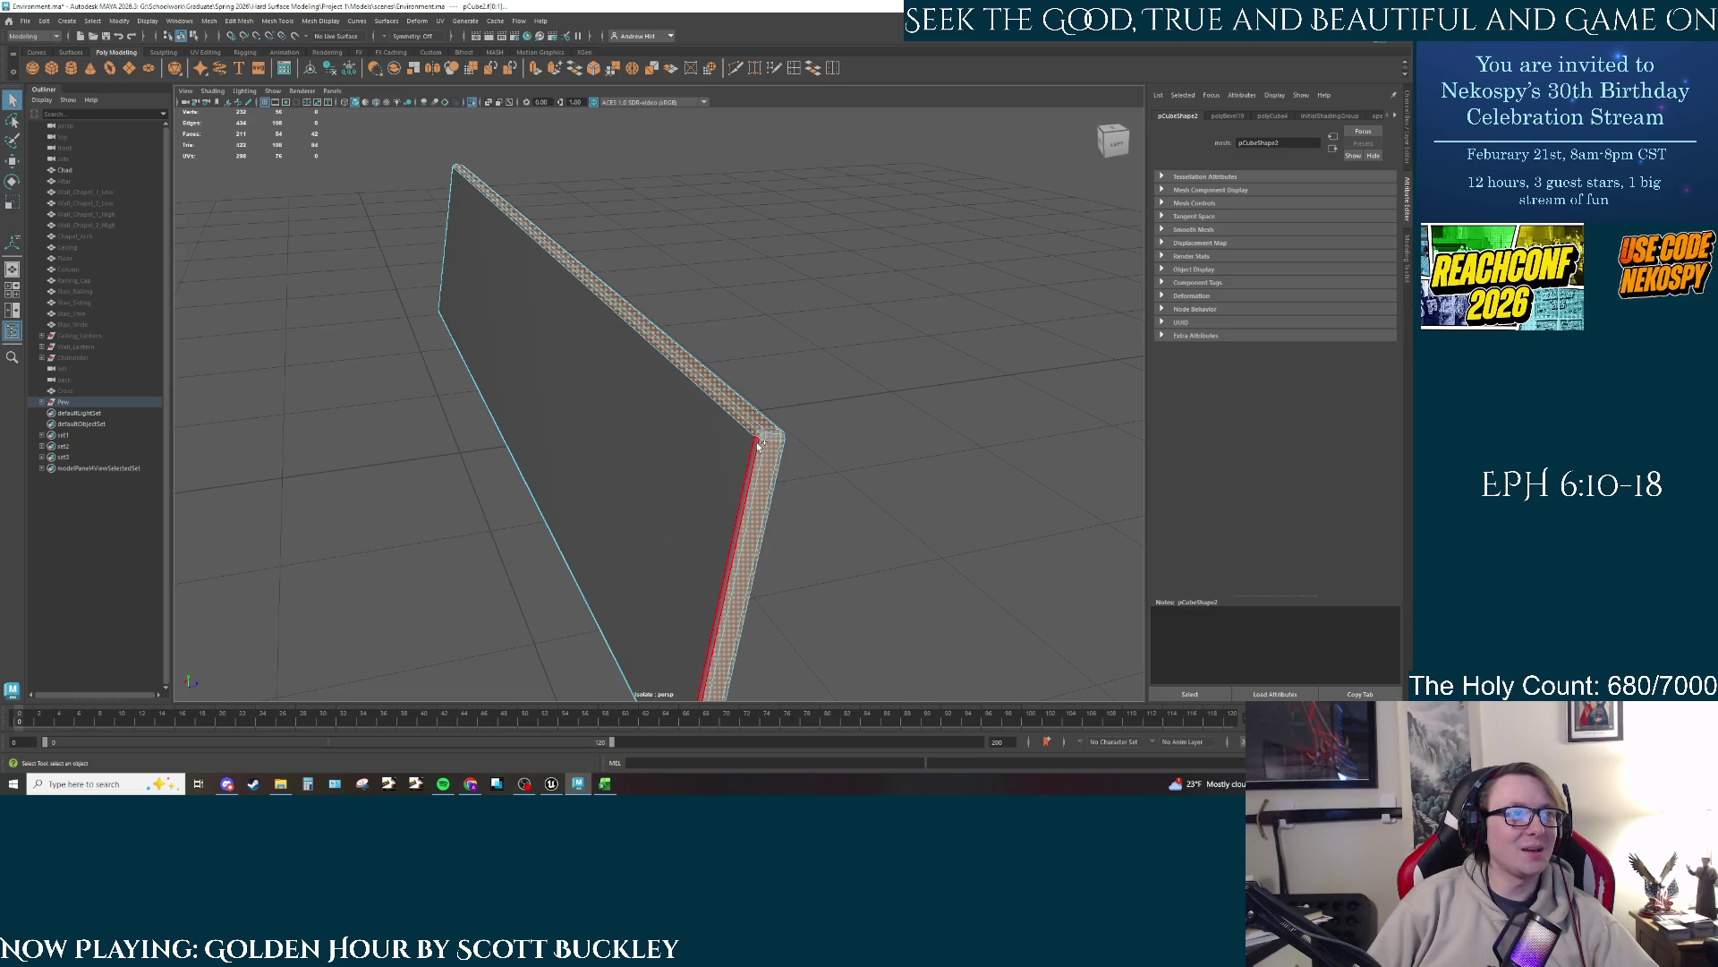
double_click(757, 436, "shift")
Step: Add the bottom rim bevel faces, leaving the large side face out of the selection
left_click_drag(757, 436, 775, 513)
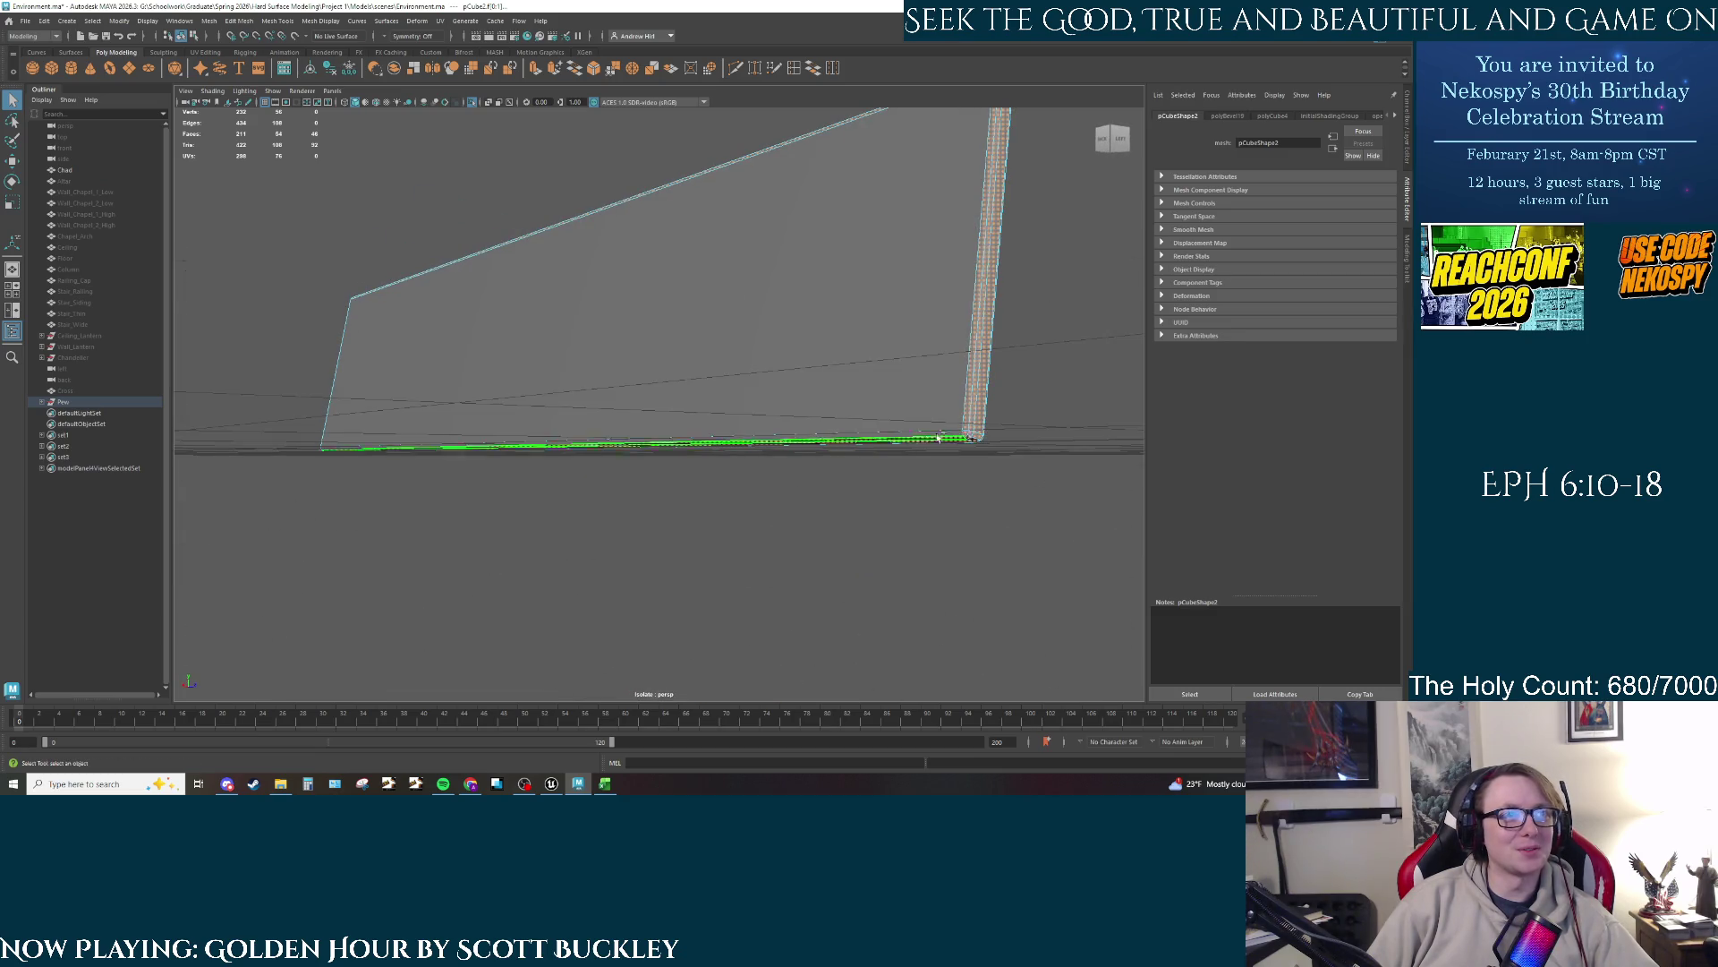
double_click(908, 444, "shift")
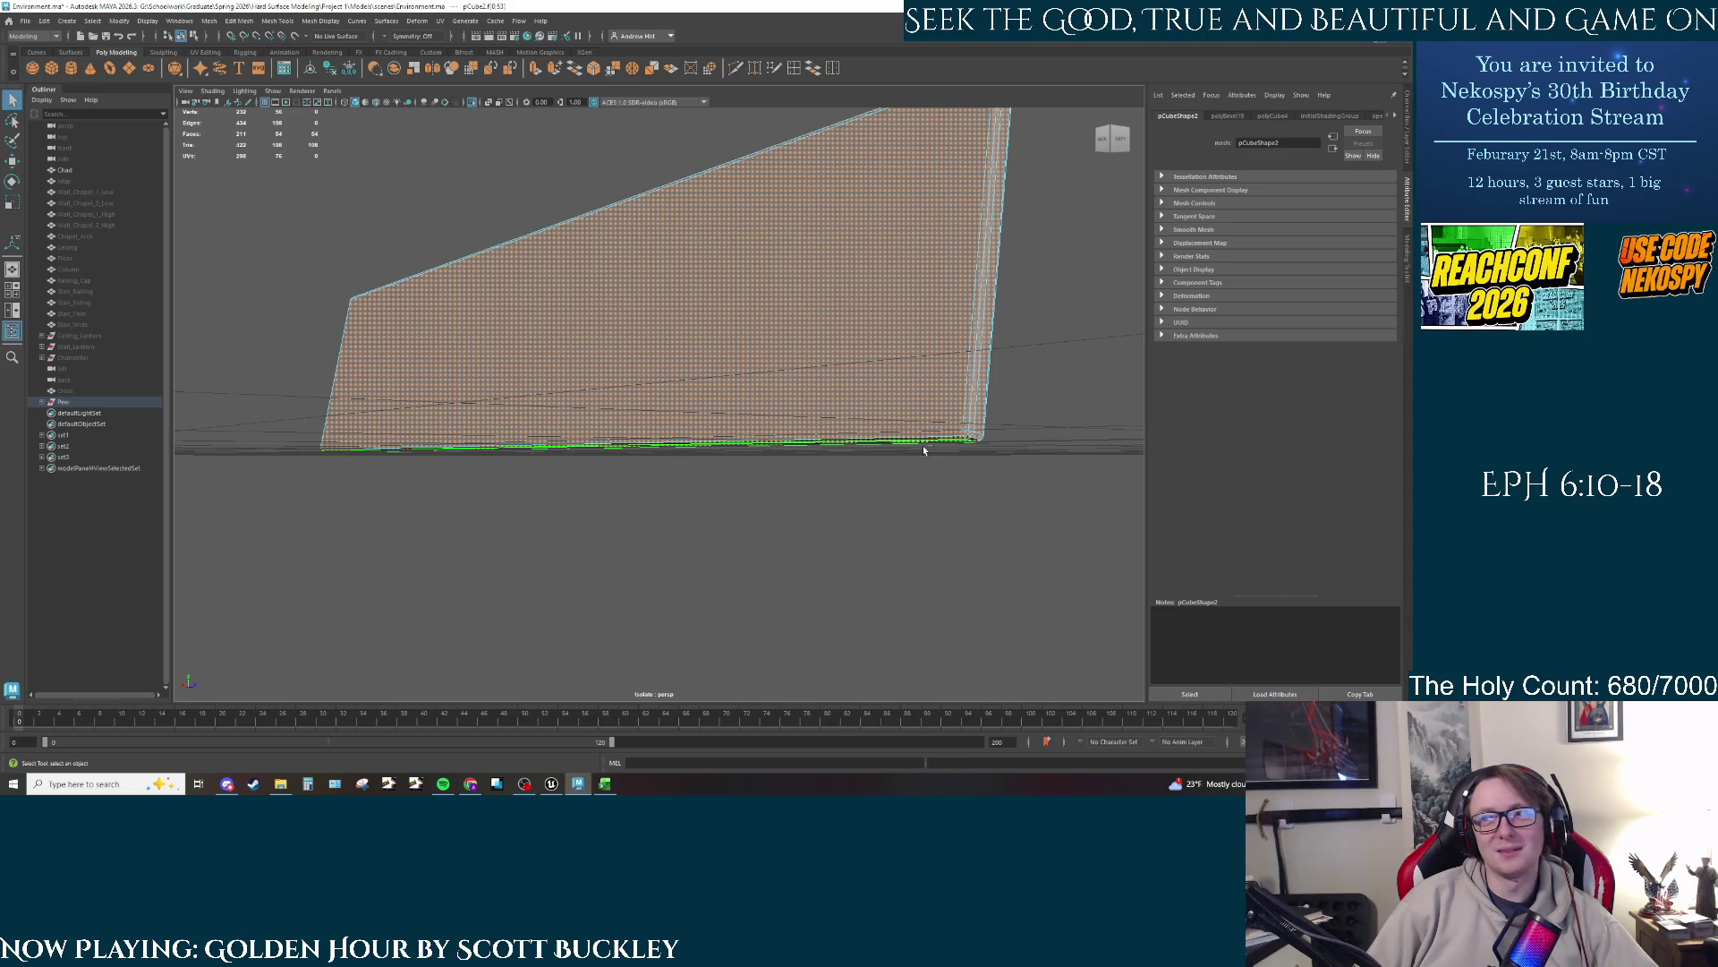
left_click(922, 444, "ctrl")
mouse_move(932, 448)
left_mouse_down()
mouse_move(919, 467)
mouse_move(786, 453)
mouse_move(667, 414)
mouse_move(713, 460)
mouse_move(596, 458)
mouse_move(475, 414)
mouse_move(675, 464)
mouse_move(942, 324)
mouse_move(996, 328)
left_mouse_up()
left_click(956, 327, "ctrl")
left_click(995, 328, "shift")
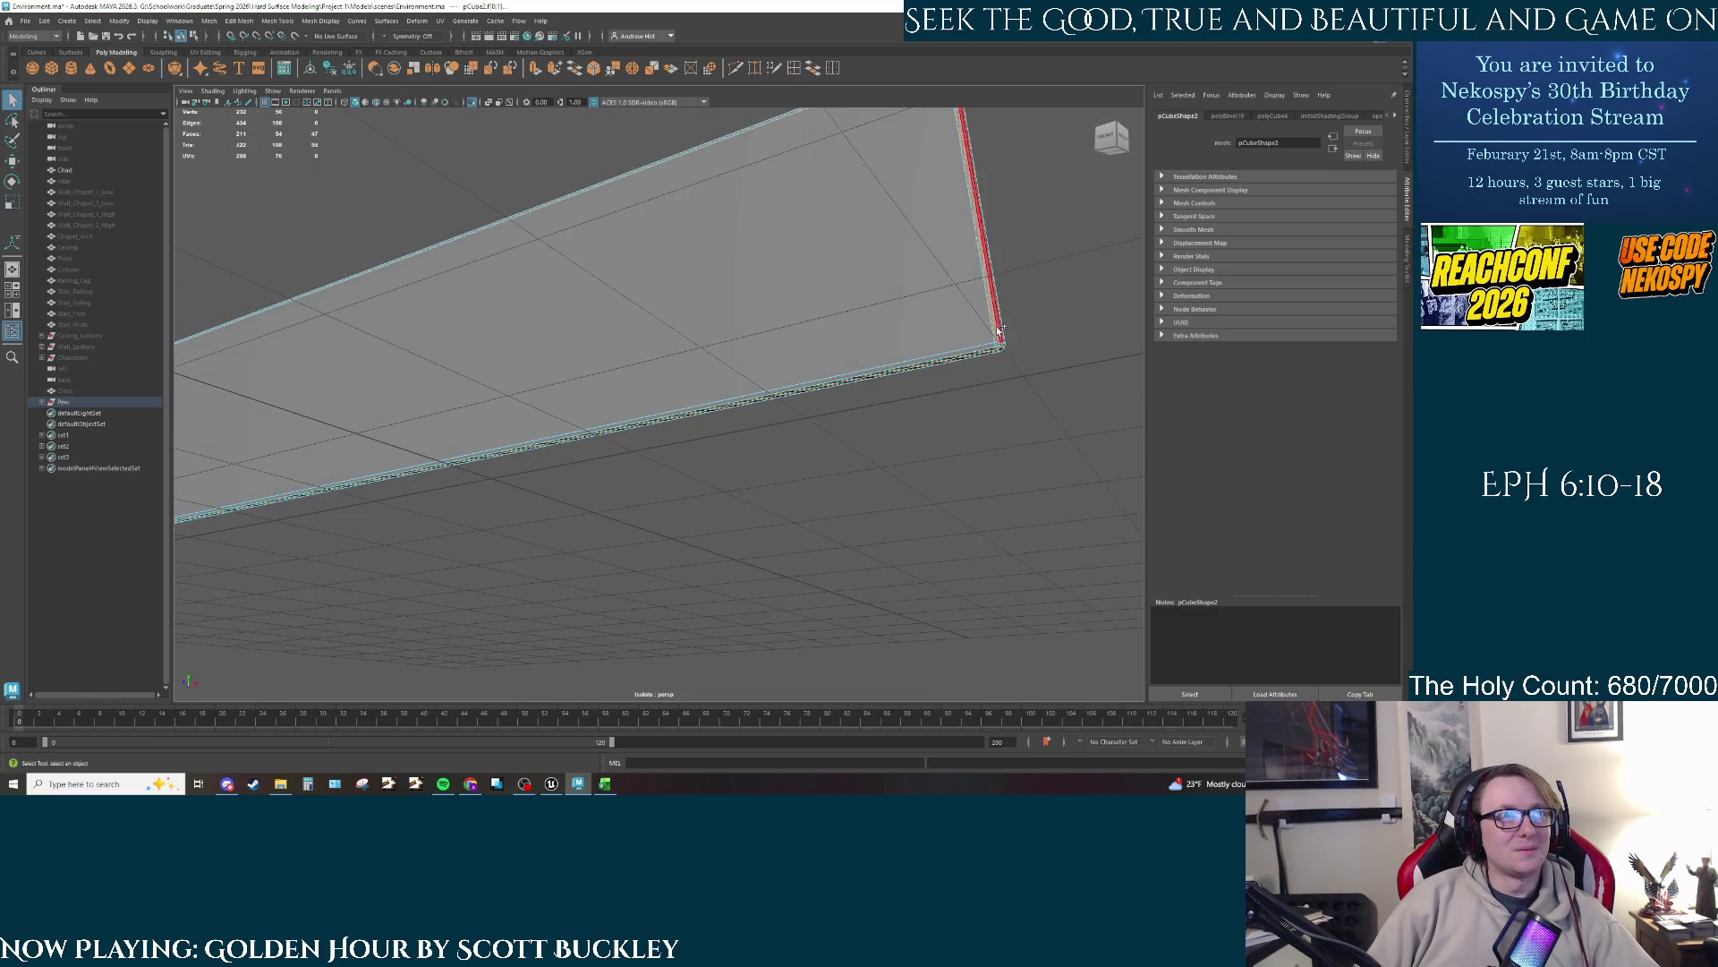
left_click(1001, 347, "shift")
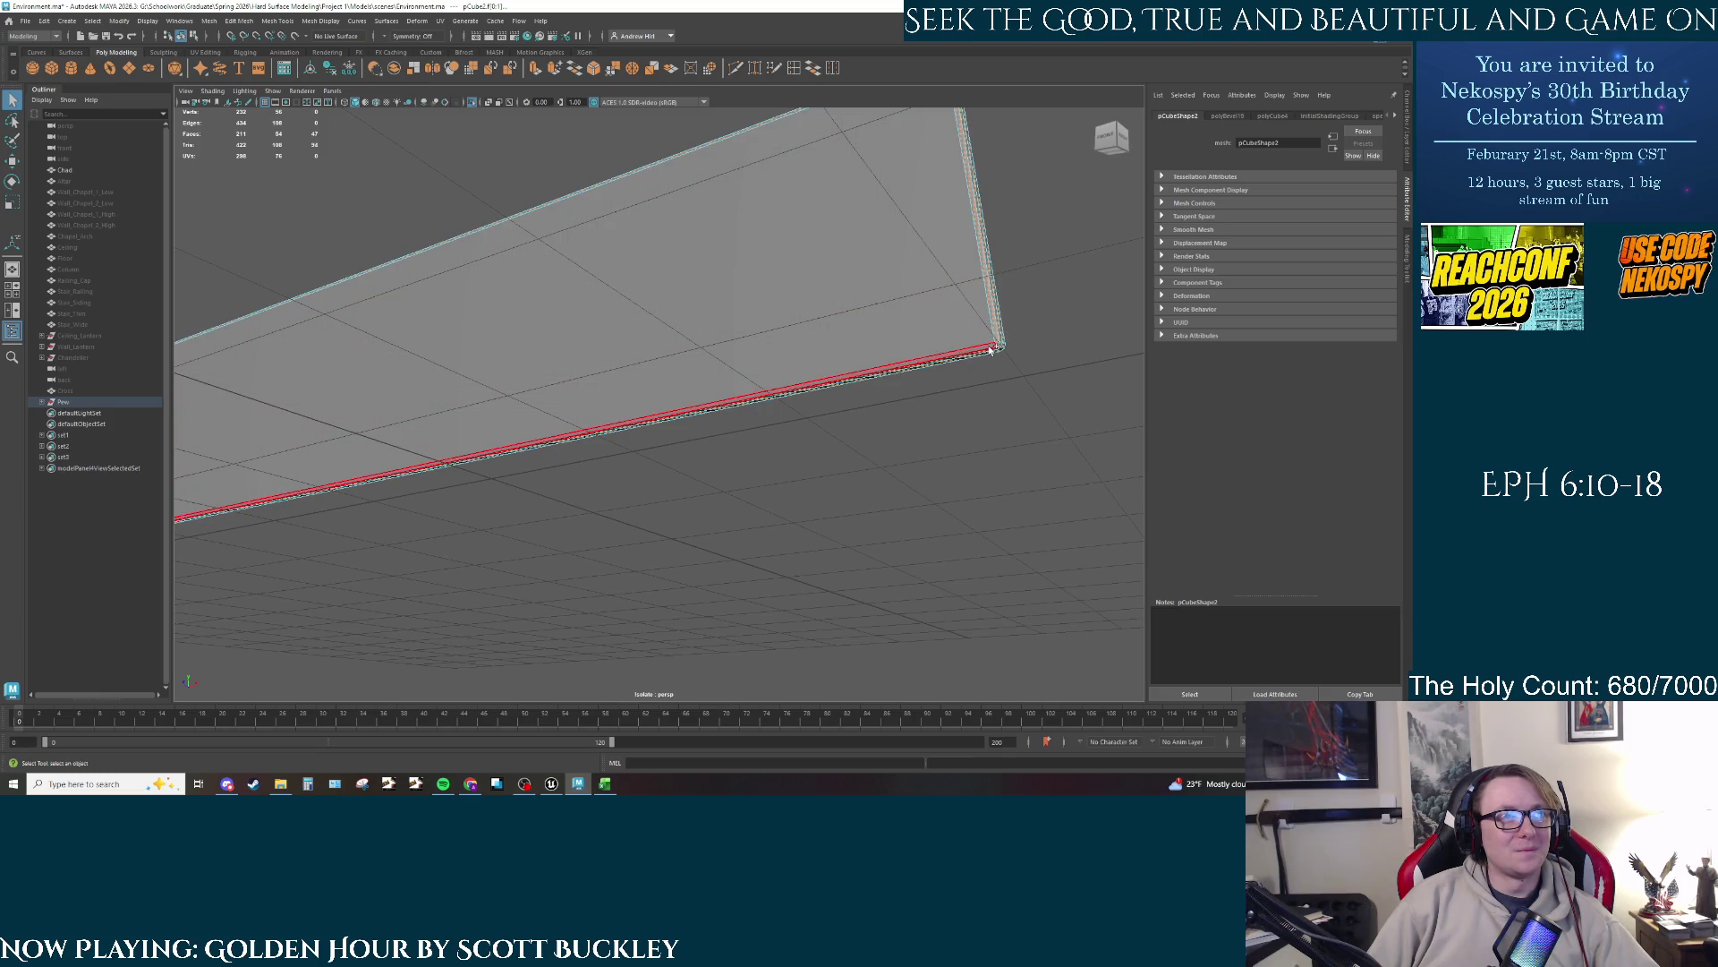
left_click(992, 347, "shift")
mouse_move(716, 433)
left_mouse_down()
mouse_move(752, 457)
mouse_move(599, 438)
mouse_move(729, 498)
mouse_move(905, 410)
mouse_move(670, 492)
mouse_move(710, 442)
mouse_move(763, 426)
mouse_move(749, 417)
left_mouse_up()
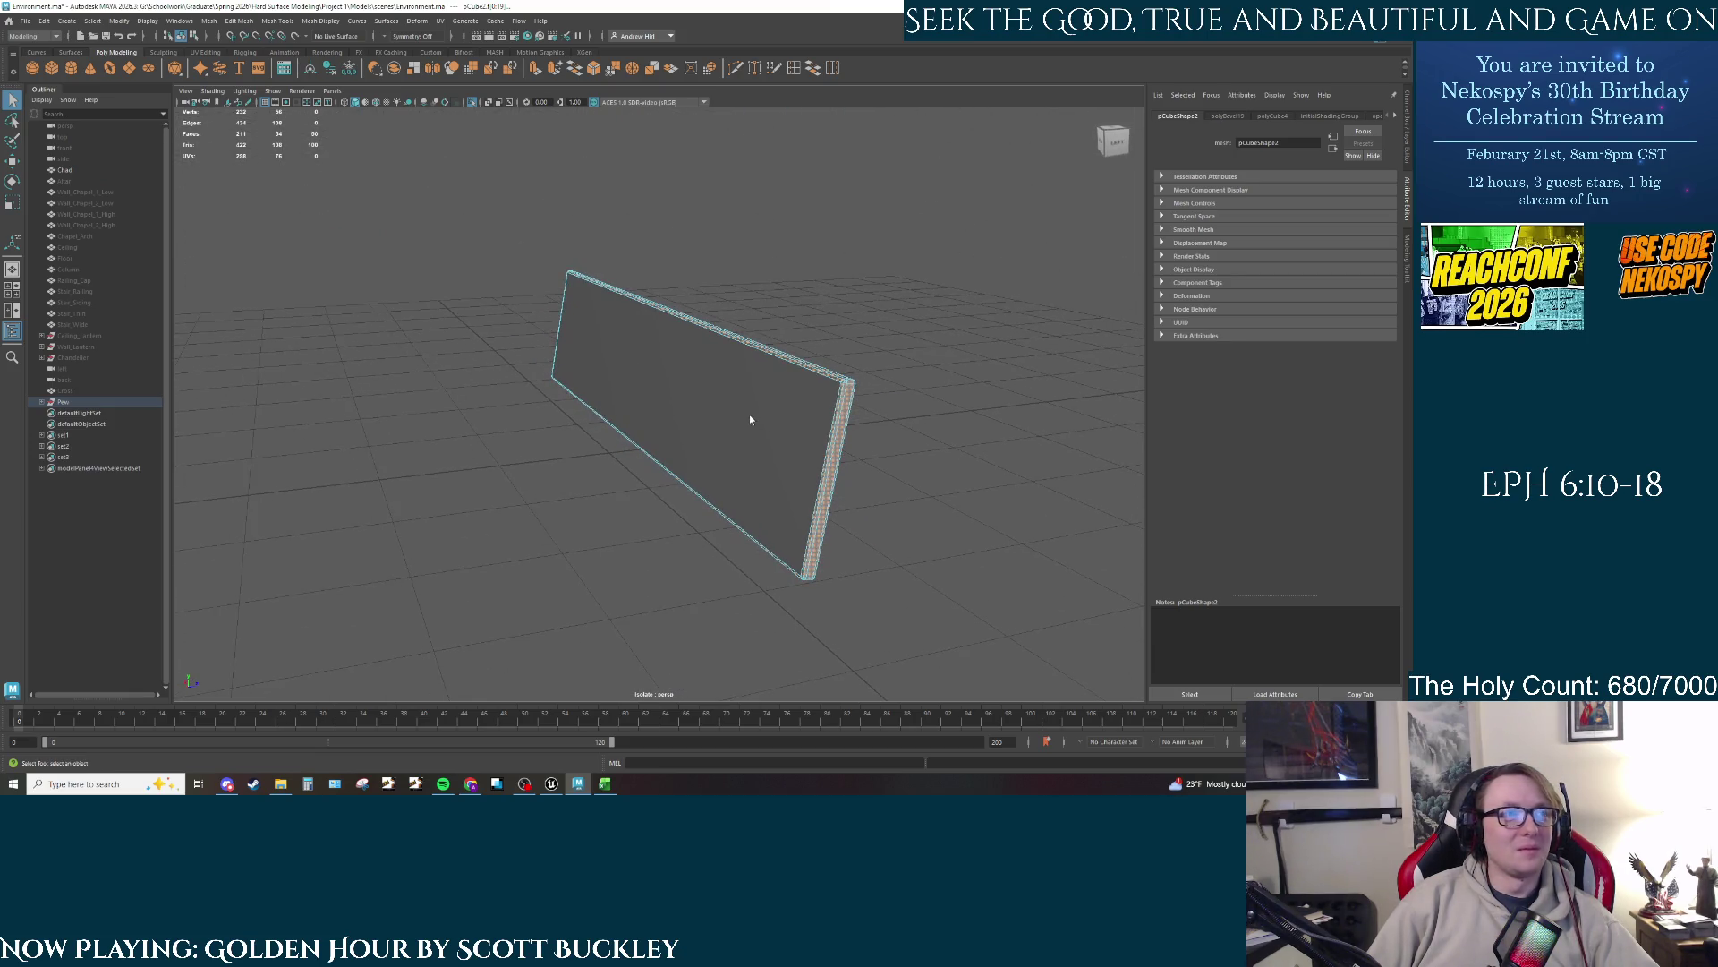
left_click(762, 423)
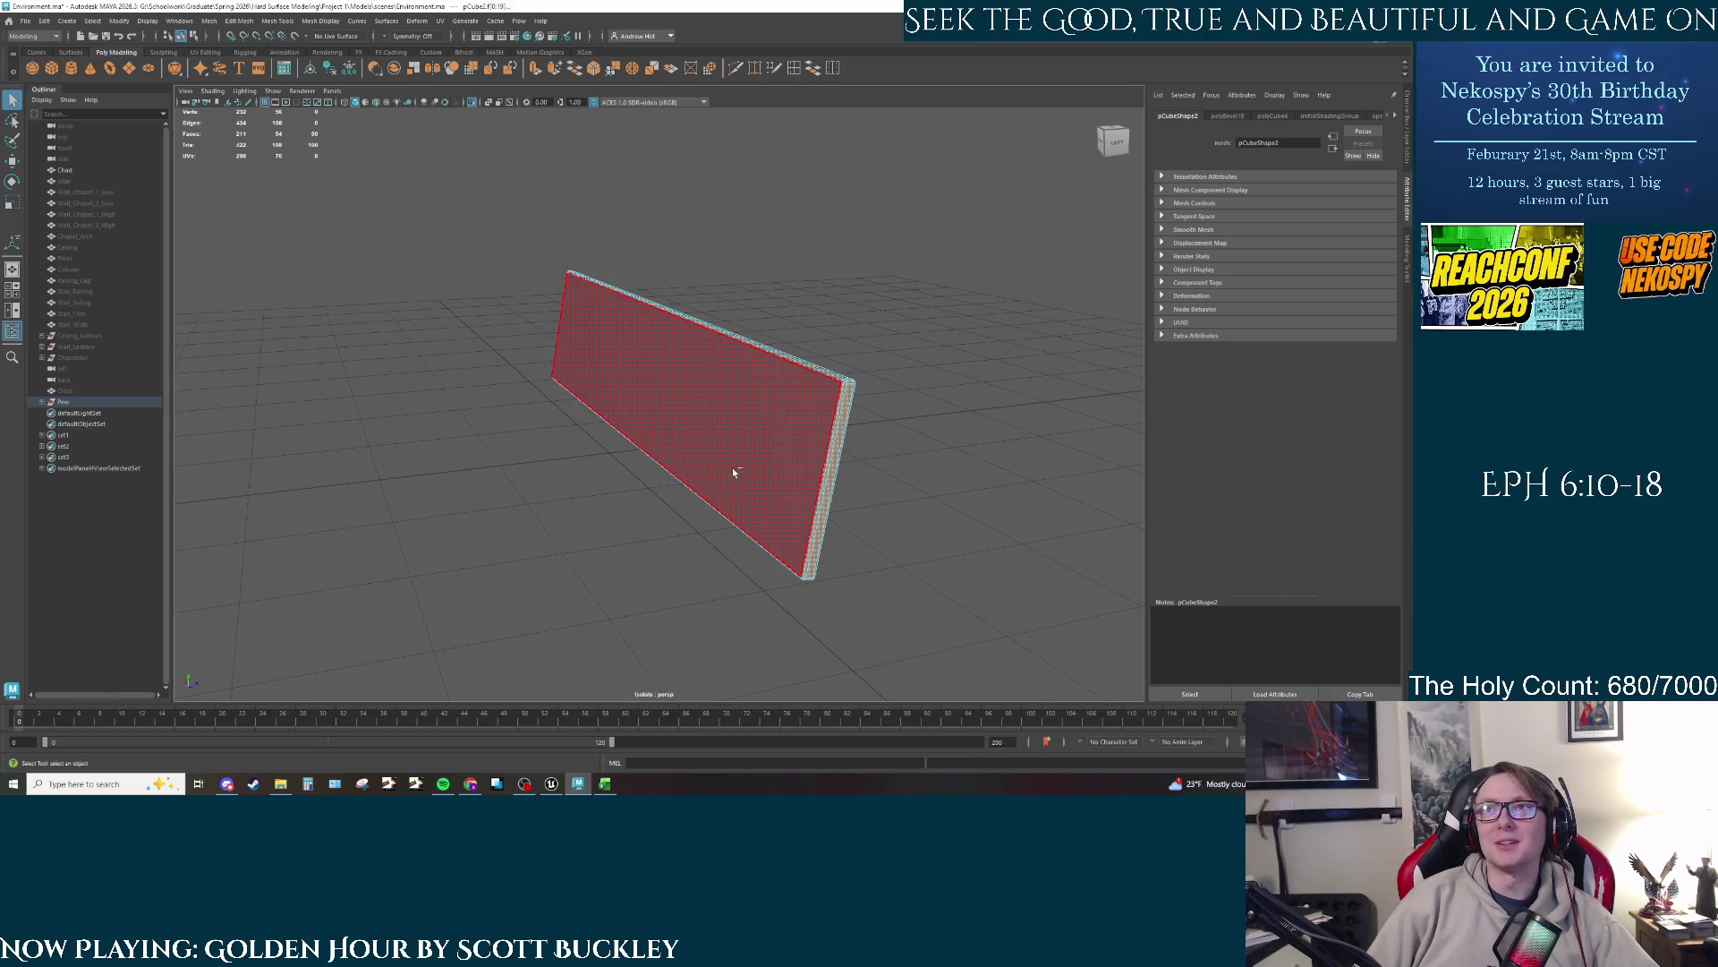
scroll(759, 493, "up", 3)
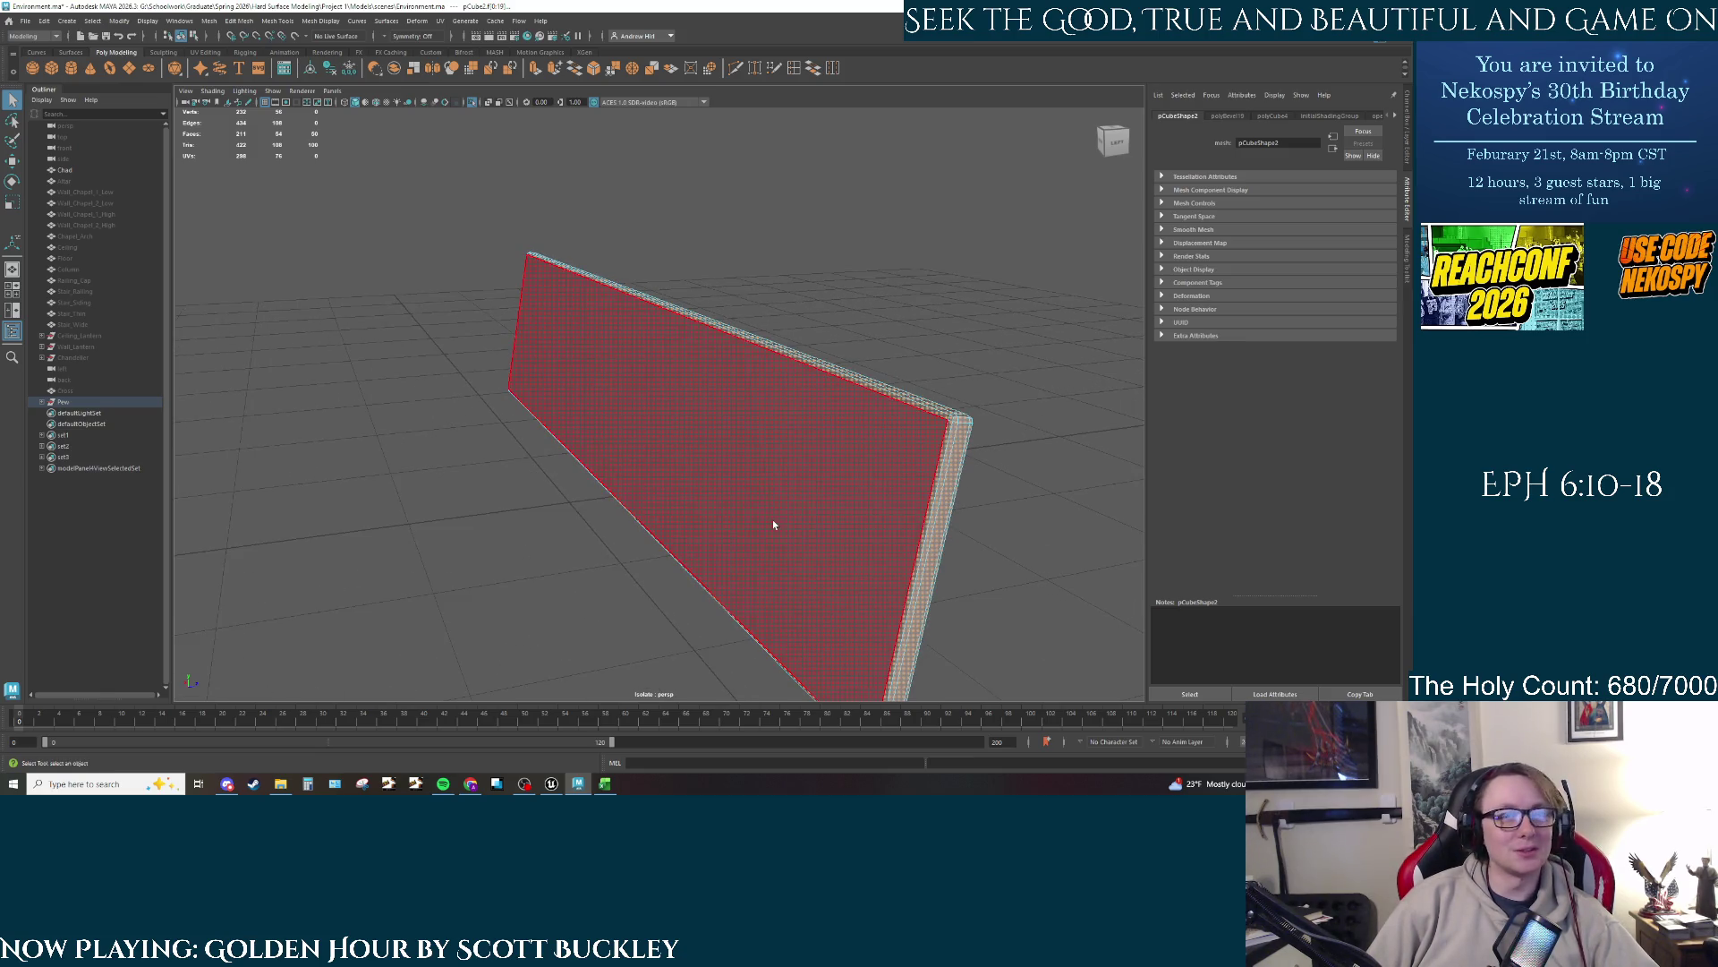
scroll(766, 483, "up", 2)
scroll(759, 457, "down", 1)
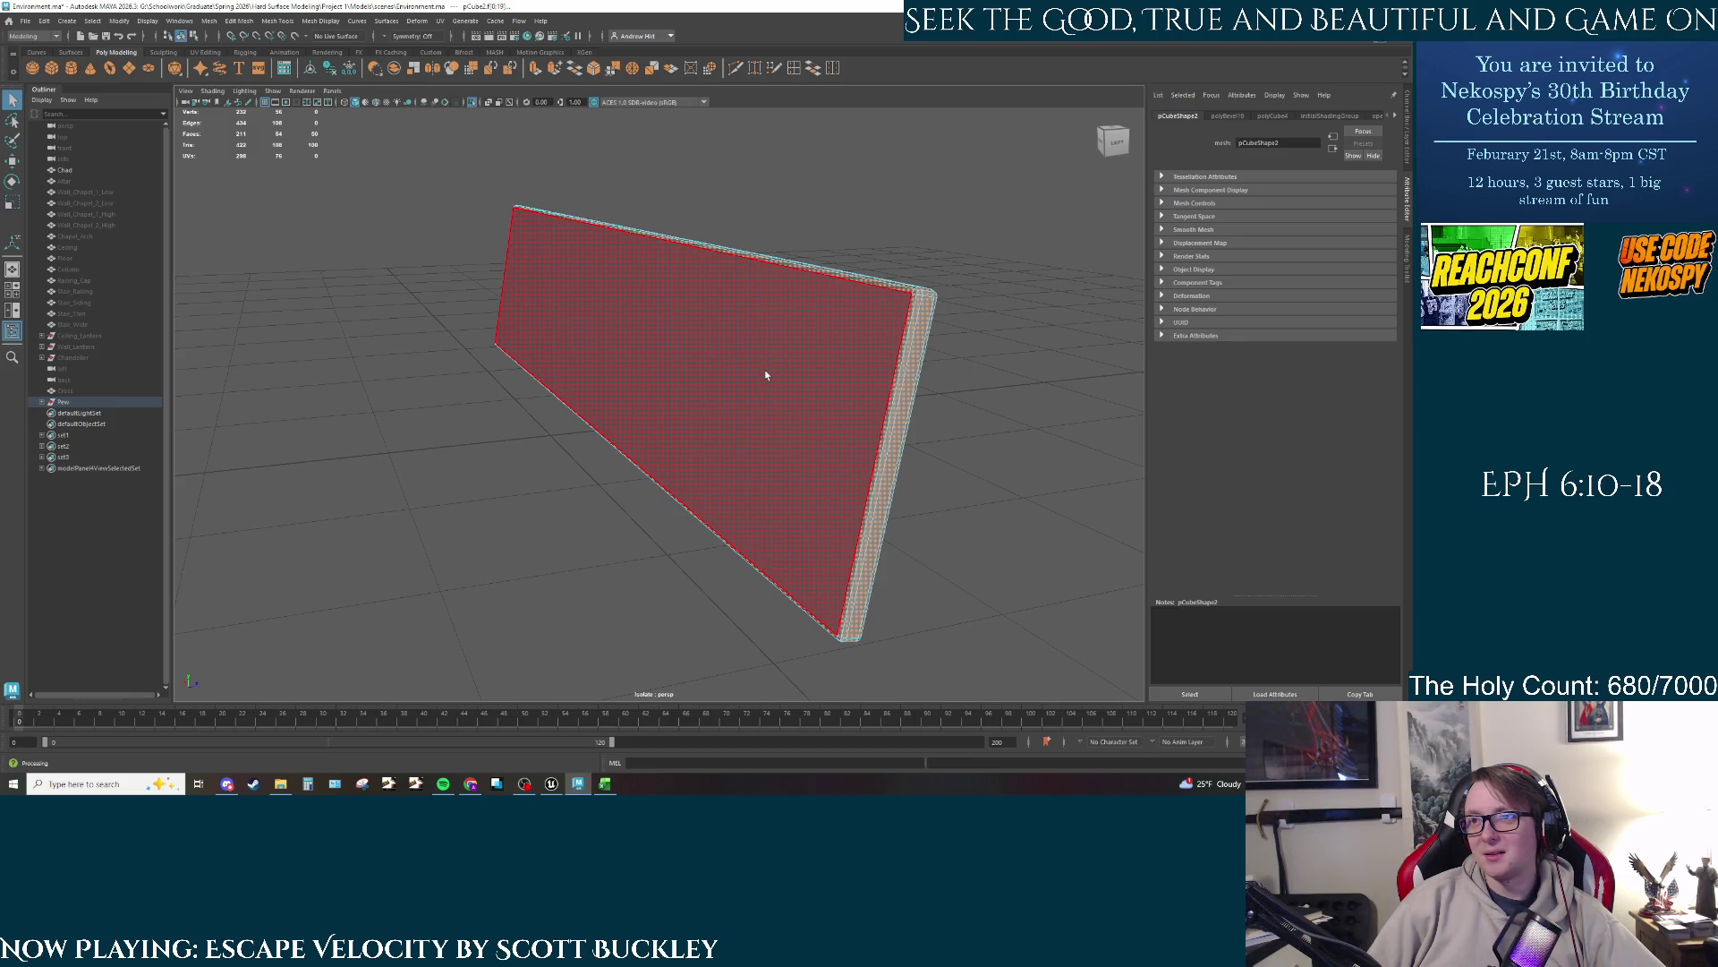
left_click(988, 391)
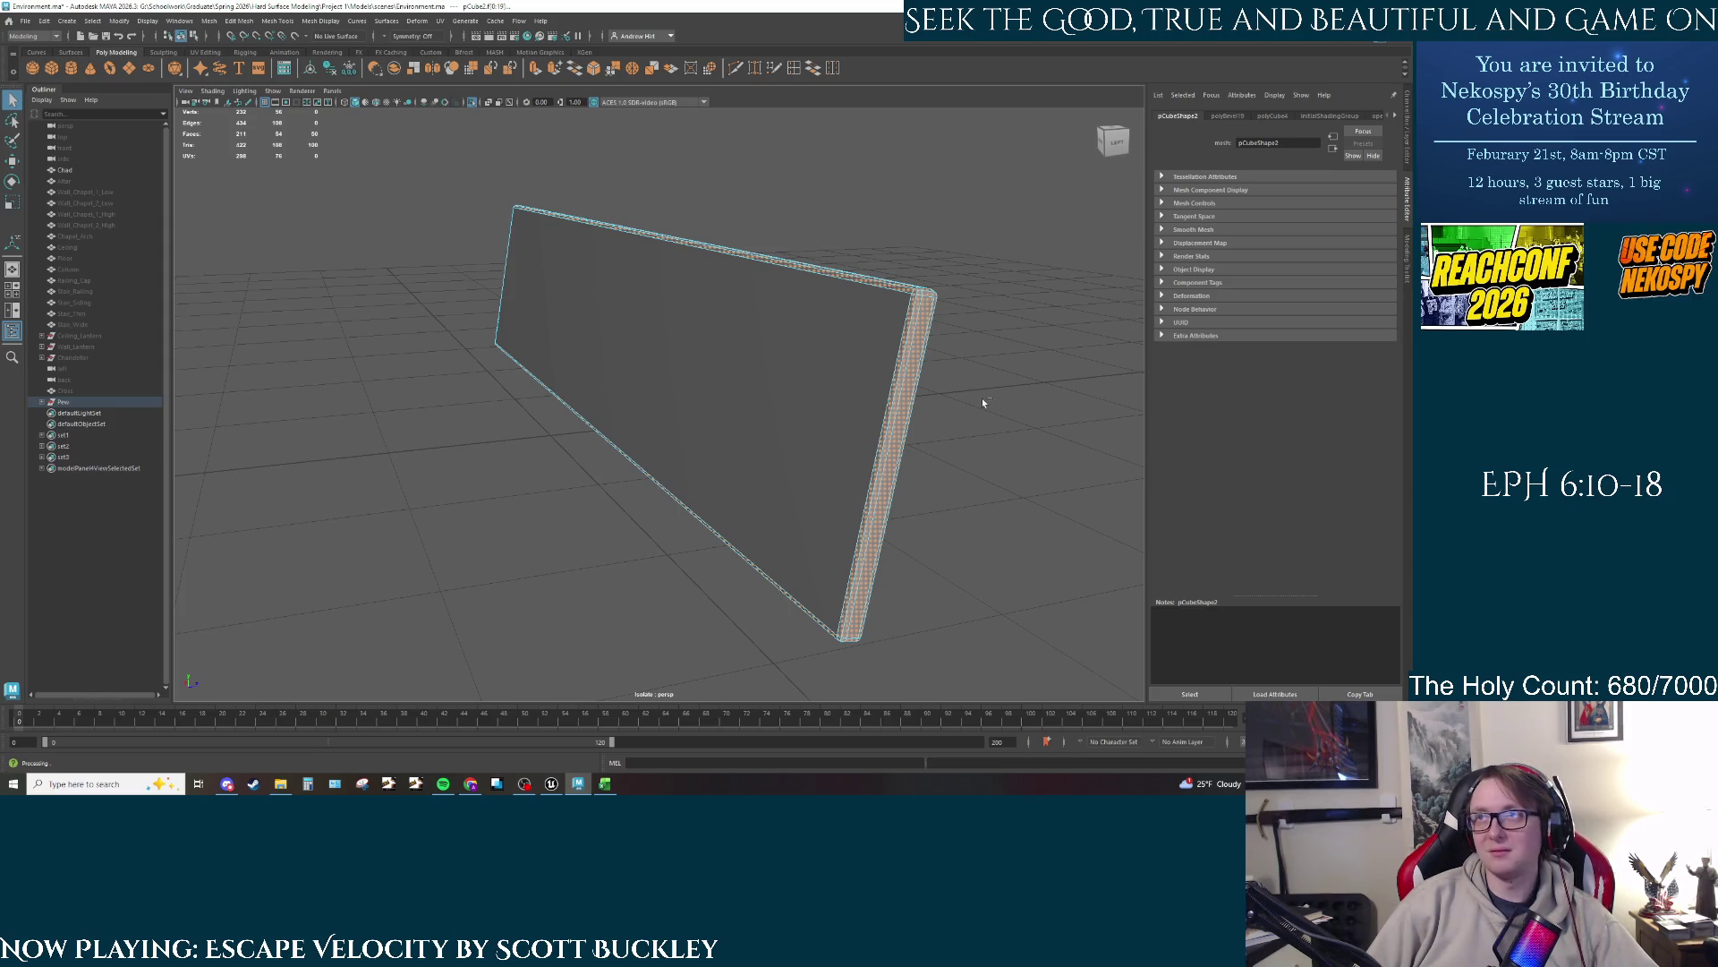
left_click_drag(955, 400, 916, 415, "alt")
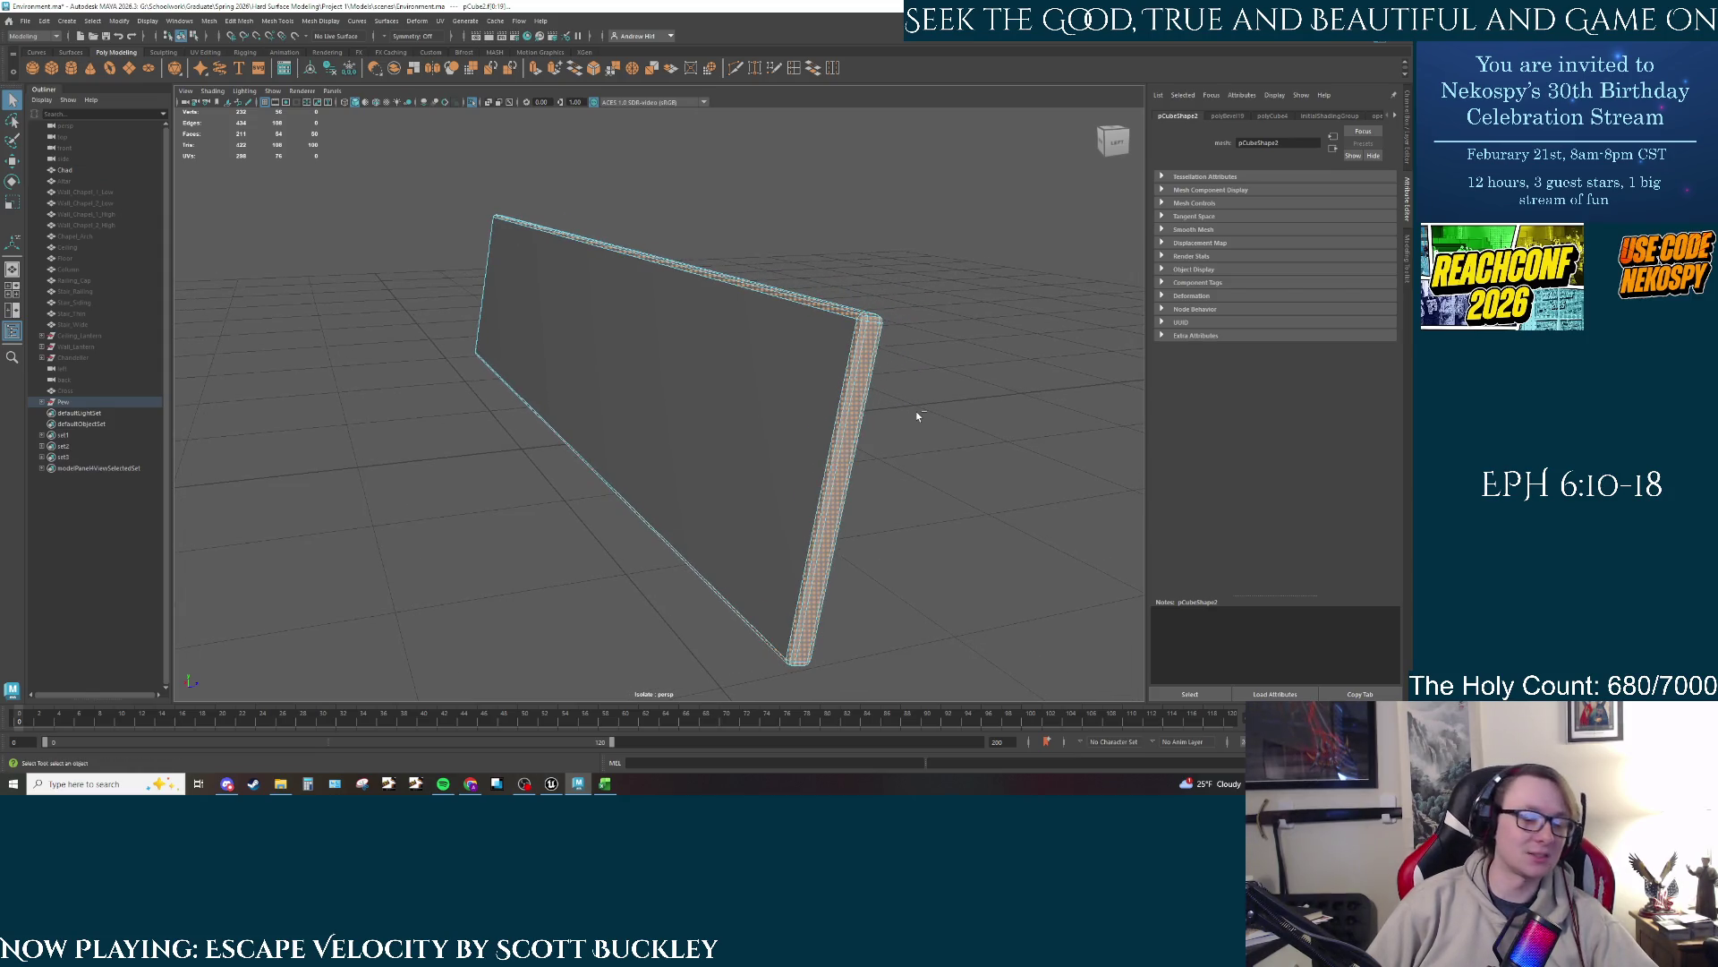
Step: Extrude the rim faces outward as a trial, then undo the extrusion
key("ctrl+e")
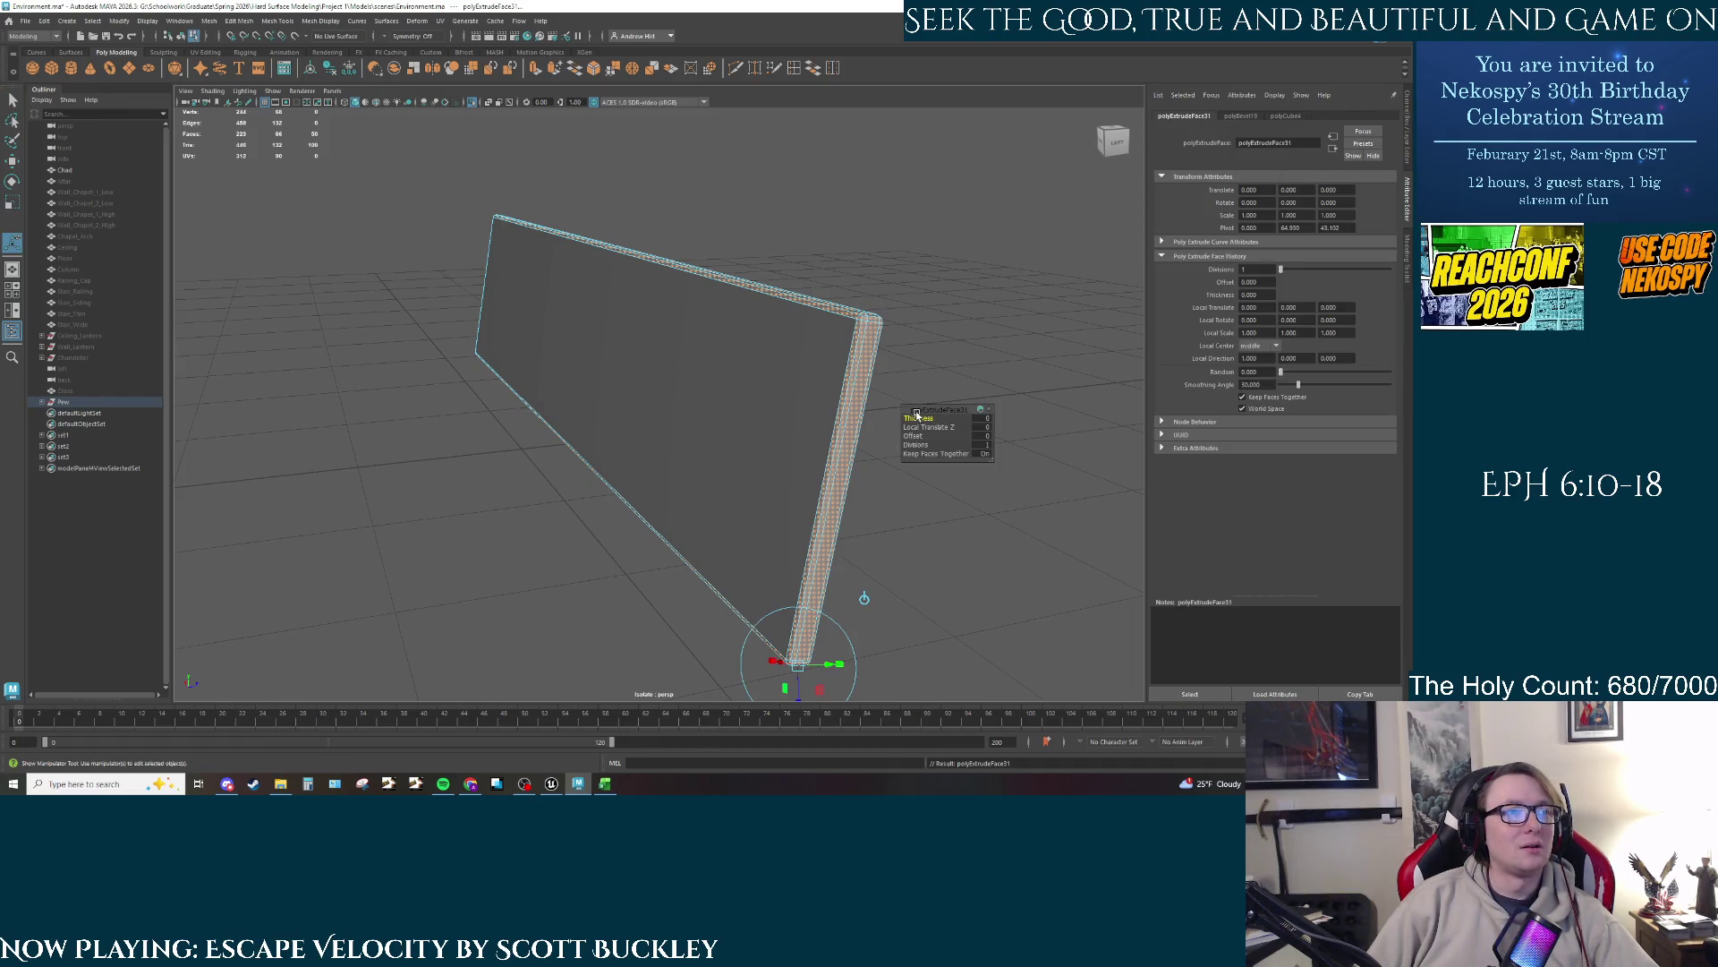
mouse_move(905, 521)
left_mouse_down("alt")
mouse_move(916, 537)
mouse_move(898, 483)
left_mouse_up("alt")
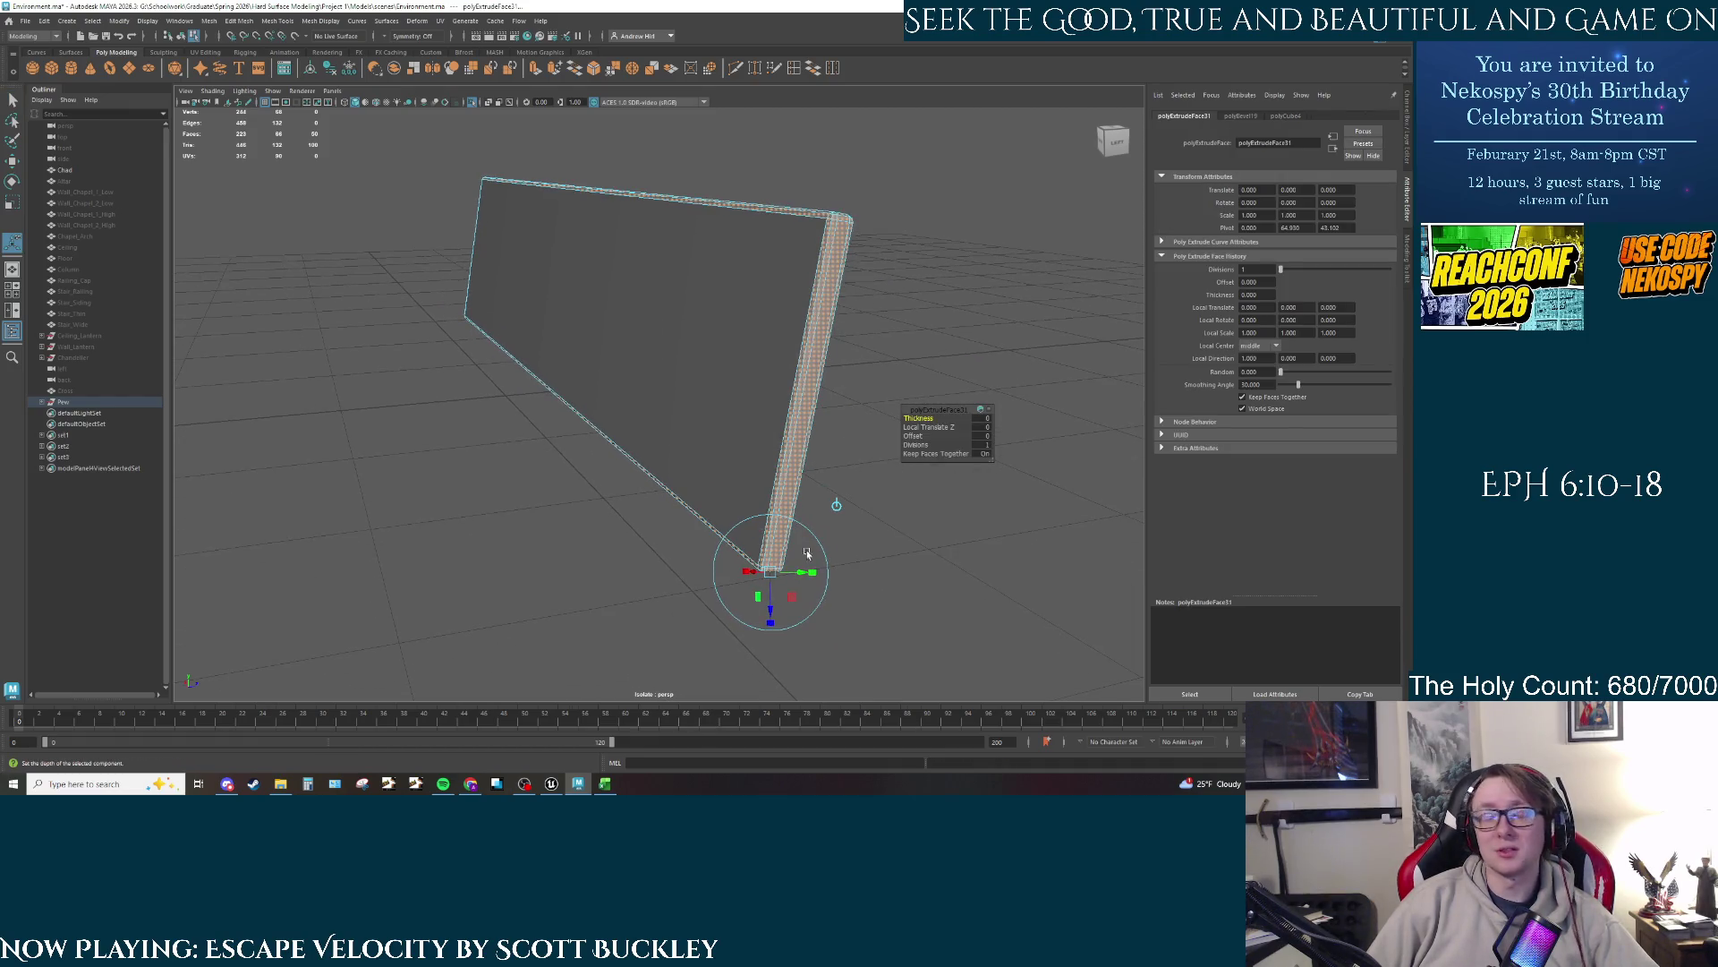
mouse_move(770, 620)
left_mouse_down()
mouse_move(589, 415)
mouse_move(771, 352)
mouse_move(730, 387)
mouse_move(614, 354)
mouse_move(738, 437)
left_mouse_up()
key("ctrl+z")
key("t")
key("ctrl+z")
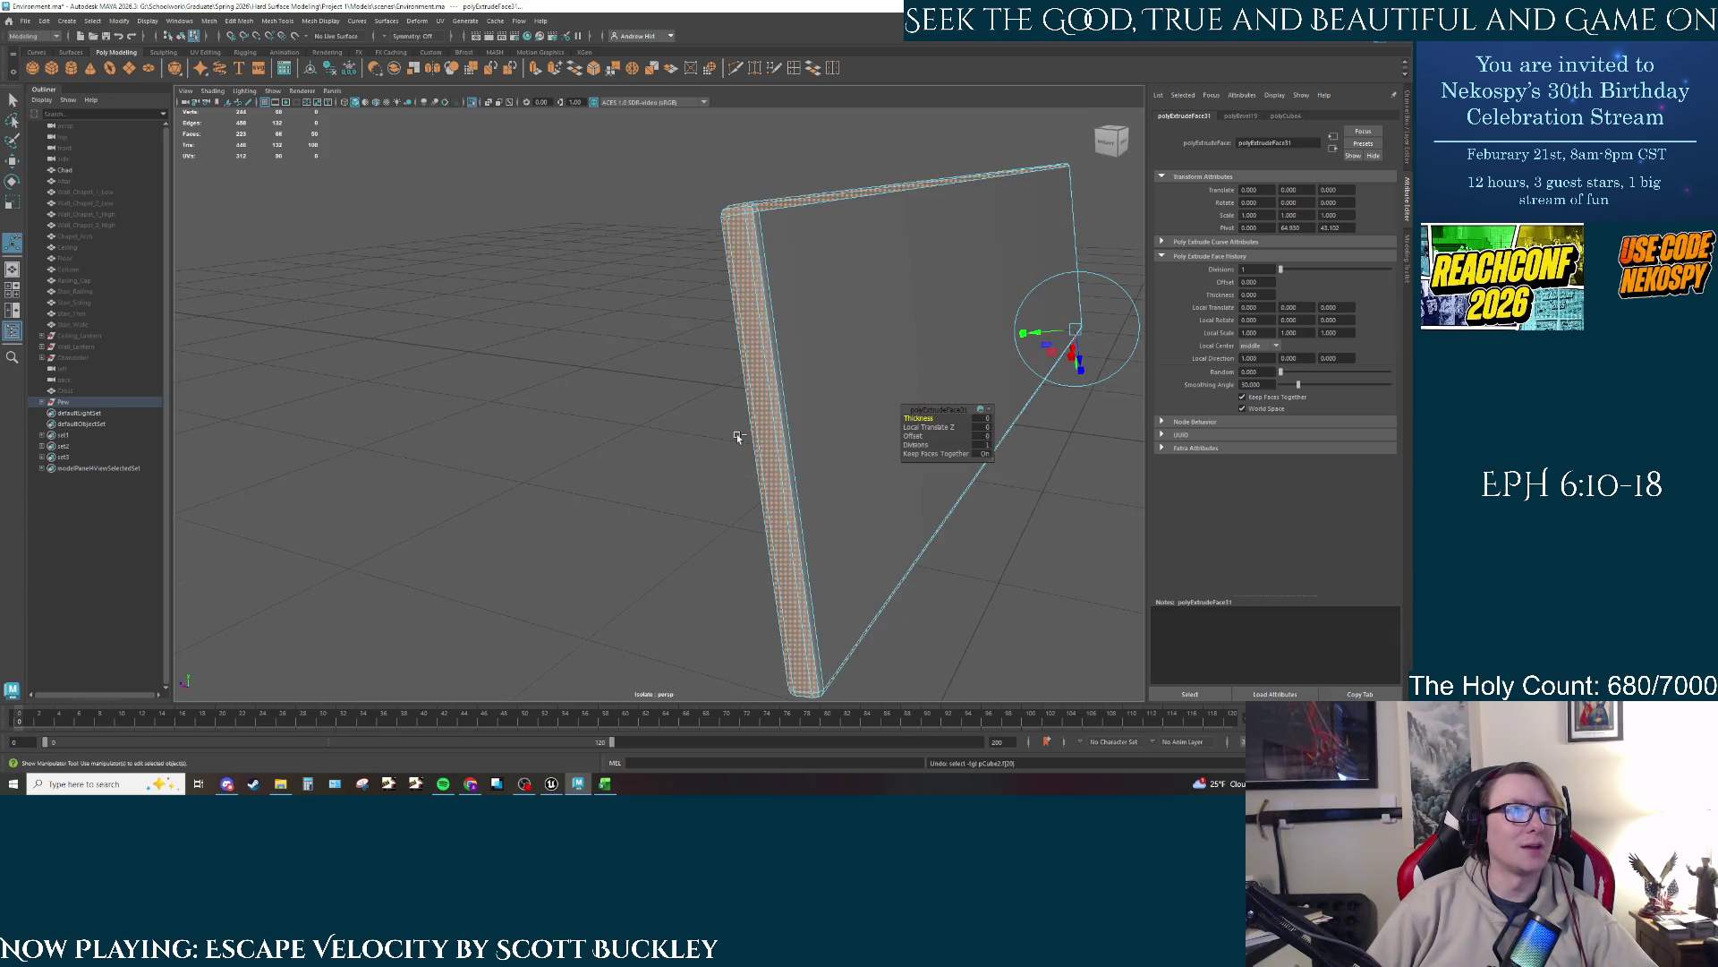
Step: Add one more rim face to the selection and orbit around the panel
left_click(878, 395, "shift")
mouse_move(878, 395)
left_mouse_down("alt")
mouse_move(813, 415)
mouse_move(938, 336)
left_mouse_up("alt")
scroll(938, 336, "up", 10)
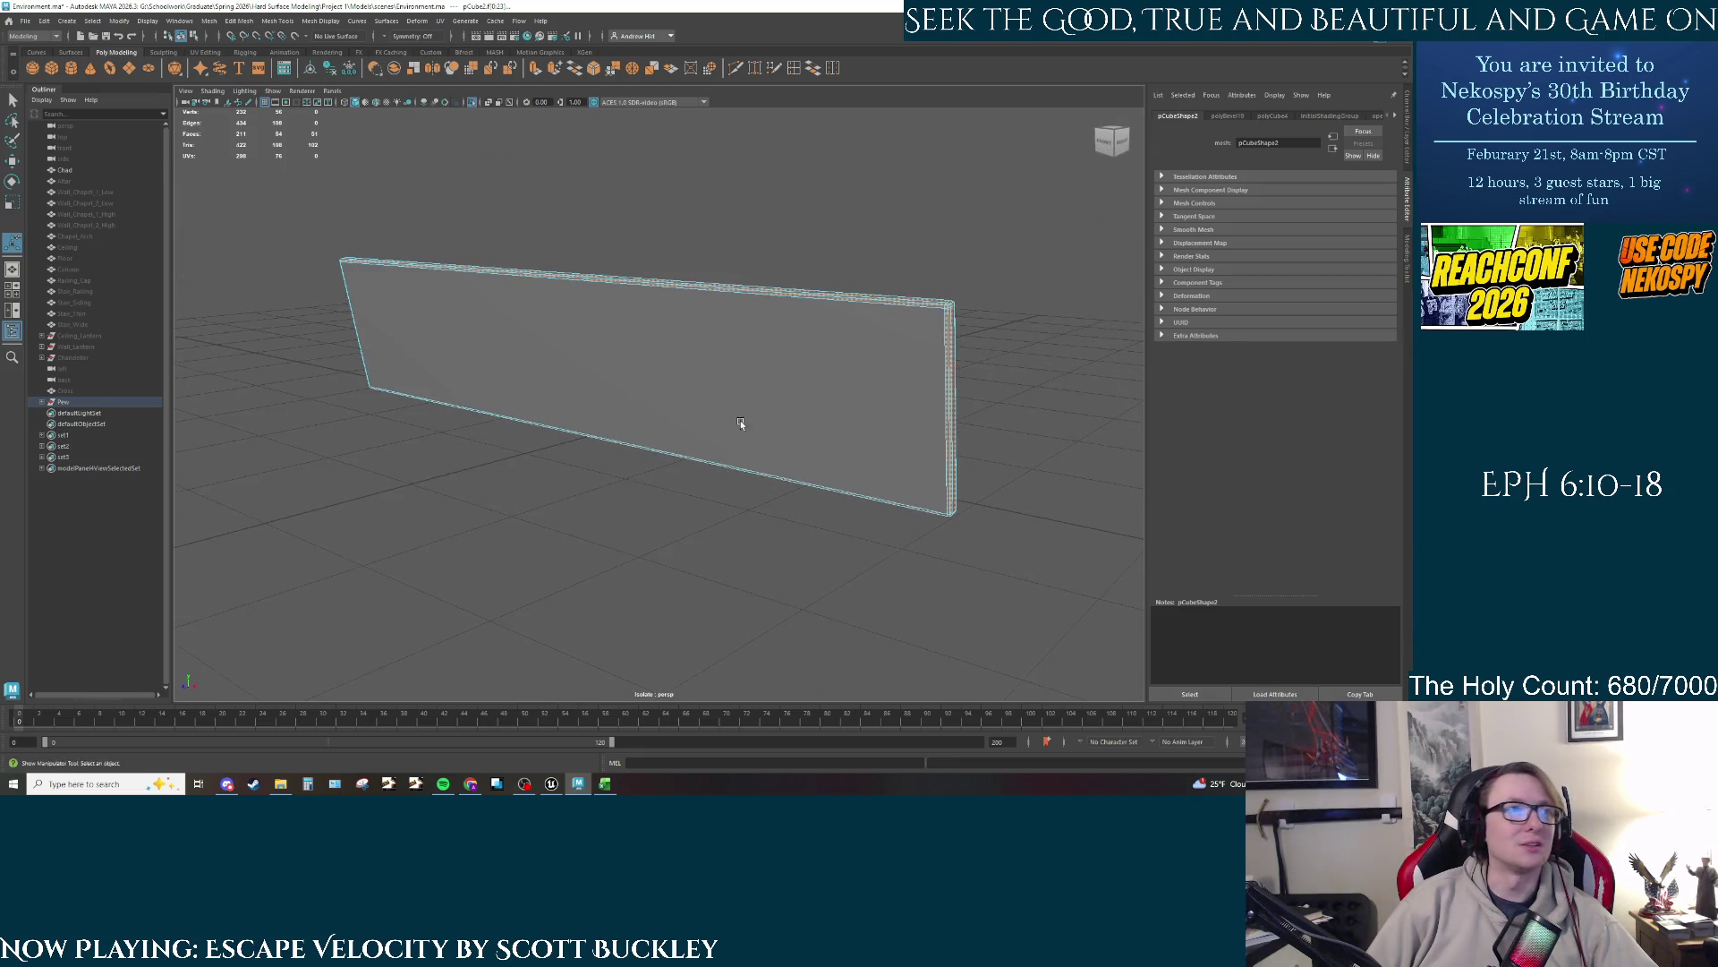
mouse_move(544, 419)
left_mouse_down("alt")
mouse_move(861, 486)
mouse_move(836, 509)
mouse_move(792, 456)
left_mouse_up("alt")
key("F11")
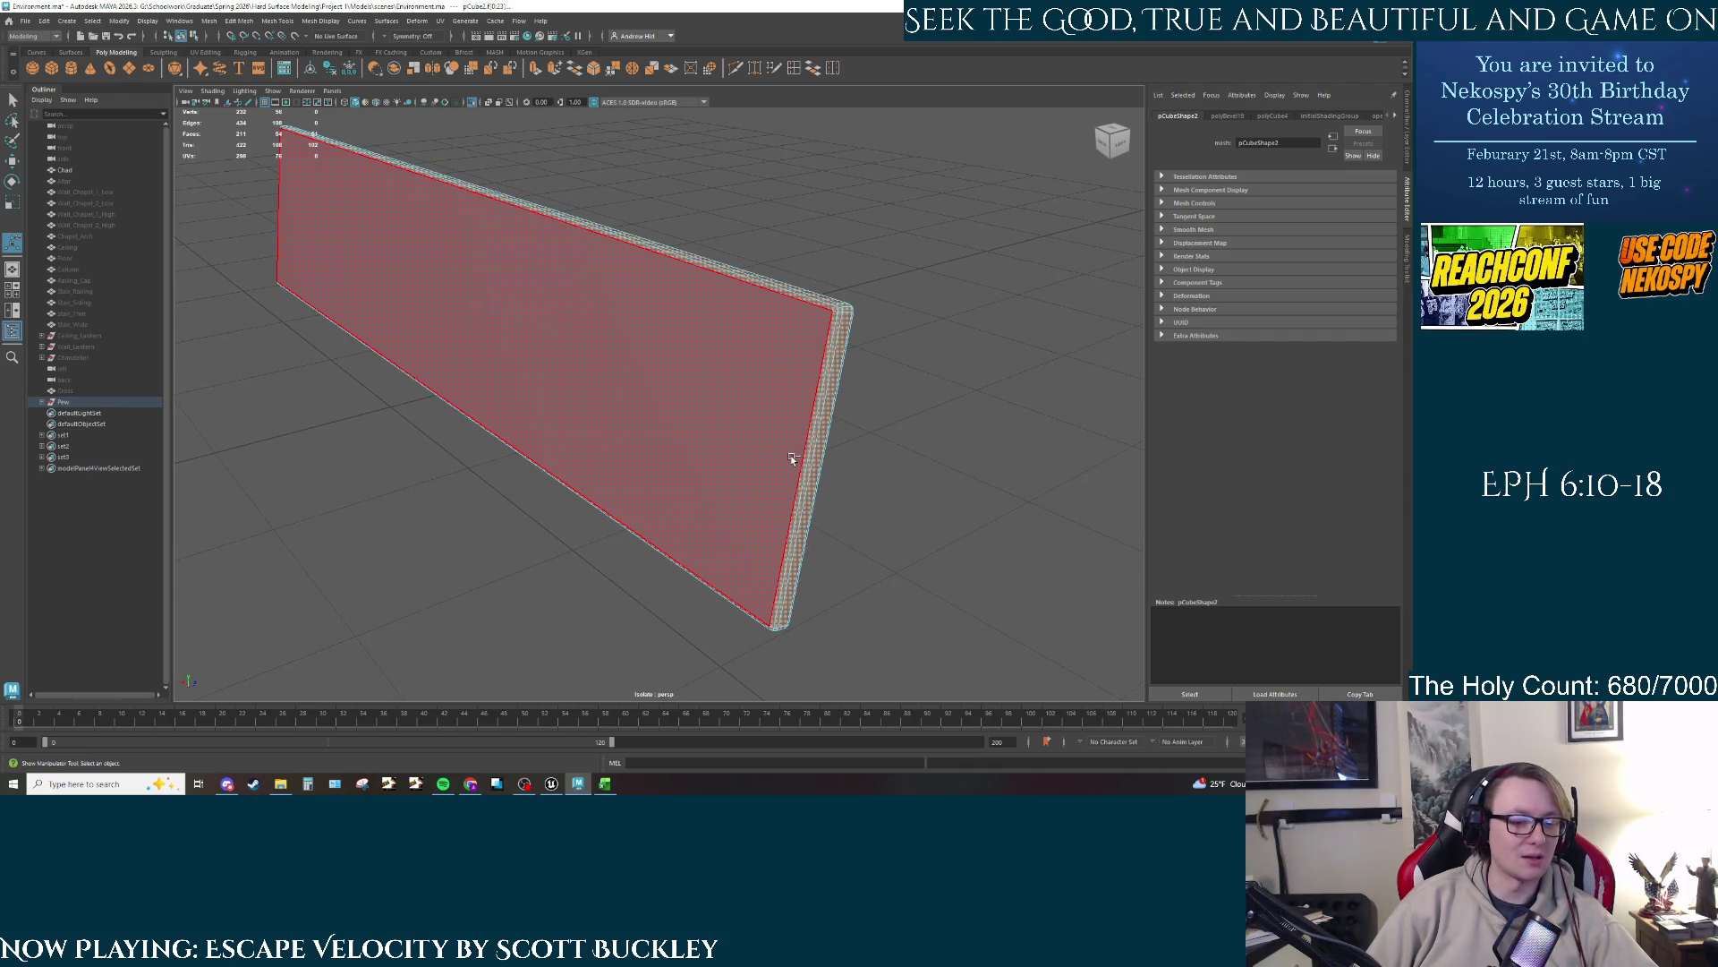
left_click(823, 412)
key("ctrl+e")
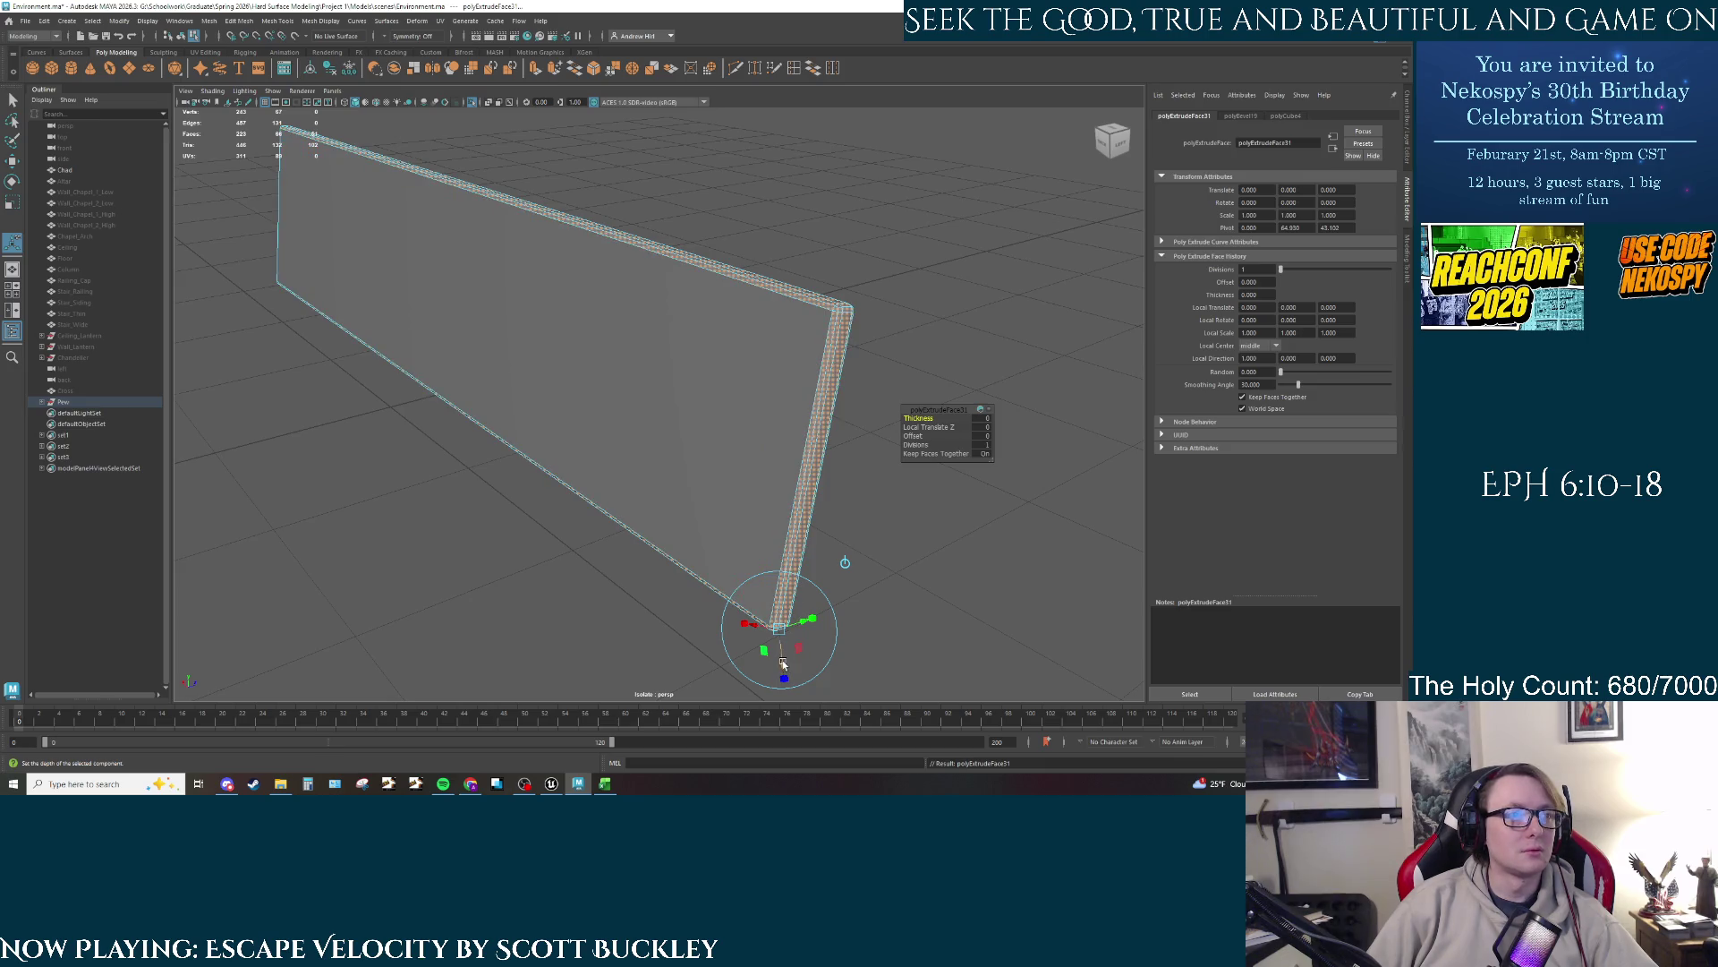
mouse_move(784, 667)
left_mouse_down()
mouse_move(793, 460)
mouse_move(706, 490)
left_mouse_up()
mouse_move(845, 385)
left_mouse_down("alt")
mouse_move(830, 437)
mouse_move(729, 372)
mouse_move(727, 349)
left_mouse_up("alt")
right_click(784, 176)
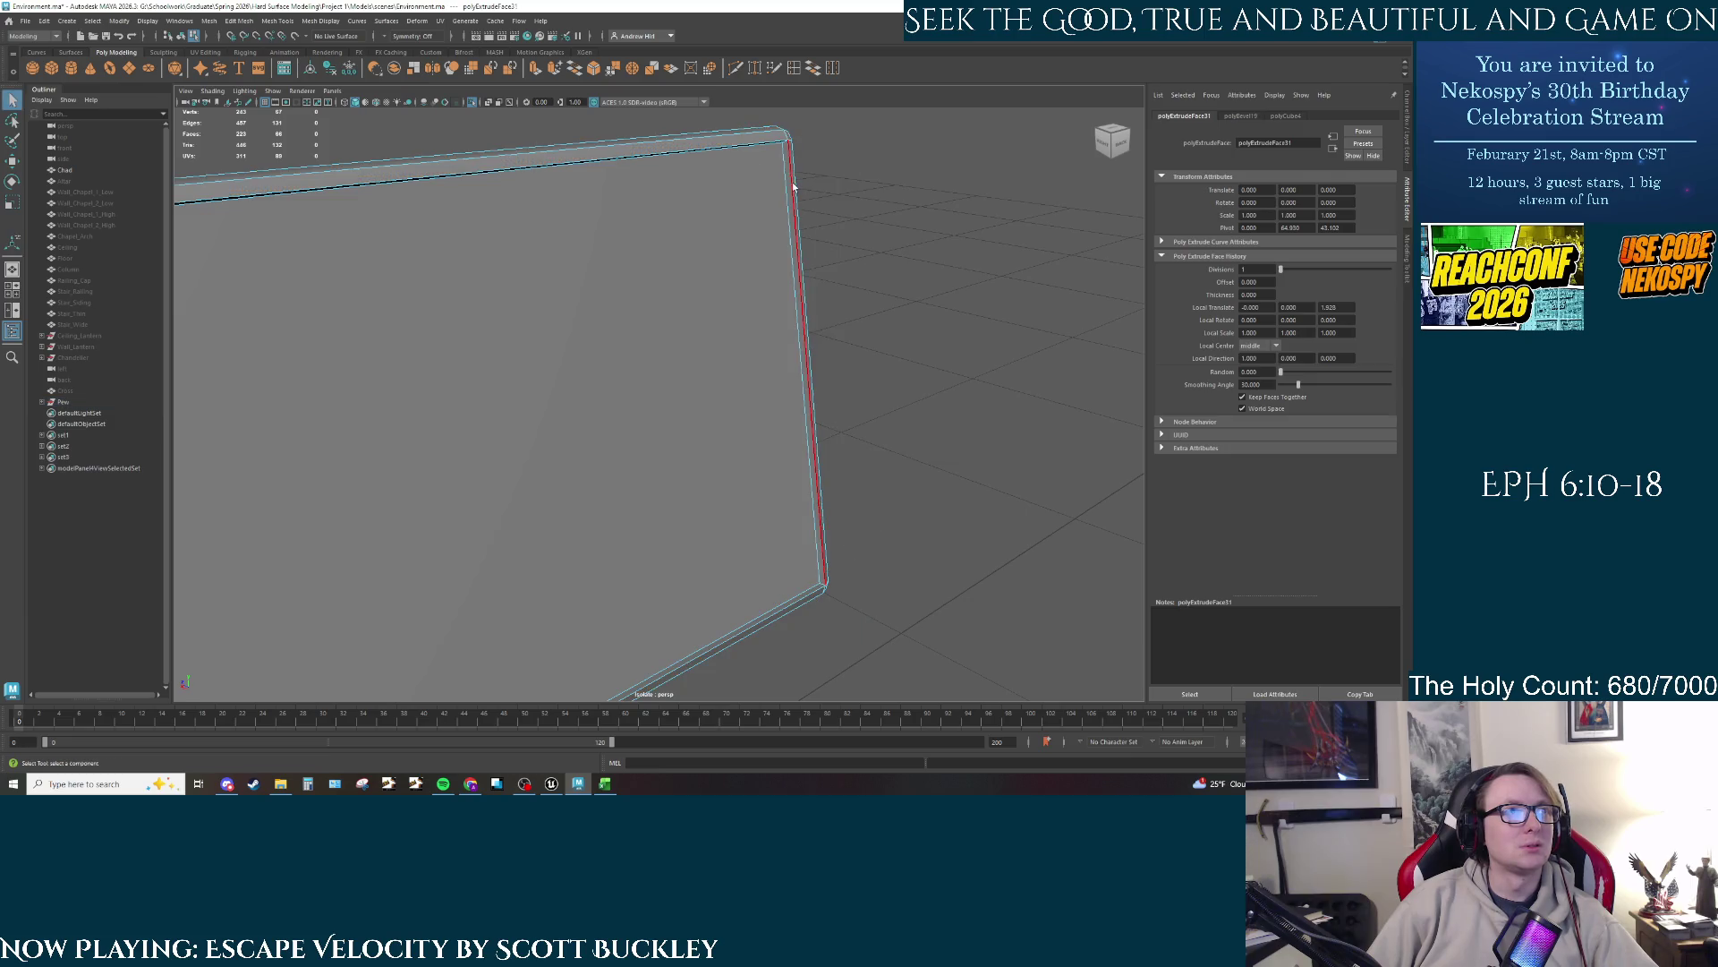
left_click(793, 188)
left_click(792, 604, "shift")
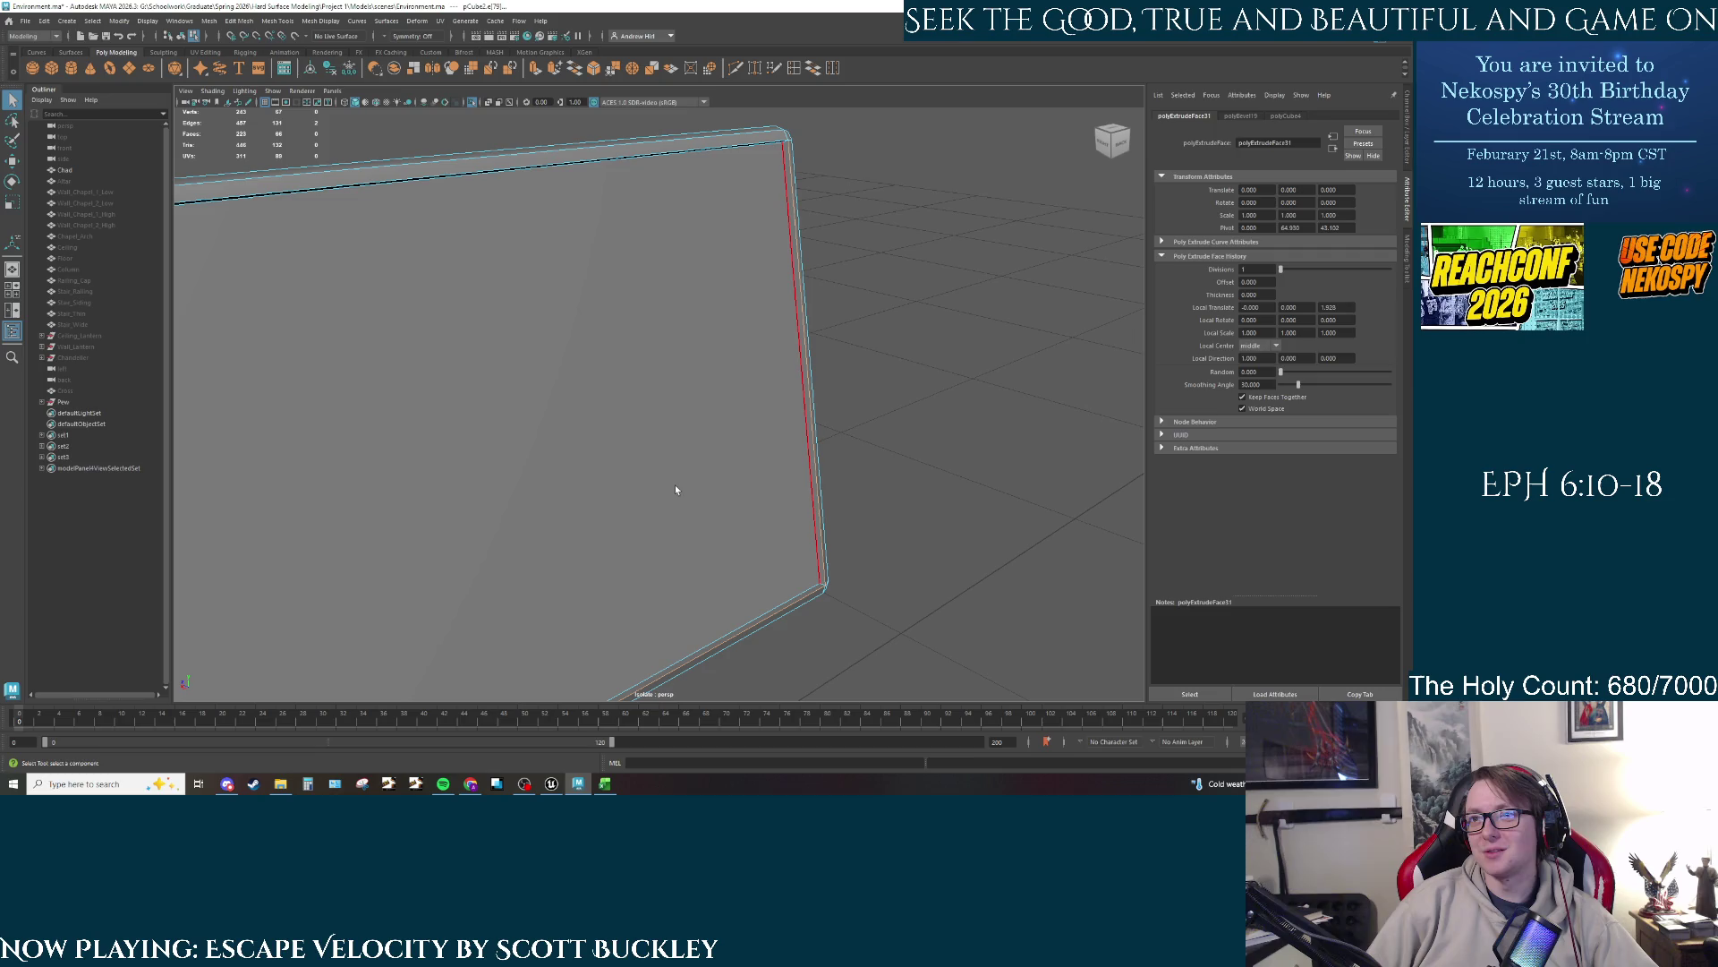
left_click_drag(690, 448, 780, 465)
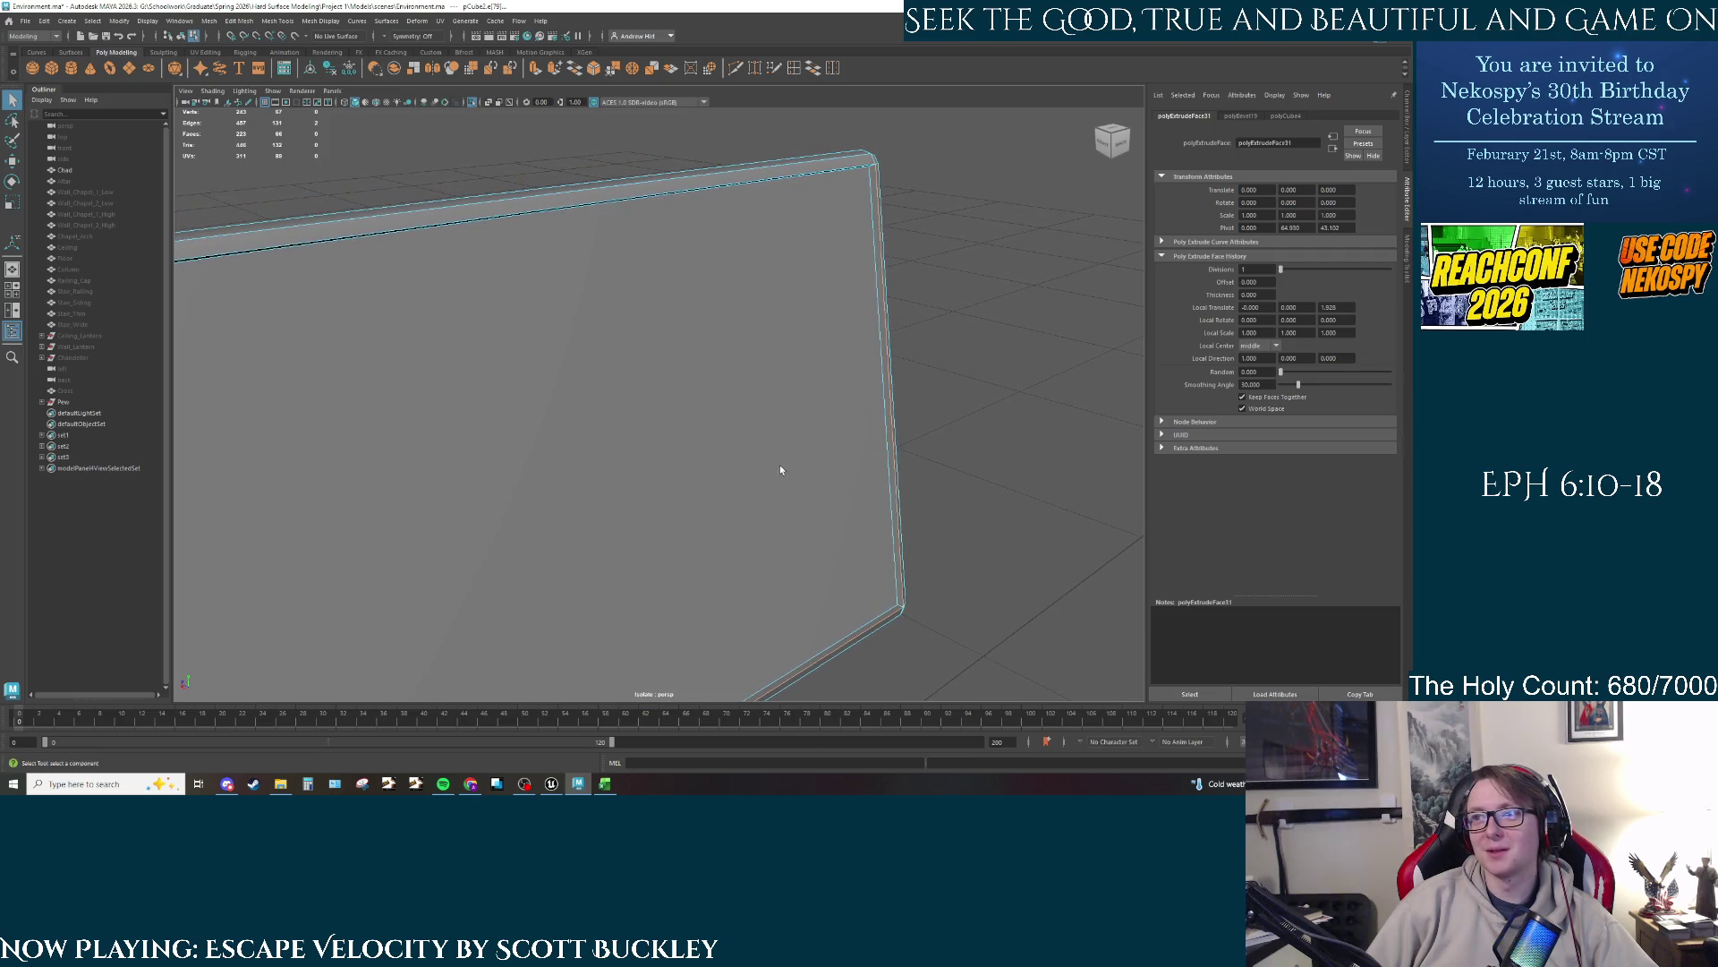
mouse_move(548, 498)
left_mouse_down()
mouse_move(717, 424)
mouse_move(932, 379)
mouse_move(630, 317)
mouse_move(718, 340)
mouse_move(626, 368)
mouse_move(803, 377)
left_mouse_up()
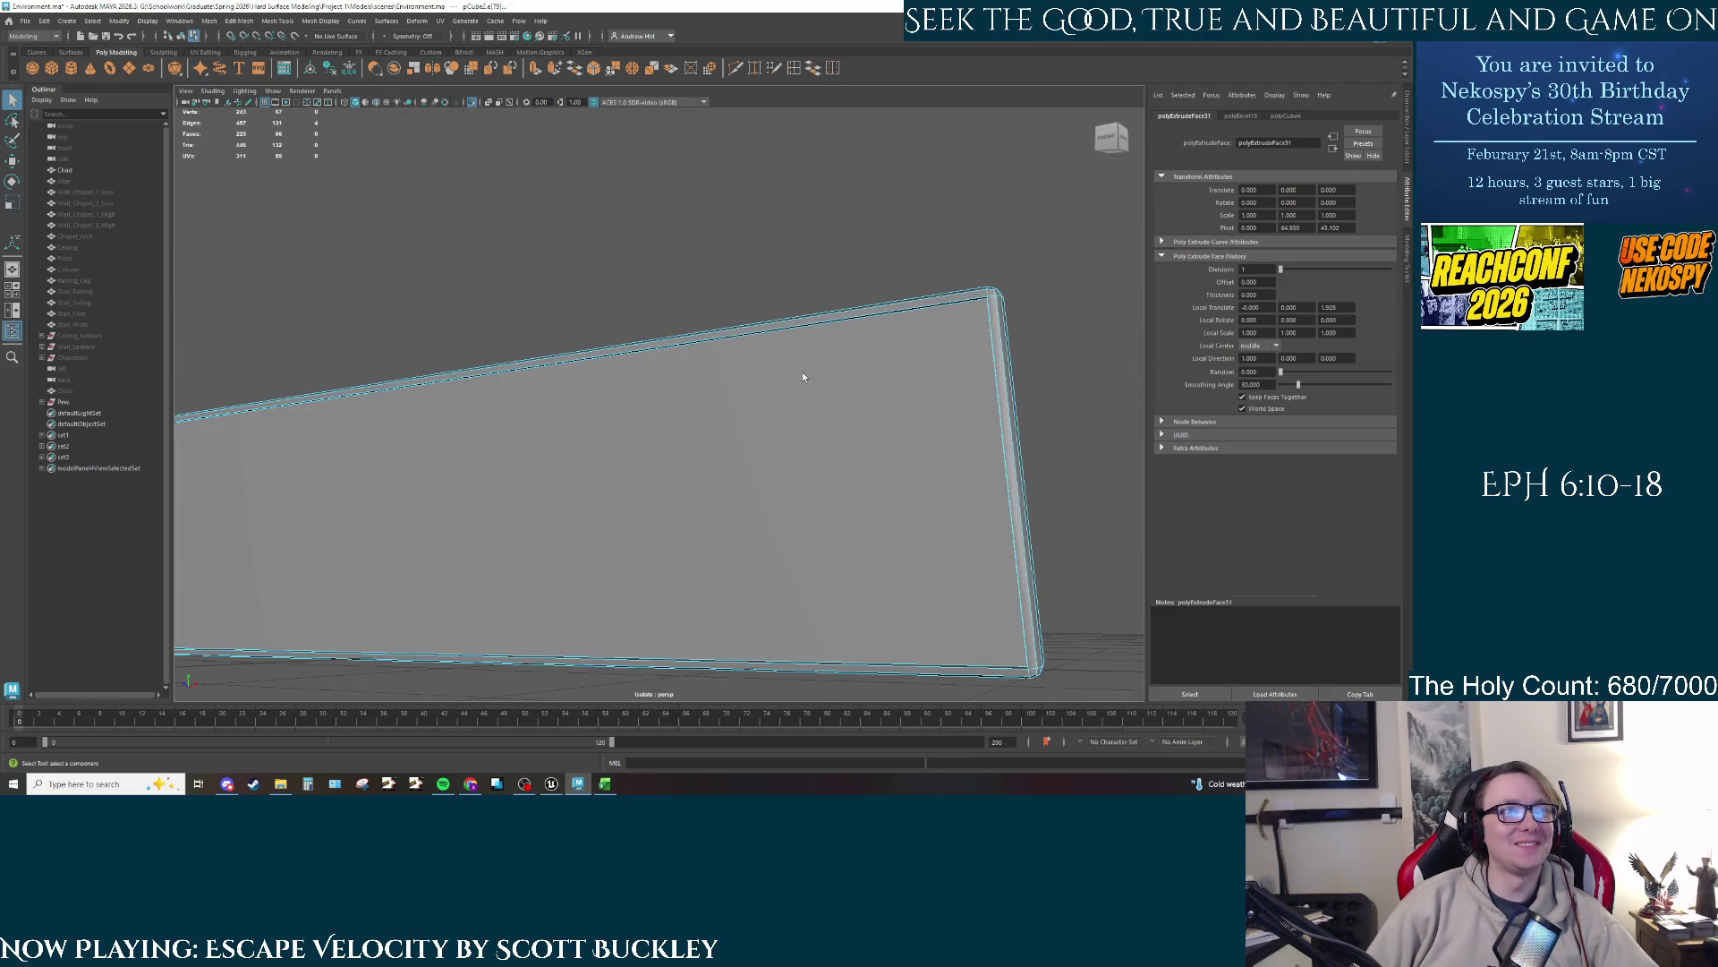
left_click(993, 326)
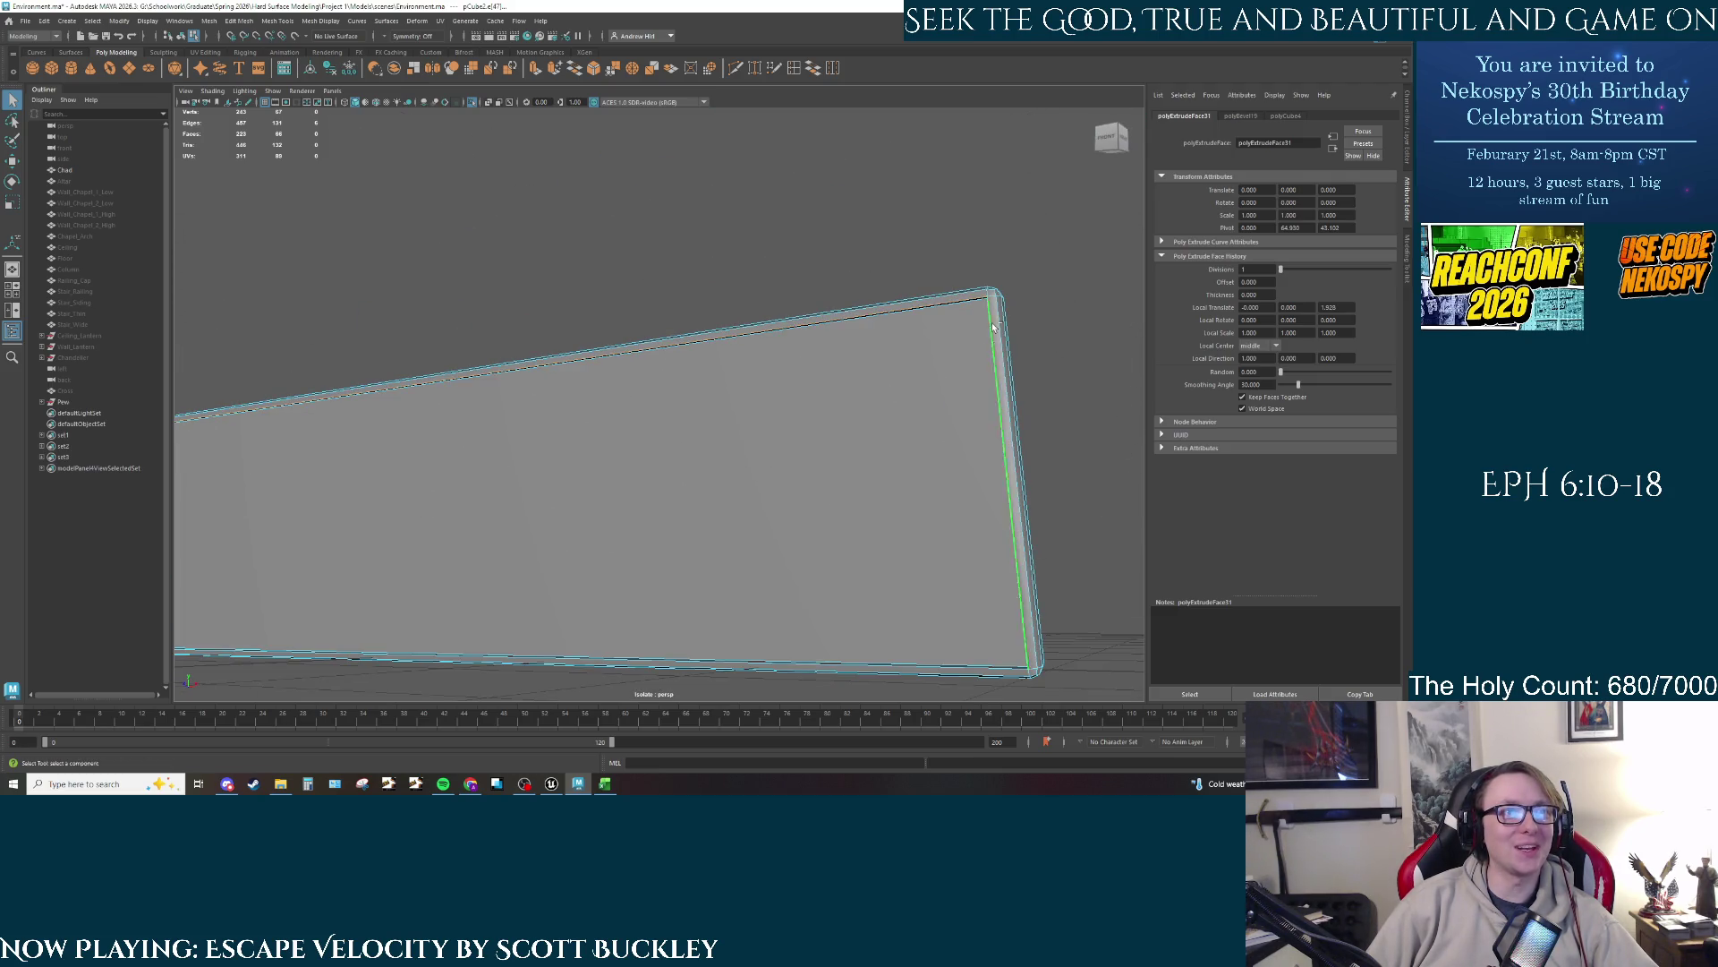
left_click(895, 666)
left_click_drag(585, 541, 537, 546)
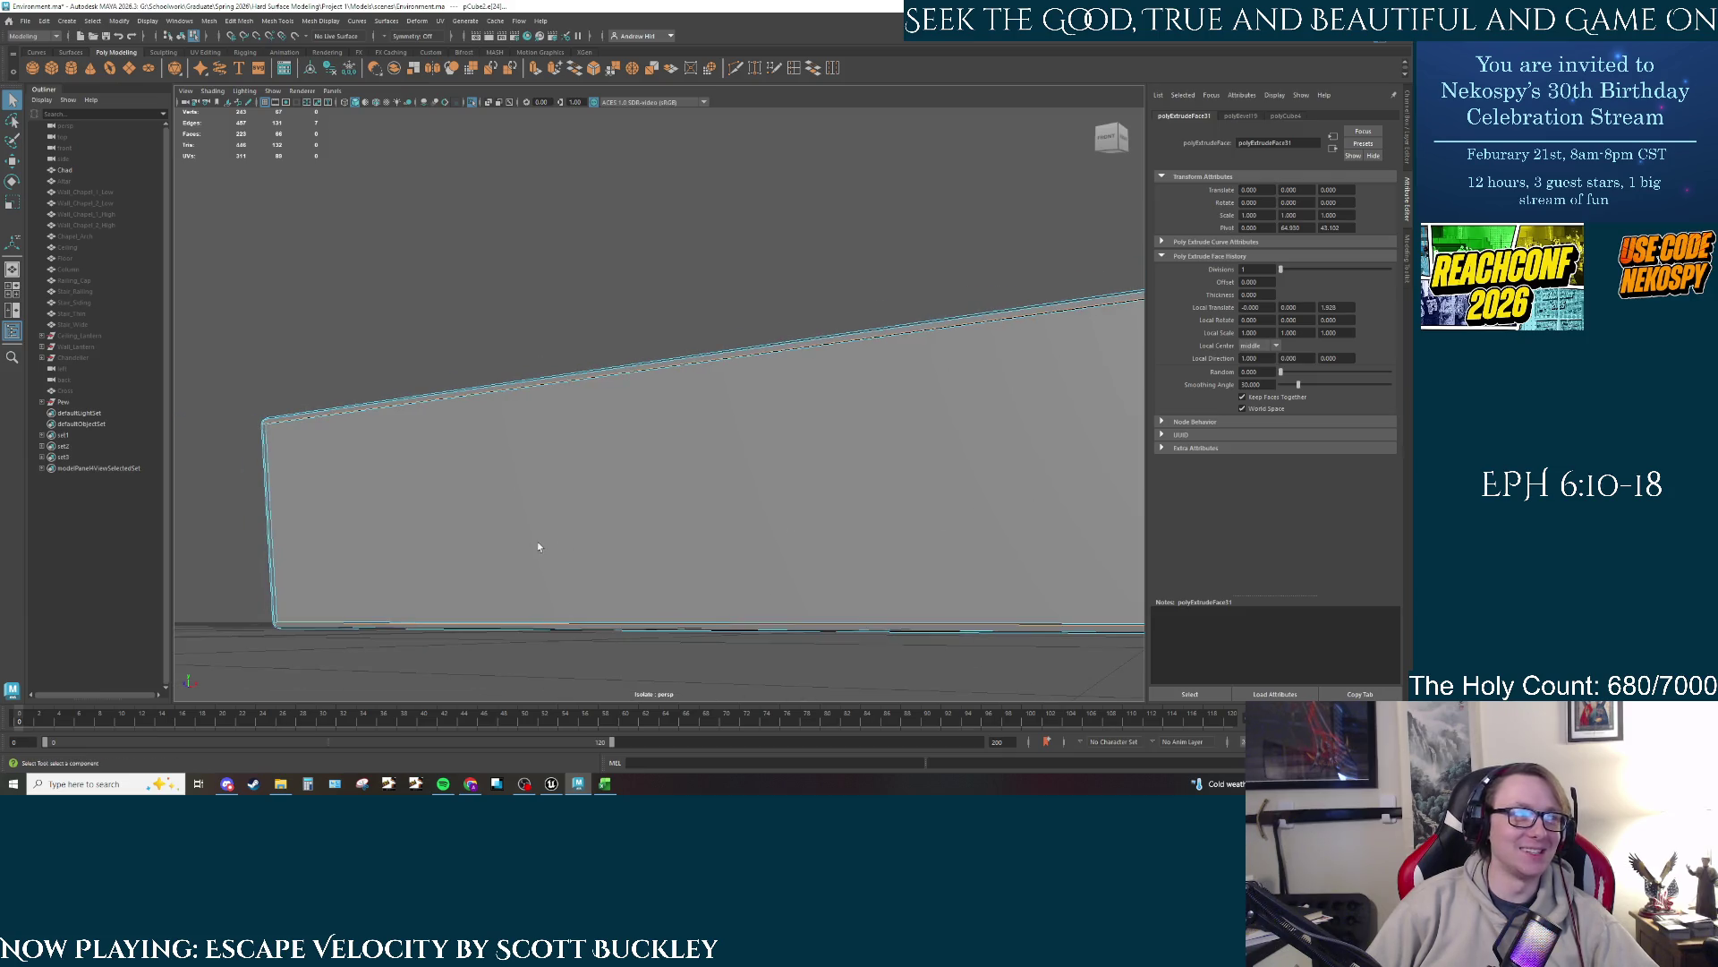
mouse_move(334, 509)
left_mouse_down()
mouse_move(599, 556)
mouse_move(523, 497)
left_mouse_up()
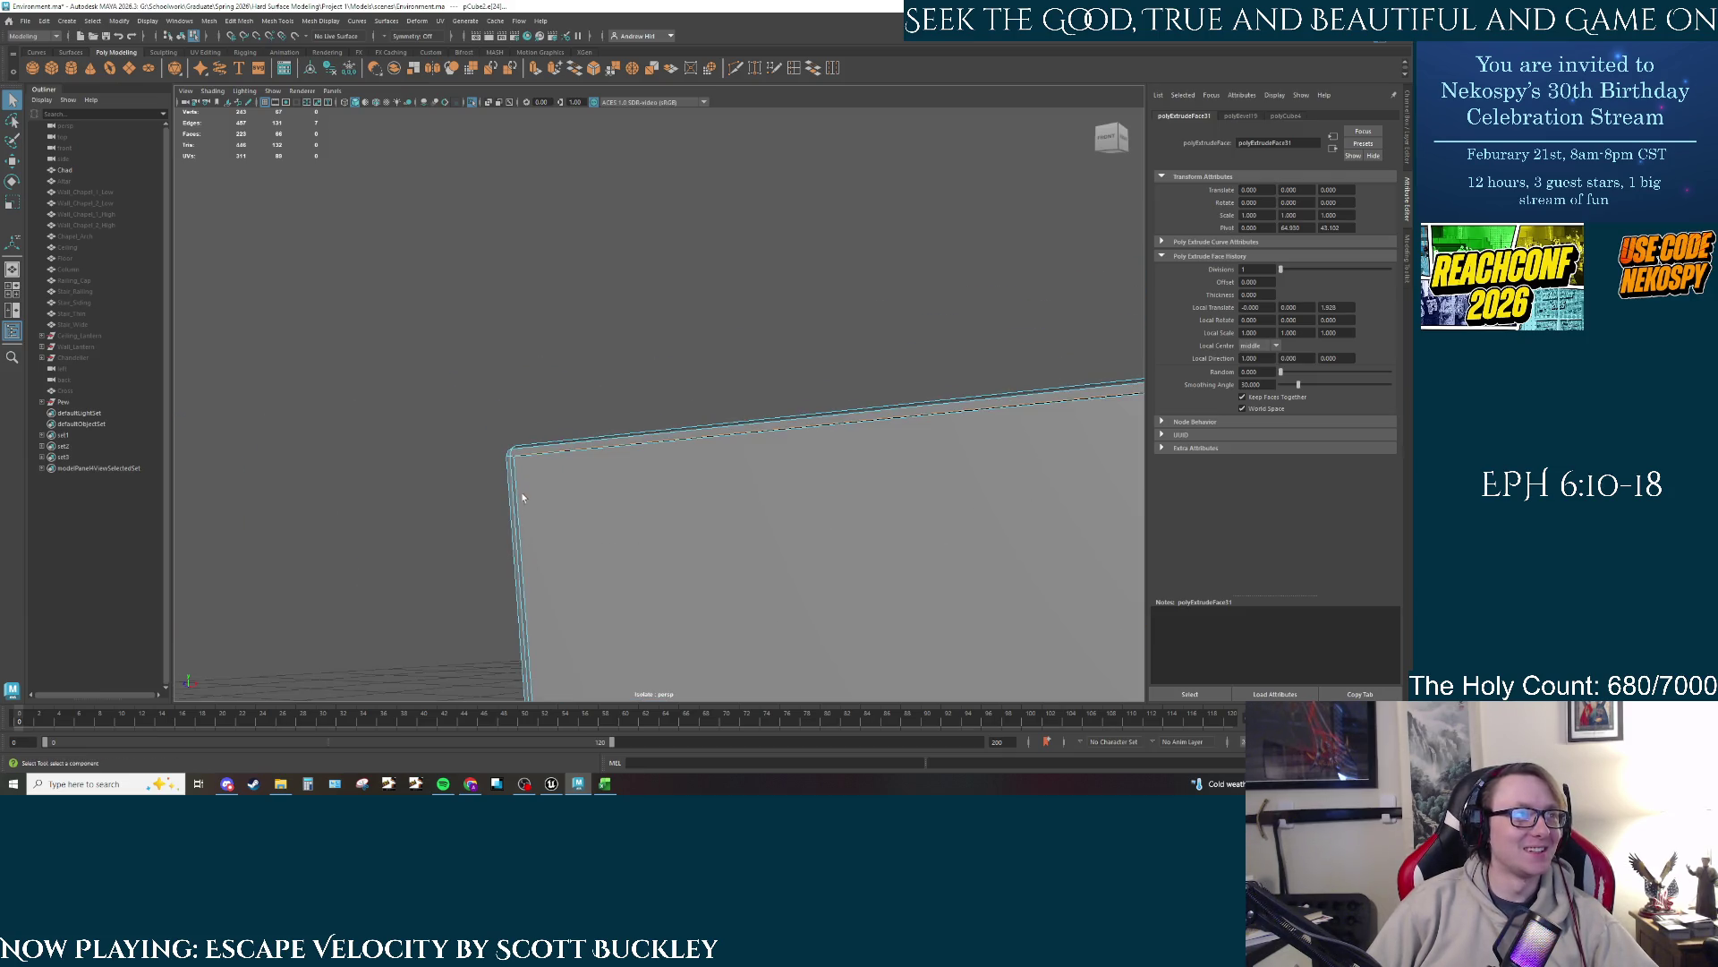
mouse_move(652, 542)
left_mouse_down()
mouse_move(910, 579)
mouse_move(905, 540)
mouse_move(978, 549)
mouse_move(663, 395)
mouse_move(573, 420)
mouse_move(522, 465)
mouse_move(587, 510)
mouse_move(633, 497)
left_mouse_up()
key("ctrl+b")
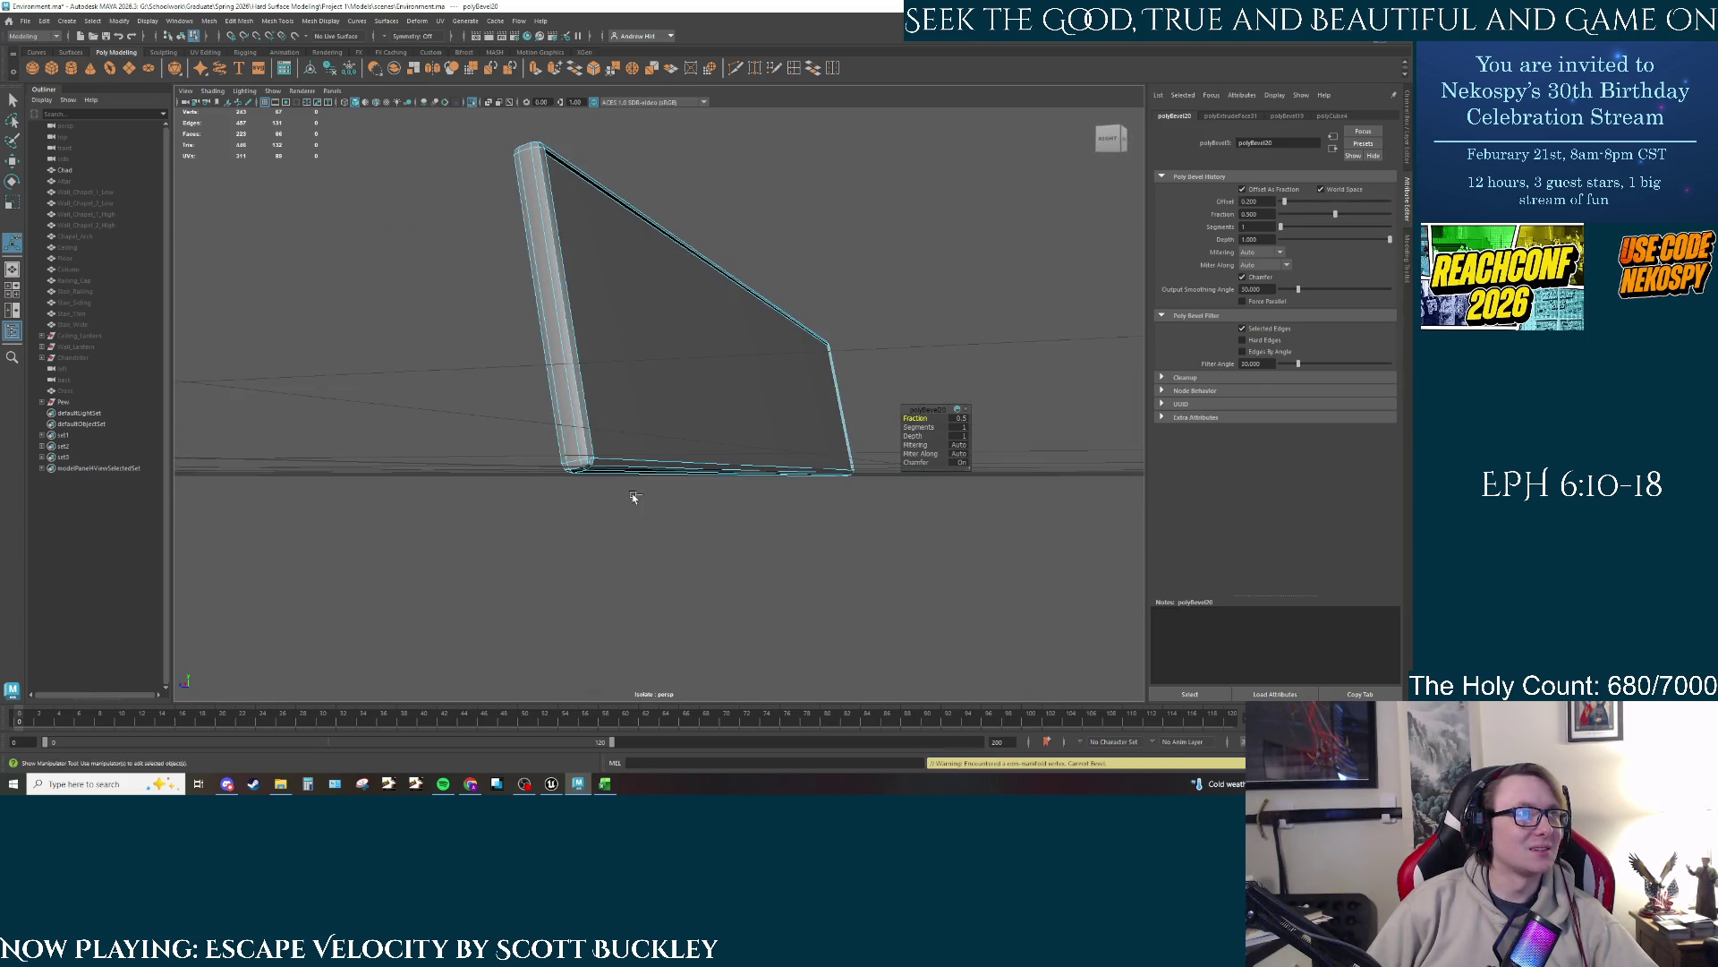
key("ctrl+z")
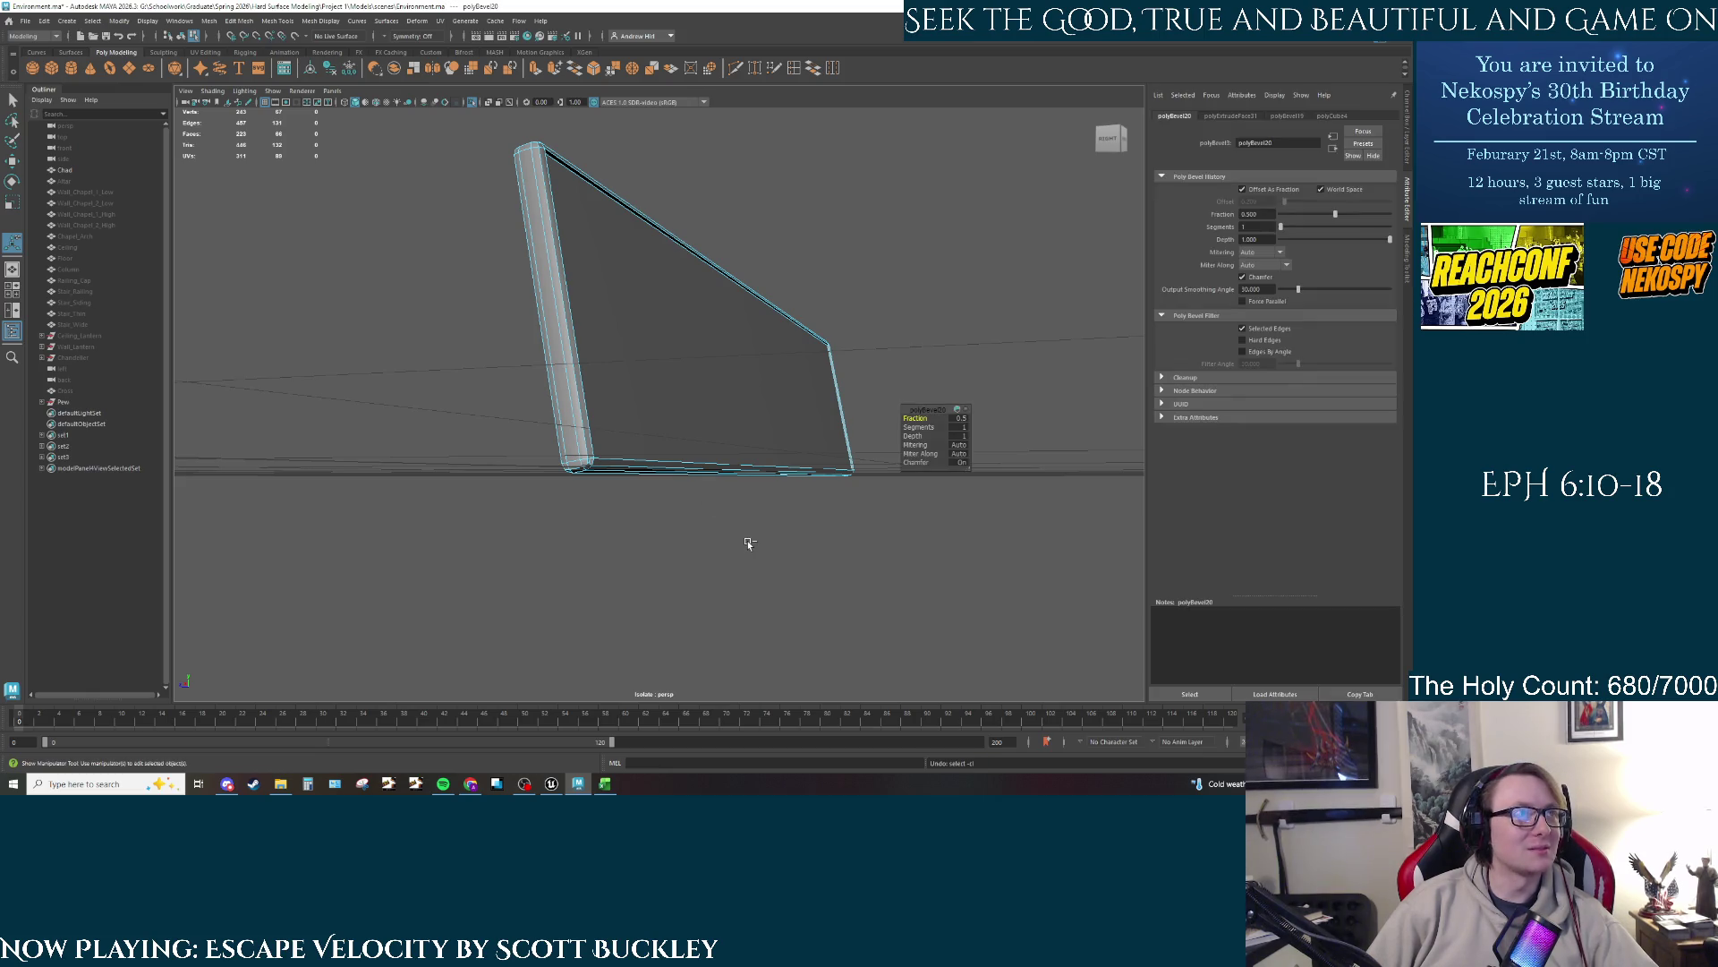
key("ctrl+z")
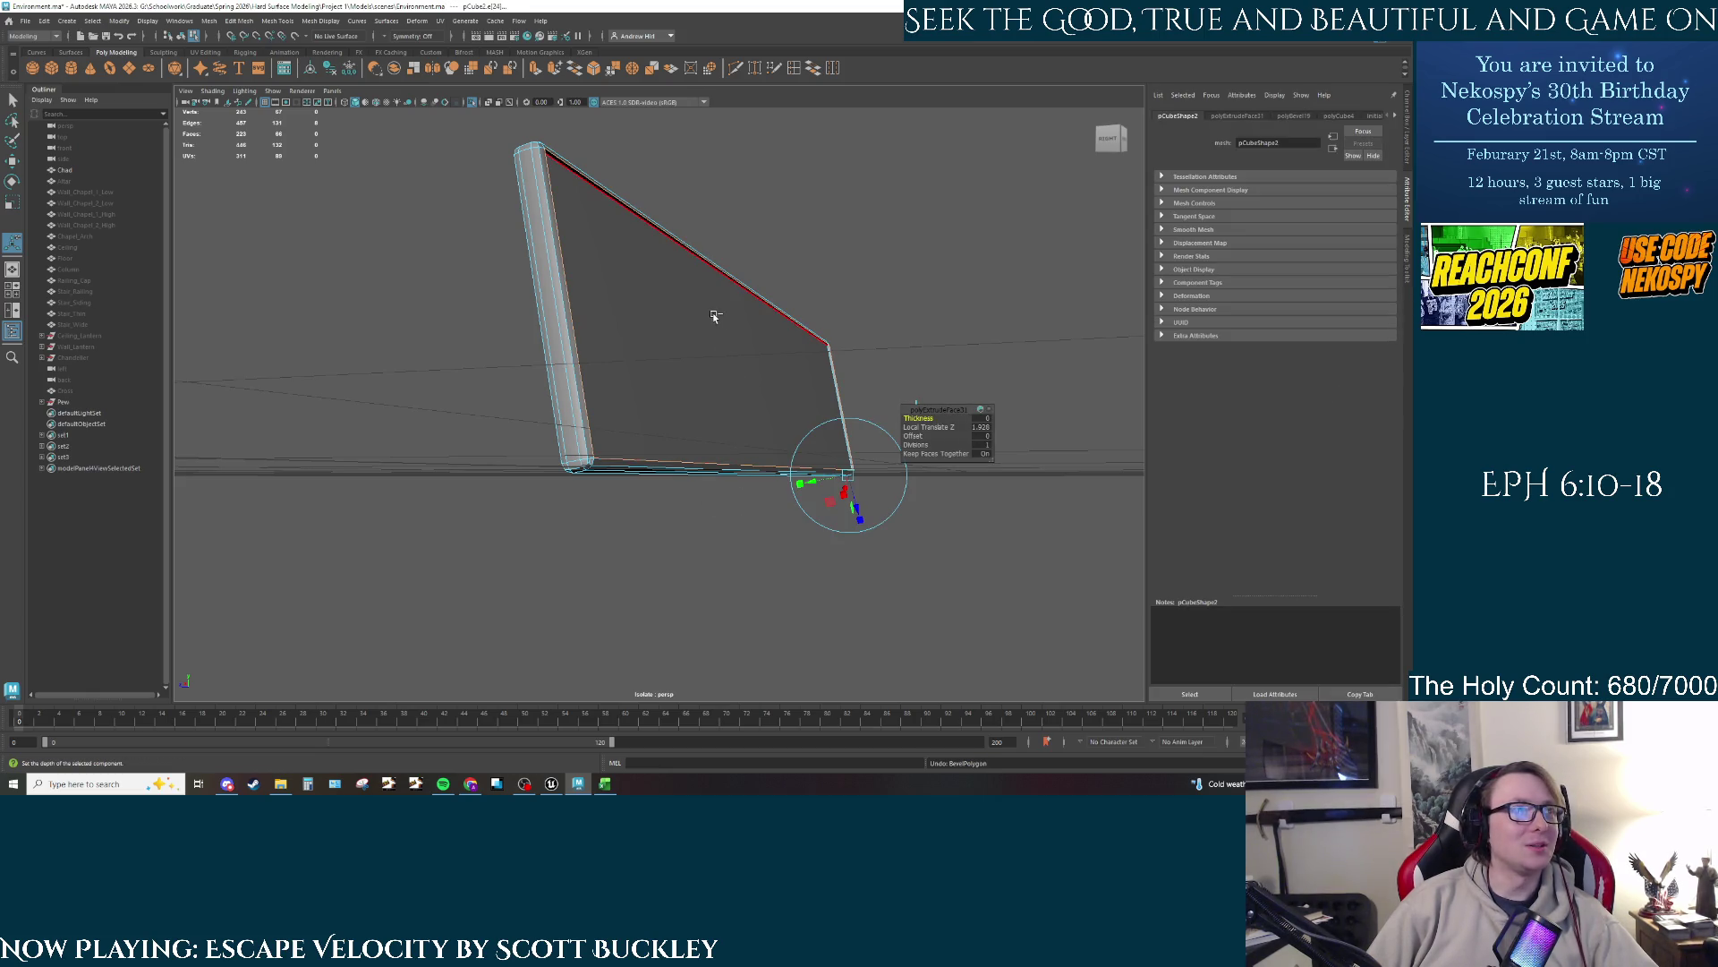
mouse_move(674, 398)
left_mouse_down()
mouse_move(653, 460)
mouse_move(720, 452)
mouse_move(468, 433)
mouse_move(844, 373)
mouse_move(635, 400)
left_mouse_up()
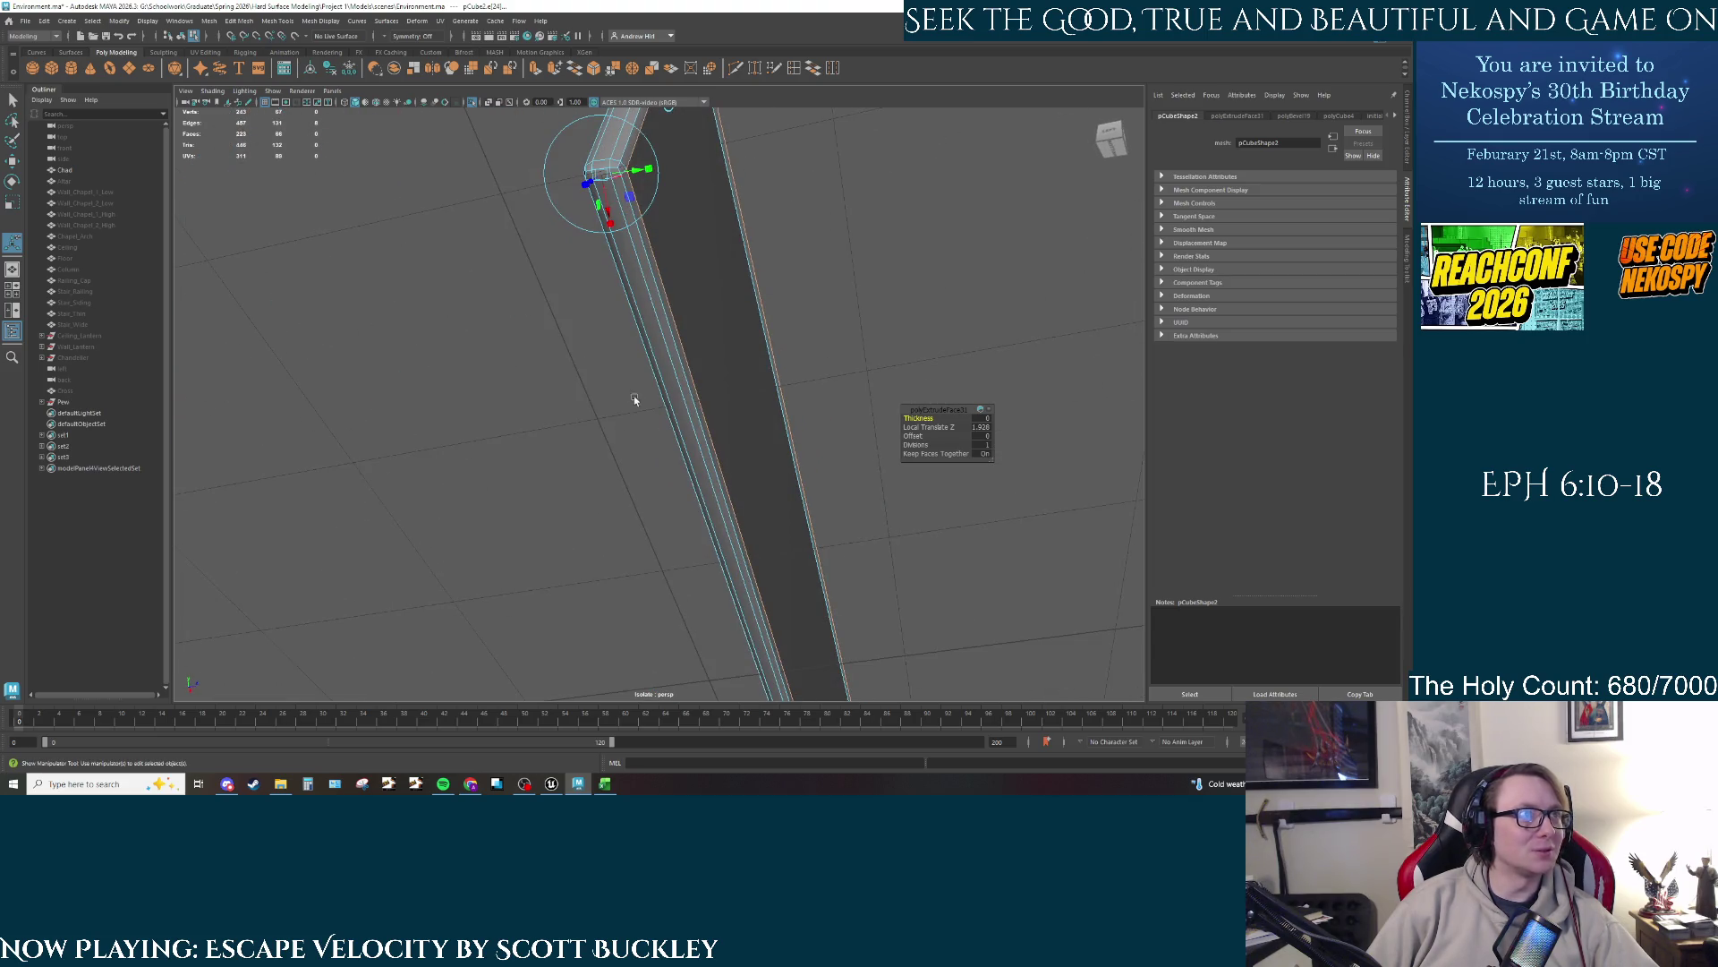
left_click(959, 212)
left_click_drag(802, 277, 520, 315)
left_click(492, 327)
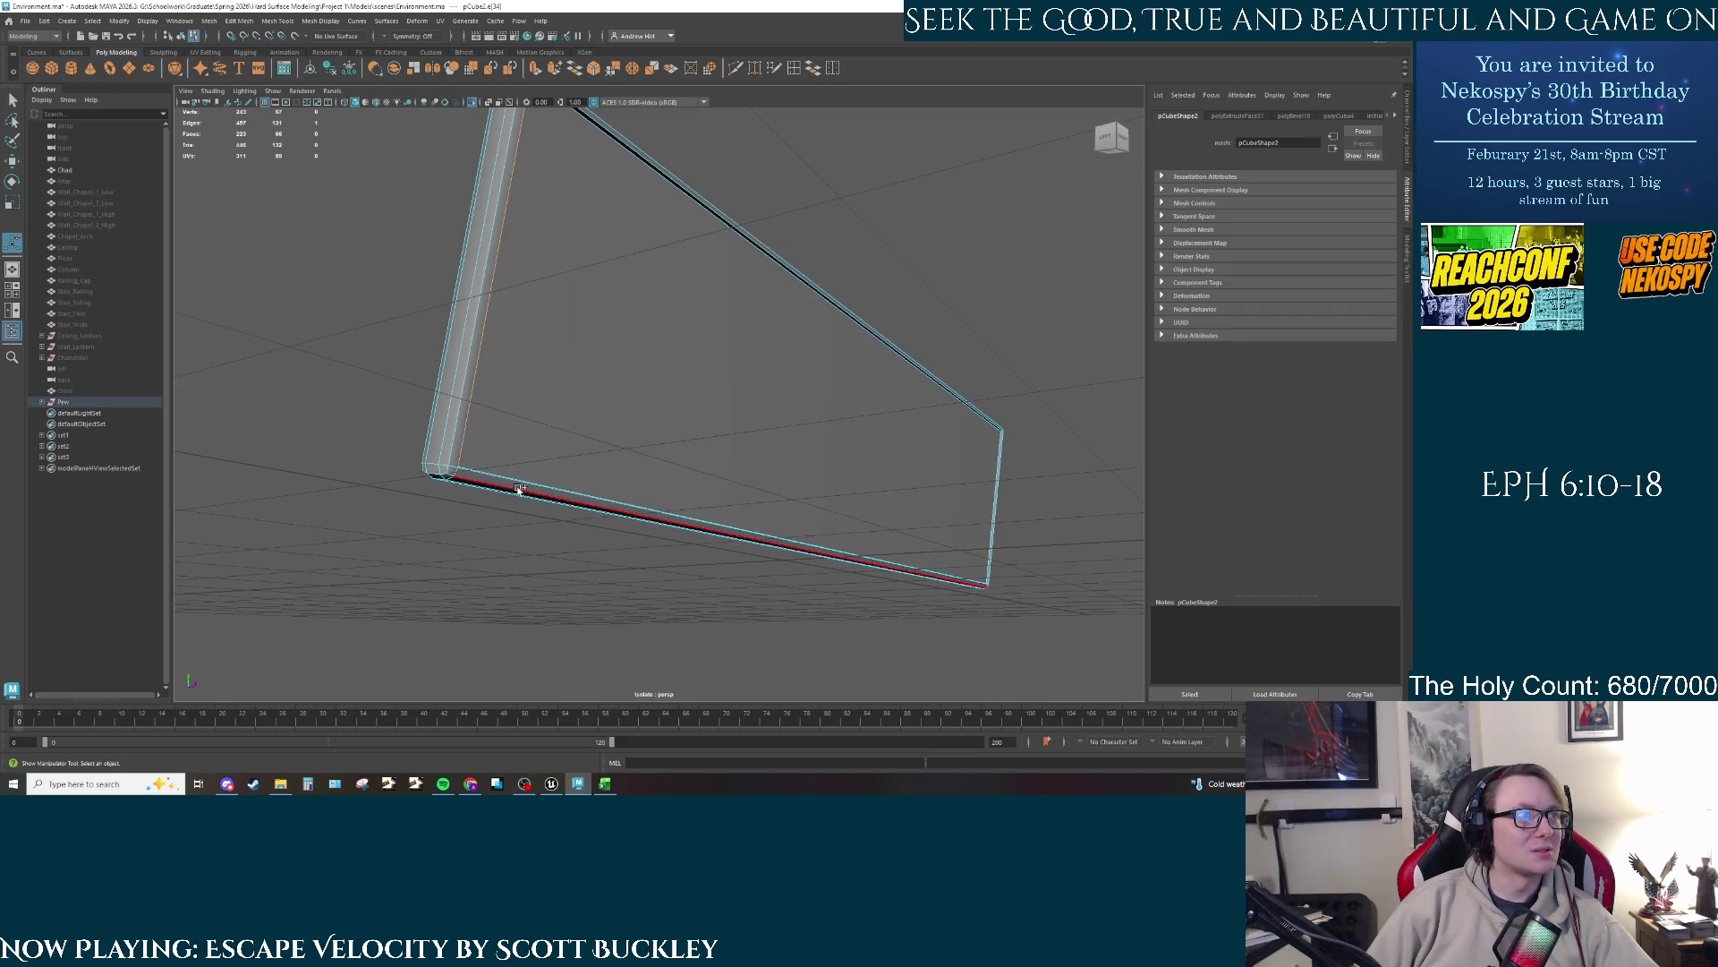
left_click(518, 491, "shift")
left_click_drag(626, 326, 616, 341)
right_click(616, 340)
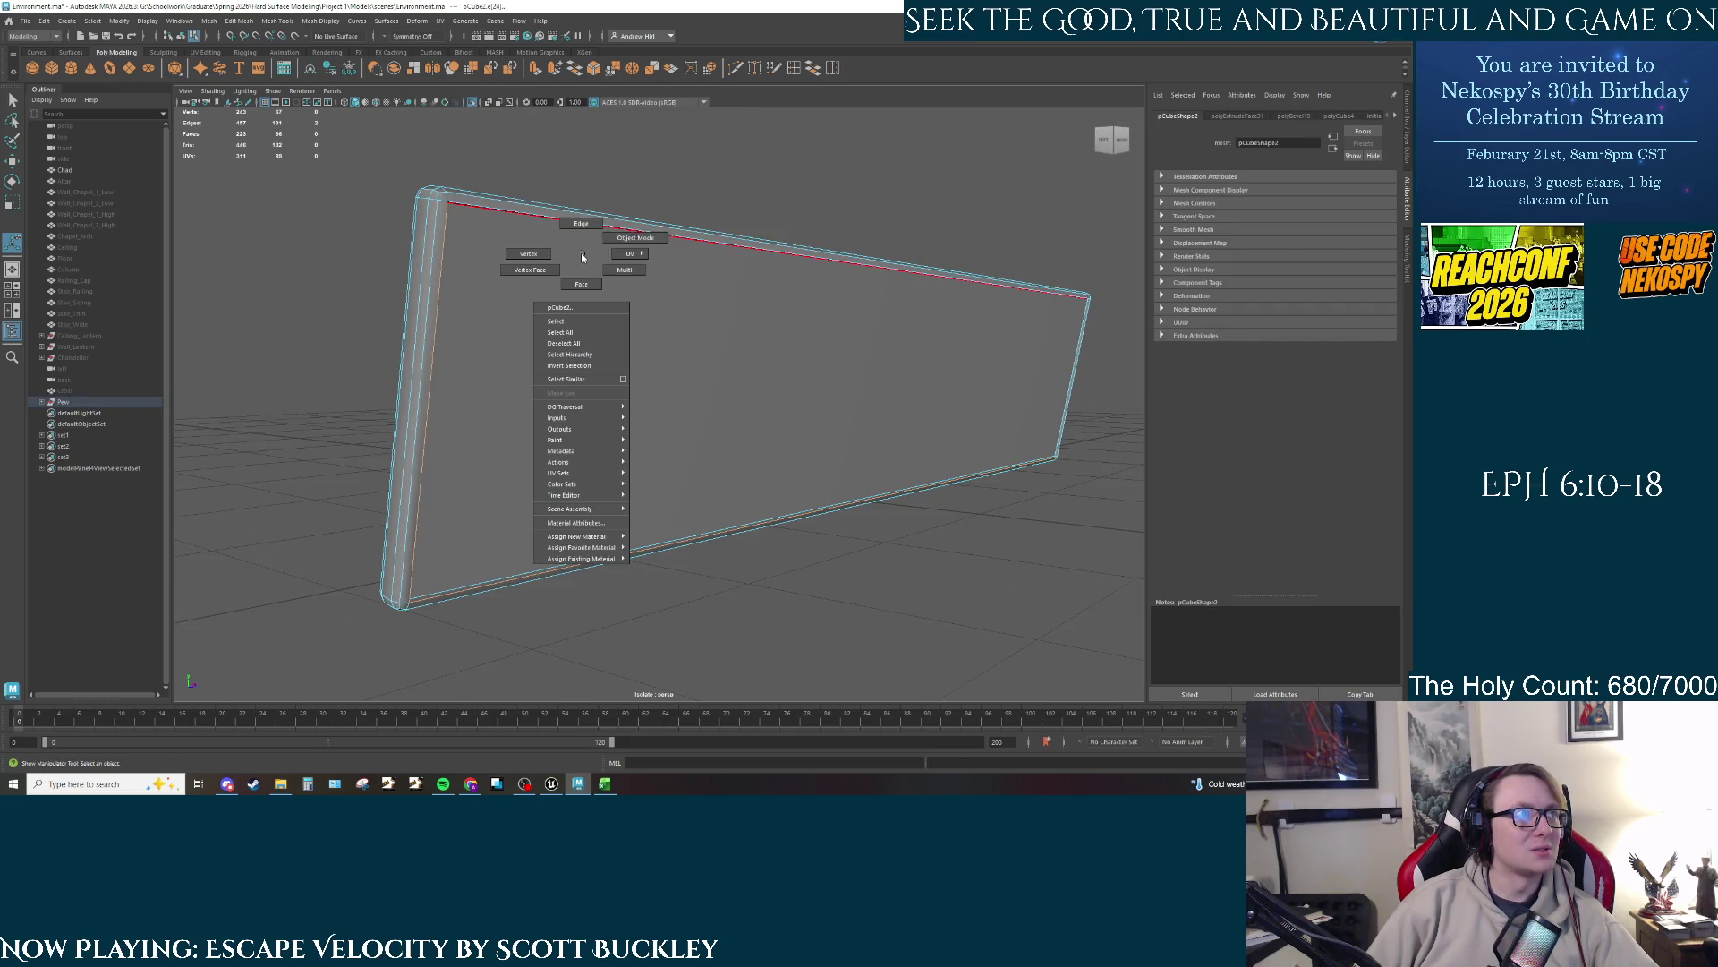
left_click(657, 222)
left_click_drag(657, 222, 528, 298)
right_click(522, 271)
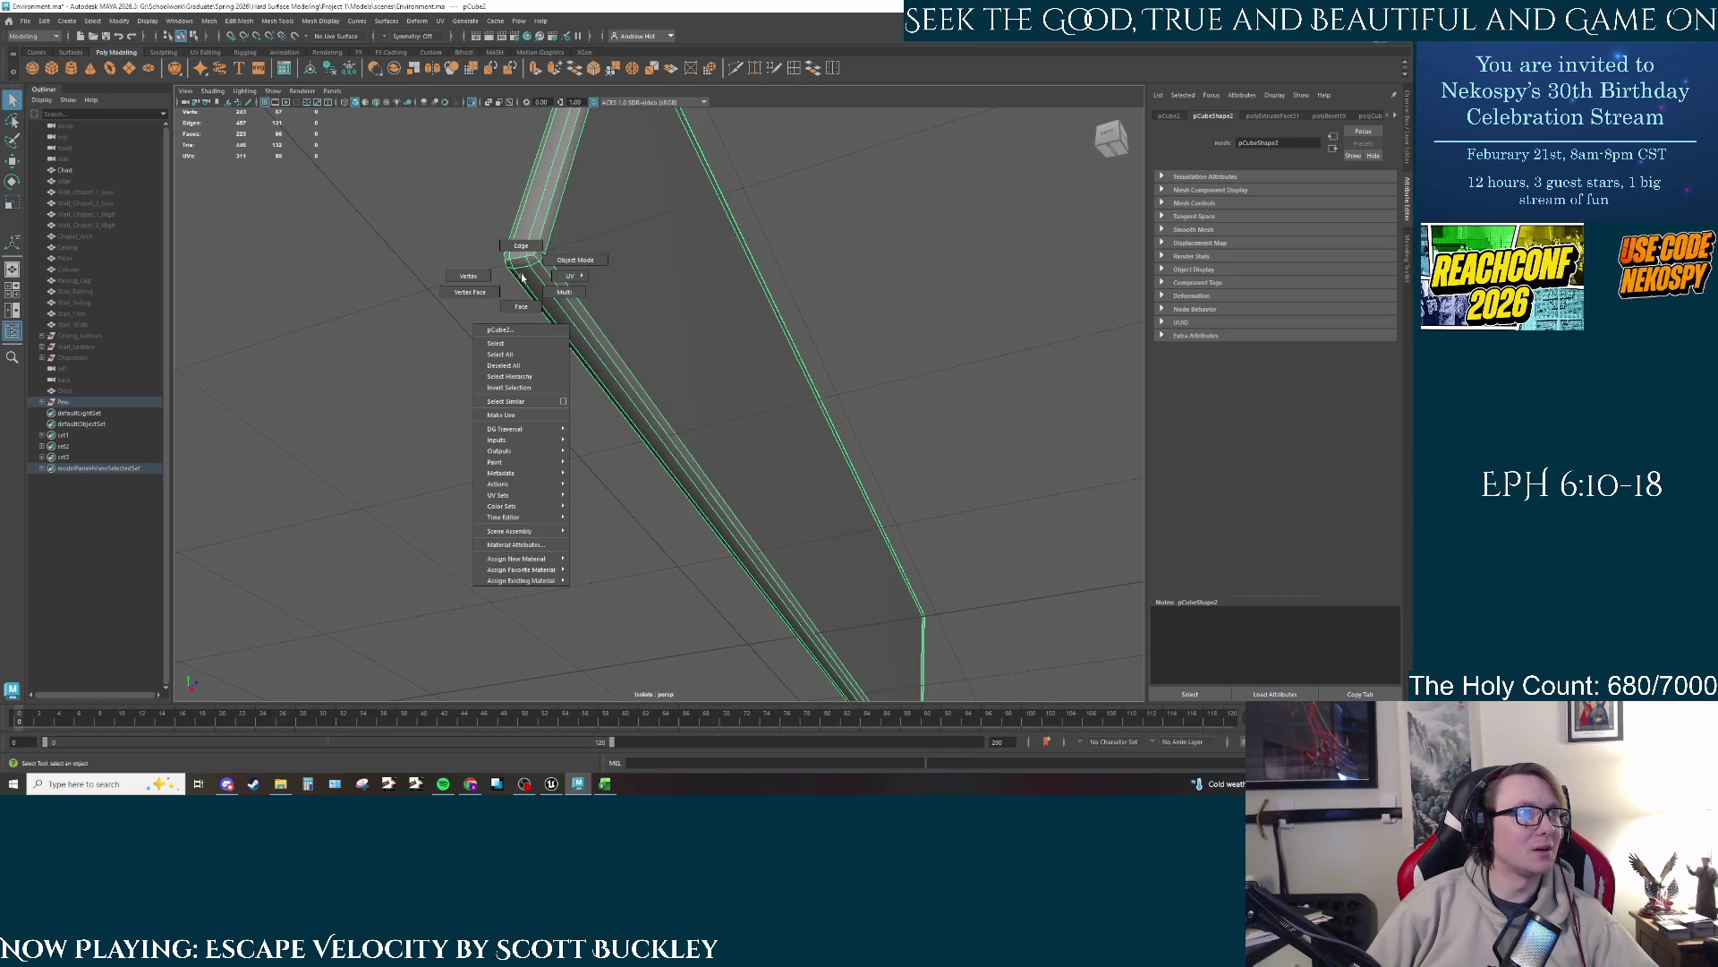
left_click(521, 303)
left_click(532, 256)
key("w")
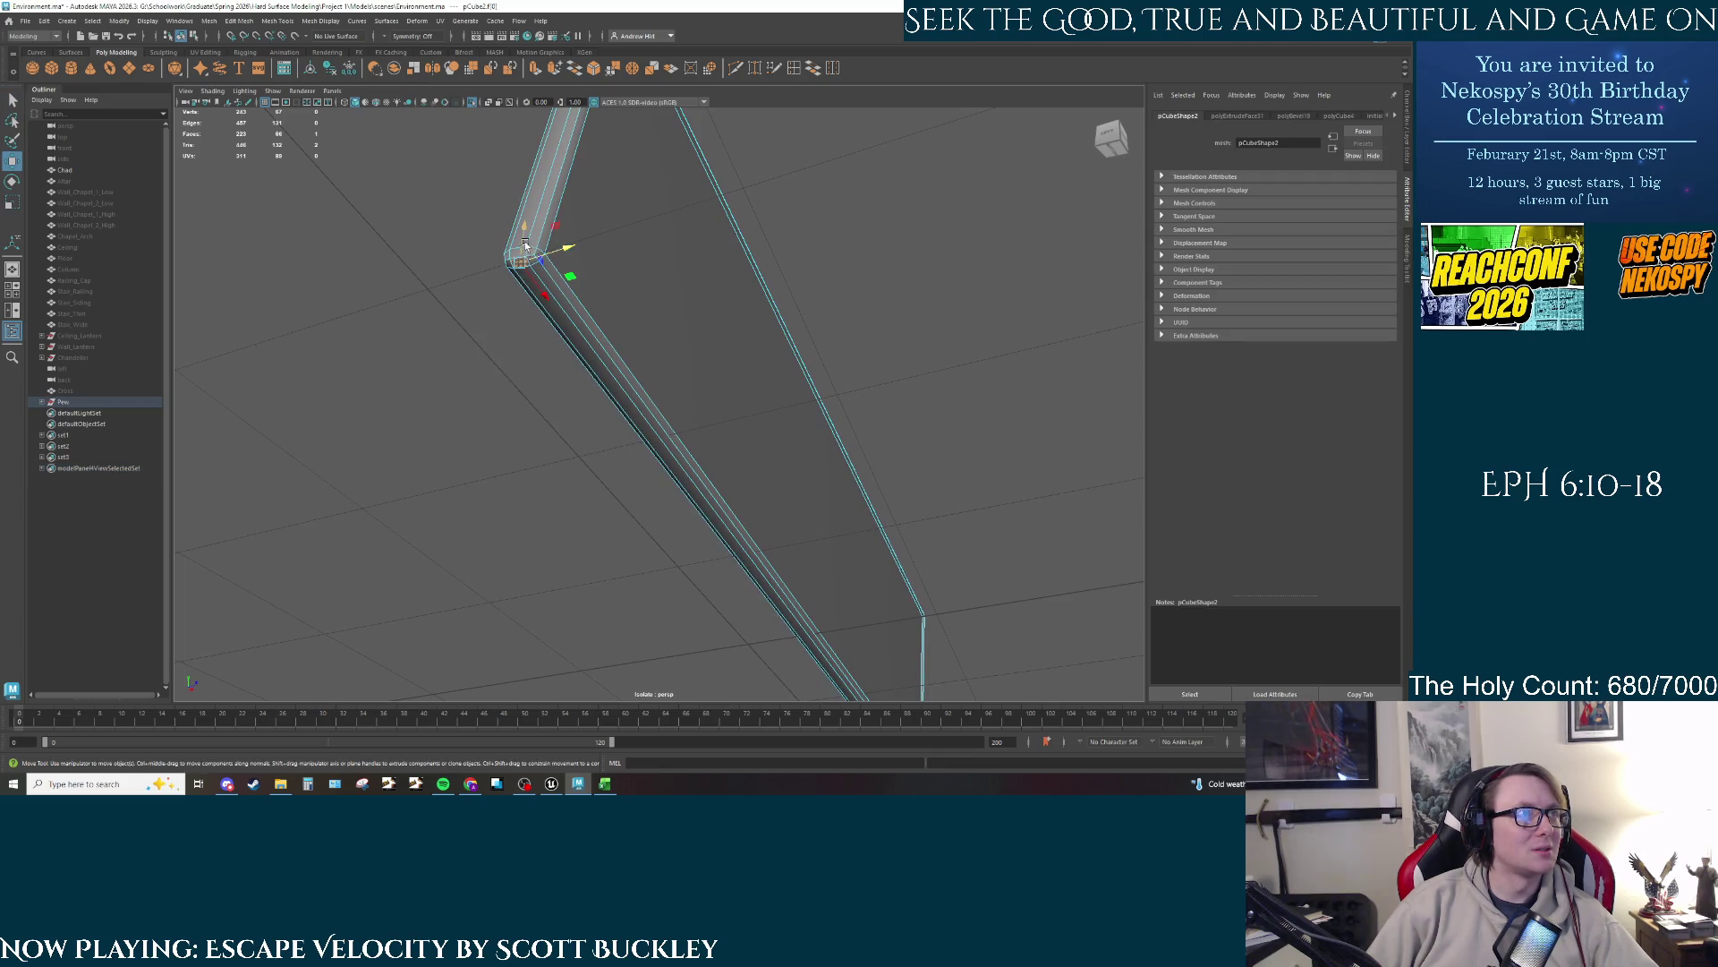
left_click_drag(526, 244, 474, 341)
key("ctrl+z")
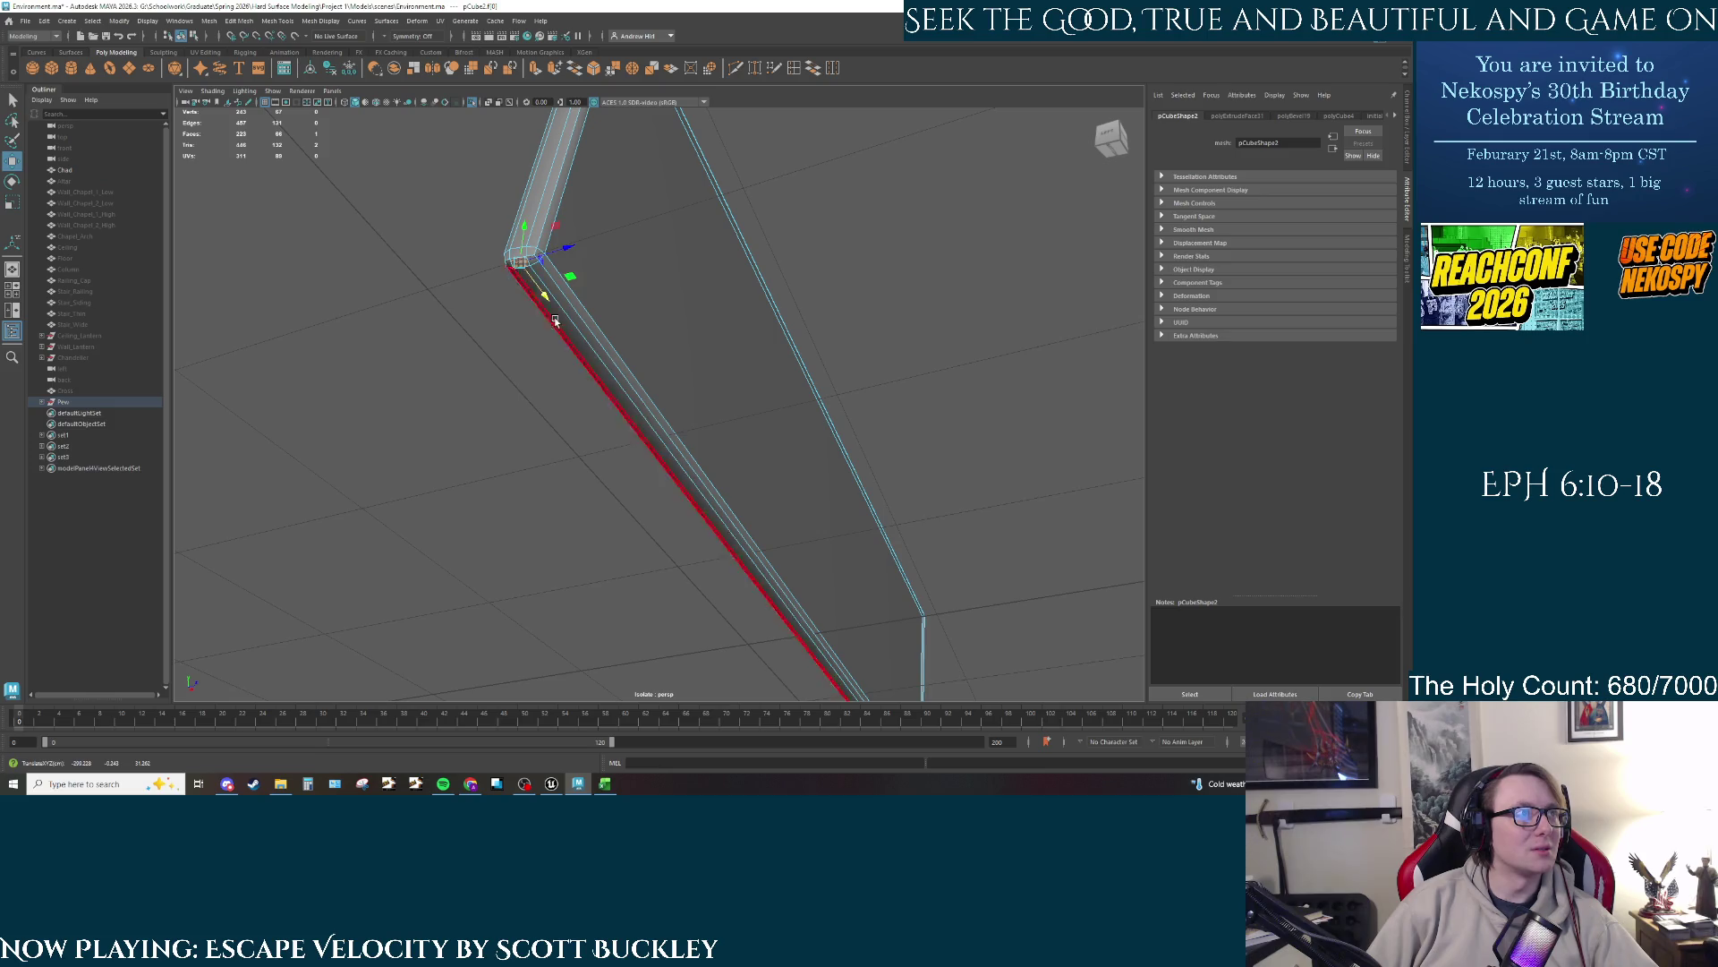
left_click(799, 586)
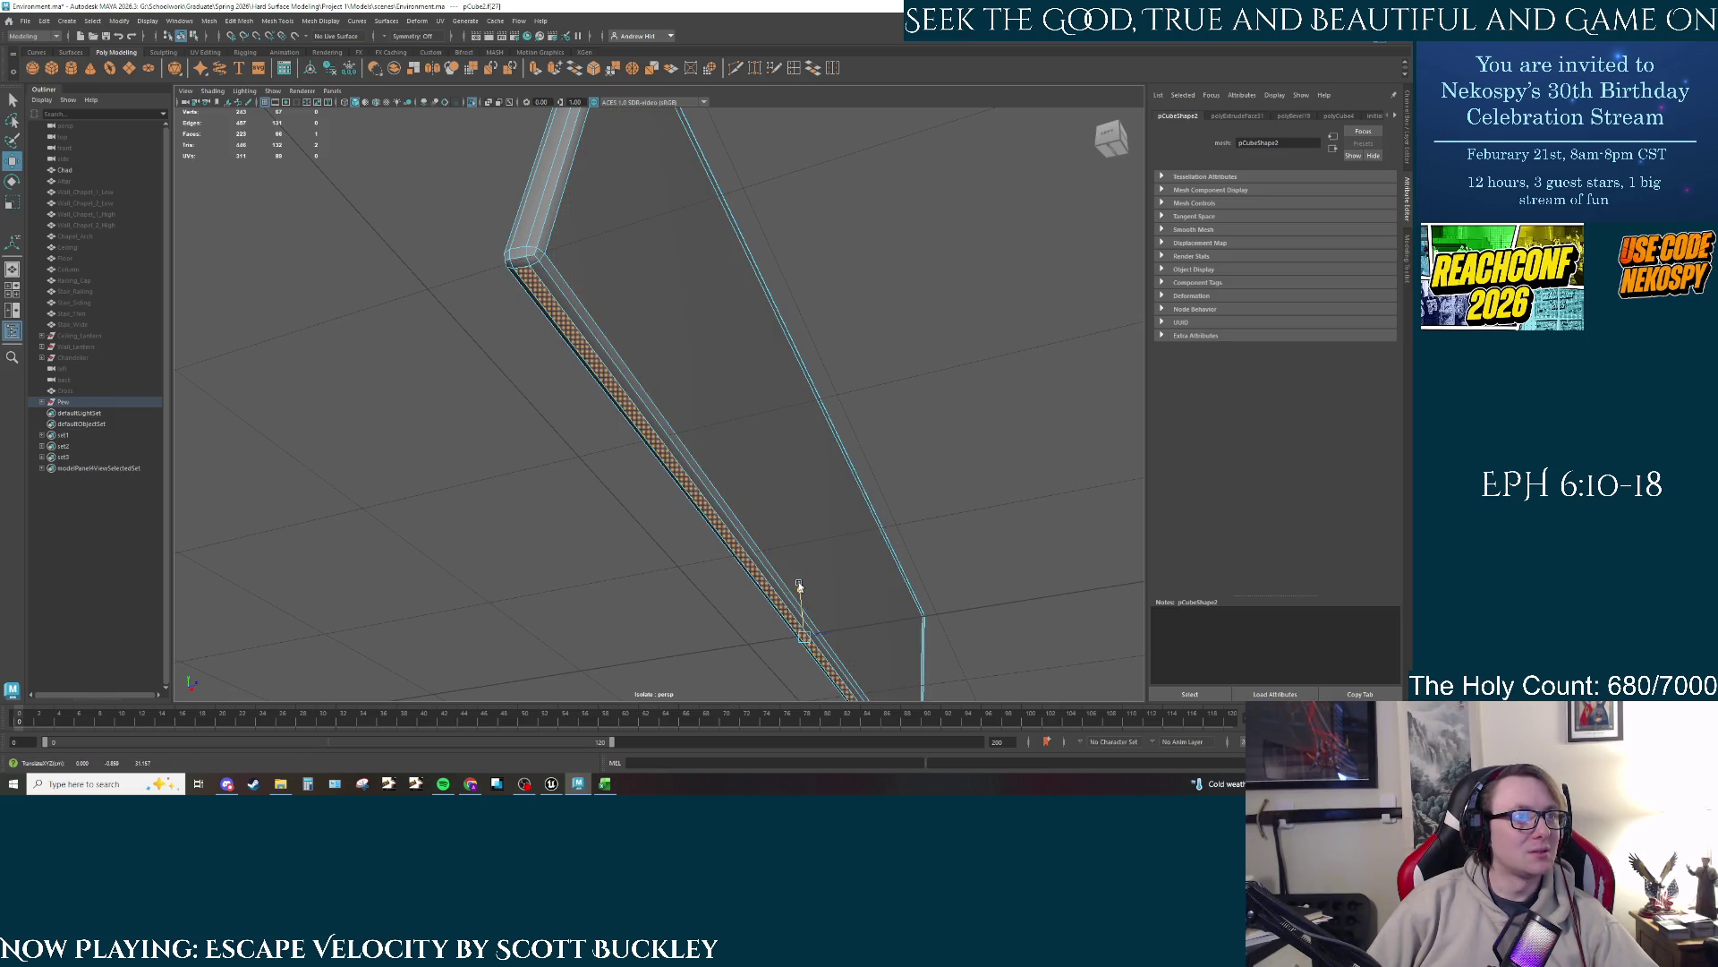
mouse_move(799, 587)
left_mouse_down()
mouse_move(794, 449)
mouse_move(794, 602)
left_mouse_up()
key("ctrl+z")
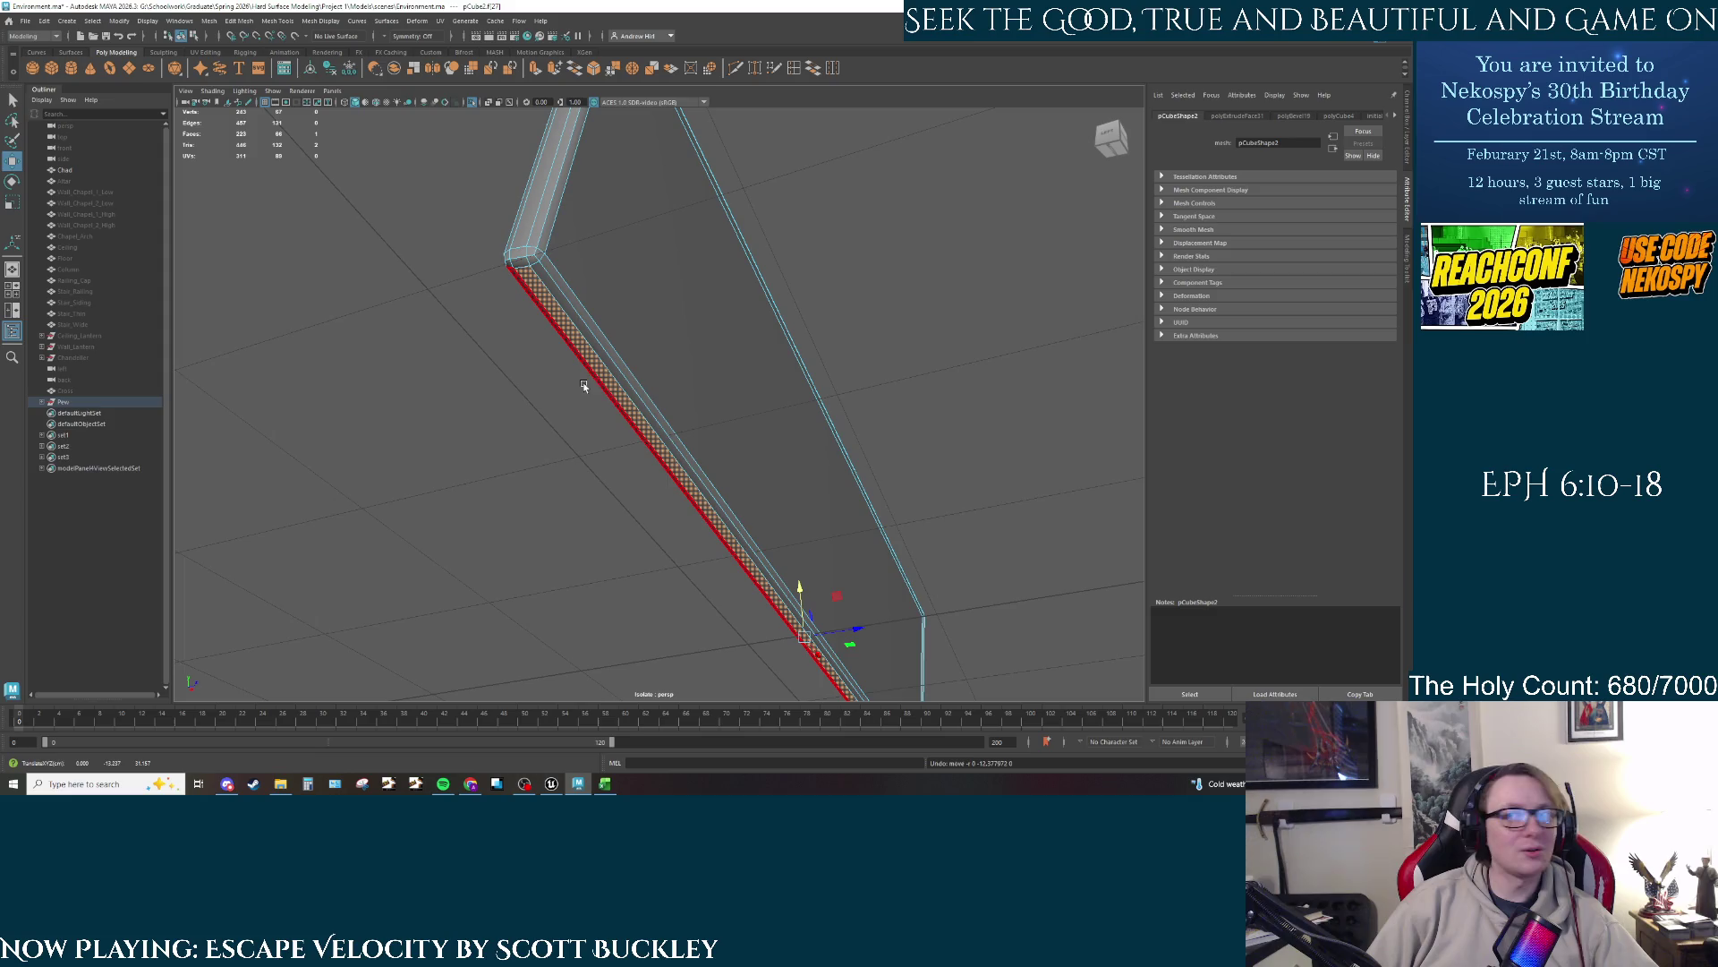
mouse_move(583, 385)
left_mouse_down()
mouse_move(647, 438)
mouse_move(594, 328)
mouse_move(862, 555)
left_mouse_up()
left_click(646, 298)
key("ctrl+z")
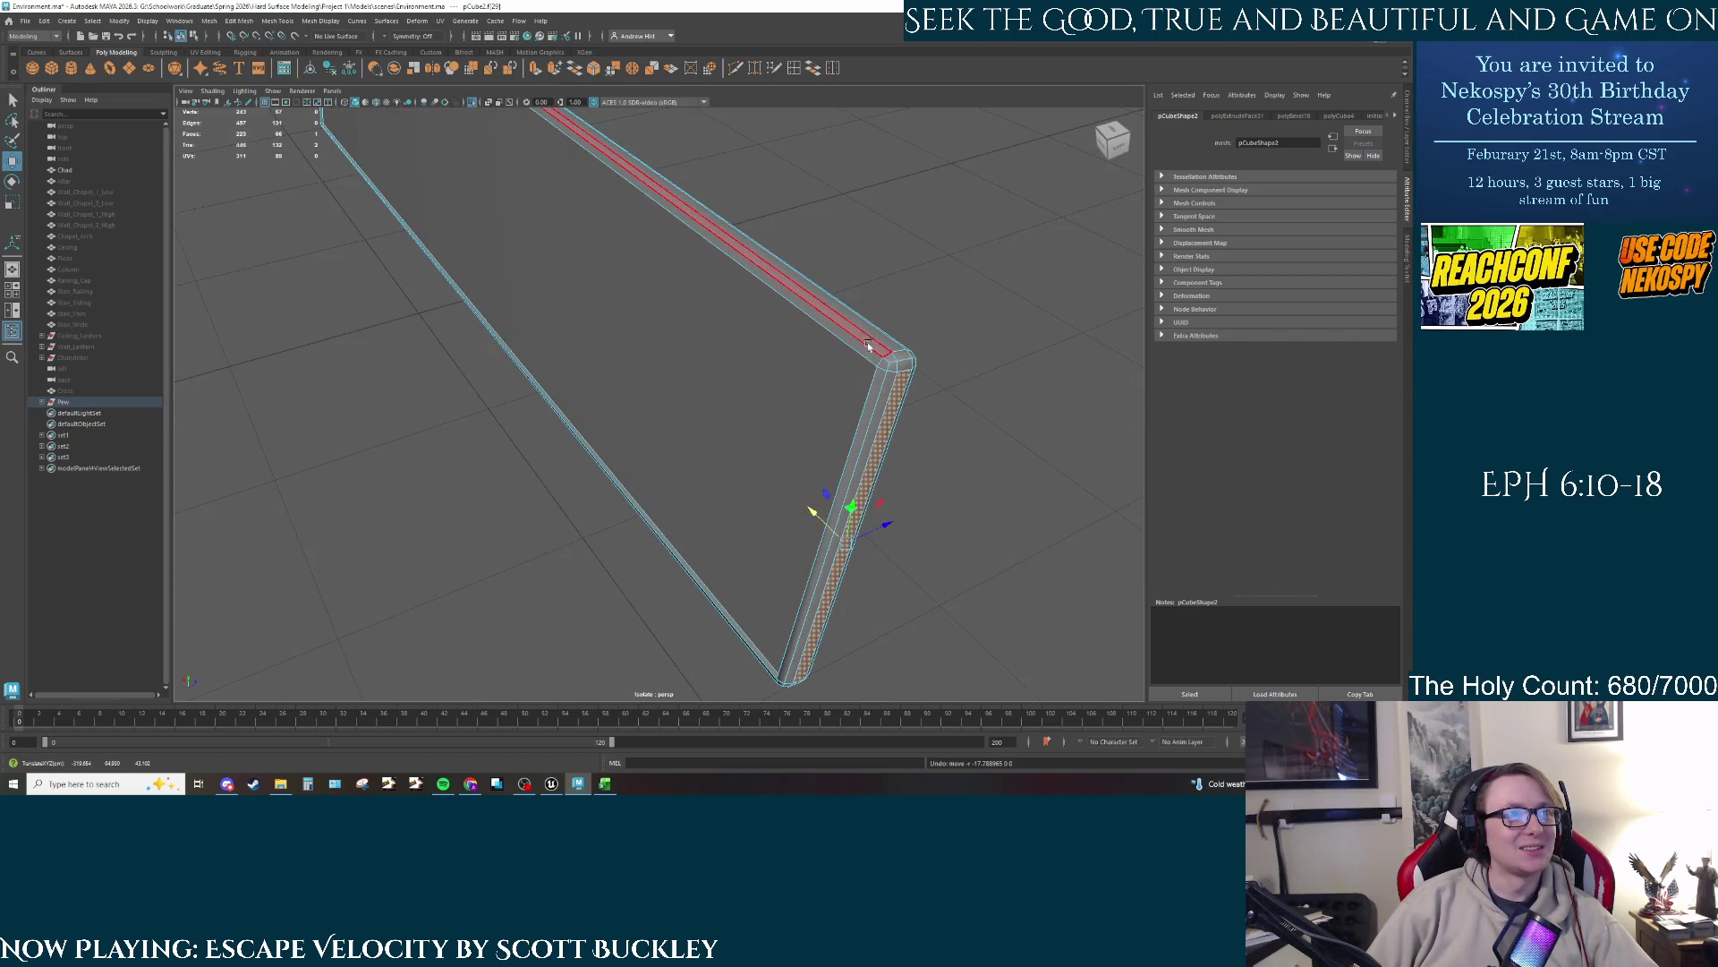
left_click(868, 344)
left_click_drag(756, 343, 809, 504)
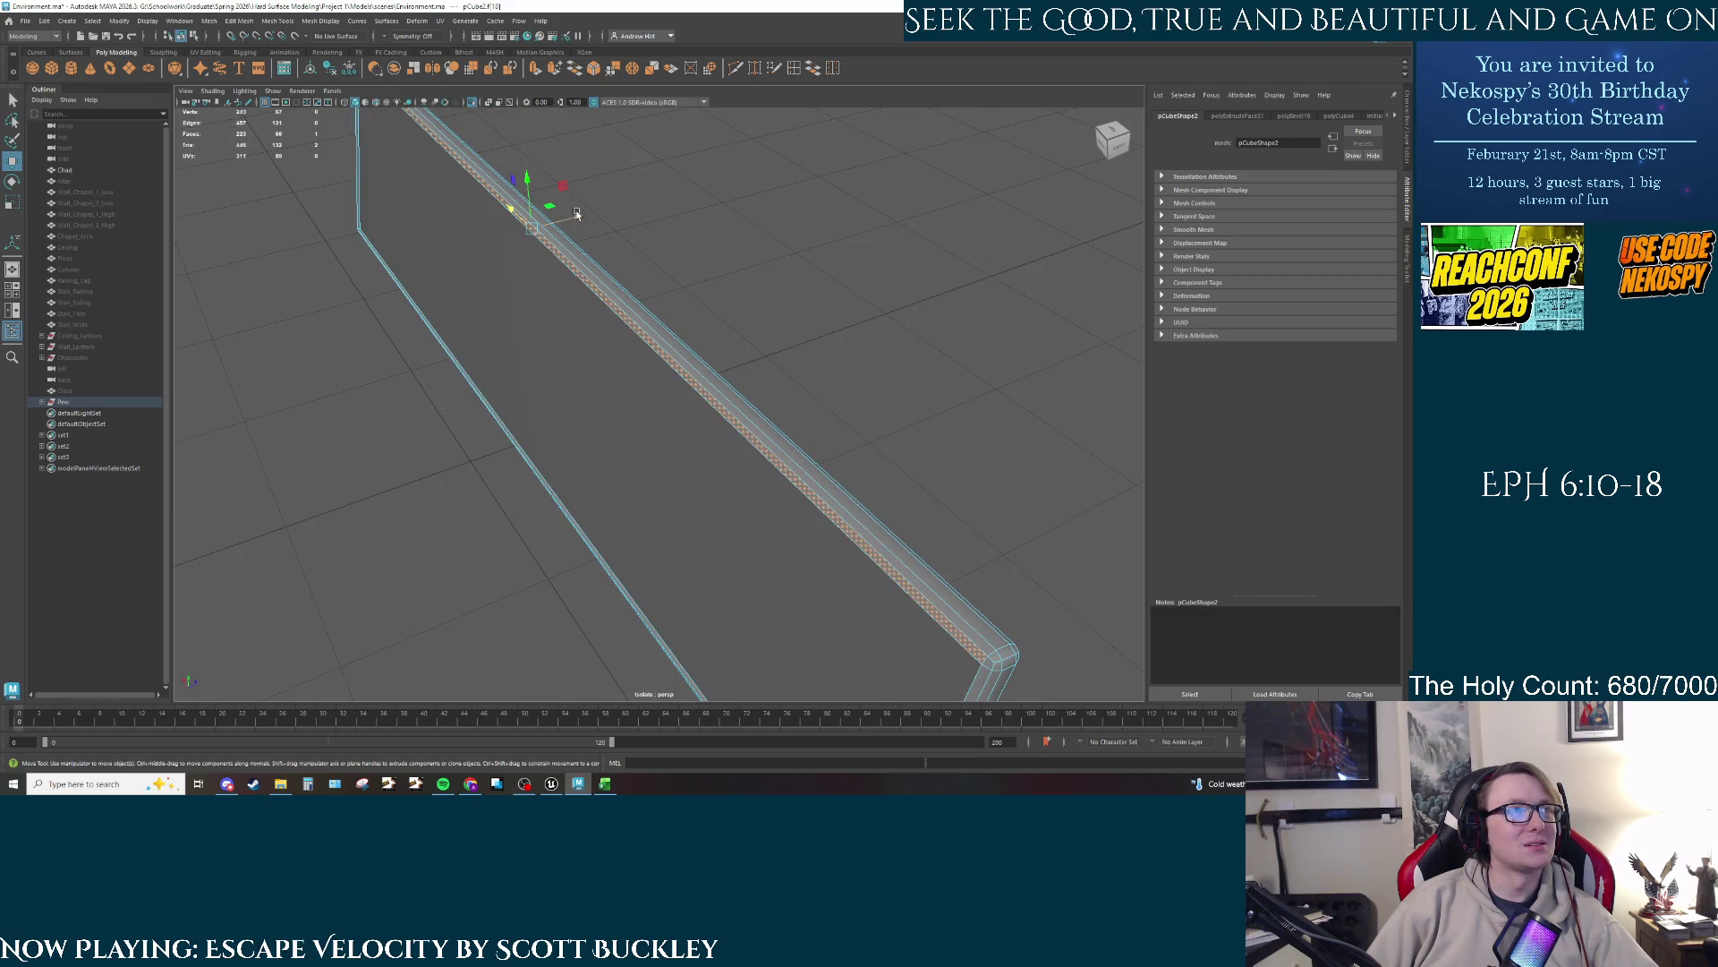
scroll(577, 213, "up", 5)
scroll(506, 238, "down", 8)
right_click(803, 399)
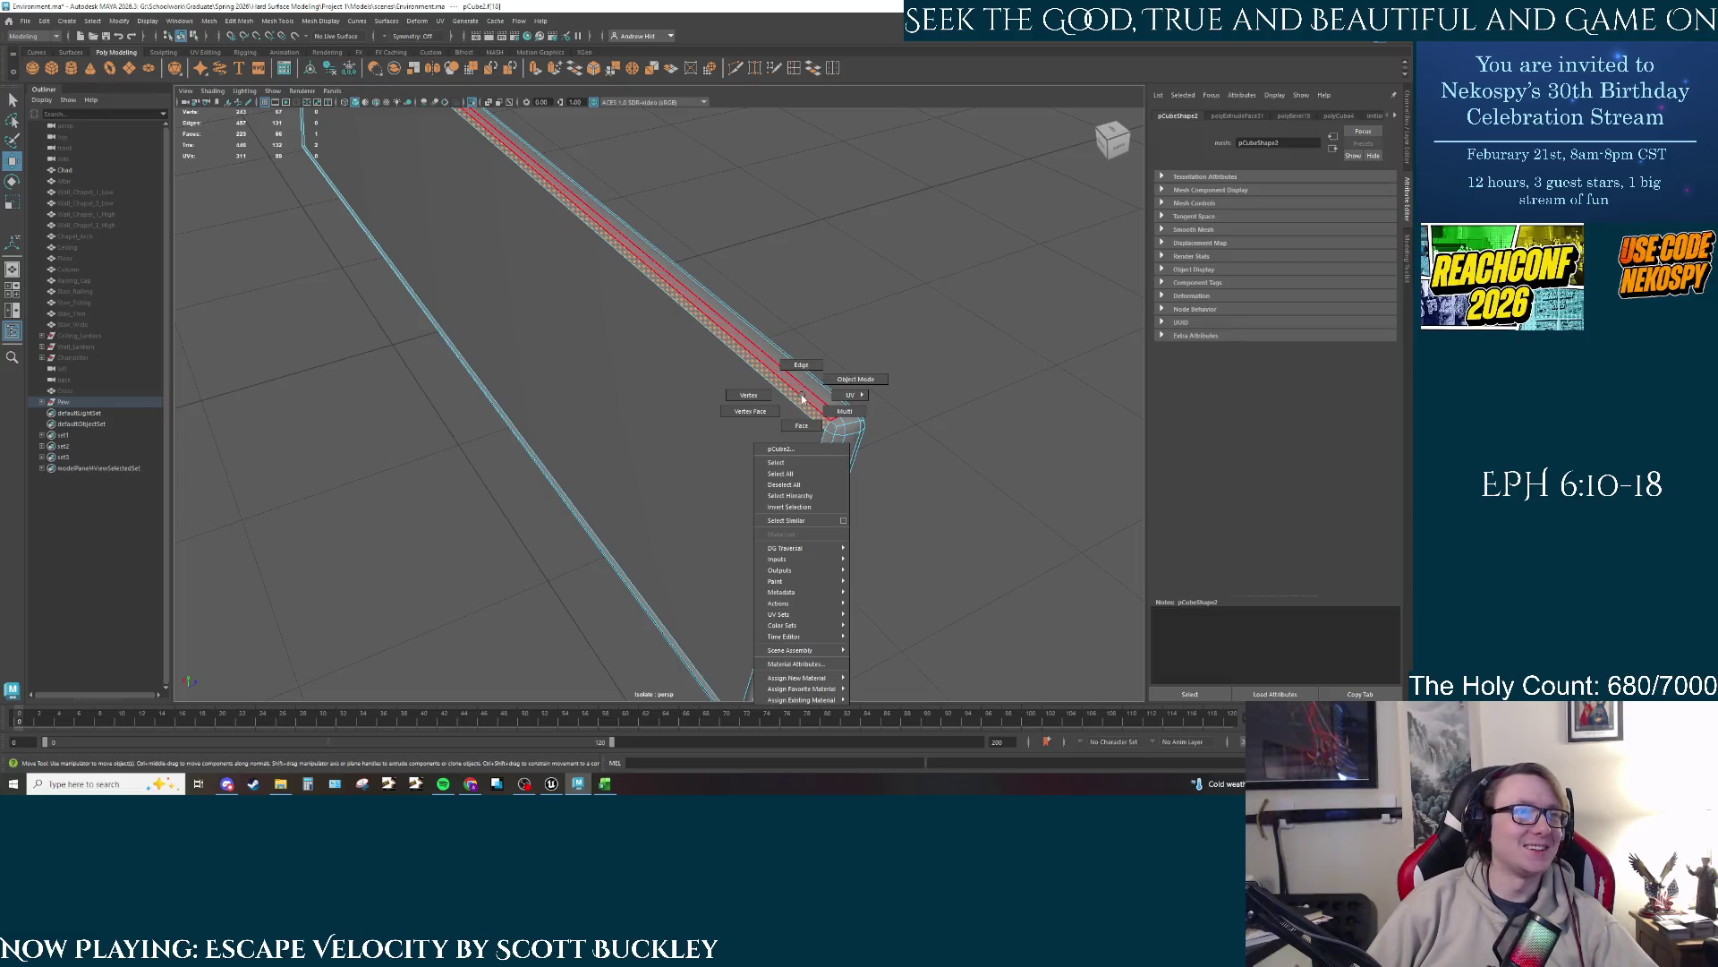
left_click(855, 378)
key("f")
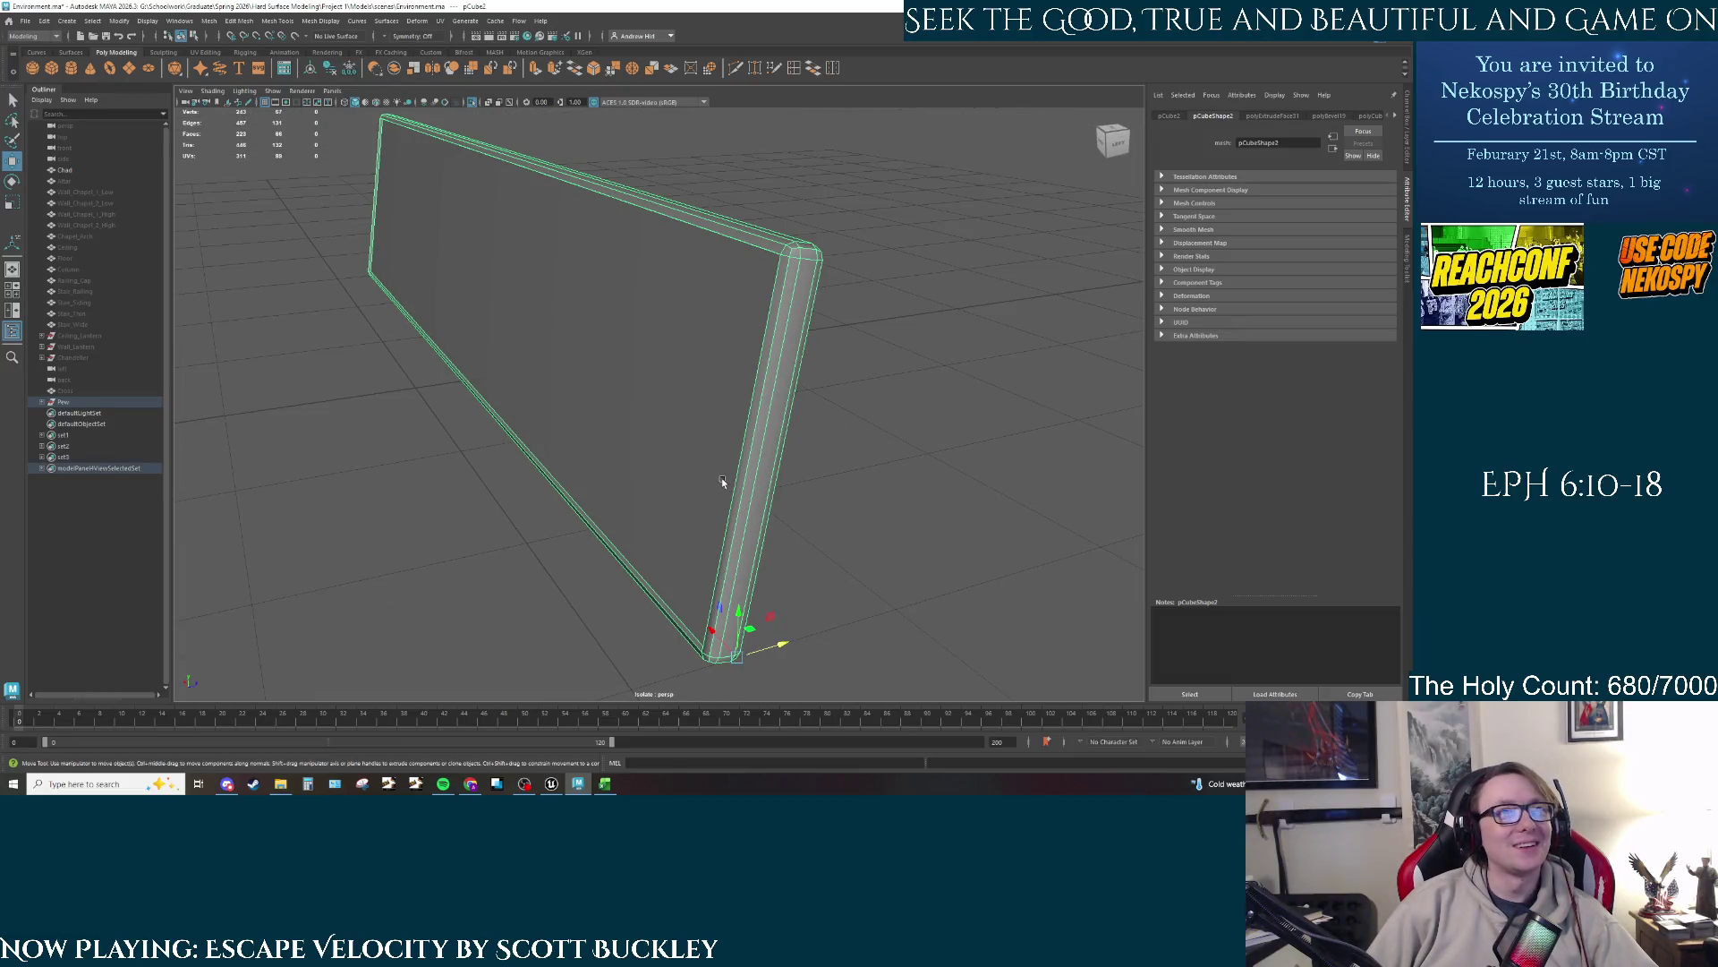
mouse_move(717, 502)
left_mouse_down()
mouse_move(707, 460)
mouse_move(770, 519)
mouse_move(710, 503)
mouse_move(857, 448)
mouse_move(878, 475)
mouse_move(484, 497)
mouse_move(500, 507)
mouse_move(614, 349)
left_mouse_up()
right_click(627, 325)
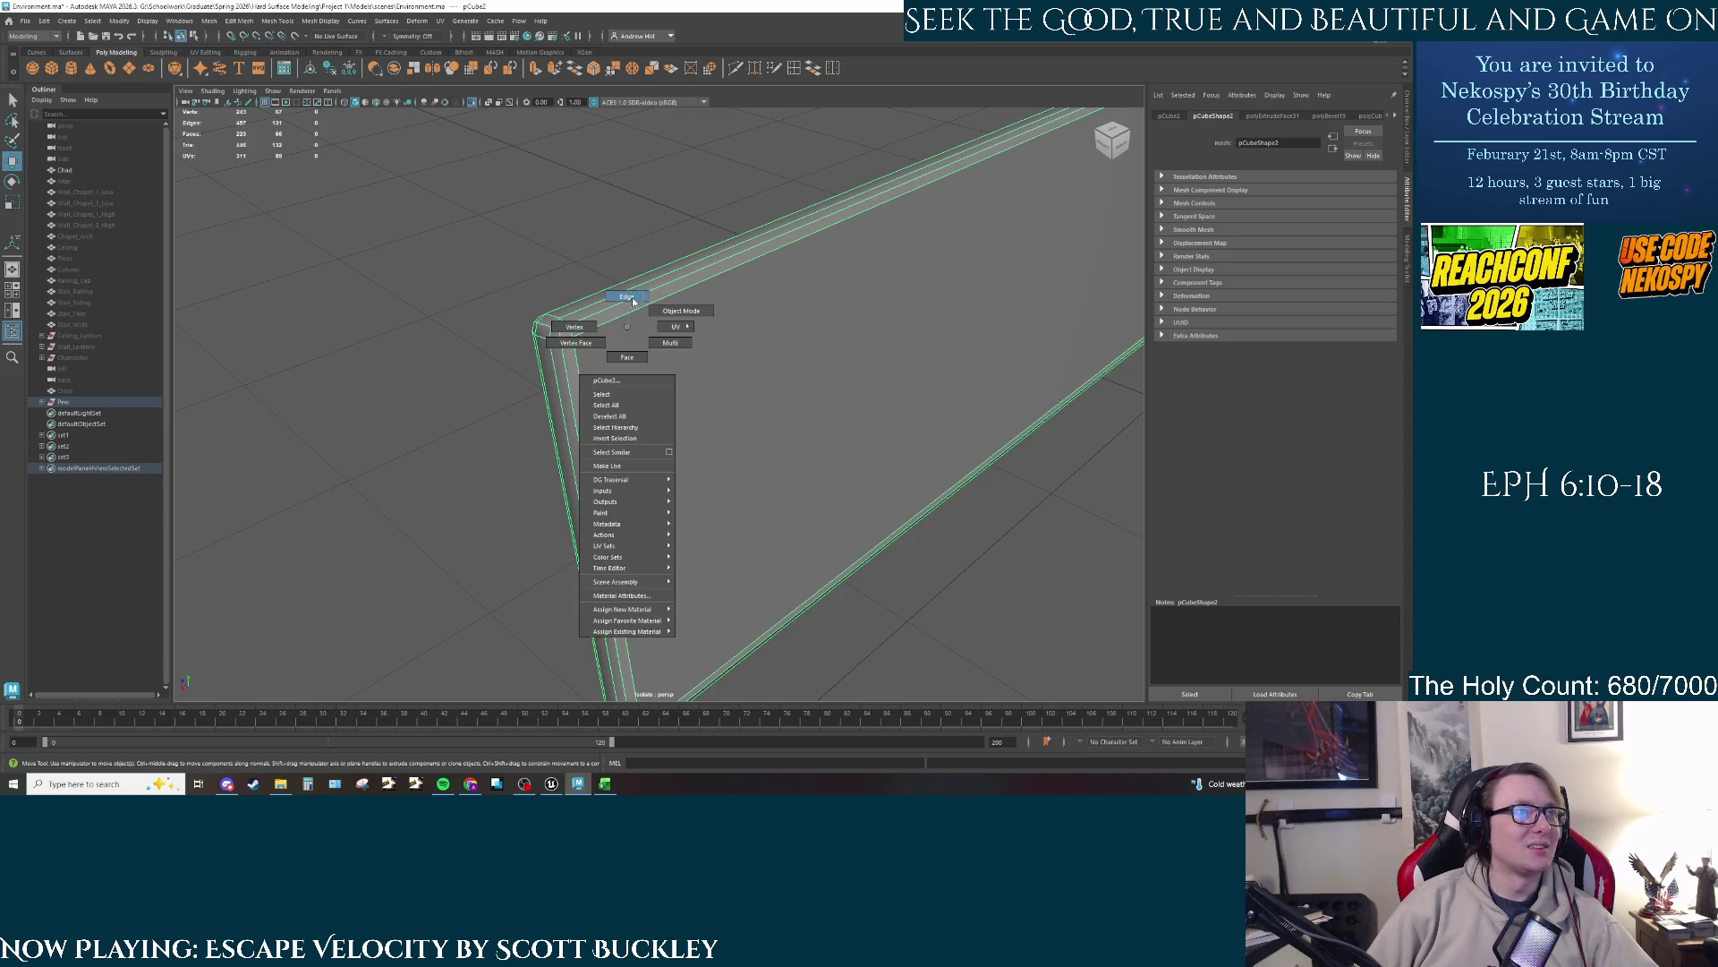
key("q")
left_click(591, 394)
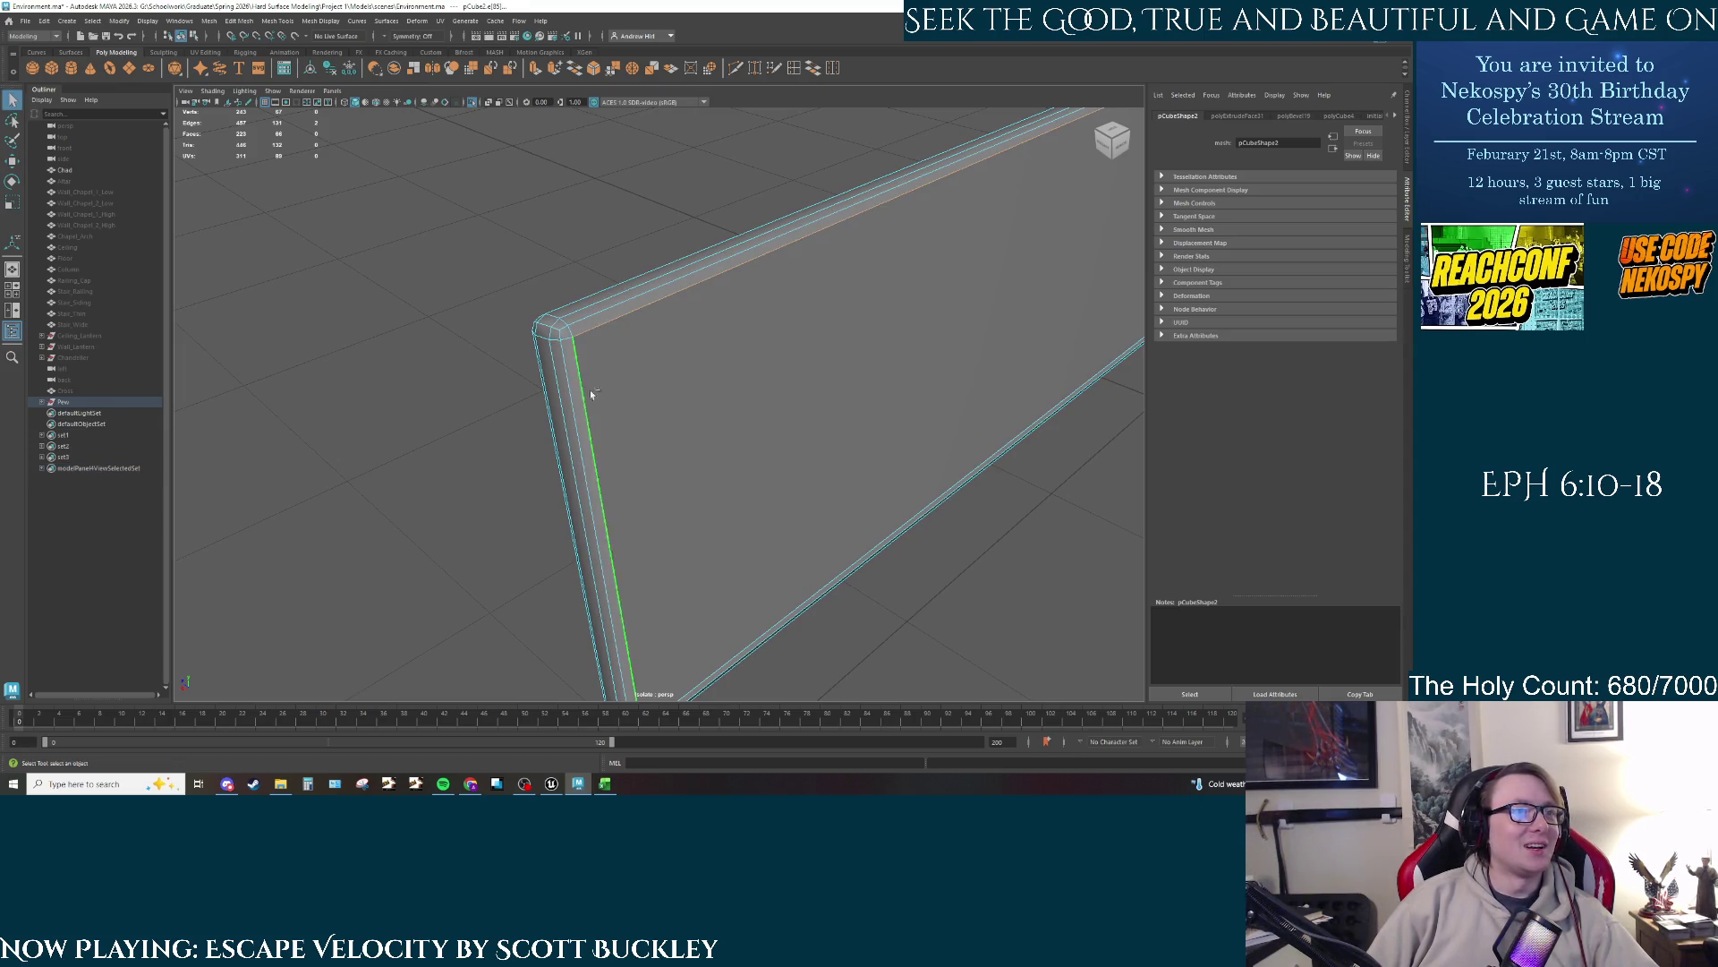
mouse_move(830, 587)
left_mouse_down()
mouse_move(767, 408)
mouse_move(607, 257)
left_mouse_up()
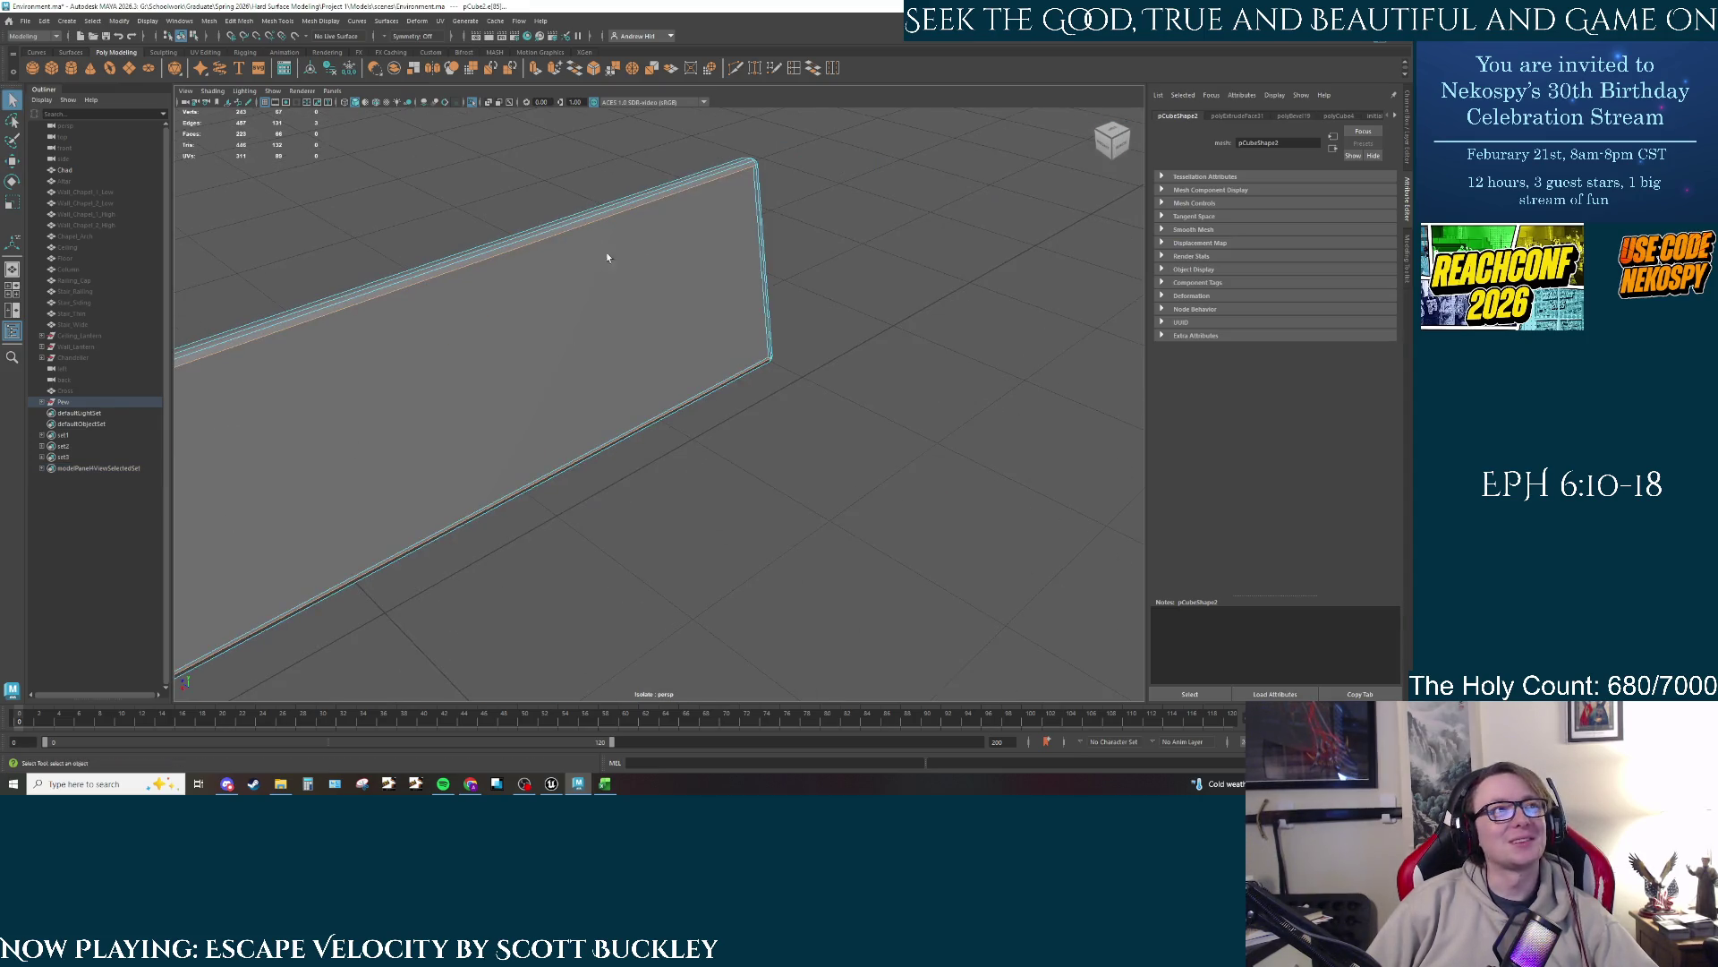
scroll(766, 207, "up", 5)
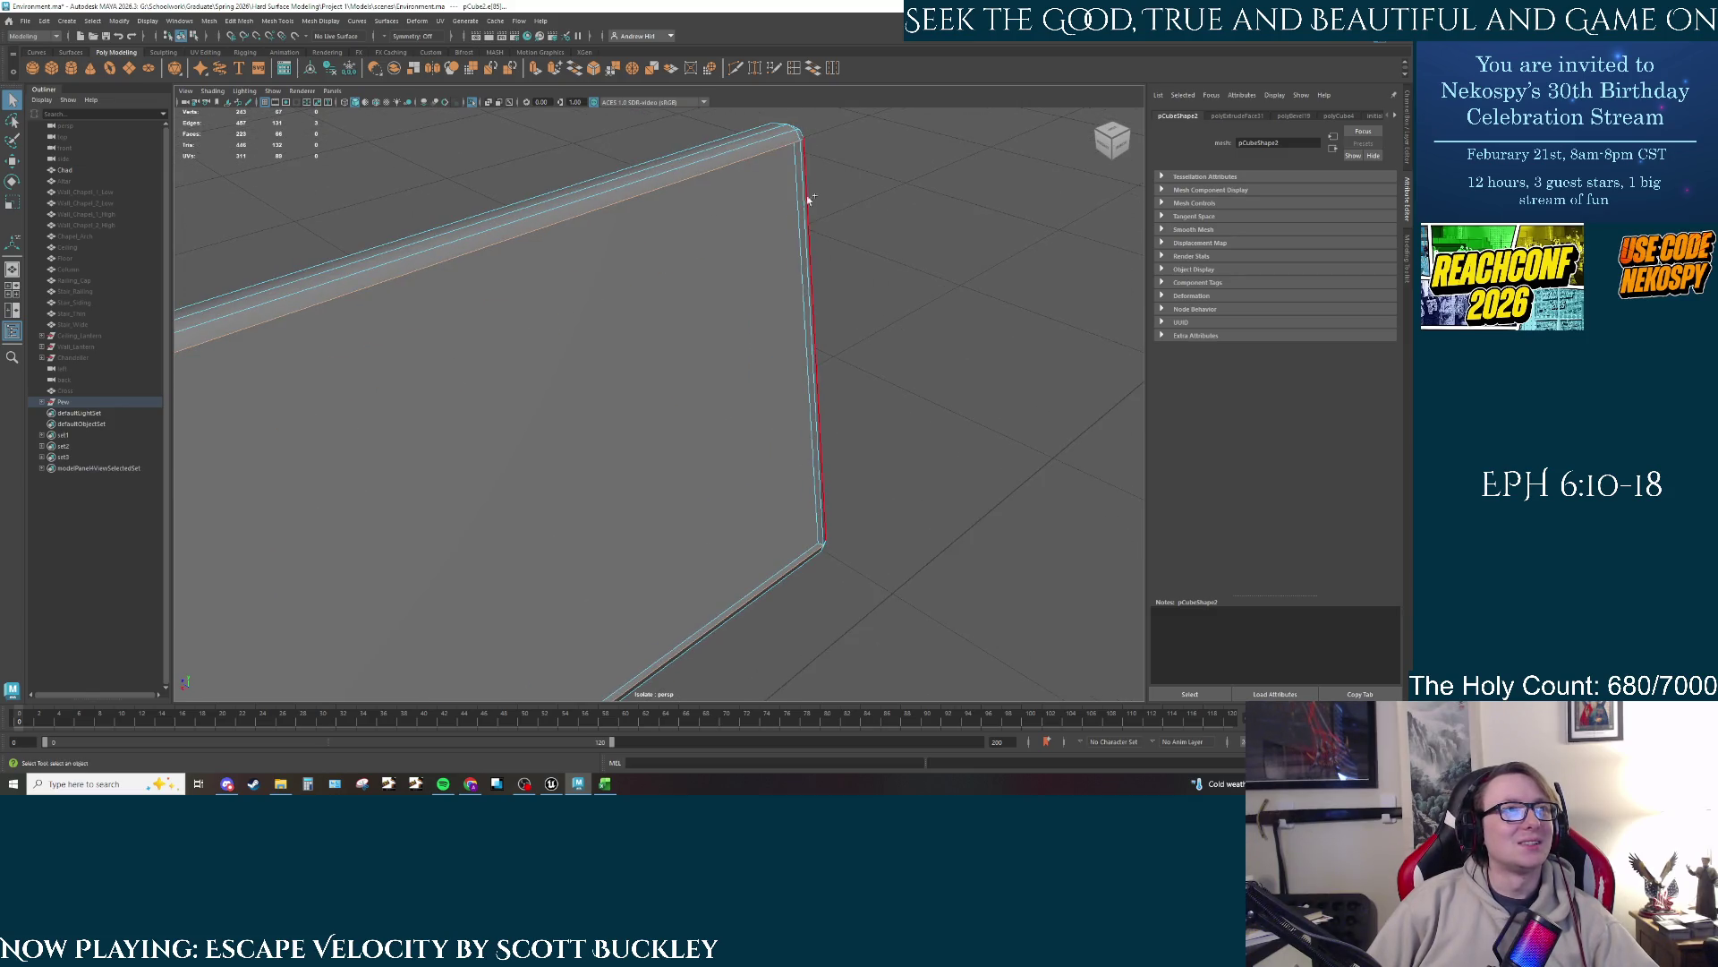
left_click(802, 184, "shift")
key("ctrl+b")
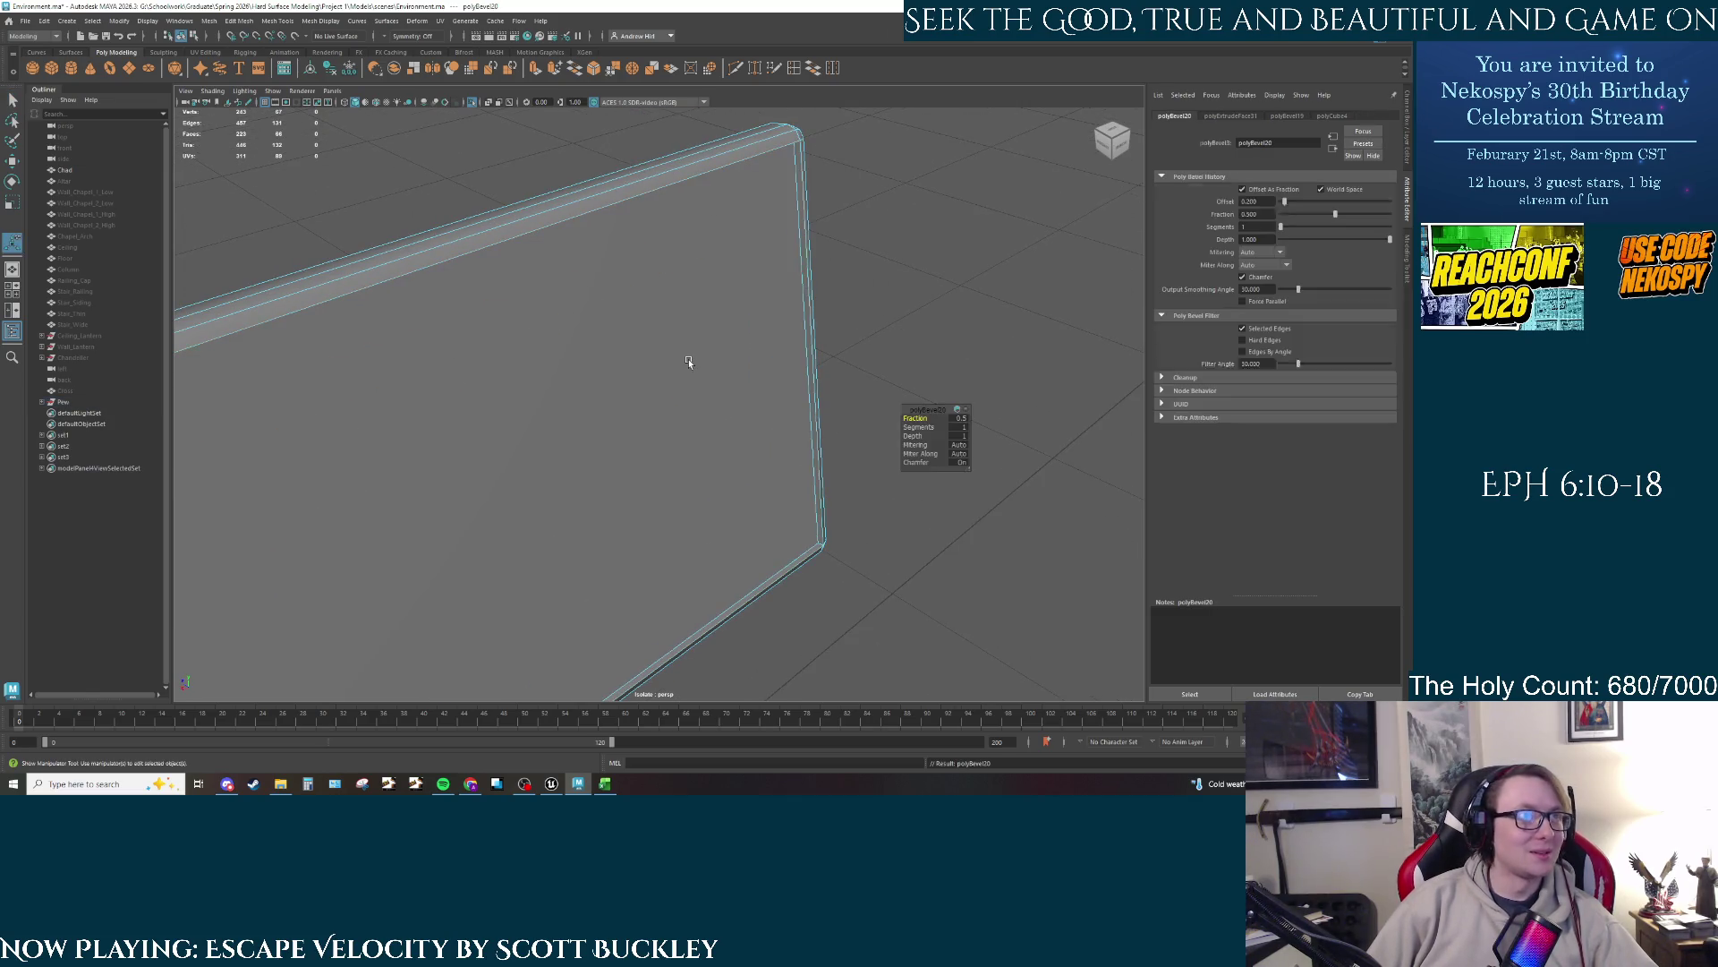
key("ctrl+z")
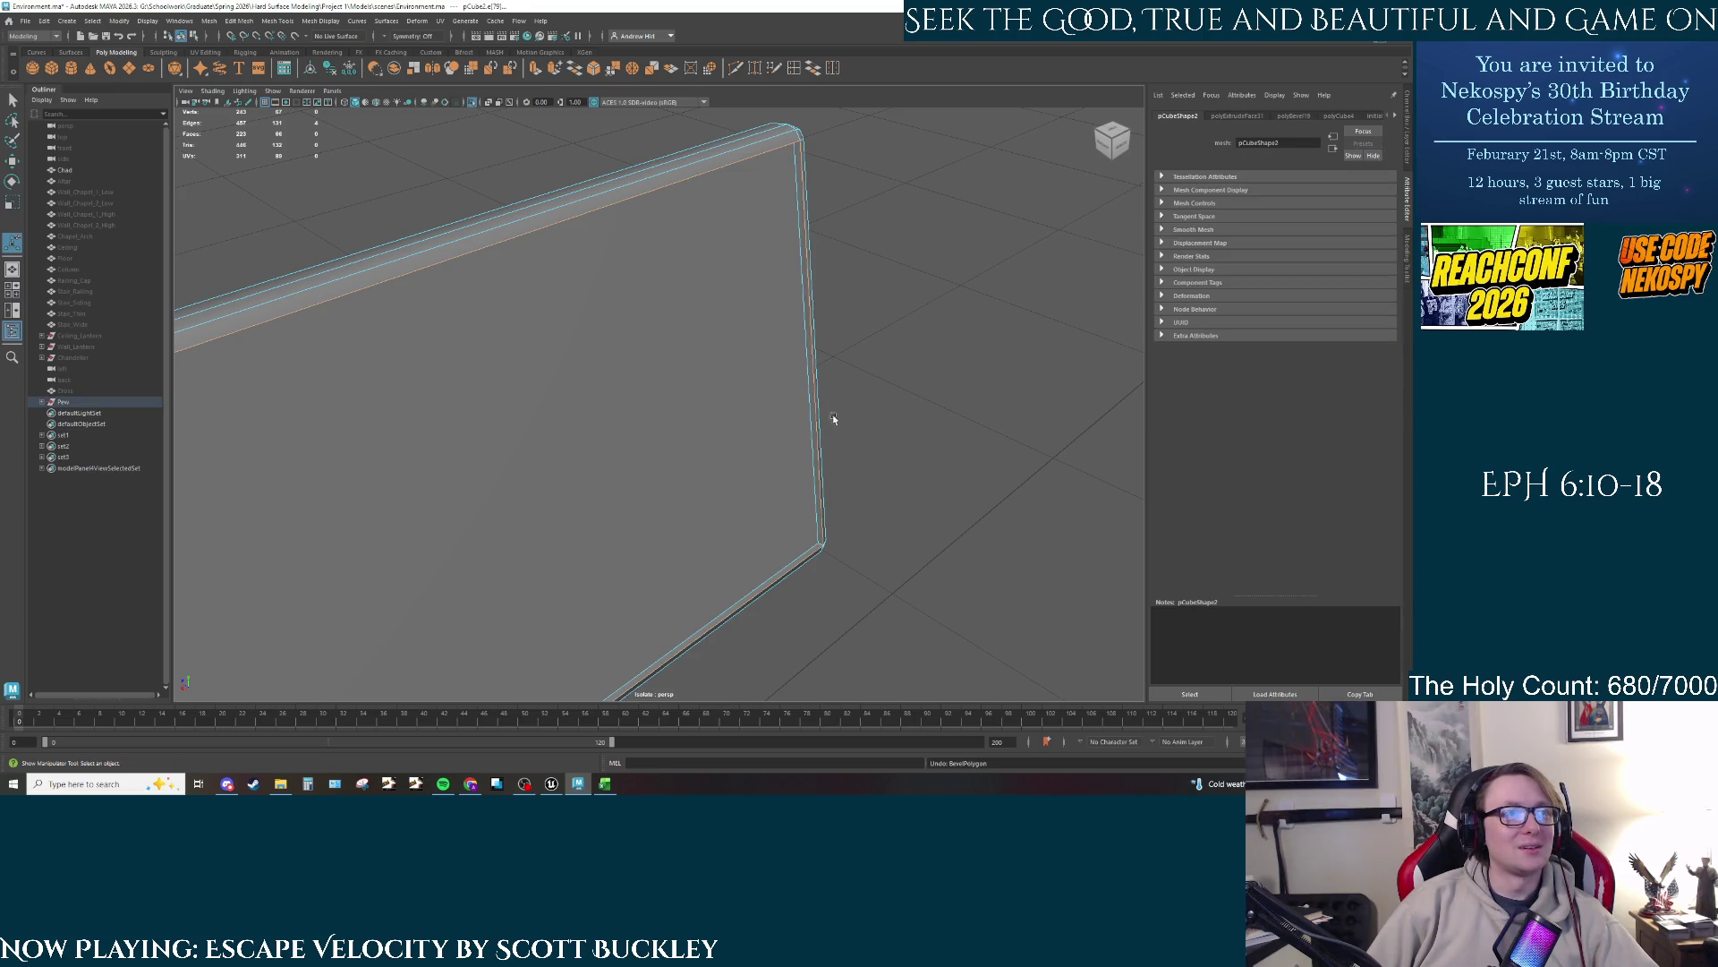
mouse_move(833, 418)
left_mouse_down()
mouse_move(829, 475)
mouse_move(879, 540)
mouse_move(724, 504)
mouse_move(929, 619)
mouse_move(883, 577)
mouse_move(764, 376)
left_mouse_up()
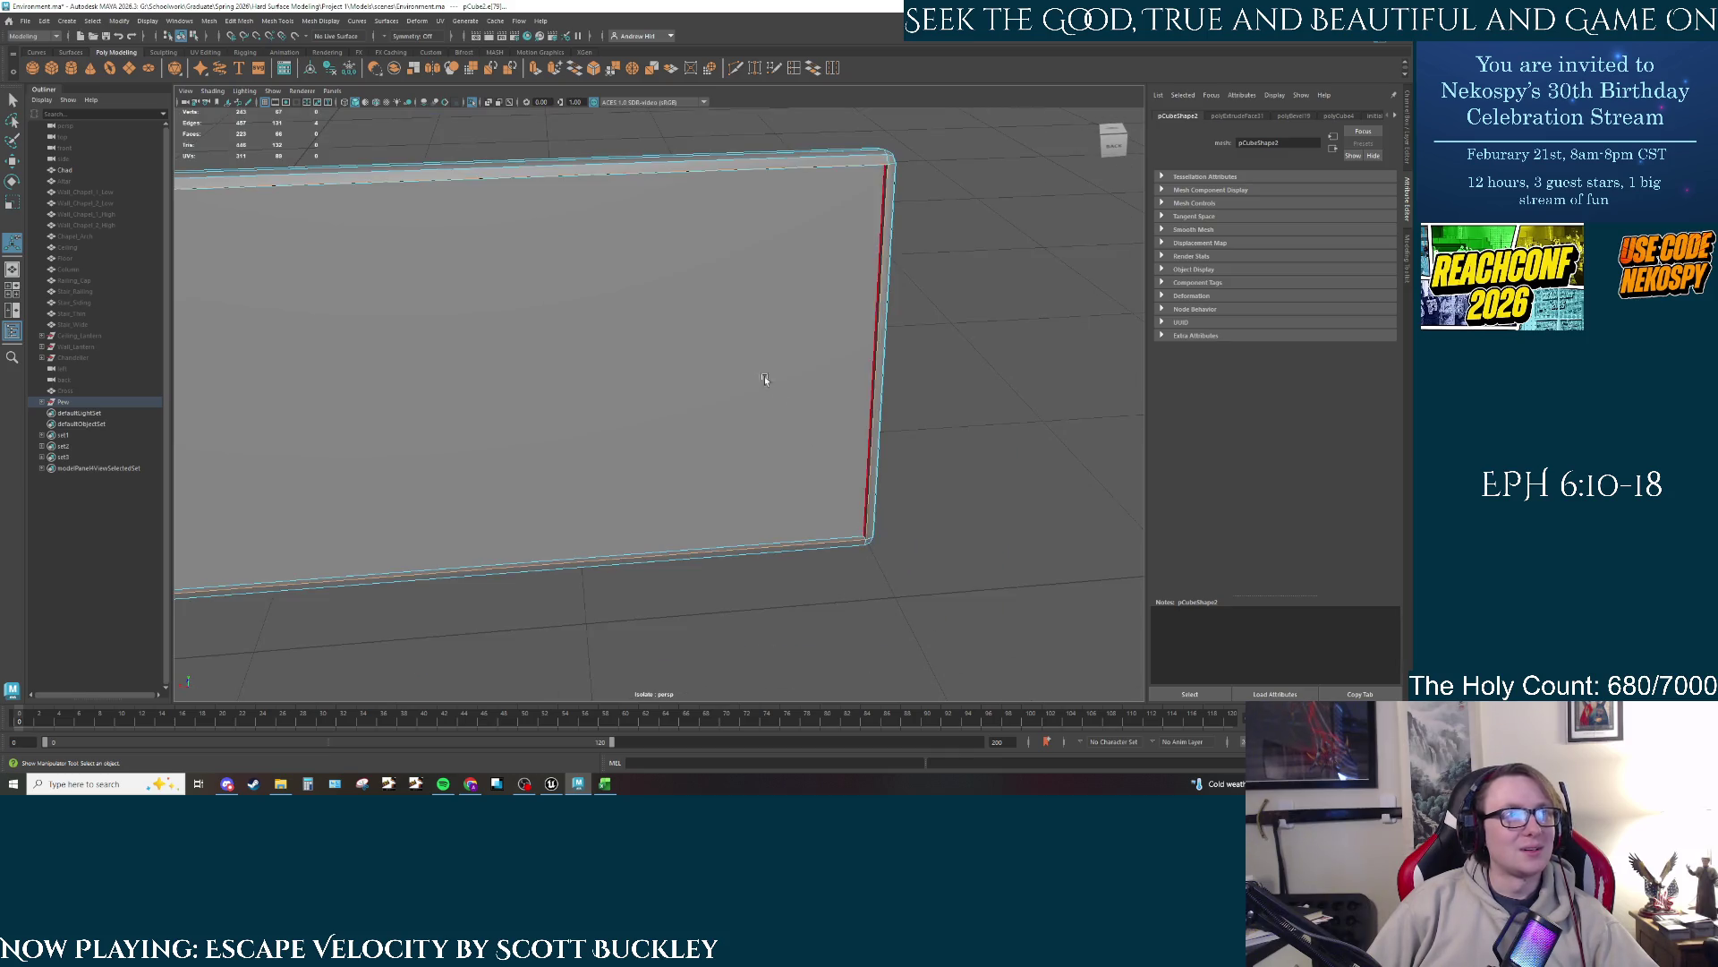
right_click(697, 354)
key("F8")
key("q")
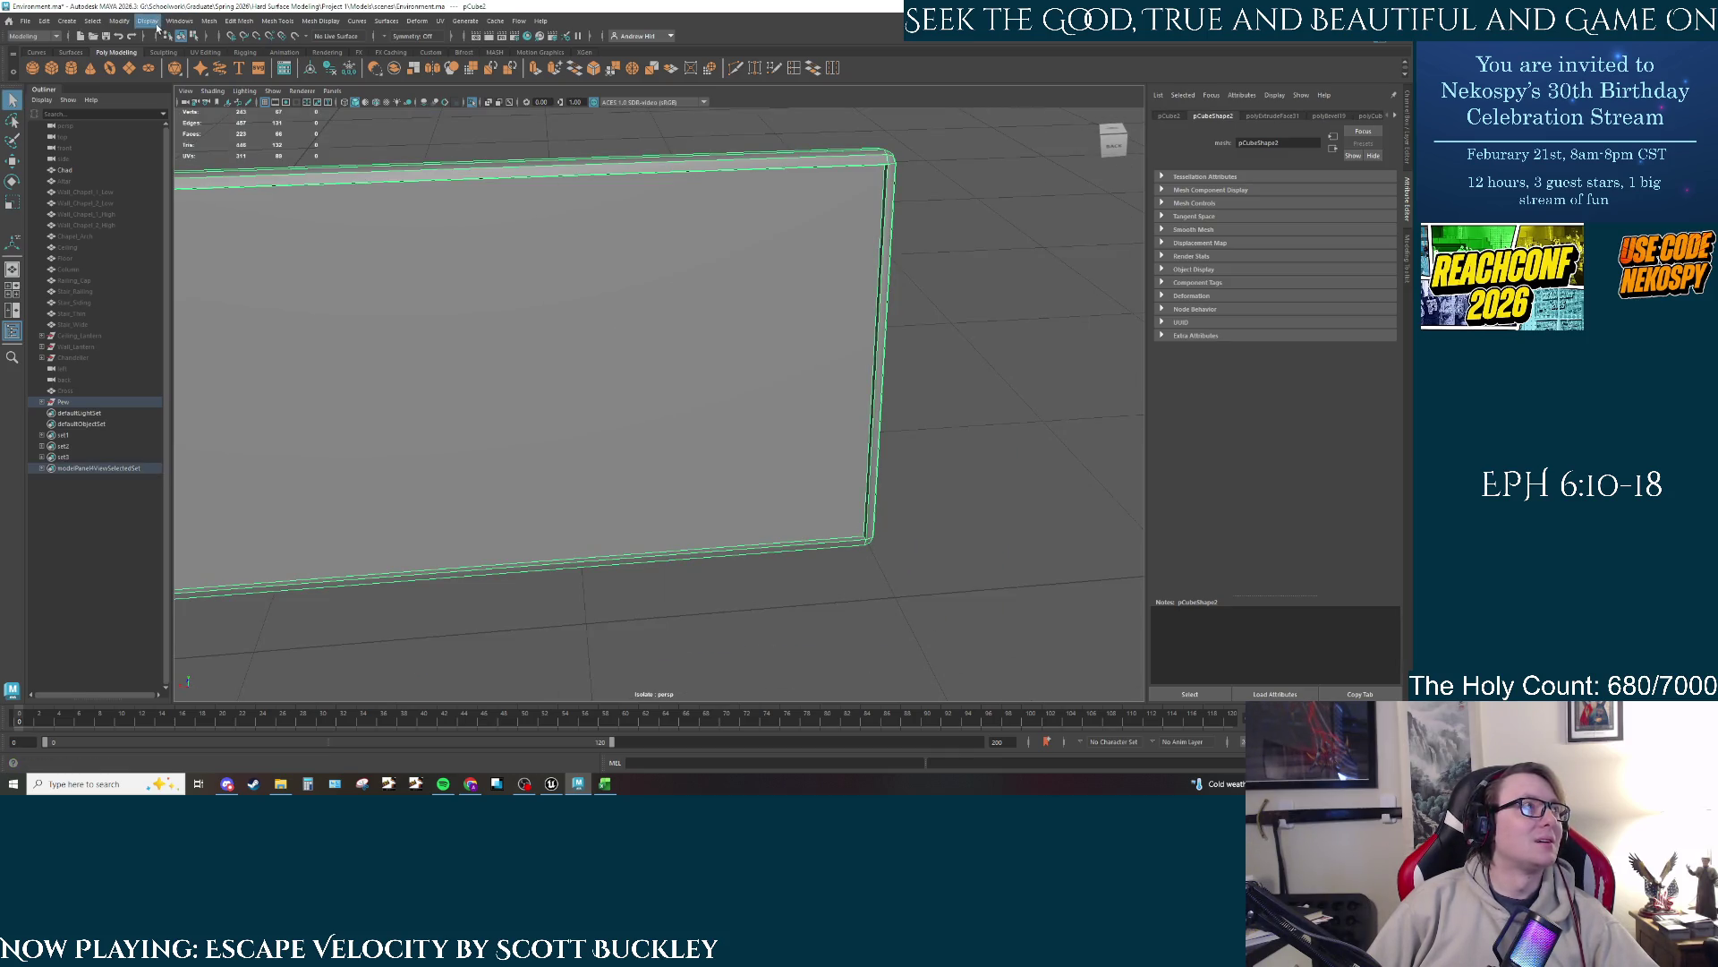
Step: Merge the backrest panel's vertices with Edit Mesh > Merge, then deselect the panel
left_click(203, 22)
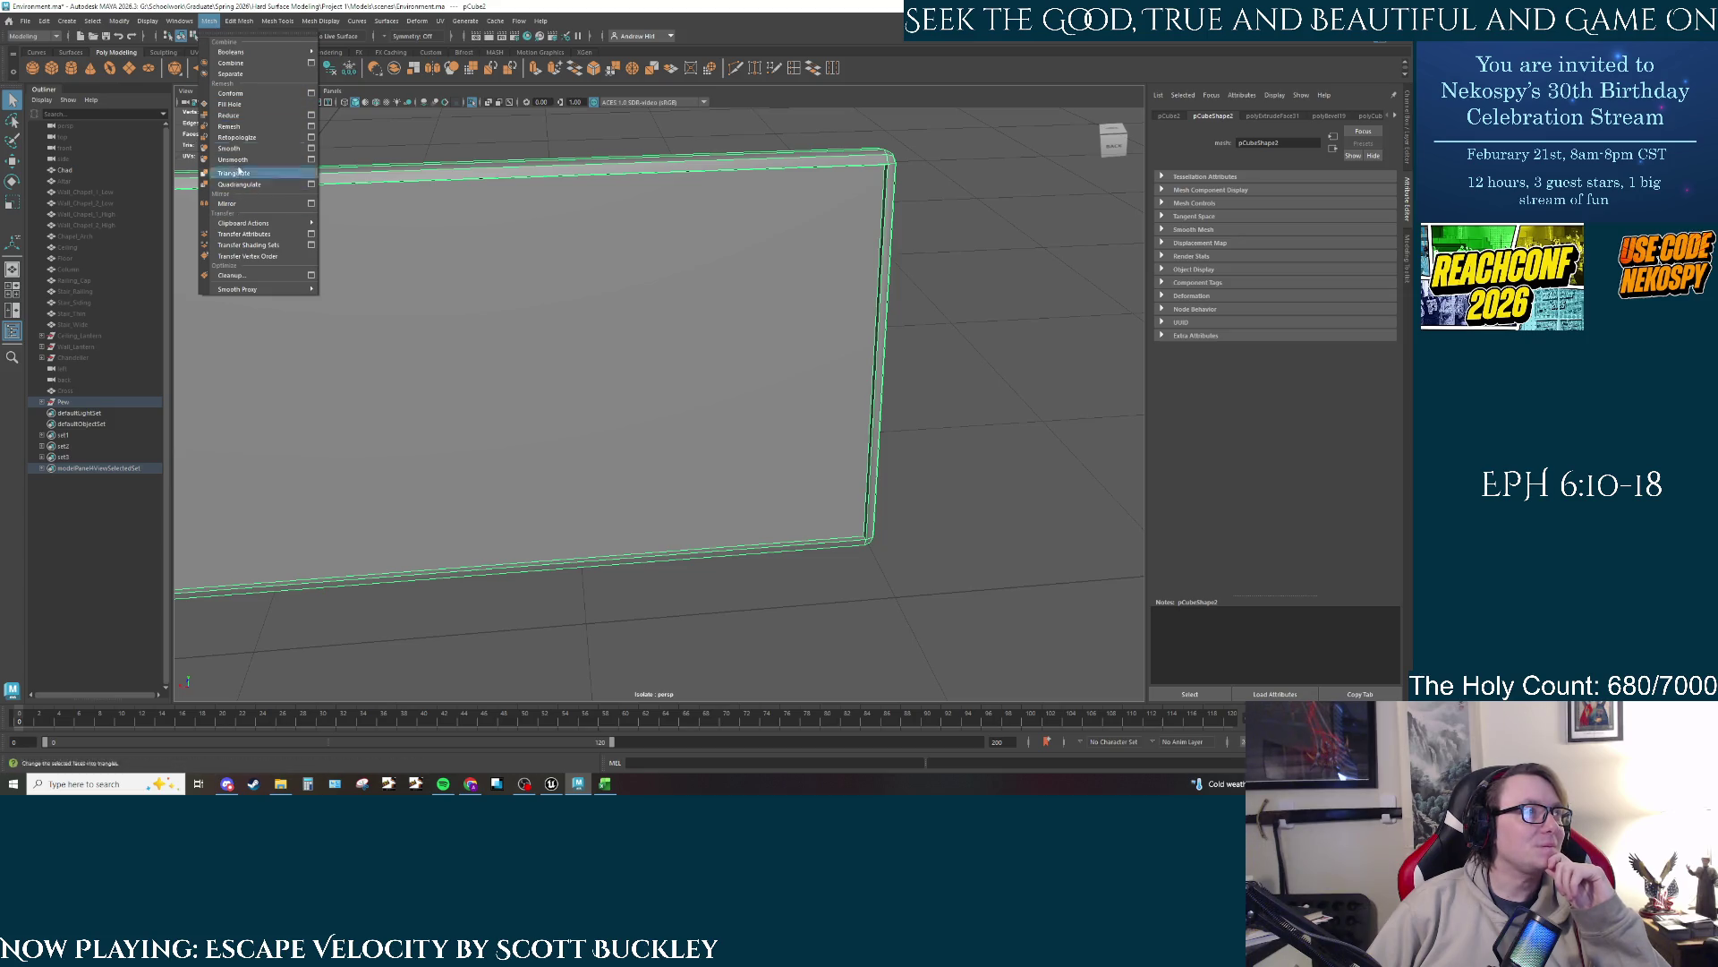
mouse_move(242, 23)
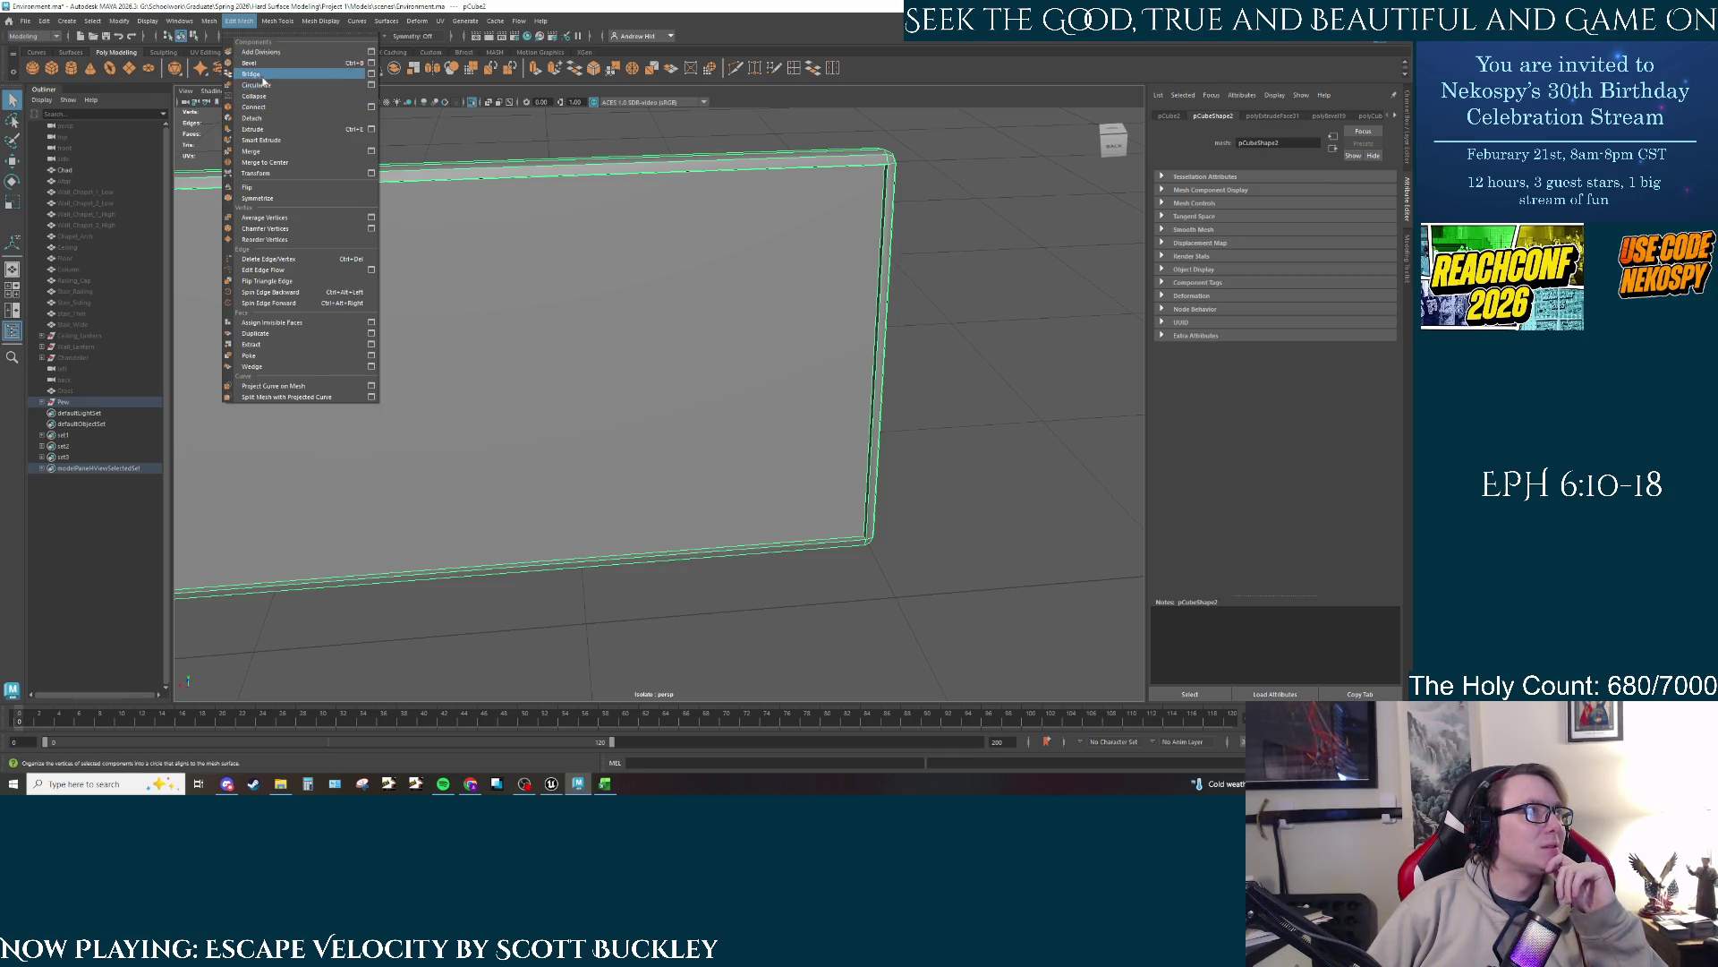
left_click(234, 24)
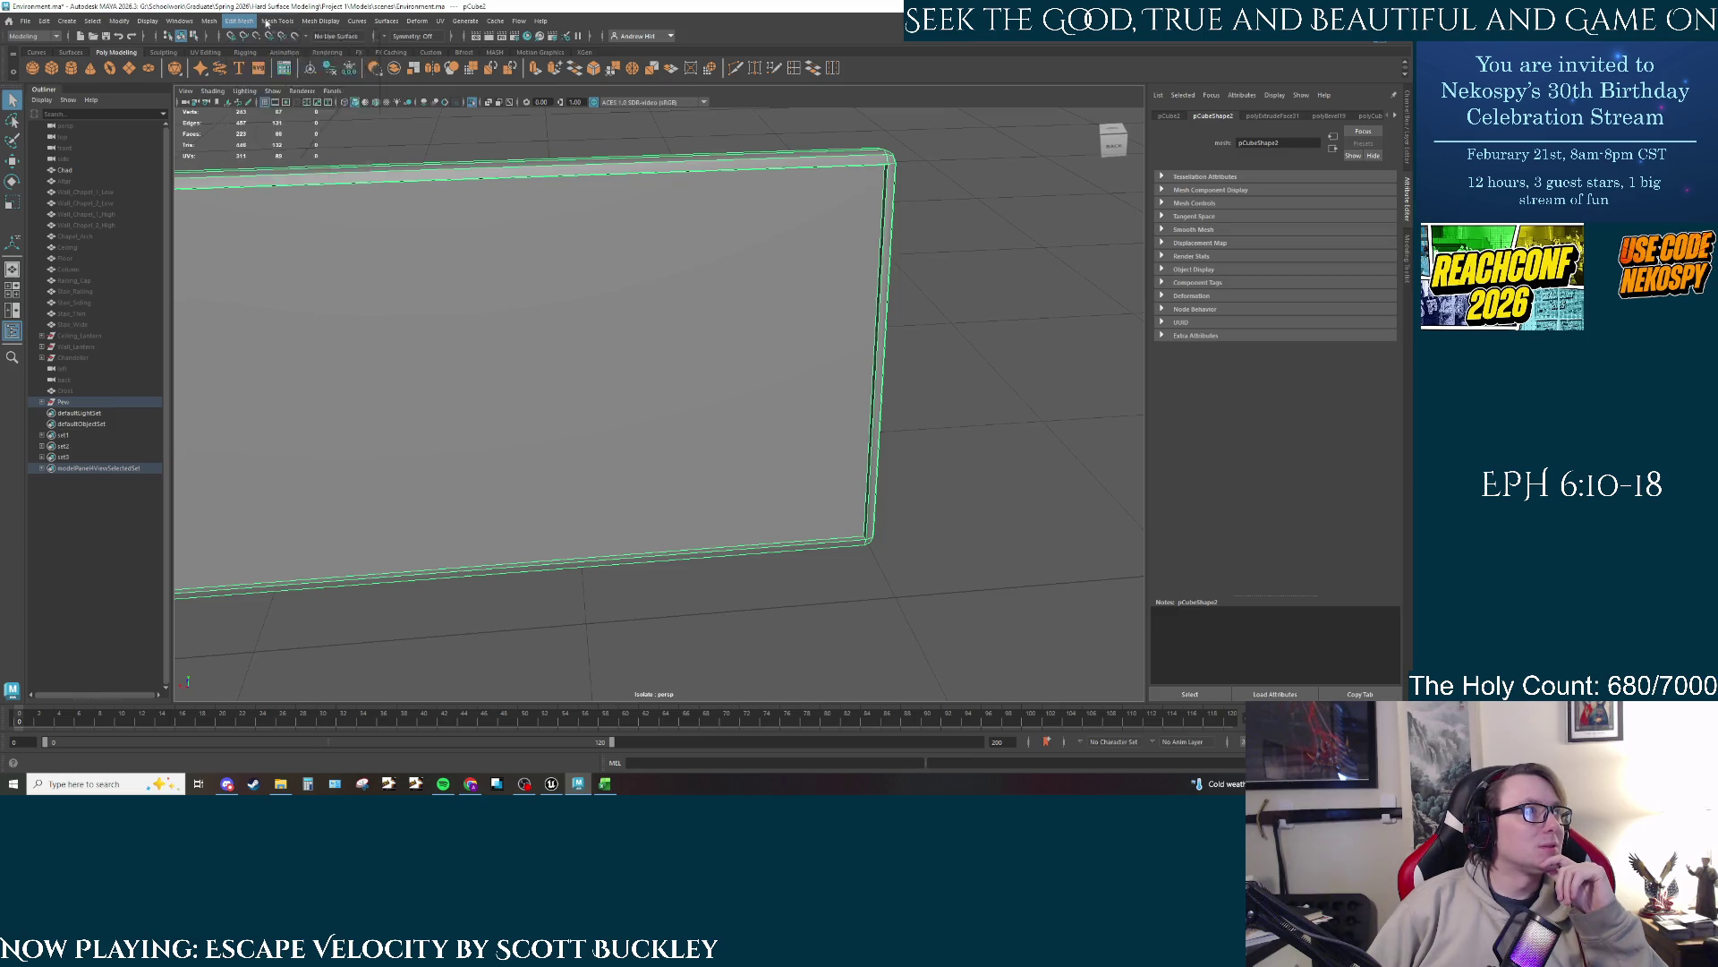
left_click(209, 21)
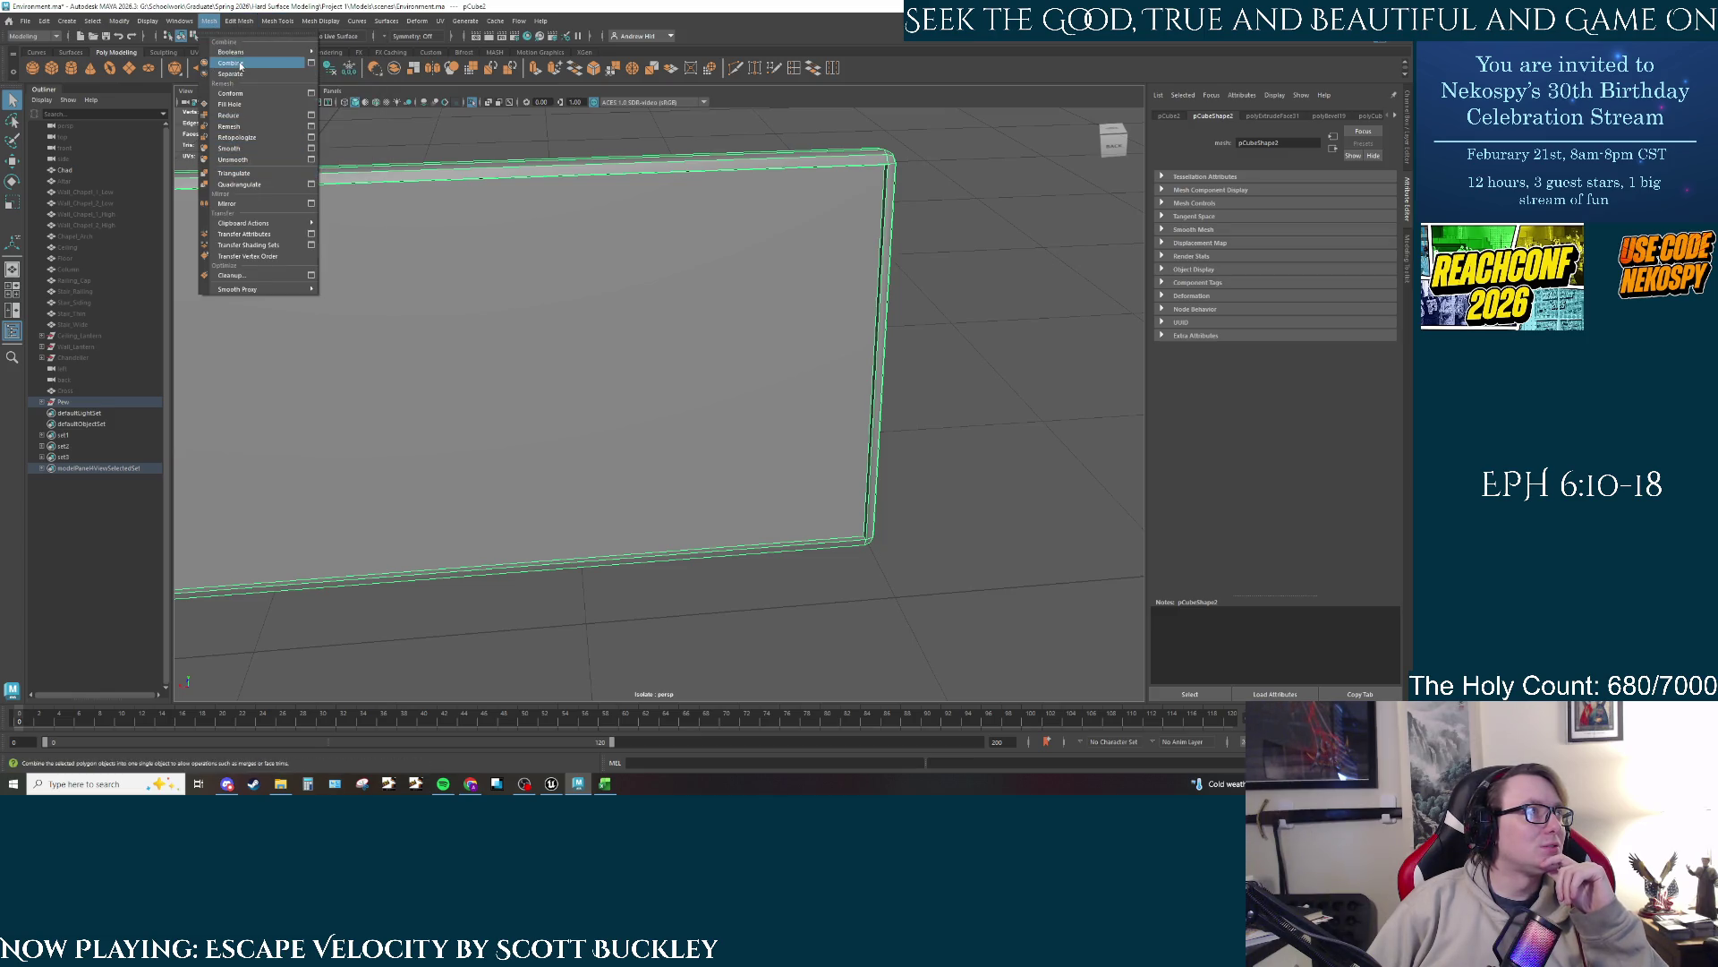
left_click(282, 22)
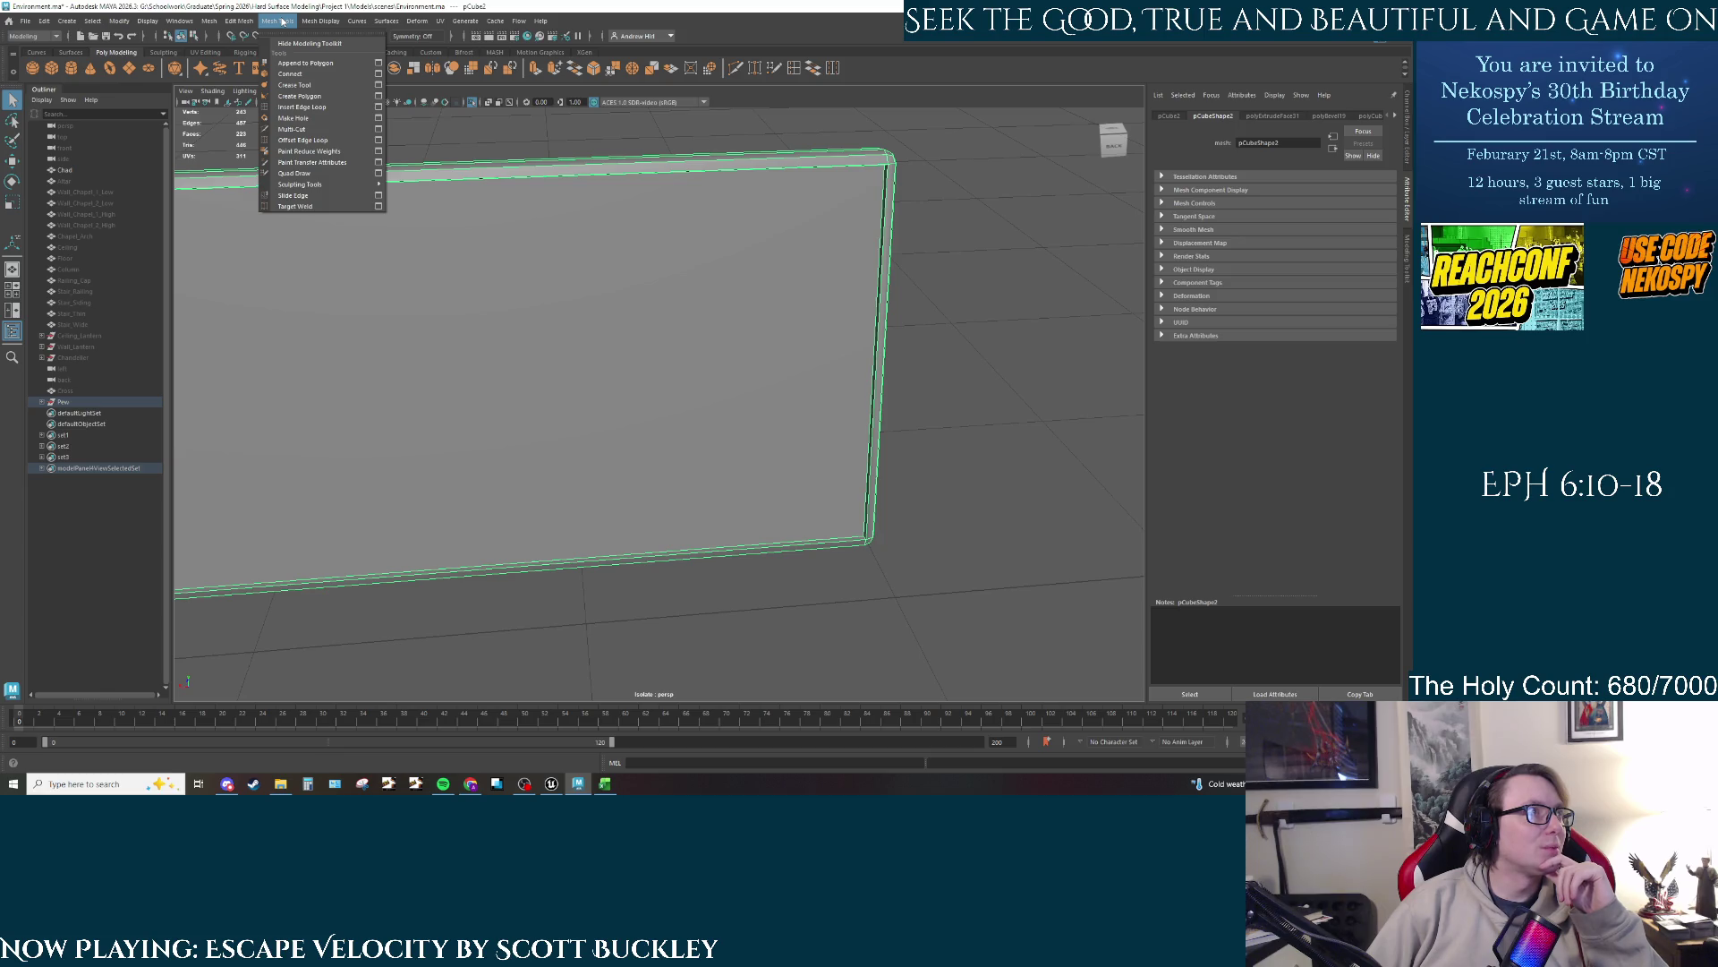
mouse_move(226, 19)
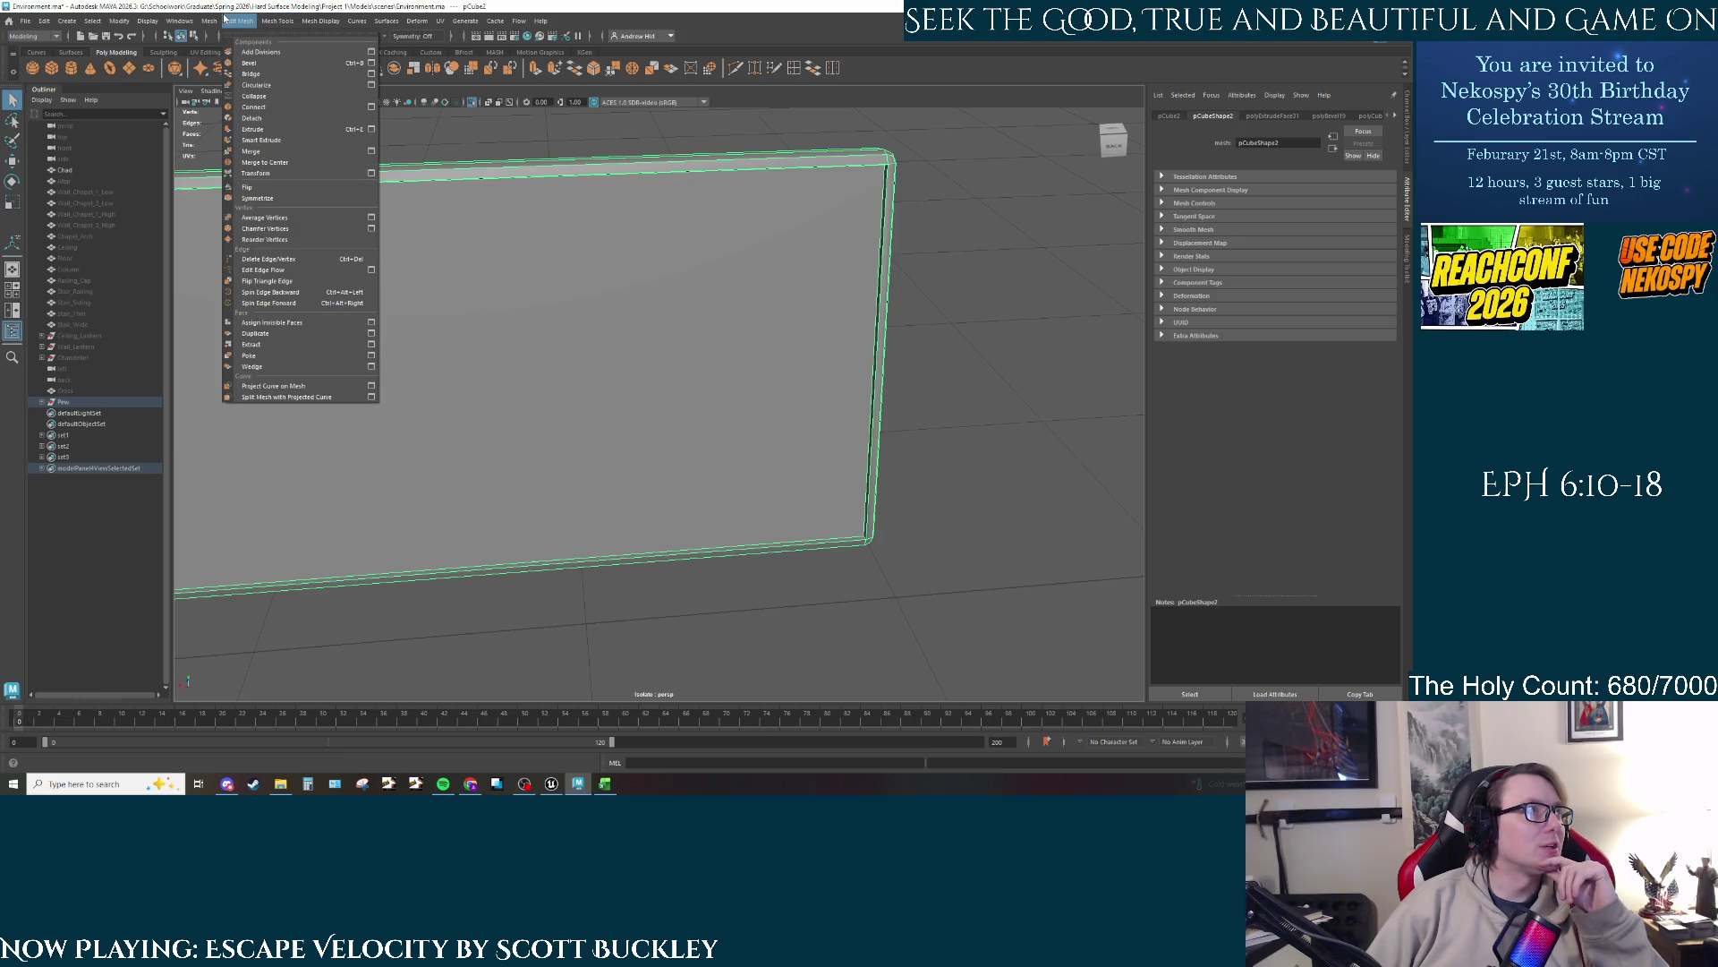
left_click(271, 152)
left_click(951, 236)
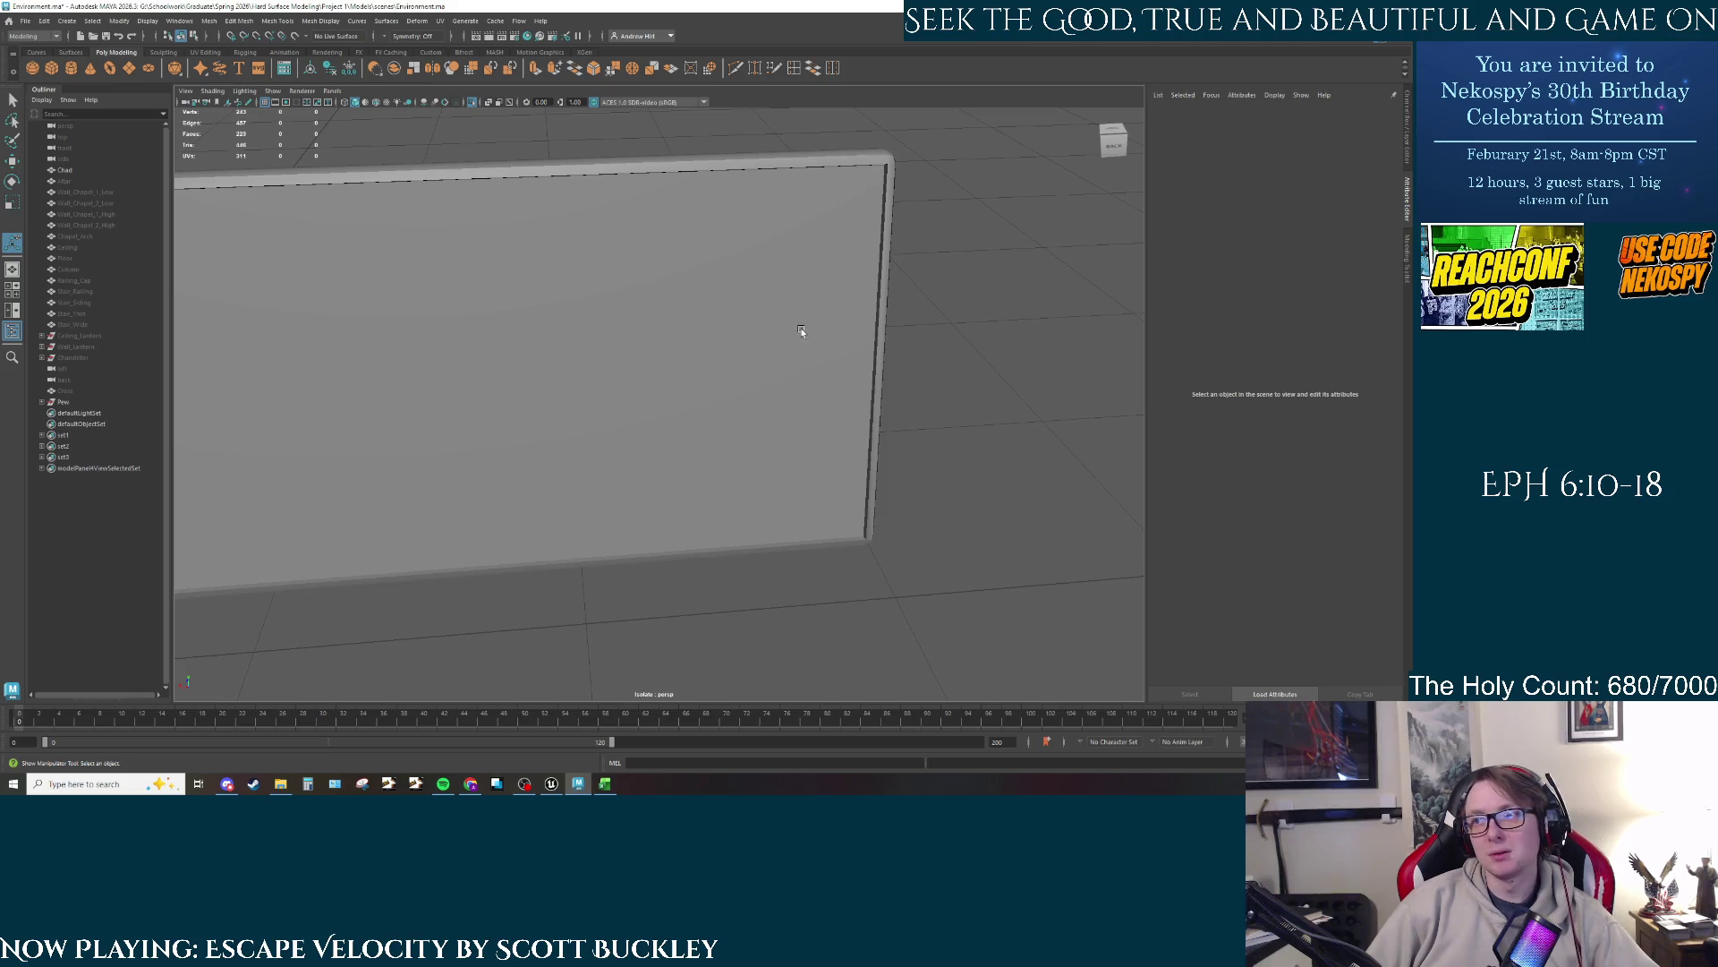
mouse_move(801, 331)
left_mouse_down()
mouse_move(787, 333)
mouse_move(1097, 357)
mouse_move(840, 380)
mouse_move(880, 347)
mouse_move(844, 387)
mouse_move(522, 323)
mouse_move(530, 281)
left_mouse_up()
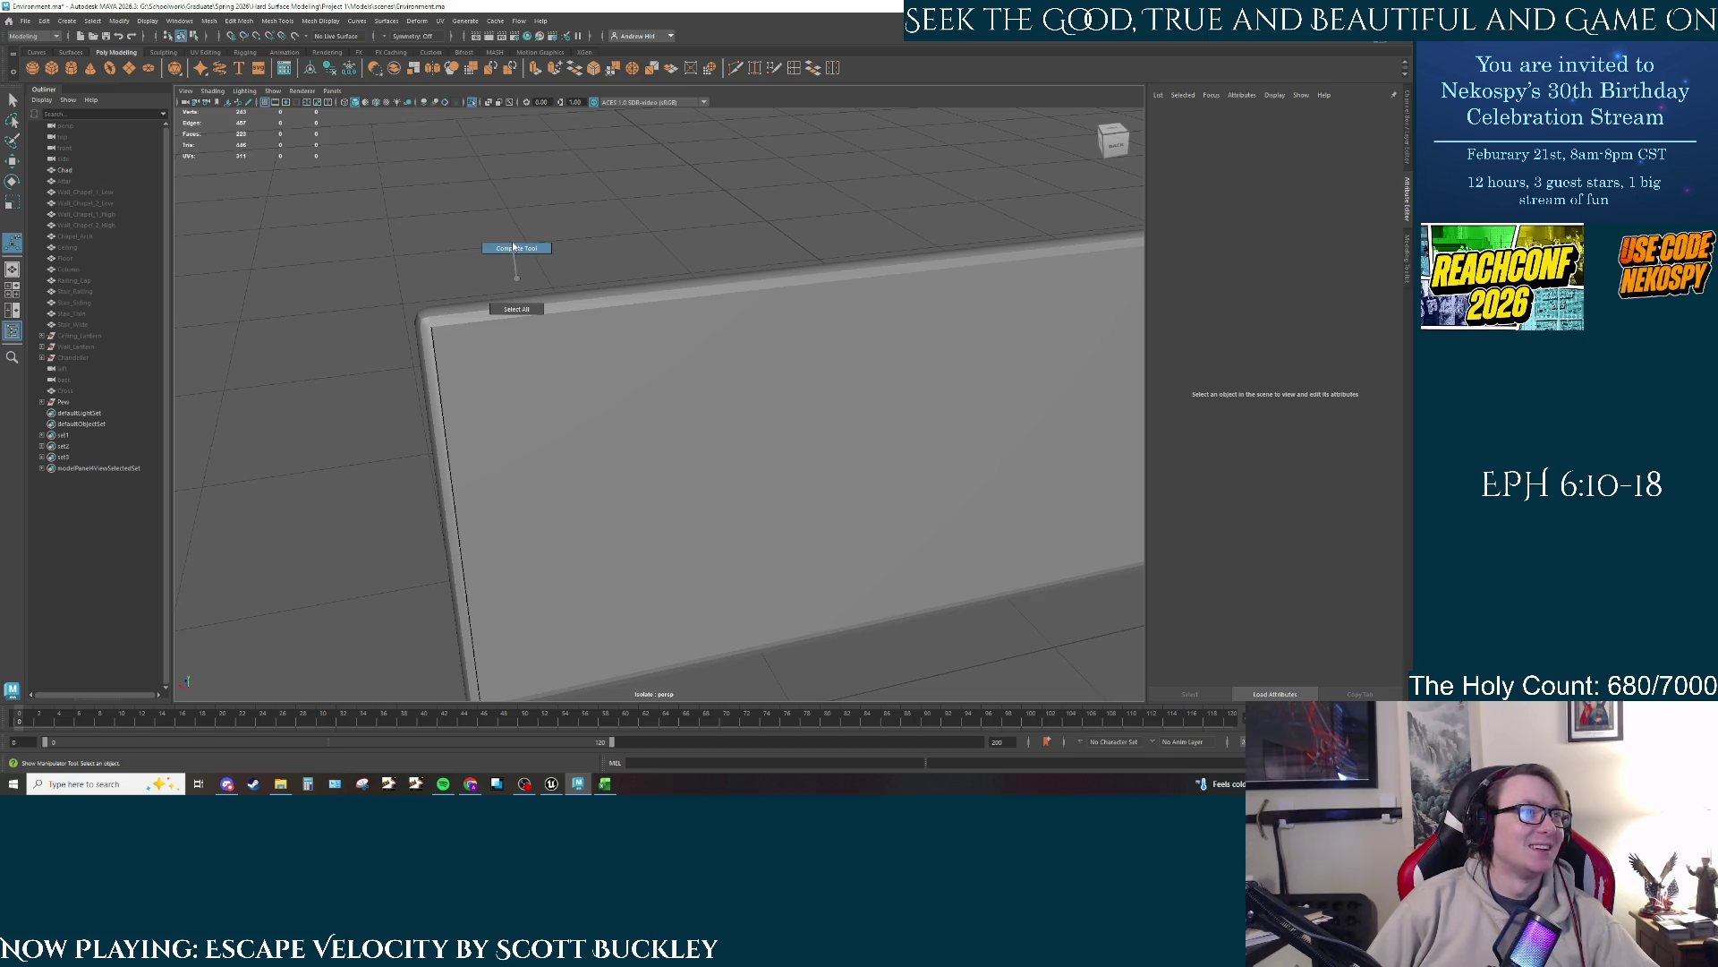
Step: Select the backrest panel and switch it to edge selection
left_click(449, 317)
right_click(445, 323)
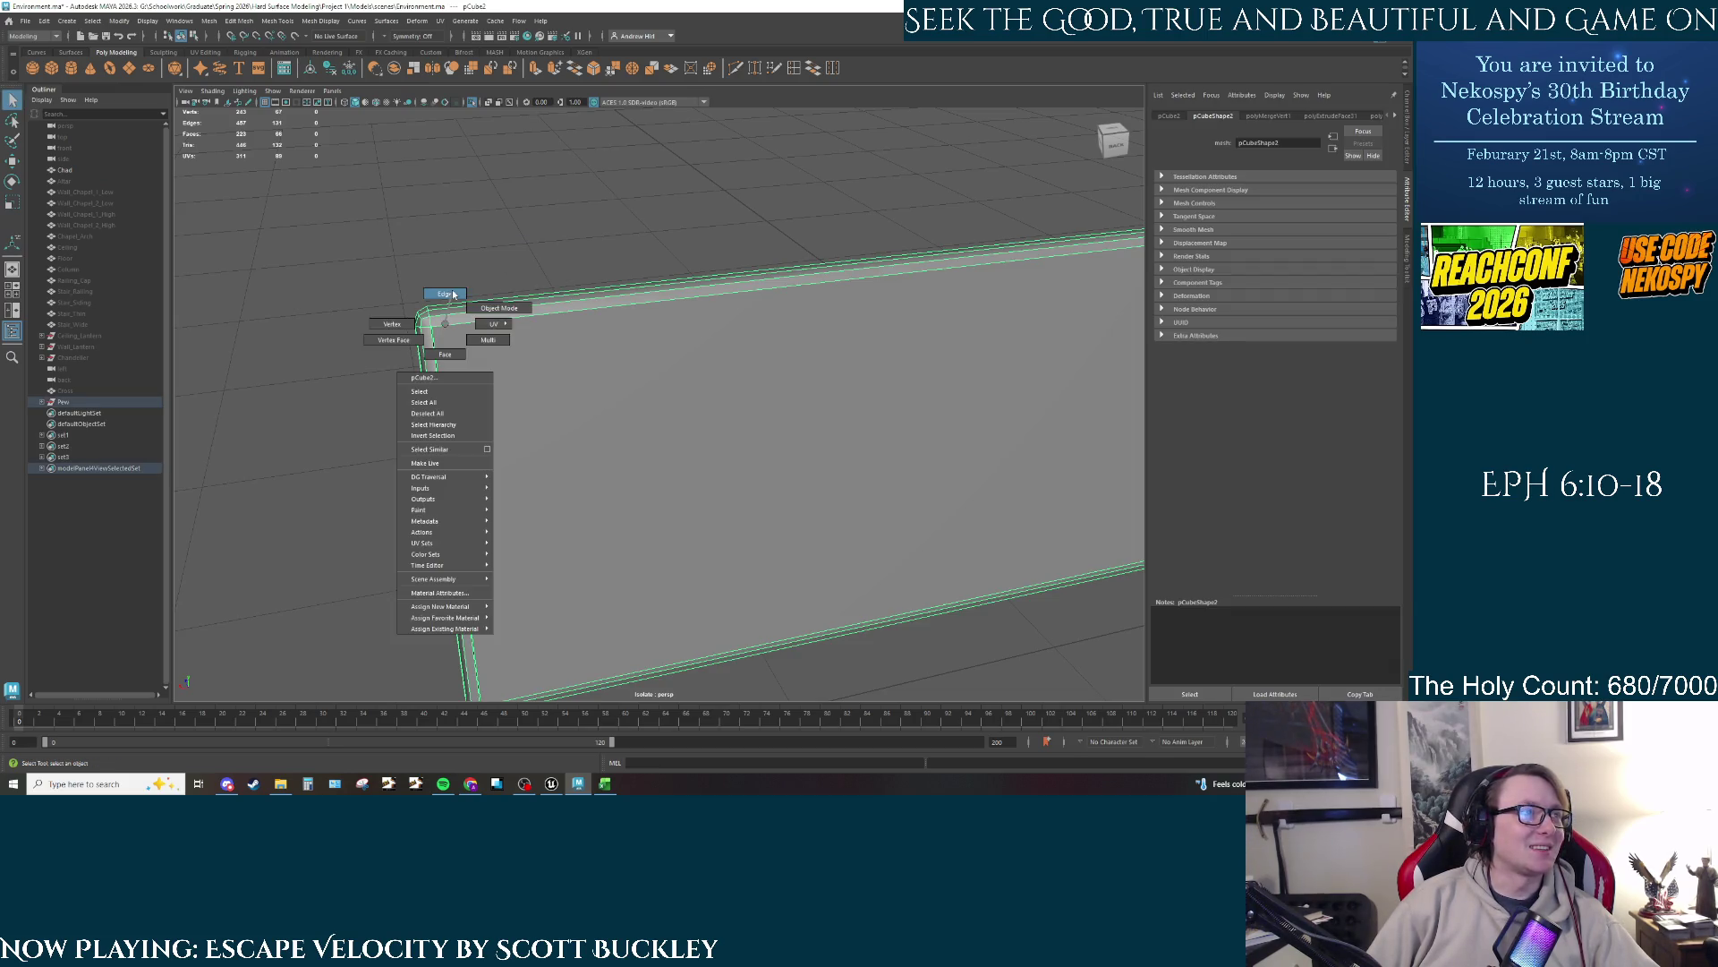
left_click(453, 294)
left_click(431, 369)
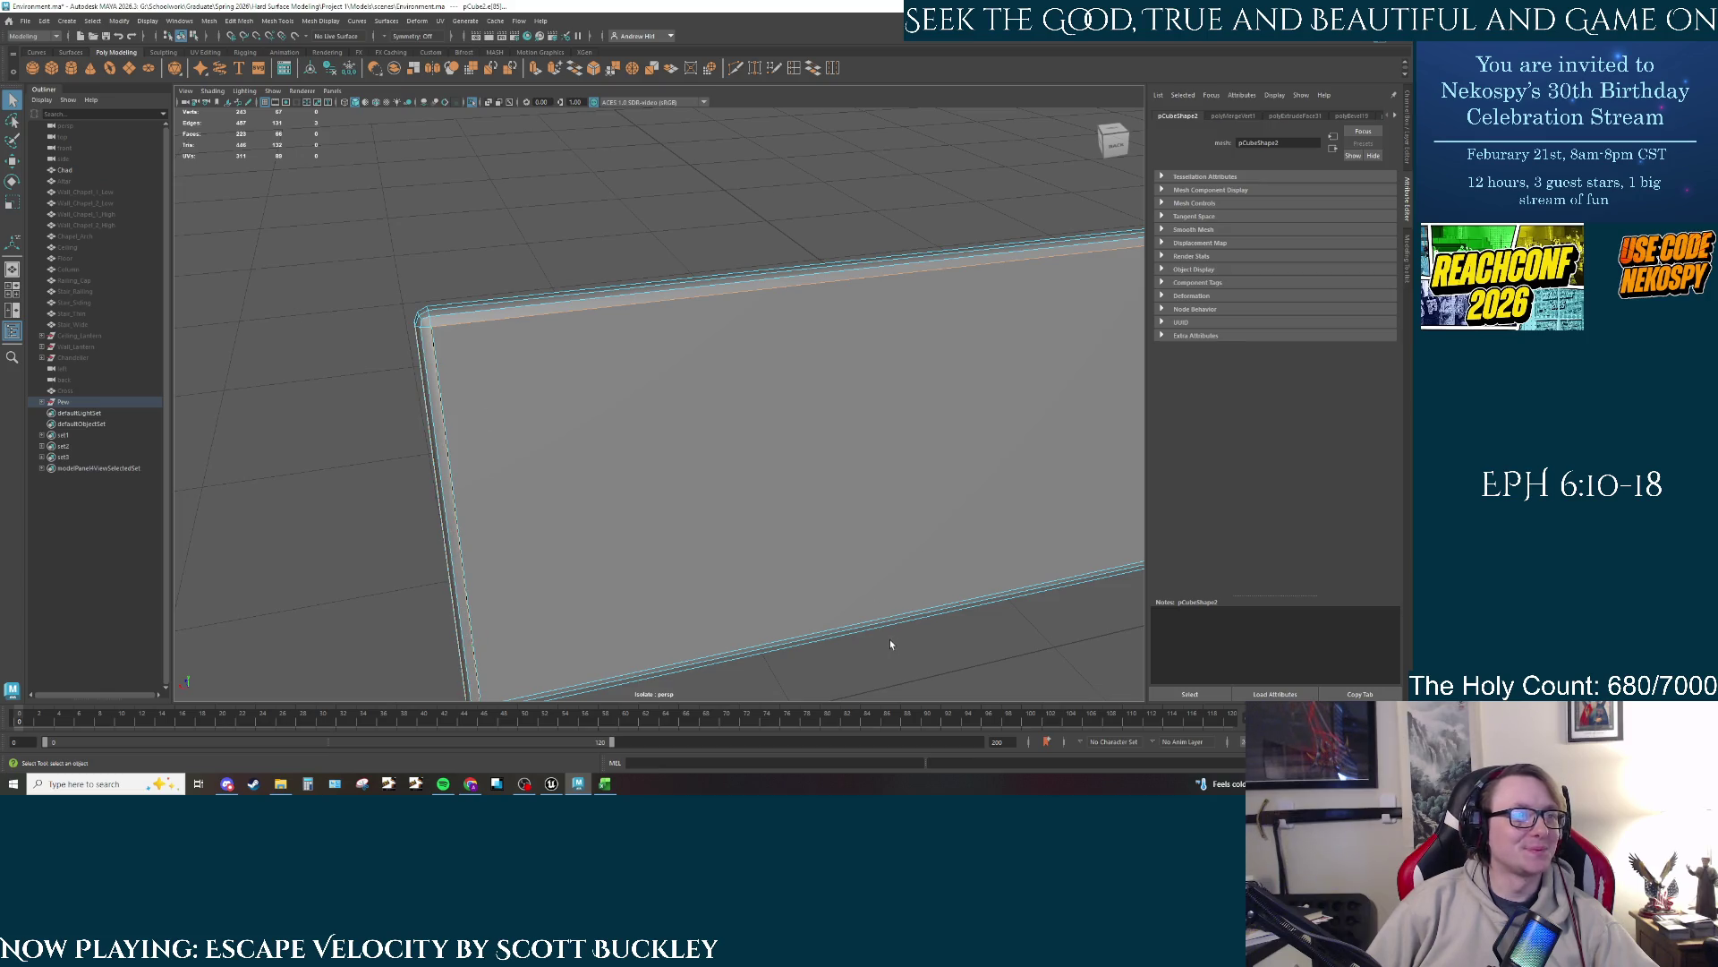
left_click_drag(1050, 460, 255, 428)
Step: Bevel the panel's long diagonal bottom edge with Ctrl+B
left_click(867, 297)
mouse_move(867, 297)
left_mouse_down()
mouse_move(813, 492)
mouse_move(556, 181)
mouse_move(644, 410)
mouse_move(536, 245)
left_mouse_up()
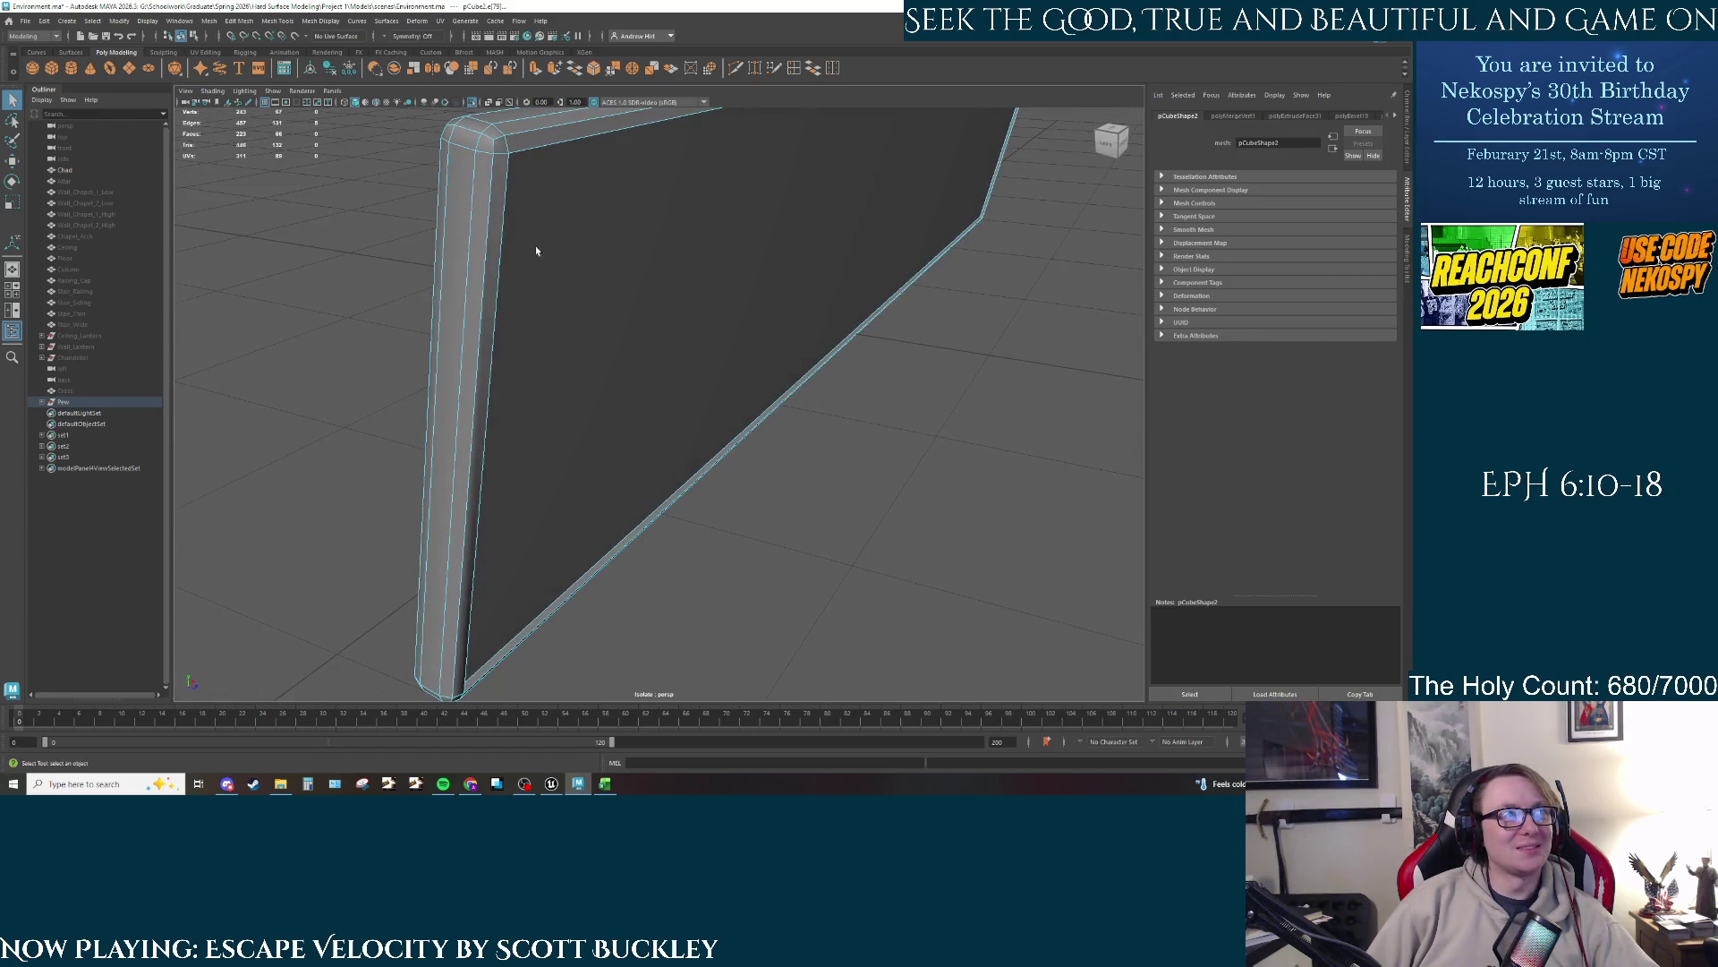
left_click(503, 184)
left_click(694, 486)
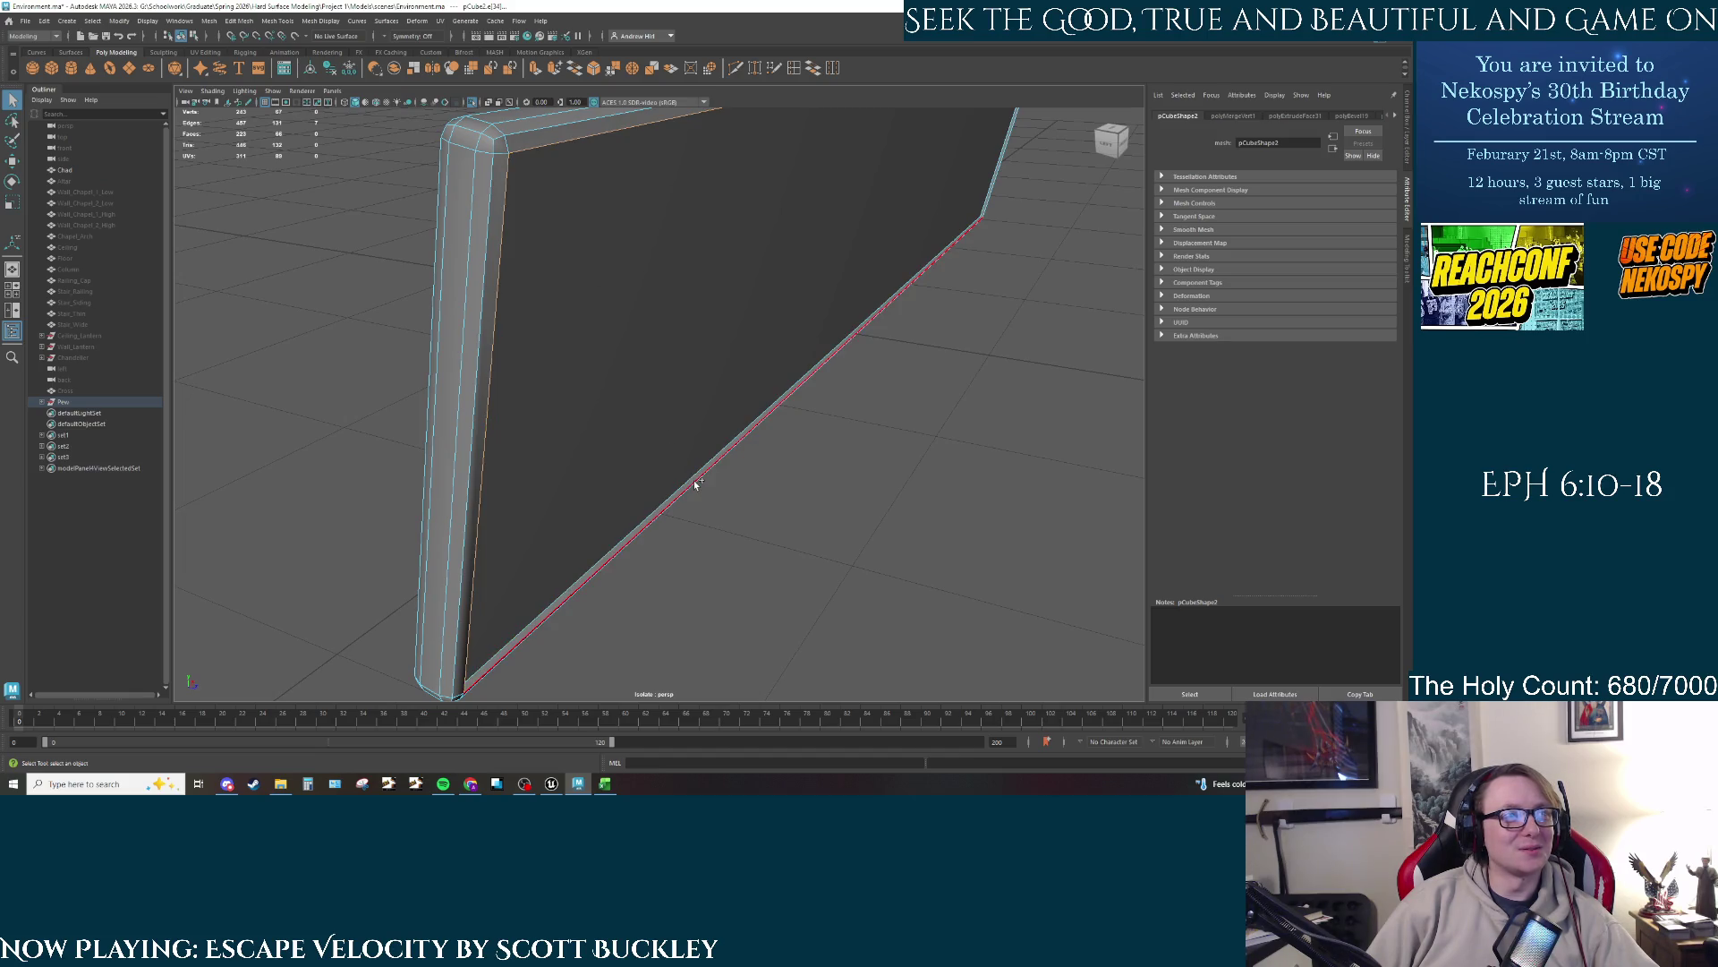
mouse_move(949, 301)
left_mouse_down()
mouse_move(899, 285)
mouse_move(438, 315)
left_mouse_up()
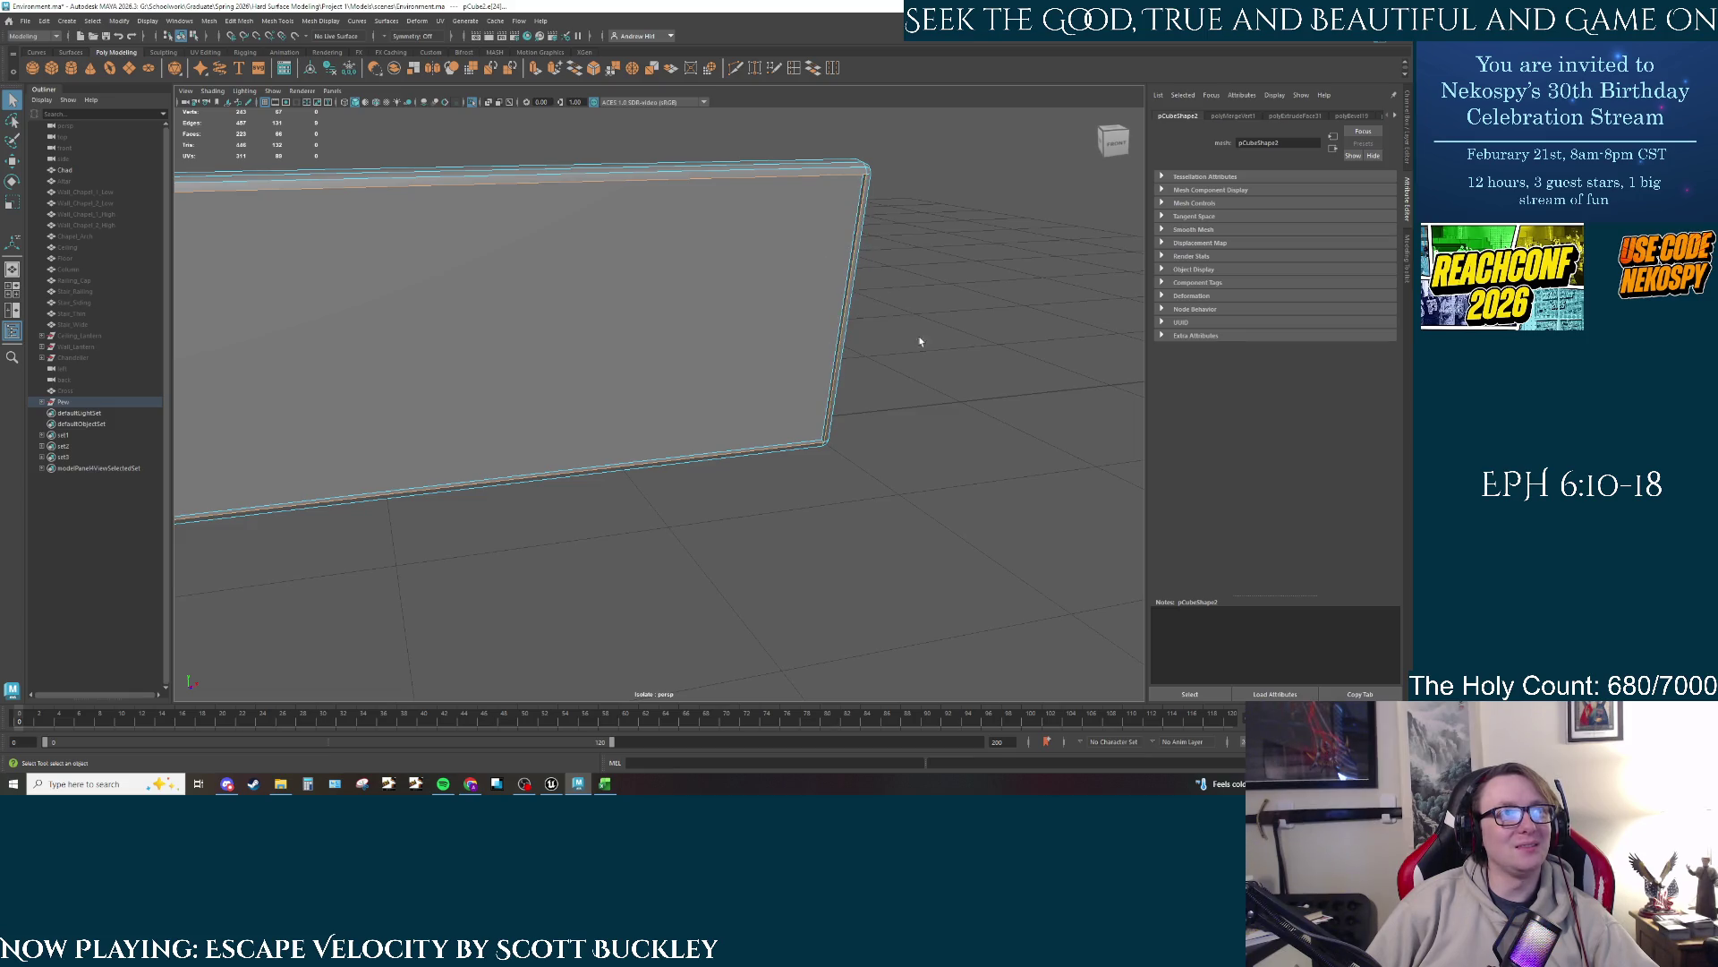
key("ctrl+b")
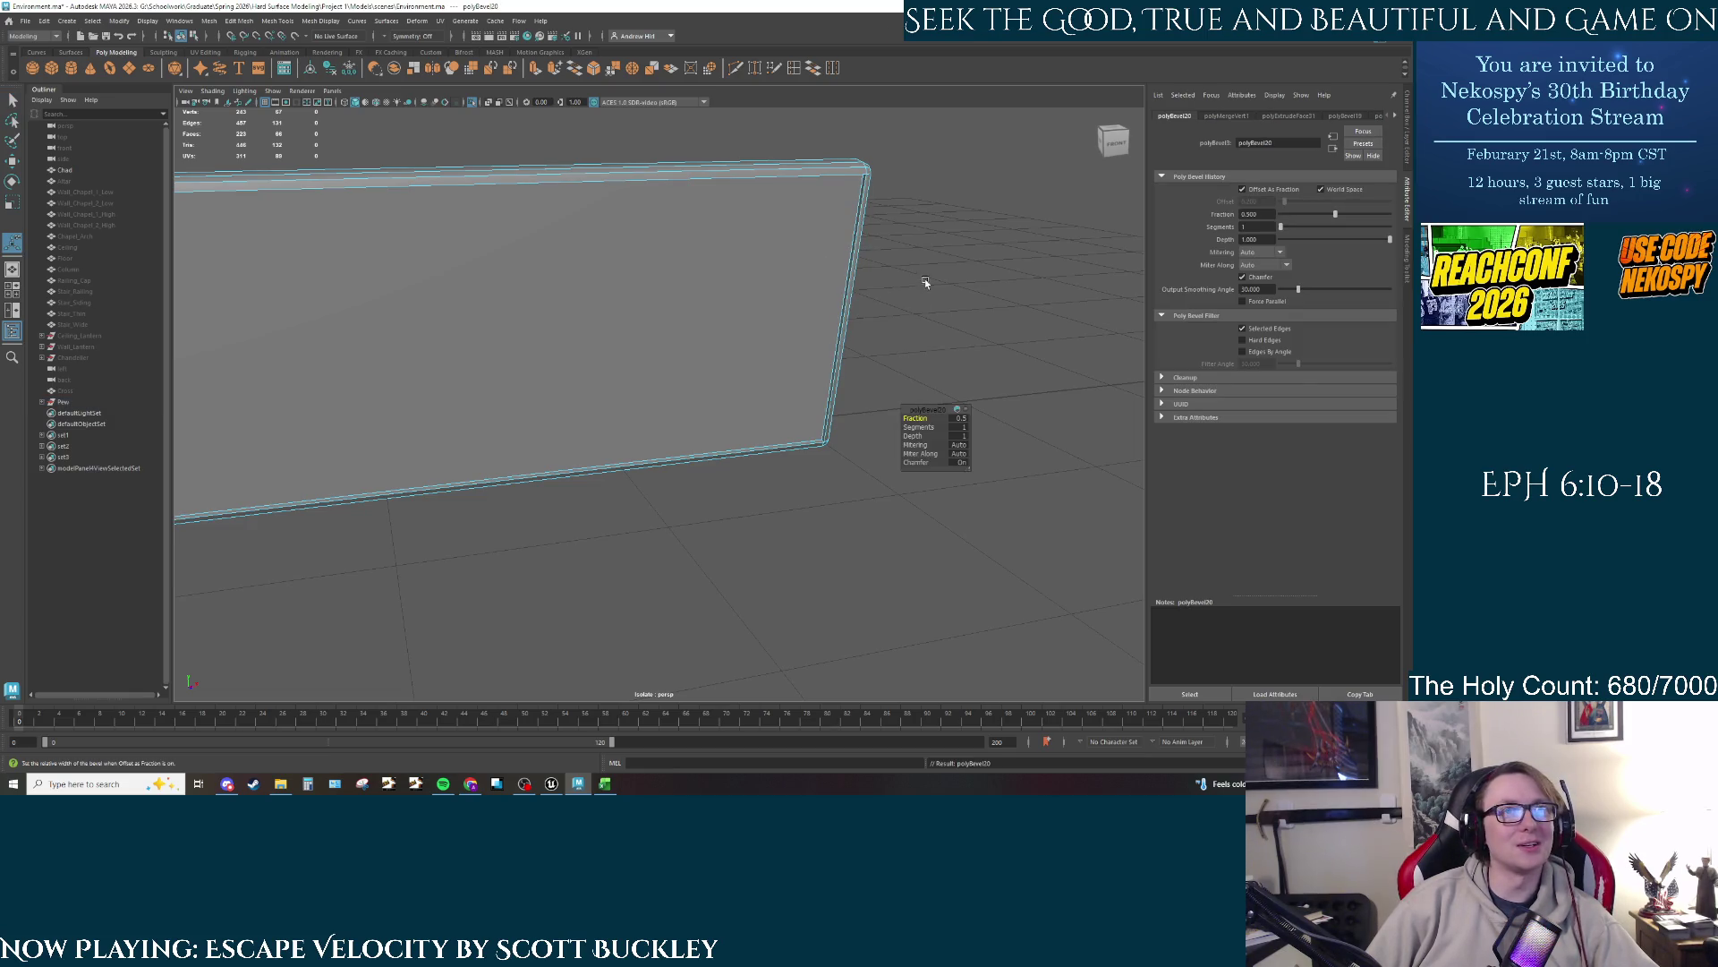
left_click_drag(925, 282, 792, 410)
scroll(859, 354, "up", 1)
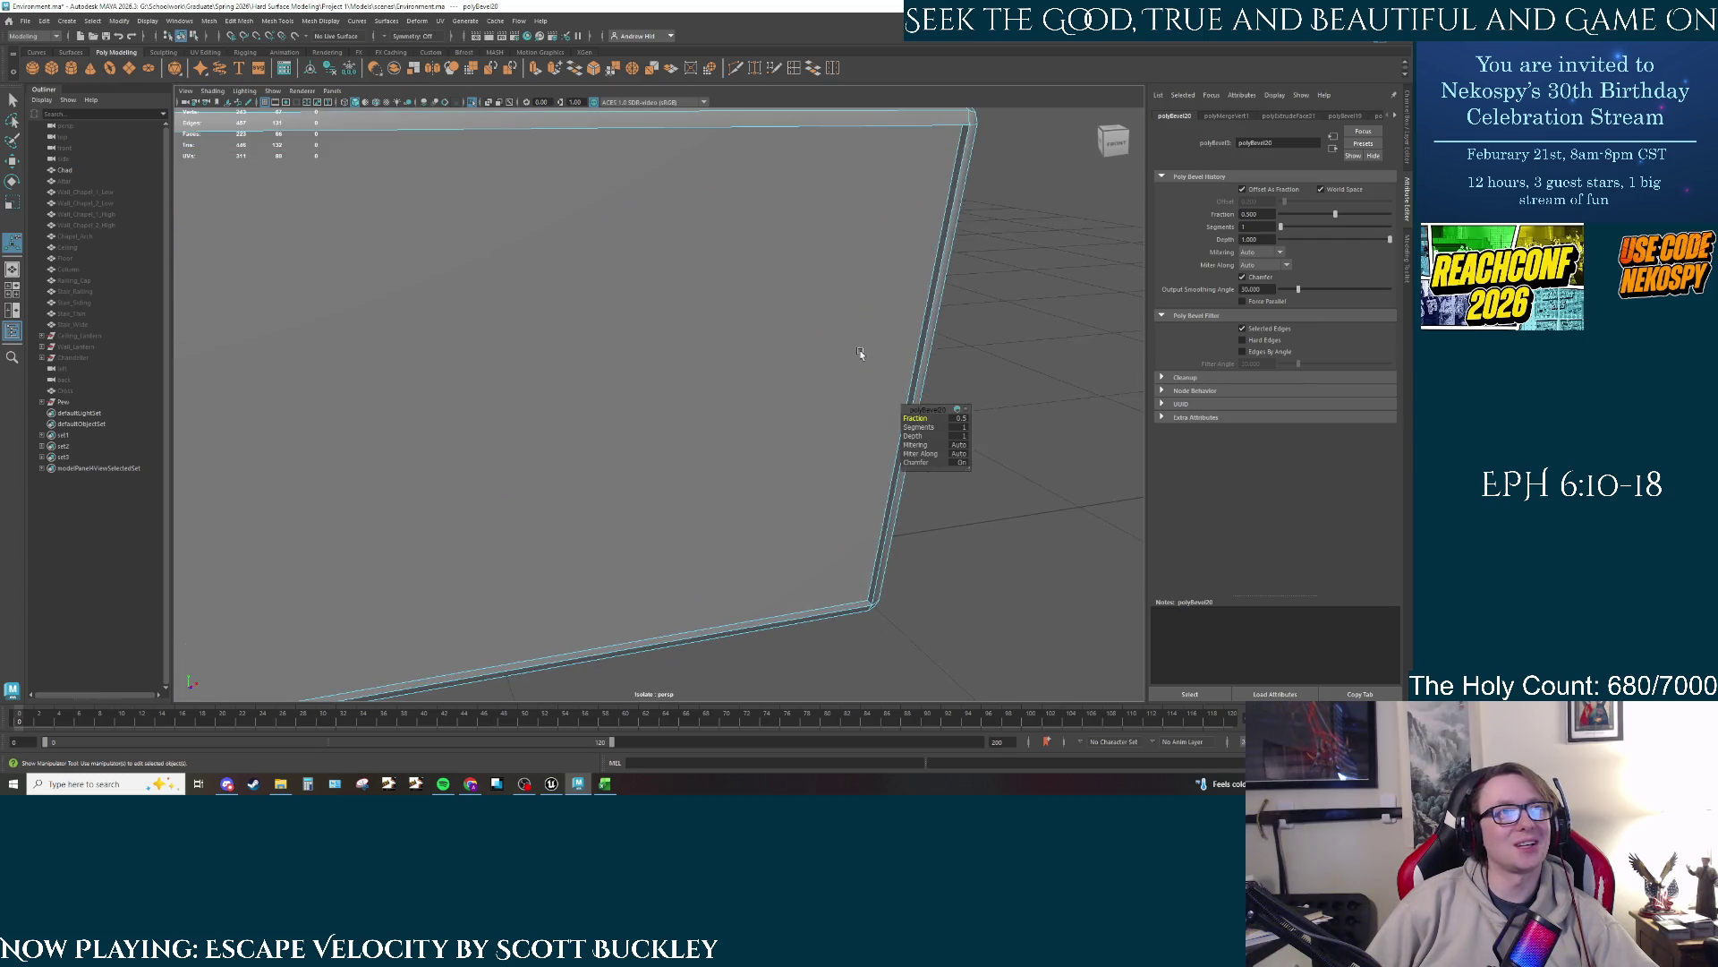
left_click(866, 354)
Step: Try pushing a side edge of the panel outward, then undo the move
left_click(1029, 281)
left_click(952, 240)
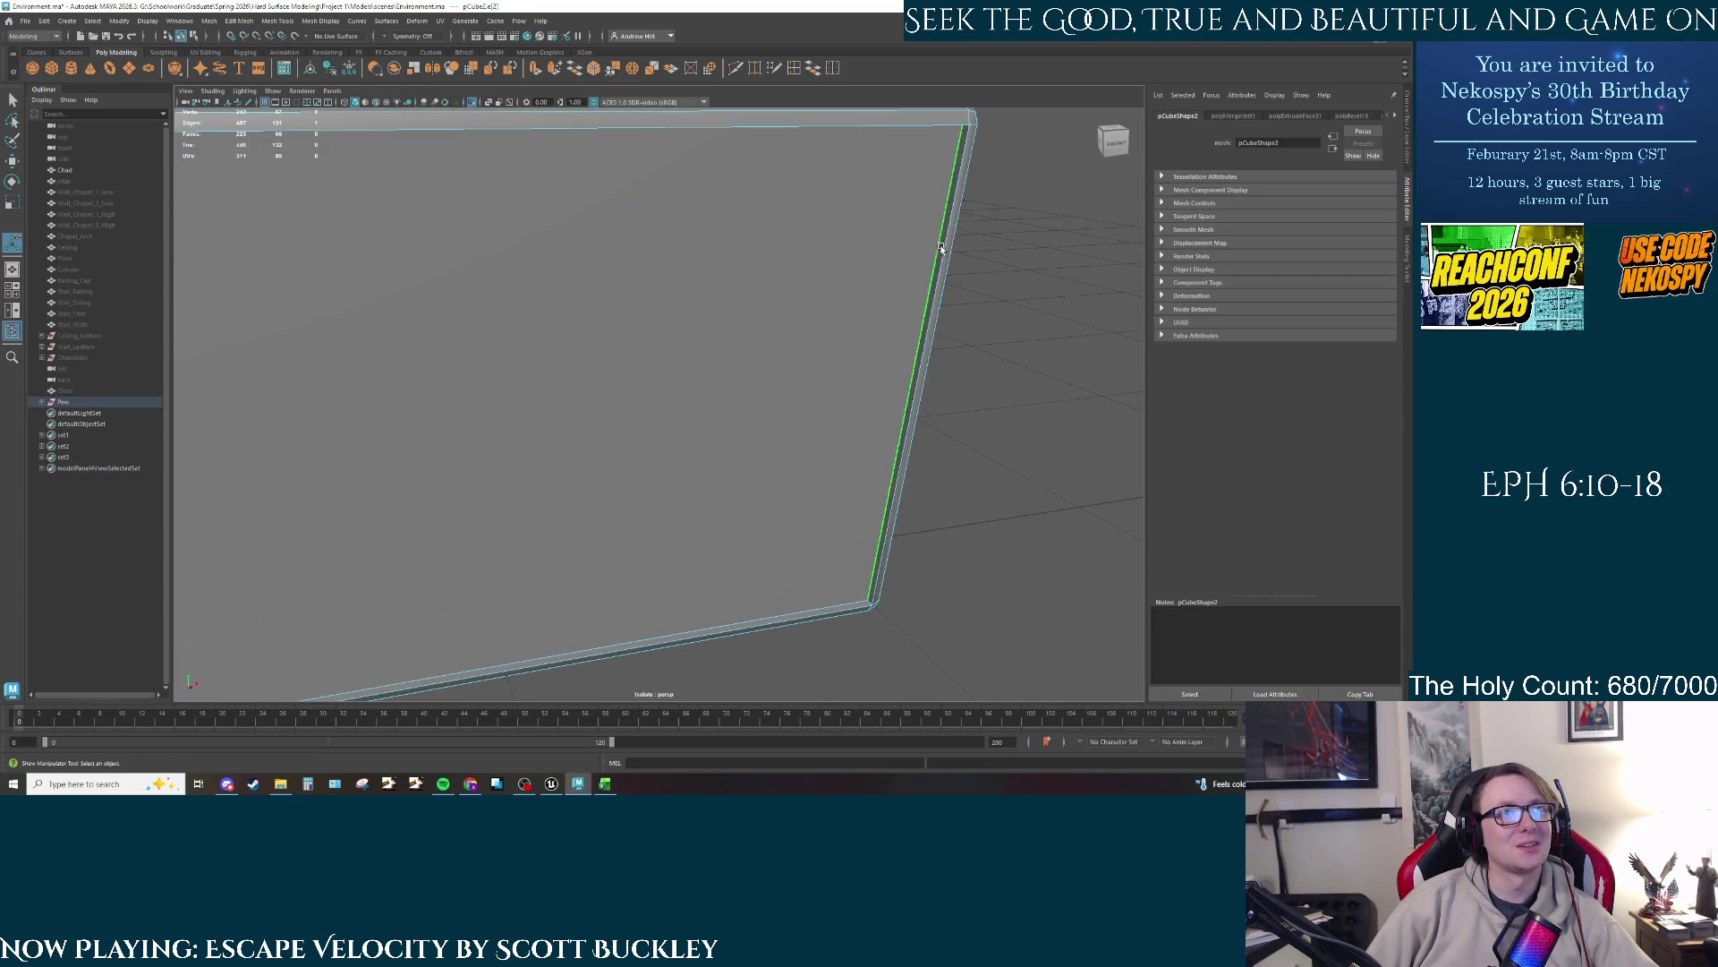
key("w")
left_click_drag(942, 394, 956, 426)
key("ctrl+z")
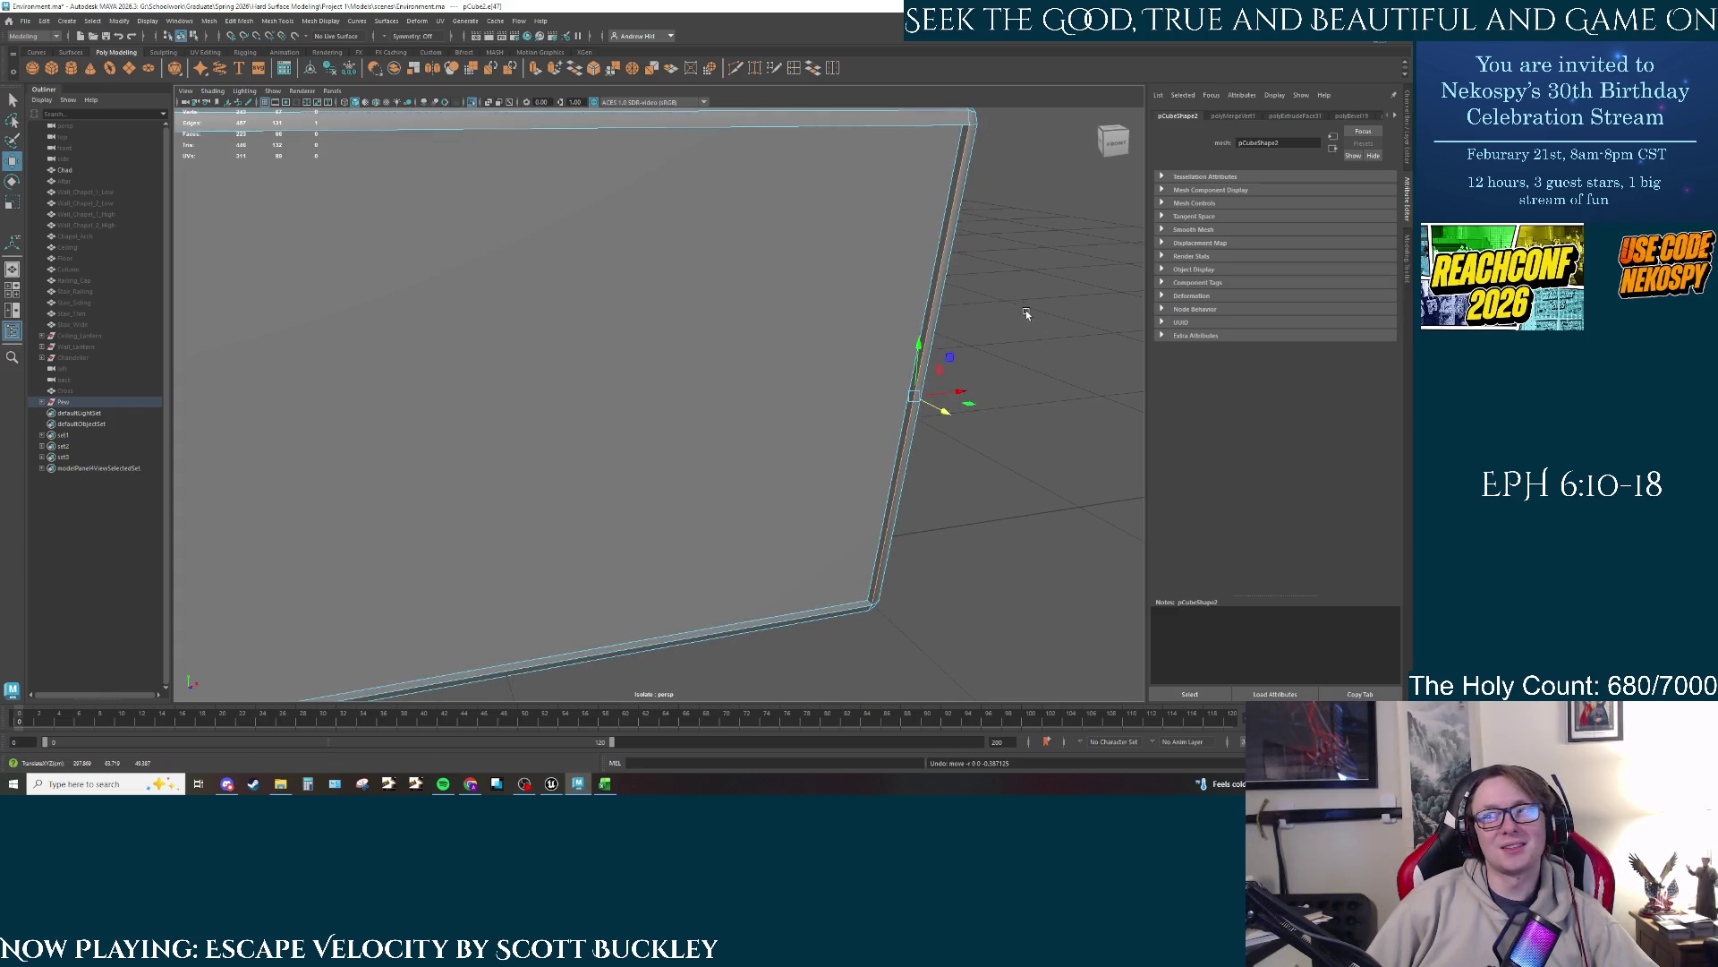
left_click_drag(1027, 313, 915, 311)
right_click(914, 312)
left_click(952, 301)
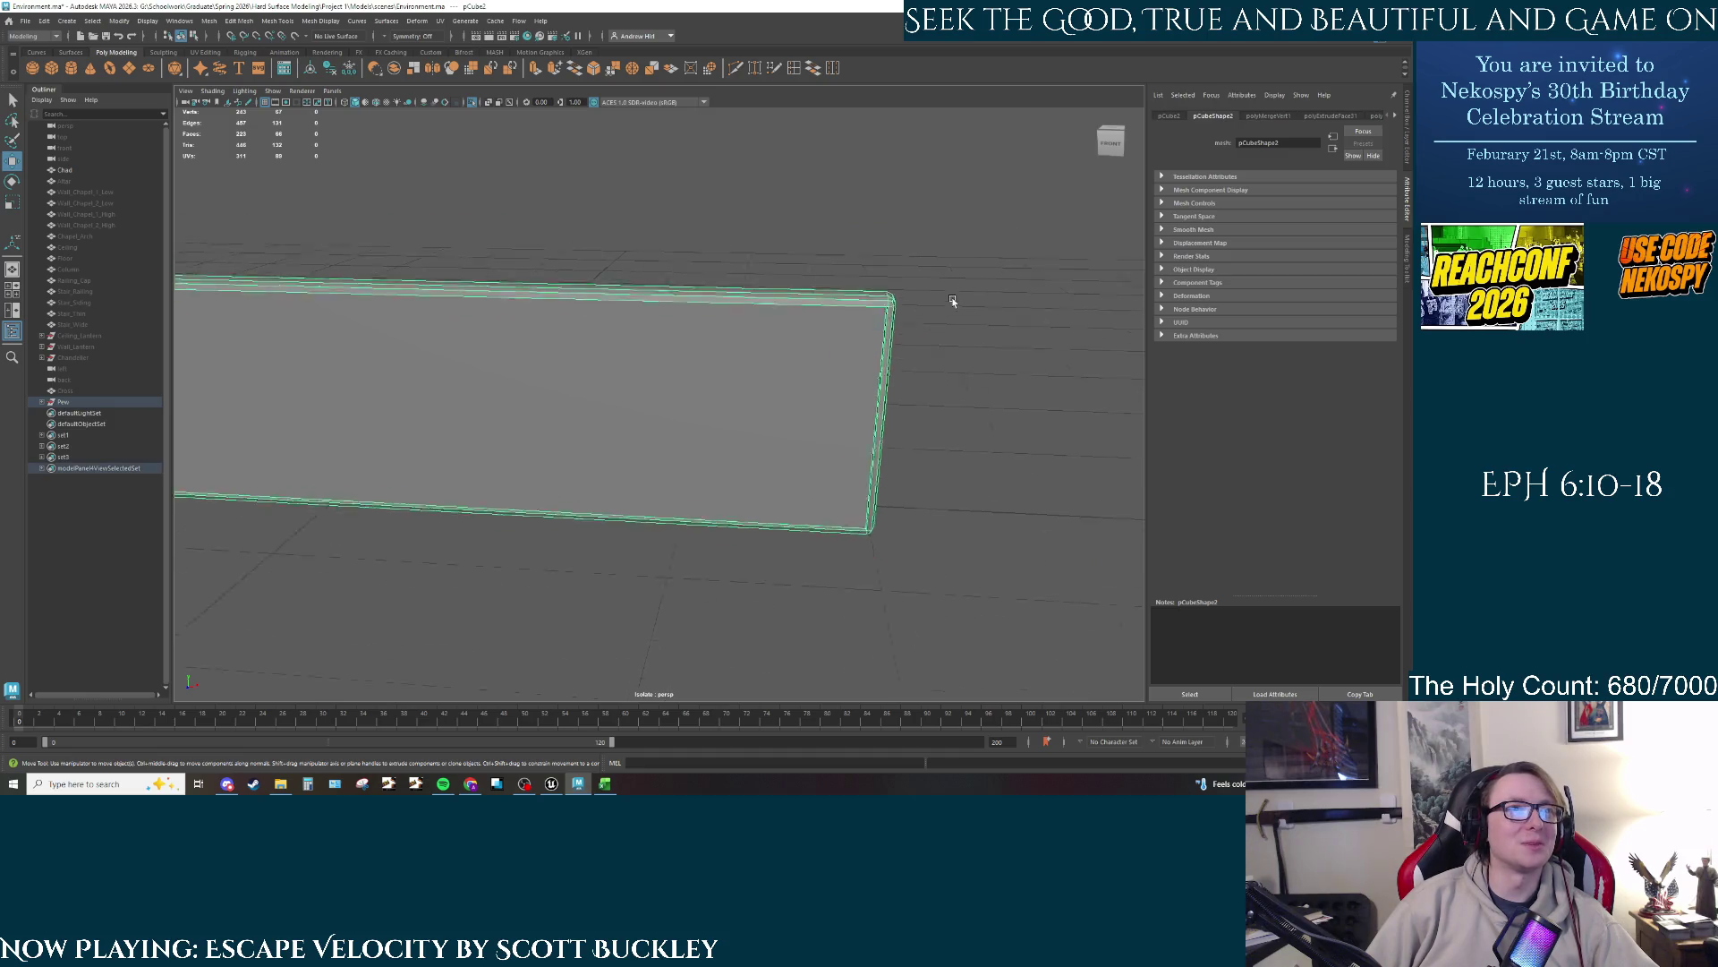
left_click(952, 301)
mouse_move(928, 395)
left_mouse_down()
mouse_move(778, 460)
mouse_move(702, 414)
mouse_move(730, 423)
mouse_move(755, 389)
mouse_move(567, 319)
mouse_move(766, 363)
mouse_move(755, 430)
mouse_move(644, 372)
mouse_move(695, 437)
mouse_move(625, 393)
mouse_move(716, 465)
mouse_move(627, 343)
left_mouse_up()
key("ctrl+1")
left_click(582, 343)
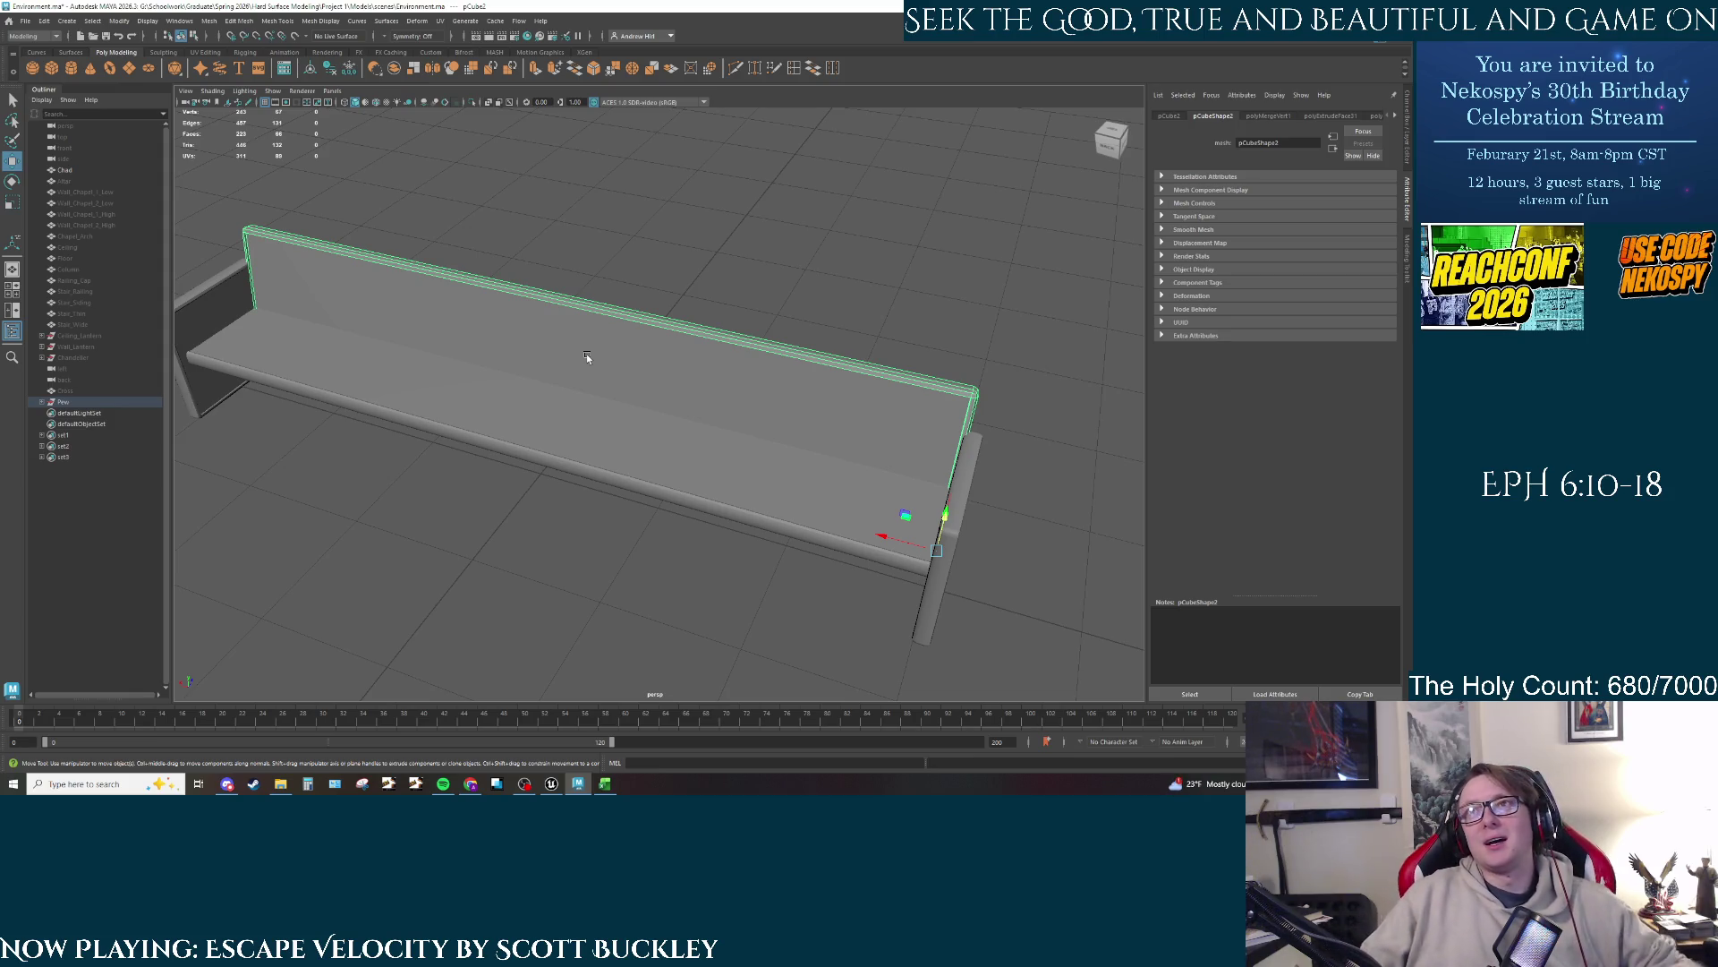
key("ctrl+1")
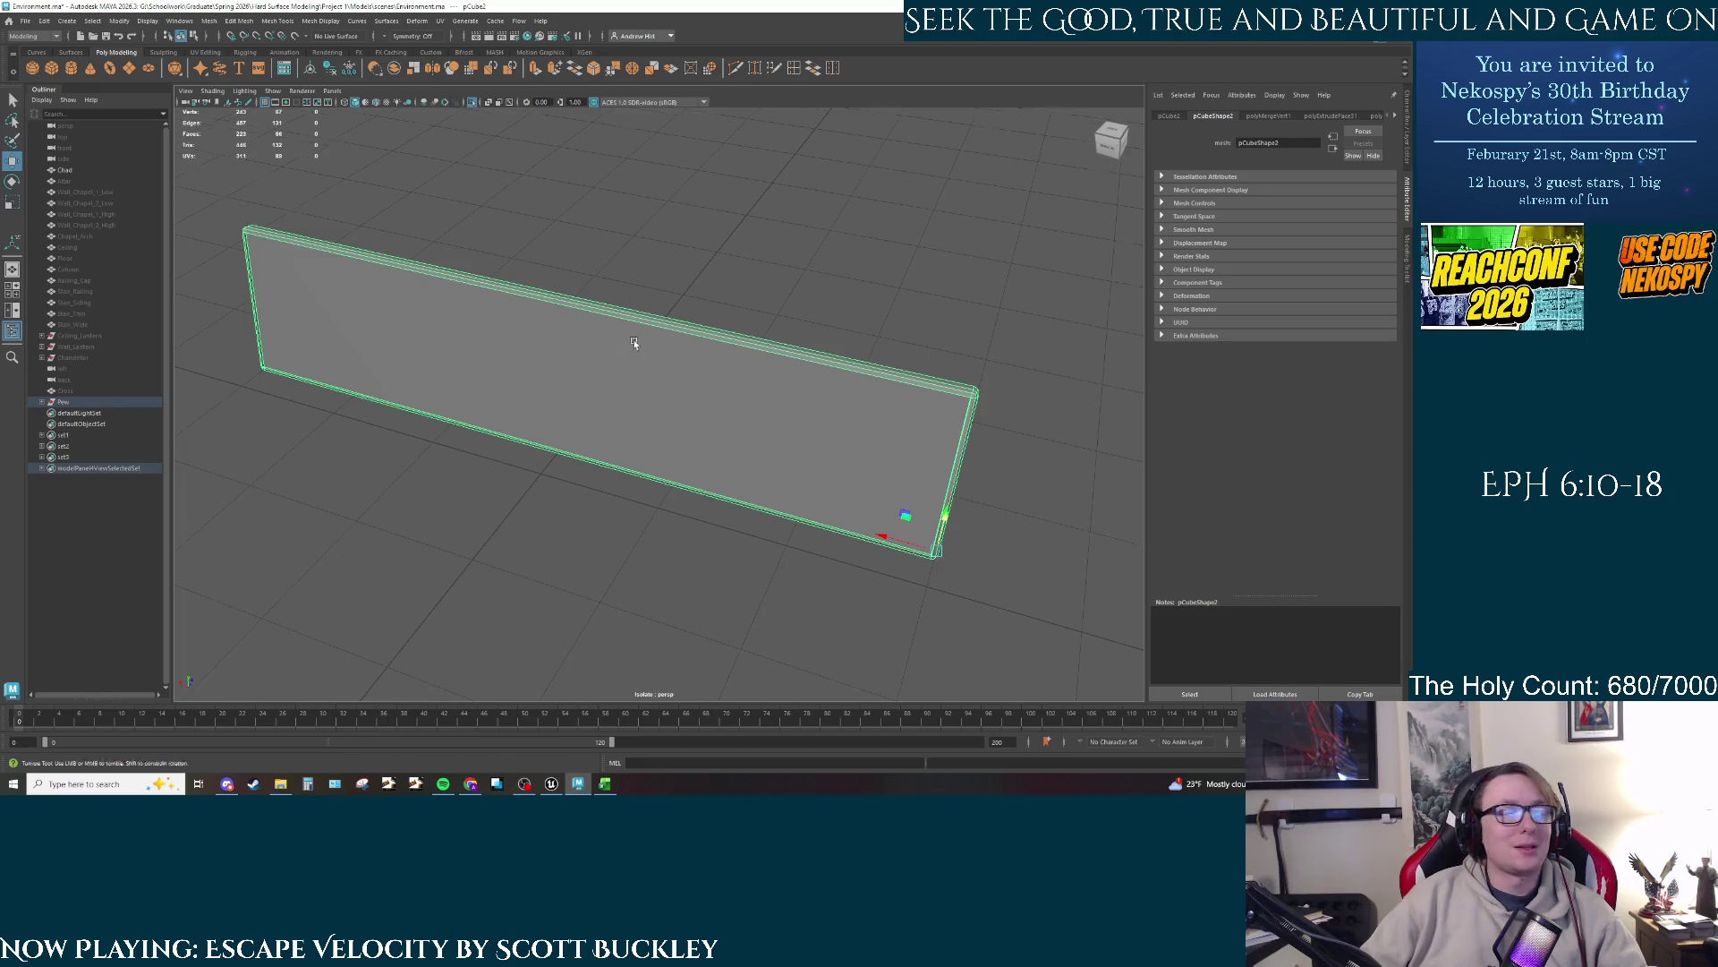
mouse_move(633, 346)
left_mouse_down("alt")
mouse_move(663, 323)
mouse_move(625, 324)
mouse_move(734, 306)
left_mouse_up("alt")
scroll(734, 306, "up", 6)
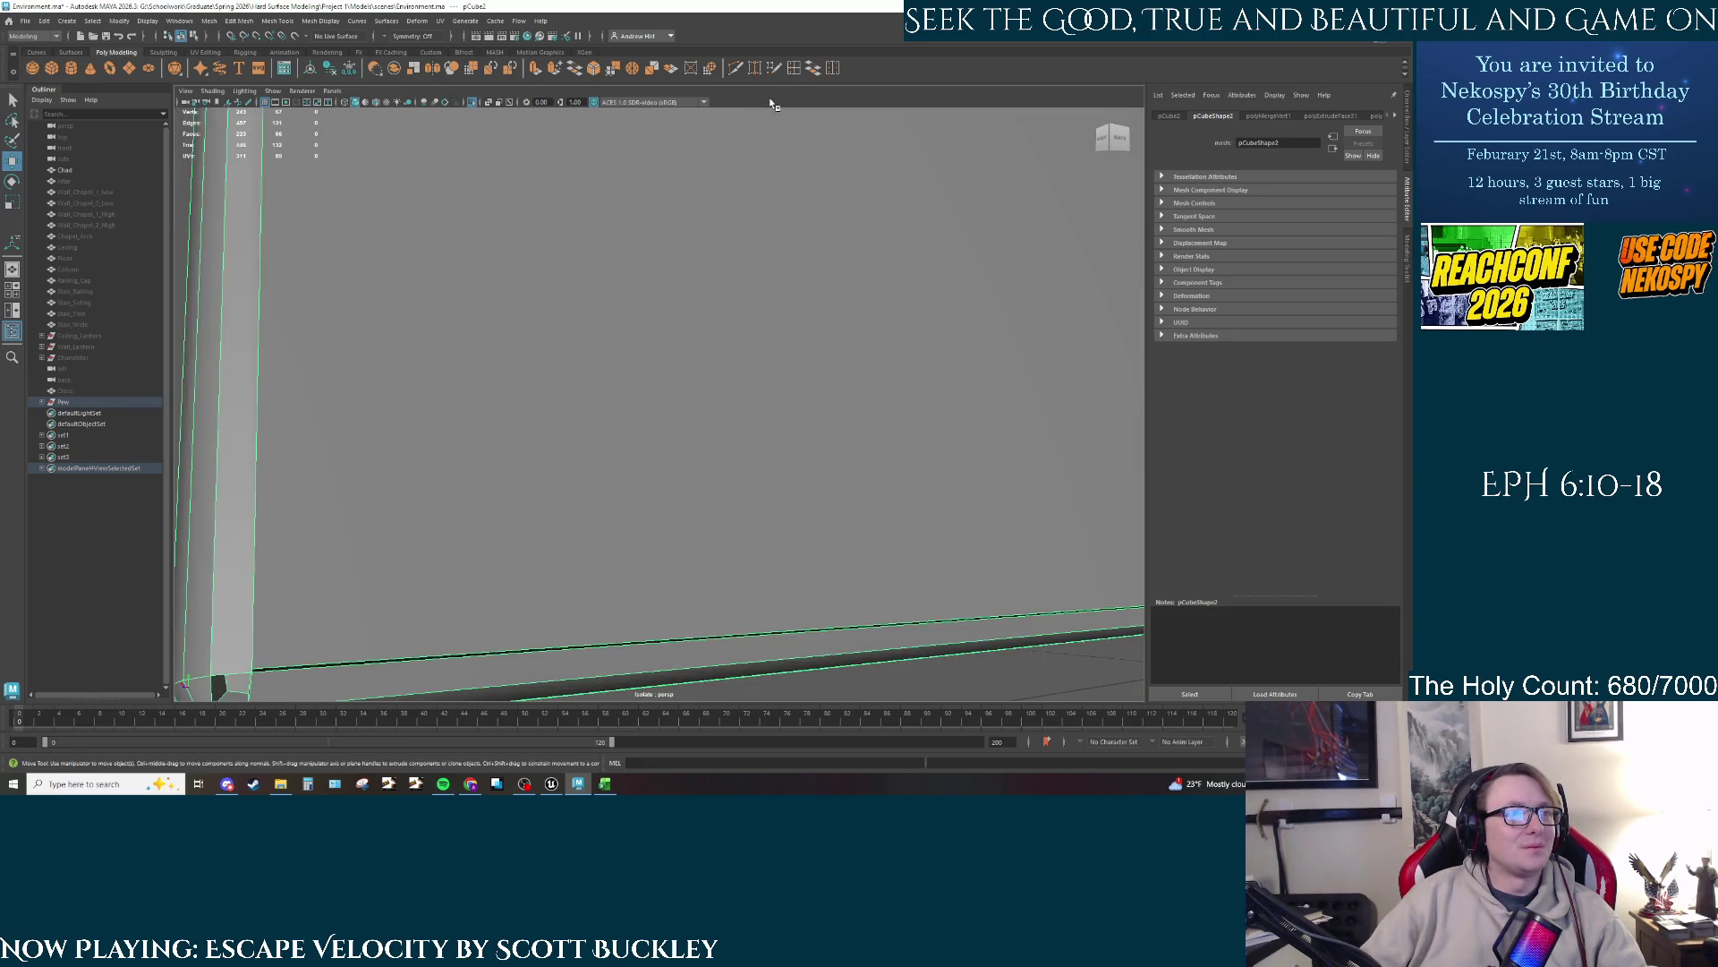
scroll(714, 310, "down", 3)
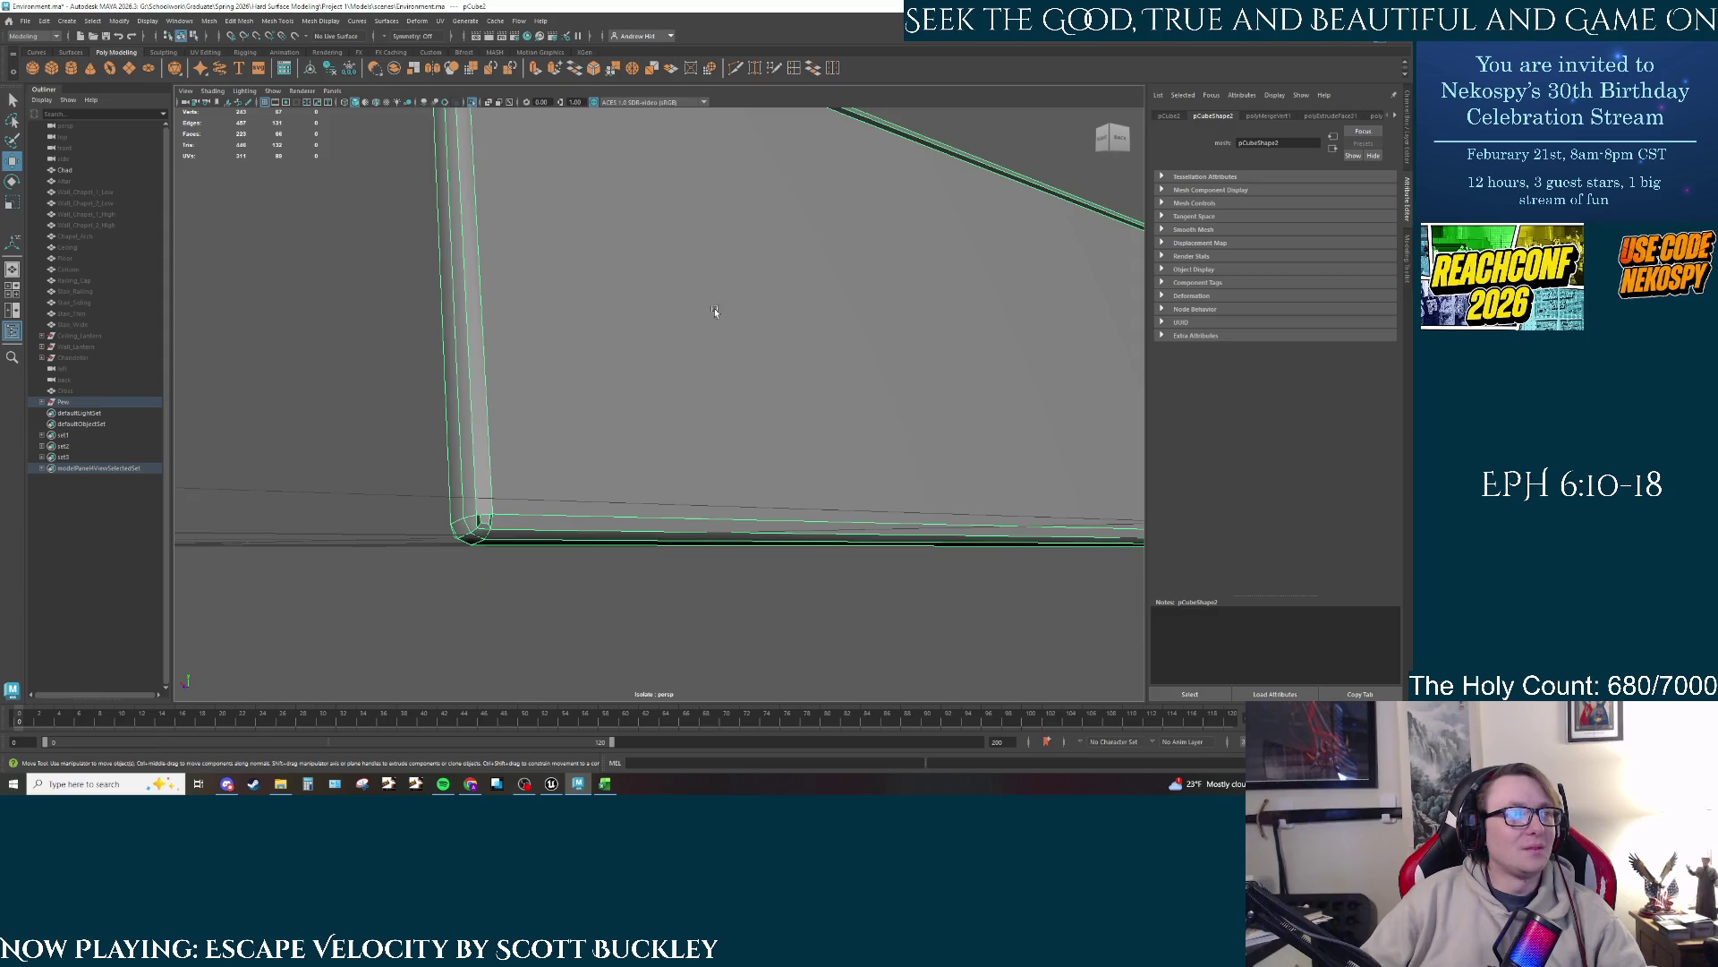
left_click(605, 452)
Step: Undo four steps to restore the earlier edge selection
key("ctrl+z")
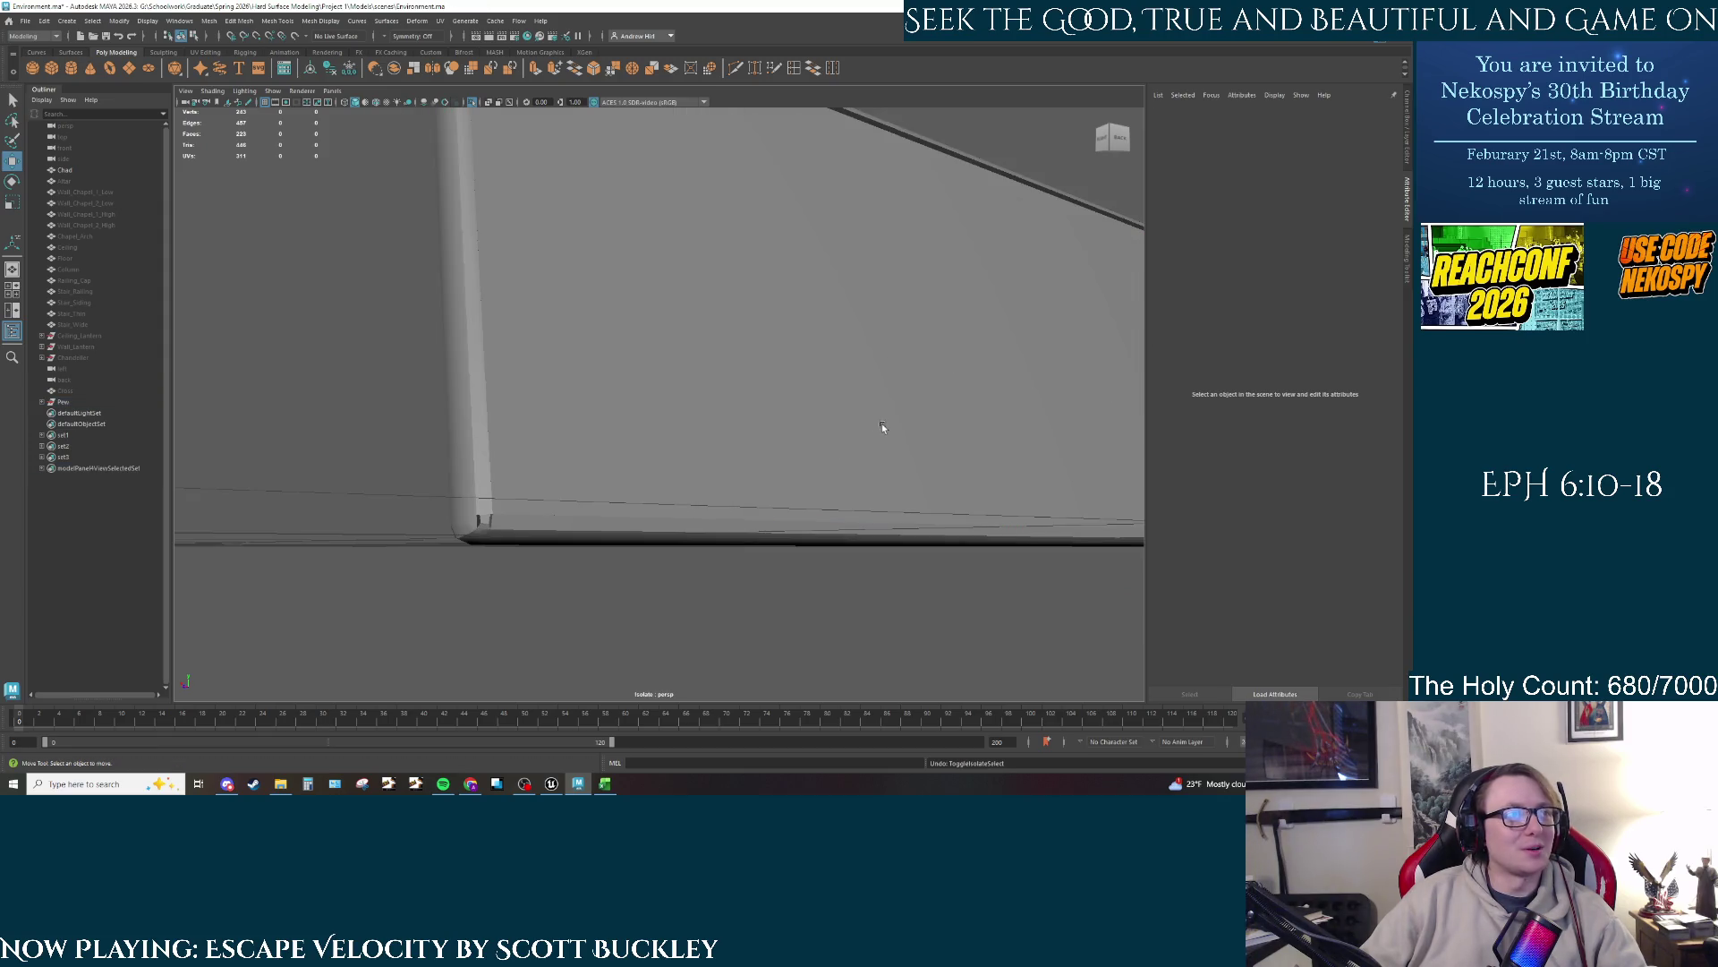
key("ctrl+z")
key("ctrl+z")
key("ctrl+z")
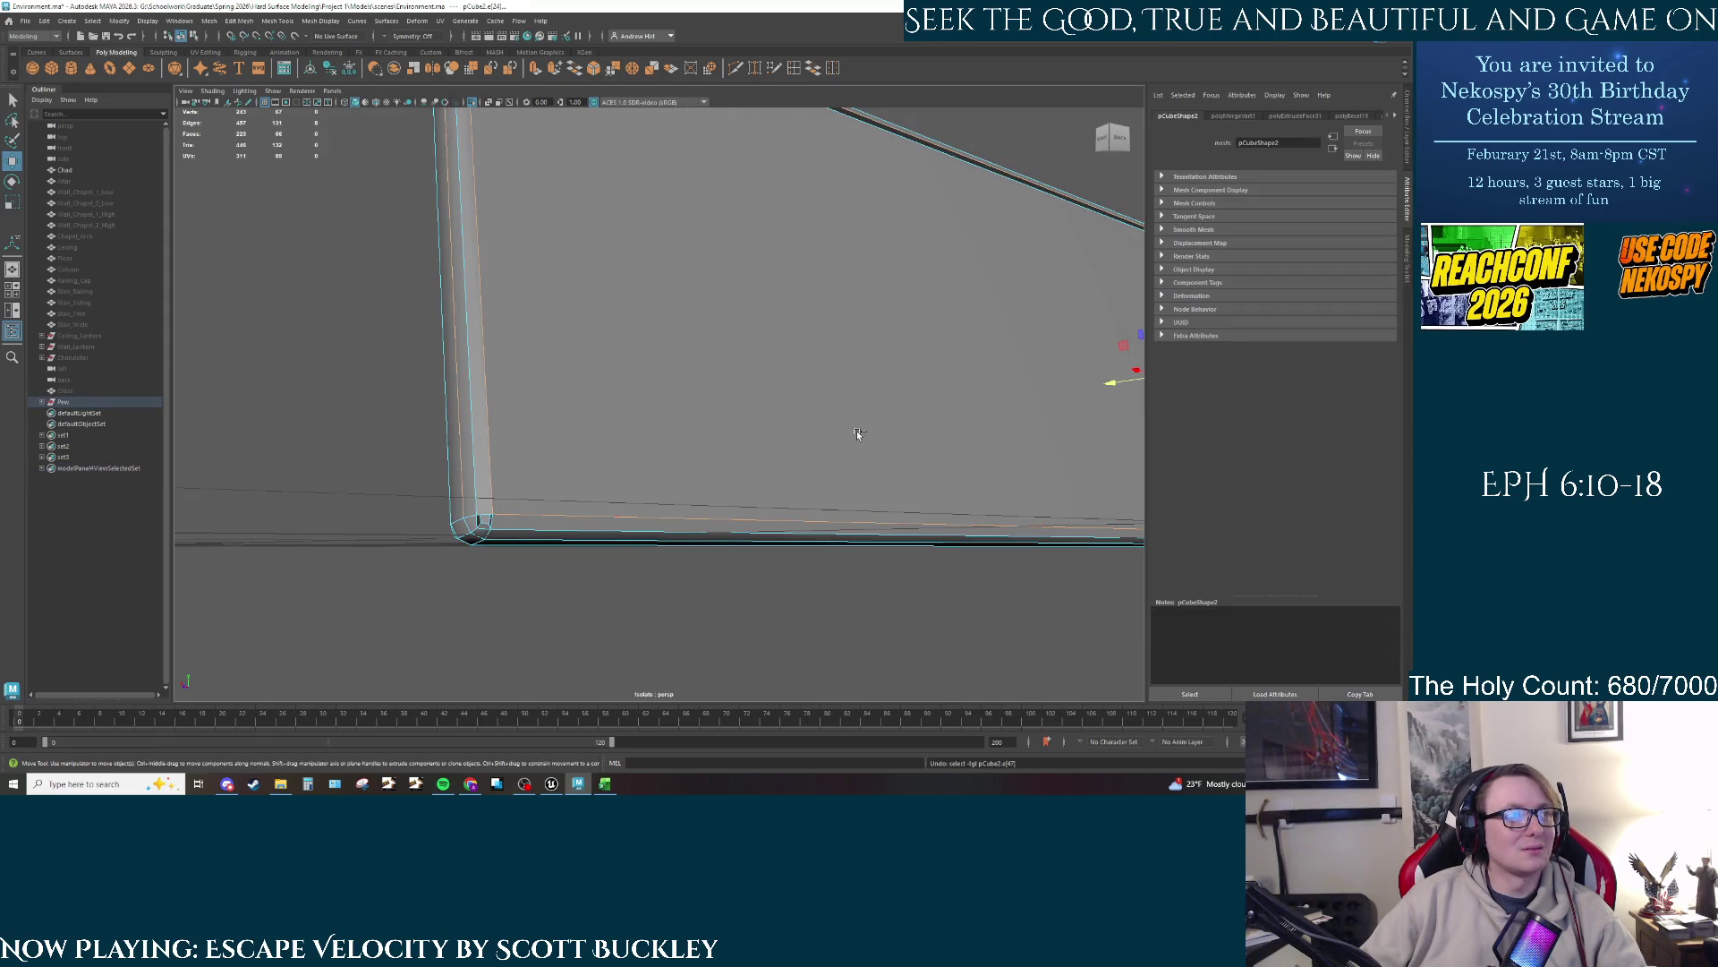
key("ctrl+z")
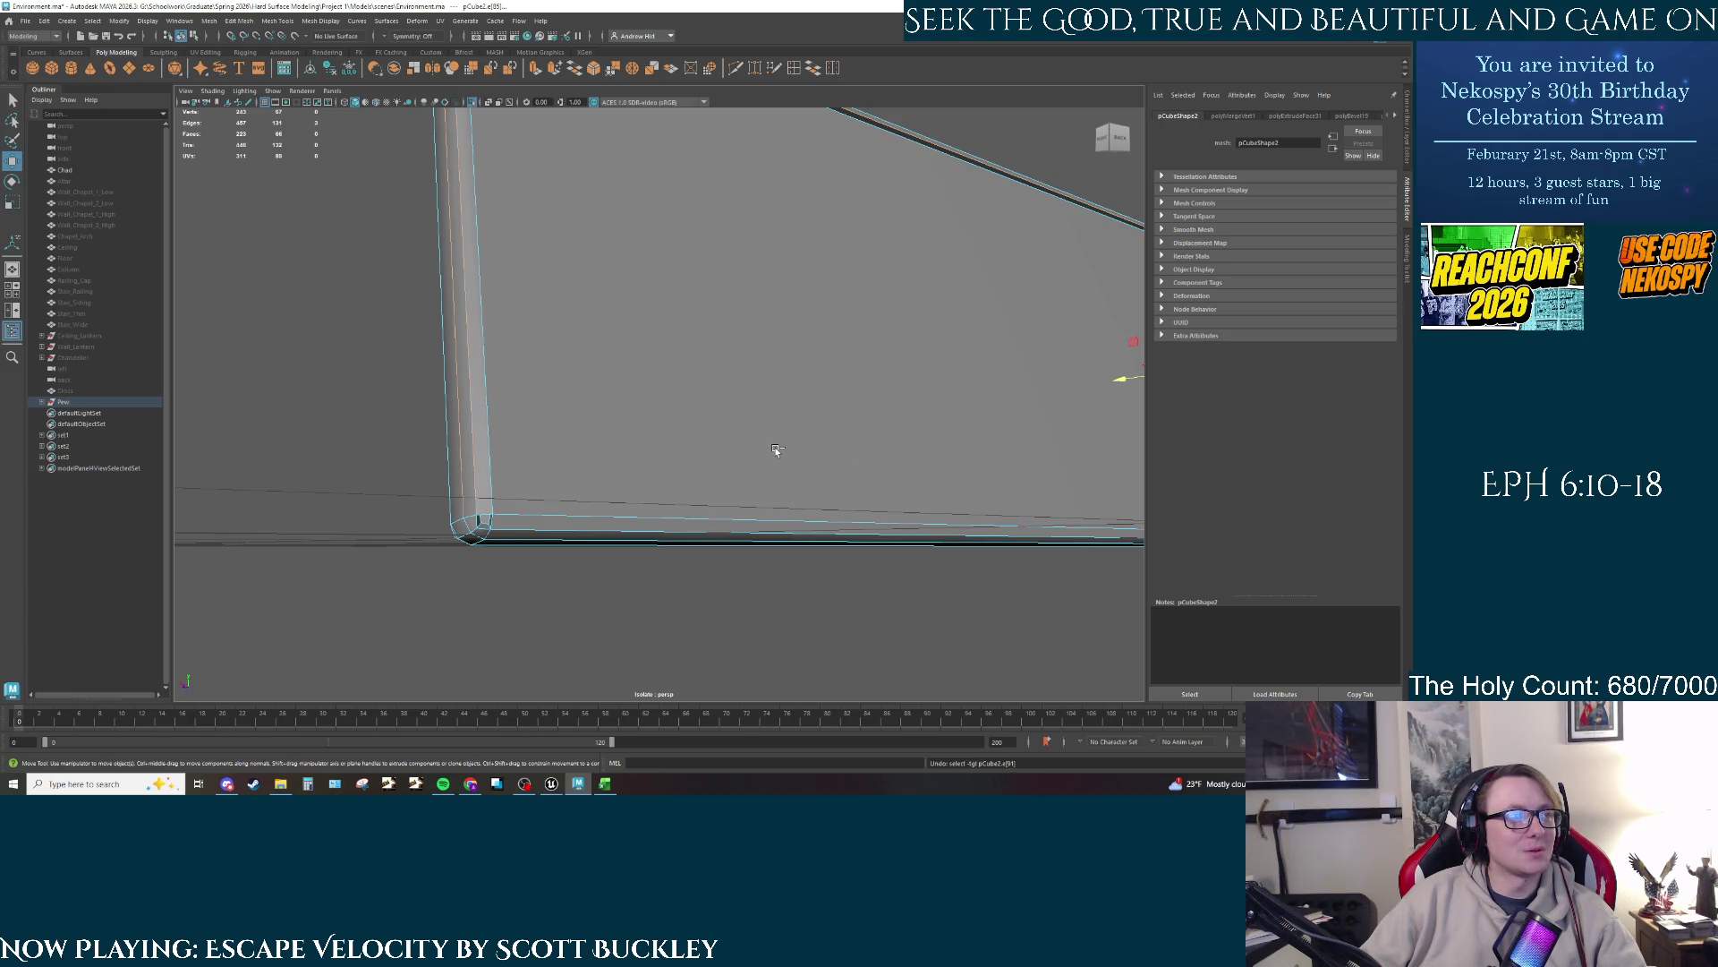
key("ctrl+z")
key("ctrl+z")
key("ctrl+z")
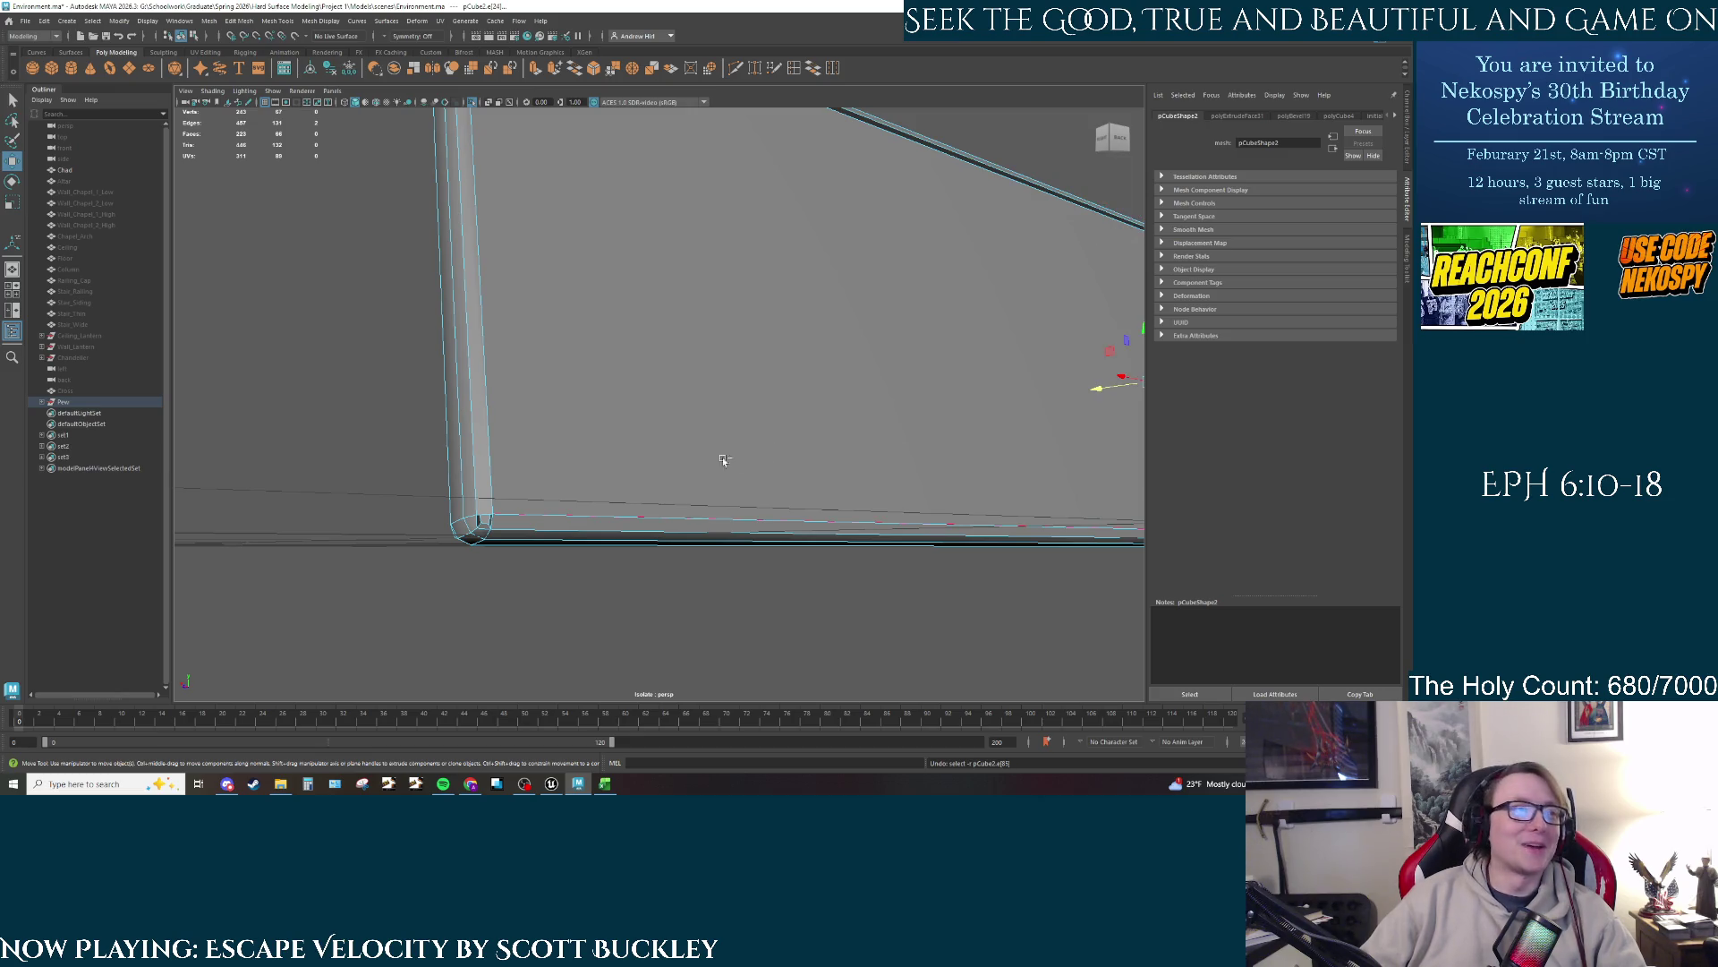
Step: Select the panel's border edge loop plus one extra edge and extrude it with Ctrl+E
key("F11")
left_click(631, 474)
key("F10")
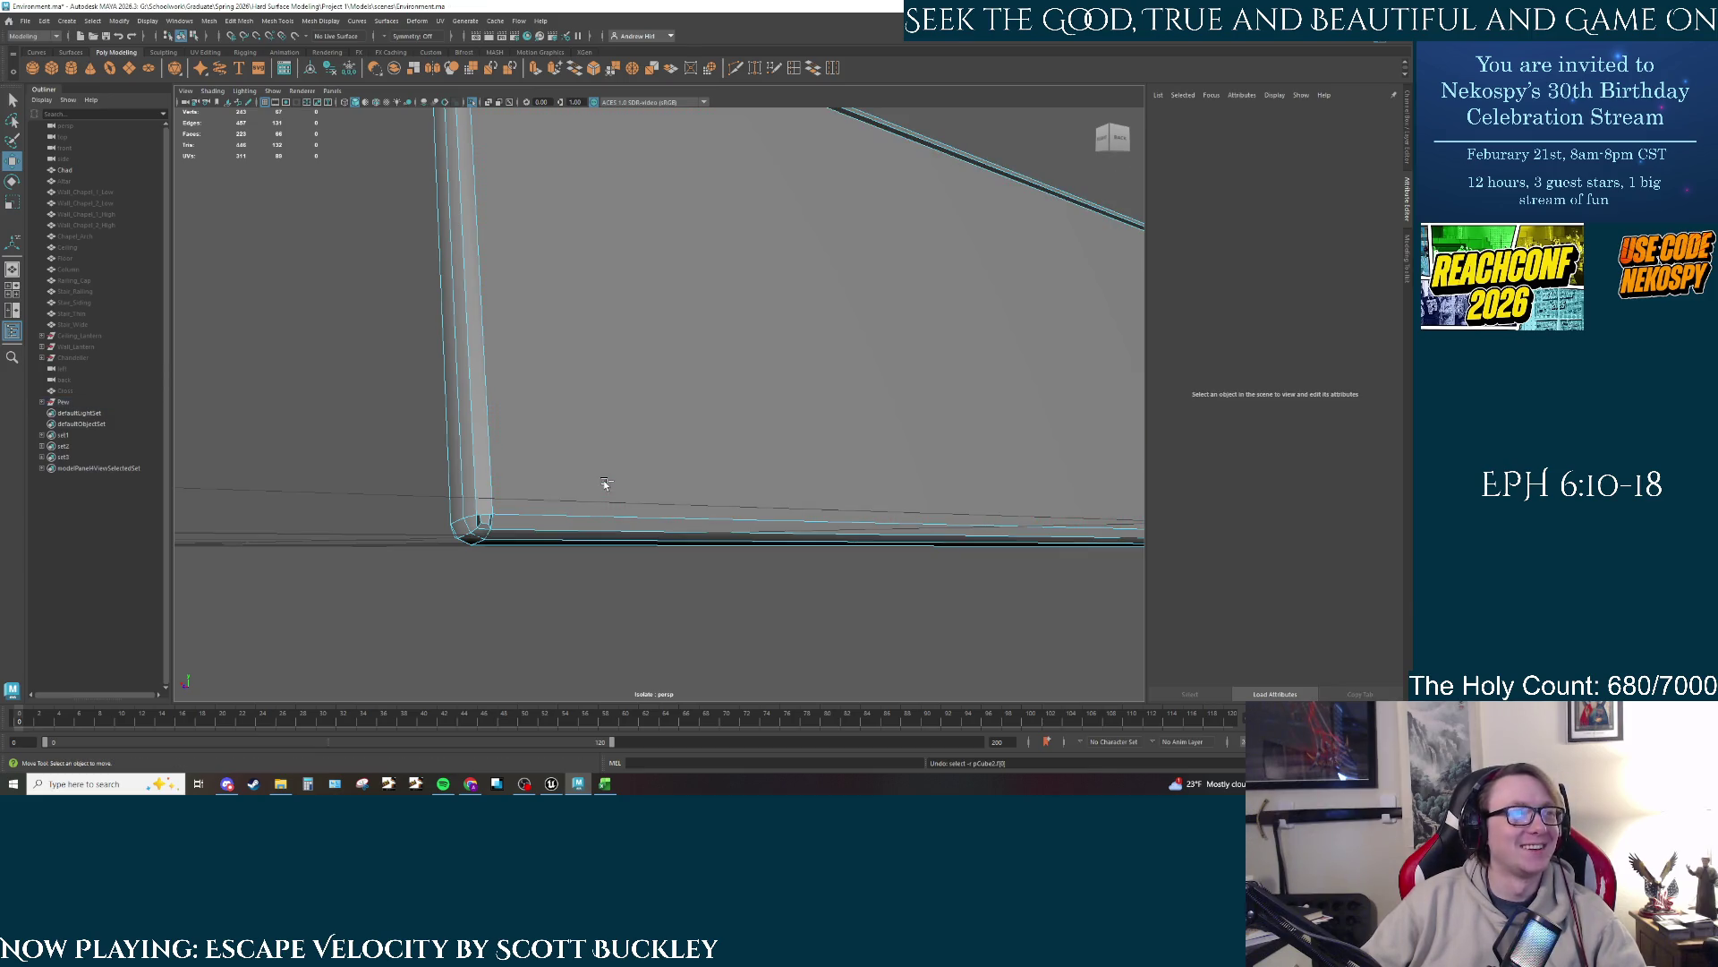
double_click(605, 483)
left_click(605, 484, "shift")
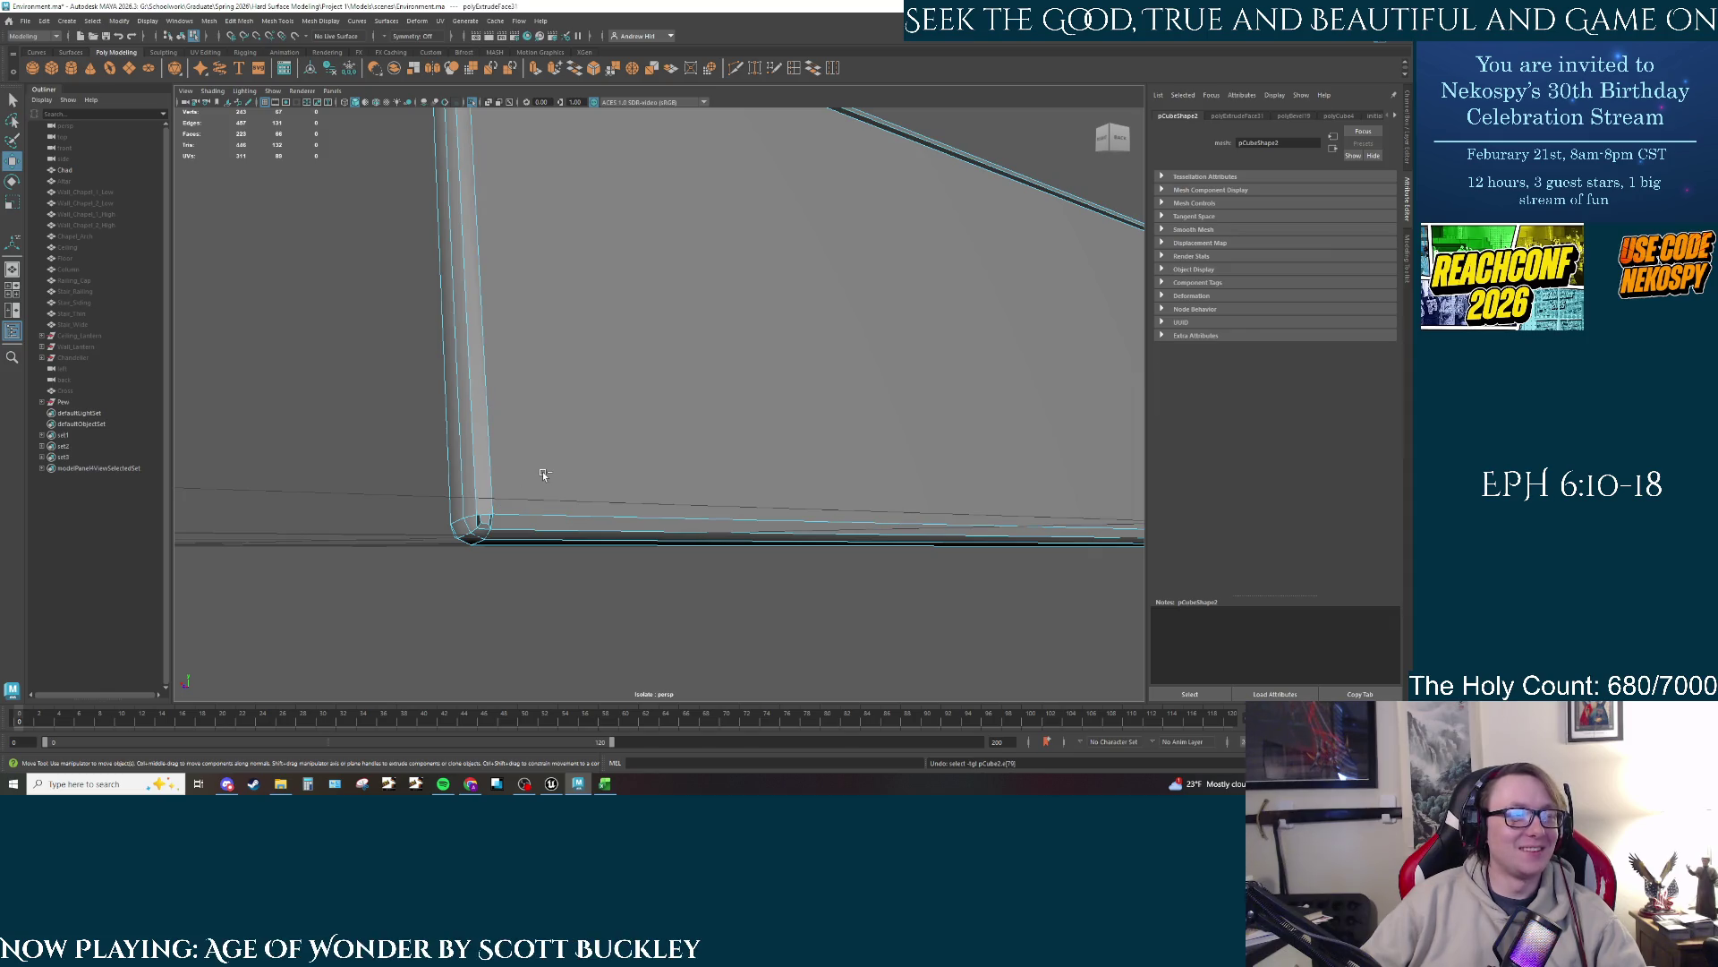
key("ctrl+e")
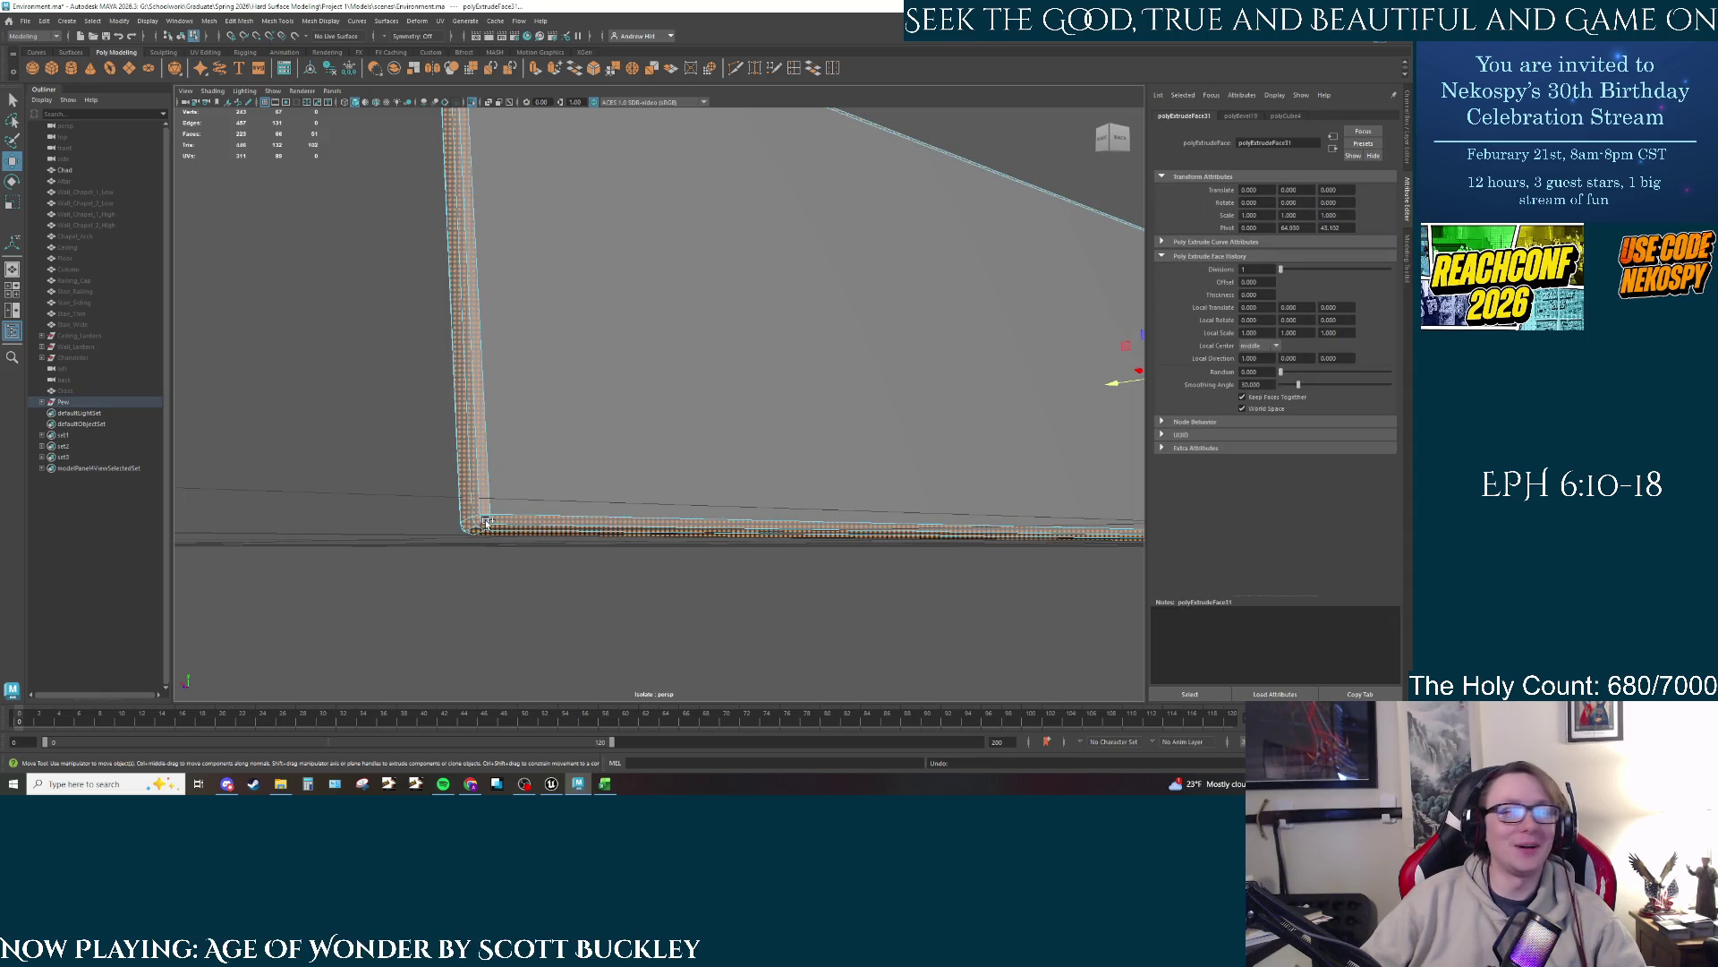
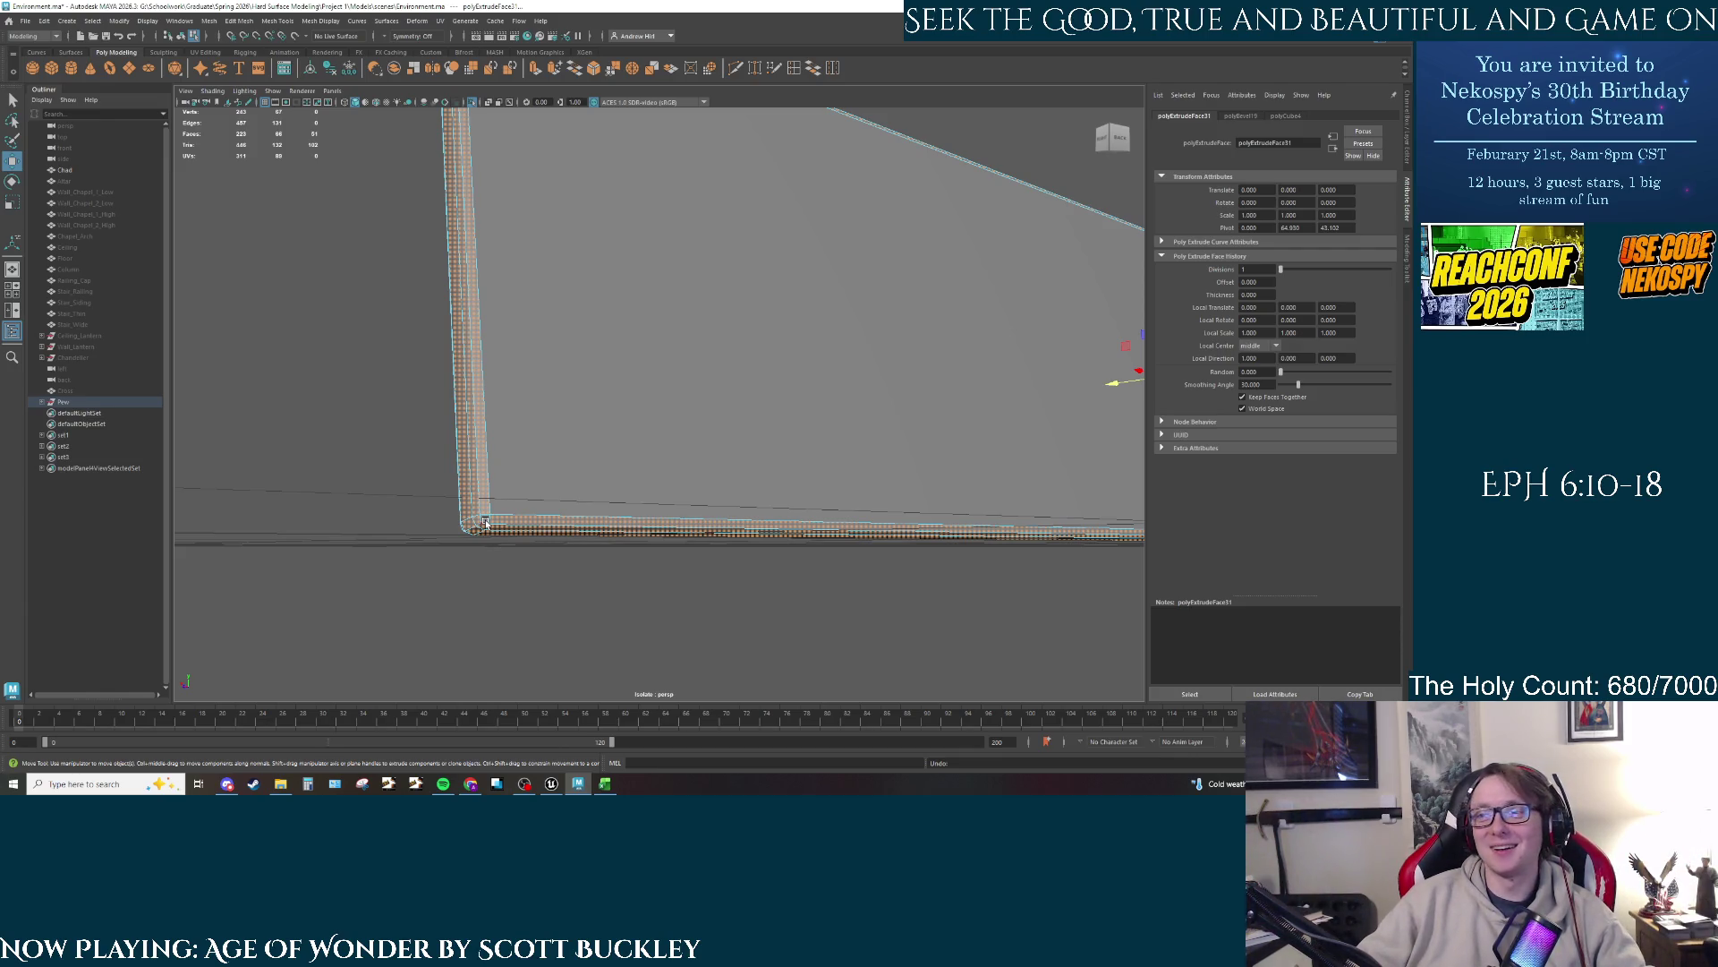
Step: Orbit to a near face-on view of the wall and select its right vertical edge
left_click(492, 519)
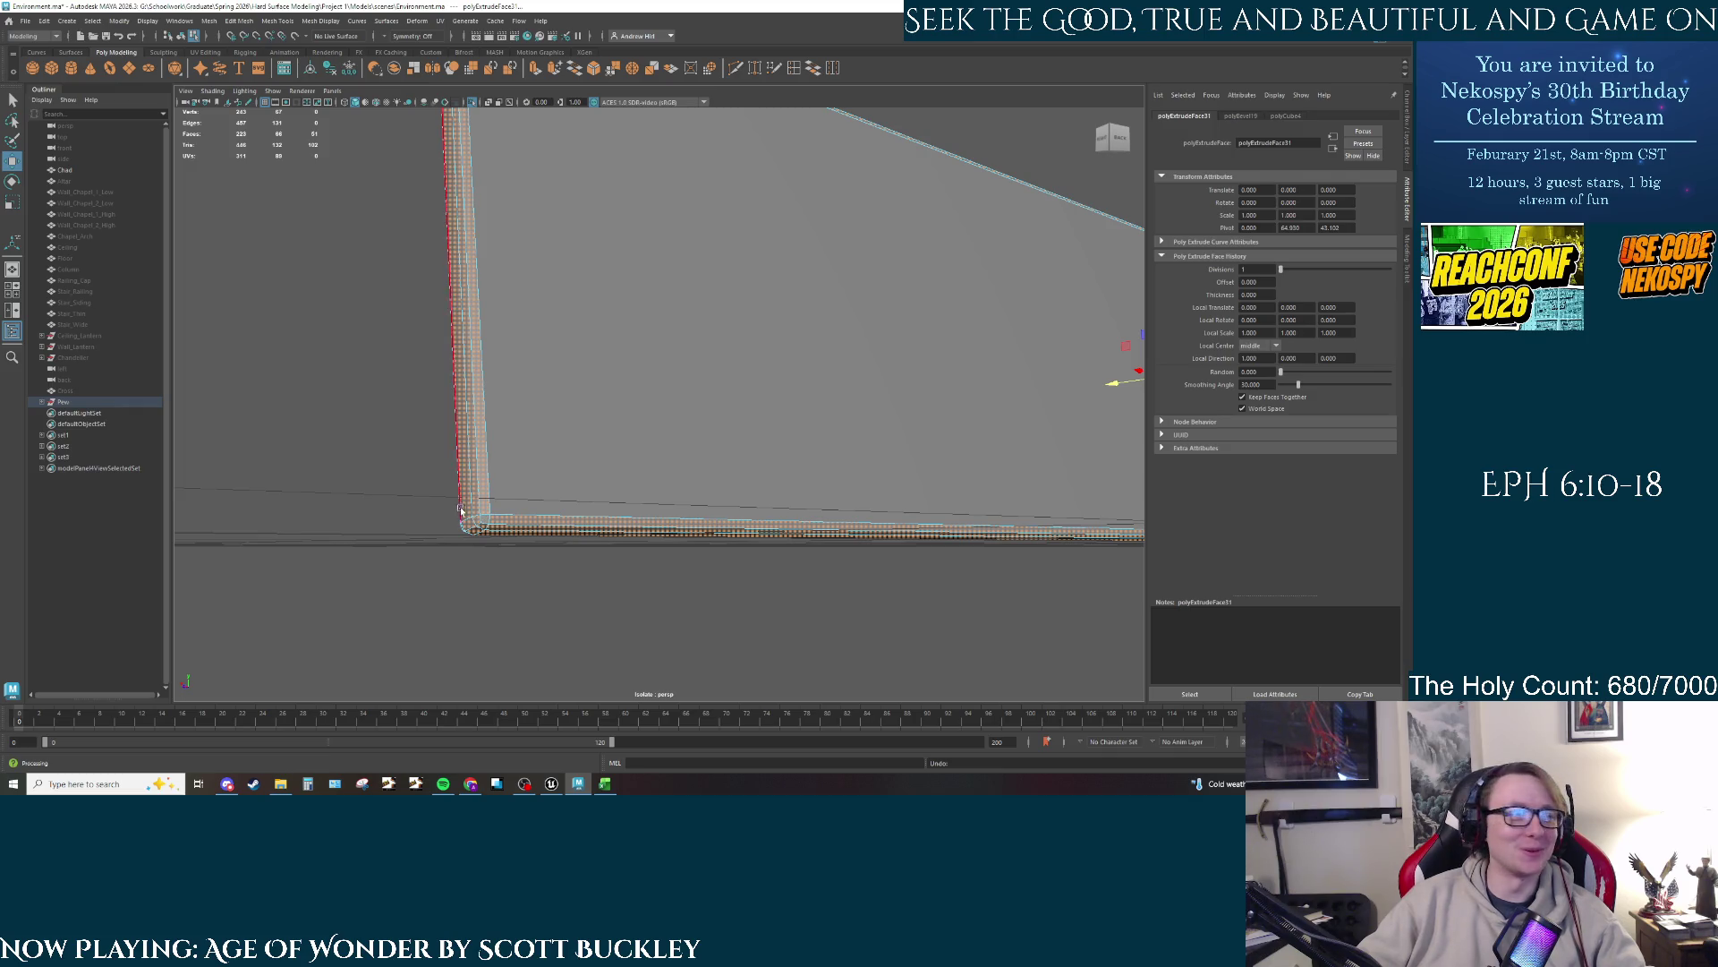
right_click(484, 457)
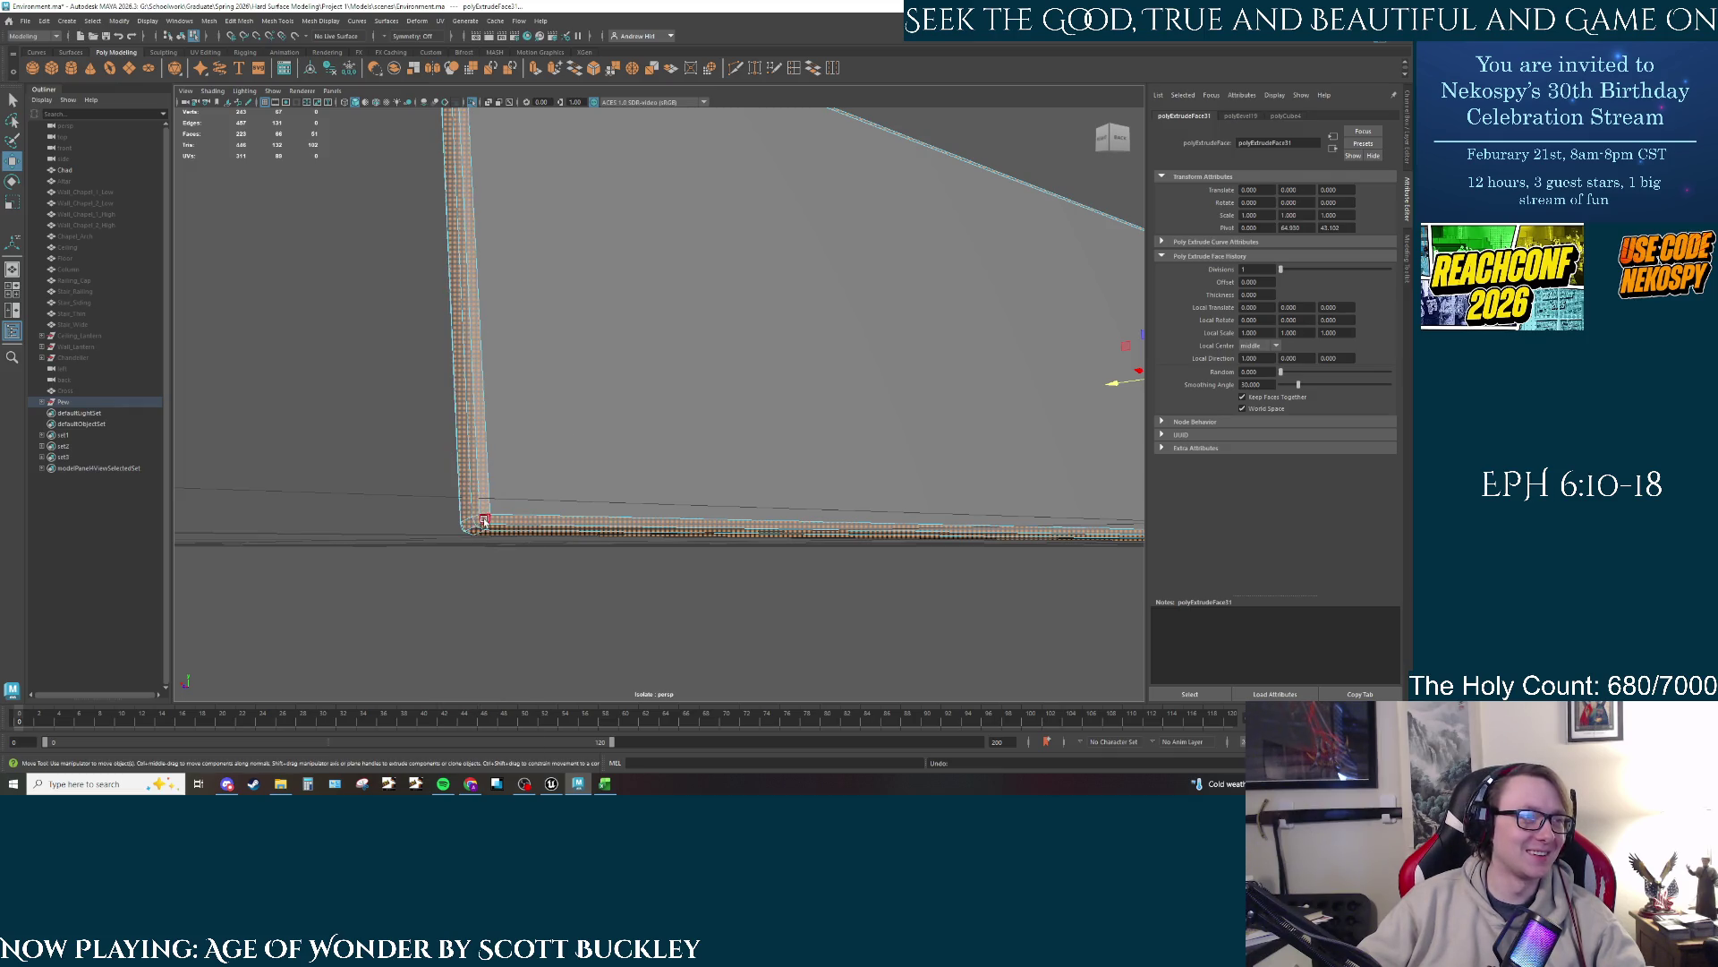
scroll(528, 557, "down", 5)
mouse_move(722, 498)
left_mouse_down("alt")
mouse_move(751, 567)
mouse_move(913, 579)
mouse_move(921, 476)
mouse_move(778, 508)
mouse_move(824, 469)
mouse_move(569, 459)
left_mouse_up("alt")
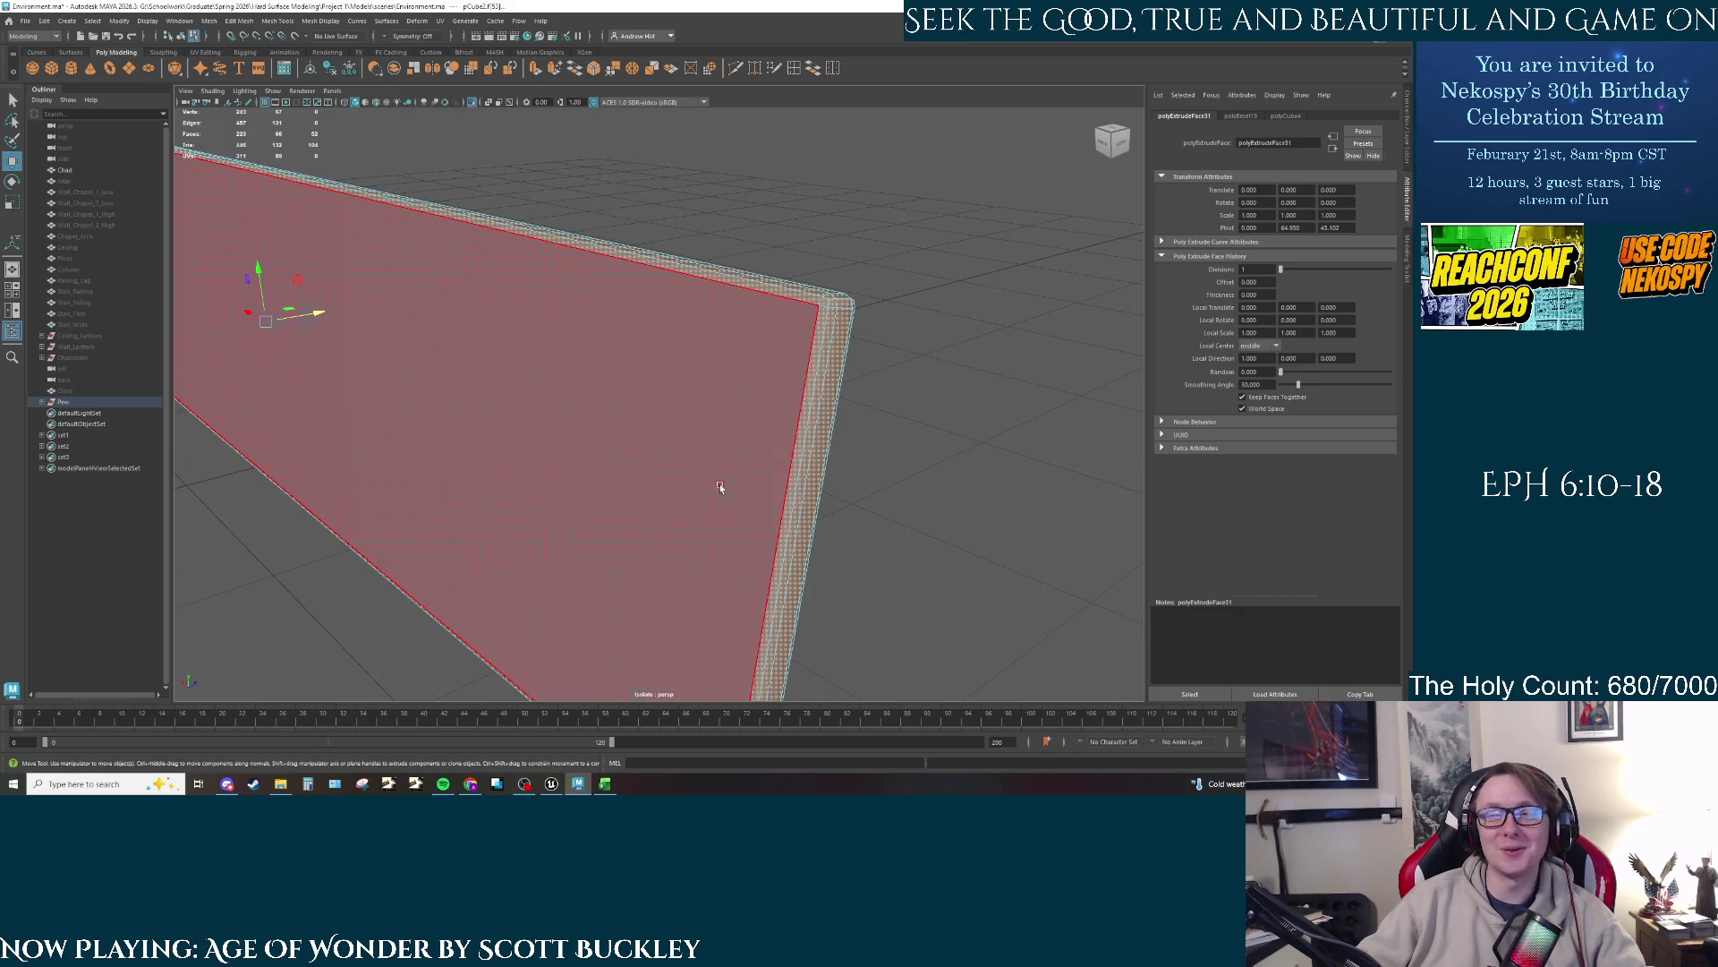
mouse_move(719, 488)
left_mouse_down("alt")
mouse_move(750, 478)
mouse_move(716, 445)
mouse_move(583, 602)
mouse_move(600, 507)
mouse_move(573, 529)
mouse_move(659, 481)
mouse_move(740, 483)
mouse_move(652, 499)
mouse_move(674, 471)
mouse_move(684, 491)
left_mouse_up("alt")
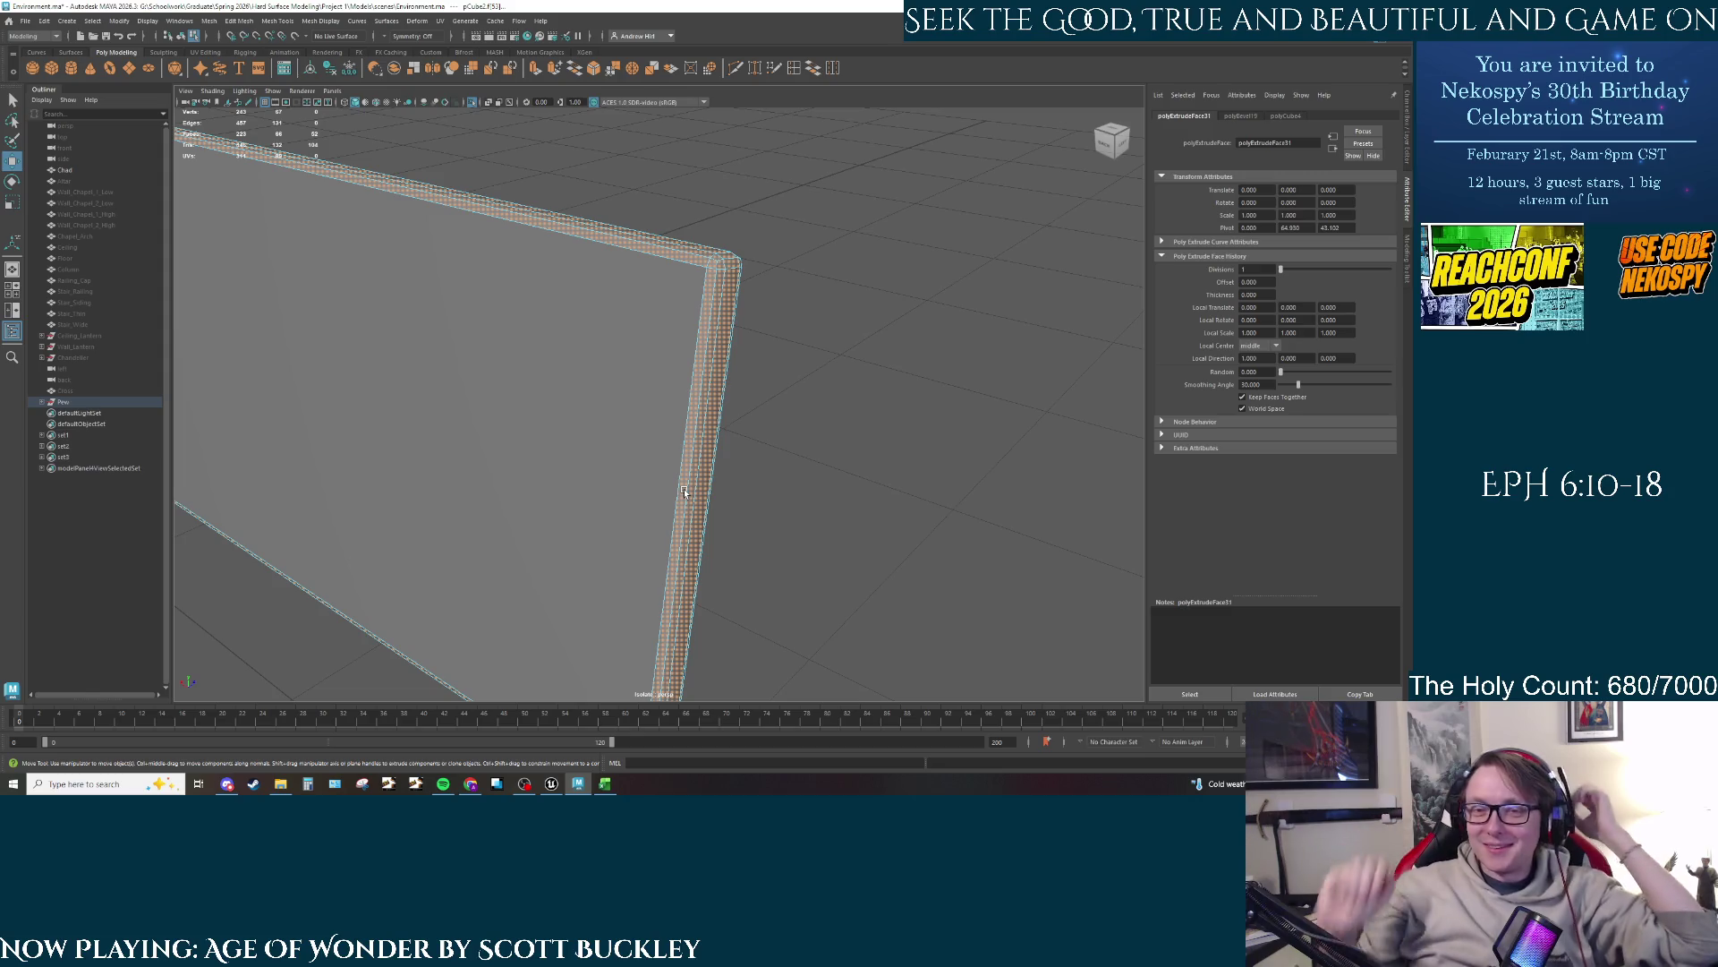
left_click(716, 495)
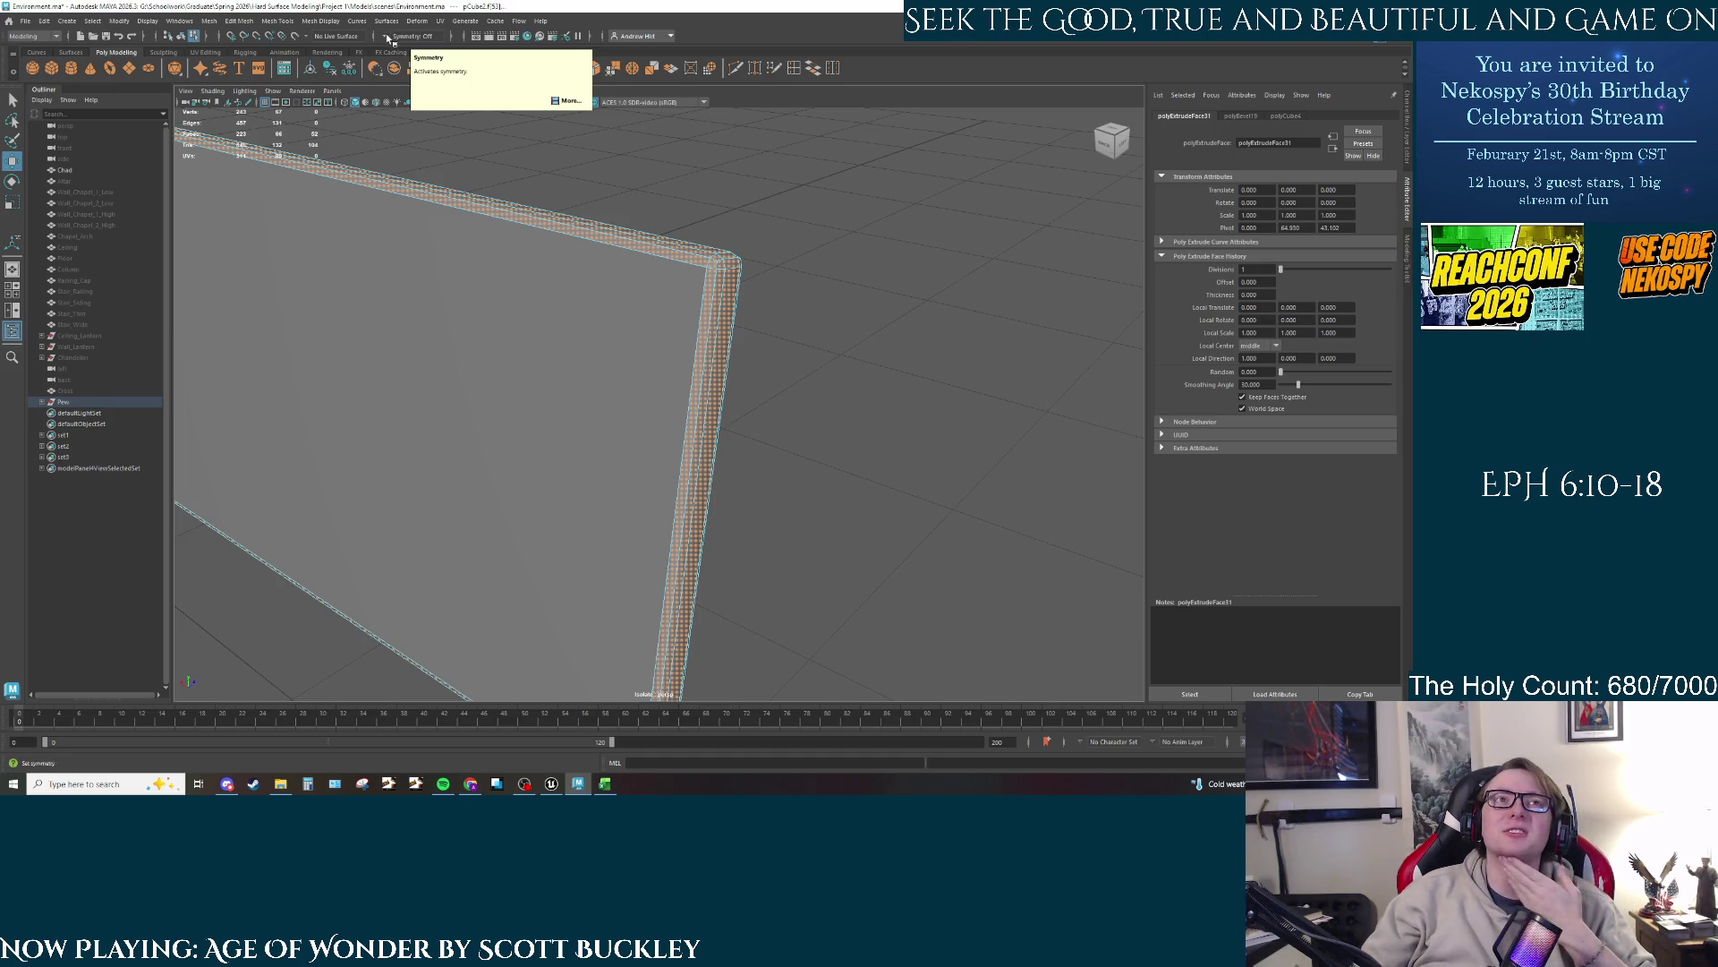
Step: Frame the wall, glance through the Windows menu, and begin a face extrusion with Ctrl+E
left_click(639, 278)
key("f")
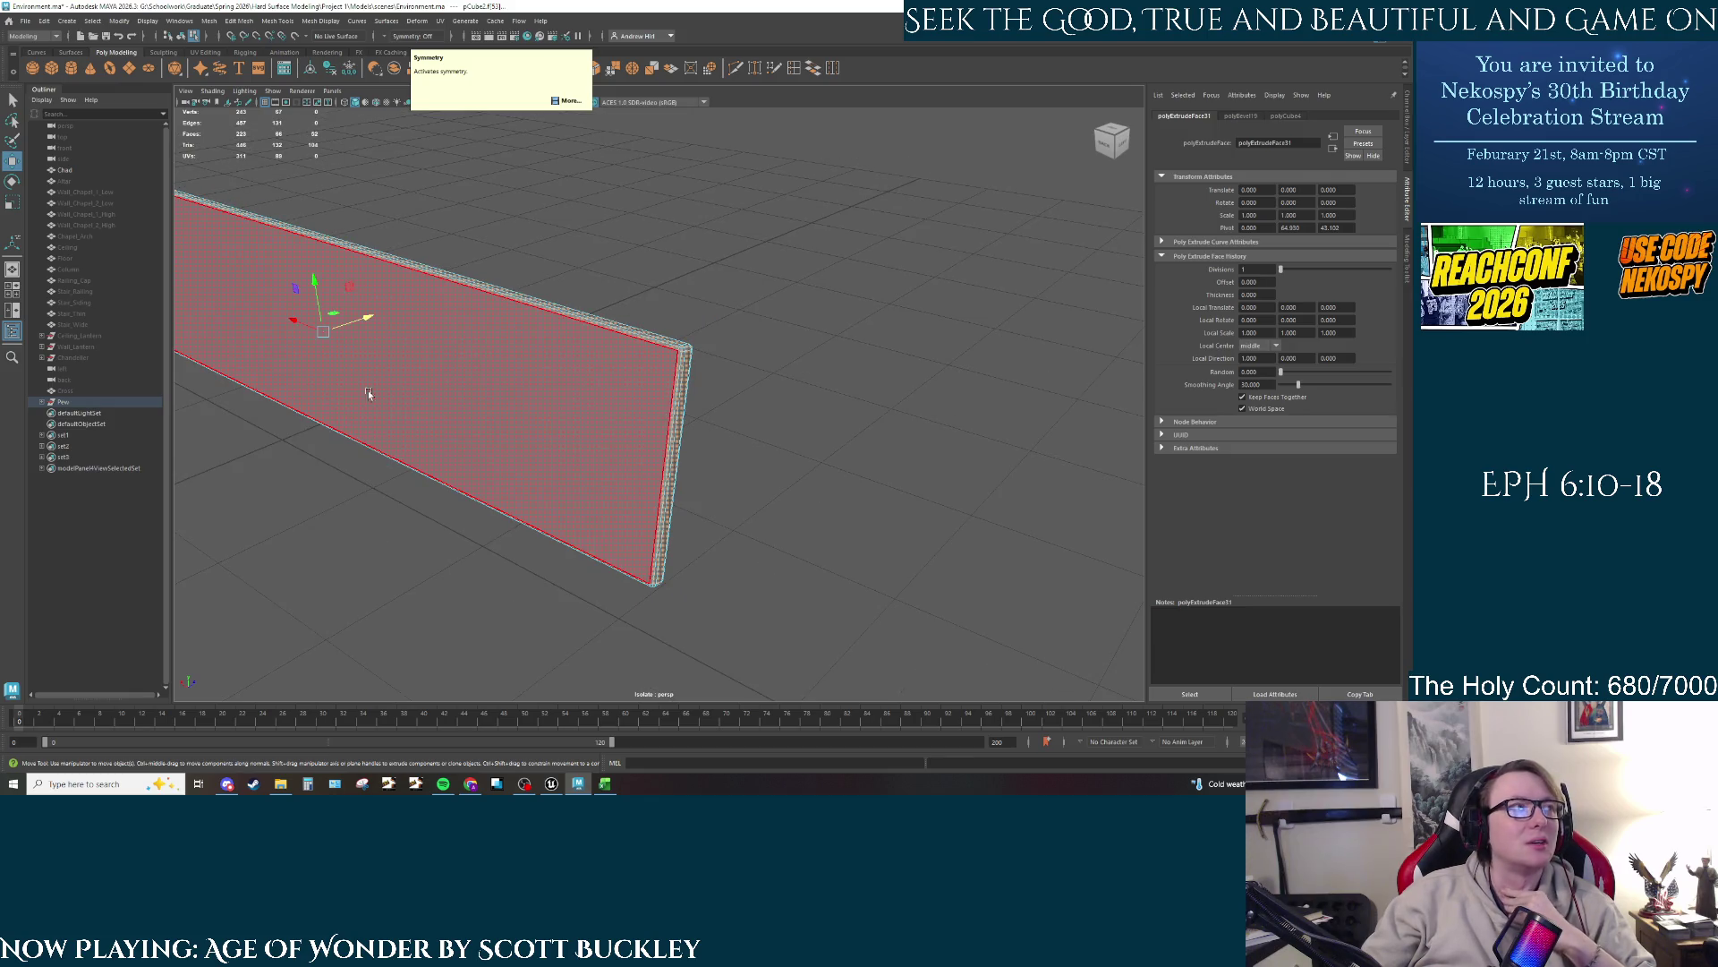
left_click(911, 365)
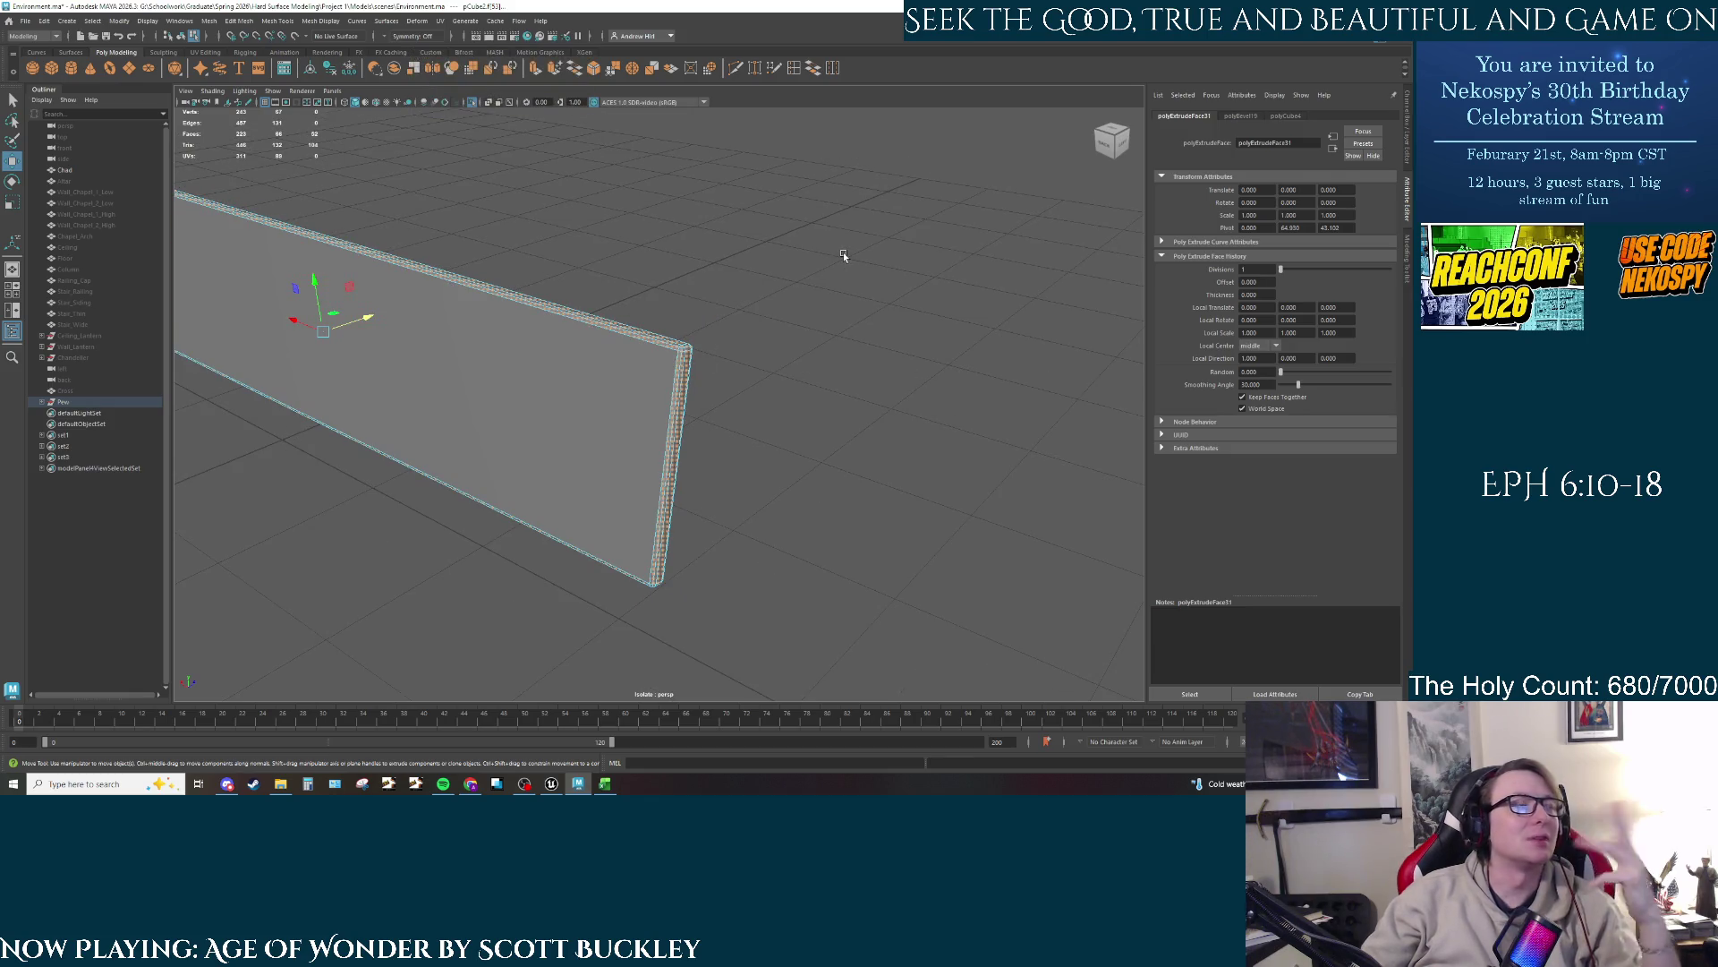
left_click(180, 21)
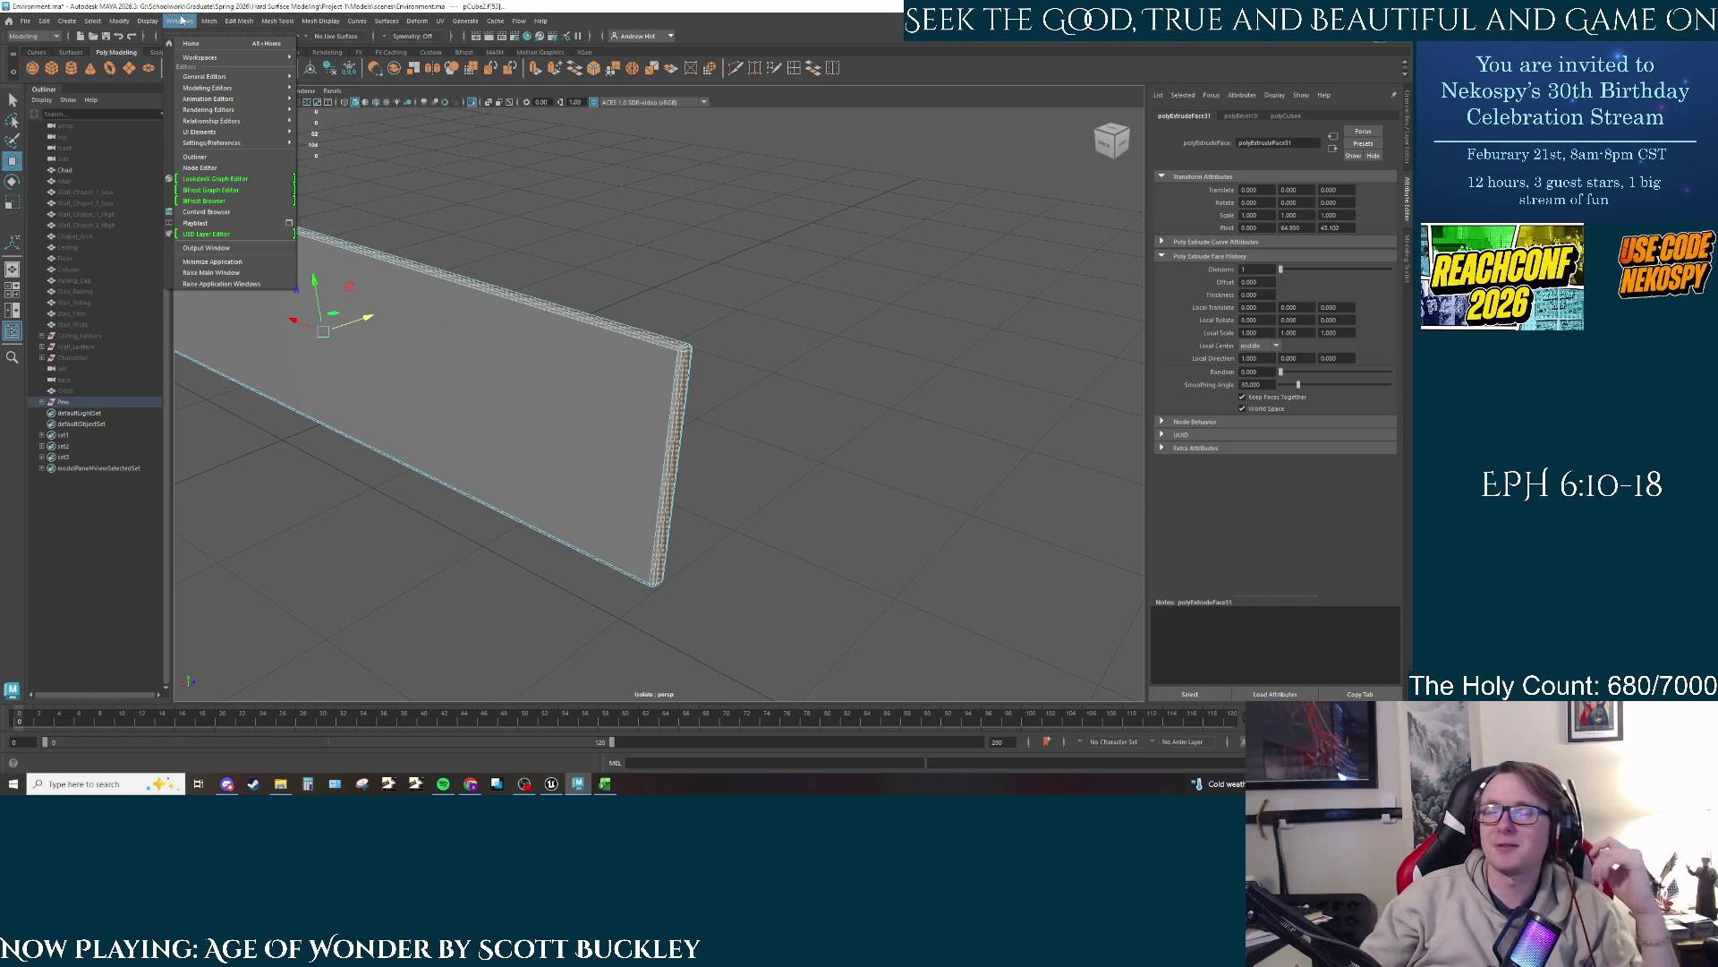
mouse_move(321, 20)
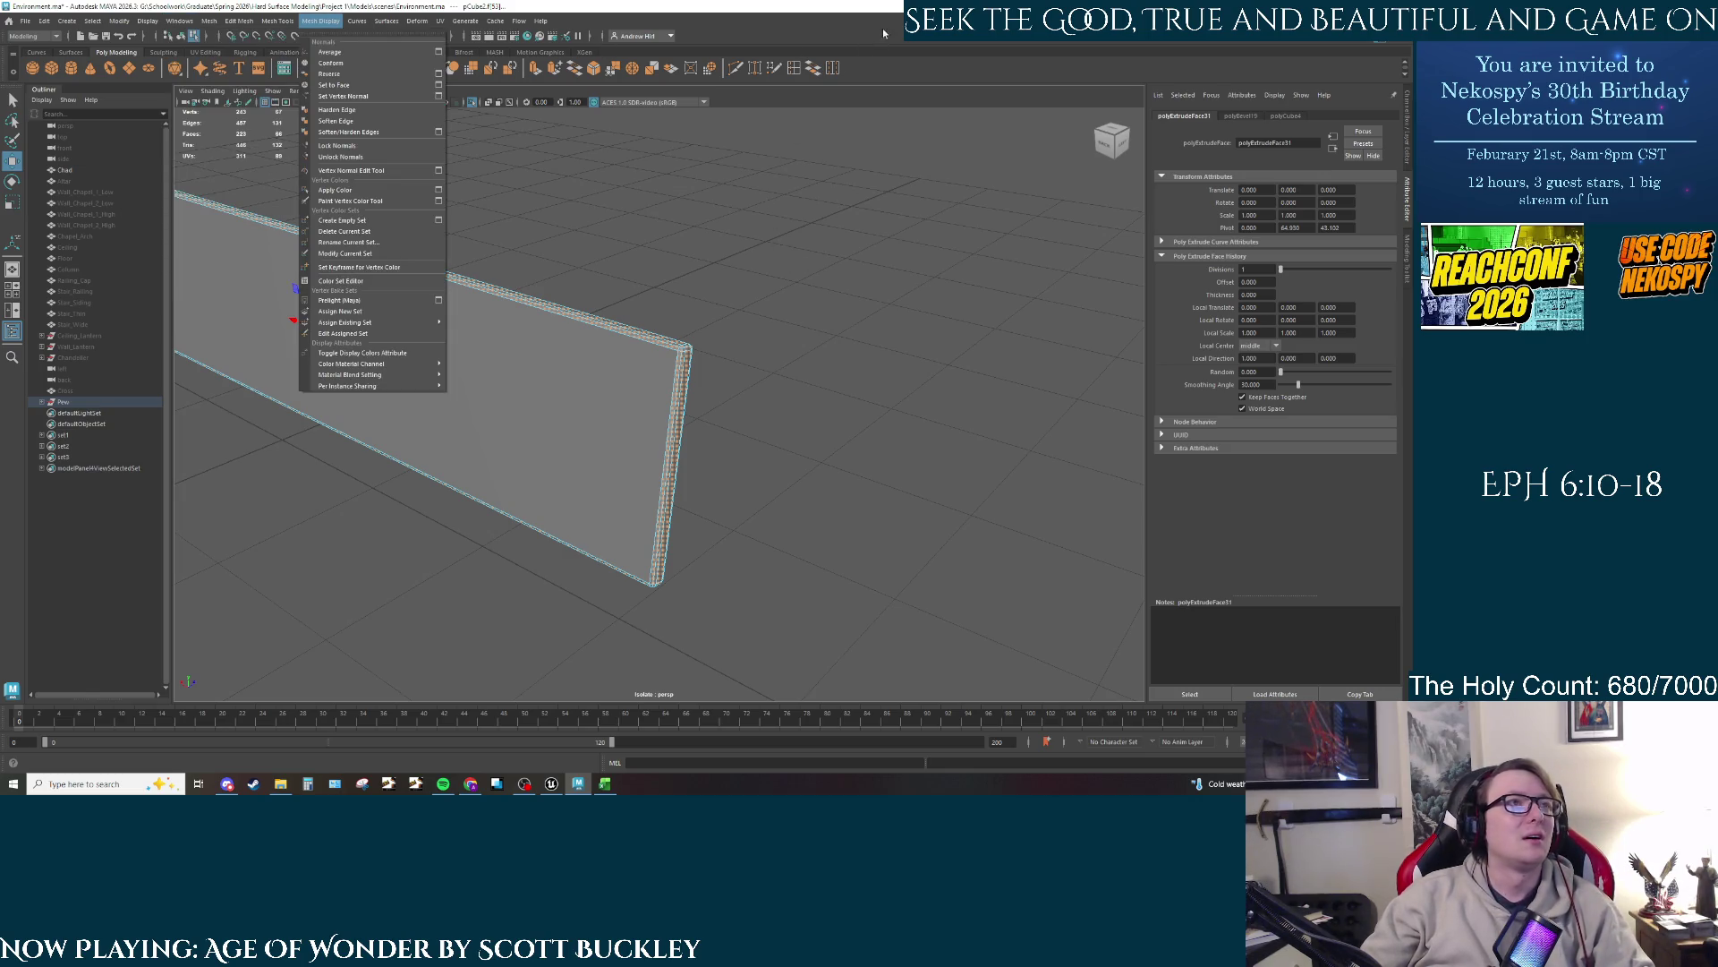
key("Escape")
mouse_move(707, 412)
left_mouse_down()
mouse_move(646, 476)
mouse_move(703, 397)
mouse_move(698, 430)
left_mouse_up()
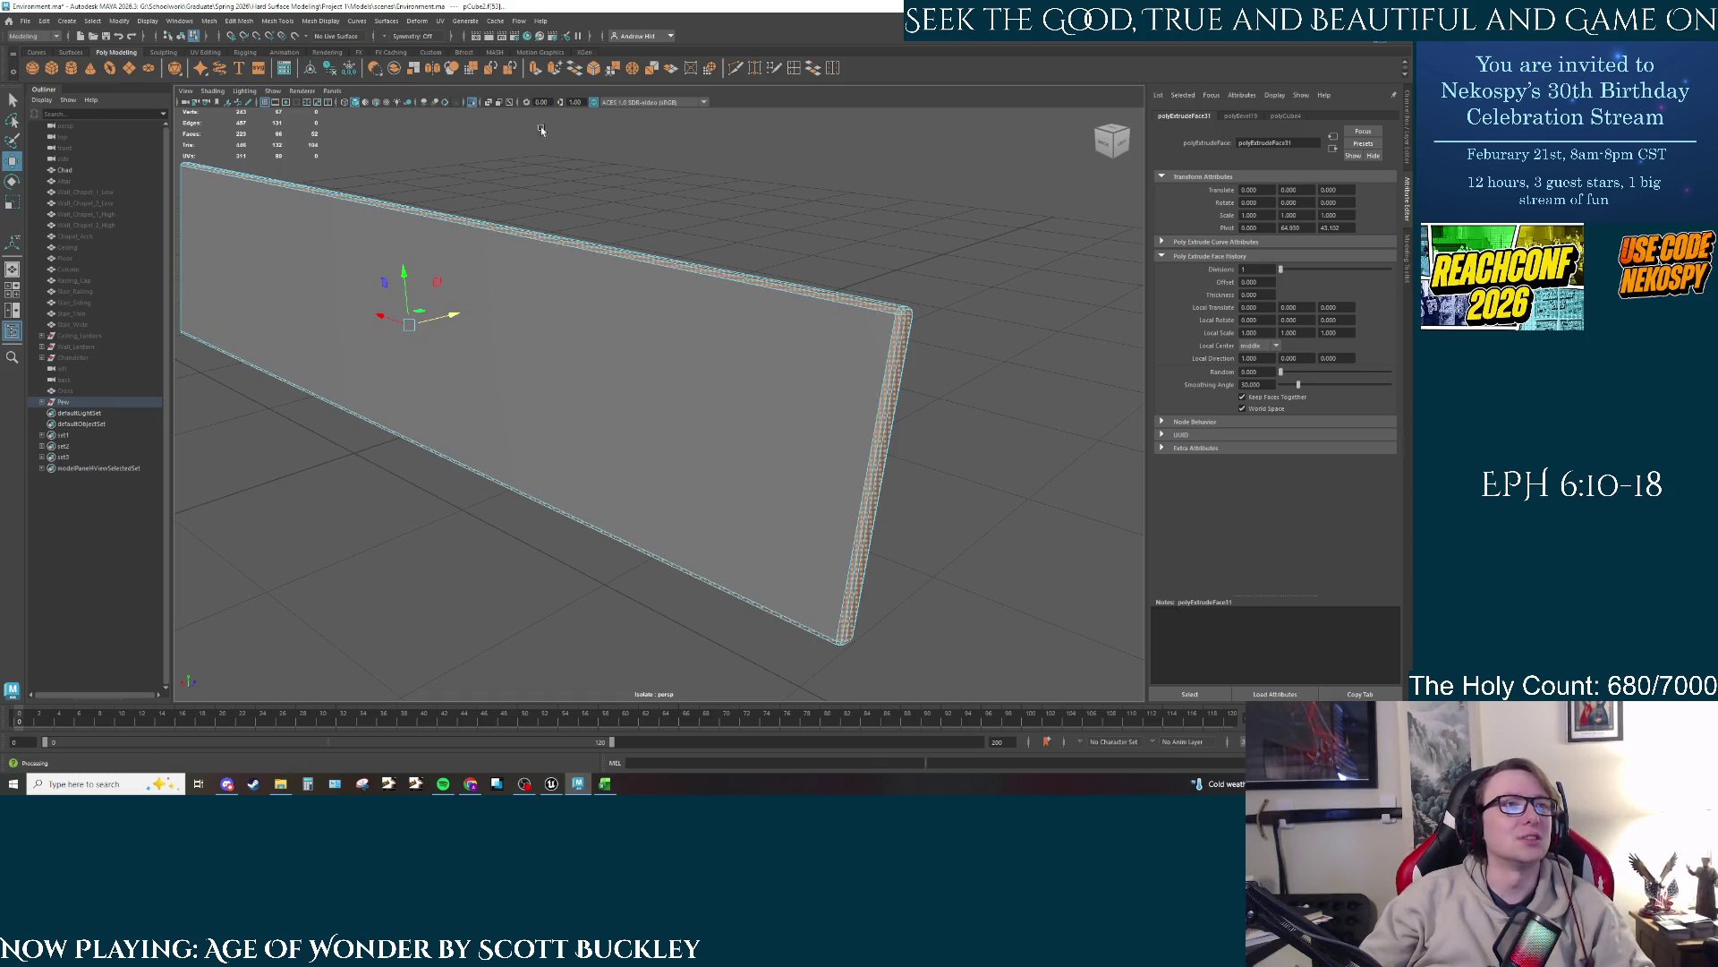
left_click_drag(892, 274, 841, 286)
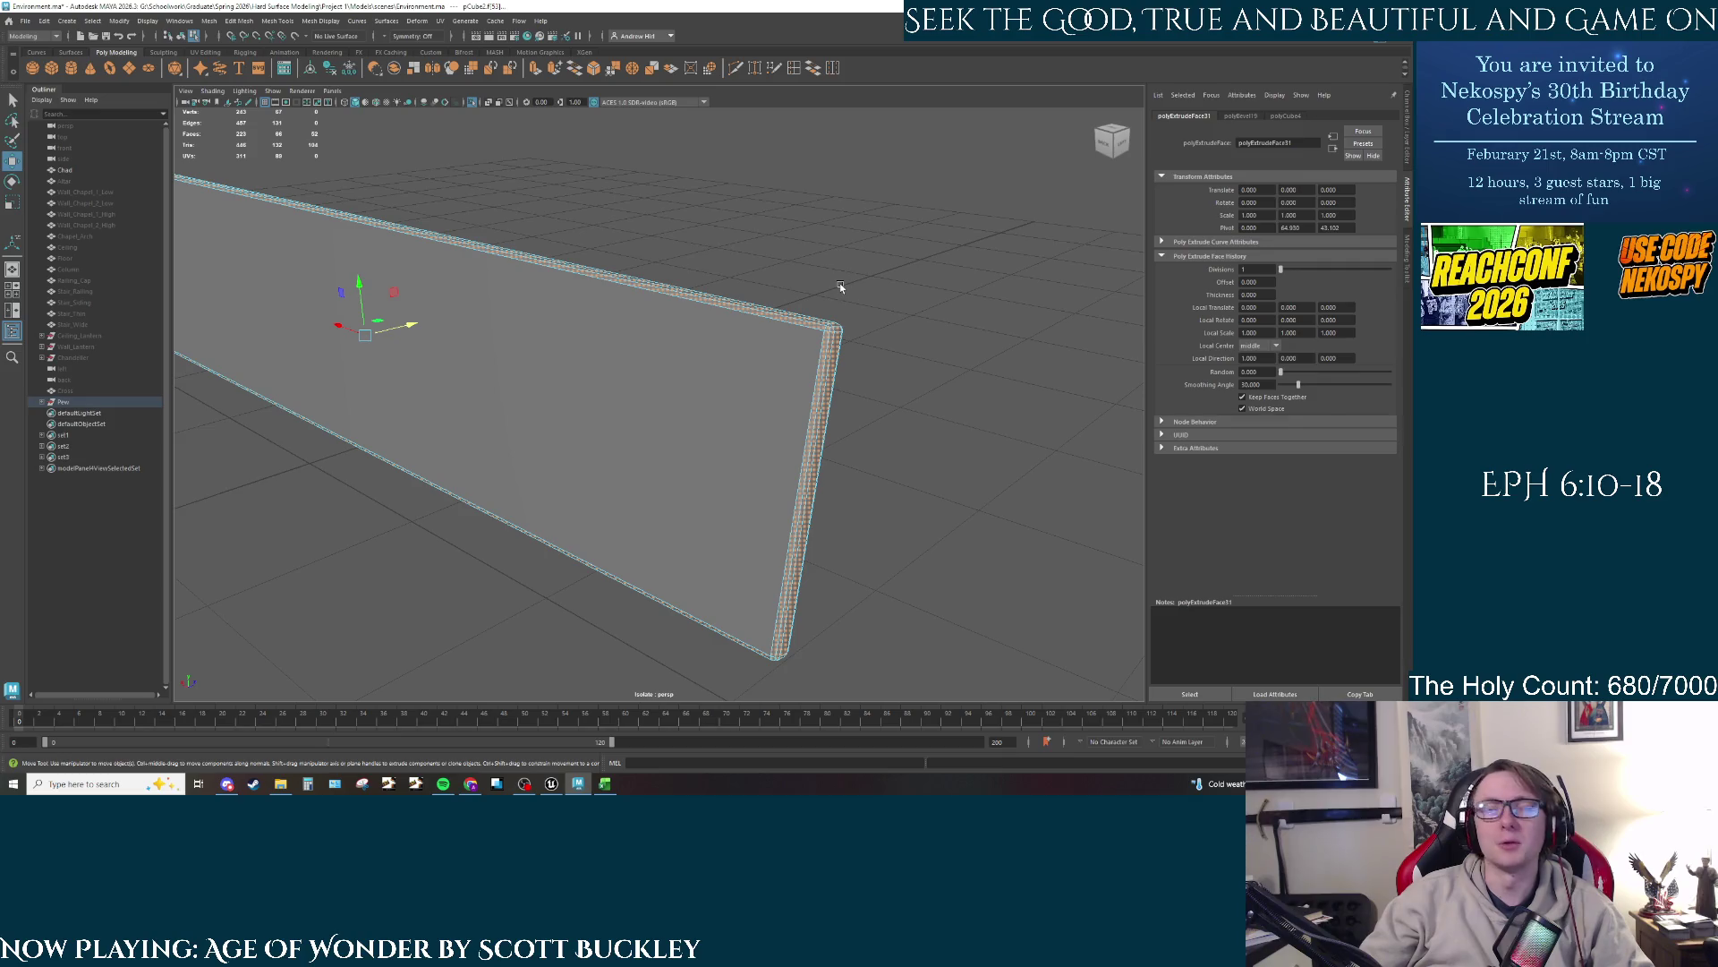
key("ctrl+e")
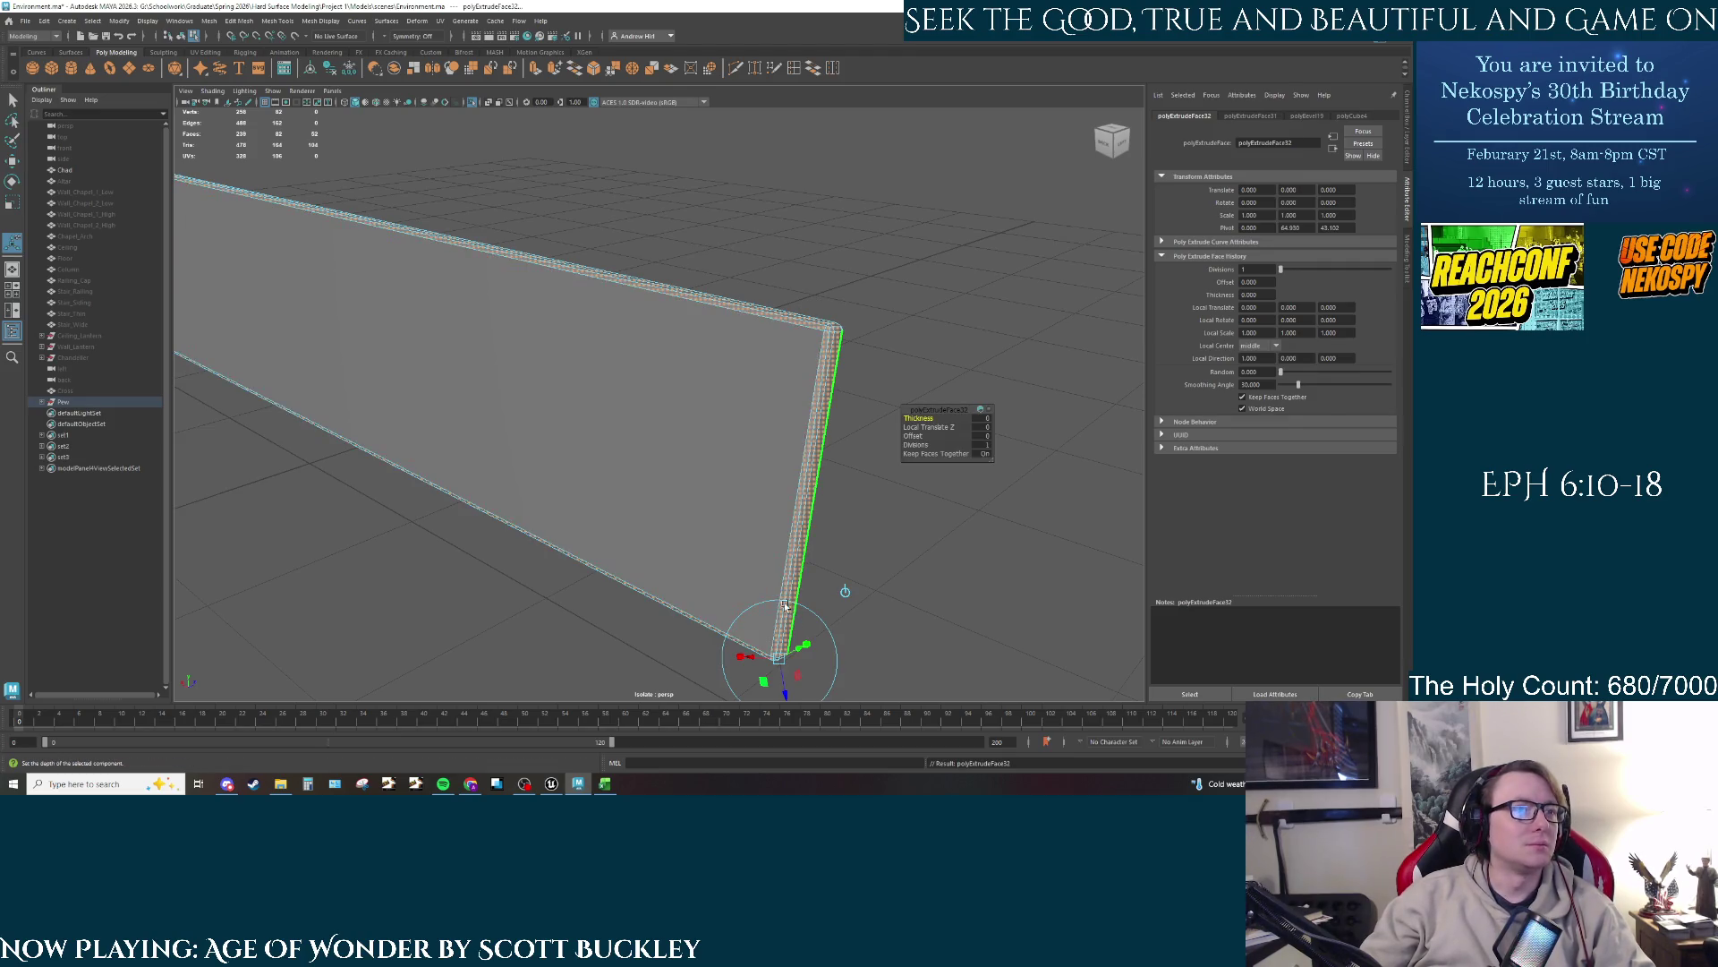
Step: Pull the extruded end faces outward to a Local Translate Z of 1.894
left_click_drag(641, 364, 732, 459)
left_click_drag(738, 582, 739, 578)
key("q")
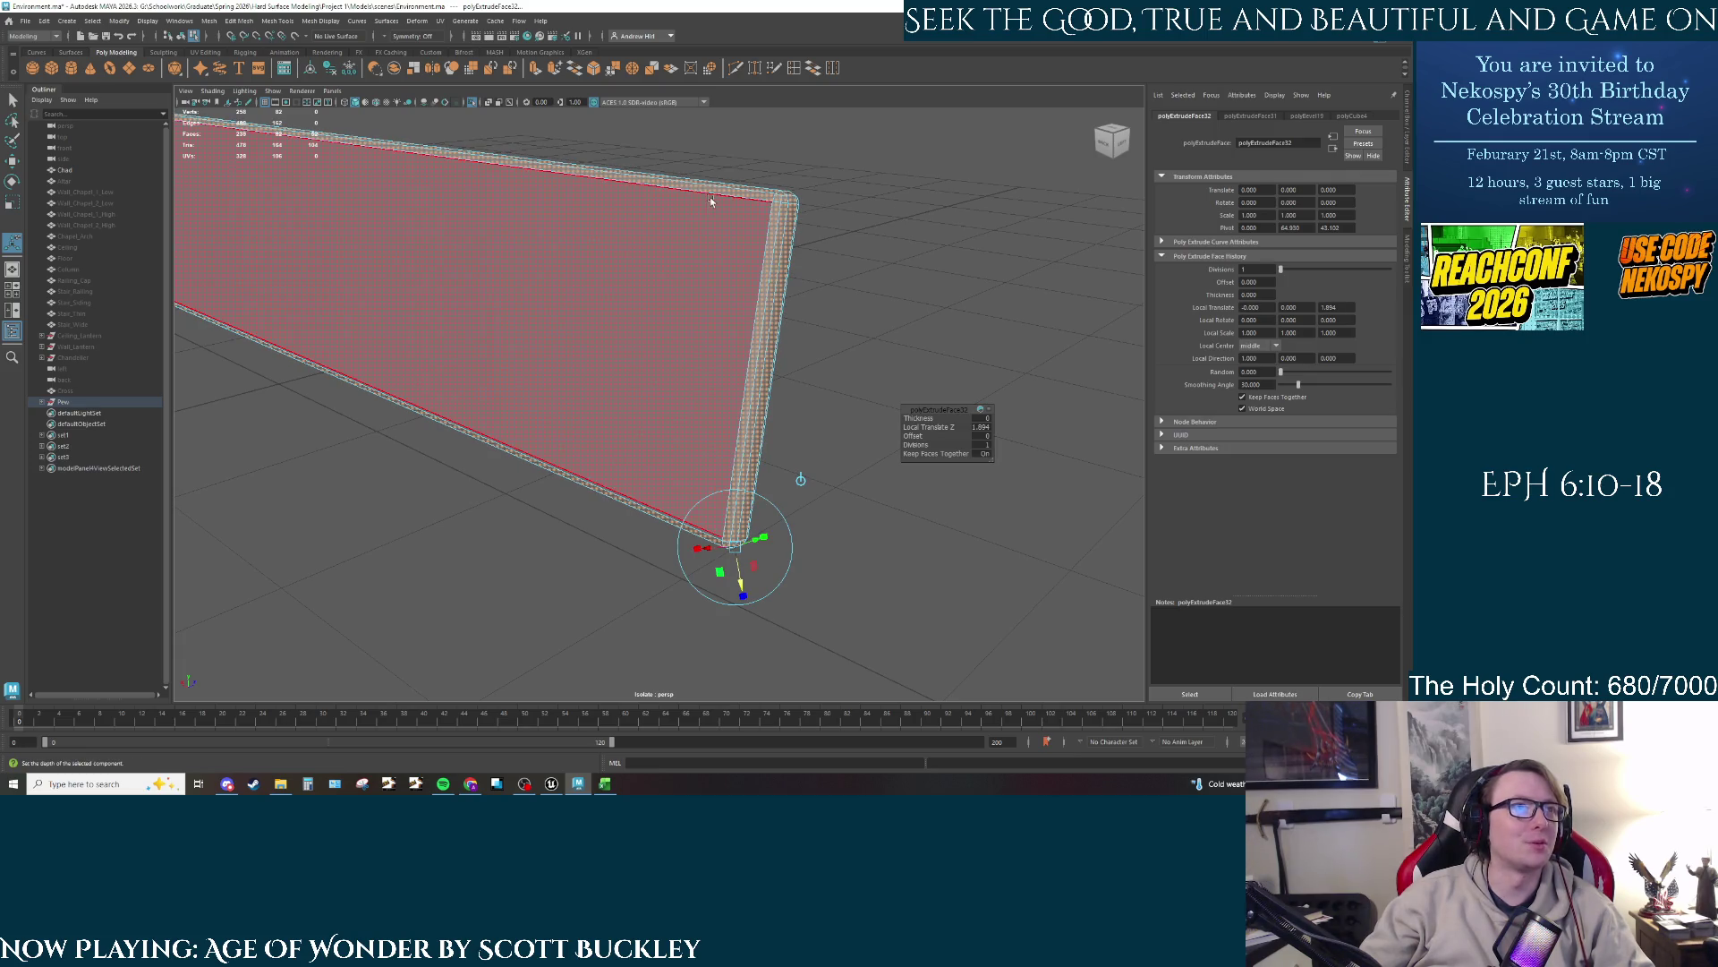
Step: In Edge mode, select the wall's vertical end edge and its corner edge
right_click(716, 210)
left_click(771, 224)
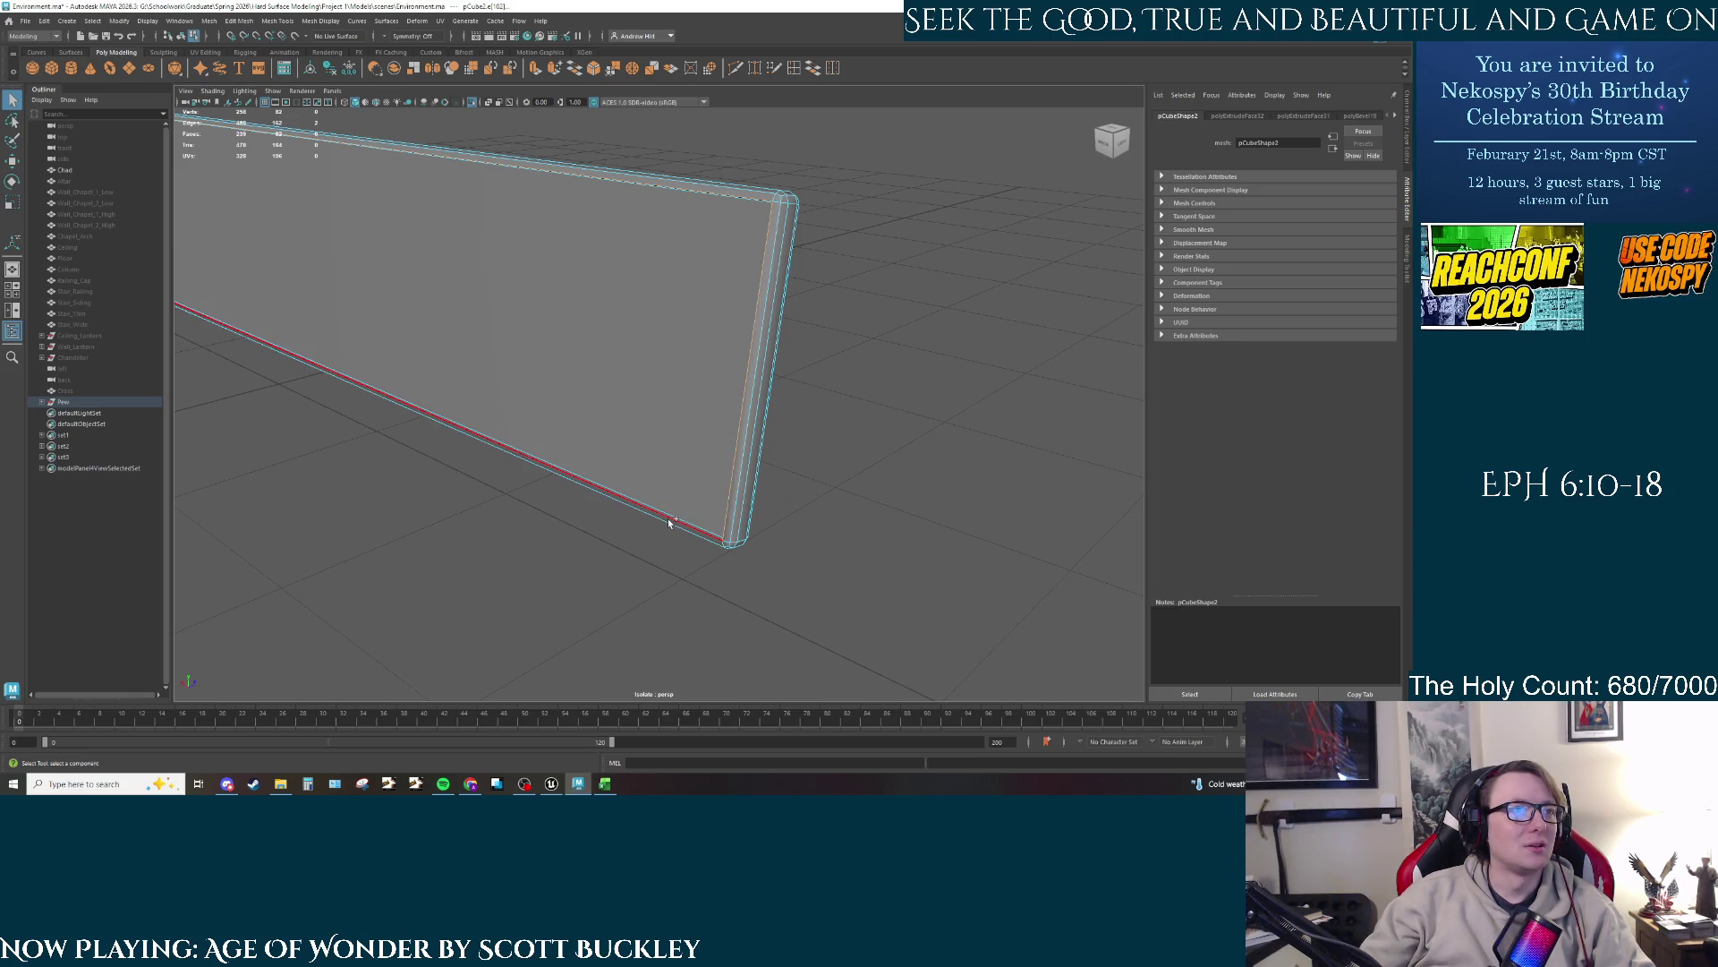
left_click_drag(529, 453, 1175, 595)
scroll(705, 358, "up", 5)
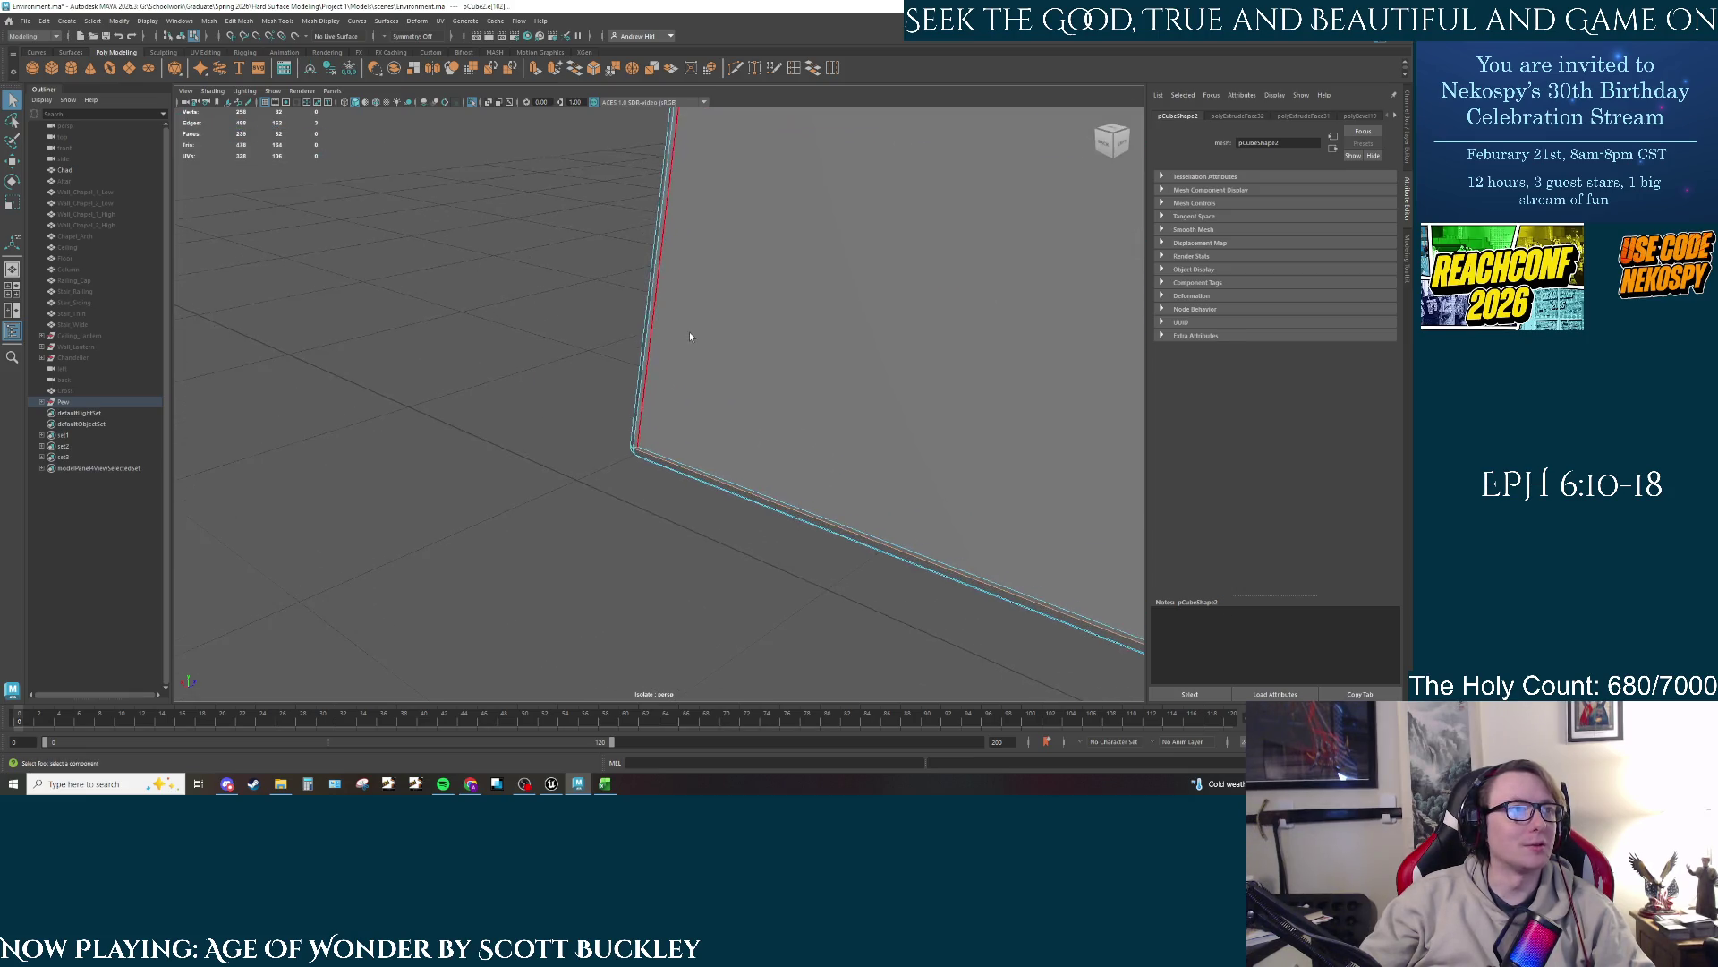
left_click(636, 432, "shift")
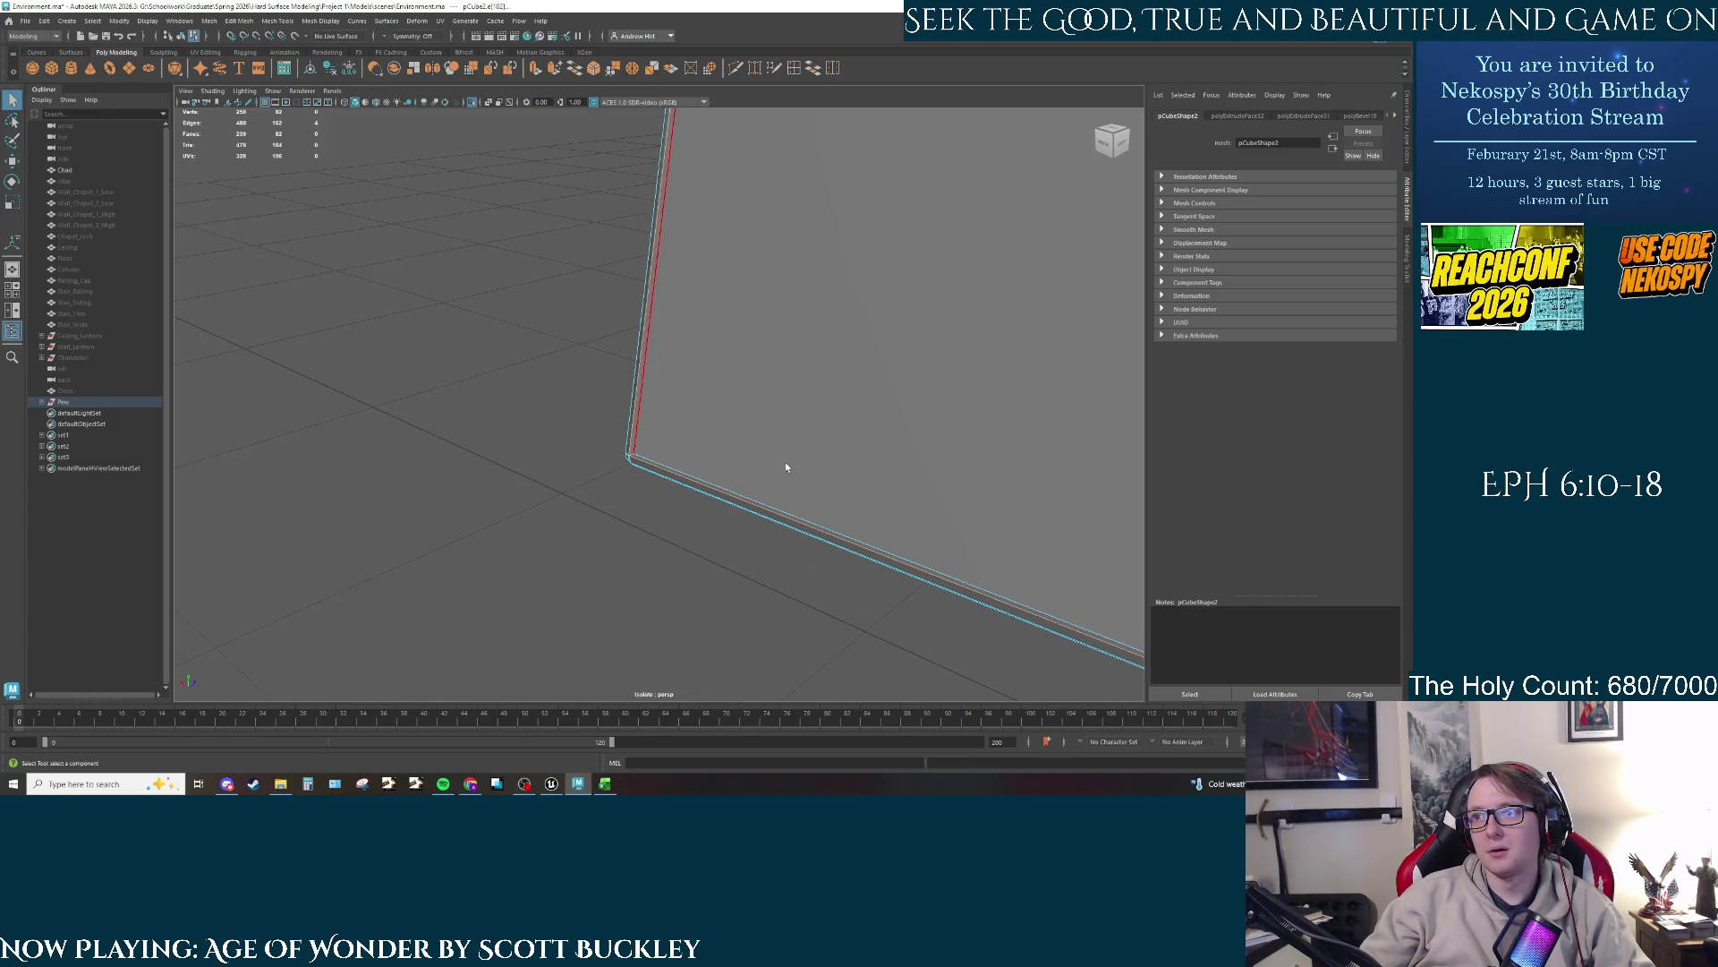
Step: Inspect the wall's bottom edge, undo the last edge pick, and apply another extrusion
mouse_move(786, 462)
left_mouse_down()
mouse_move(833, 367)
mouse_move(867, 451)
left_mouse_up()
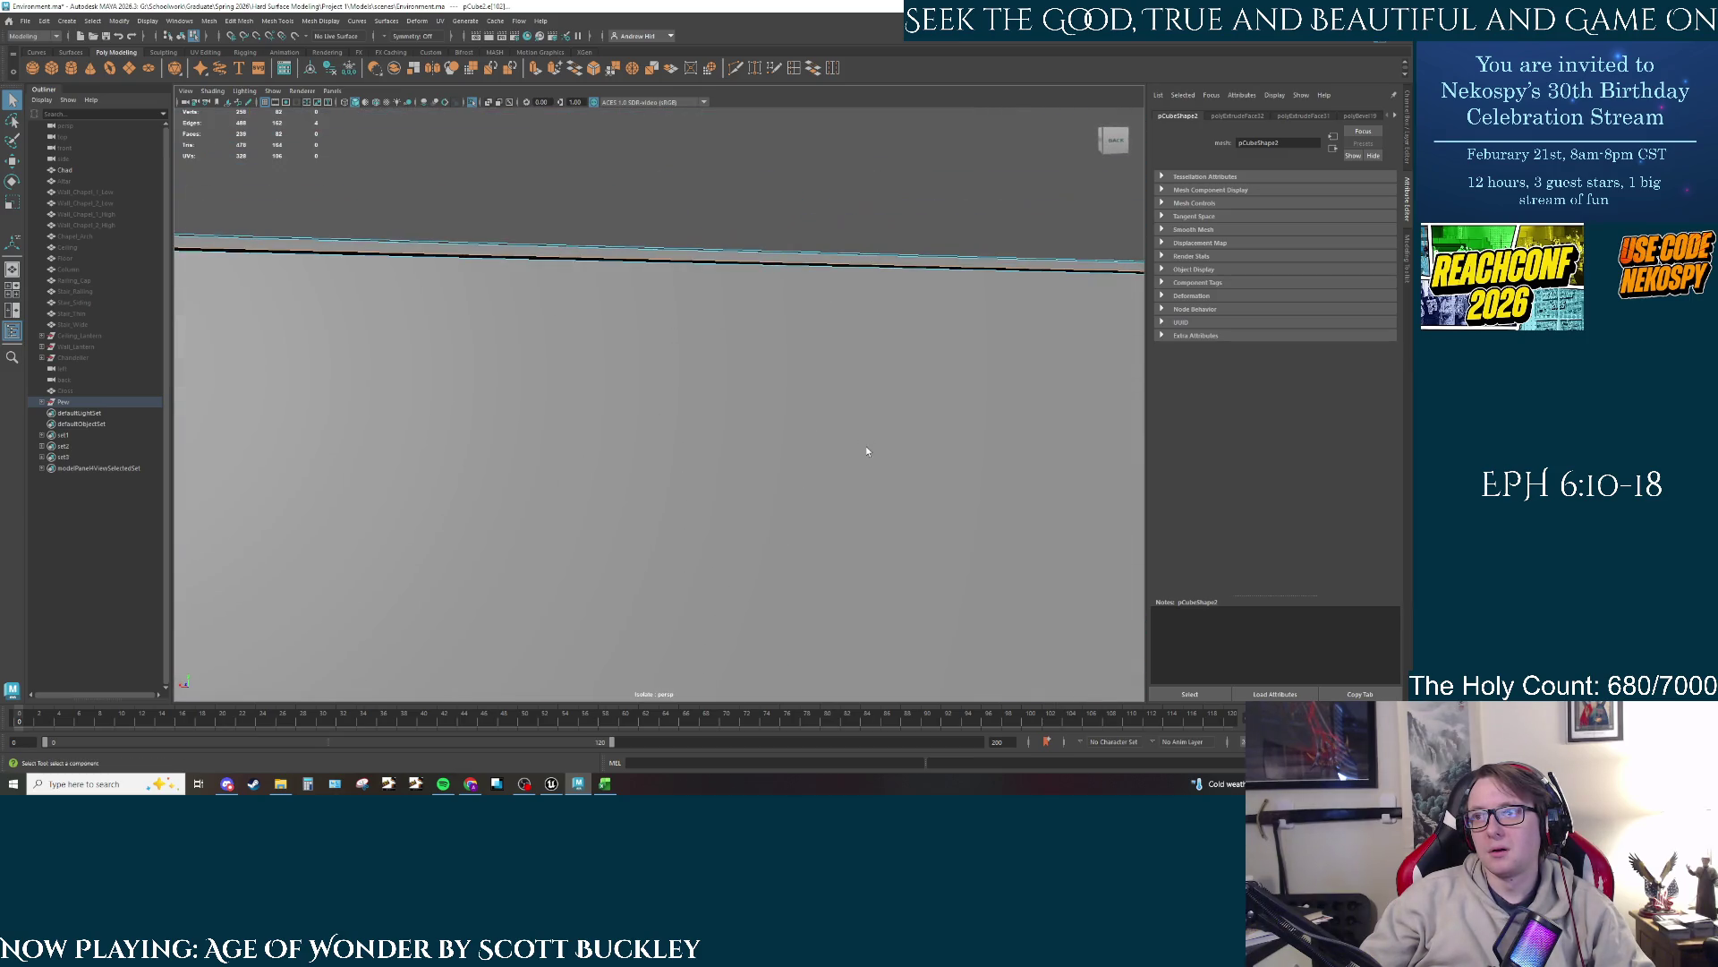
scroll(864, 451, "down", 3)
left_click_drag(754, 464, 891, 388)
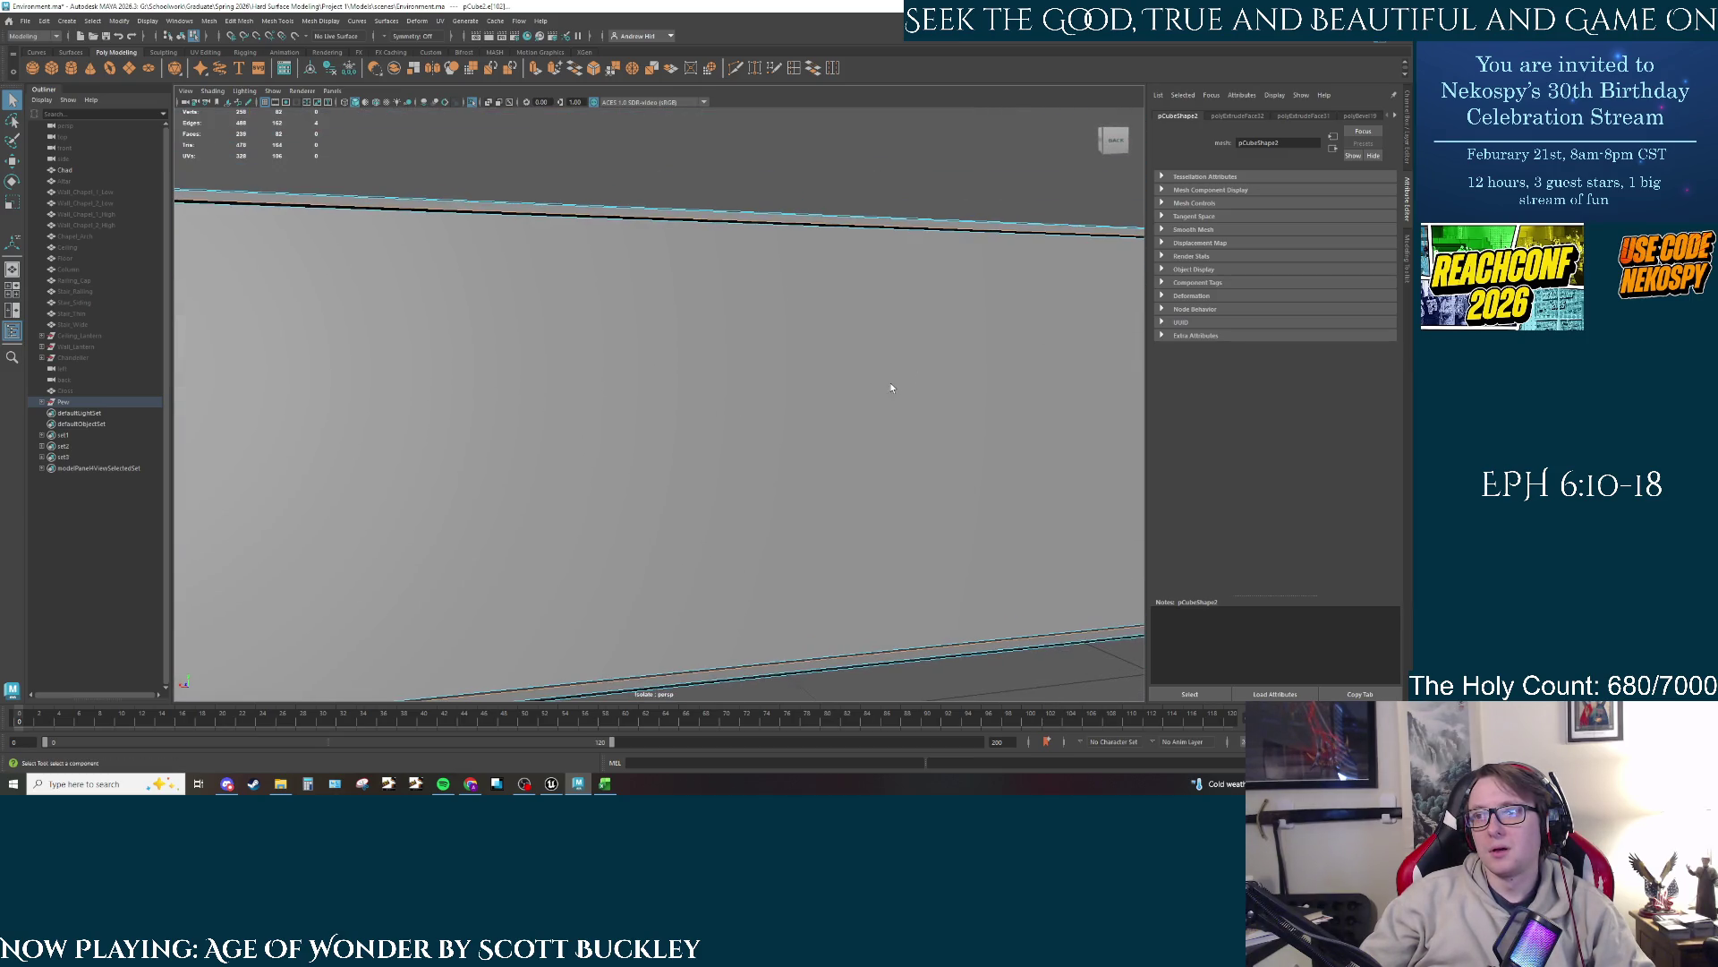
scroll(891, 387, "down", 3)
left_click_drag(773, 462, 868, 362)
key("ctrl+z")
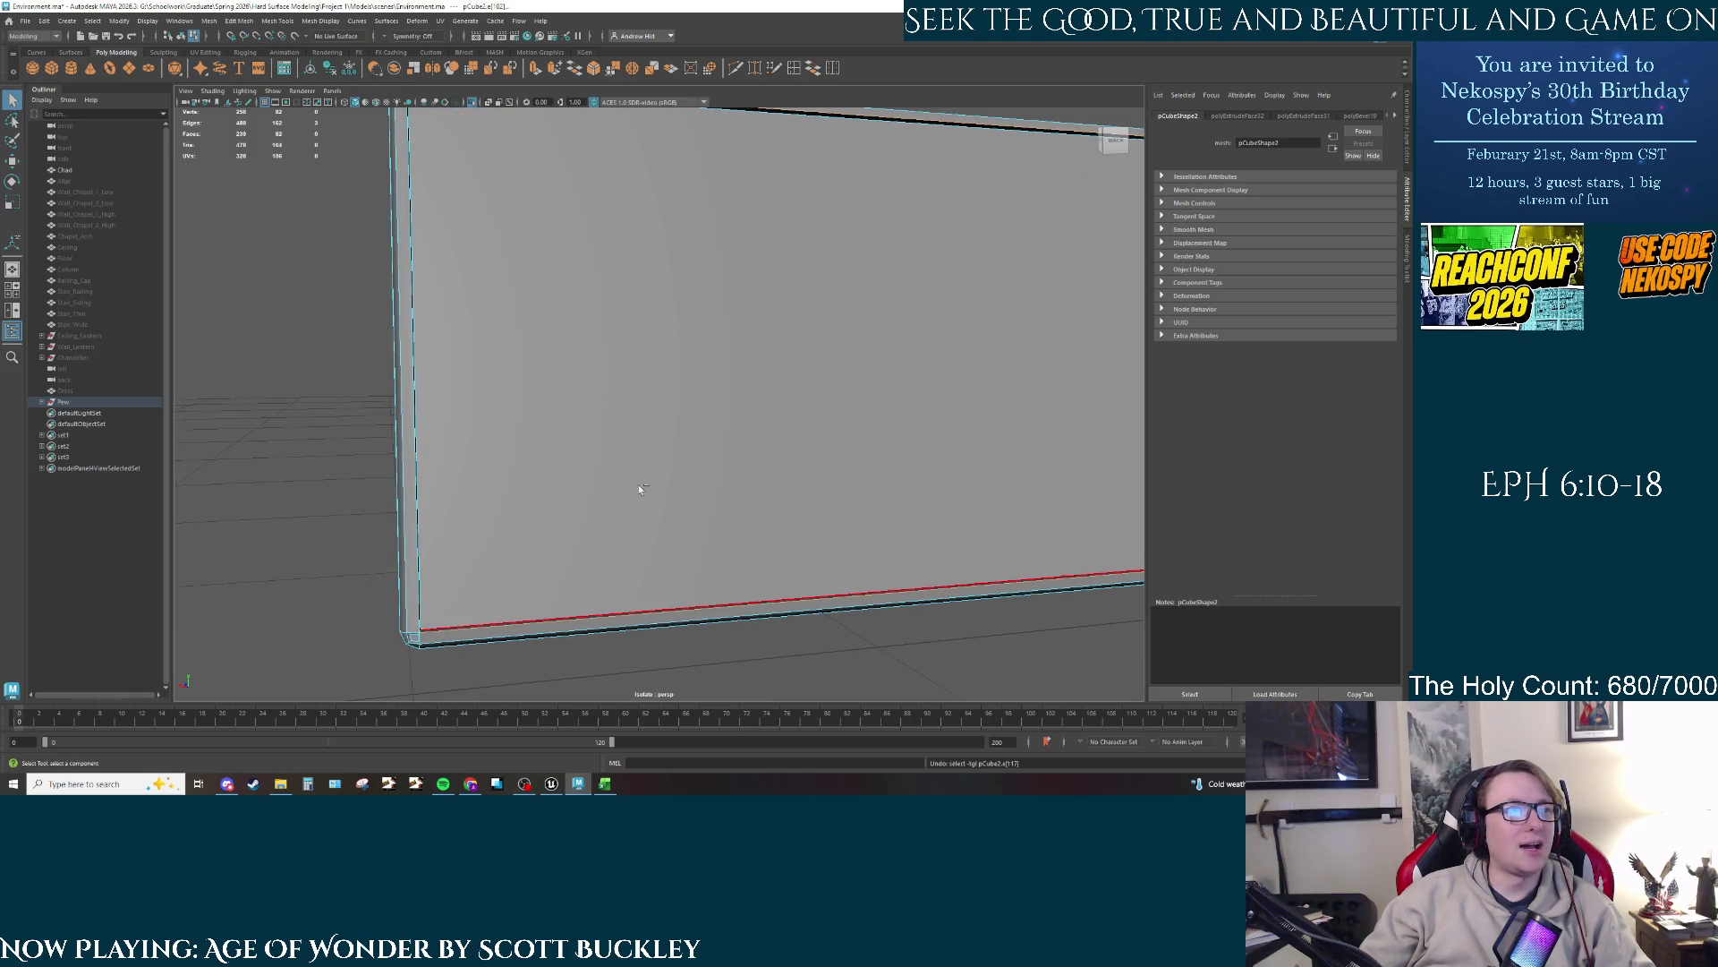
key("ctrl+e")
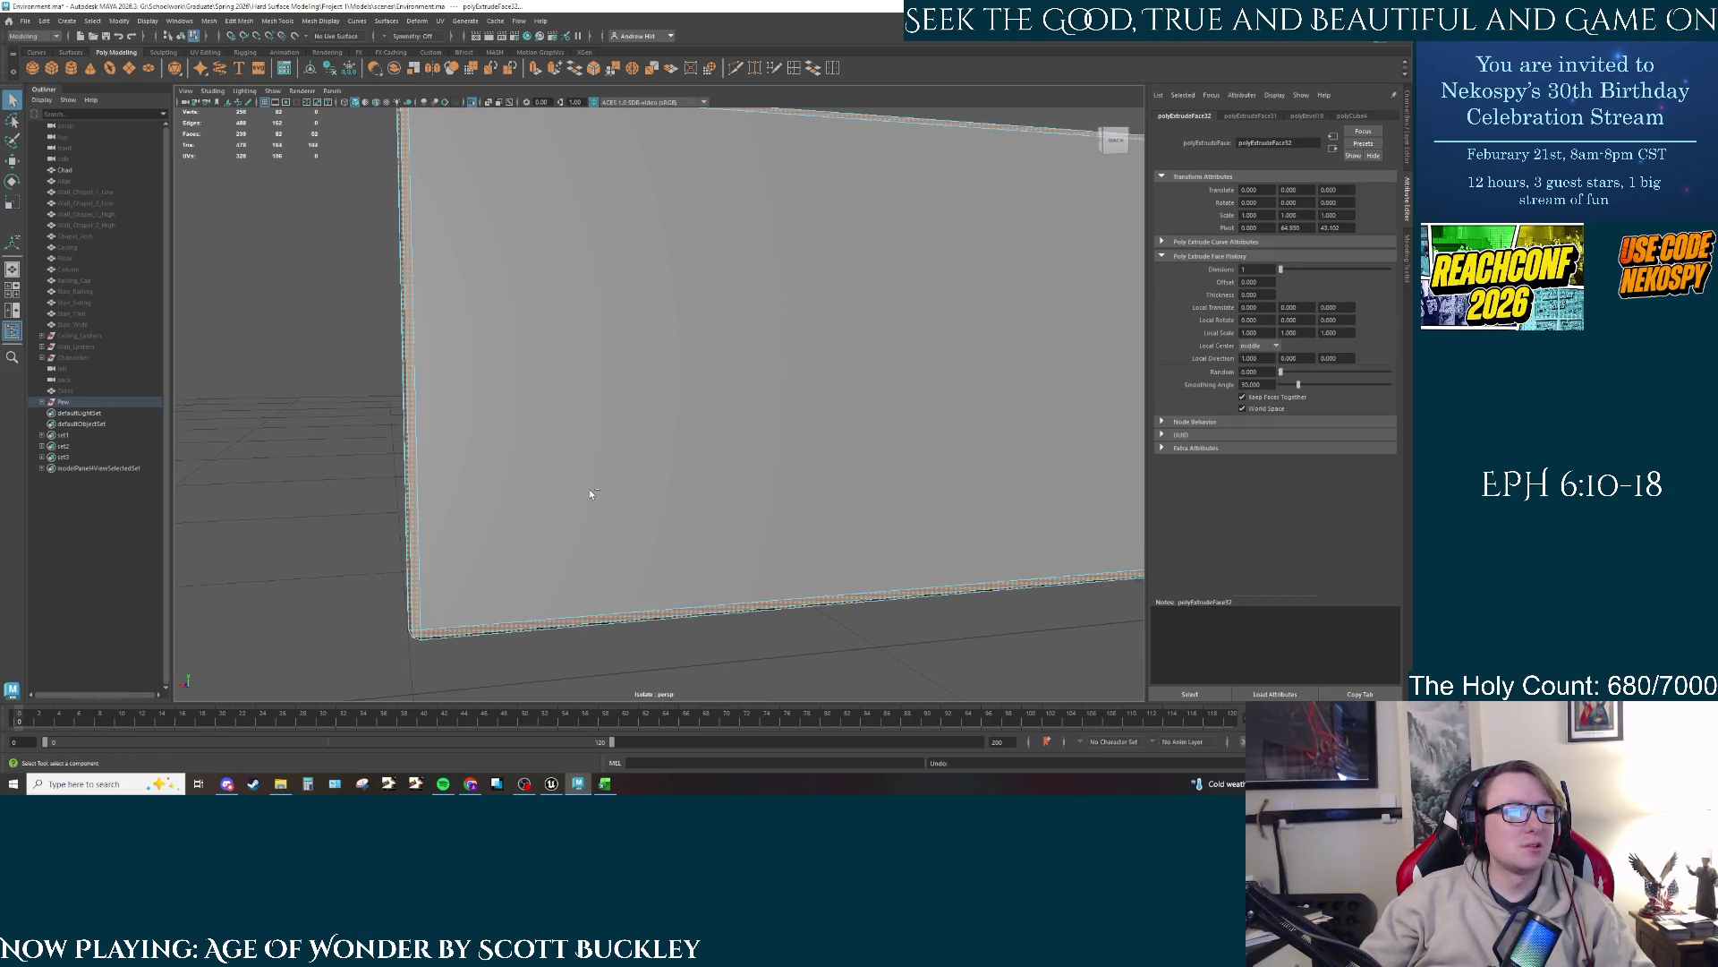
Step: Select a face at the wall's bottom corner and frame it, orbiting out around the beam
right_click(417, 637)
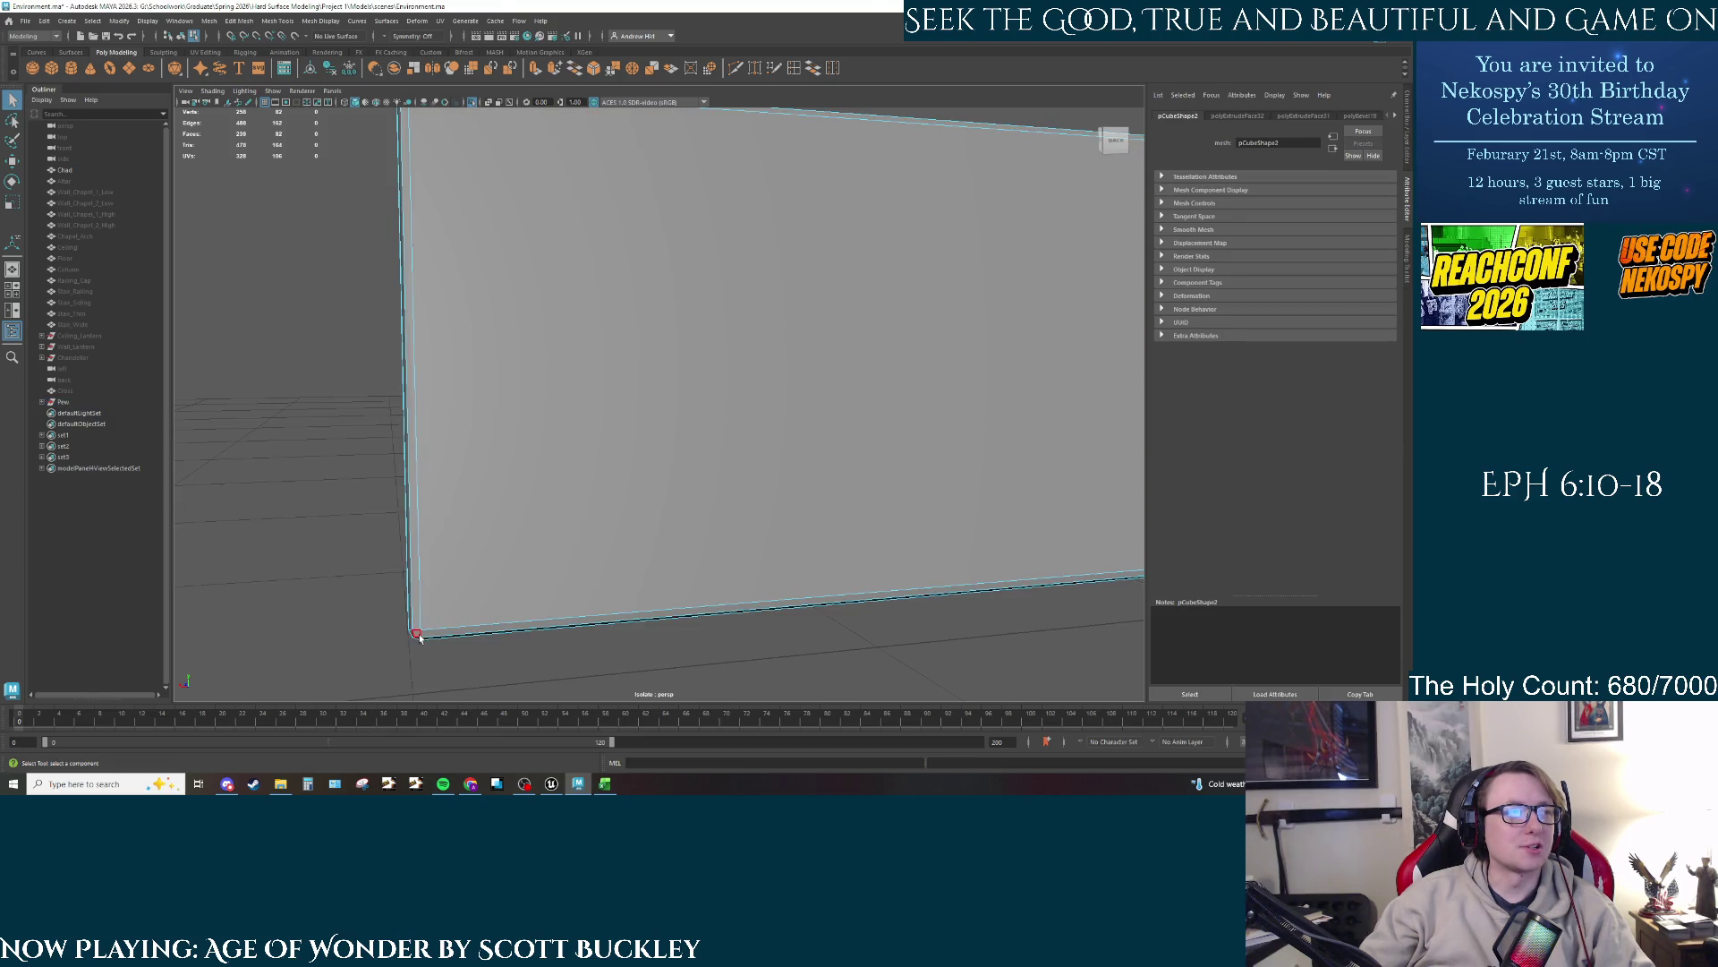
left_click(438, 639)
key("w")
mouse_move(438, 639)
left_mouse_down()
mouse_move(482, 658)
mouse_move(559, 441)
mouse_move(618, 398)
mouse_move(588, 436)
left_mouse_up()
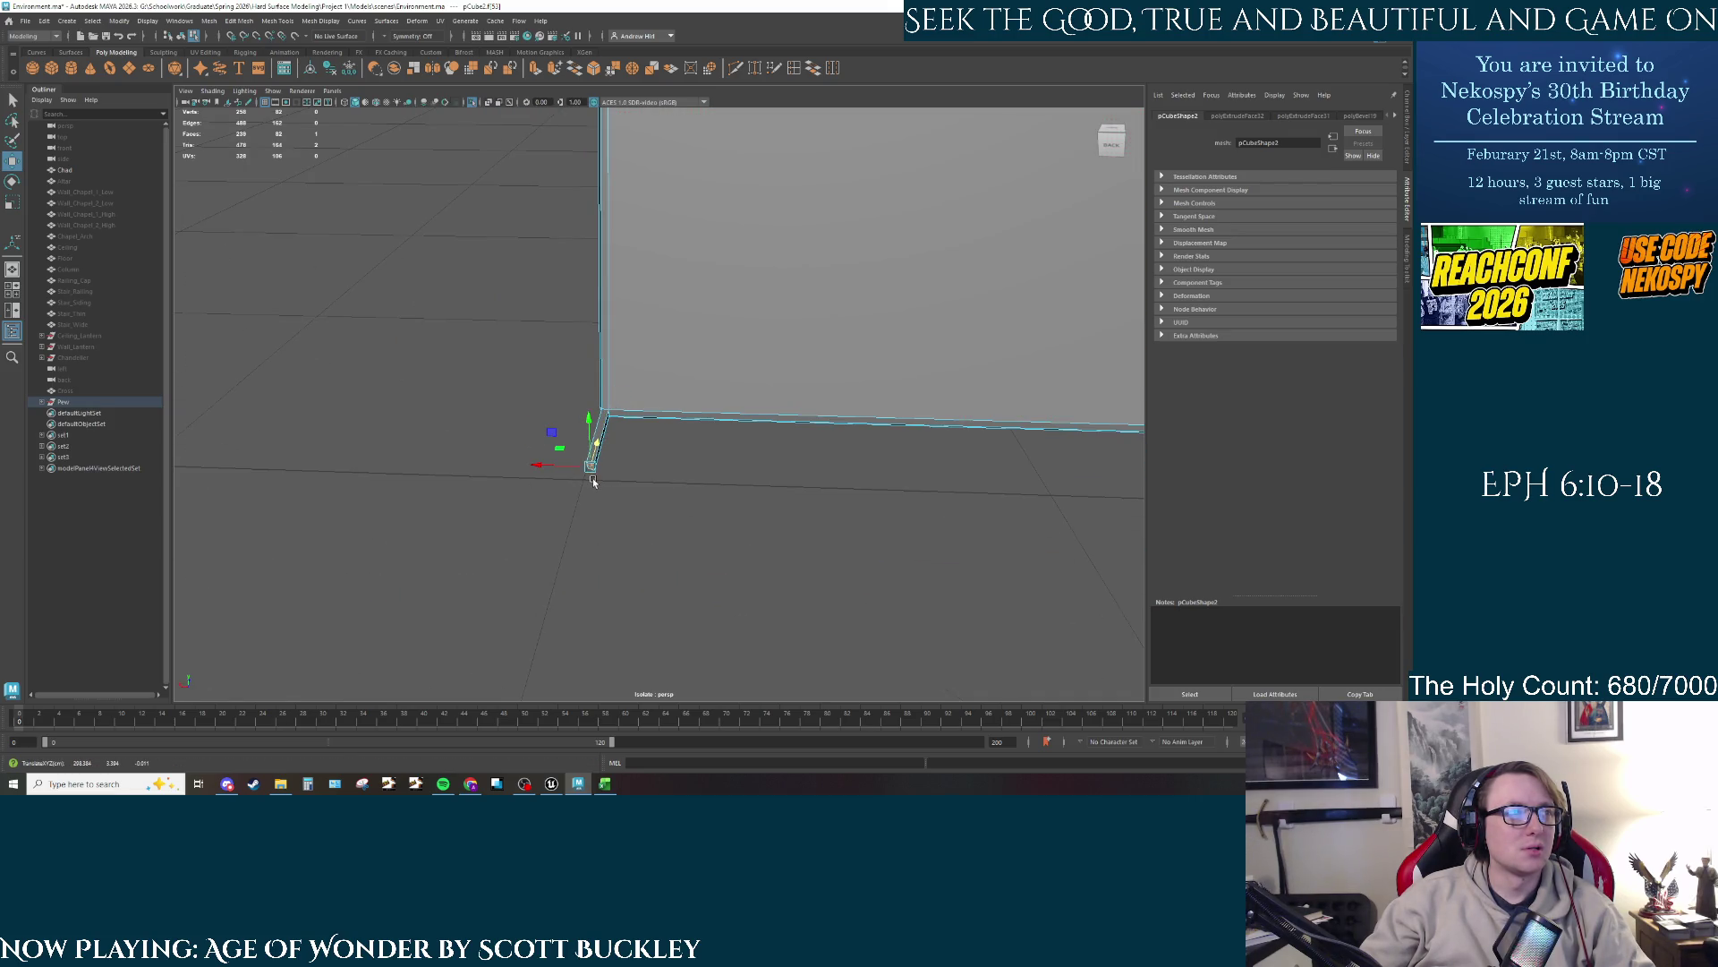
key("f")
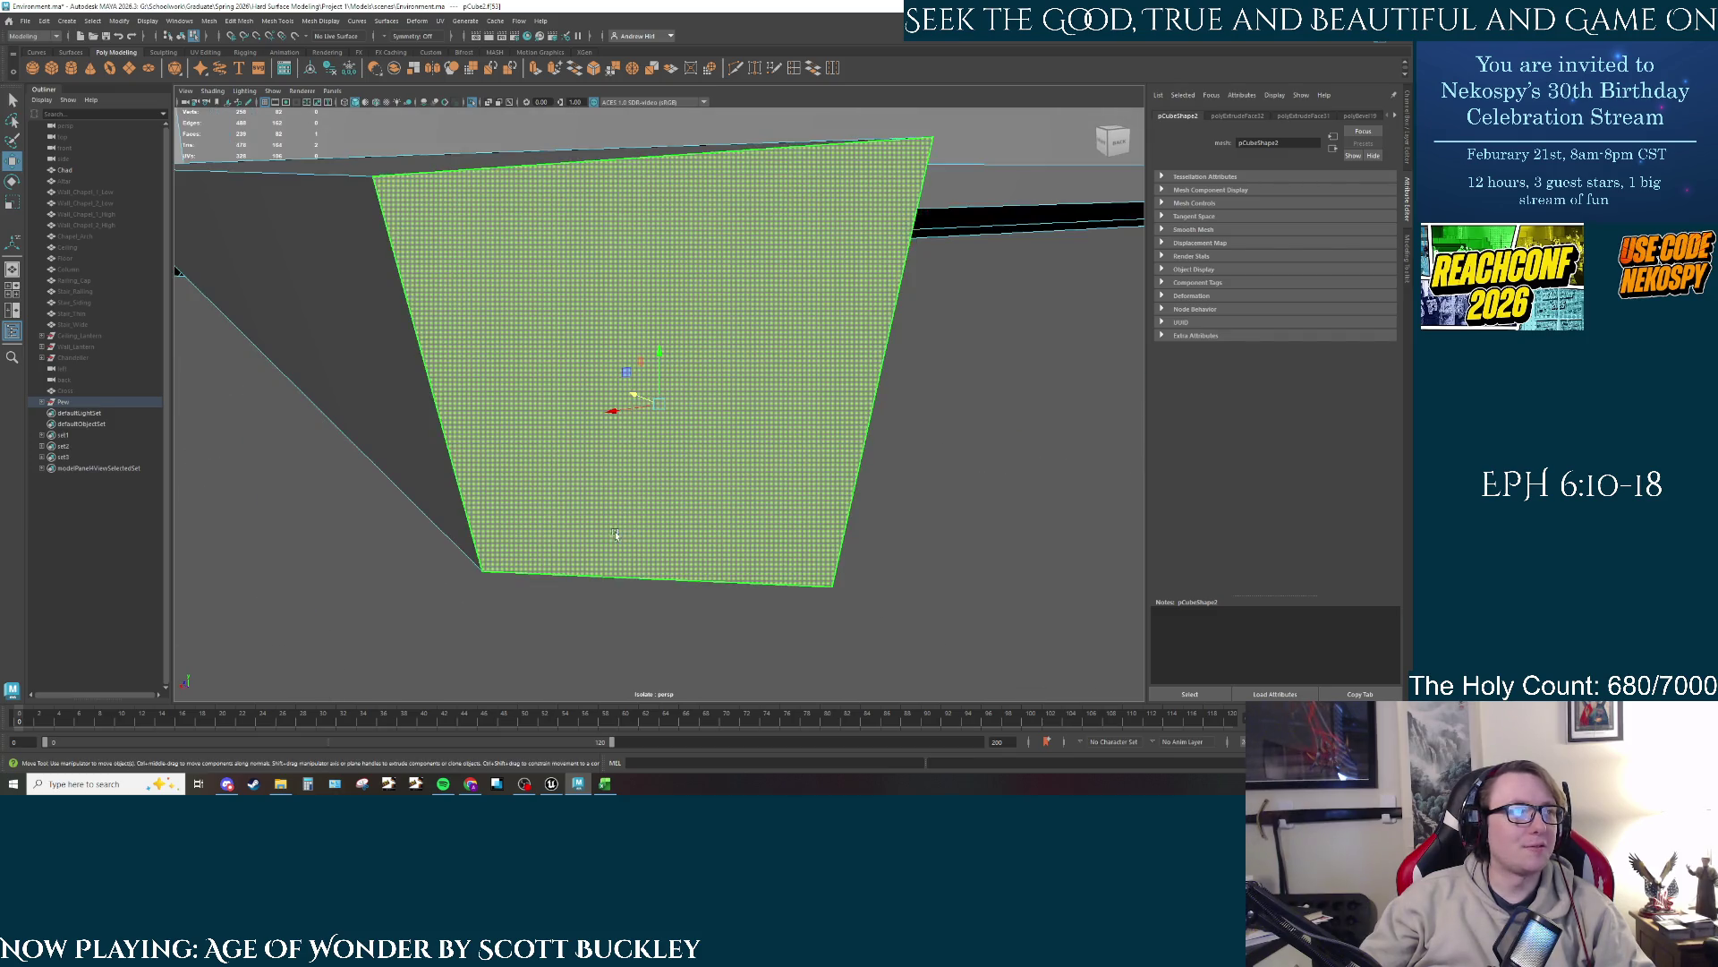
scroll(669, 516, "down", 10)
mouse_move(641, 533)
left_mouse_down("alt")
mouse_move(549, 561)
mouse_move(851, 465)
left_mouse_up("alt")
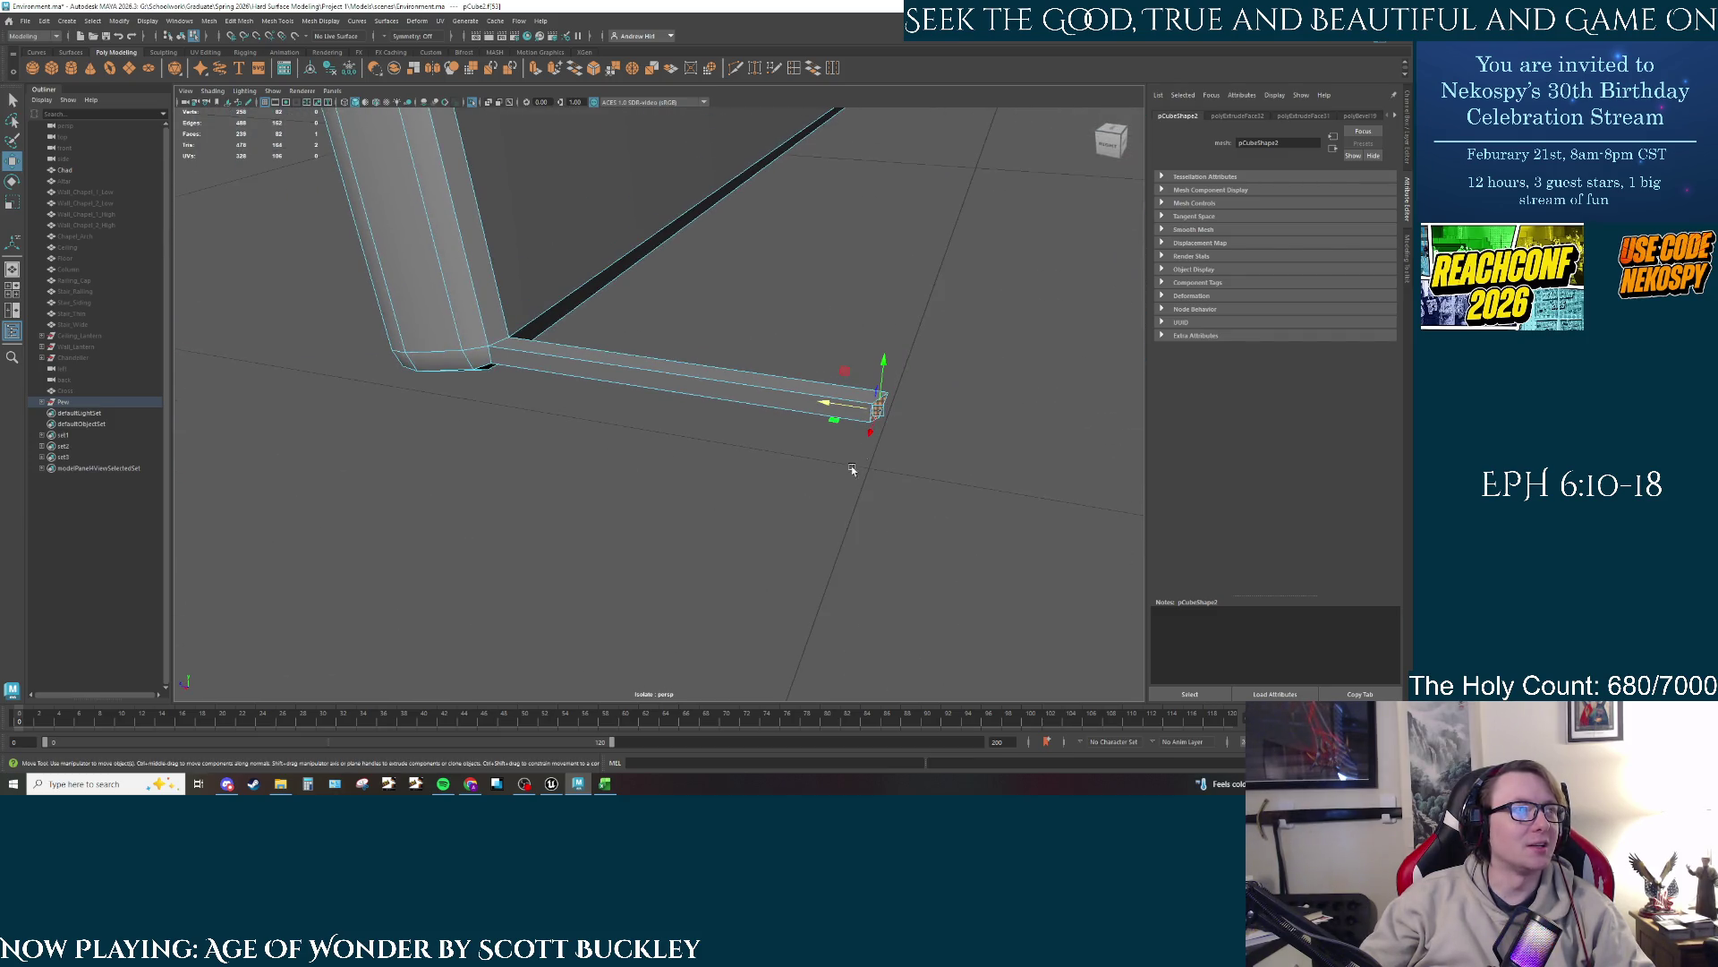
Step: Delete the faces at the beam's end and the leftover thin strip
left_click_drag(954, 356, 746, 512)
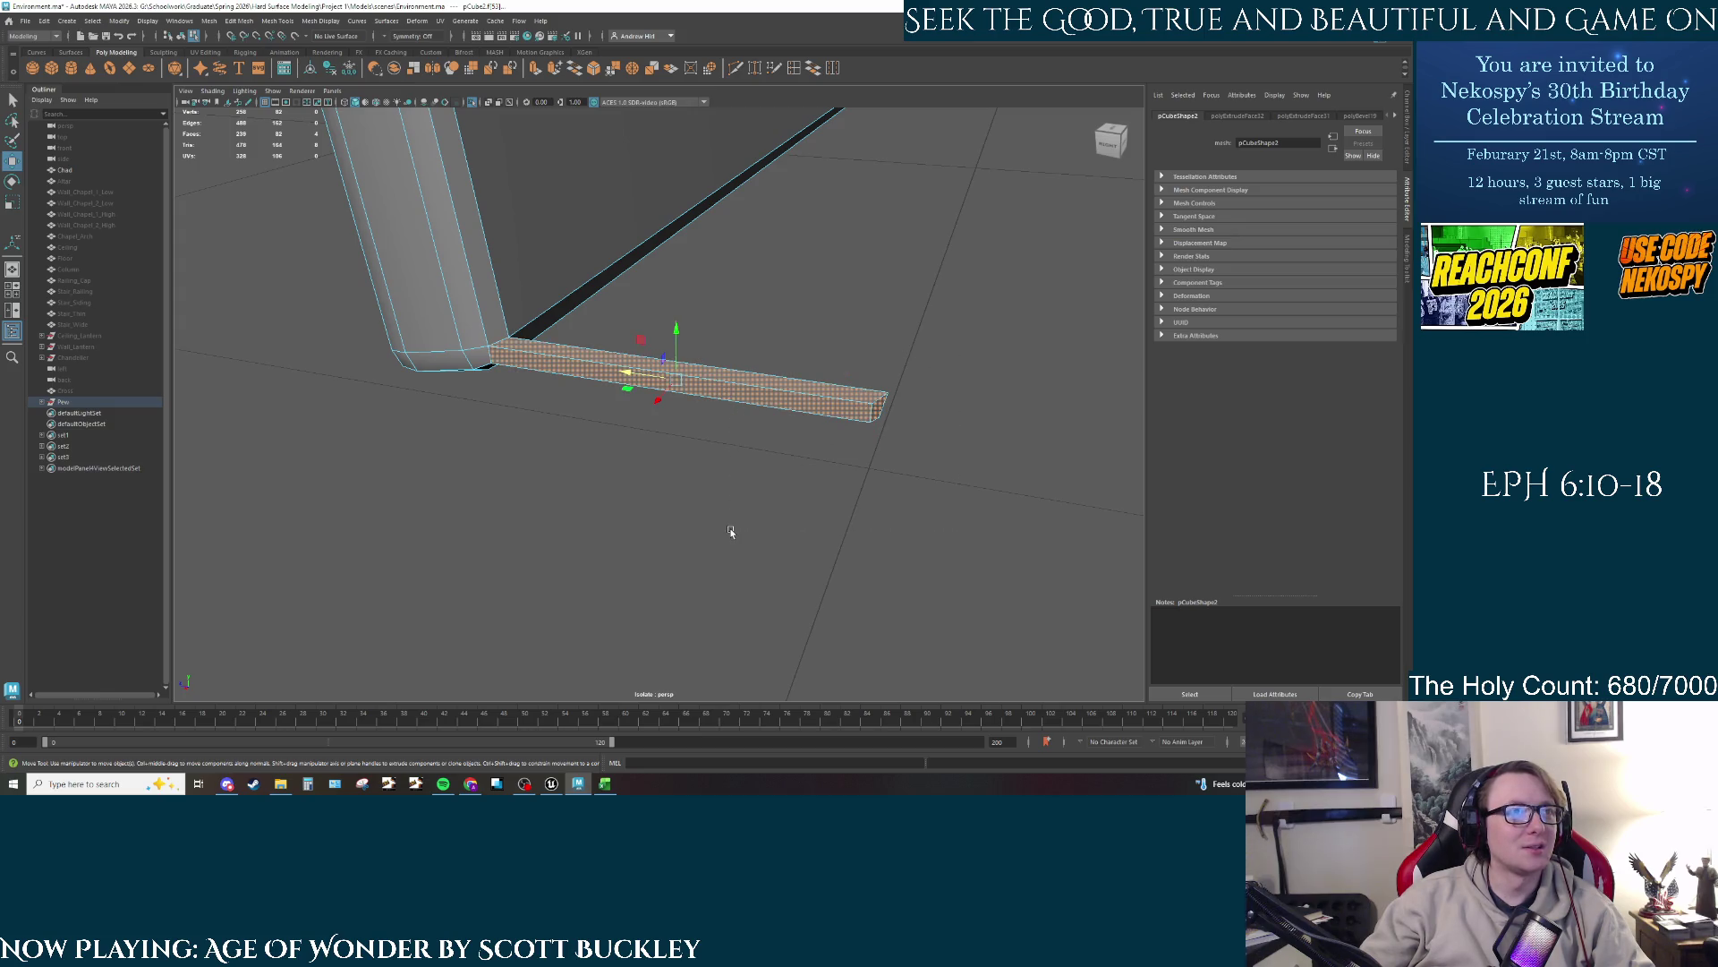
key("Delete")
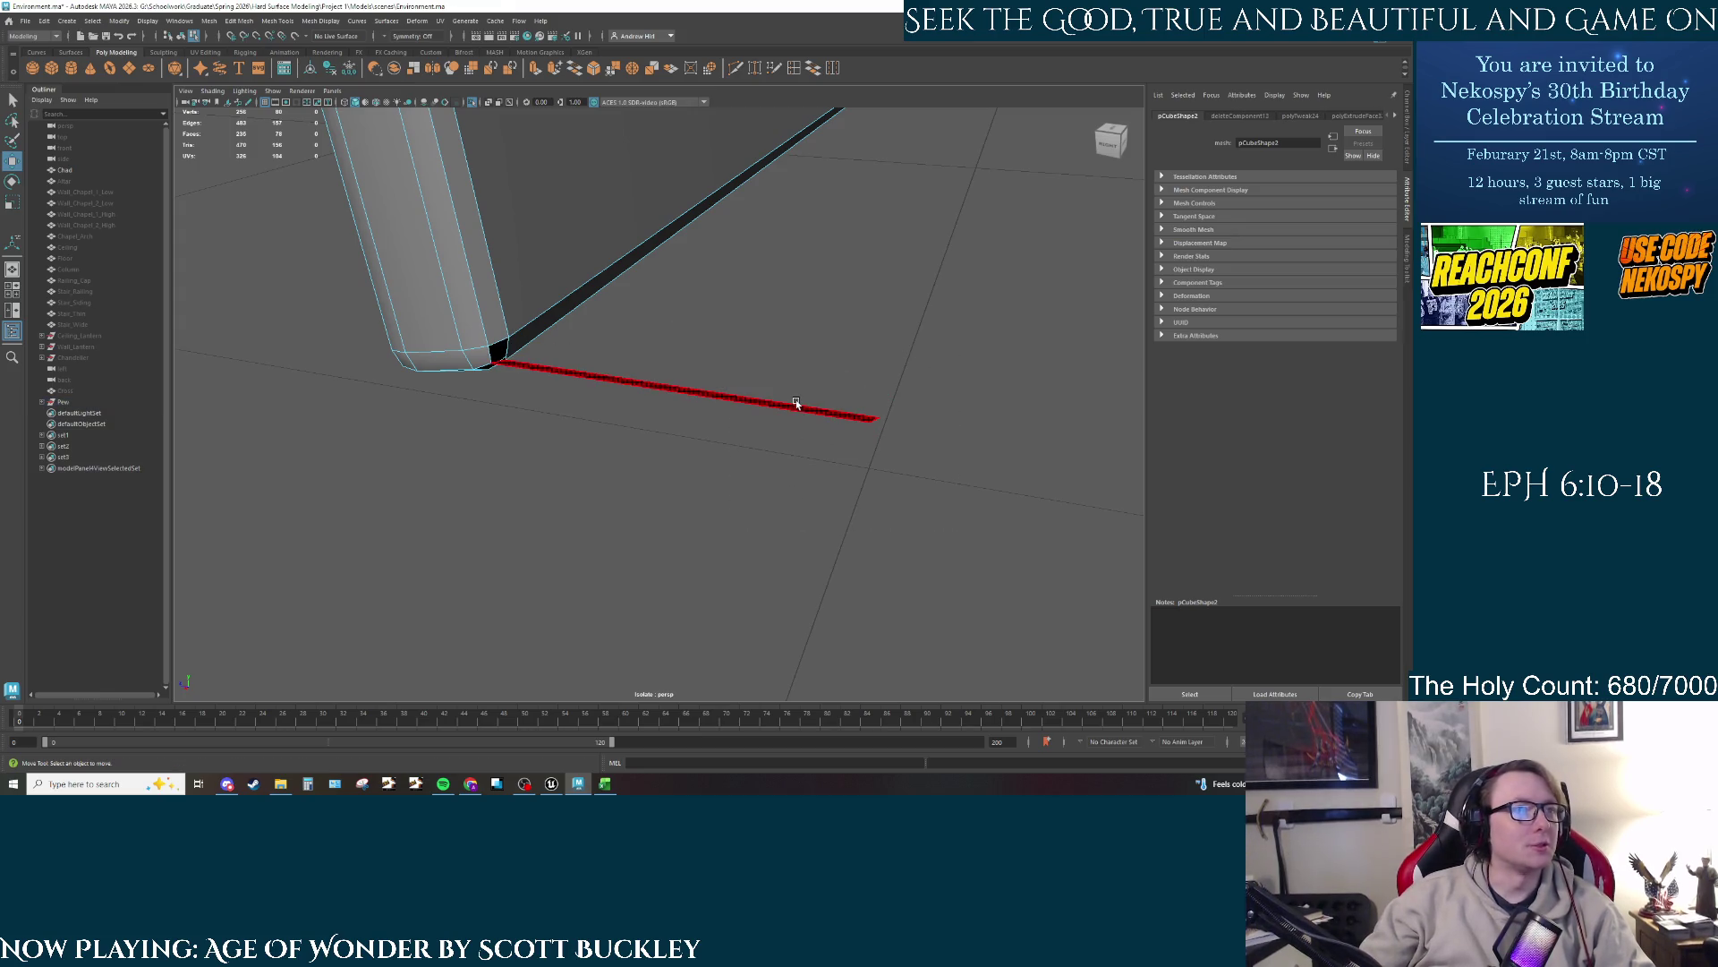
left_click(796, 404)
key("Delete")
left_click_drag(817, 383, 512, 343, "alt")
scroll(695, 484, "up", 5)
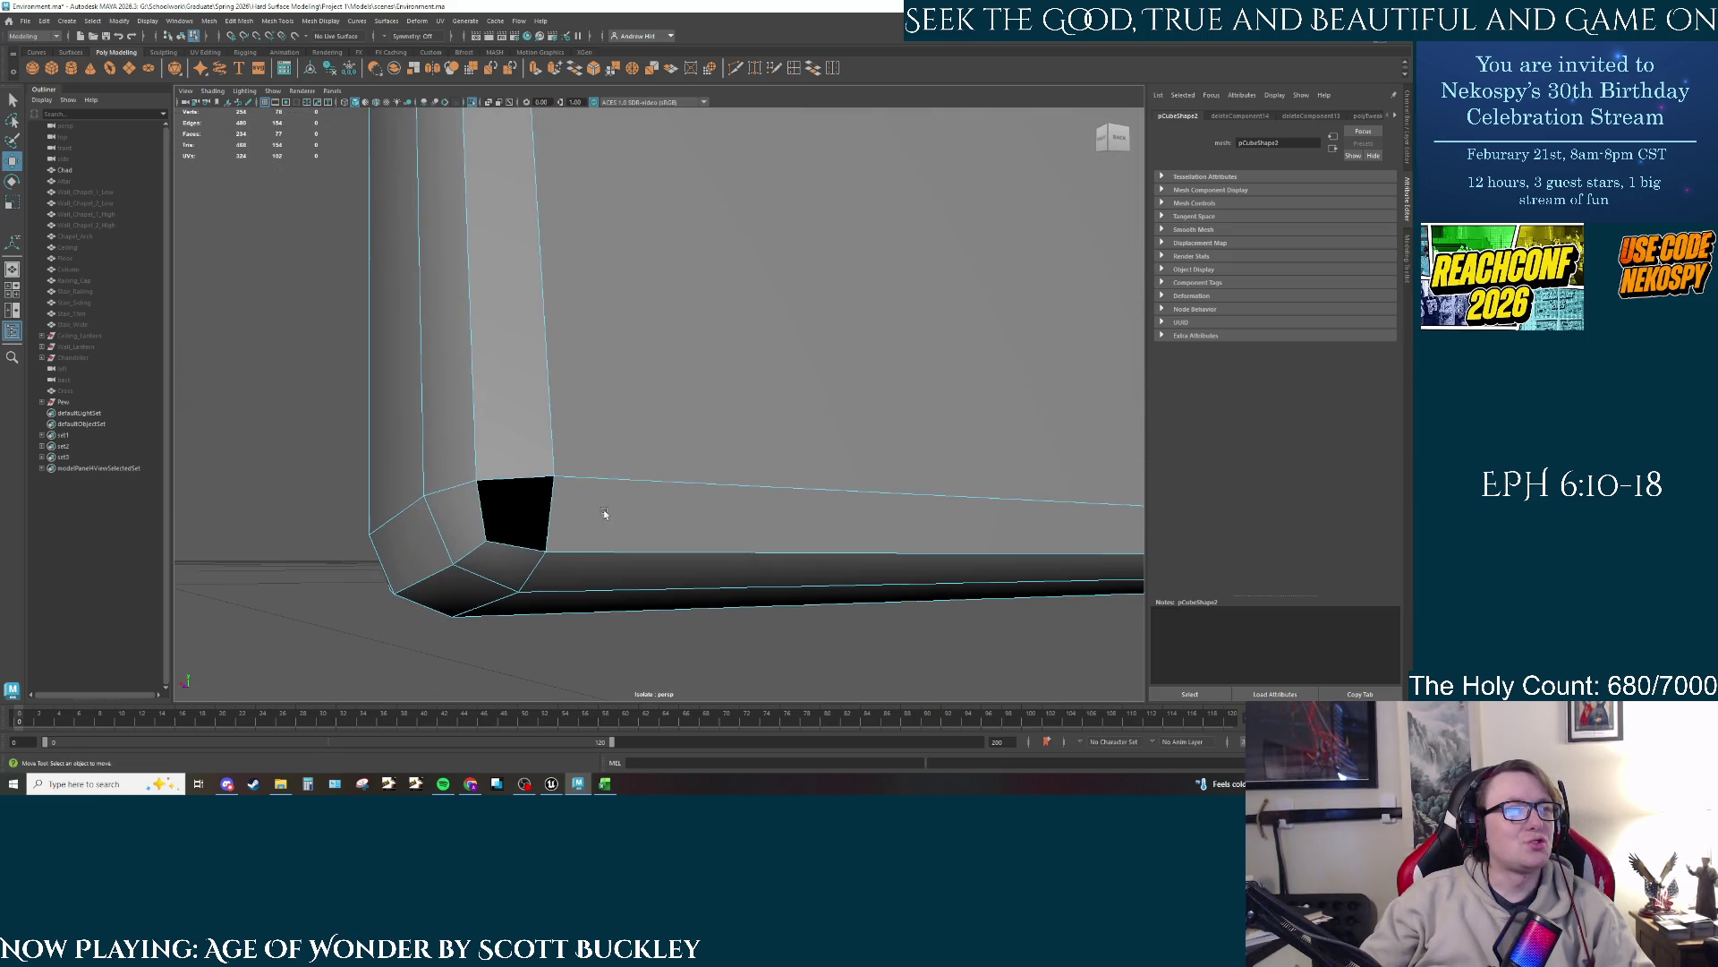
Step: Cap the open corner with Fill Hole, removing the stray black face
right_click(516, 514)
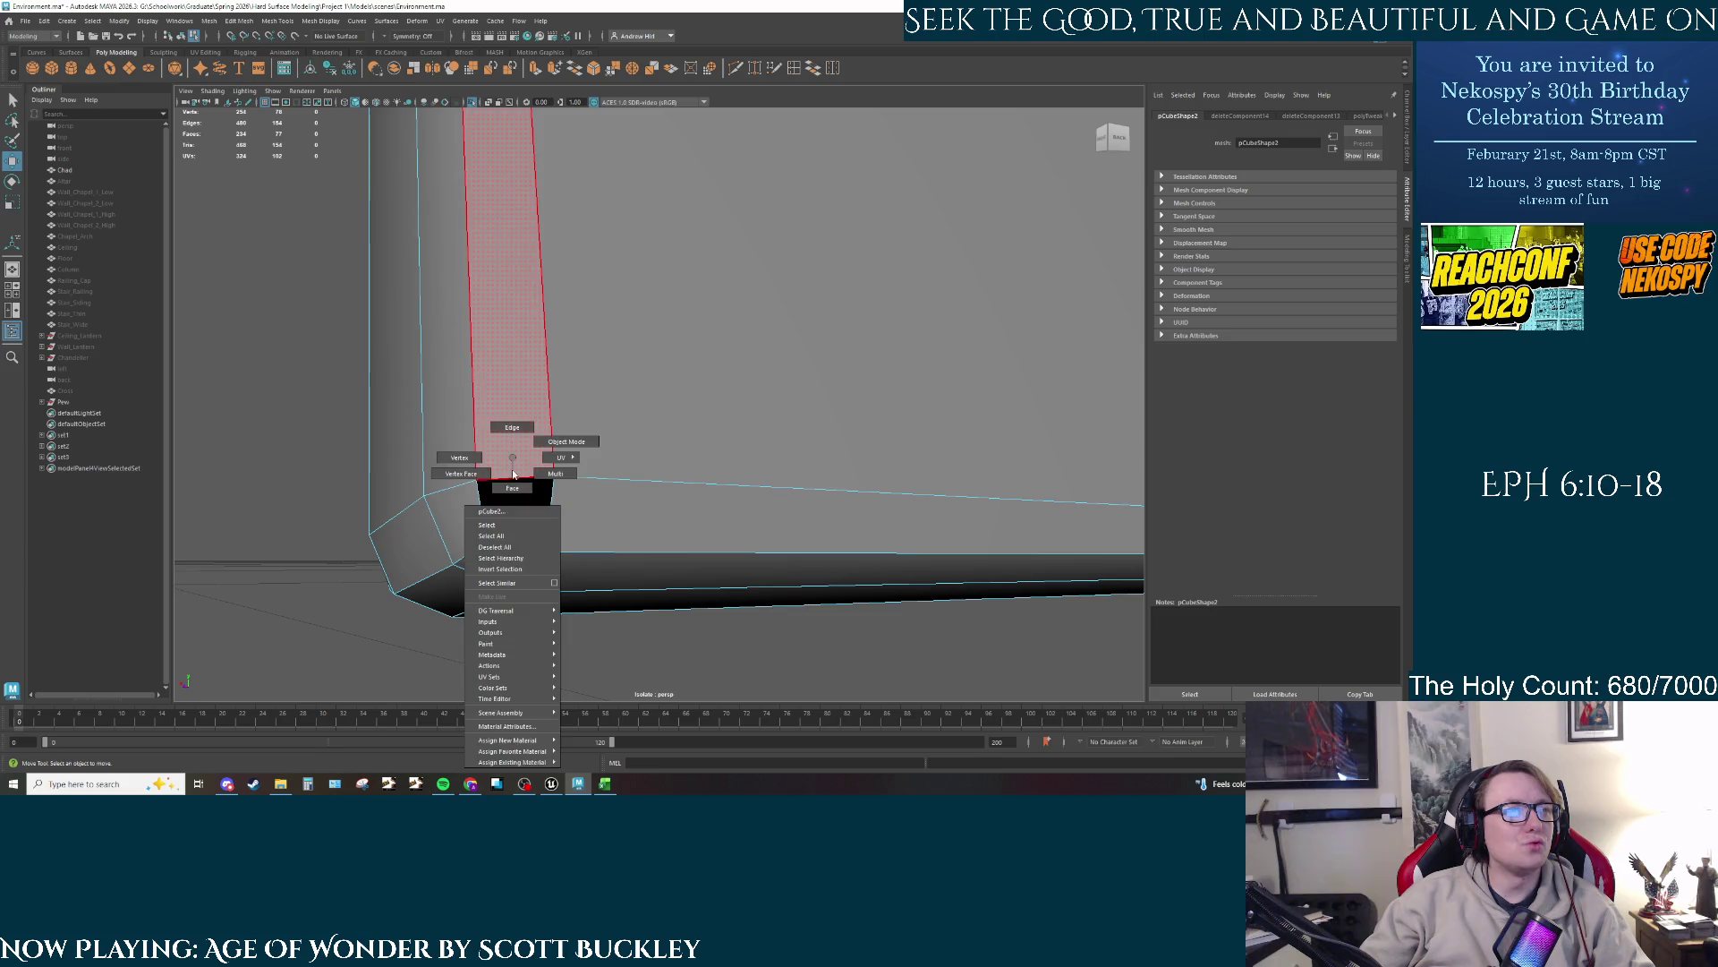
left_click(516, 478)
key("q")
left_click(516, 479)
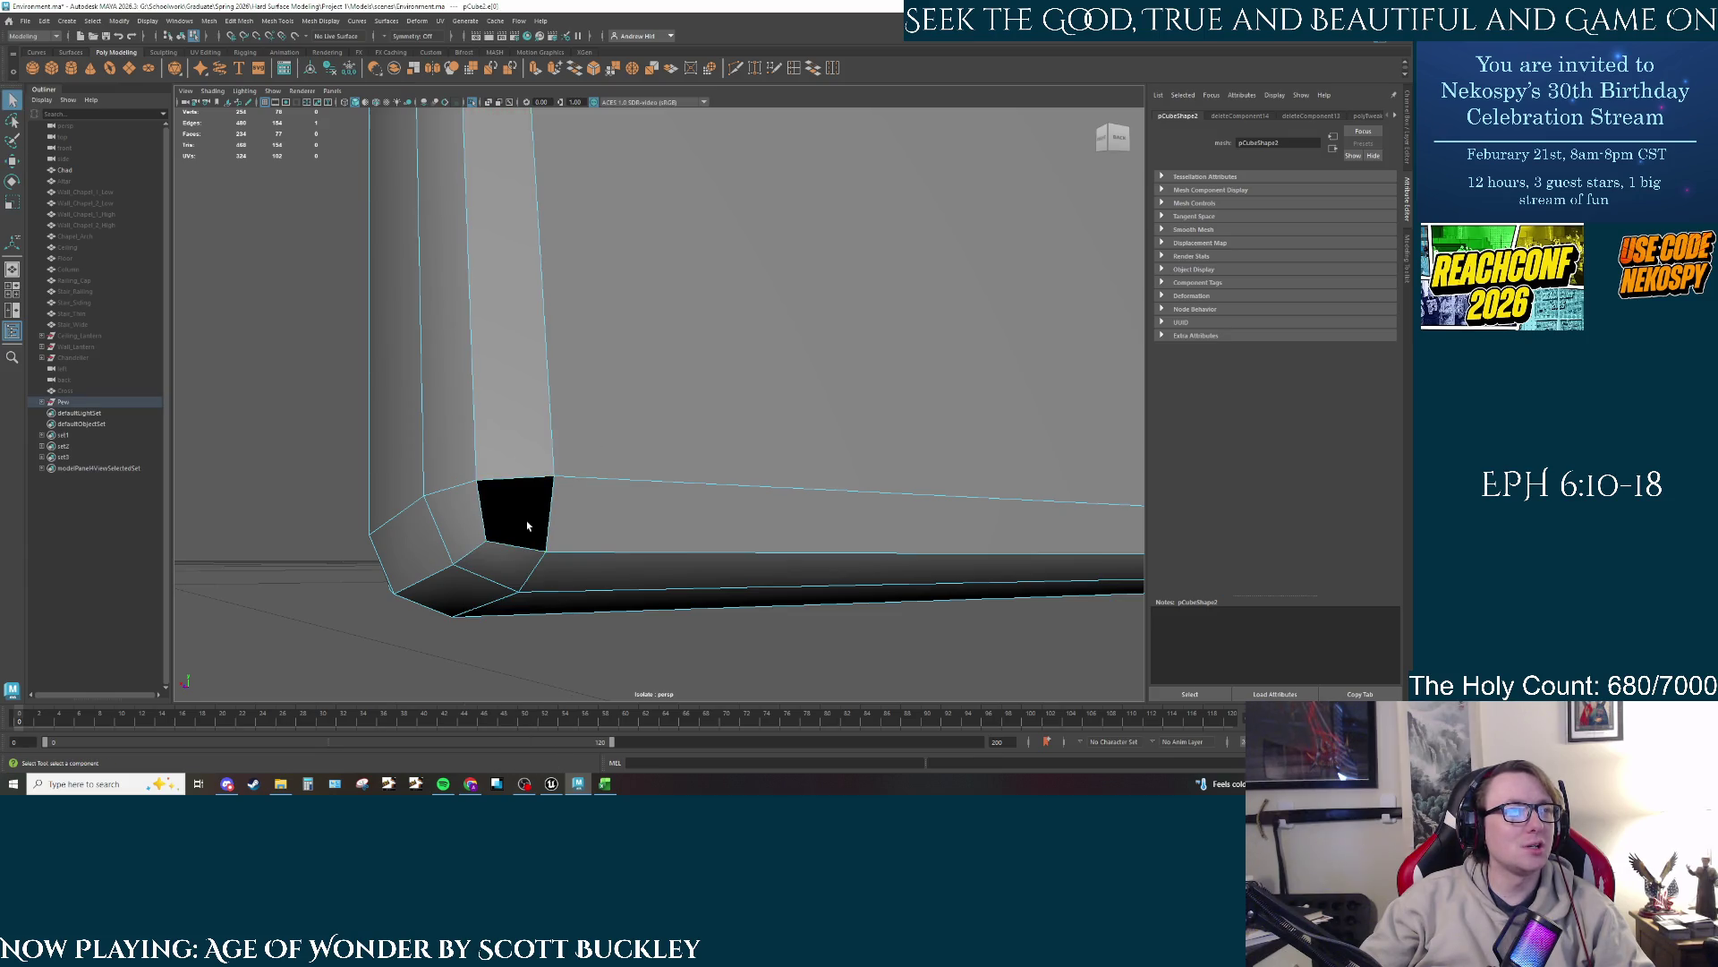
right_click(526, 519)
left_click(521, 502)
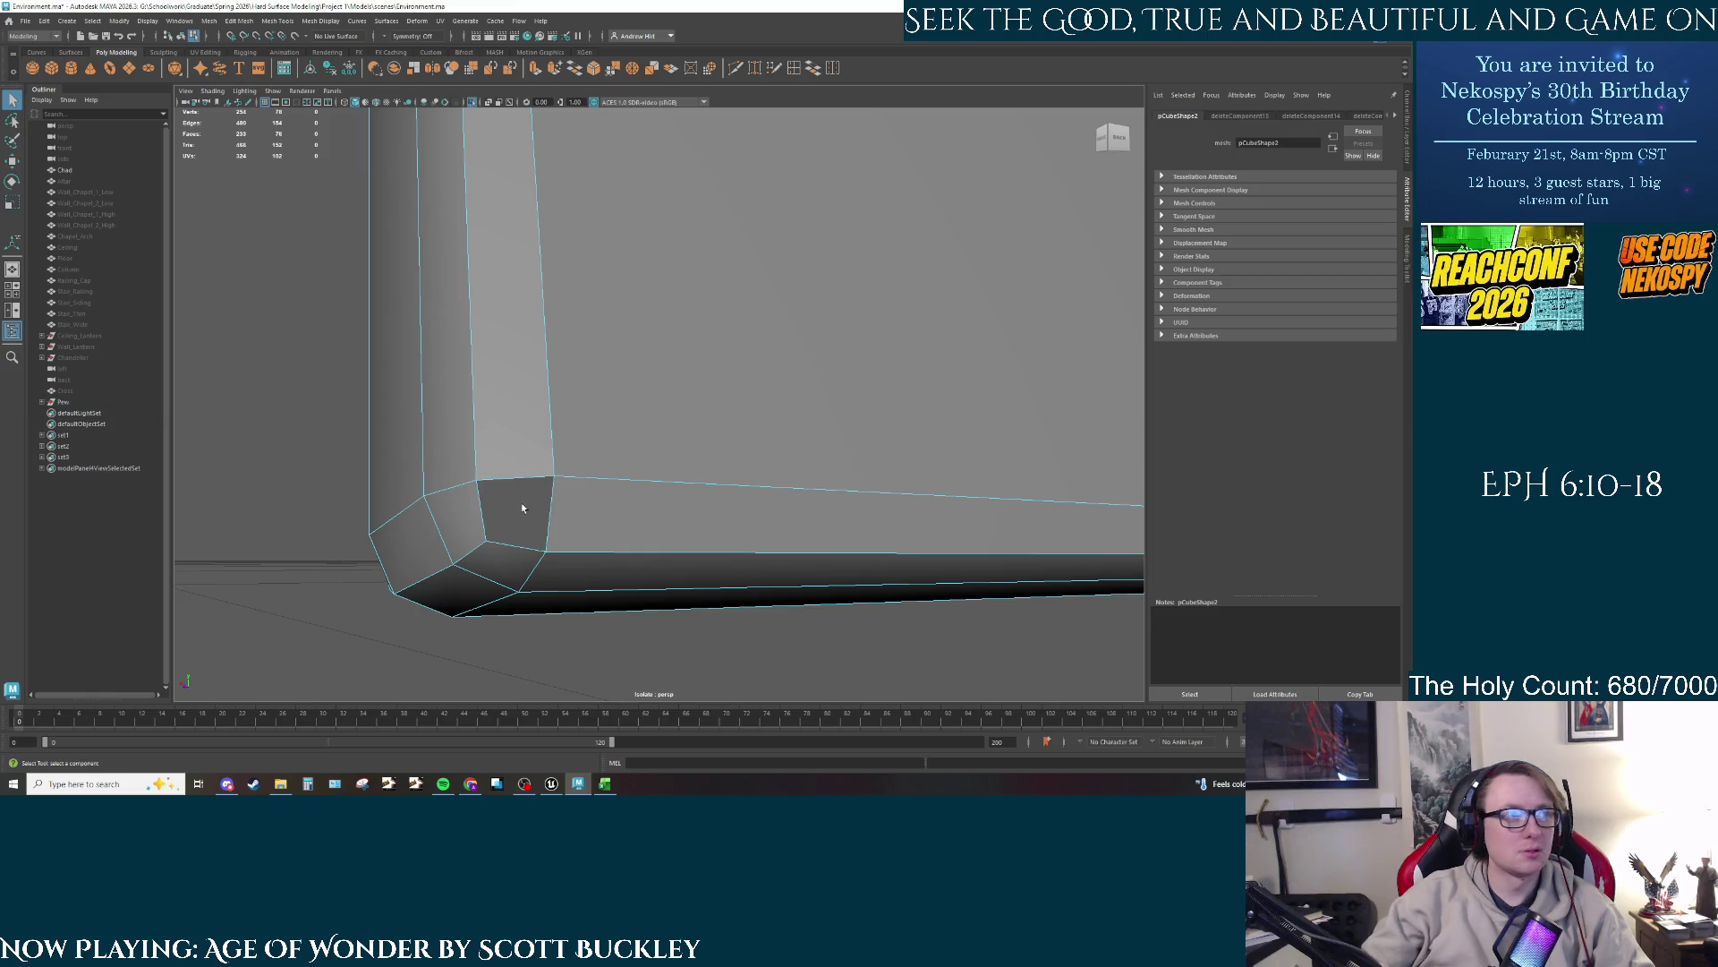
left_click_drag(501, 573, 539, 543)
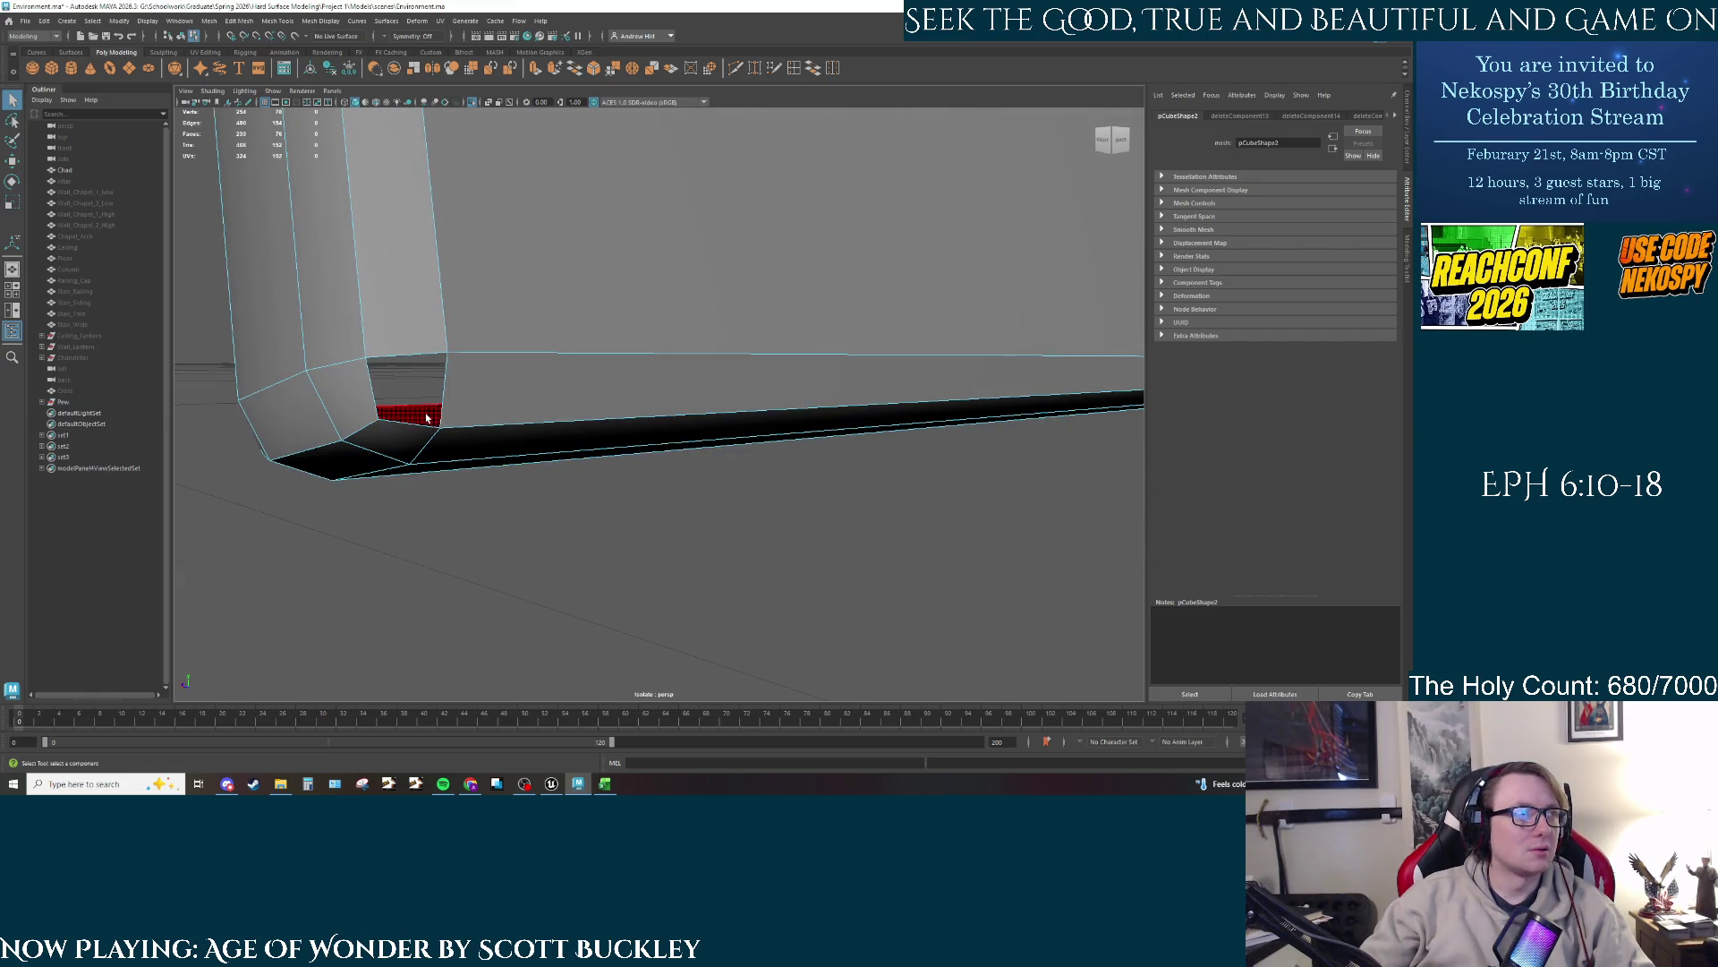
mouse_move(427, 418)
left_mouse_down()
mouse_move(414, 387)
mouse_move(717, 326)
mouse_move(1047, 314)
mouse_move(798, 496)
left_mouse_up()
key("g")
Step: Clear the selection and bring up Google results for 'maya live mirroring' in the browser
left_click(798, 496)
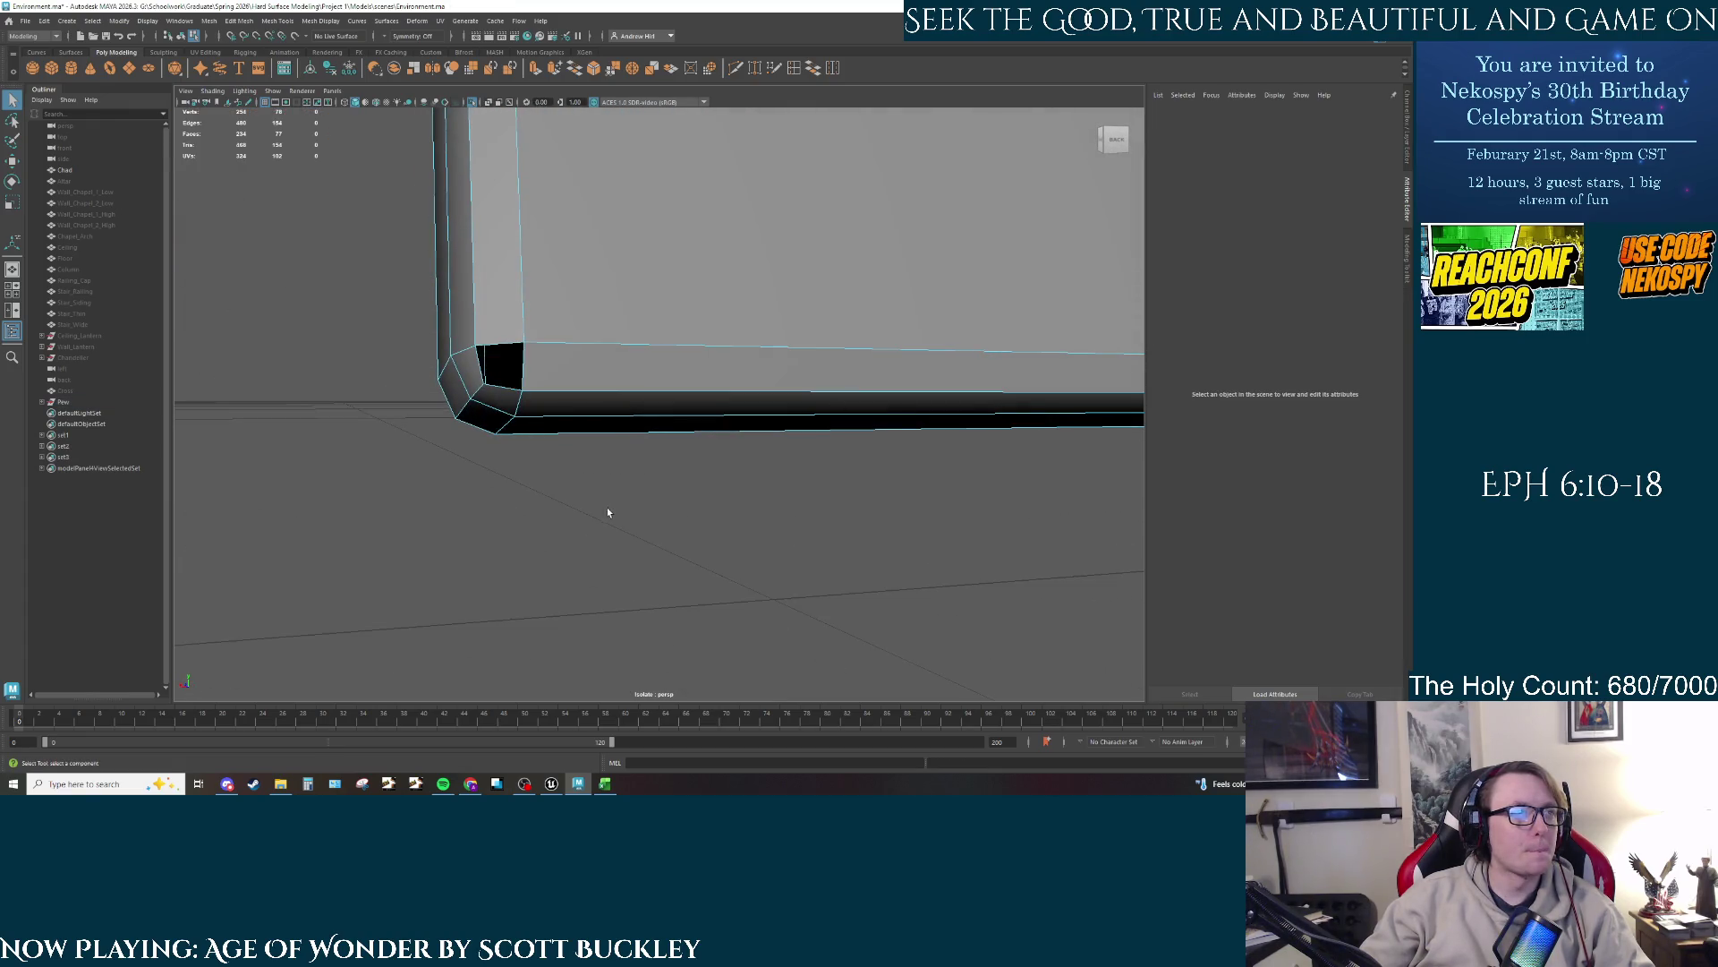
left_click_drag(608, 512, 612, 515)
left_click(471, 784)
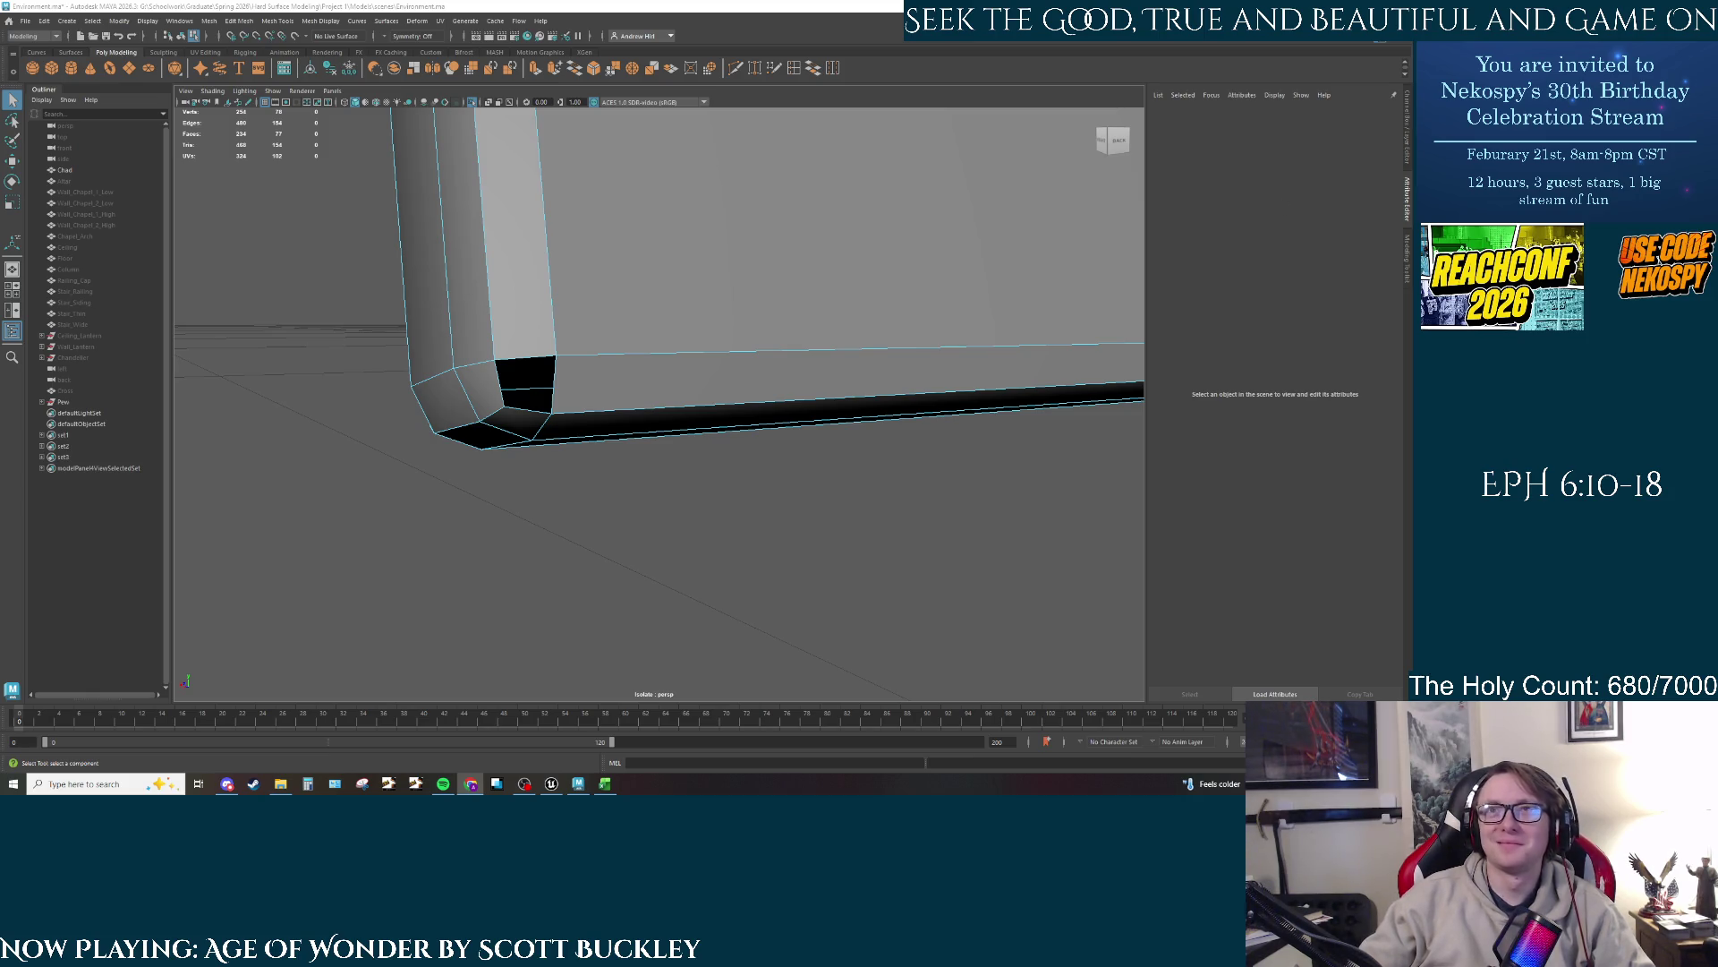
key("alt+Tab")
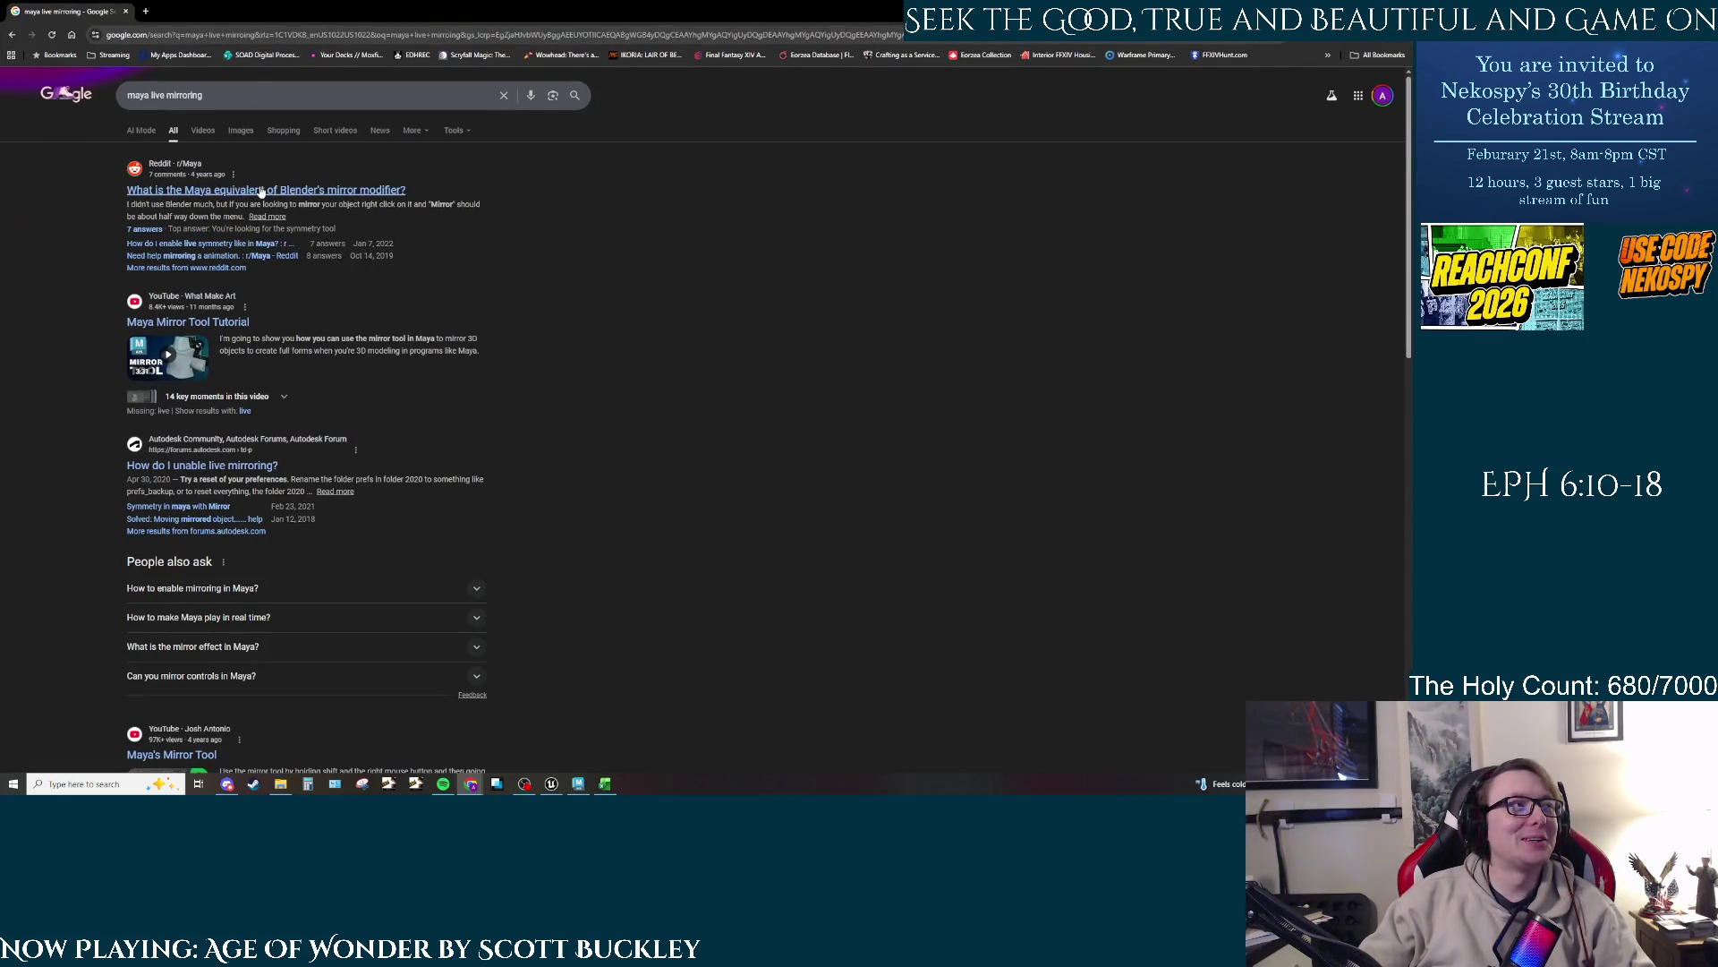
Step: Read the Reddit r/Maya thread on Blender's mirror modifier, noting the symmetry tool answer, then return to Maya
left_click(260, 191)
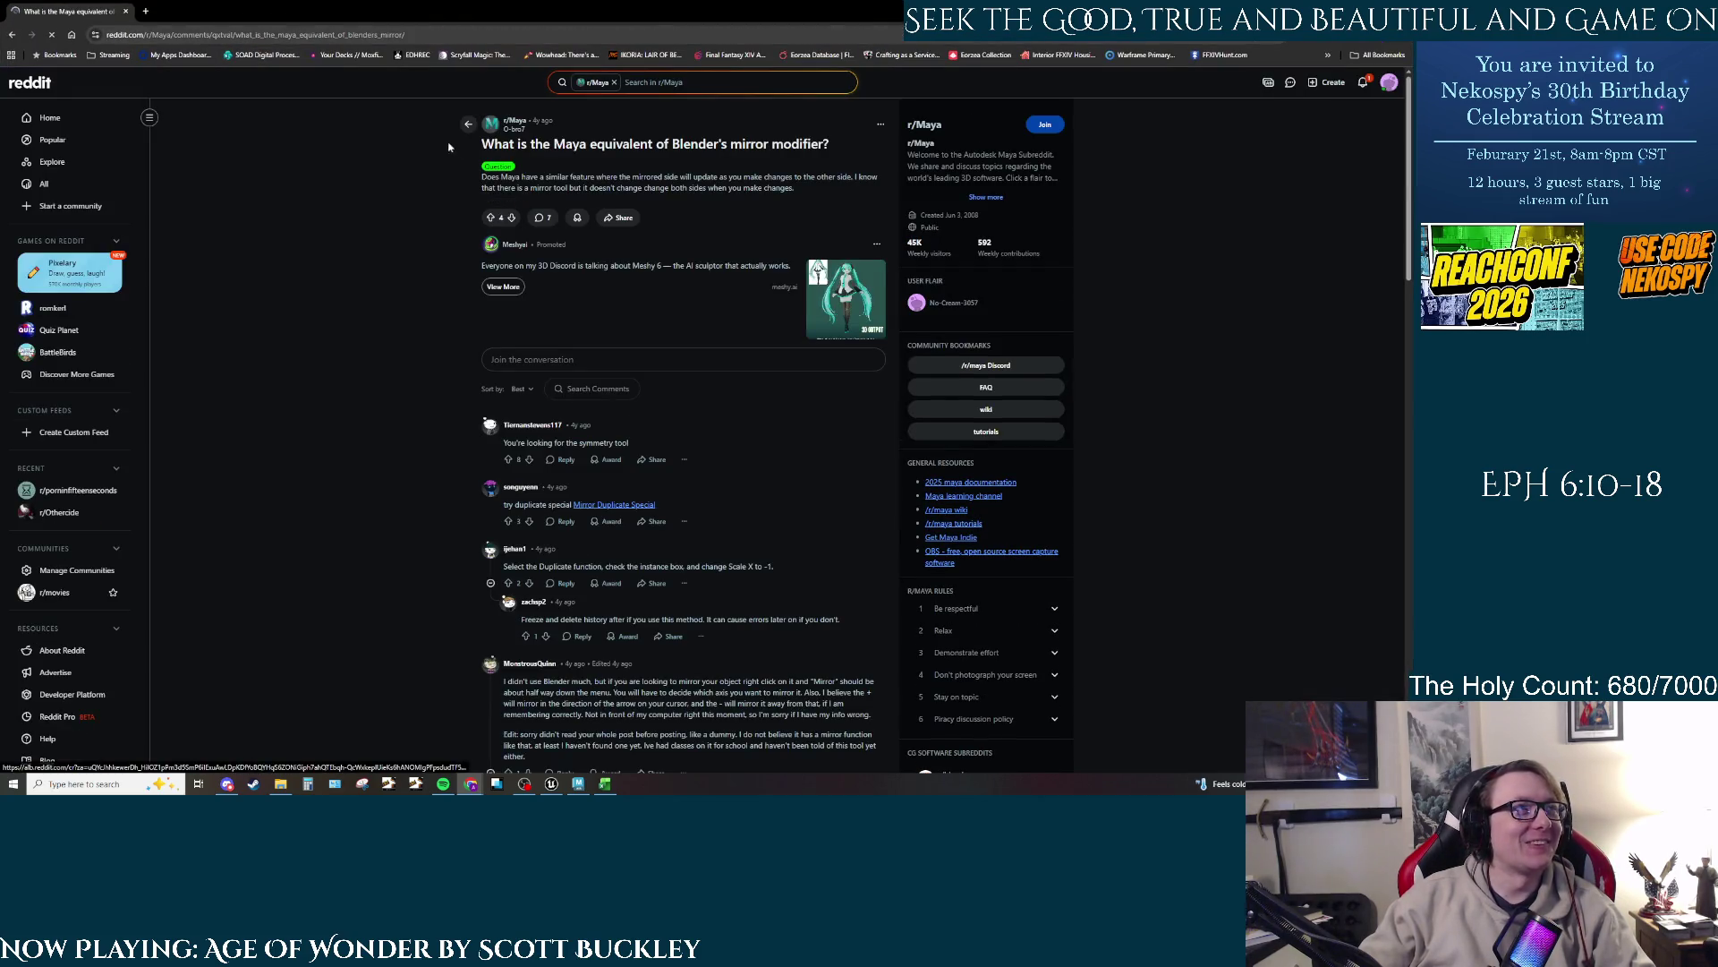
left_click_drag(448, 146, 832, 145)
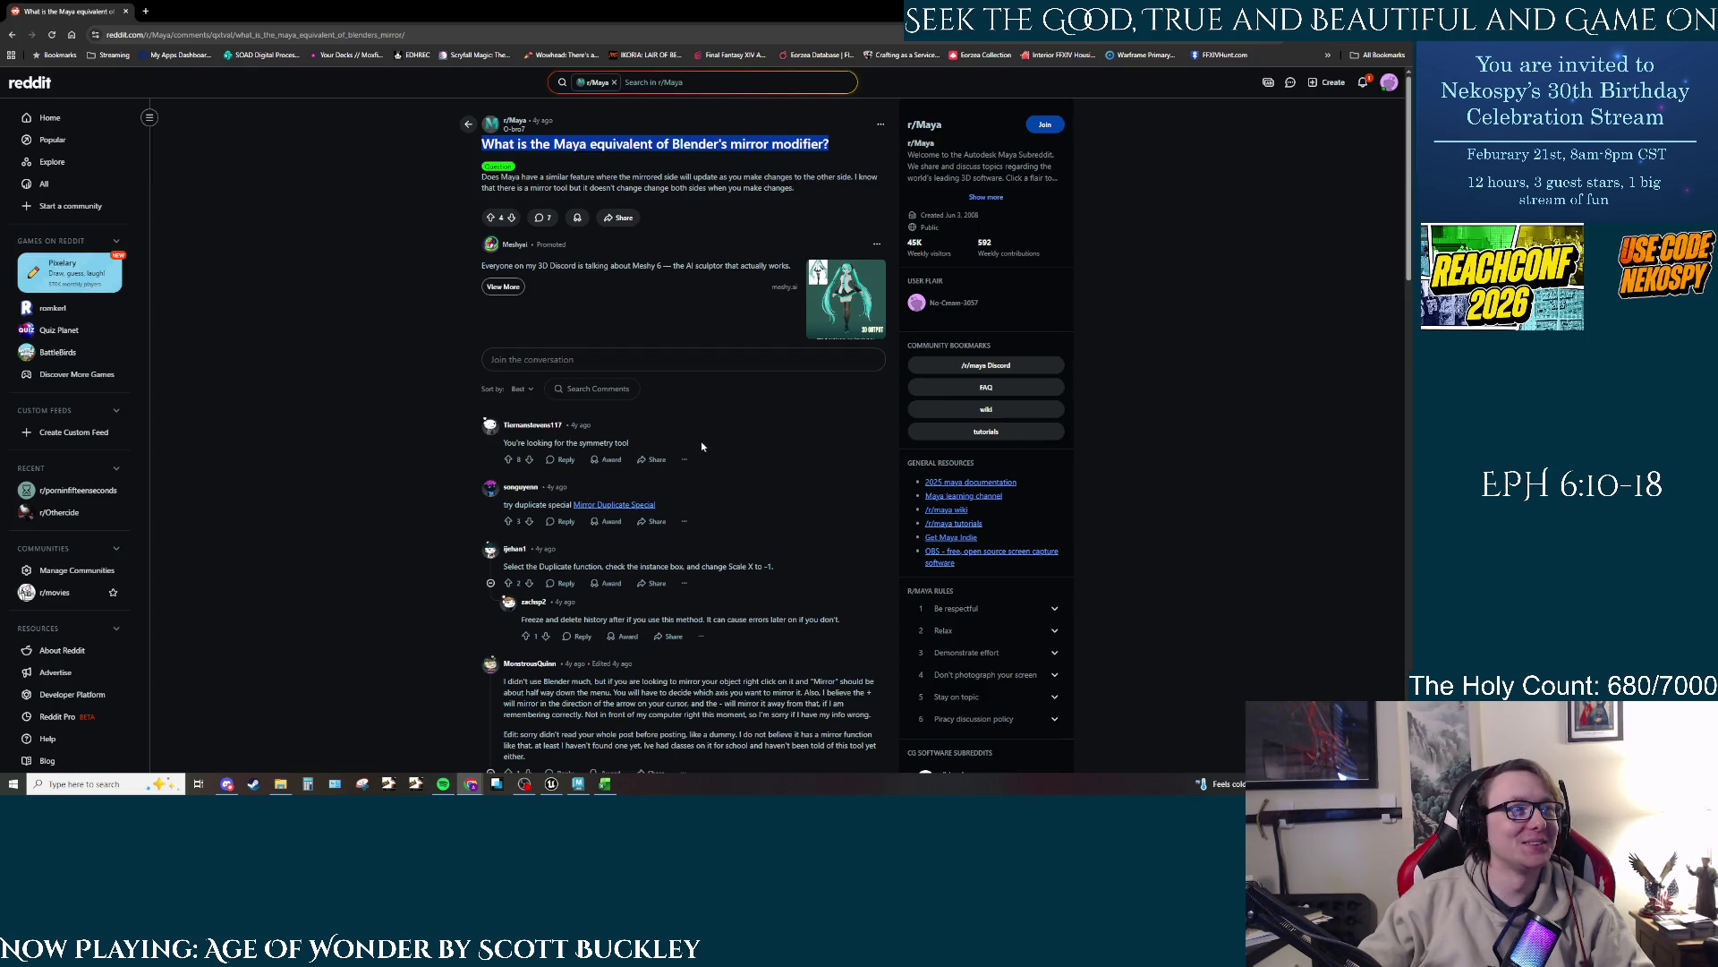
left_click_drag(636, 444, 497, 444)
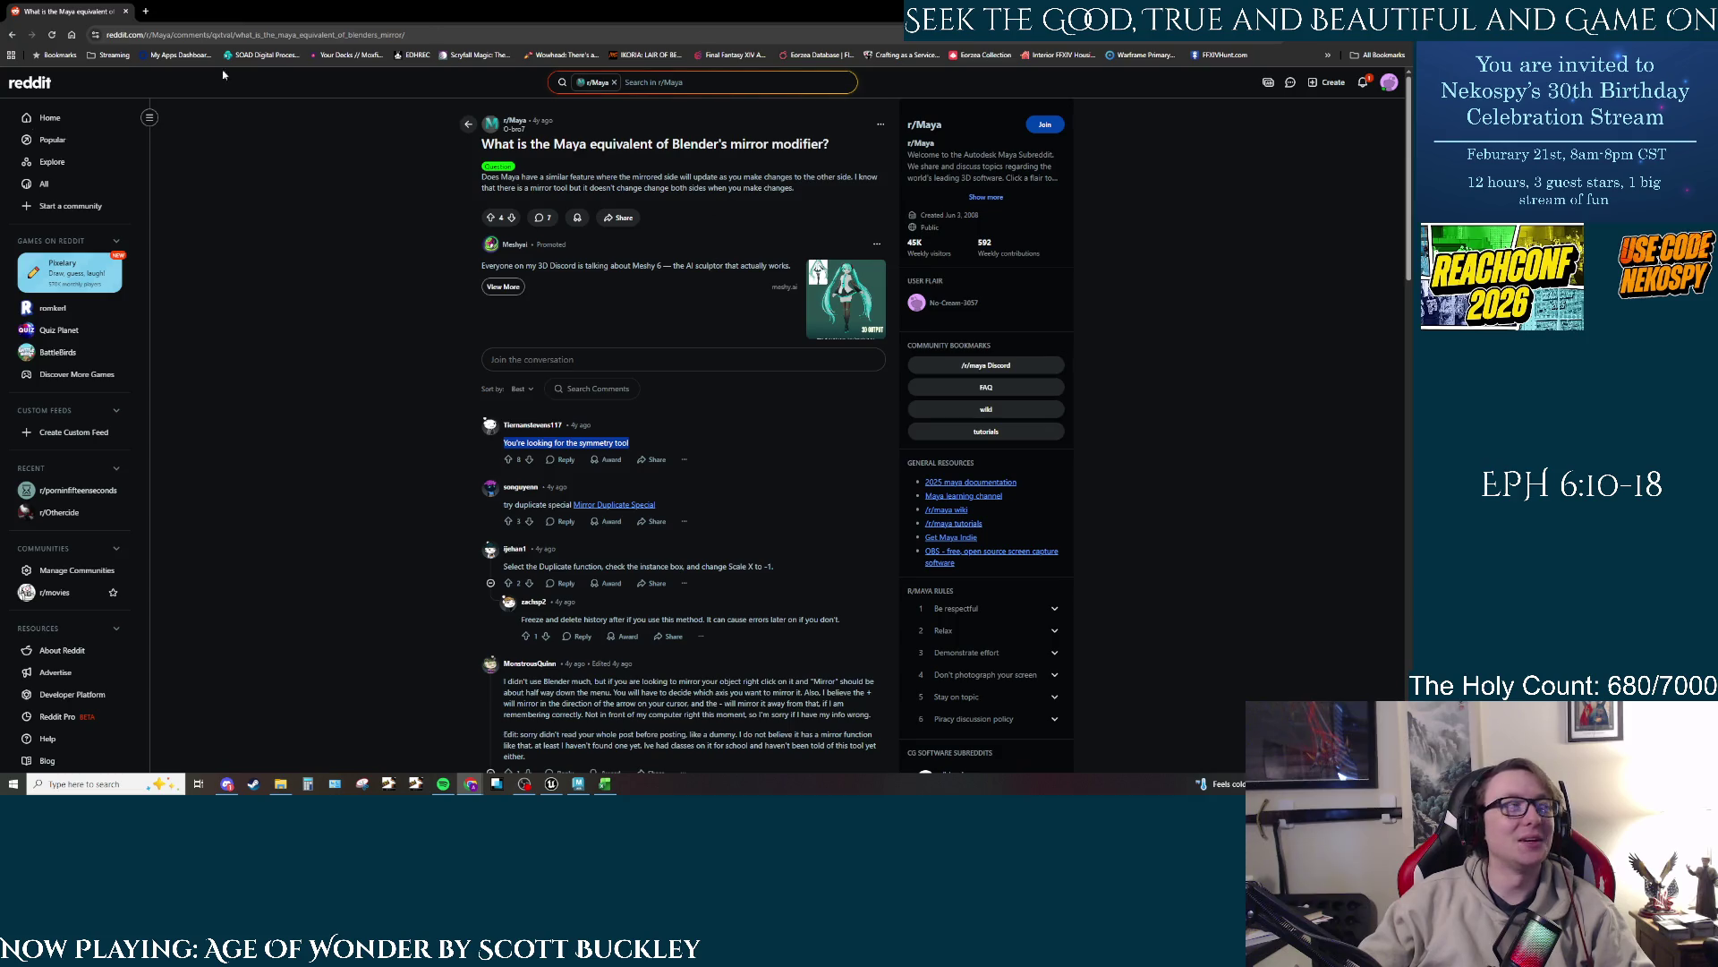
key("alt+Tab")
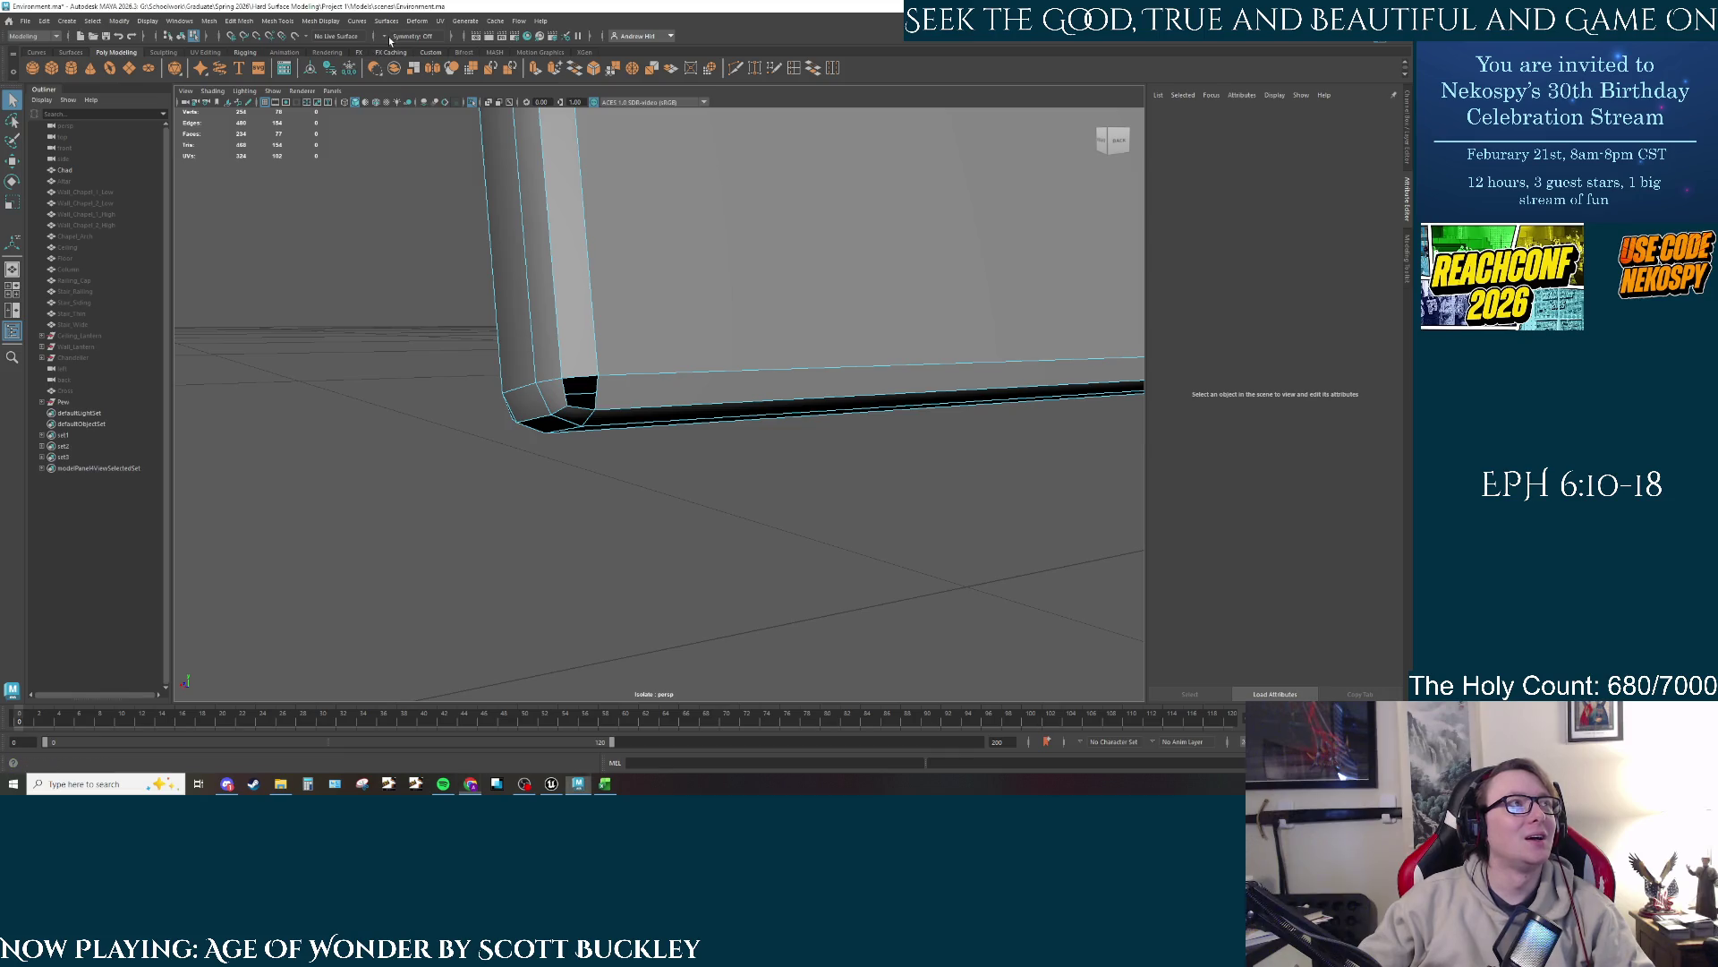
Step: Set the status-line Symmetry option to Object X and view the whole wall
left_click(385, 38)
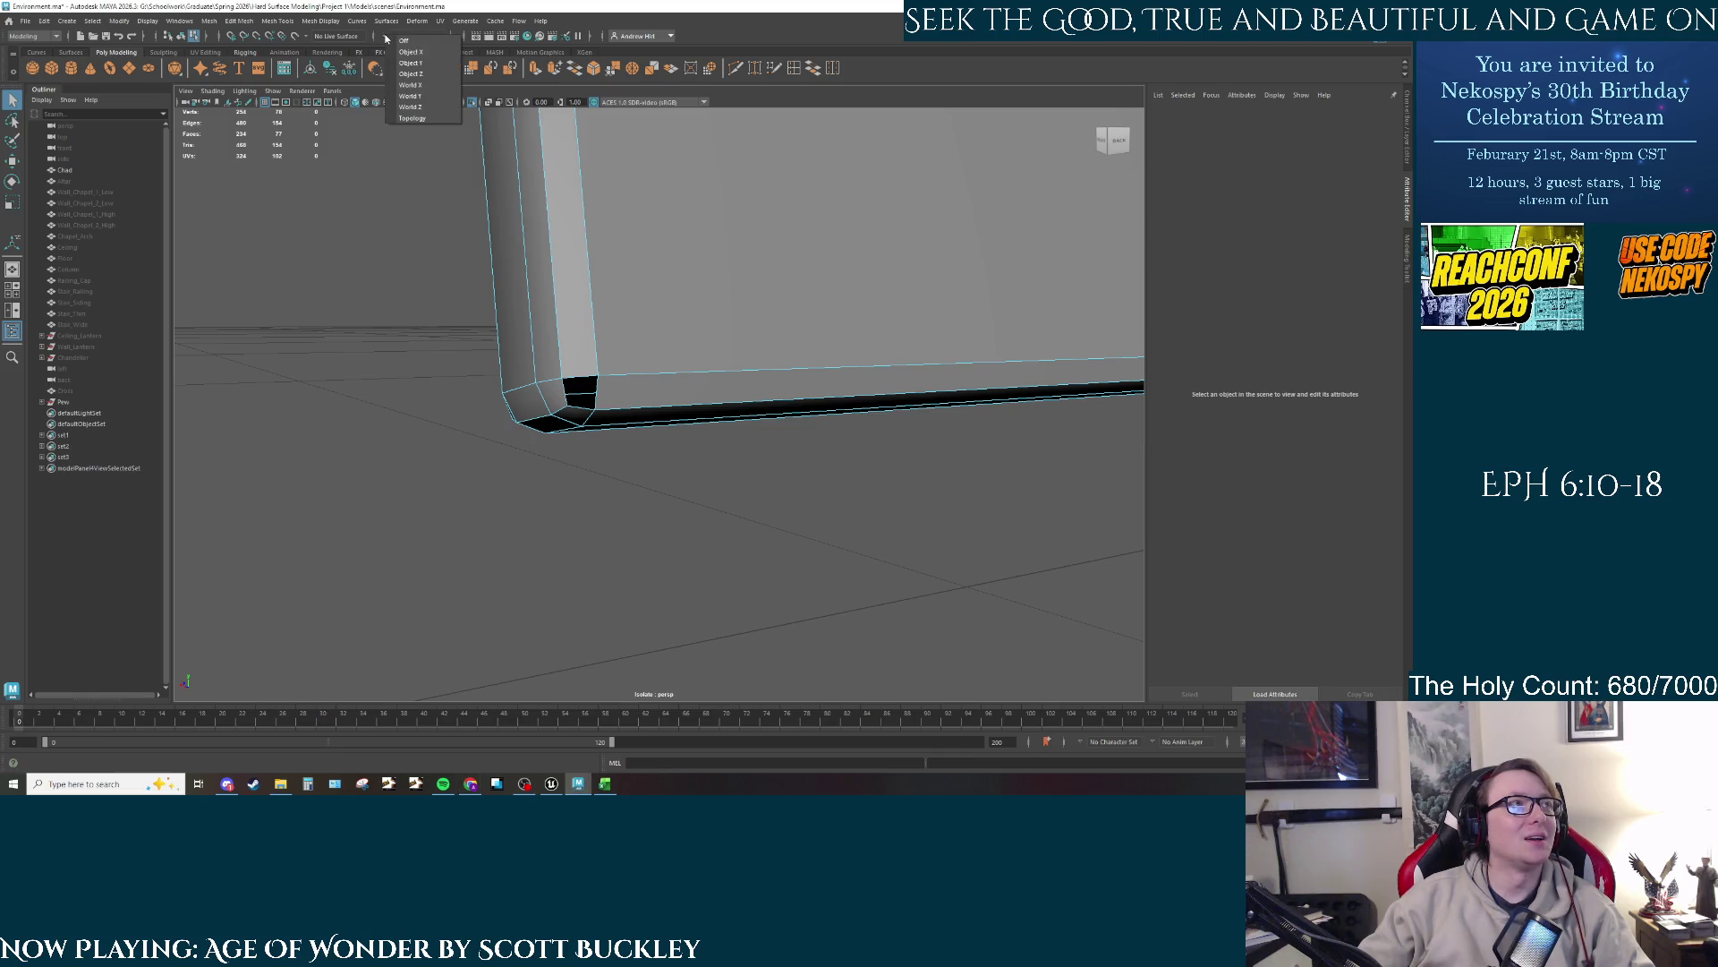
left_click(417, 56)
mouse_move(519, 376)
left_mouse_down()
mouse_move(466, 393)
mouse_move(573, 349)
mouse_move(340, 403)
mouse_move(441, 421)
left_mouse_up()
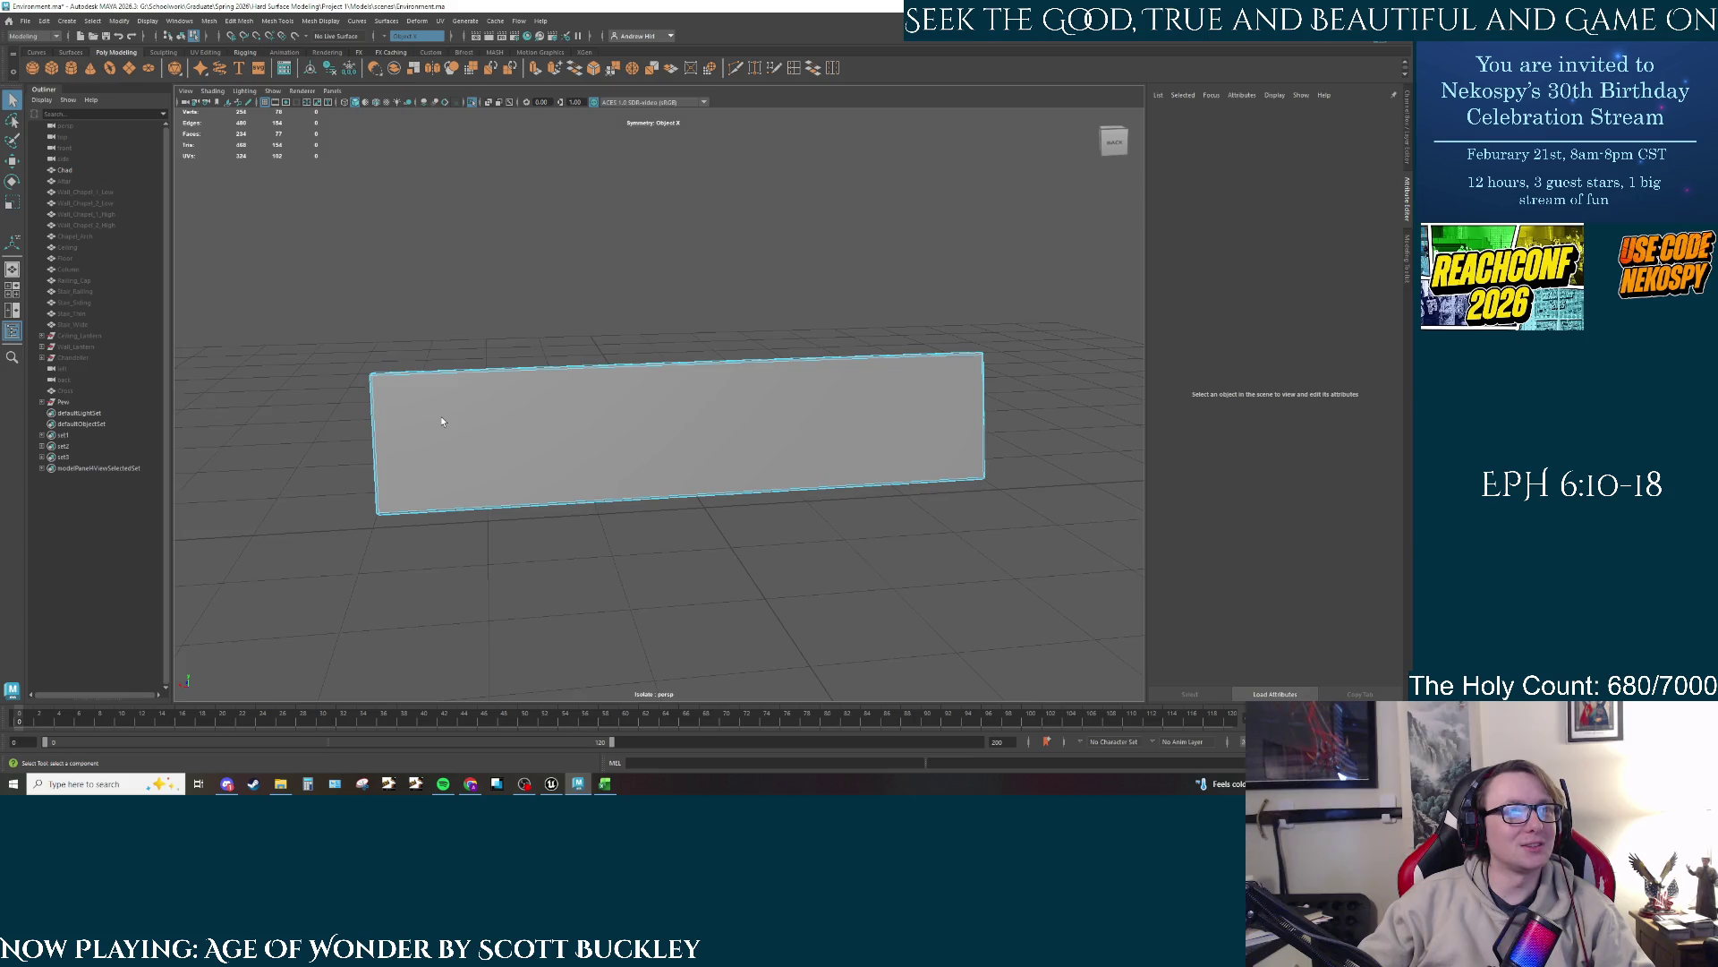
scroll(421, 424, "up", 1)
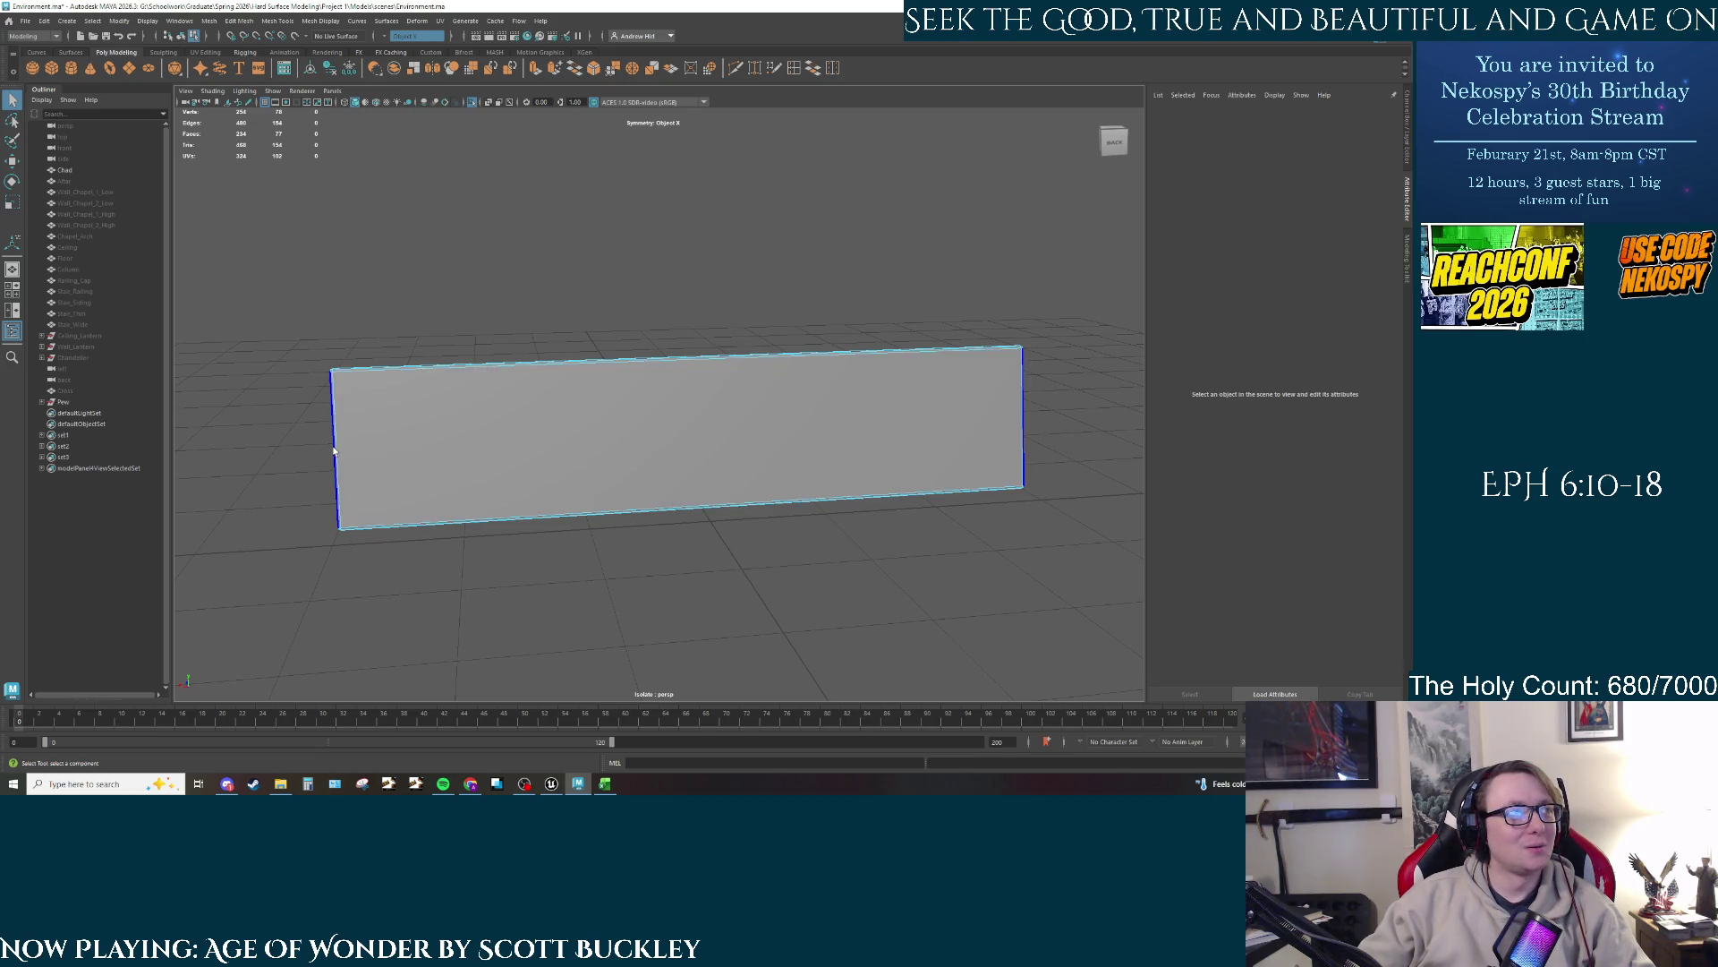
left_click(453, 475)
mouse_move(453, 475)
left_mouse_down()
mouse_move(499, 588)
mouse_move(500, 545)
mouse_move(449, 512)
mouse_move(618, 520)
mouse_move(454, 433)
left_mouse_up()
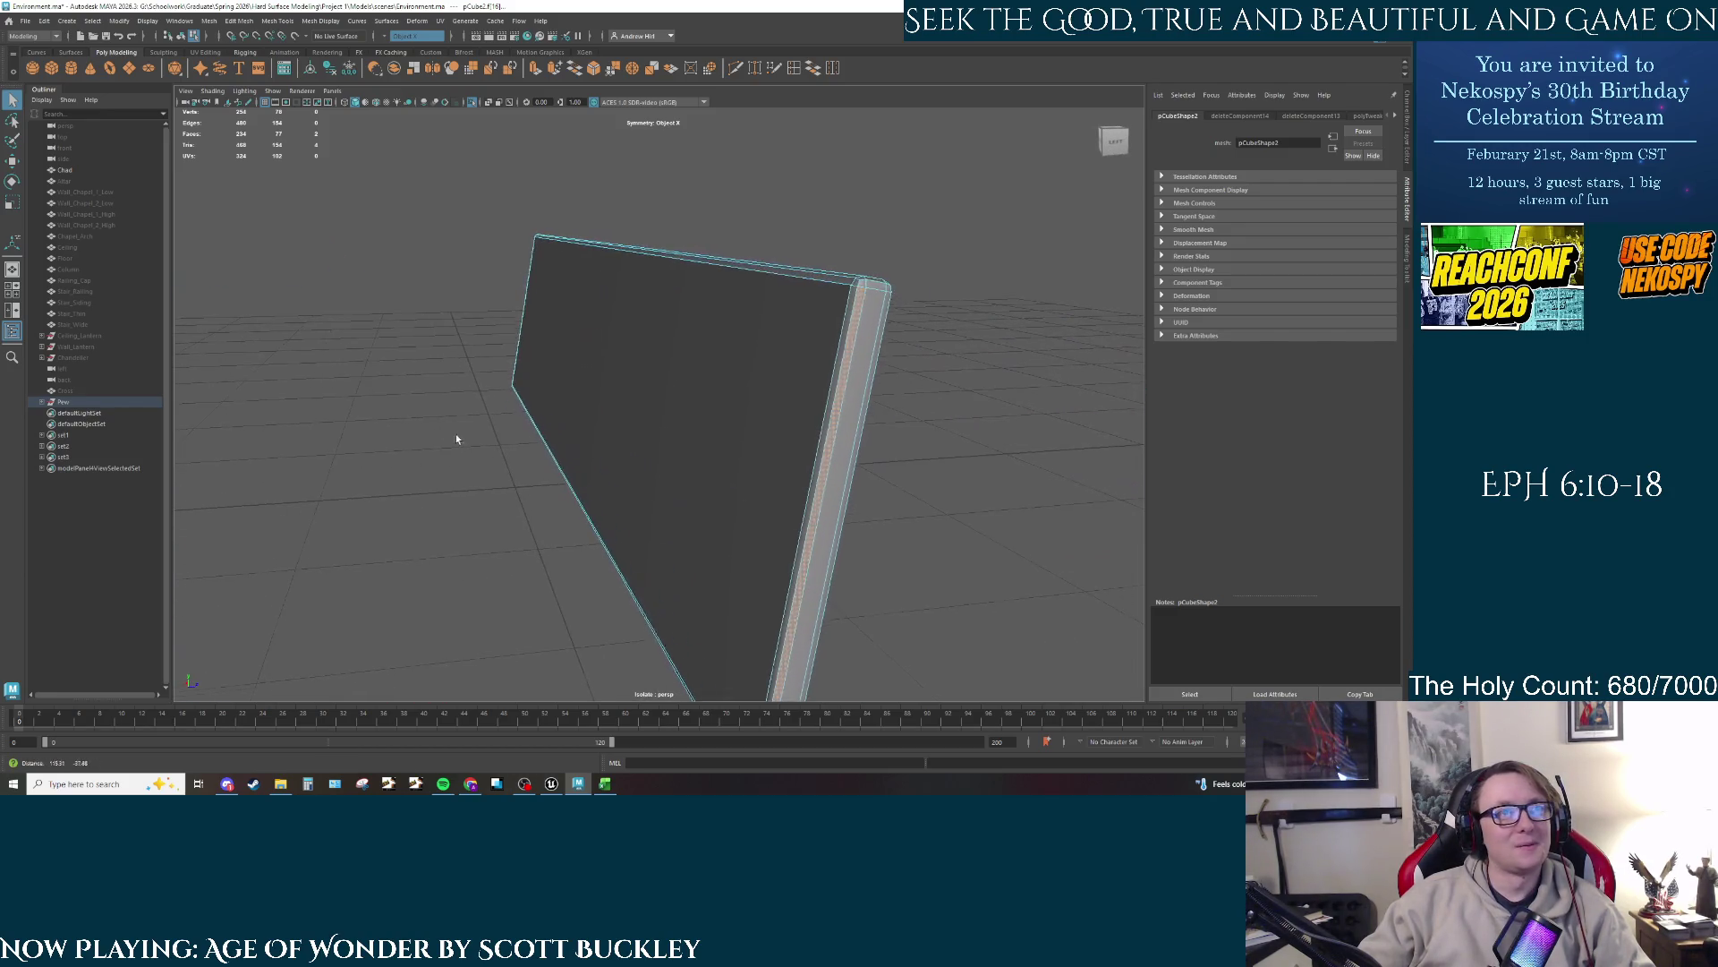
Step: Set Symmetry back to Off and orbit down to the wall's bottom corner
key("f")
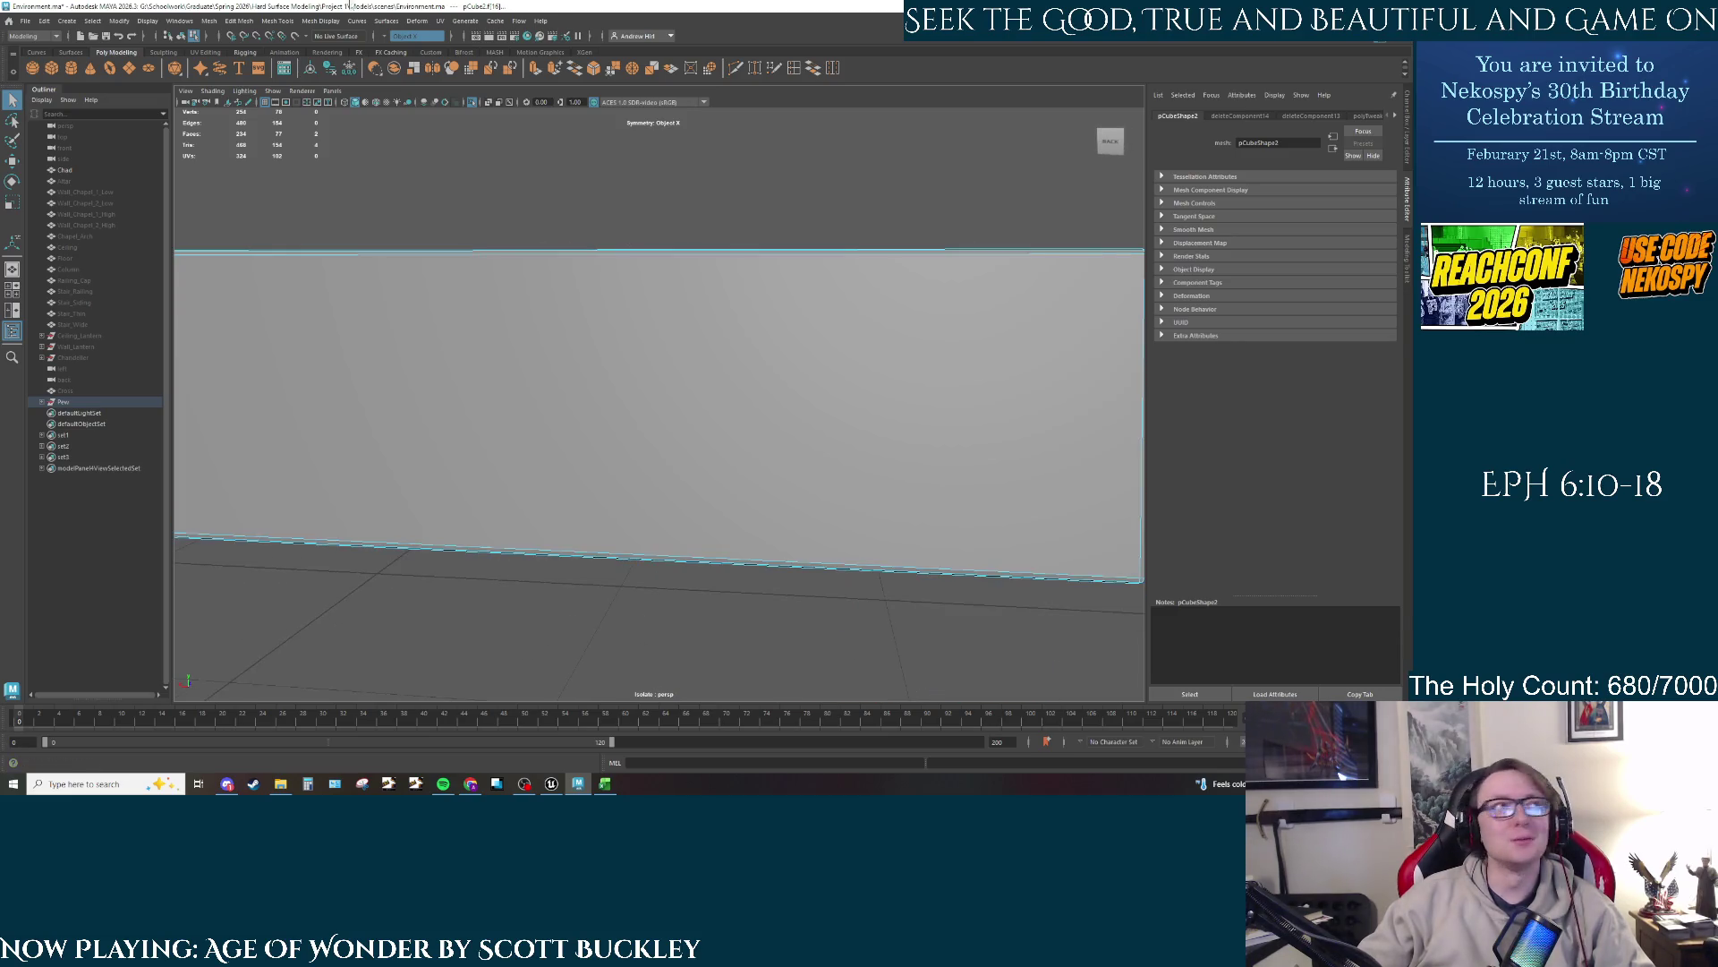
left_click(386, 36)
left_click(404, 47)
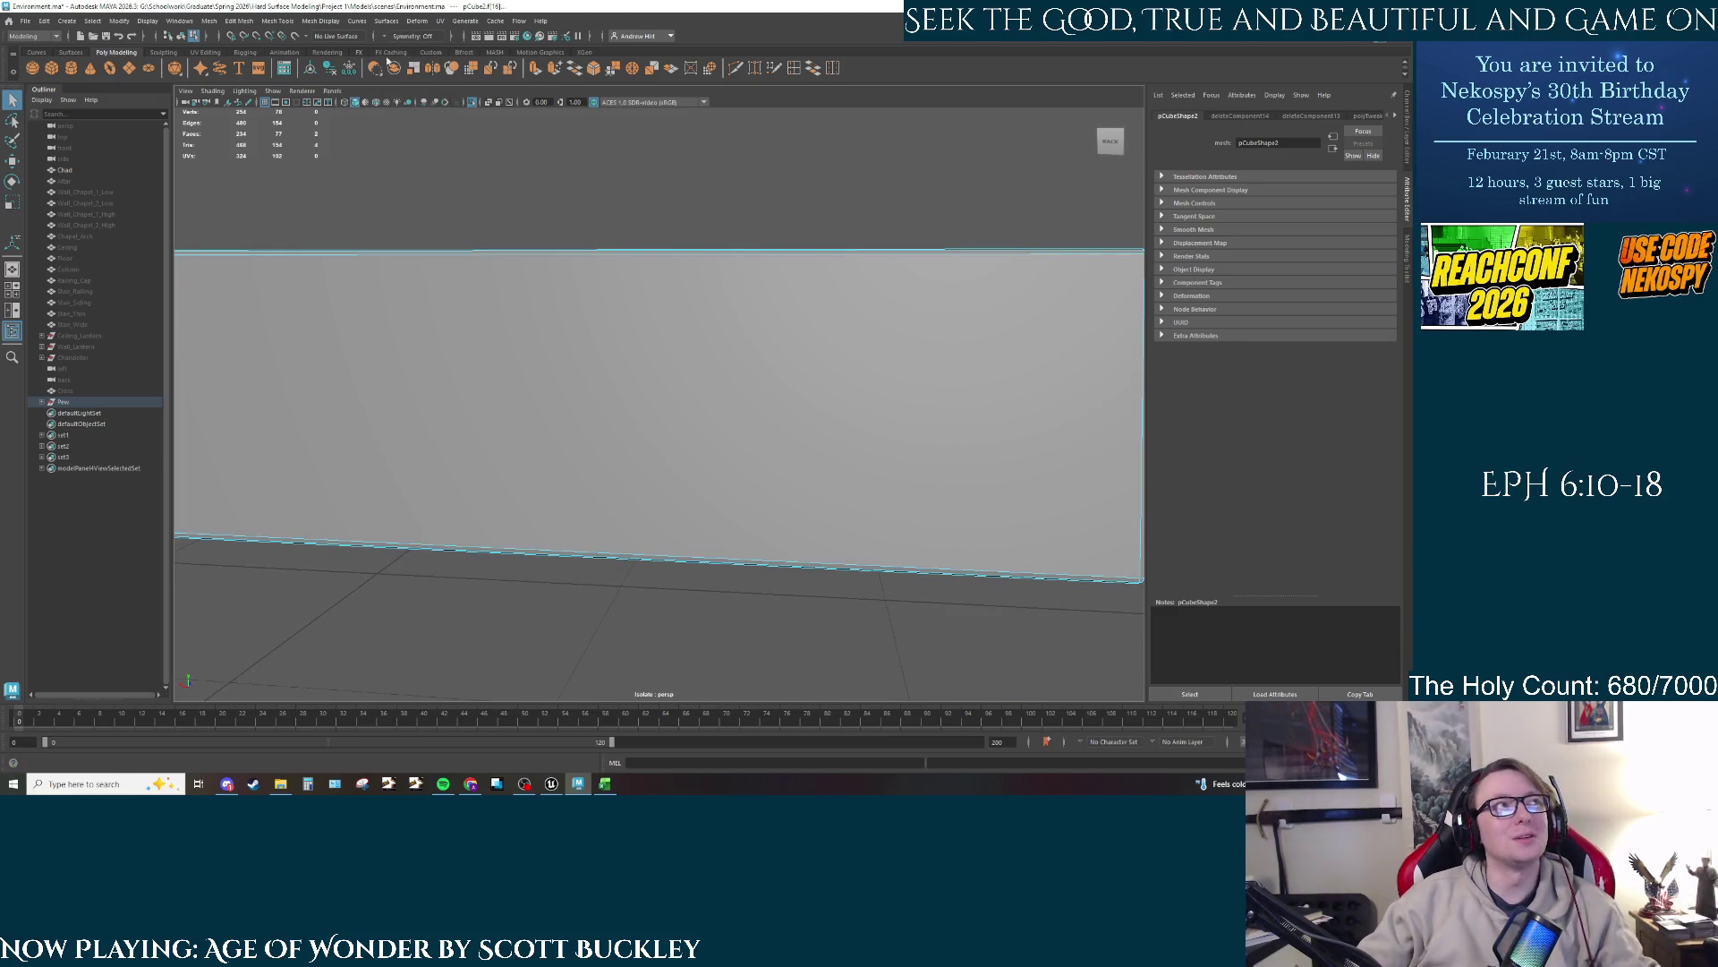
mouse_move(382, 383)
left_mouse_down()
mouse_move(477, 410)
mouse_move(664, 390)
left_mouse_up()
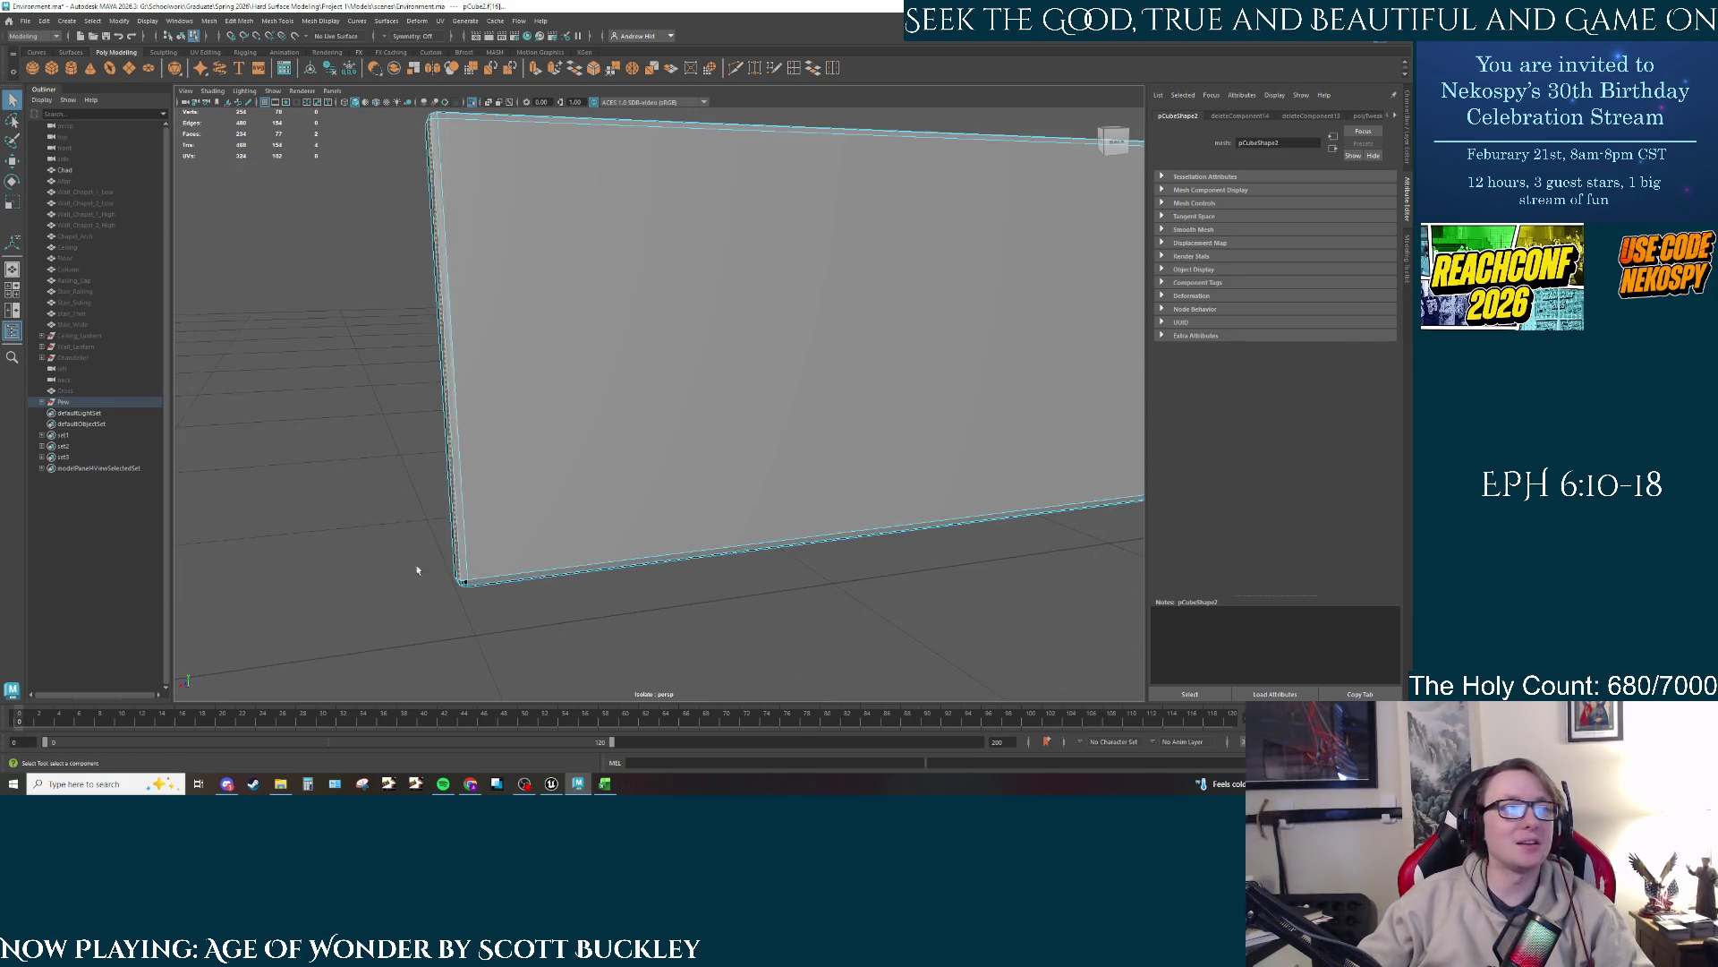
mouse_move(525, 520)
left_mouse_down()
mouse_move(778, 307)
mouse_move(755, 315)
left_mouse_up()
scroll(777, 307, "up", 5)
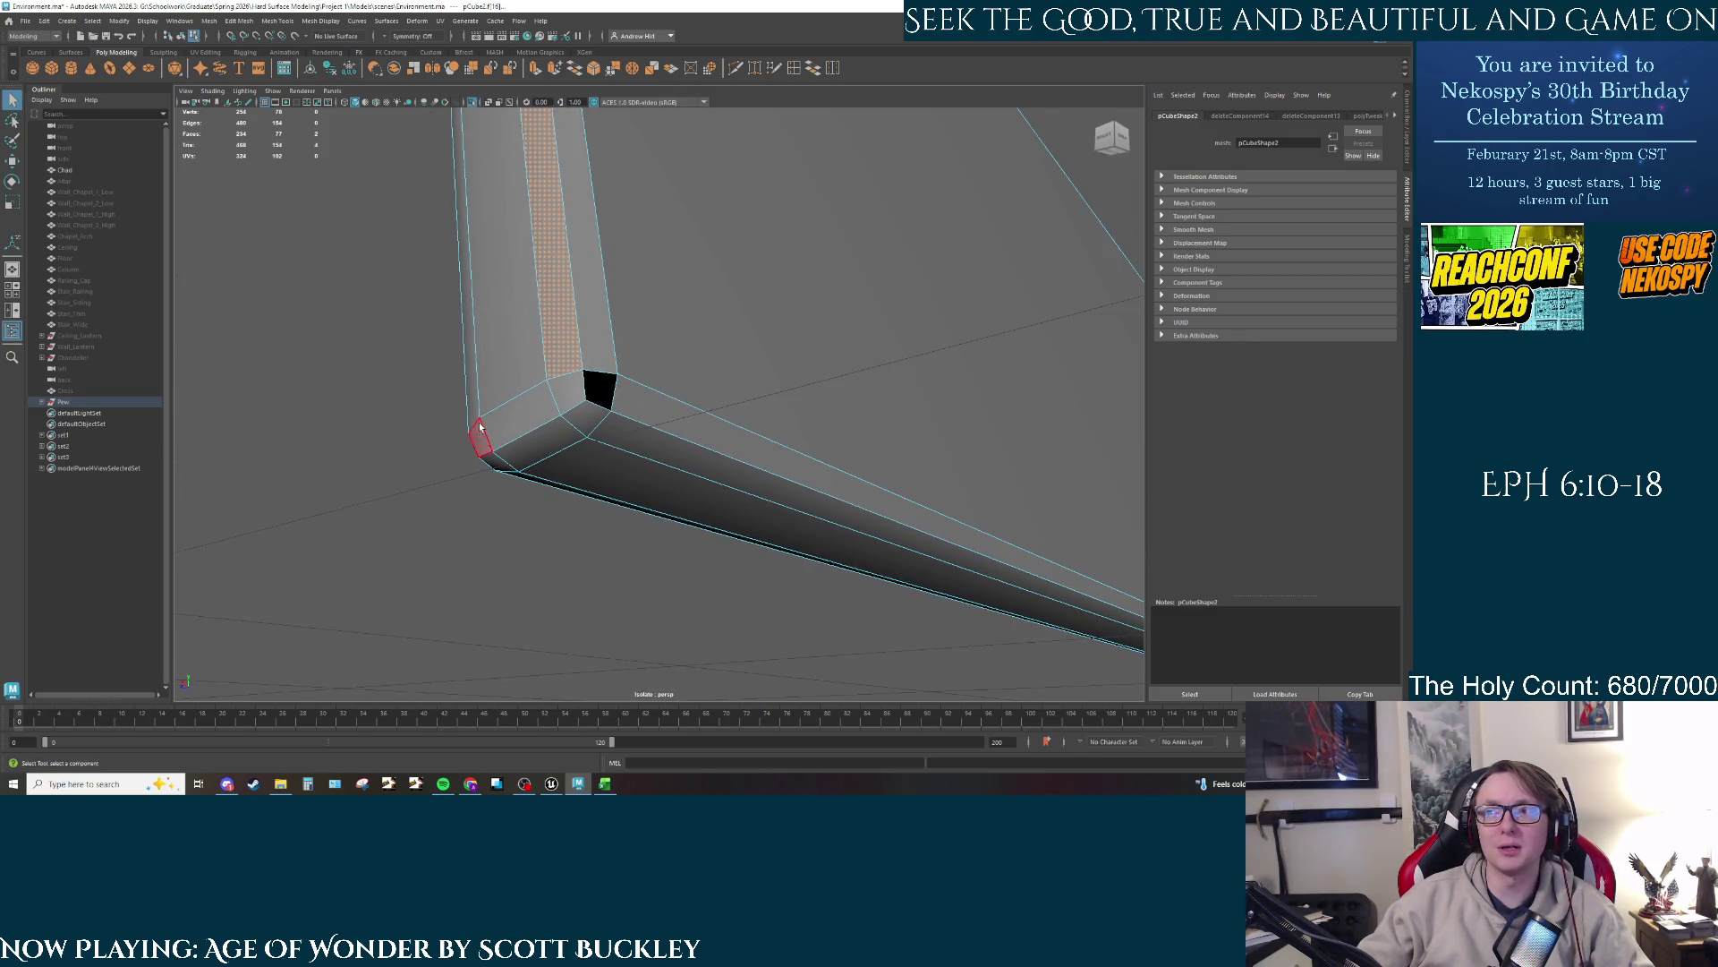
left_click(427, 380)
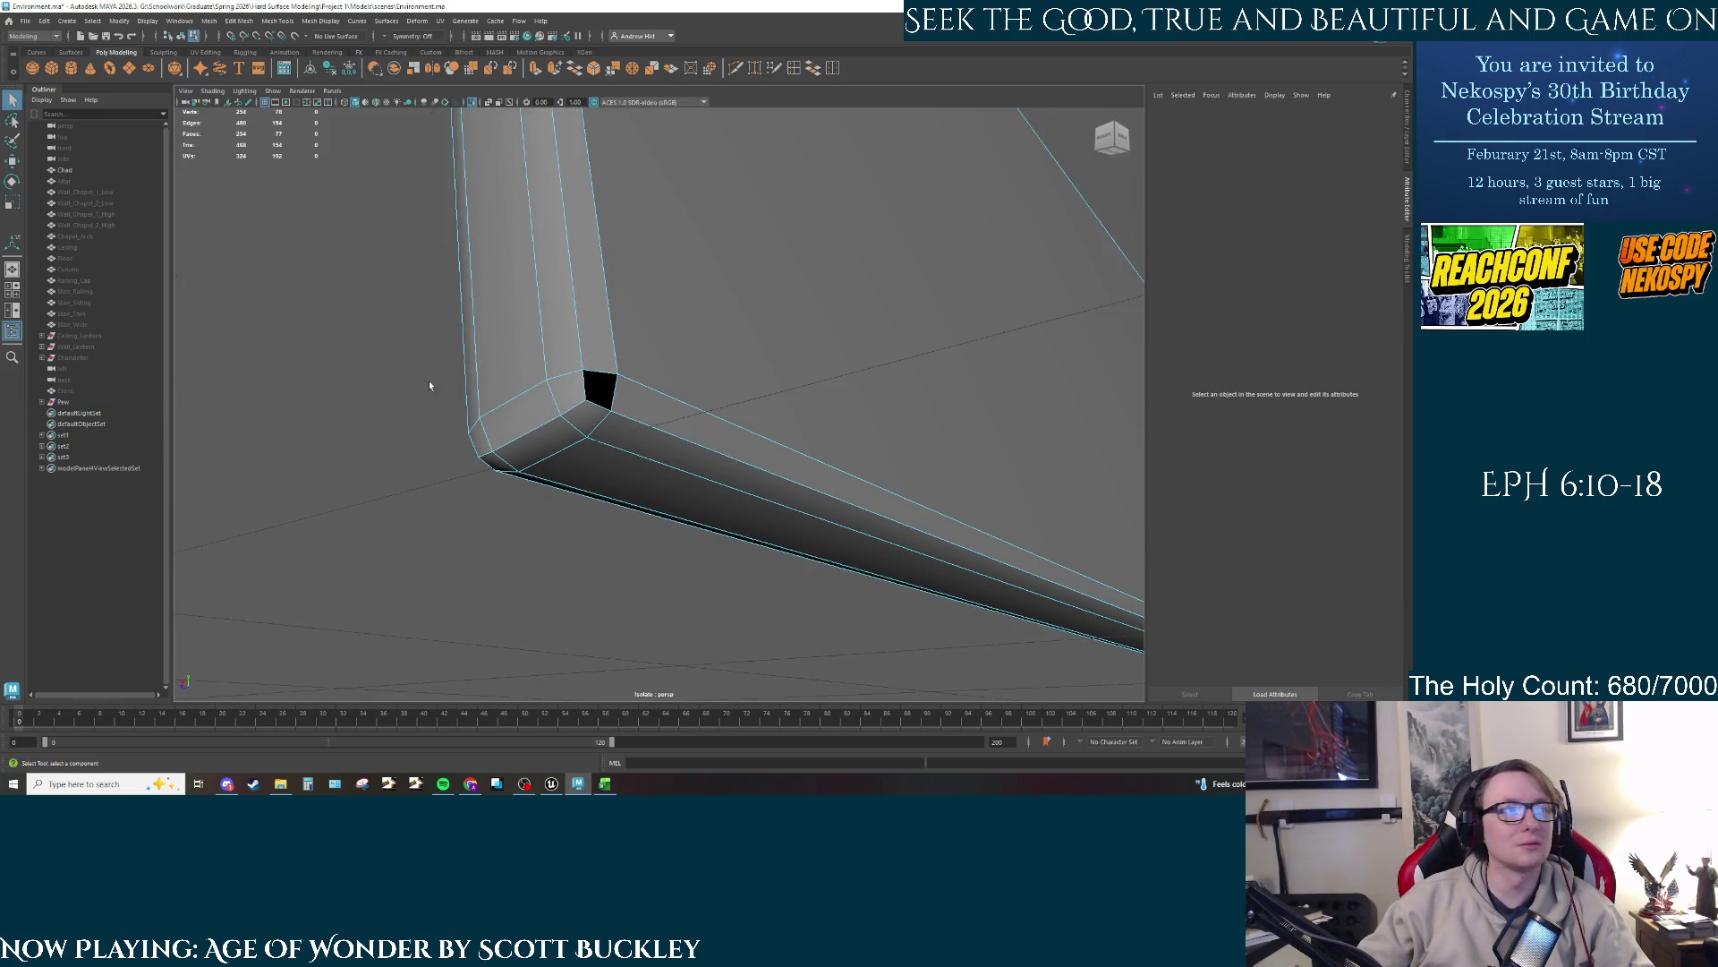
Step: In Edge mode, select the edges around the corner hole and the wall's long lower edge
right_click(594, 363)
left_click(598, 403)
left_click(616, 367)
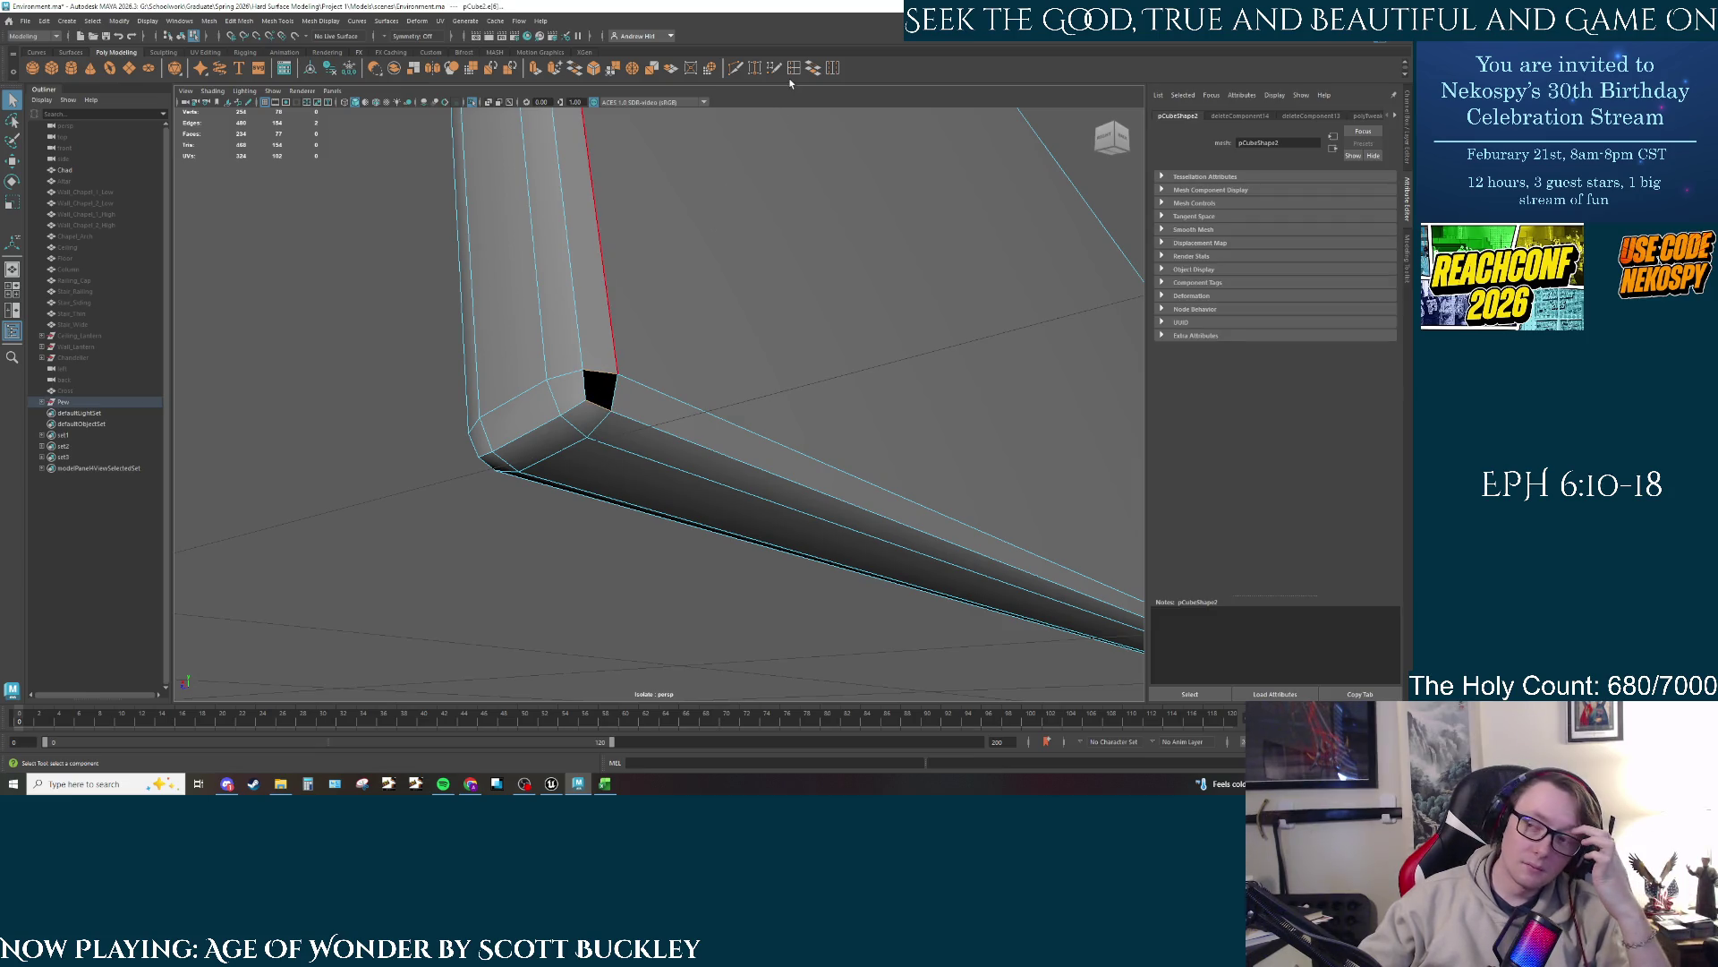
left_click(1083, 198)
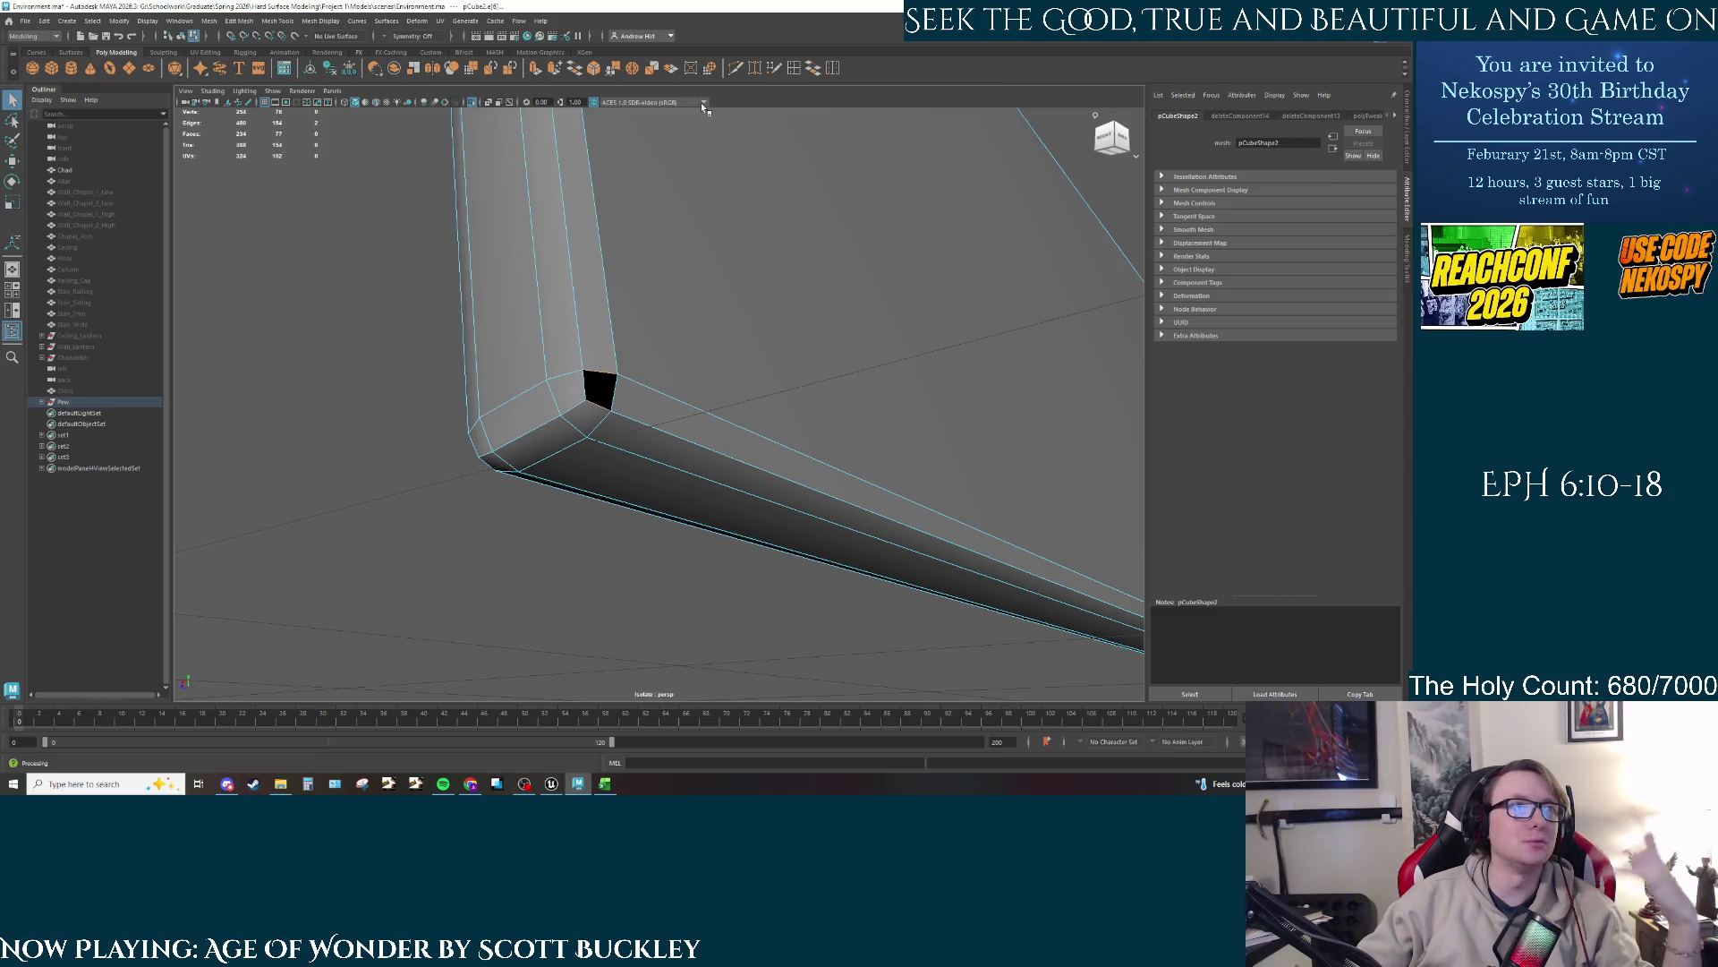
left_click(677, 373)
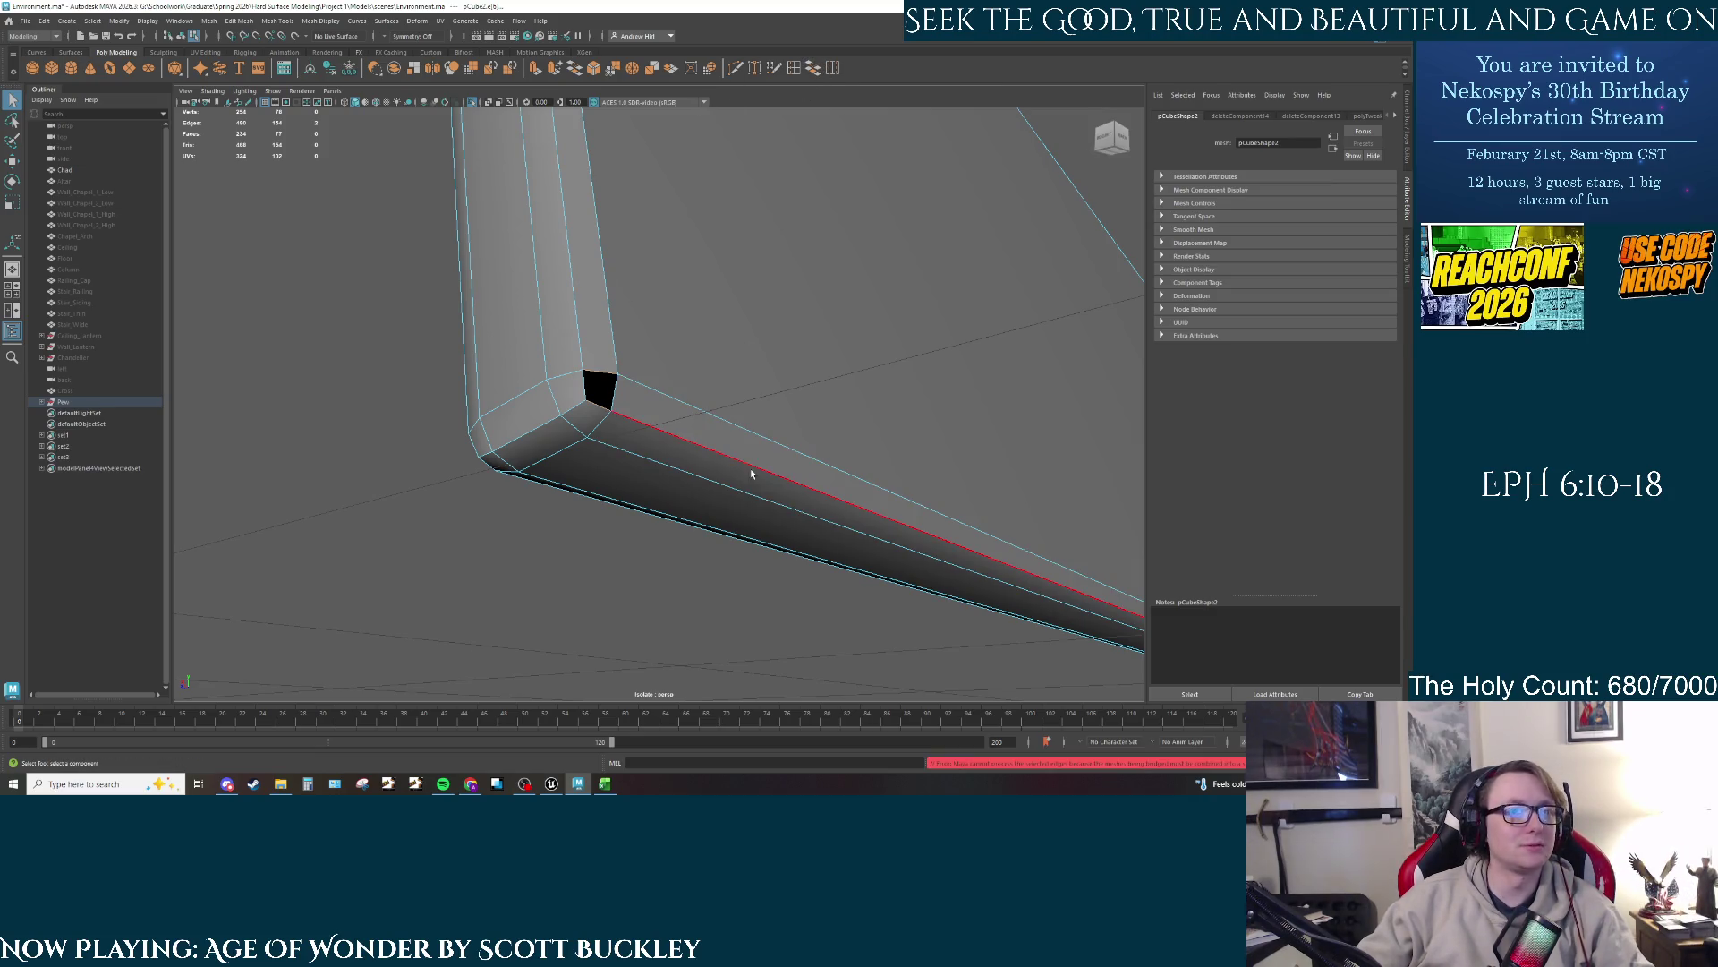
Step: Select the corner hole's top edge and merge its vertices to center from the mesh menu
scroll(639, 422, "up", 3)
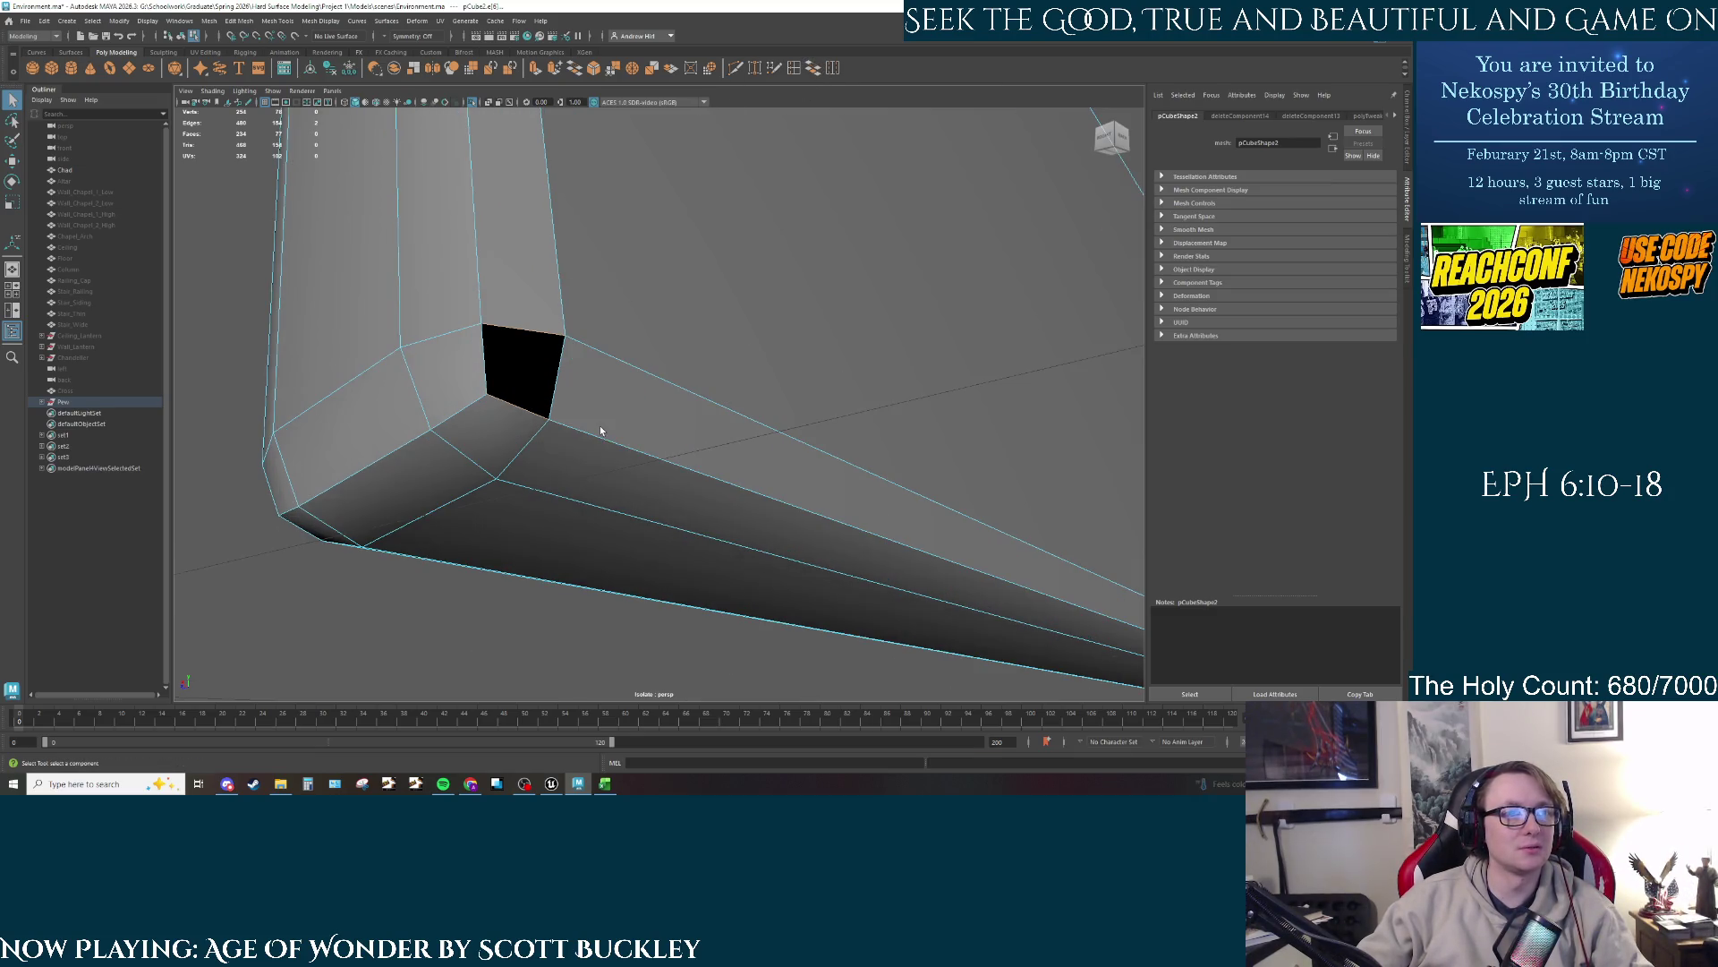
left_click(522, 335)
key("w")
left_click_drag(529, 299, 533, 308)
key("ctrl+z")
key("ctrl+z")
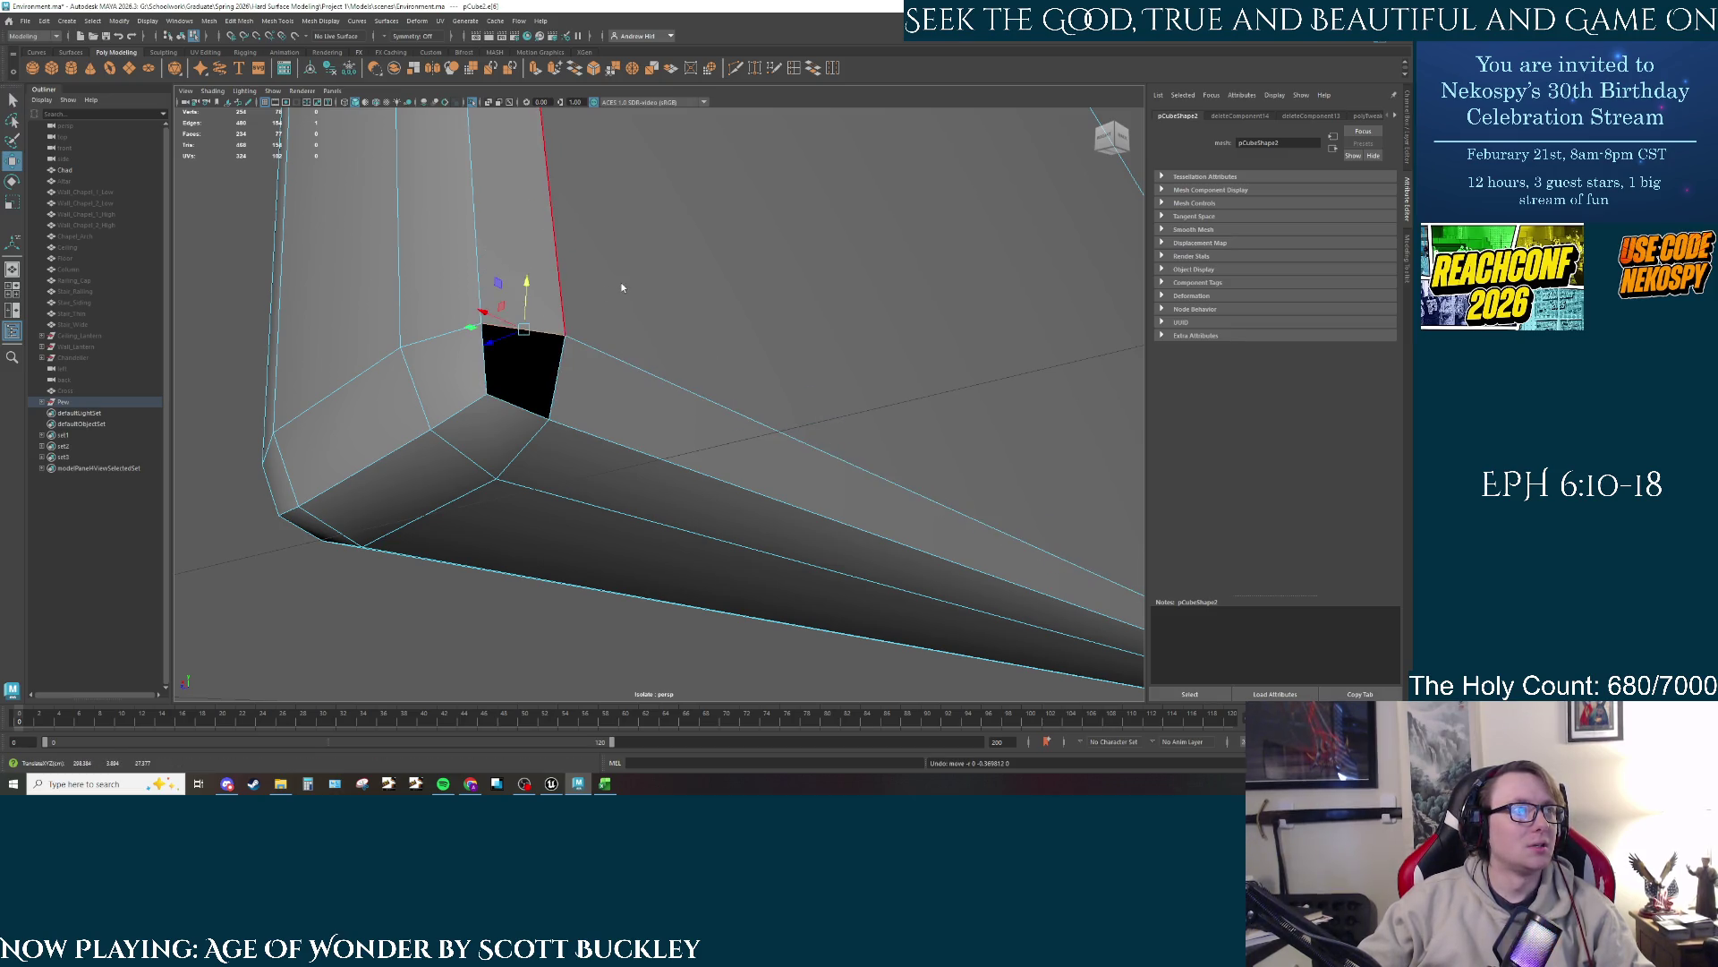
left_click(214, 21)
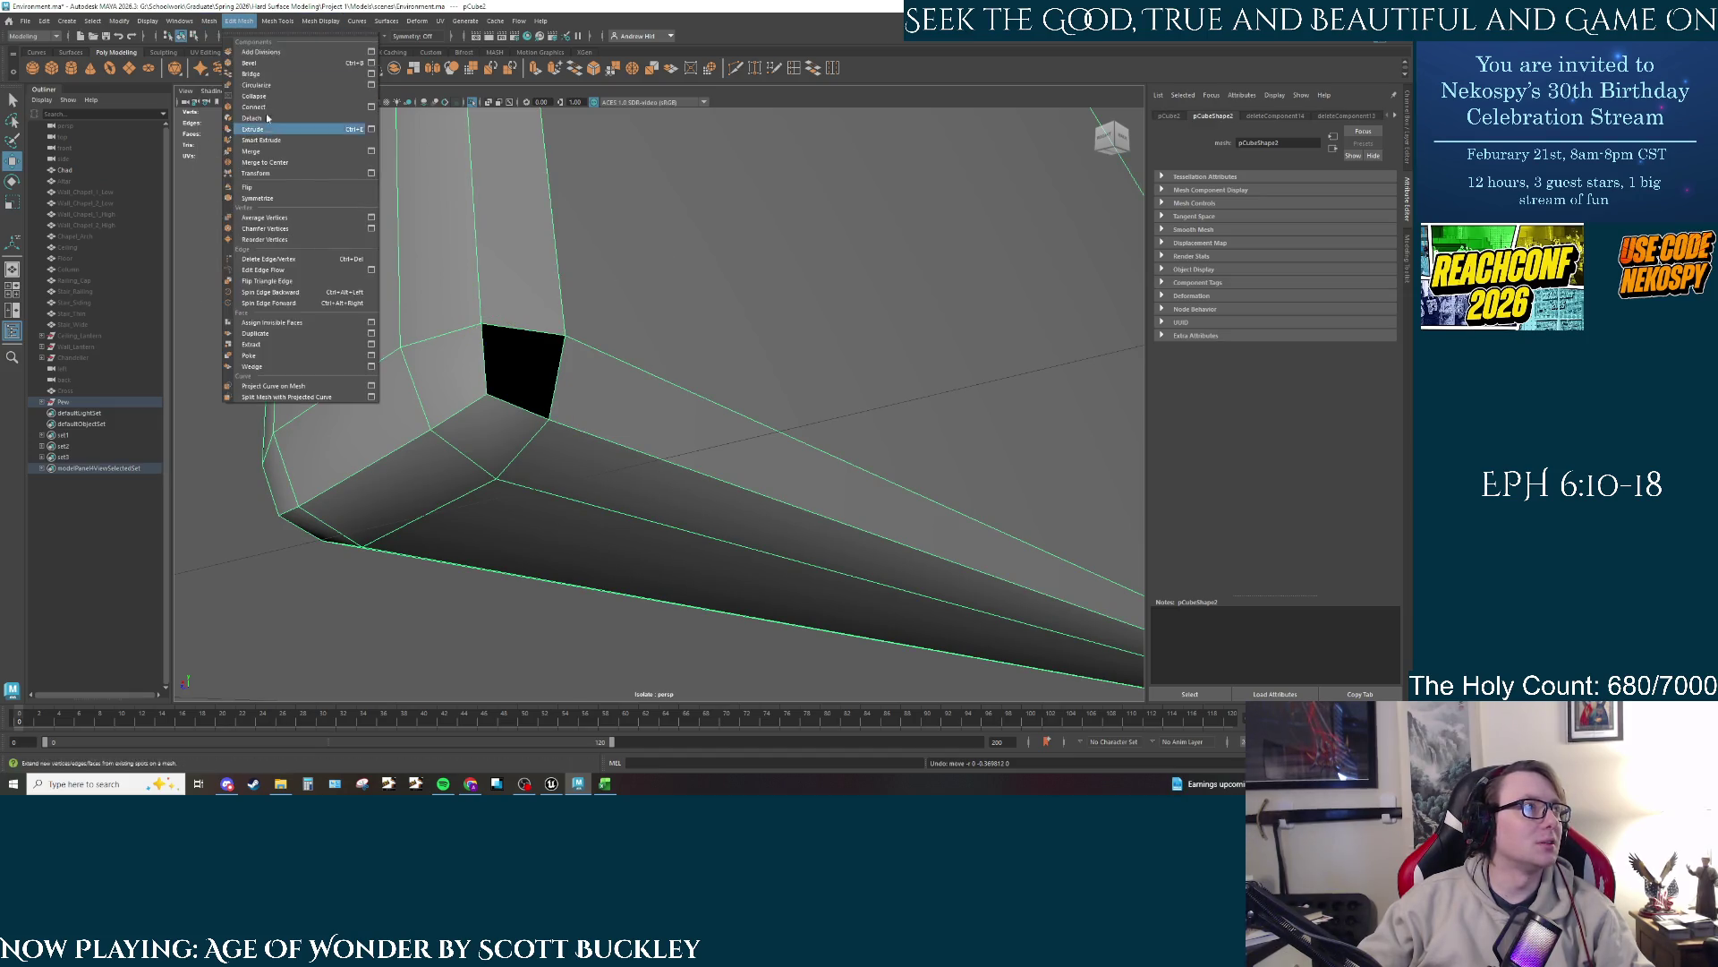
mouse_move(239, 20)
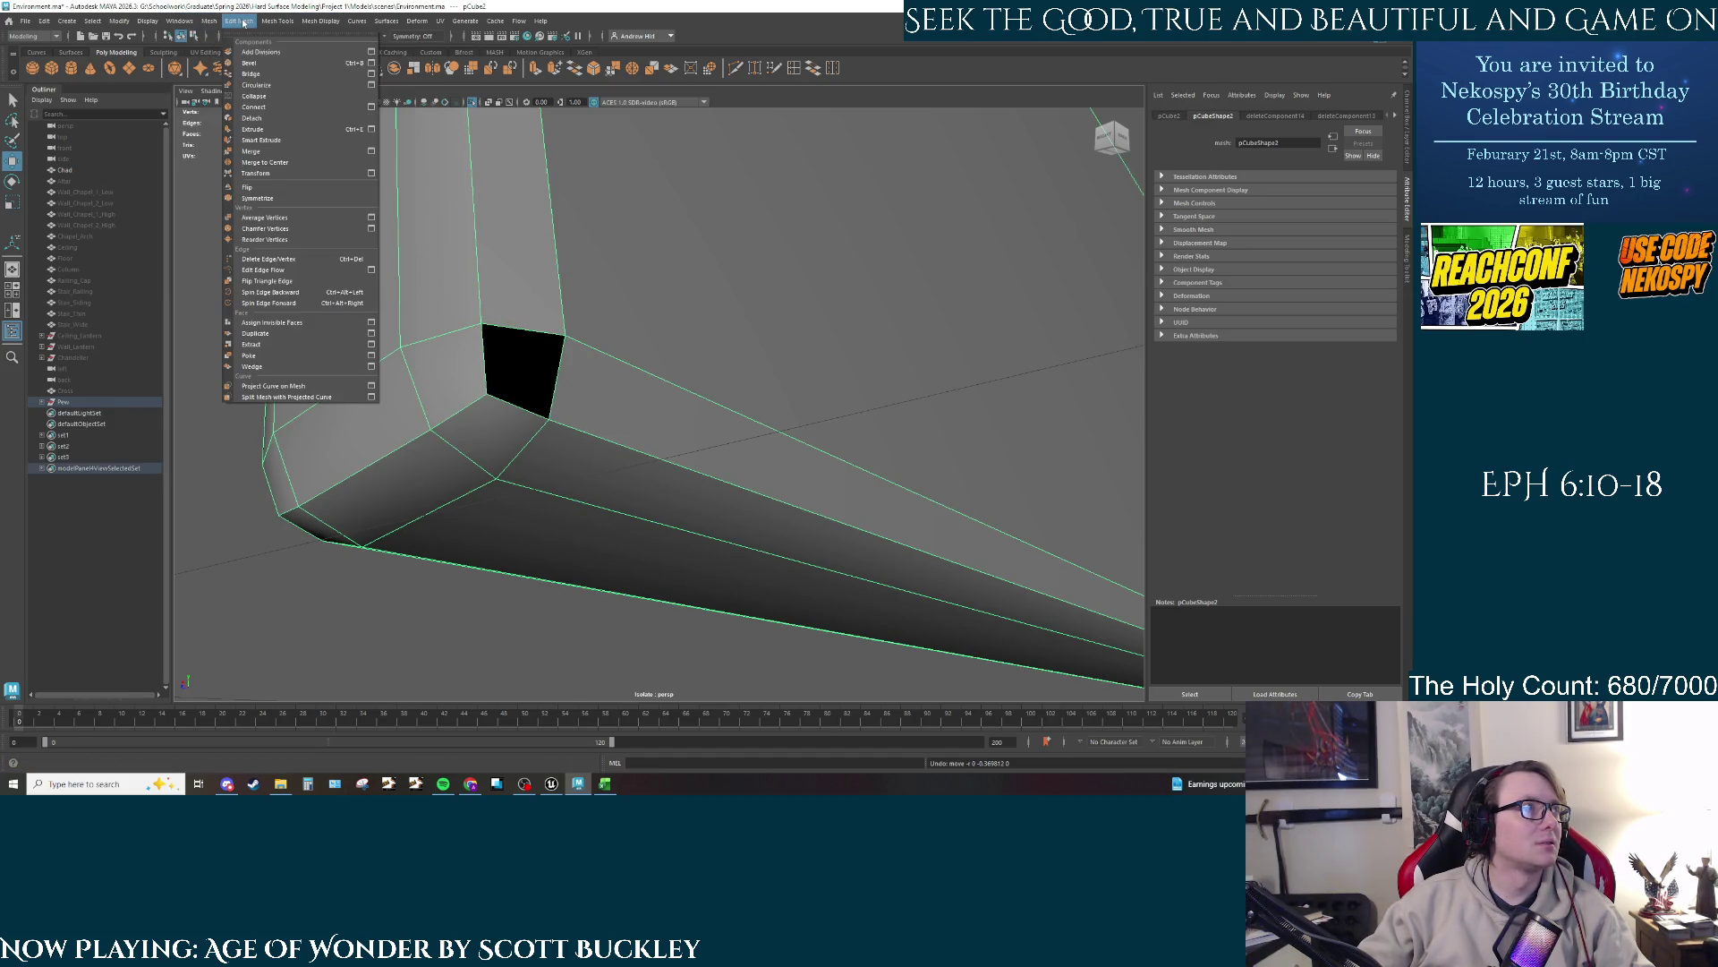
left_click(266, 162)
Step: Lower the hole's right-side edge to its top and bridge the edges to close the gap
right_click(513, 328)
left_click(513, 294)
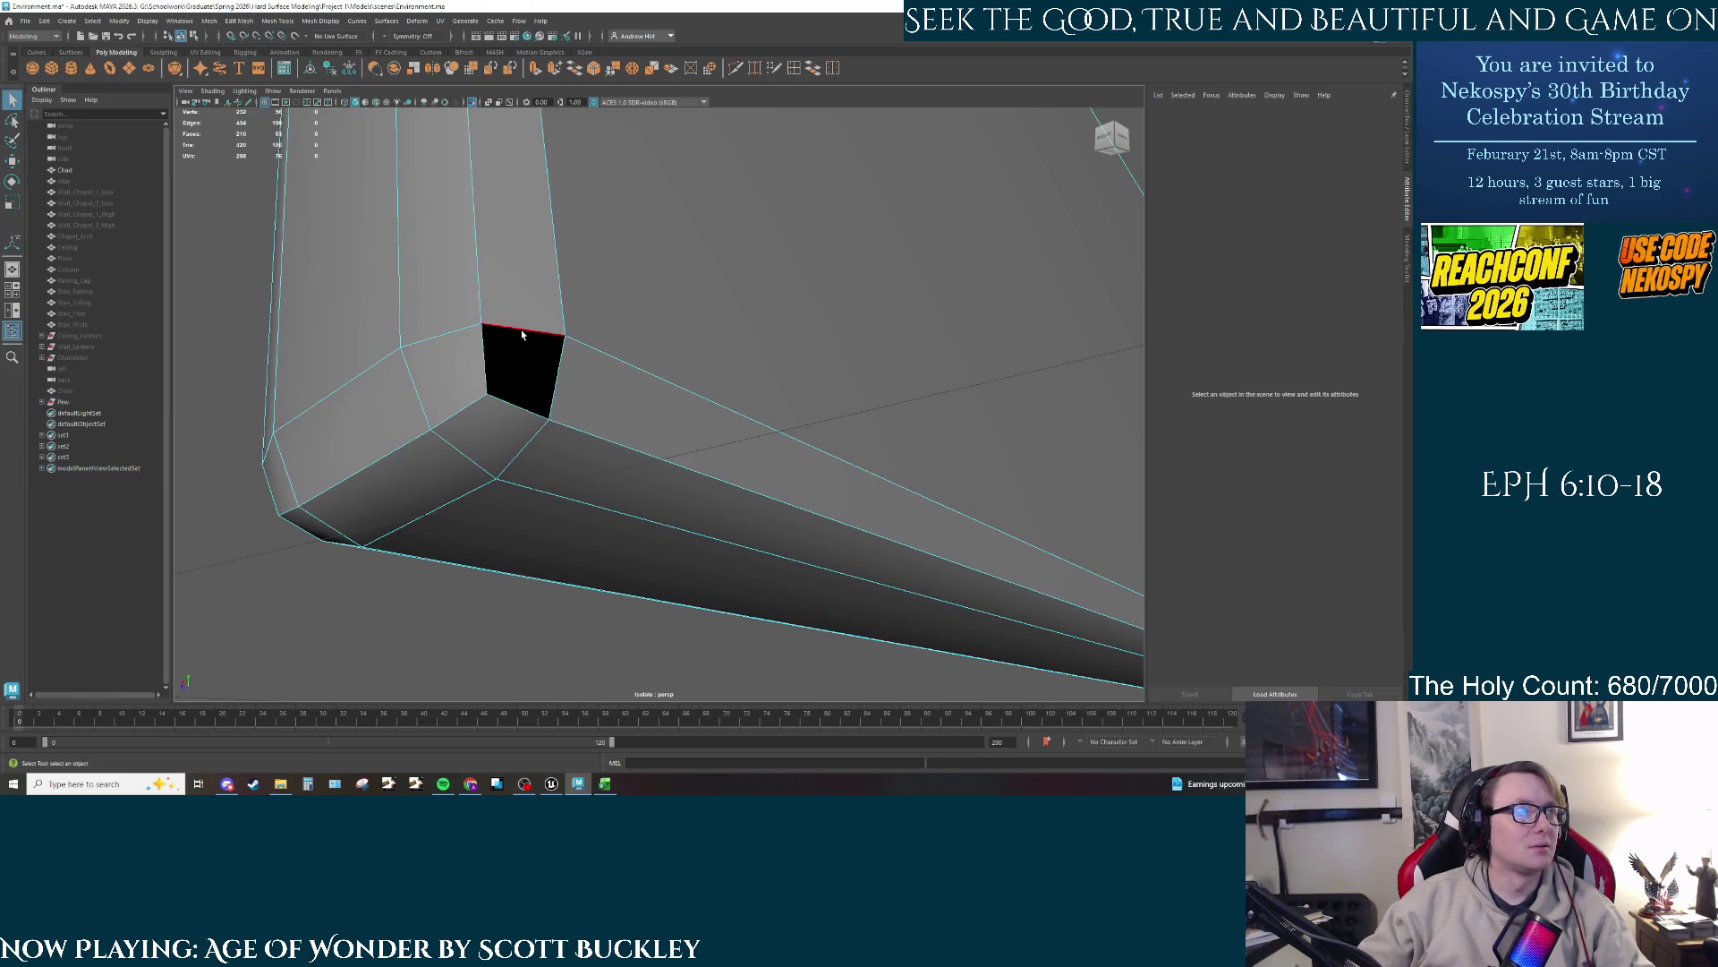
key("w")
left_click(541, 250)
left_click_drag(541, 250, 539, 325)
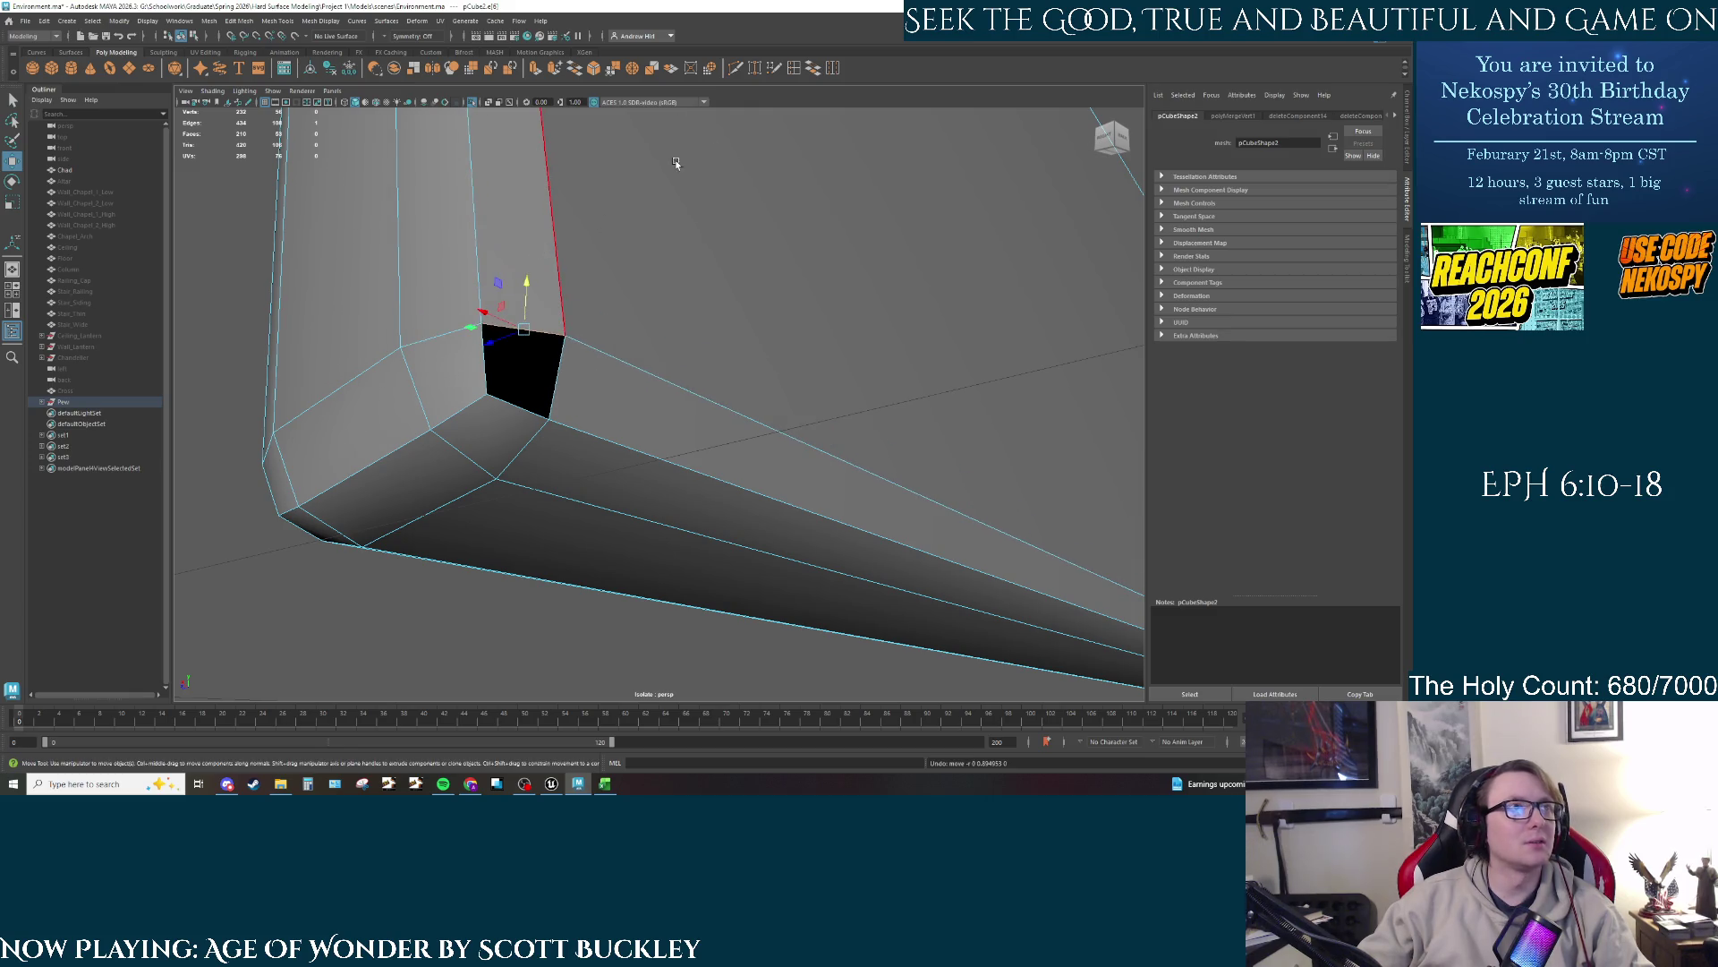
left_click(812, 75)
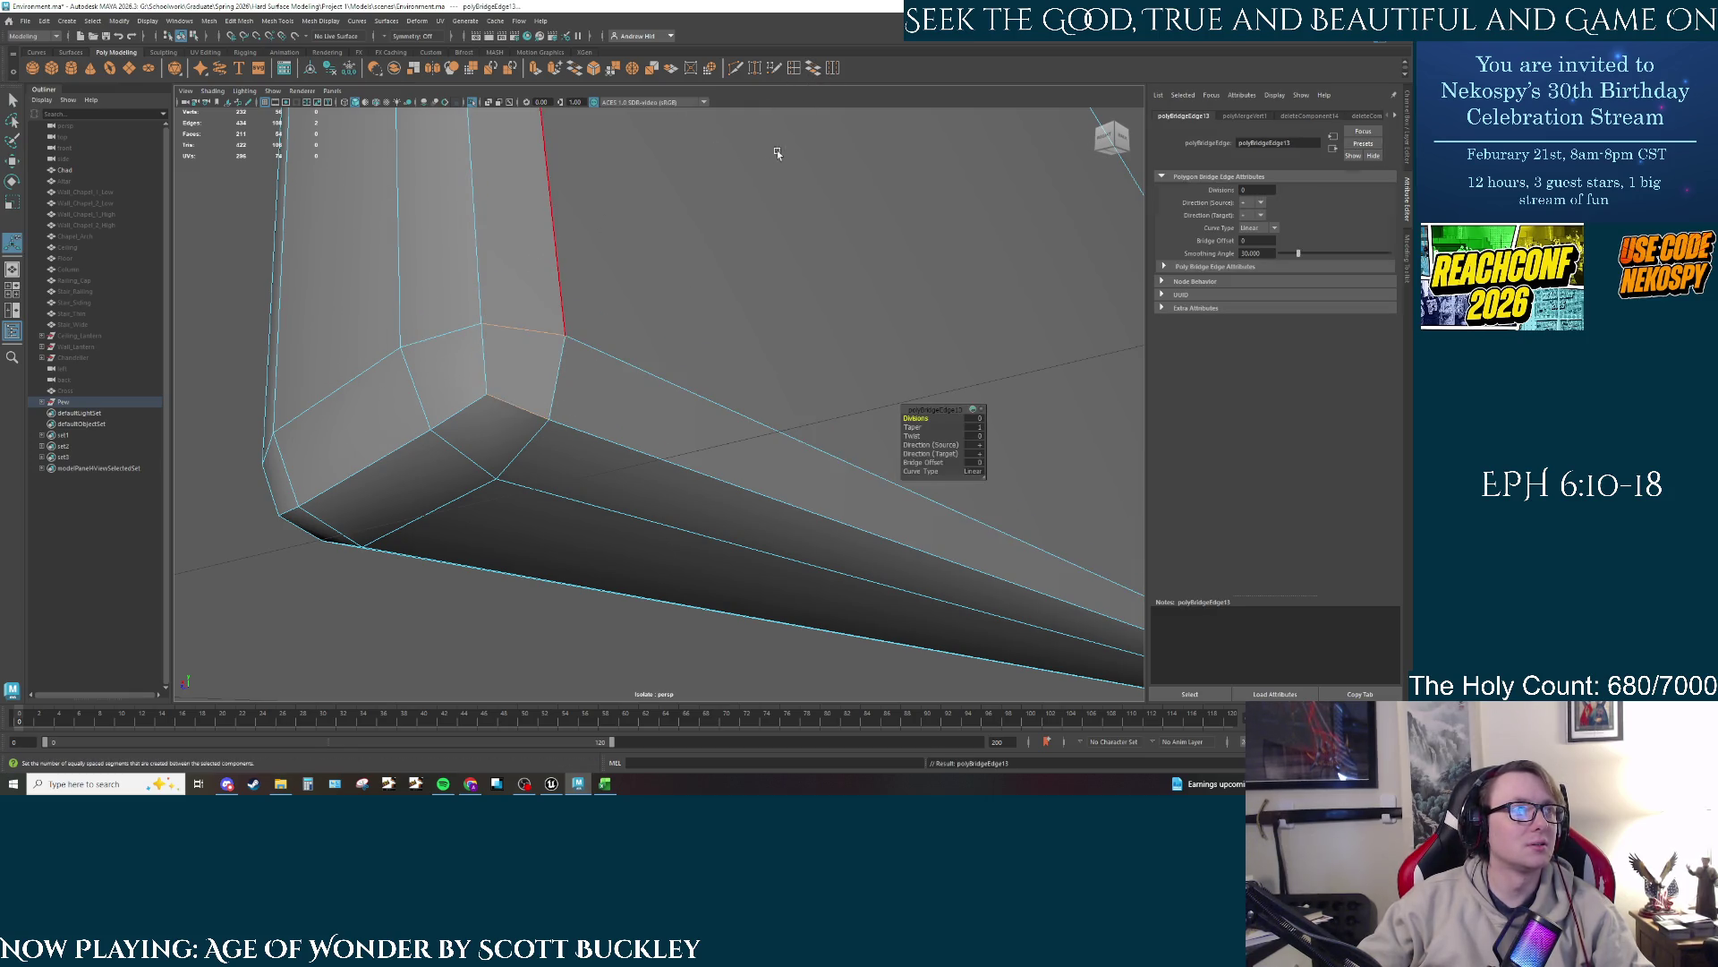
Step: Switch the wall to Face mode and select its thin bottom face
mouse_move(776, 148)
left_mouse_down()
mouse_move(698, 346)
mouse_move(702, 399)
mouse_move(741, 399)
mouse_move(621, 417)
left_mouse_up()
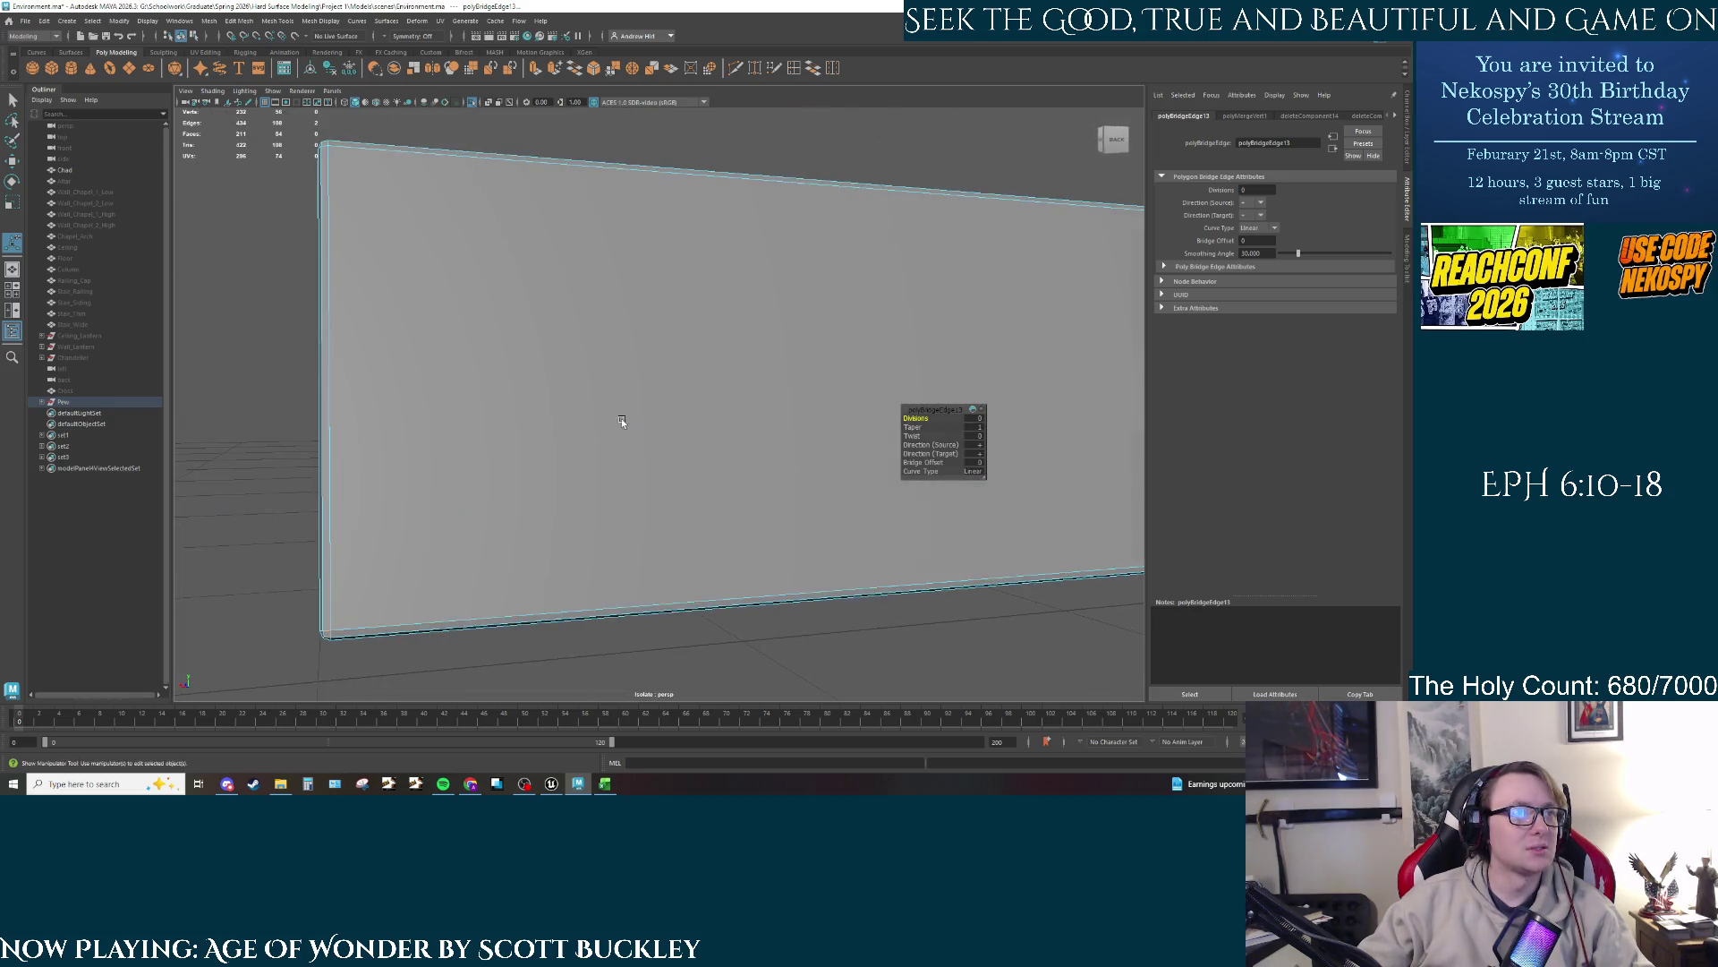
left_click_drag(736, 391, 615, 272)
right_click(616, 275)
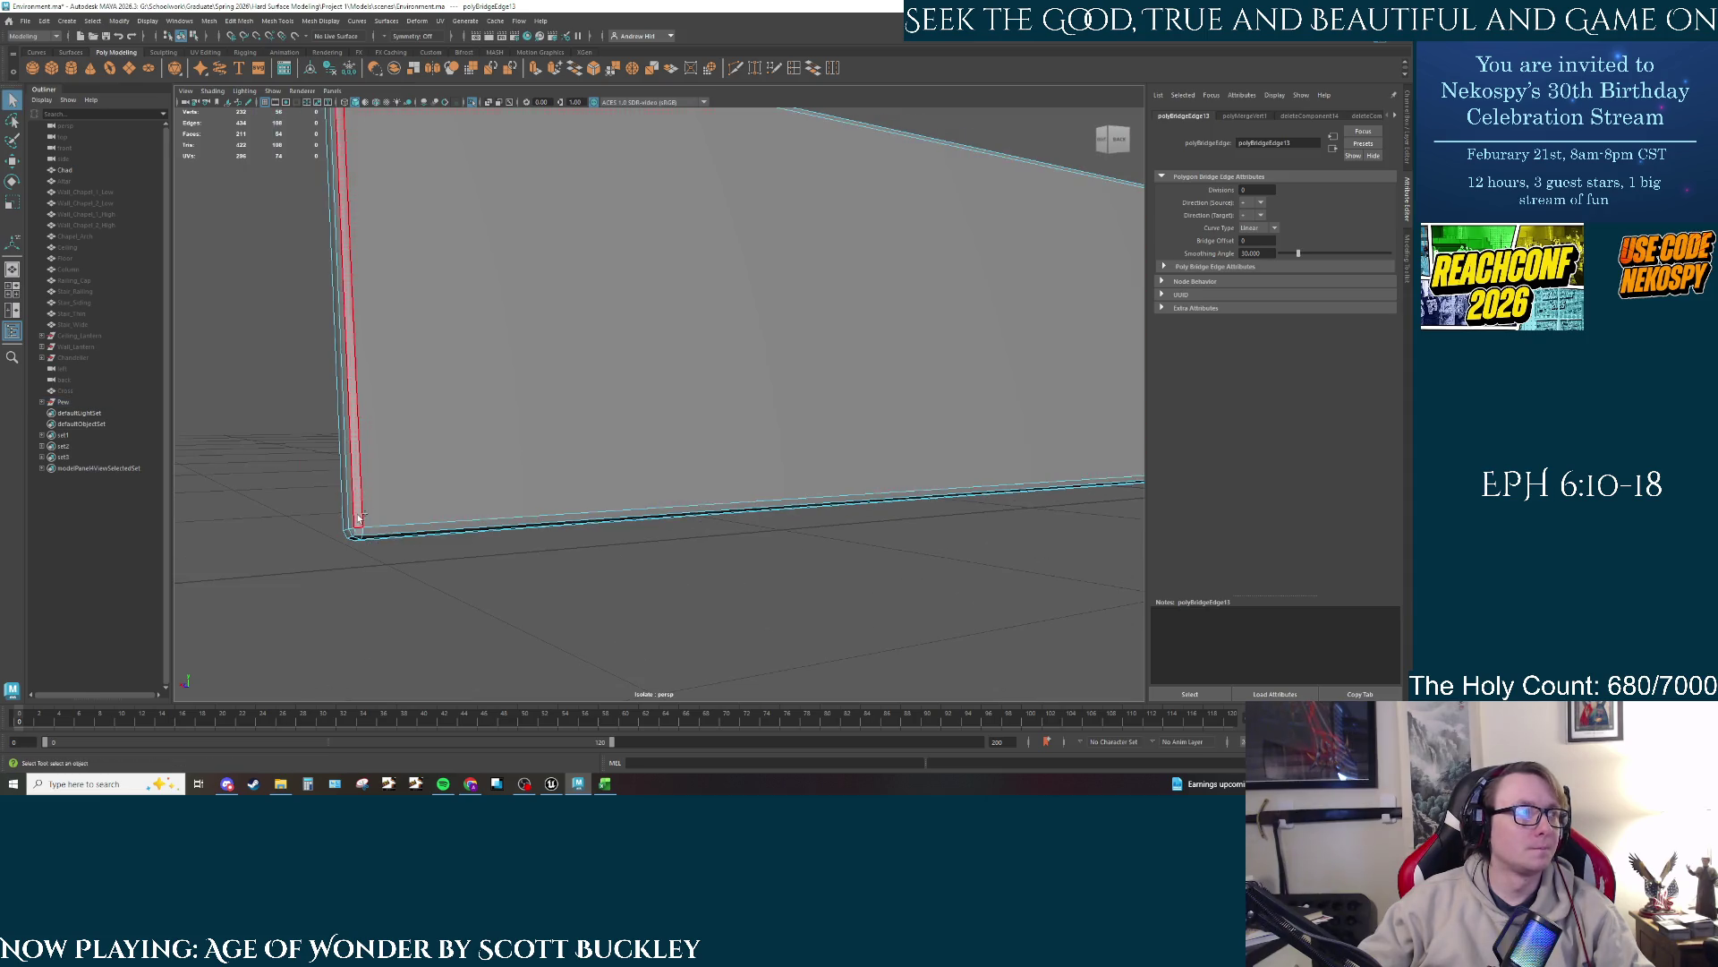
left_click(365, 534)
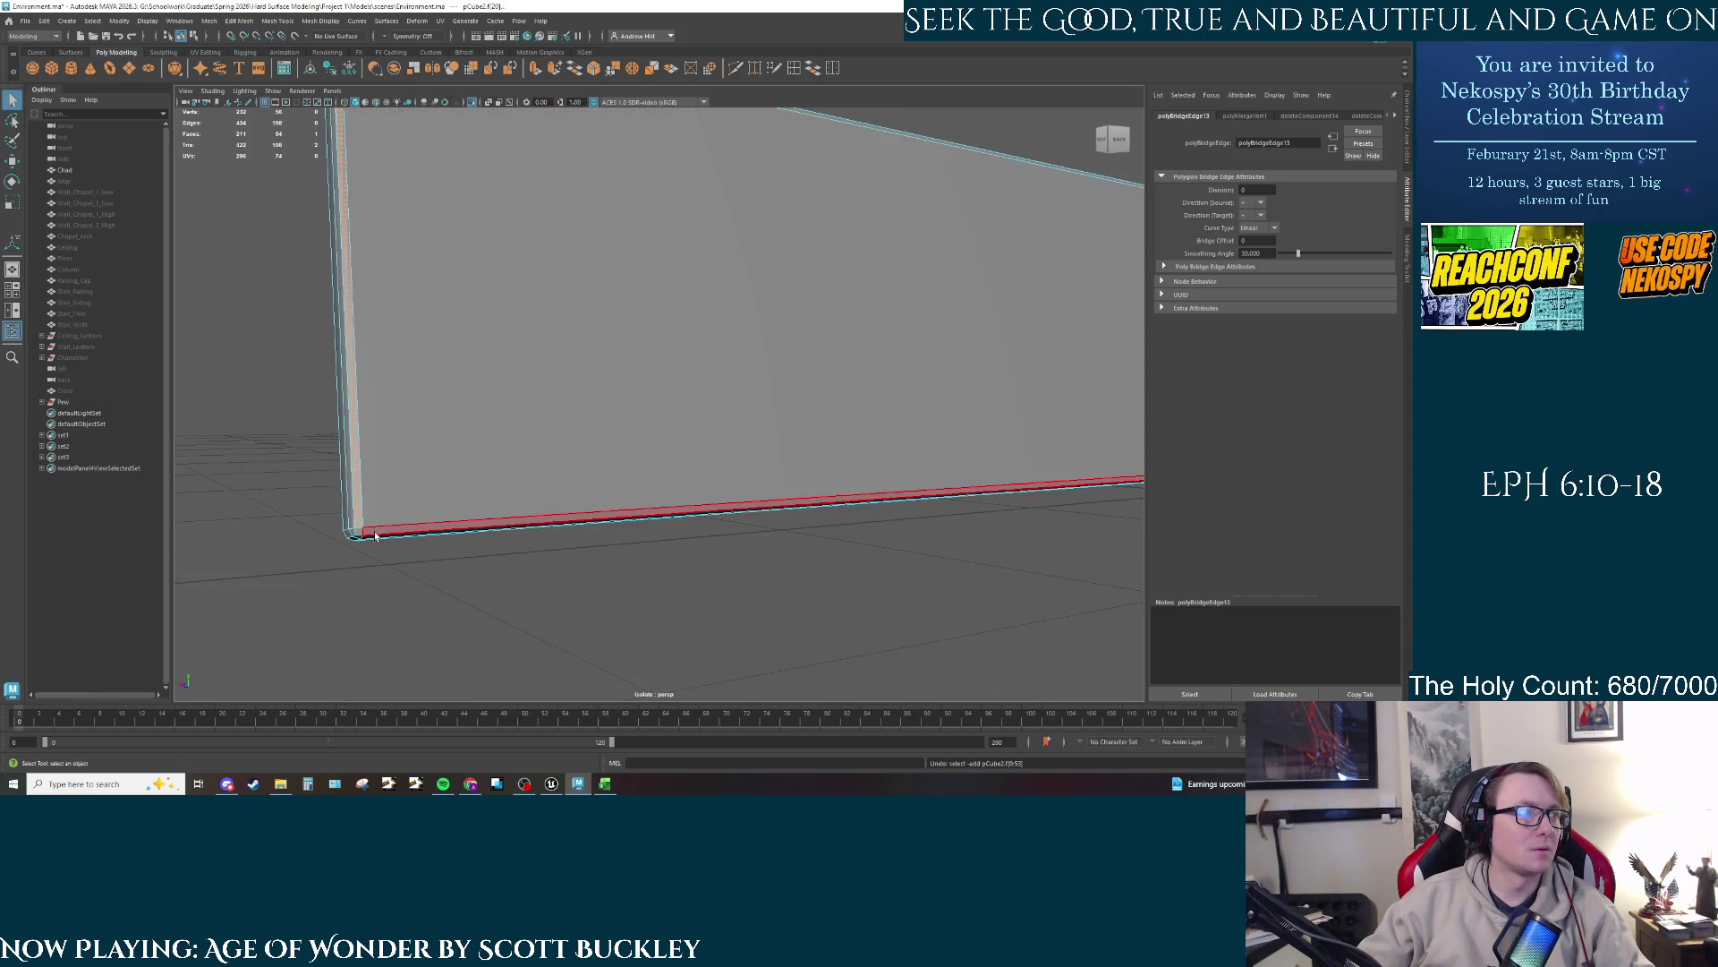
left_click(360, 532)
left_click_drag(391, 408, 420, 304)
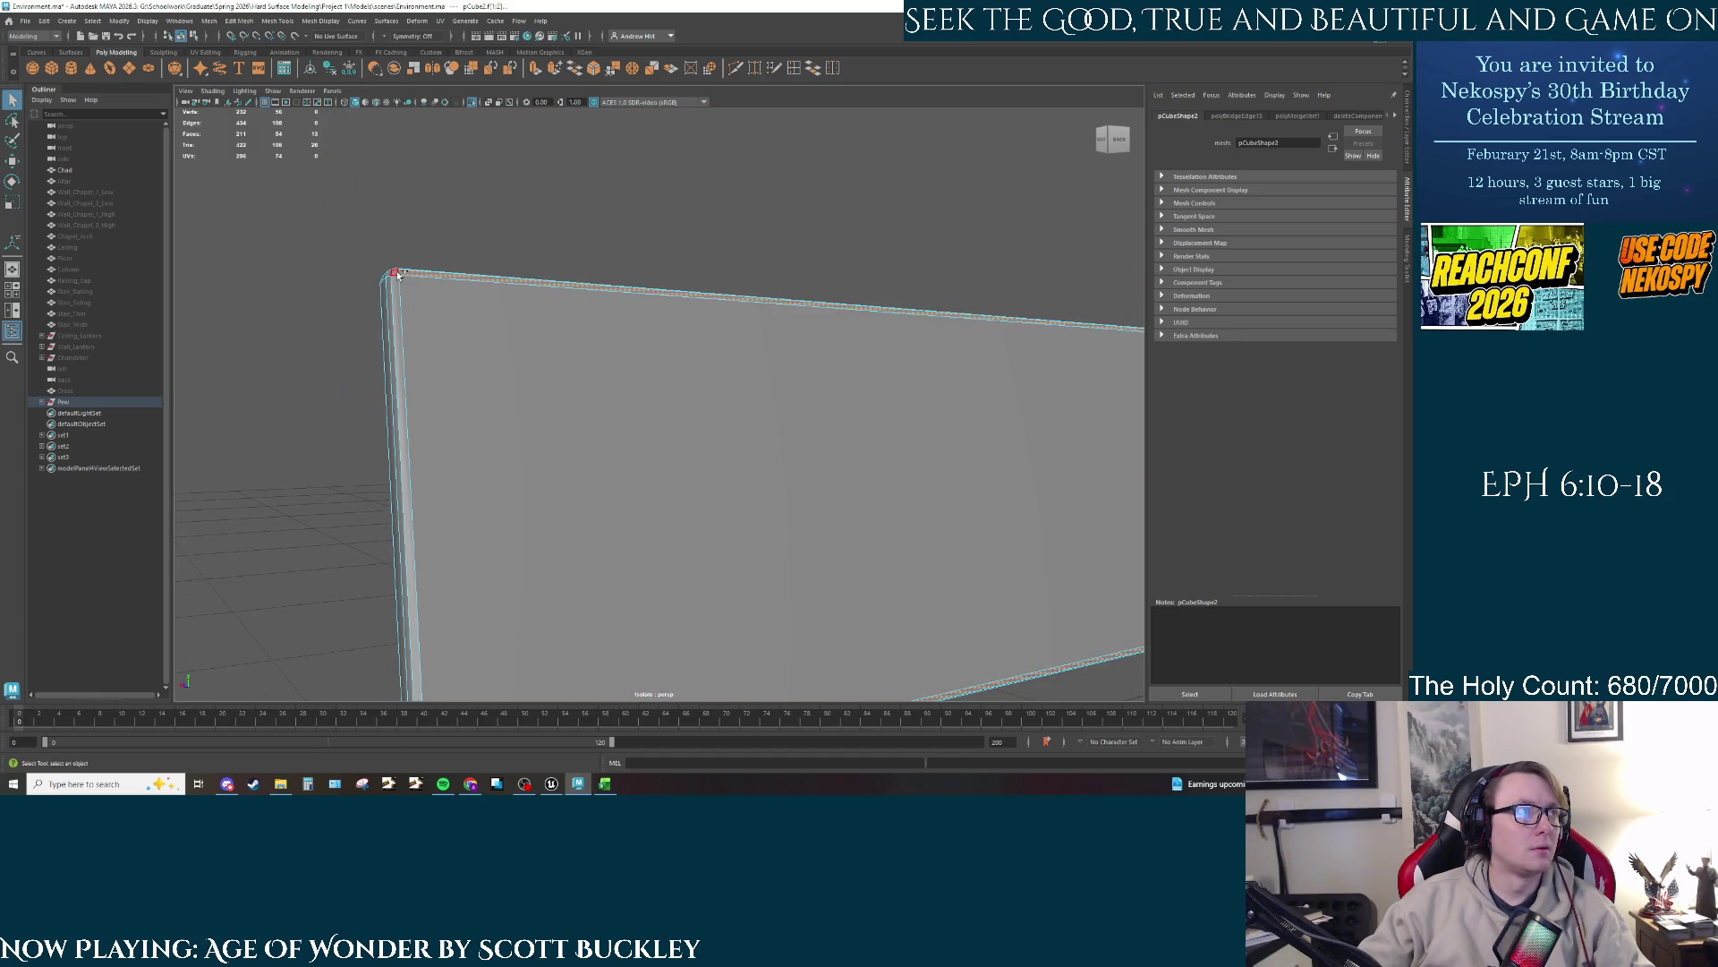
Step: Add the front rim faces and extrude them outward with Ctrl+E
left_click(512, 414)
mouse_move(775, 482)
left_mouse_down()
mouse_move(690, 491)
mouse_move(668, 575)
mouse_move(851, 501)
mouse_move(1037, 523)
mouse_move(767, 452)
mouse_move(698, 499)
mouse_move(731, 487)
mouse_move(721, 534)
mouse_move(614, 507)
mouse_move(749, 537)
mouse_move(280, 365)
mouse_move(721, 395)
mouse_move(546, 246)
left_mouse_up()
key("ctrl+e")
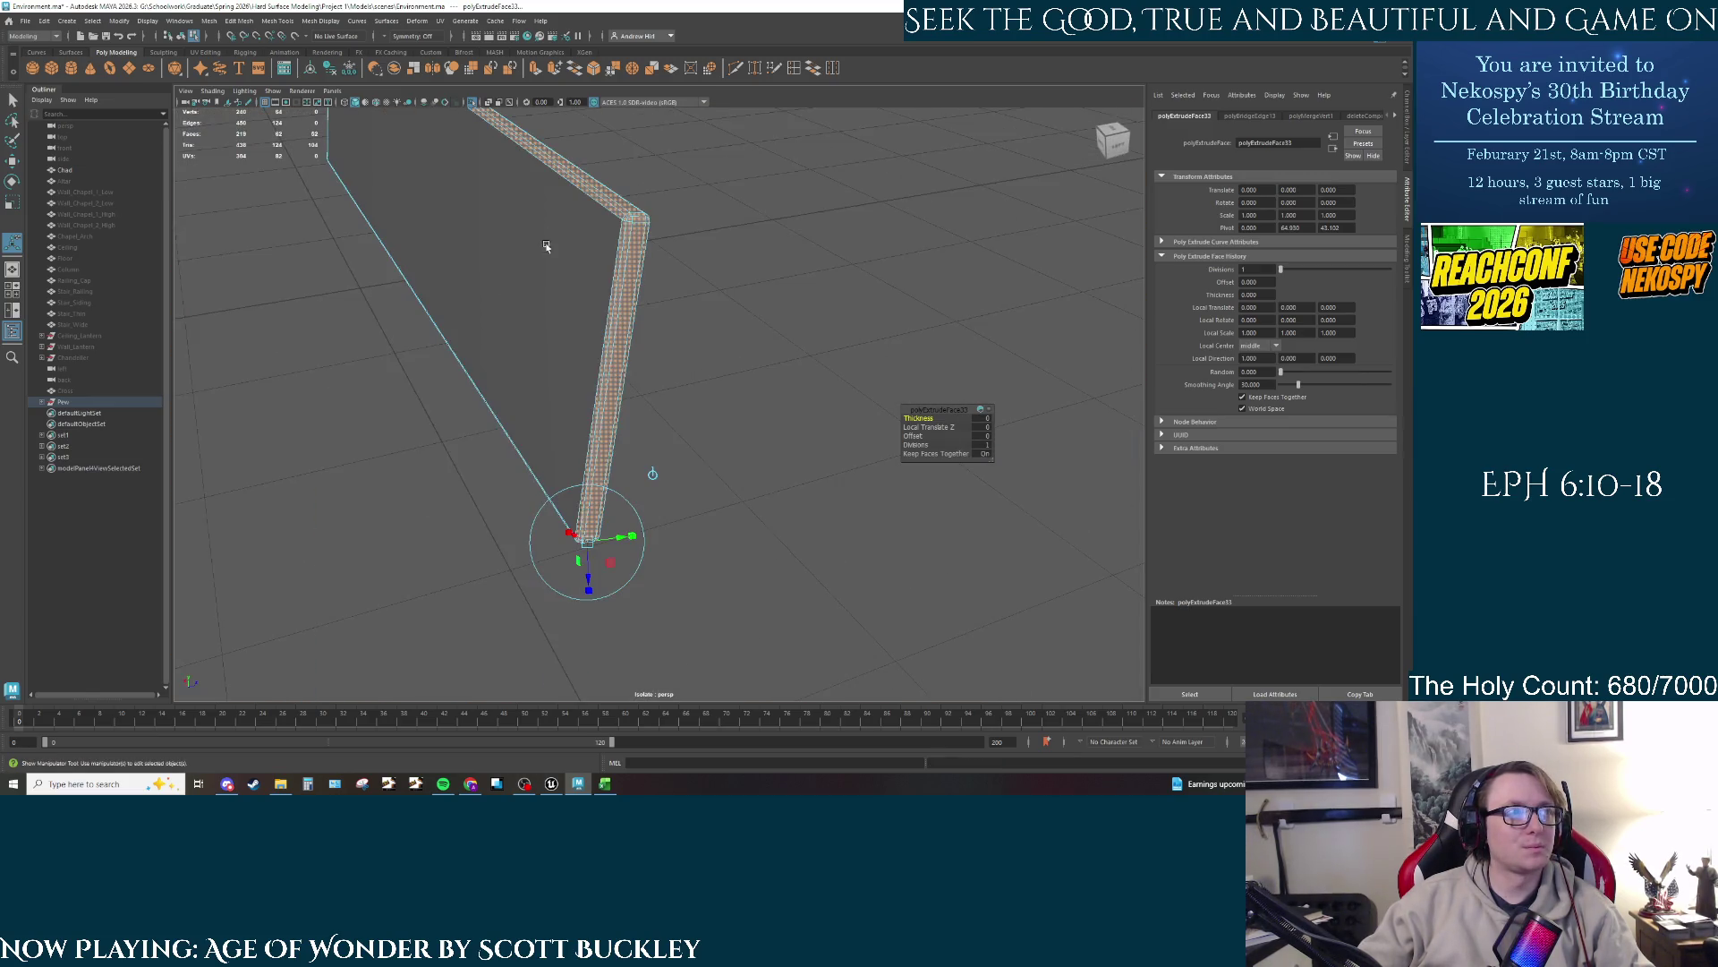
mouse_move(602, 383)
left_mouse_down()
mouse_move(818, 438)
mouse_move(840, 403)
mouse_move(931, 357)
mouse_move(738, 326)
mouse_move(847, 328)
mouse_move(753, 346)
mouse_move(794, 309)
mouse_move(787, 350)
mouse_move(667, 483)
mouse_move(823, 310)
mouse_move(886, 340)
mouse_move(616, 484)
mouse_move(804, 610)
mouse_move(841, 423)
mouse_move(644, 415)
mouse_move(836, 591)
mouse_move(832, 568)
mouse_move(676, 486)
mouse_move(537, 341)
left_mouse_up()
Step: Select the slab's long top edge and right vertical edge and bevel them with Ctrl+B
key("q")
key("F10")
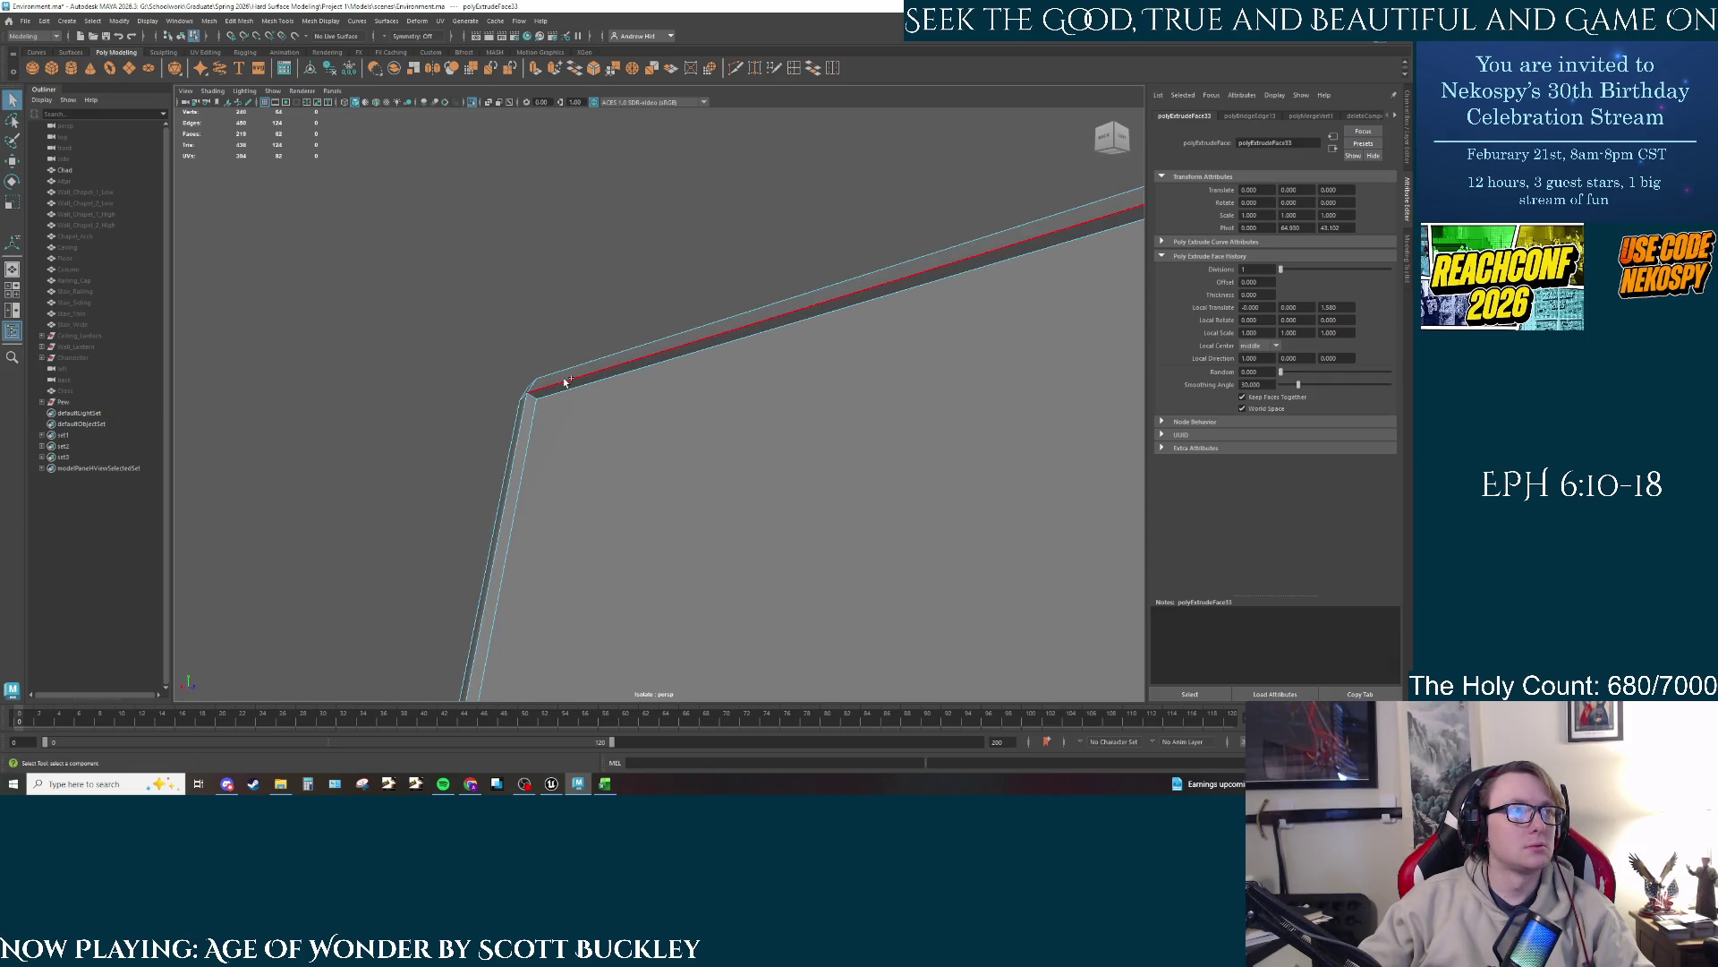
left_click(517, 426)
left_click(548, 389)
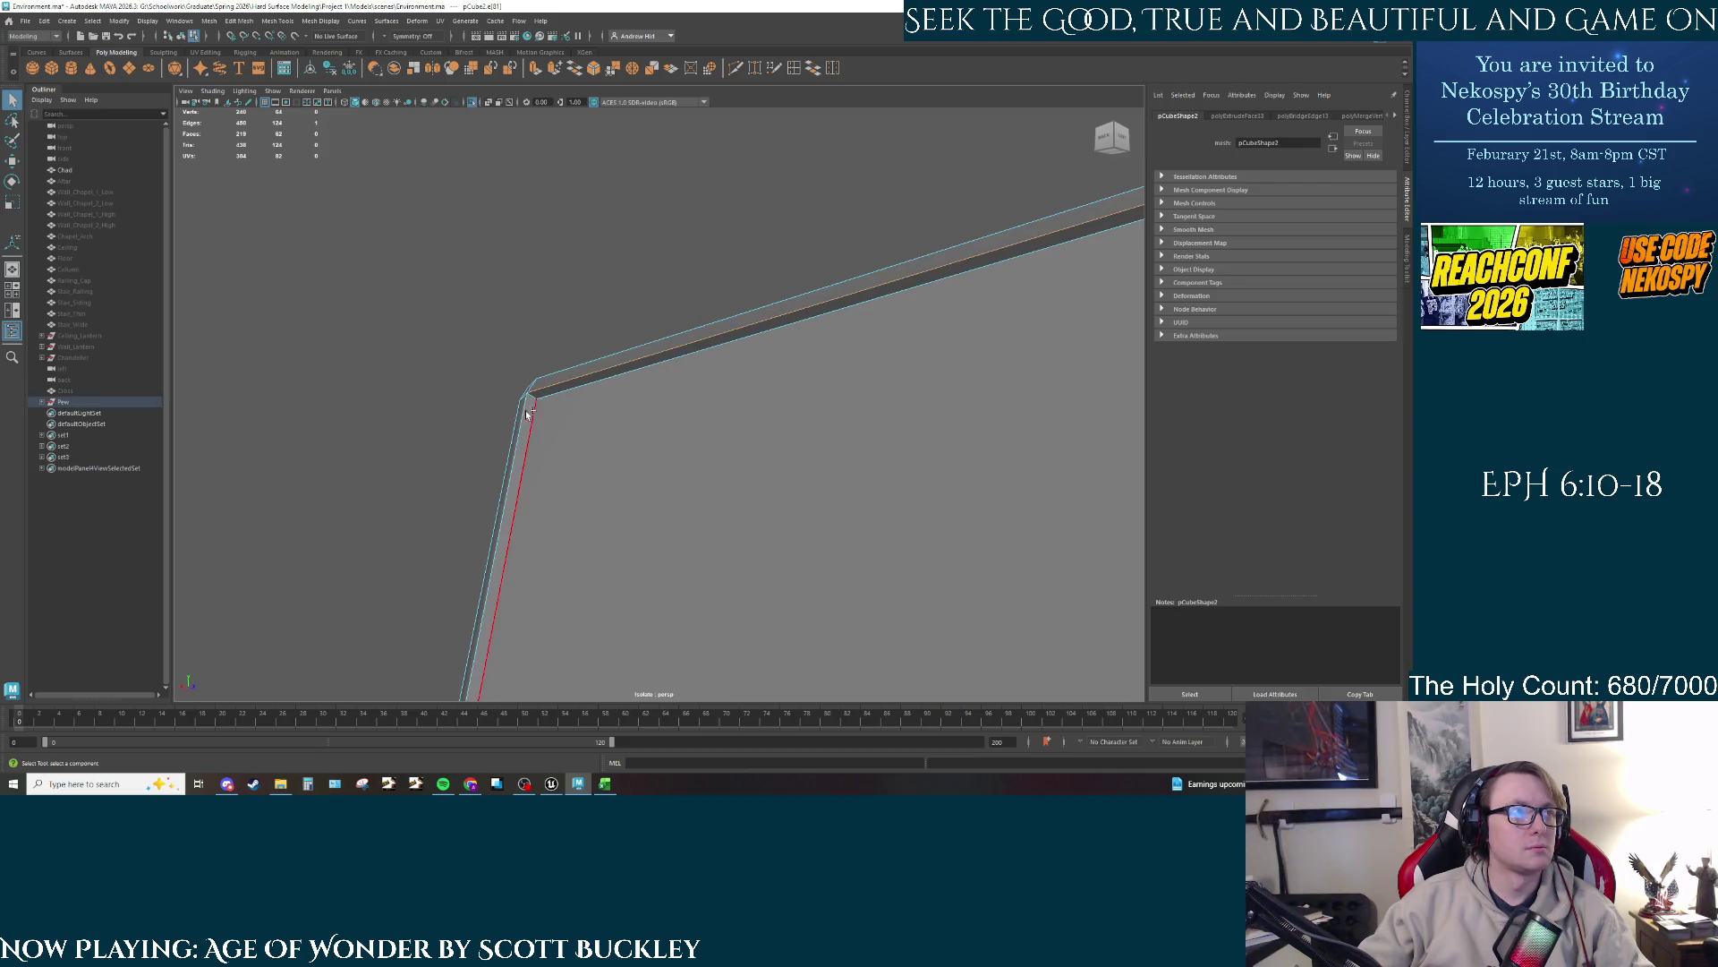
mouse_move(632, 524)
left_mouse_down()
mouse_move(503, 303)
mouse_move(618, 480)
mouse_move(563, 380)
left_mouse_up()
mouse_move(610, 499)
left_mouse_down()
mouse_move(380, 472)
mouse_move(692, 418)
mouse_move(751, 433)
mouse_move(698, 453)
mouse_move(530, 457)
mouse_move(858, 404)
mouse_move(819, 407)
left_mouse_up()
scroll(393, 496, "up", 5)
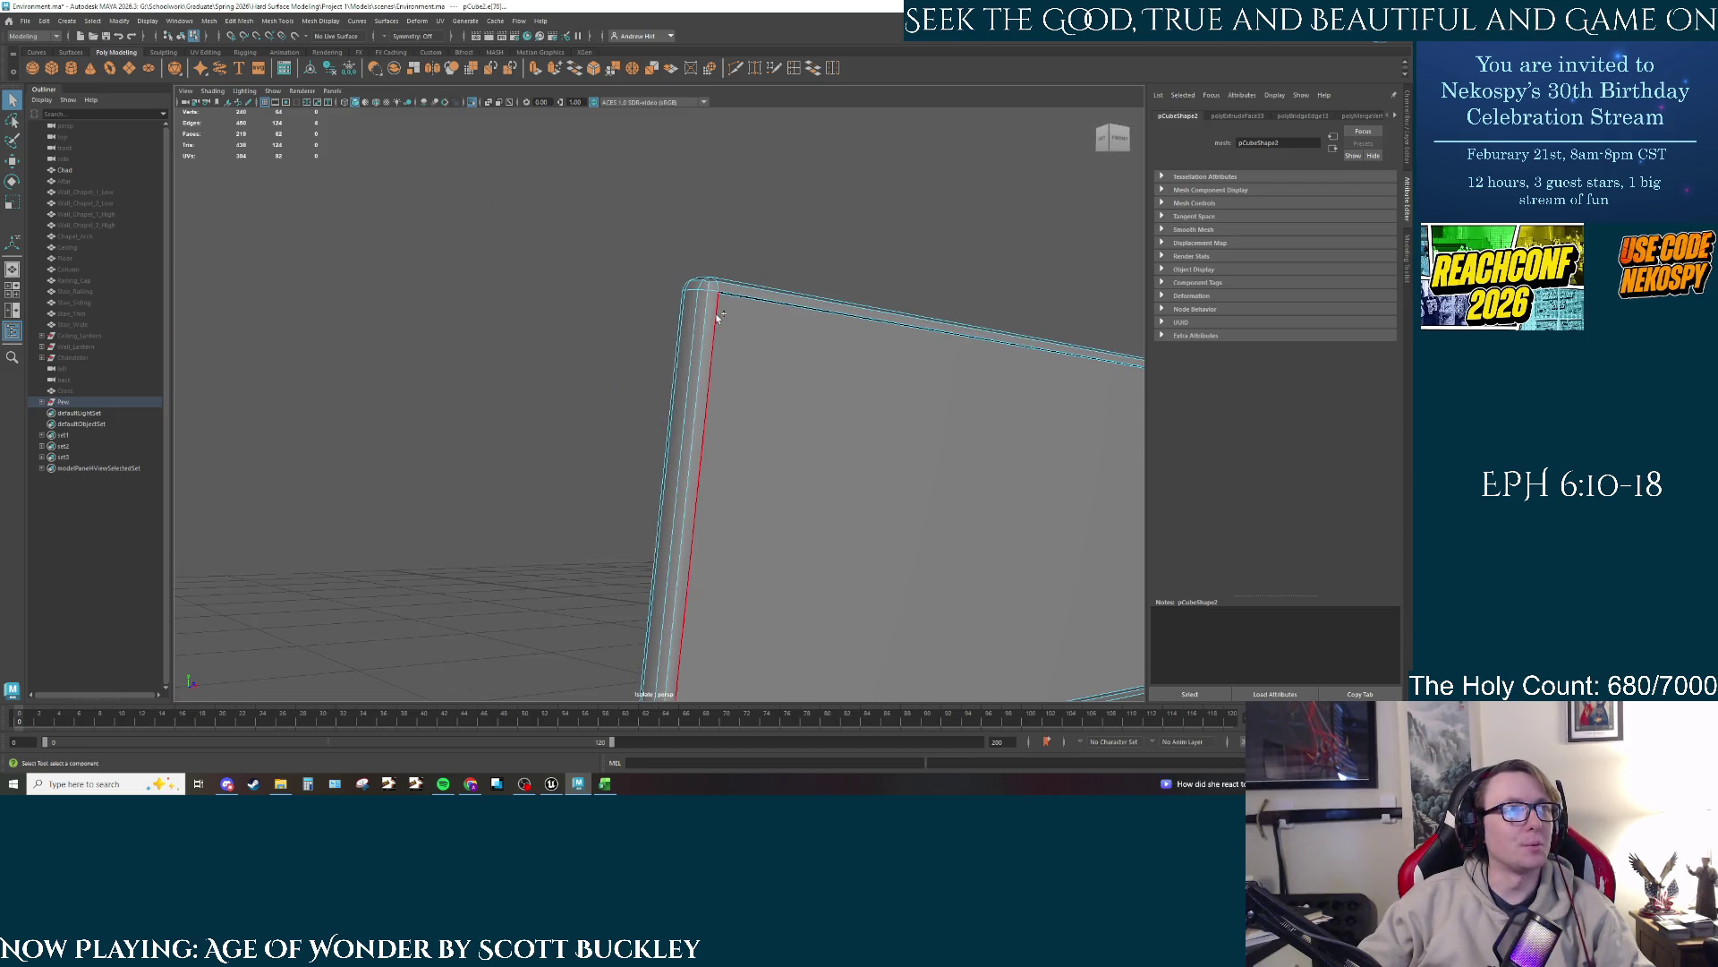
left_click_drag(806, 331, 534, 242)
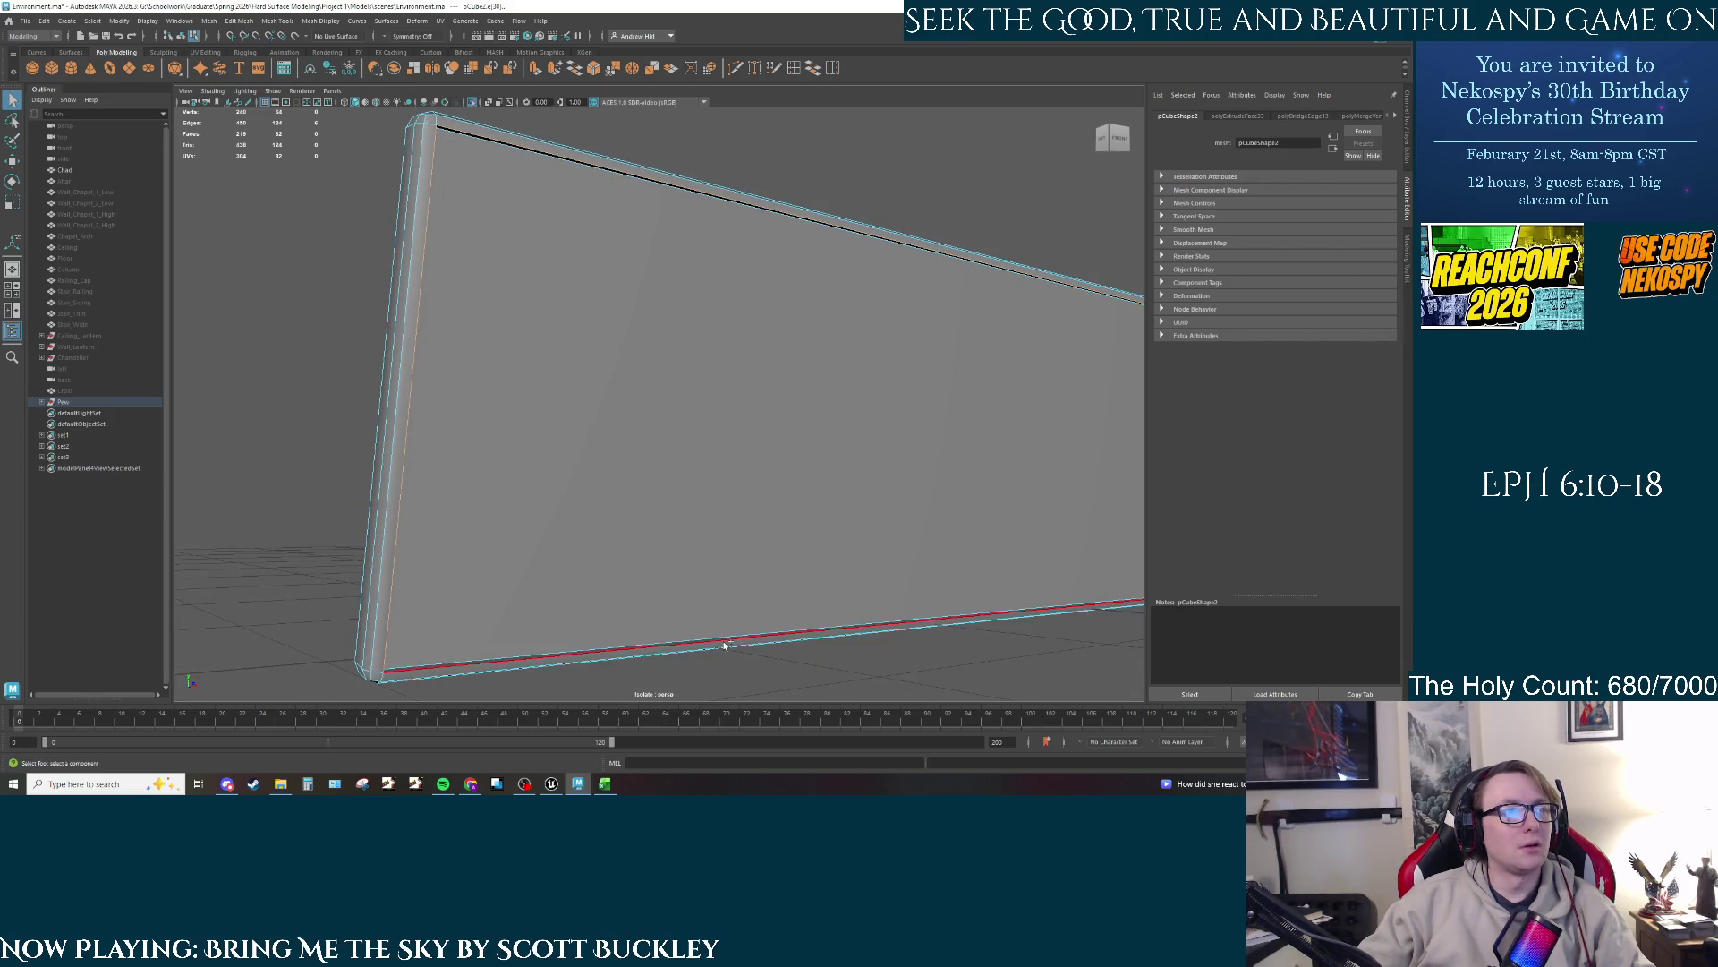
mouse_move(889, 523)
left_mouse_down()
mouse_move(415, 502)
mouse_move(362, 440)
mouse_move(1045, 421)
mouse_move(320, 401)
mouse_move(762, 434)
mouse_move(1040, 422)
left_mouse_up()
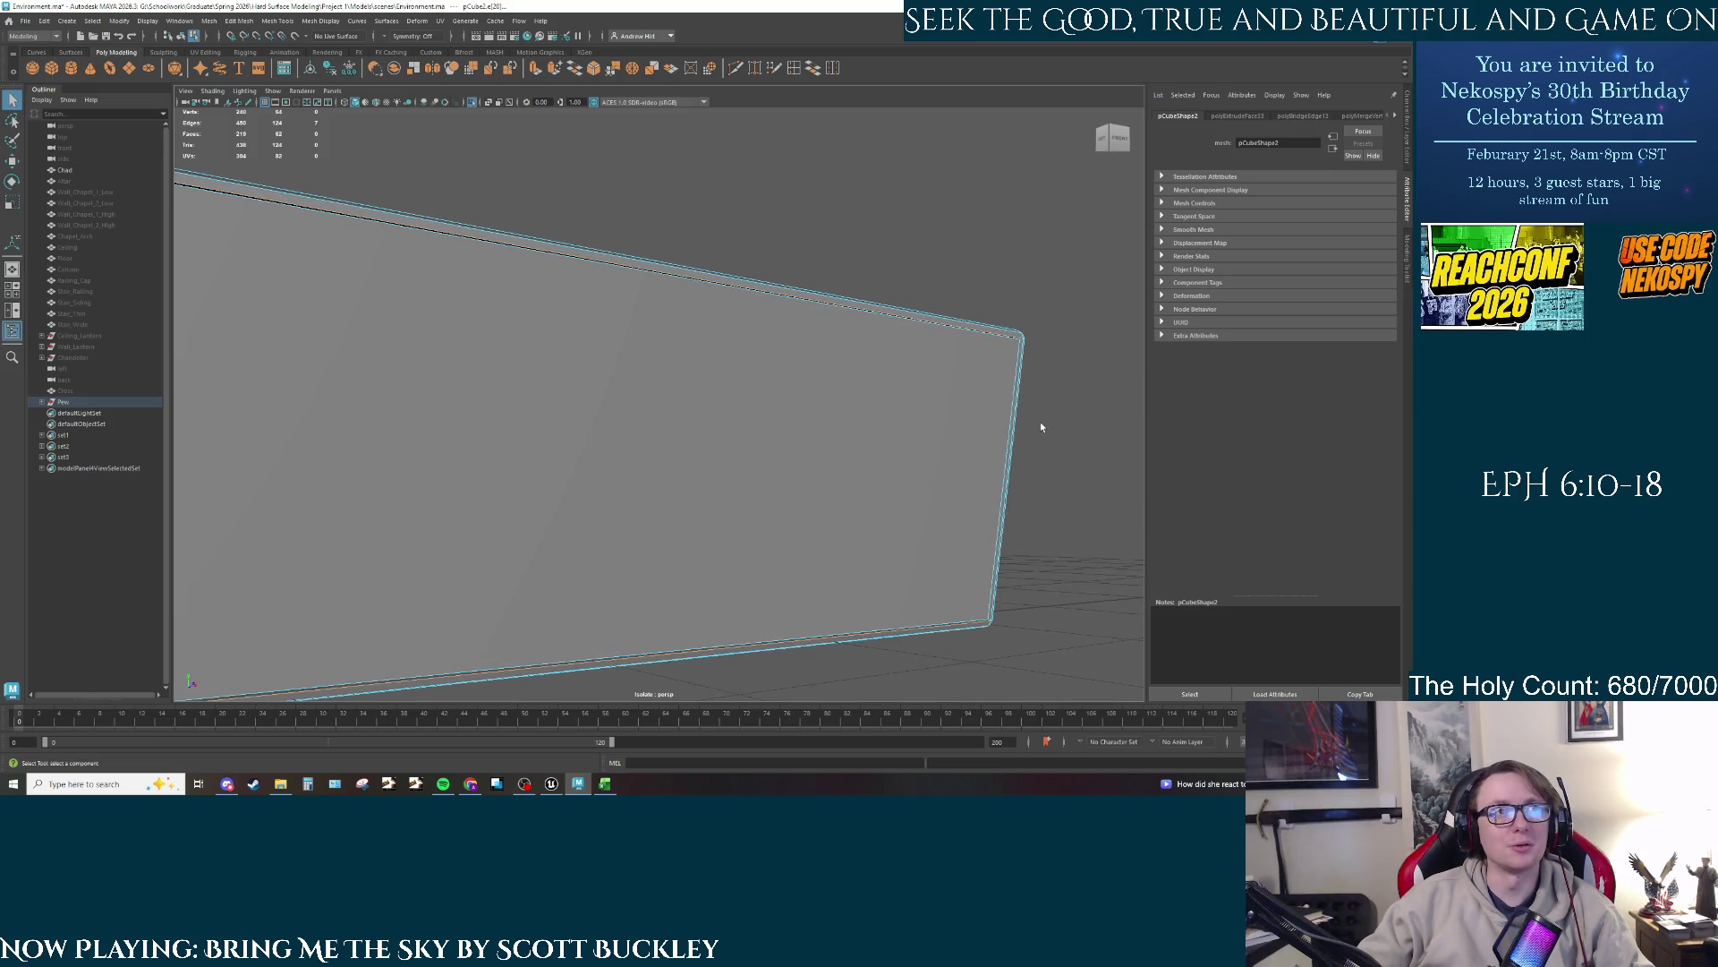
left_click(1018, 381, "shift")
key("ctrl+b")
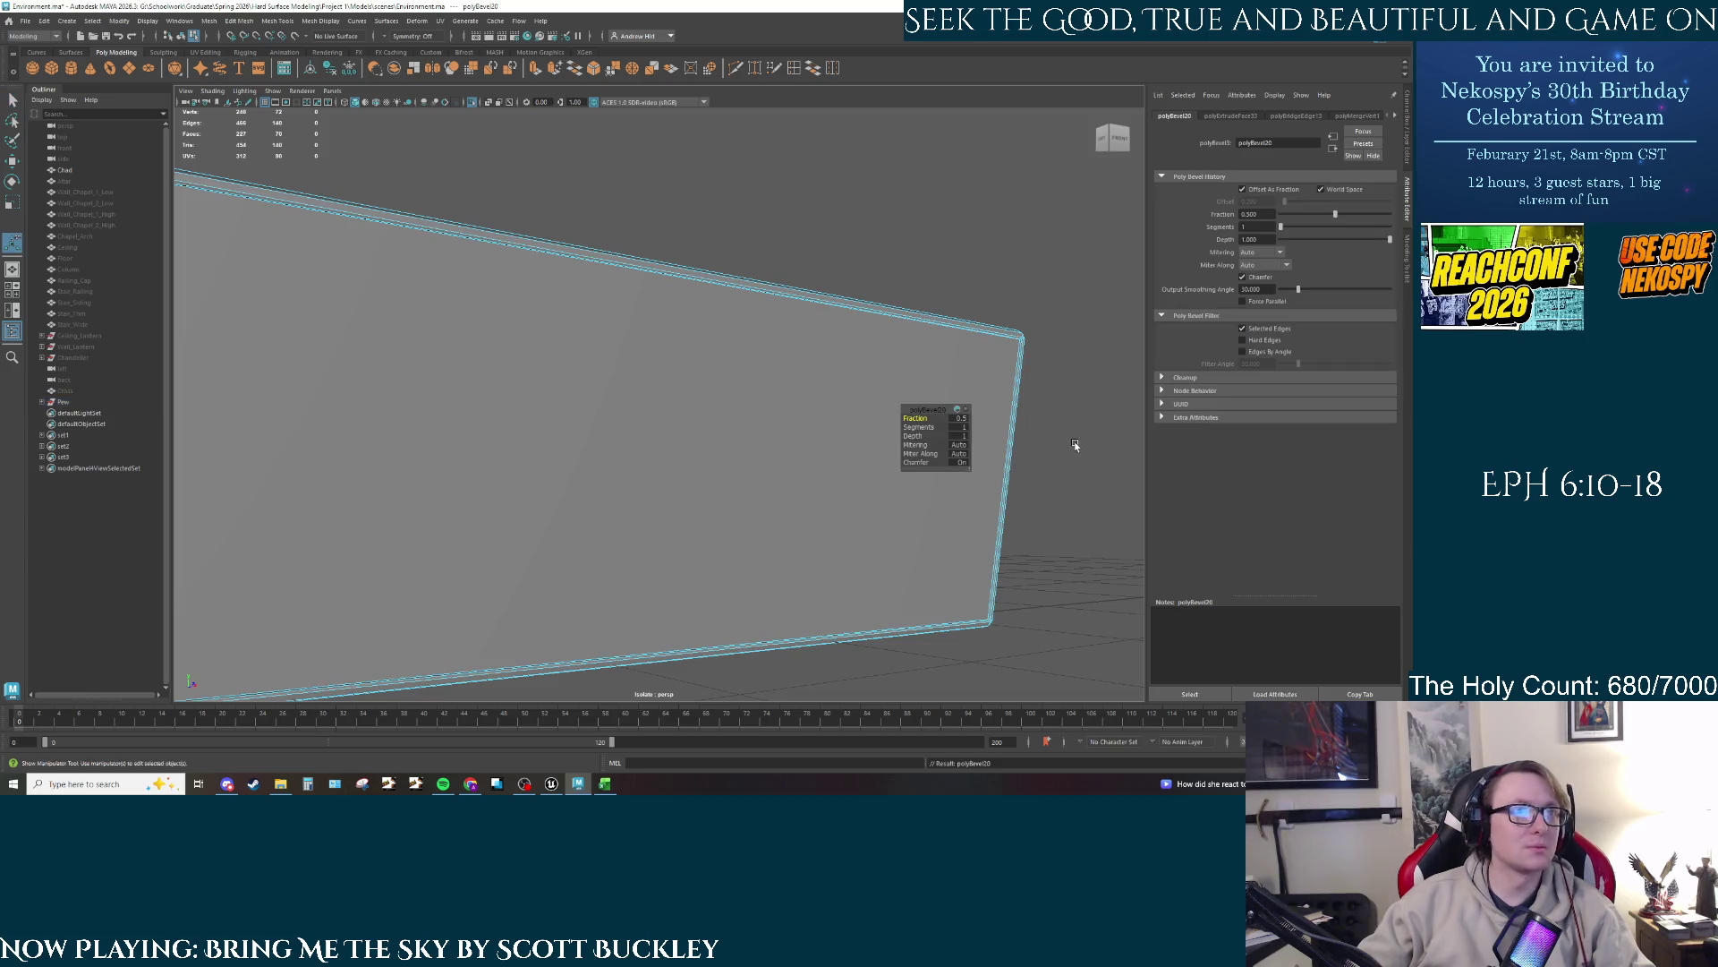
Step: Inspect the bevelled edges, then return to Object Mode and view the whole slab
mouse_move(1077, 442)
left_mouse_down()
mouse_move(706, 464)
mouse_move(818, 474)
mouse_move(587, 384)
mouse_move(717, 373)
mouse_move(418, 261)
mouse_move(622, 371)
left_mouse_up()
key("f")
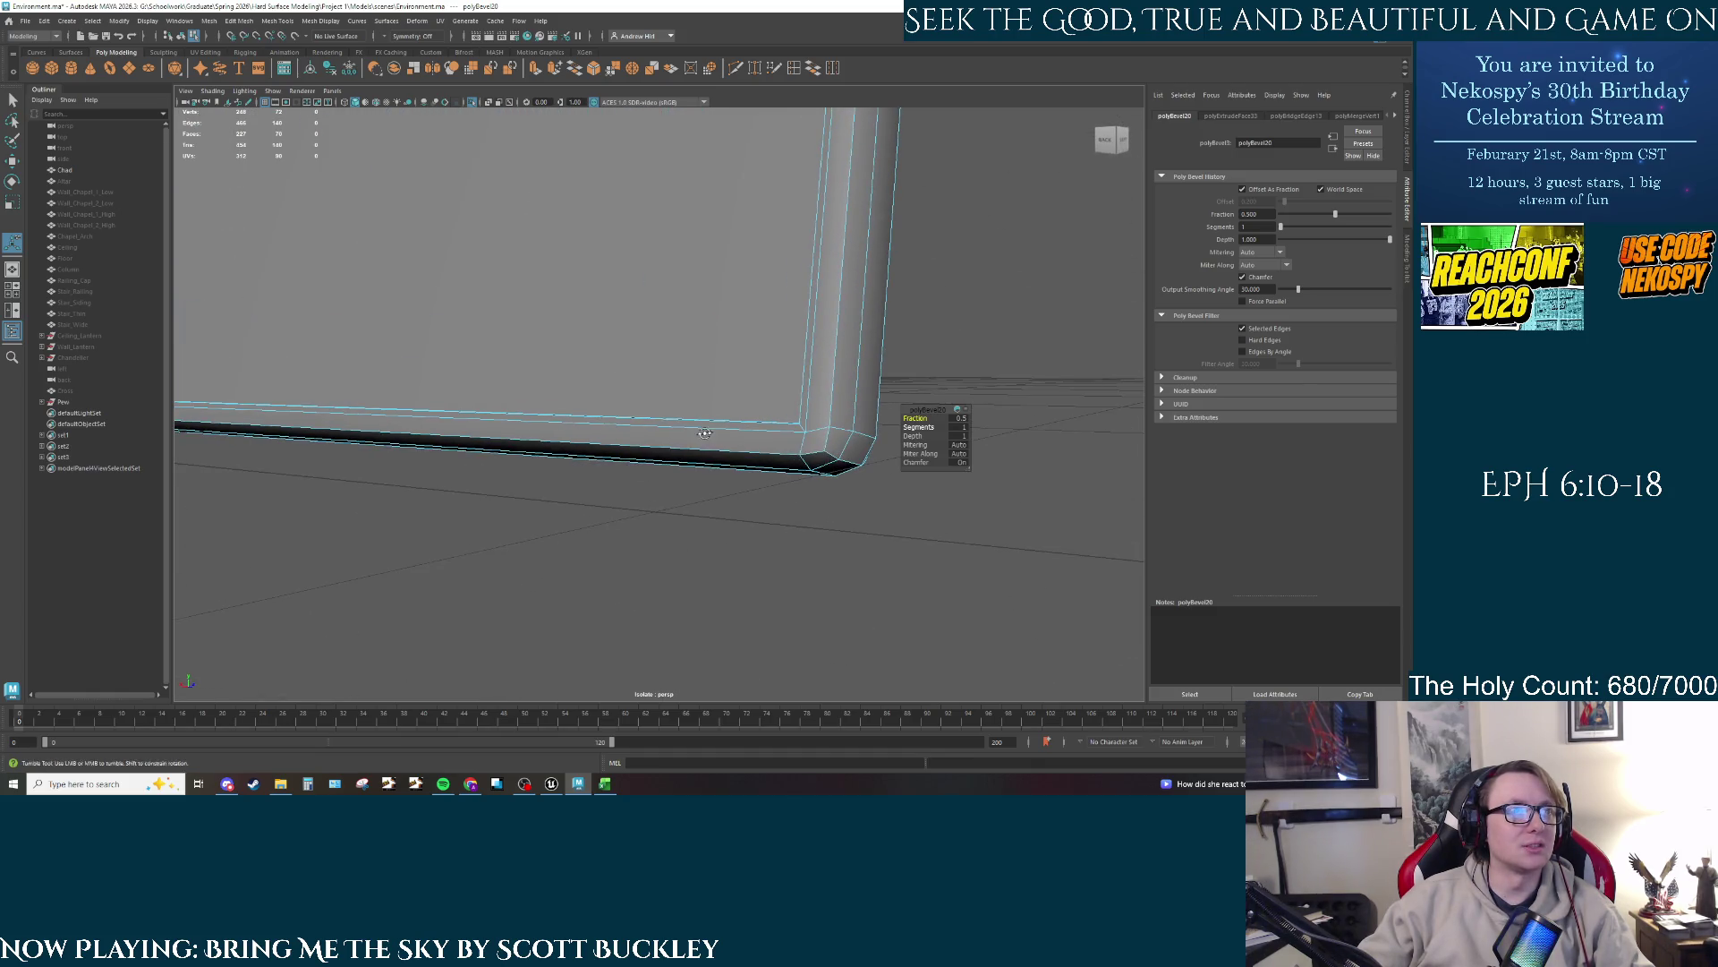
mouse_move(704, 433)
left_mouse_down()
mouse_move(764, 487)
mouse_move(771, 453)
left_mouse_up()
right_click(1032, 305)
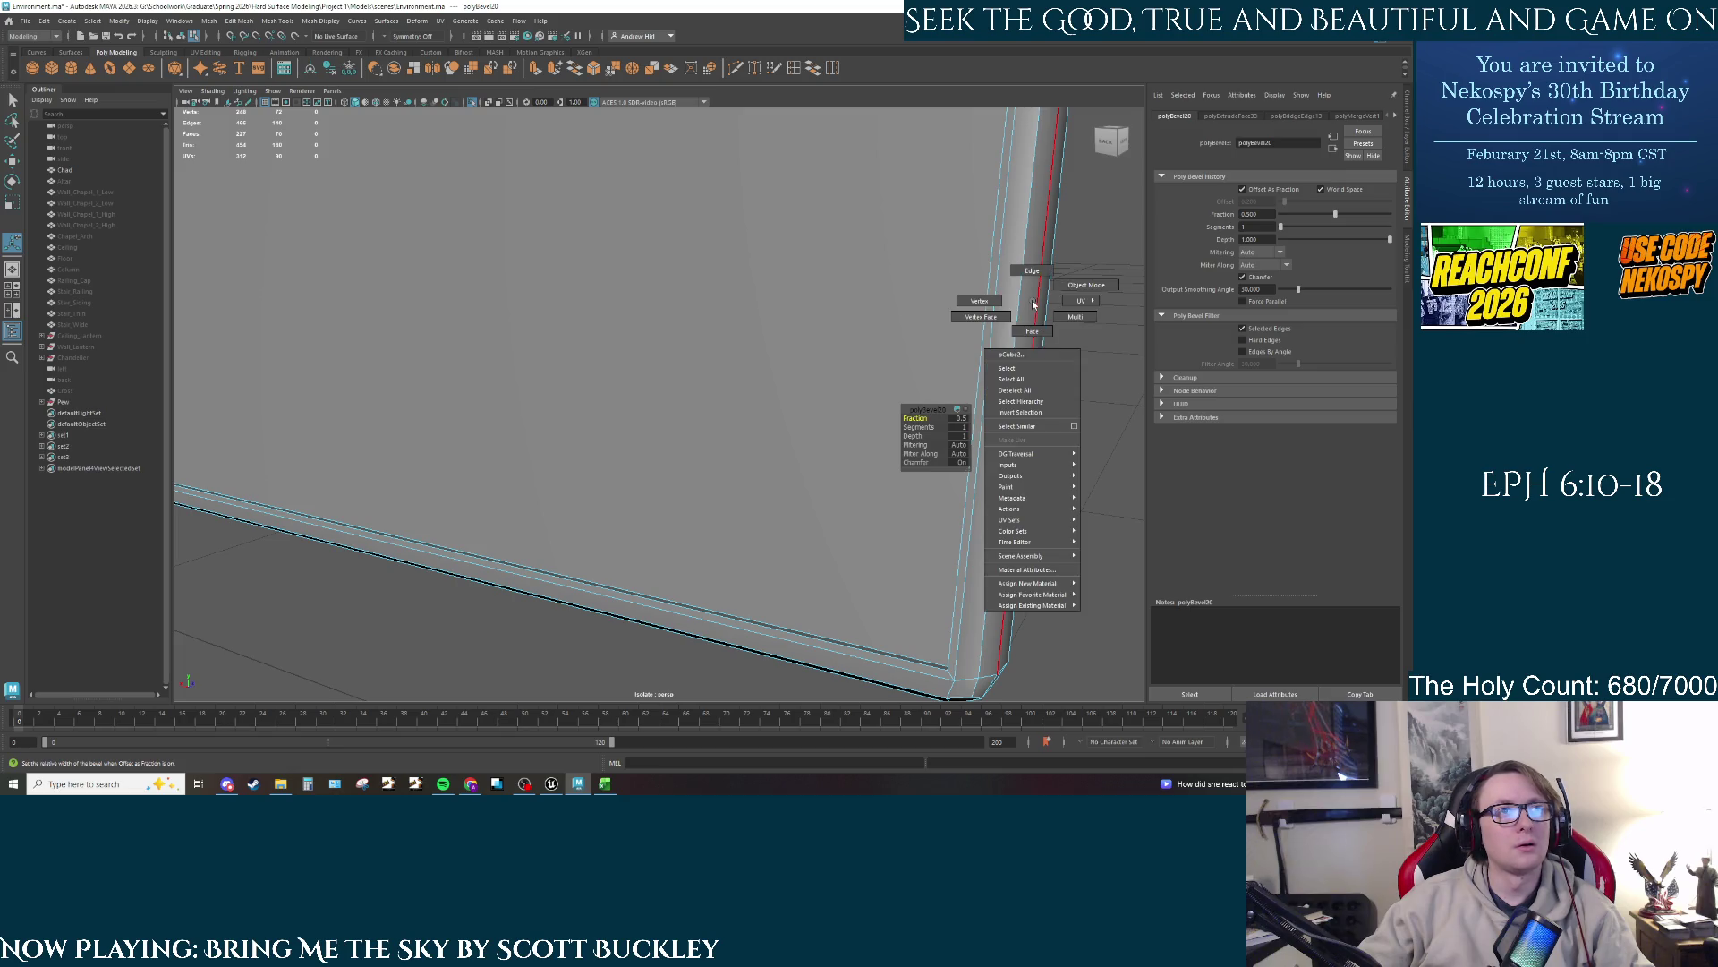
right_click(1020, 307)
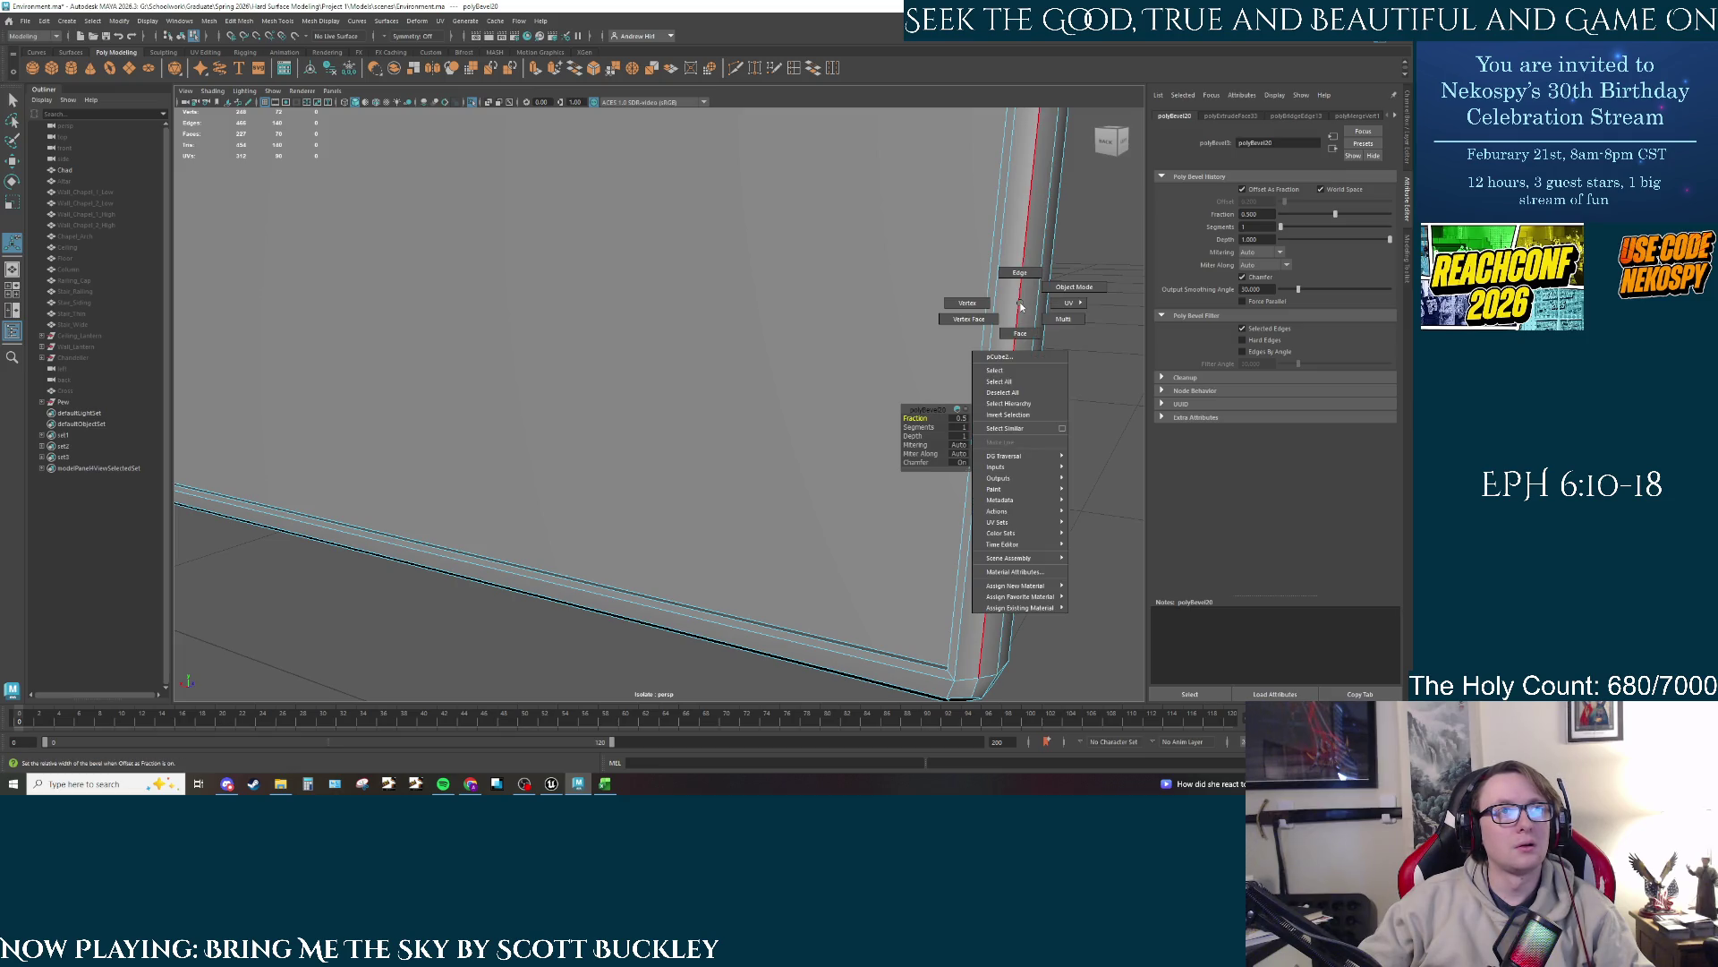
left_click(1074, 287)
mouse_move(1074, 284)
left_mouse_down()
mouse_move(947, 364)
mouse_move(717, 404)
mouse_move(742, 410)
left_mouse_up()
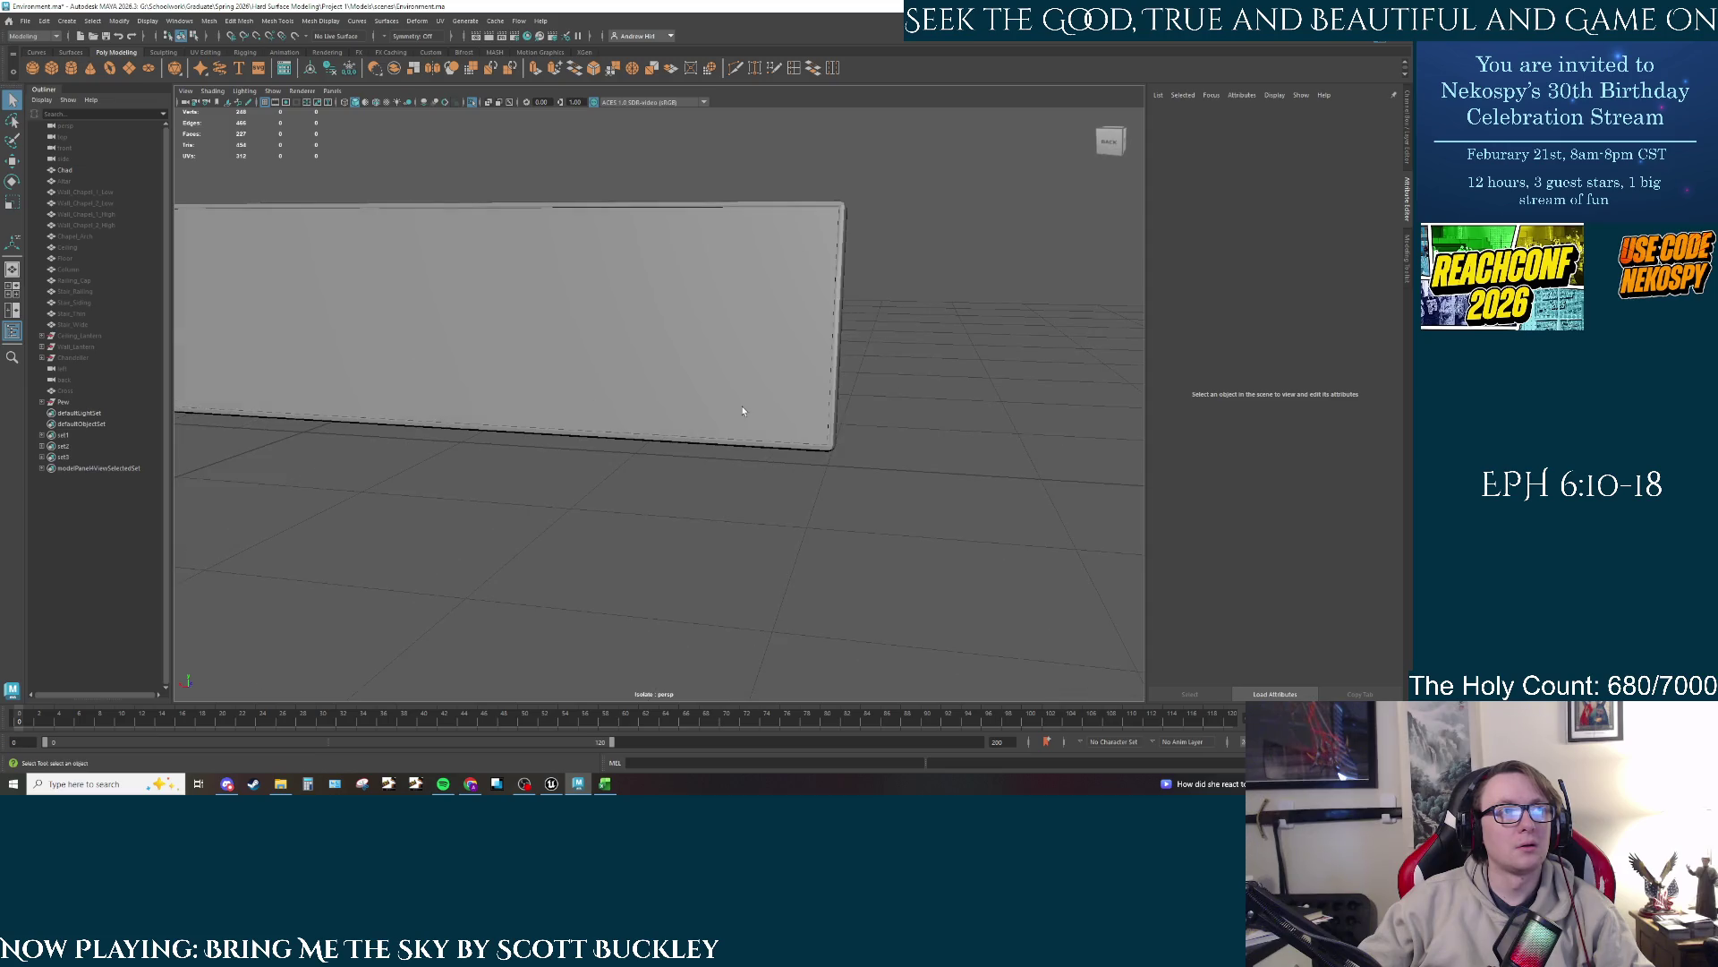
Step: Exit isolate view and slide the pew's end panel right along X
key("ctrl+1")
mouse_move(894, 340)
left_mouse_down()
mouse_move(700, 390)
mouse_move(875, 420)
mouse_move(851, 403)
mouse_move(803, 418)
mouse_move(883, 383)
mouse_move(637, 434)
mouse_move(817, 418)
mouse_move(591, 412)
mouse_move(917, 441)
mouse_move(728, 438)
mouse_move(697, 499)
mouse_move(766, 418)
mouse_move(690, 453)
mouse_move(715, 412)
mouse_move(760, 418)
mouse_move(760, 400)
mouse_move(773, 432)
left_mouse_up()
left_click(707, 412)
key("w")
left_click_drag(833, 424, 839, 426)
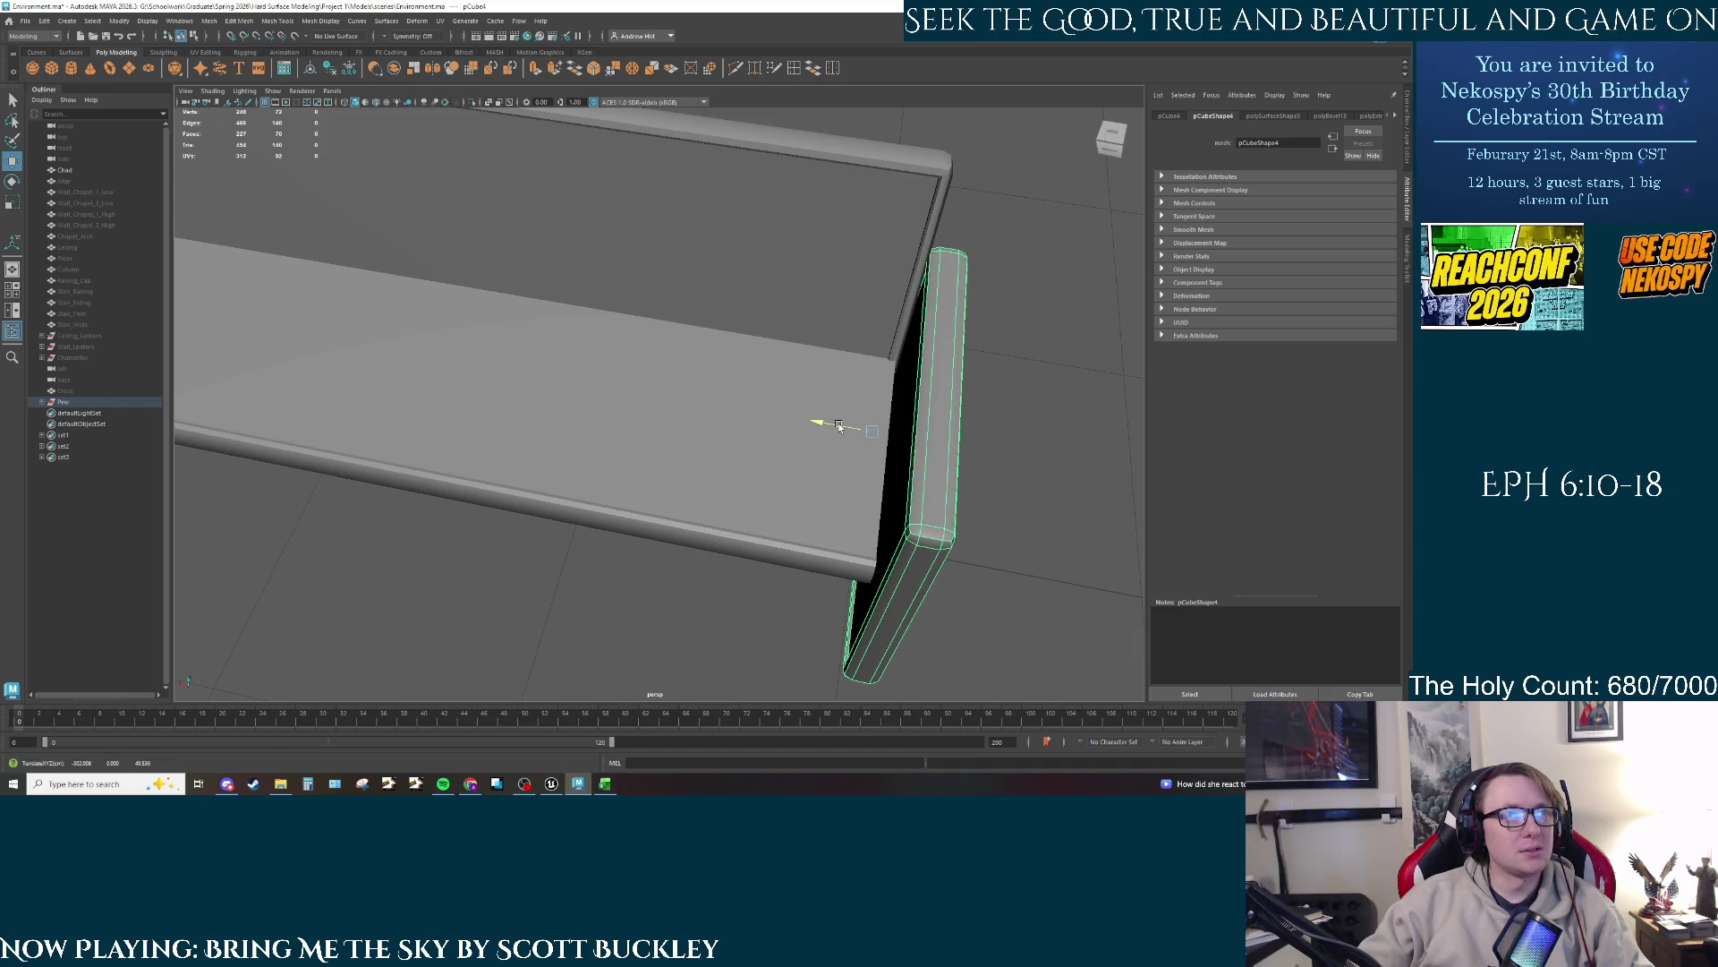
Step: Move the armrest along X until it sits snugly against the seat
left_click(837, 426)
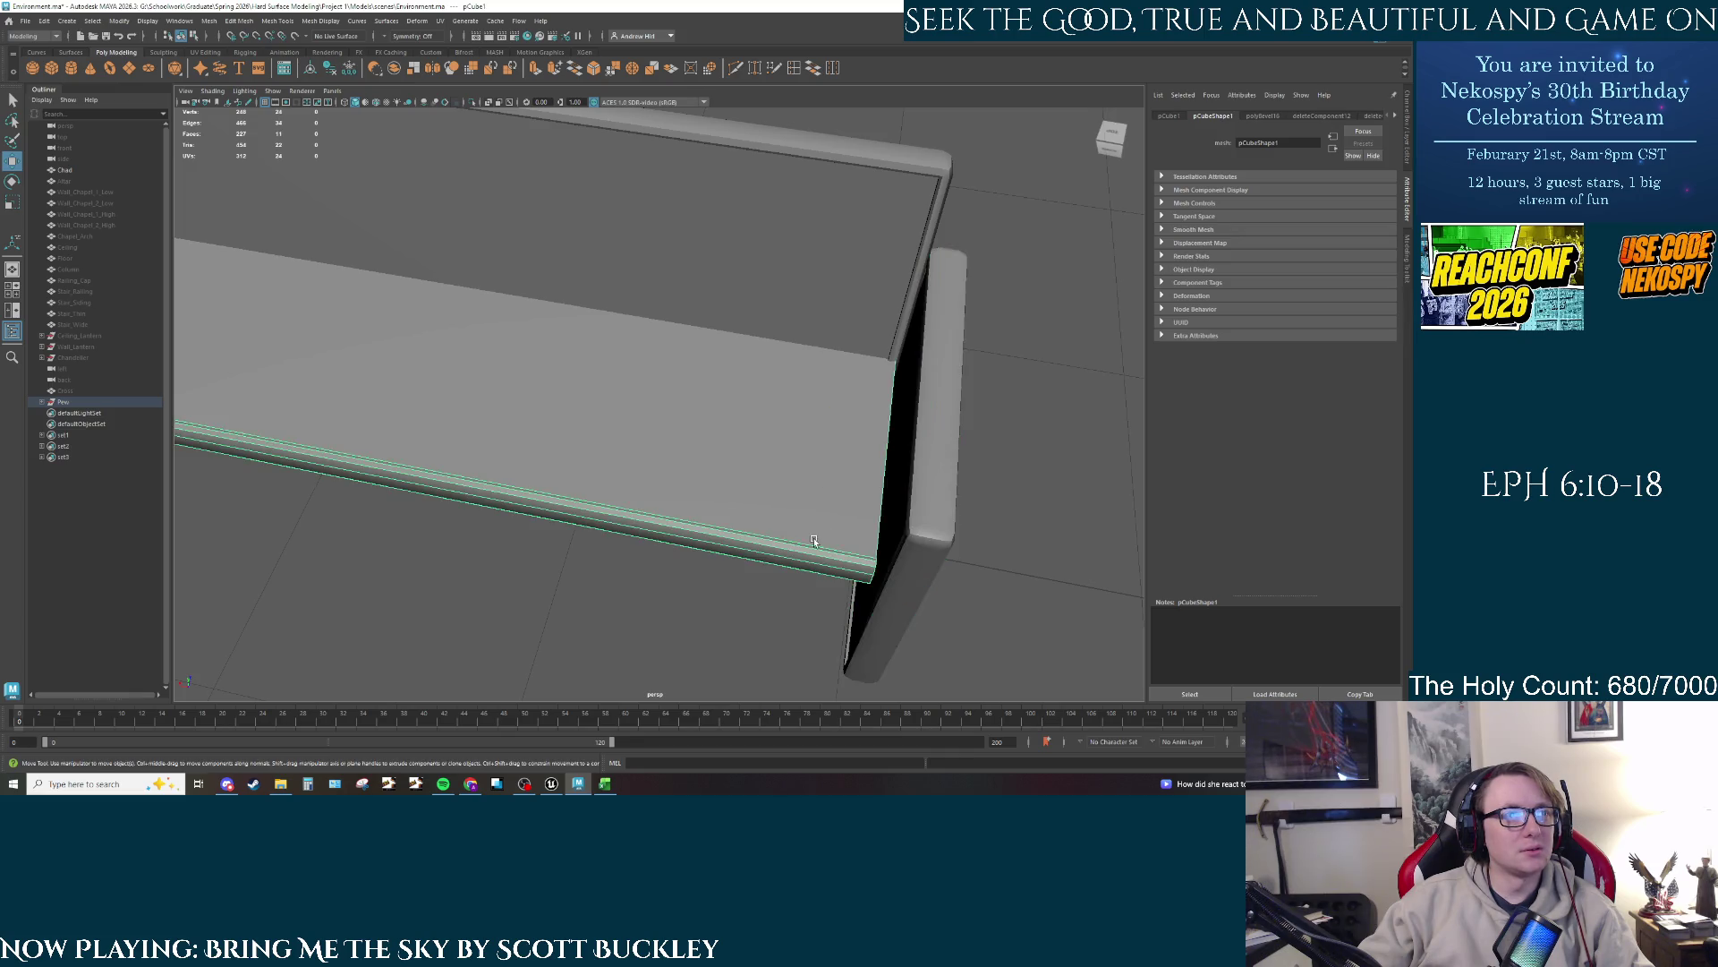
mouse_move(837, 426)
left_mouse_down()
mouse_move(829, 514)
mouse_move(840, 422)
mouse_move(739, 459)
mouse_move(916, 465)
mouse_move(775, 430)
mouse_move(1203, 494)
left_mouse_up()
scroll(587, 416, "up", 3)
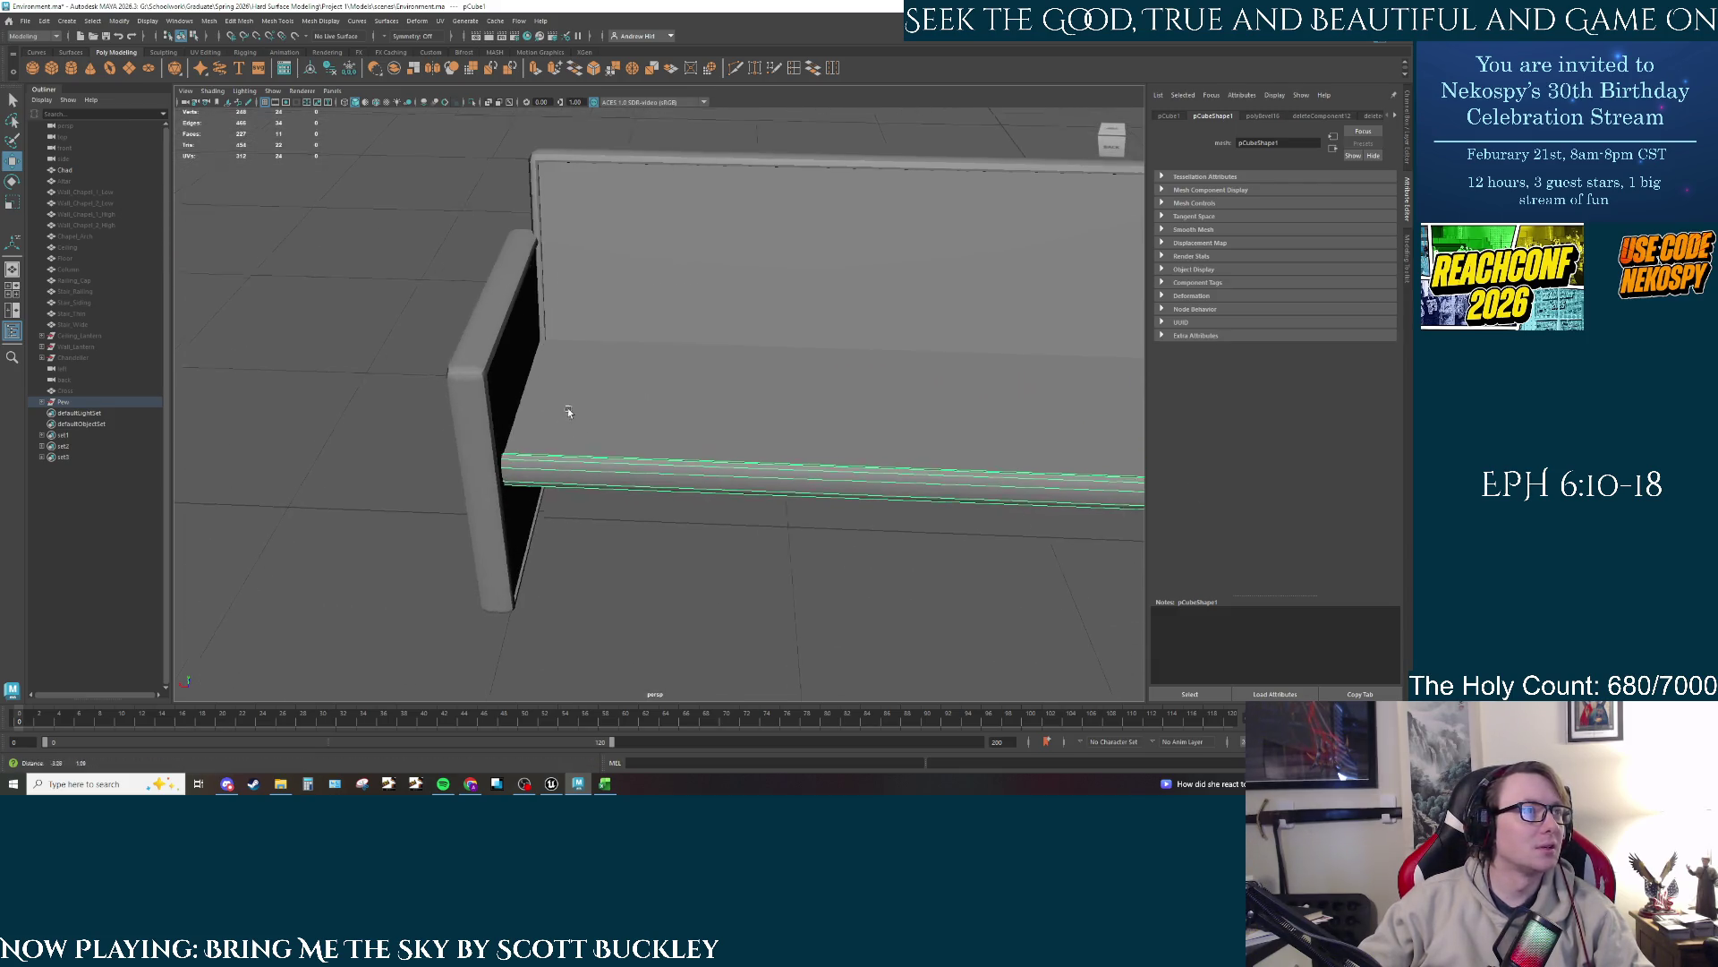
scroll(568, 406, "up", 1)
left_click(555, 421)
scroll(502, 463, "up", 2)
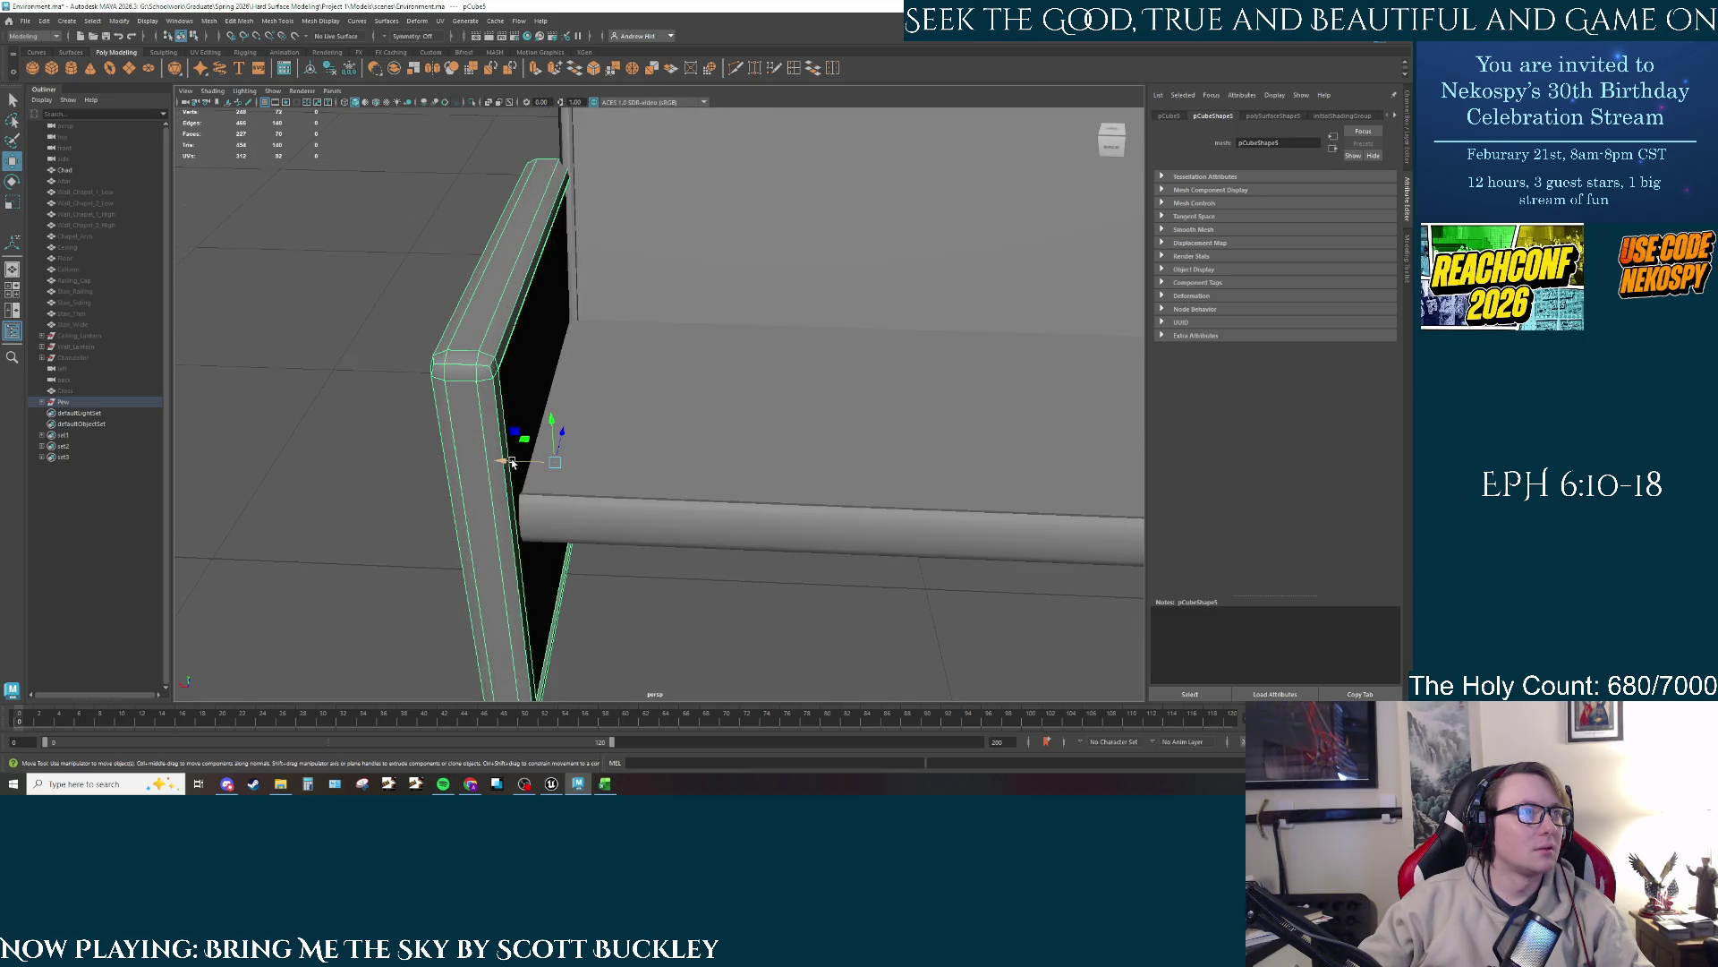
mouse_move(512, 462)
left_mouse_down()
mouse_move(555, 415)
mouse_move(733, 388)
mouse_move(636, 501)
mouse_move(616, 485)
left_mouse_up()
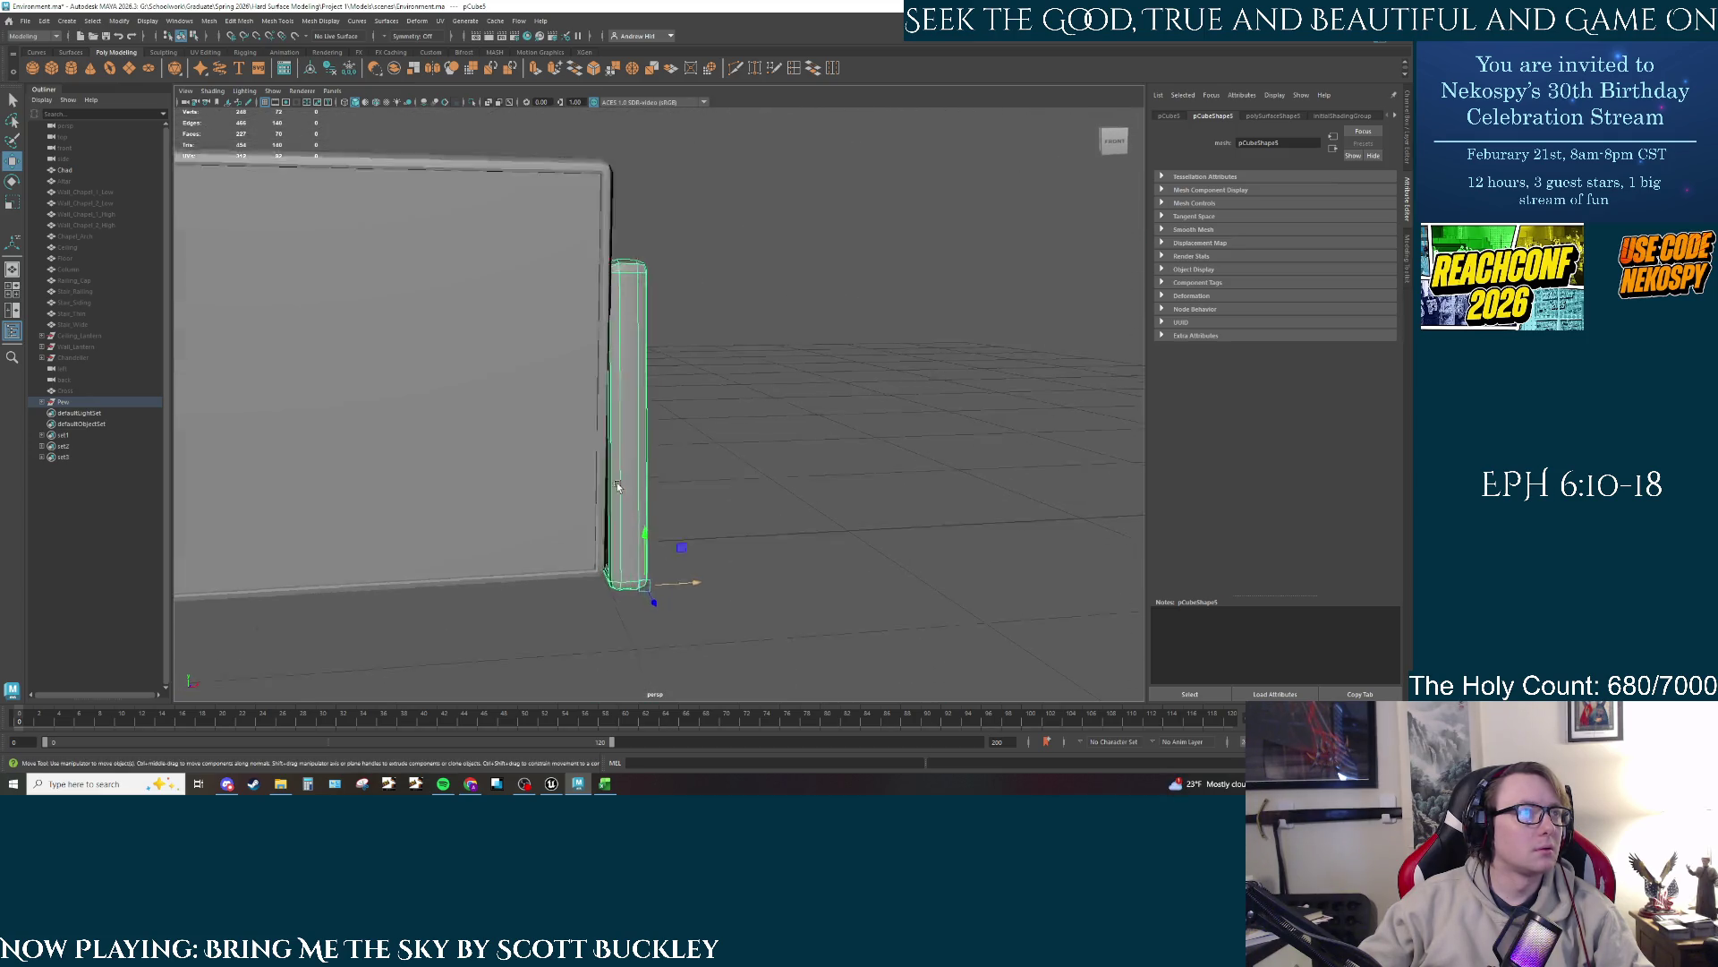
scroll(617, 485, "up", 5)
left_click(679, 682)
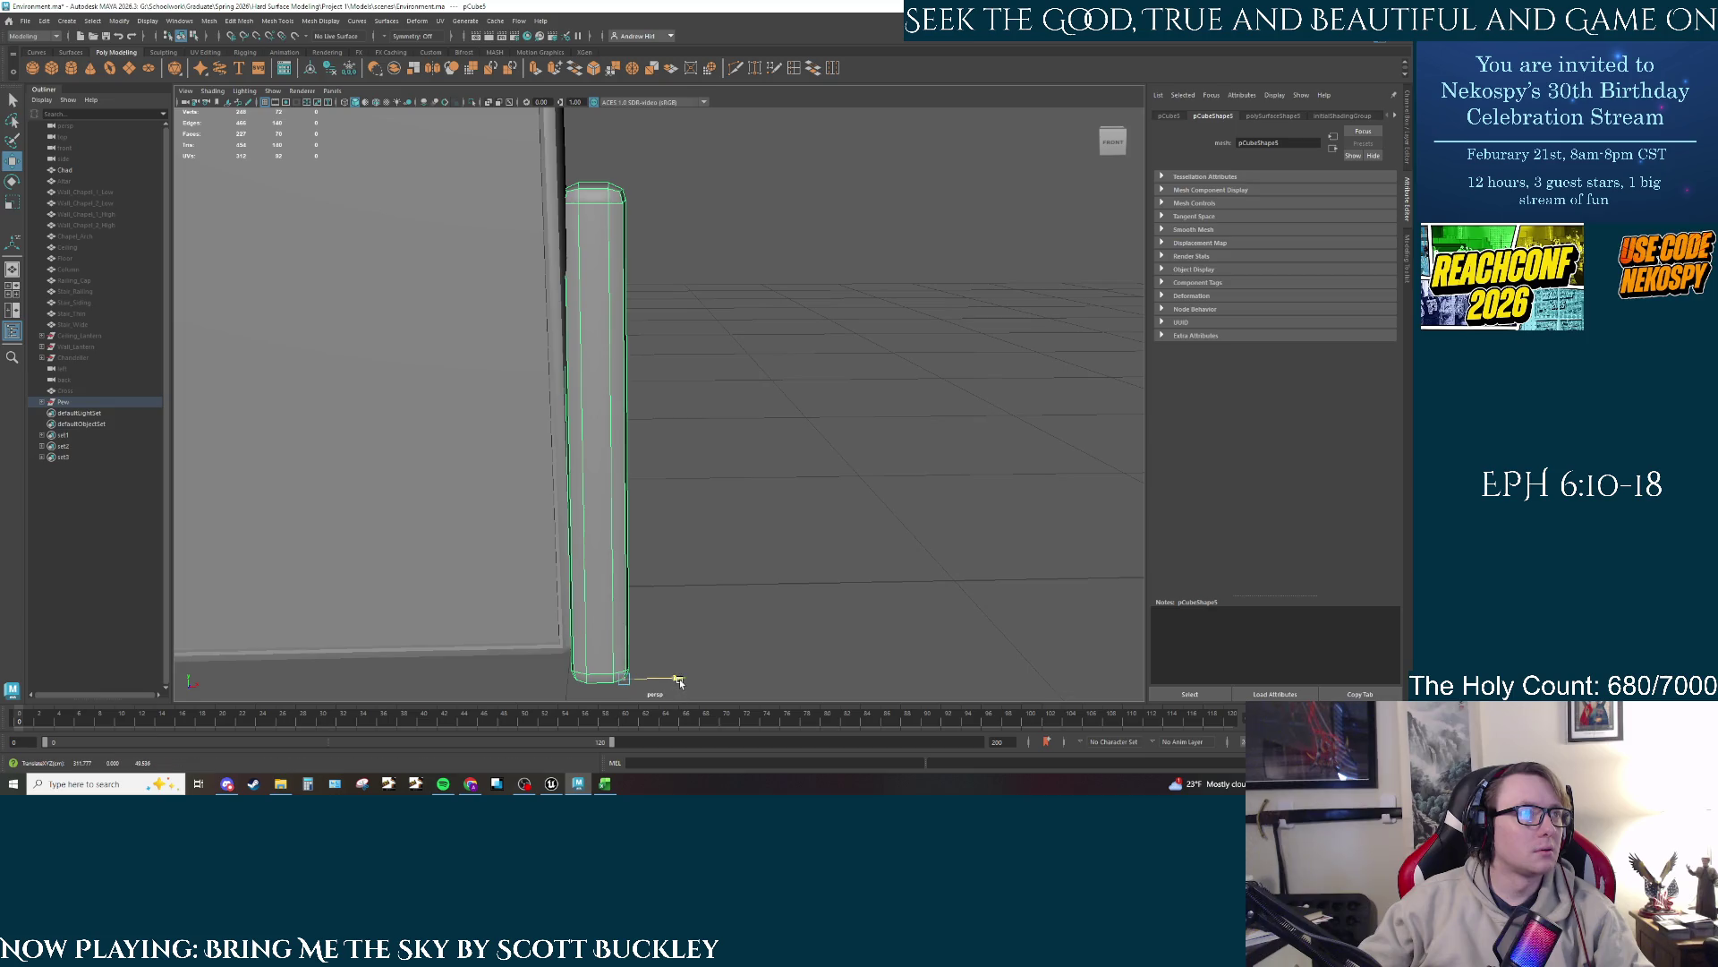
left_click_drag(679, 682, 689, 682)
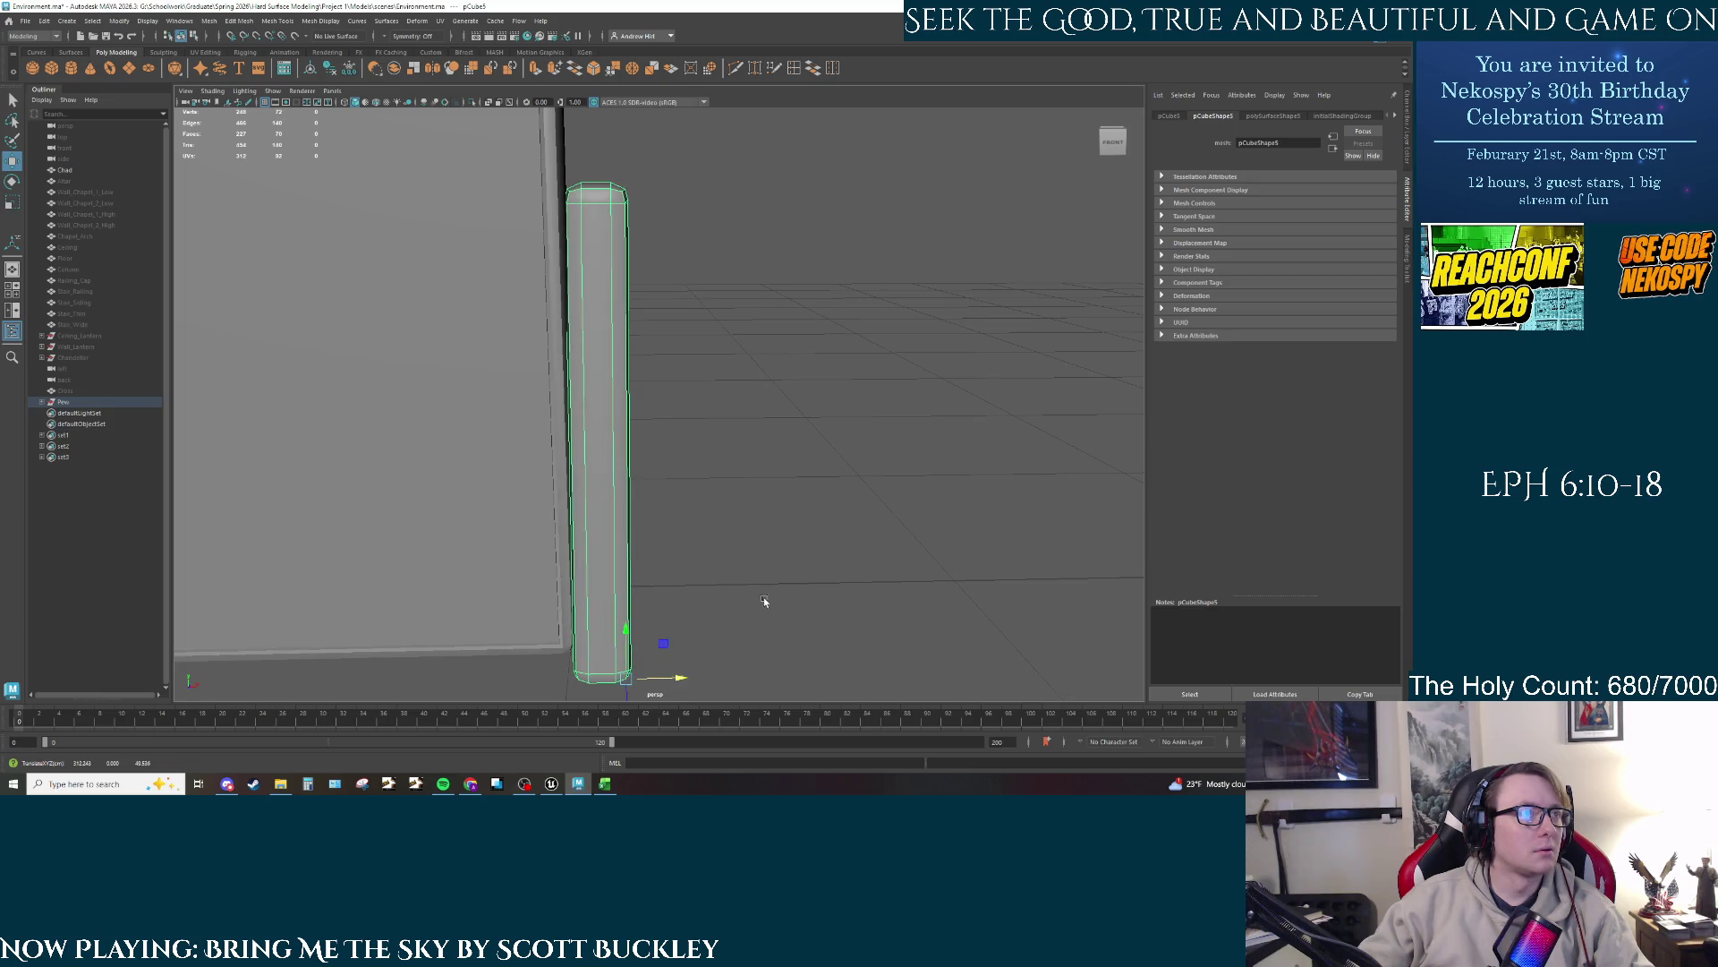
left_click(764, 598)
Step: Select the bench seat and isolate it on its own
mouse_move(616, 394)
left_mouse_down()
mouse_move(643, 404)
mouse_move(344, 392)
mouse_move(559, 422)
mouse_move(576, 456)
mouse_move(613, 397)
mouse_move(621, 420)
left_mouse_up()
left_click(621, 420)
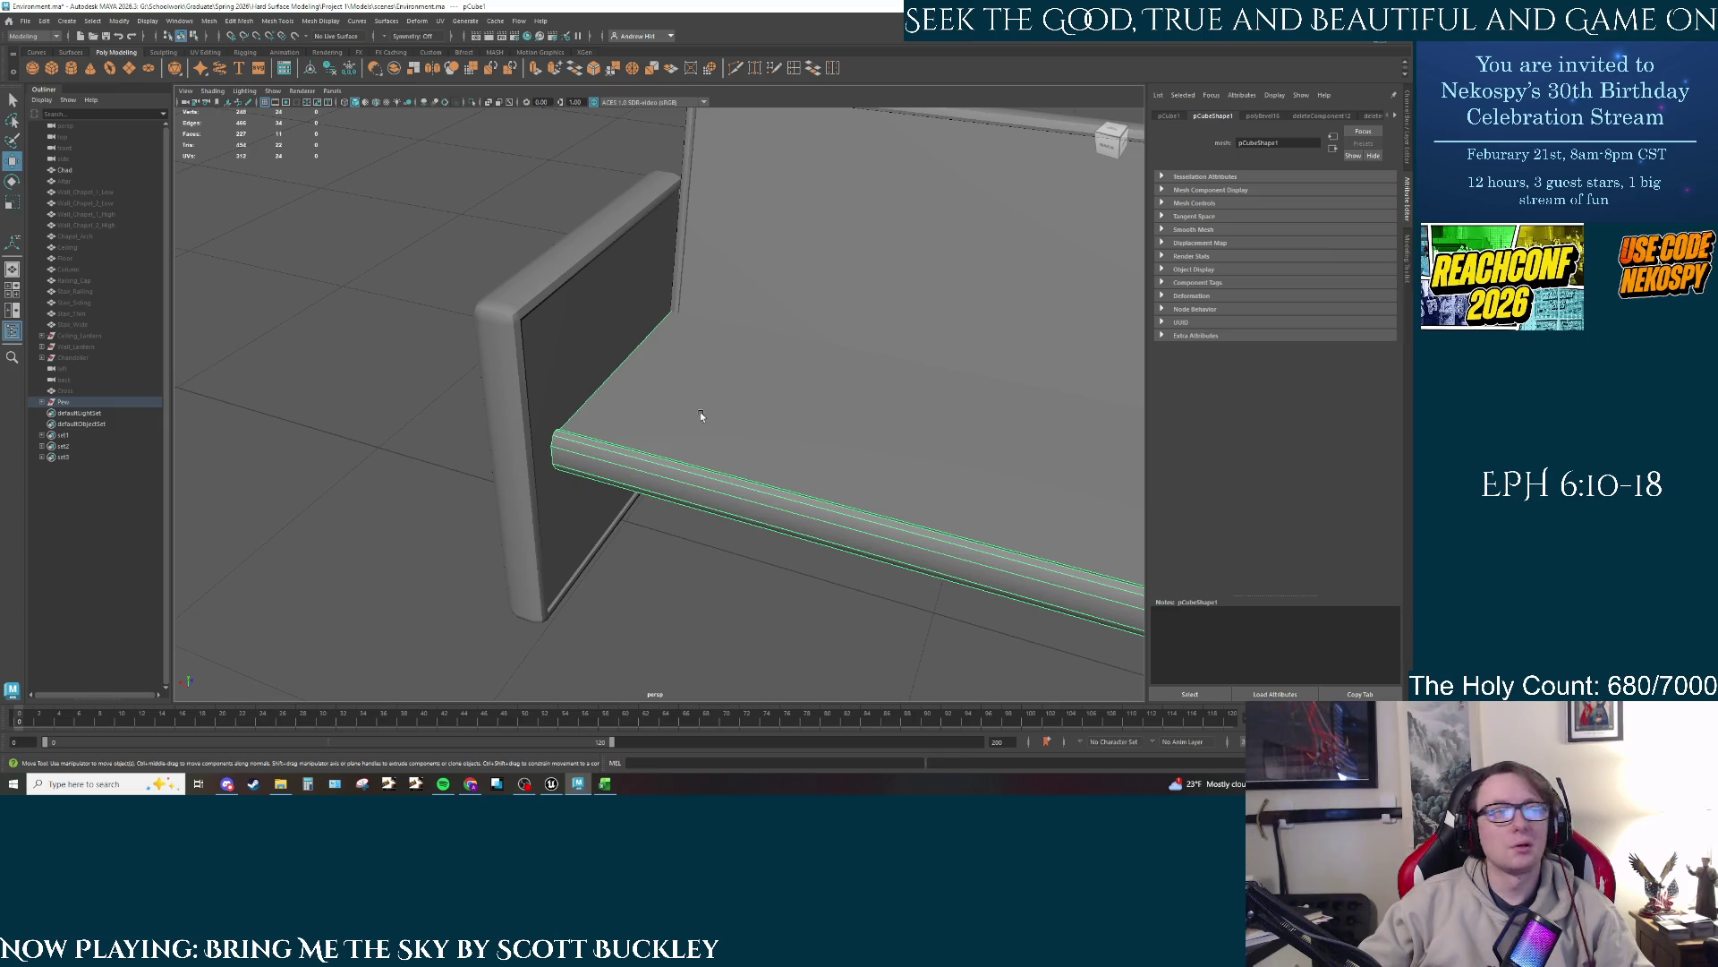
scroll(658, 411, "down", 3)
key("ctrl+1")
Step: Turn on object X-axis symmetry for the isolated seat
mouse_move(709, 399)
left_mouse_down()
mouse_move(751, 445)
mouse_move(645, 257)
left_mouse_up()
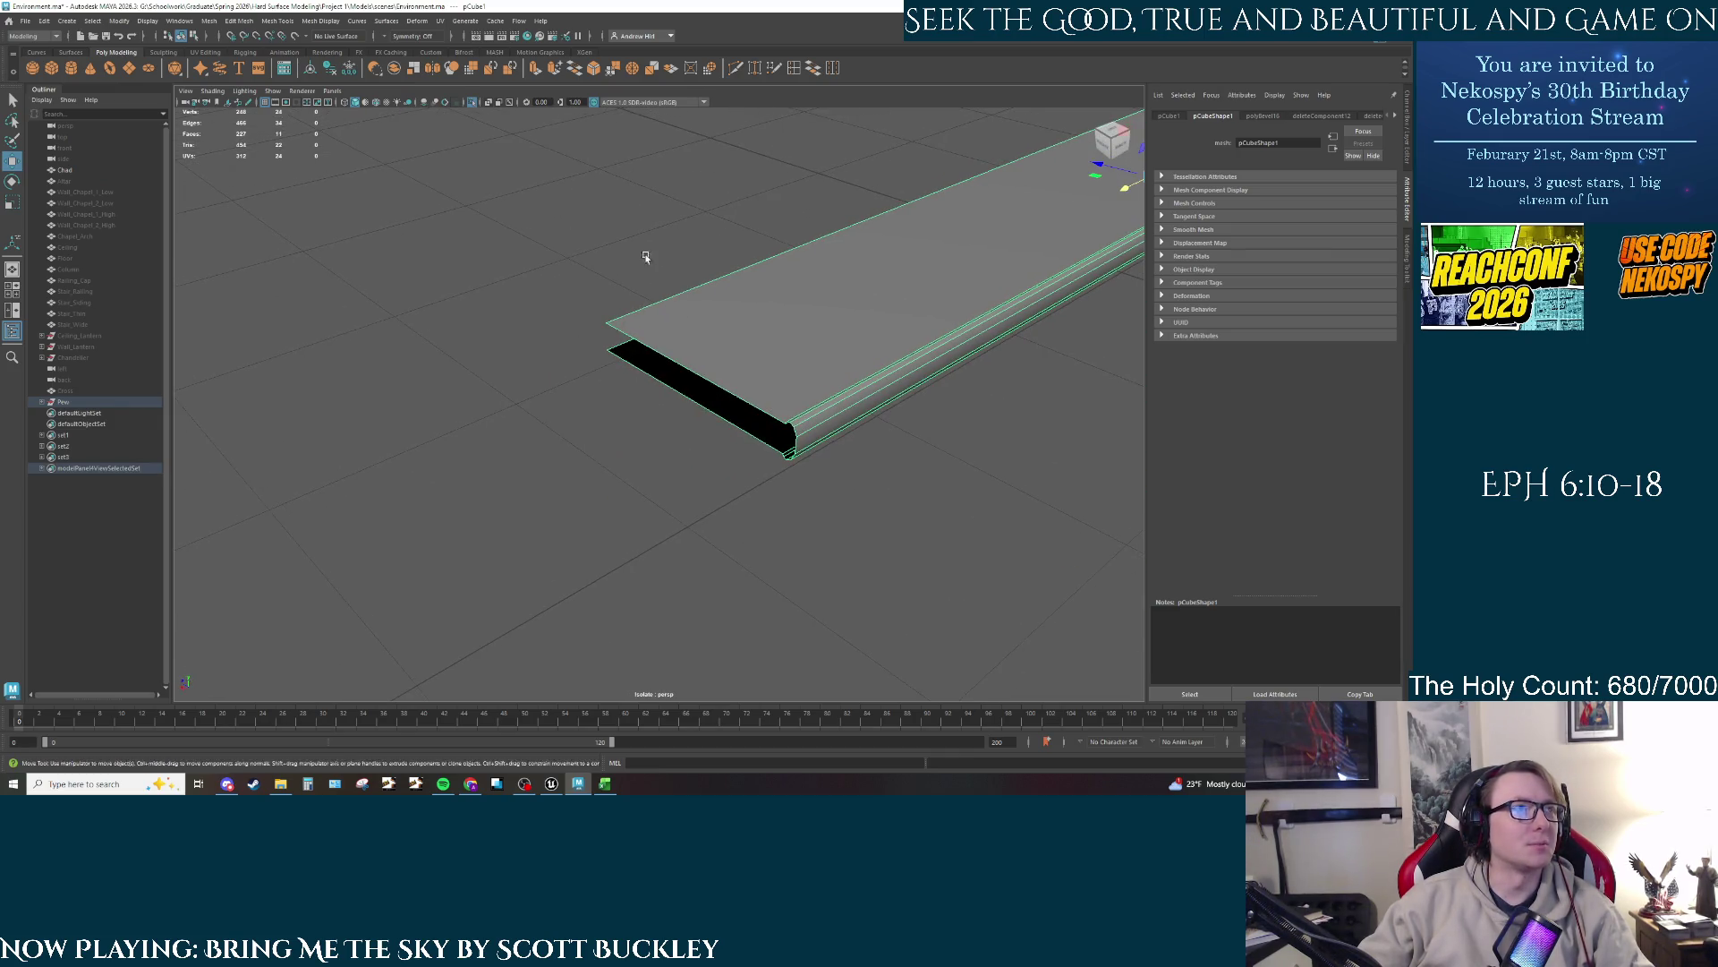
left_click(401, 36)
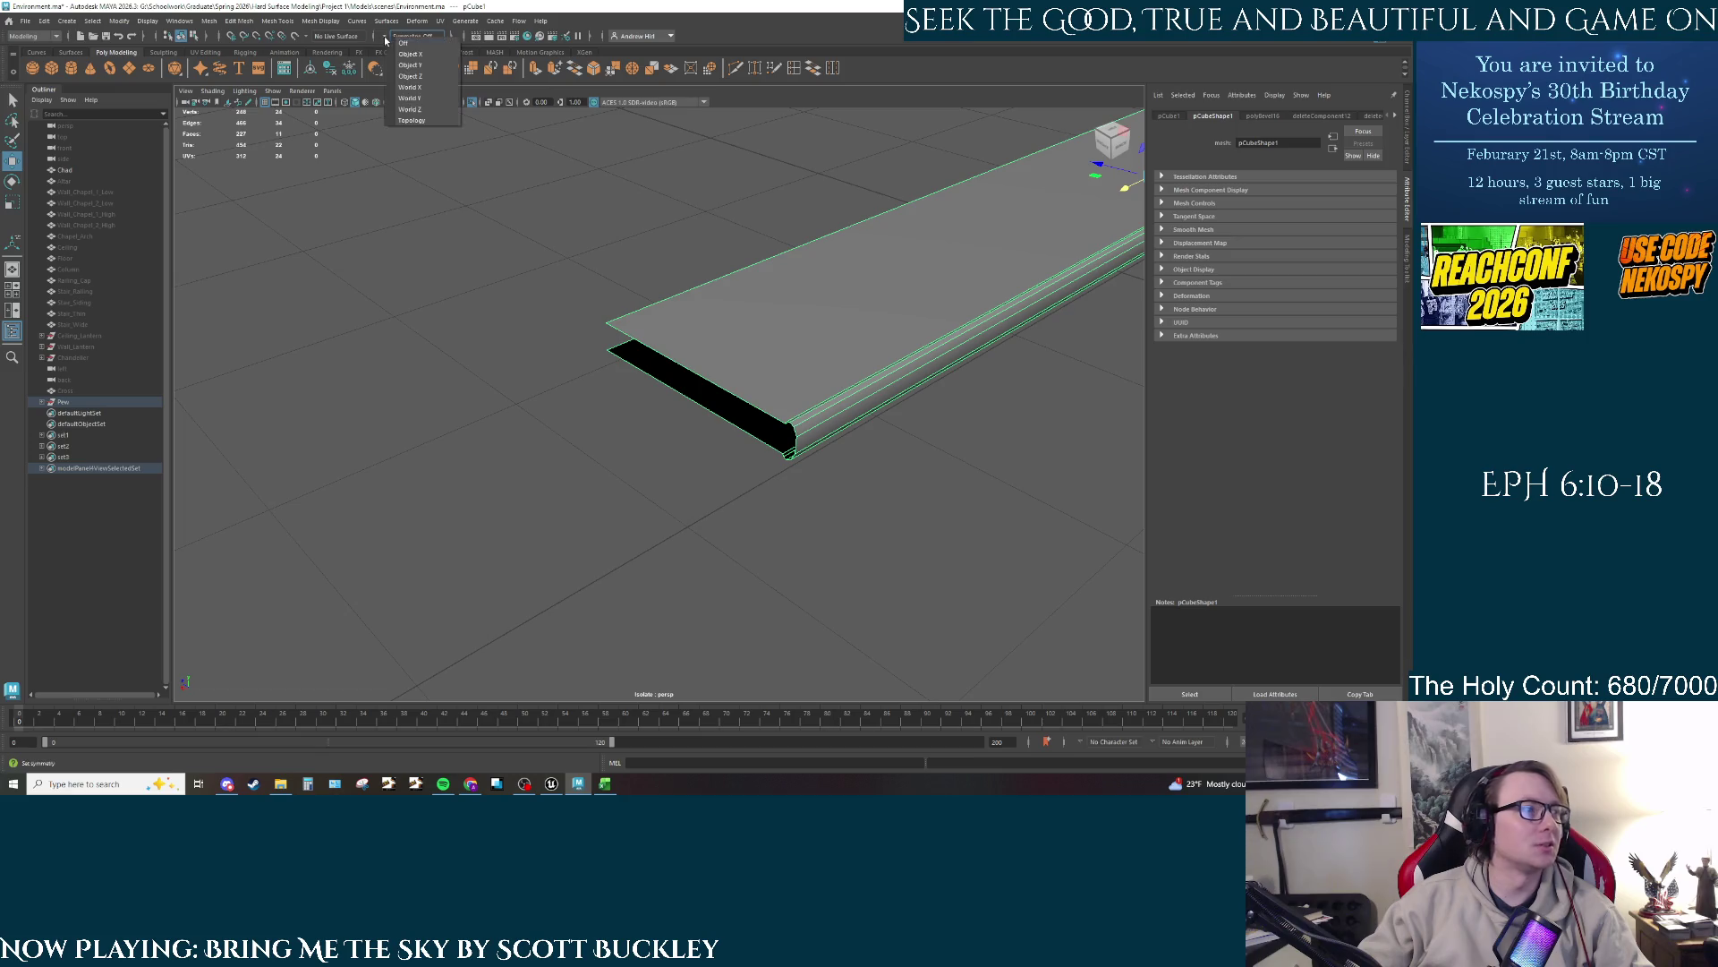
left_click(411, 55)
Step: Switch the seat to edge mode and select its front edges, including the lower face's front edge
right_click(682, 349)
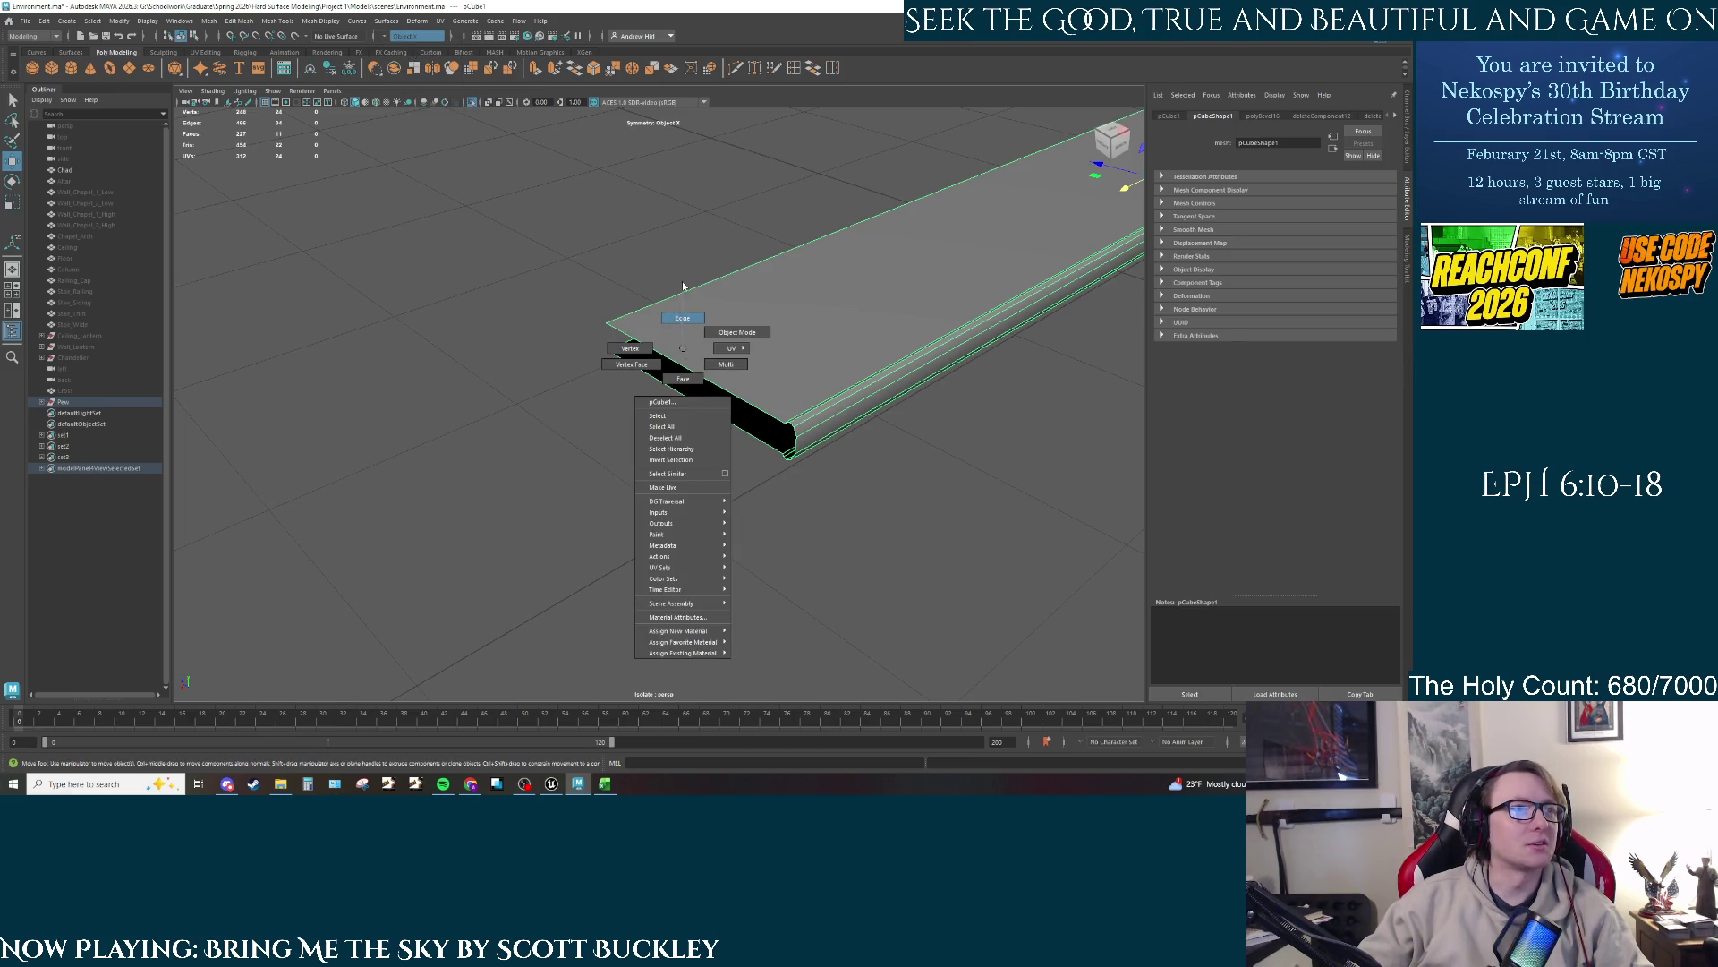
left_click(667, 351)
left_click(773, 434, "shift")
scroll(774, 434, "up", 5)
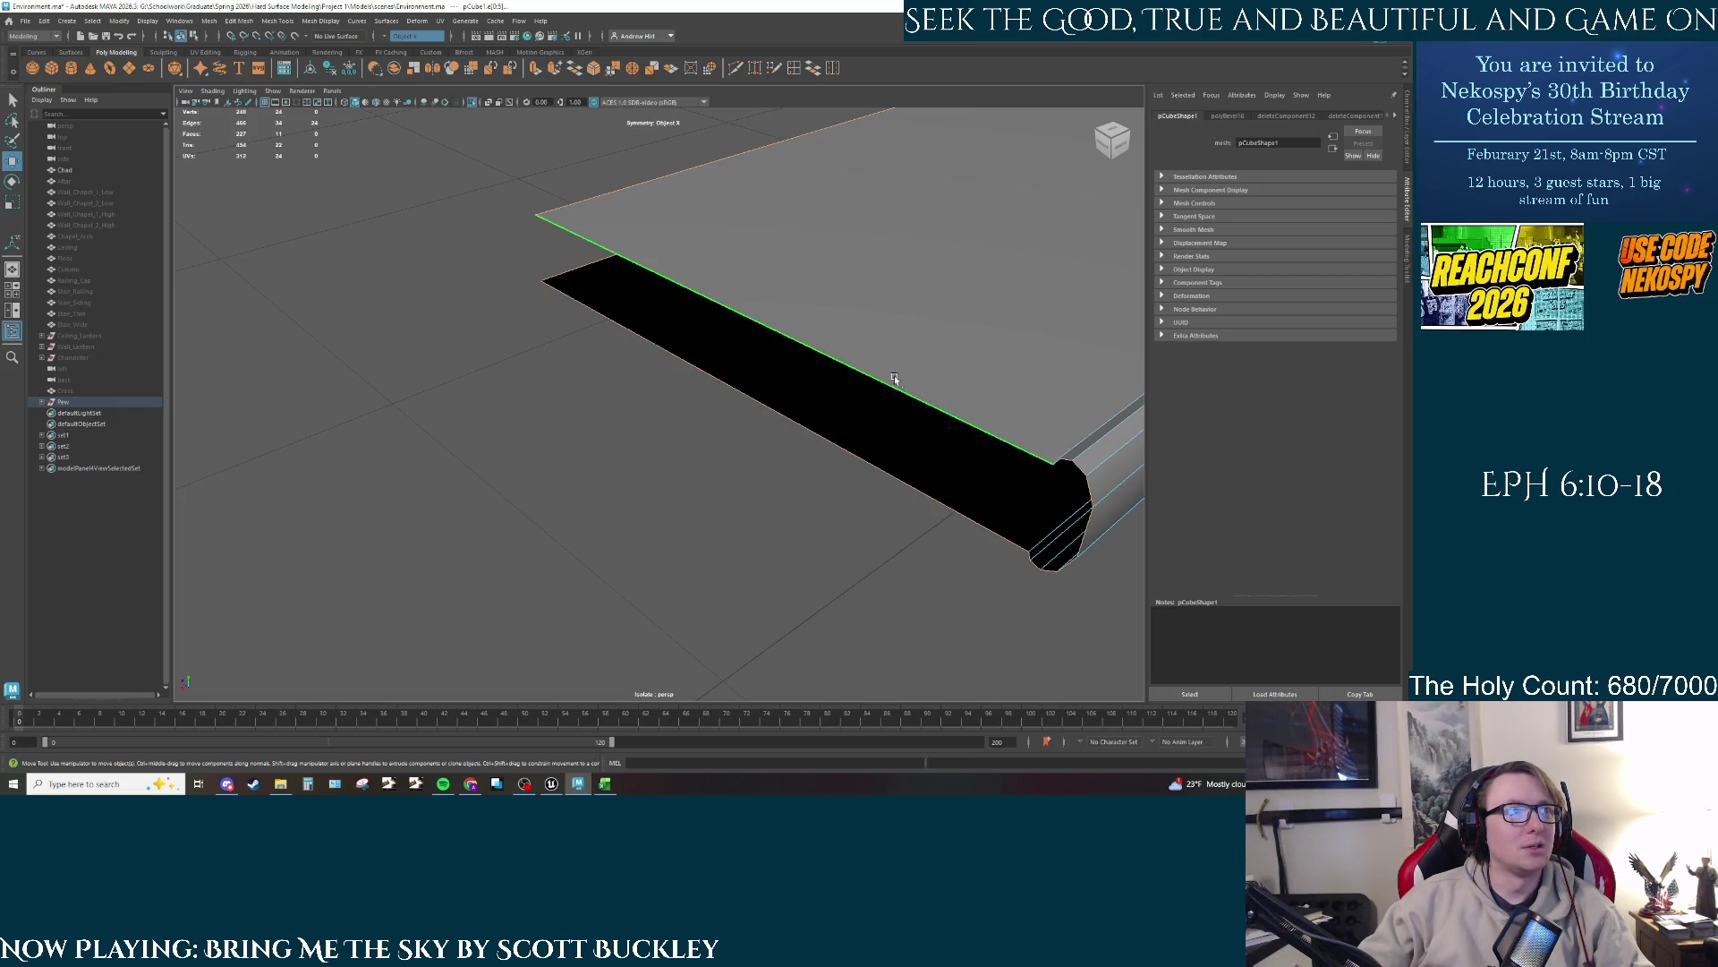
left_click(881, 385)
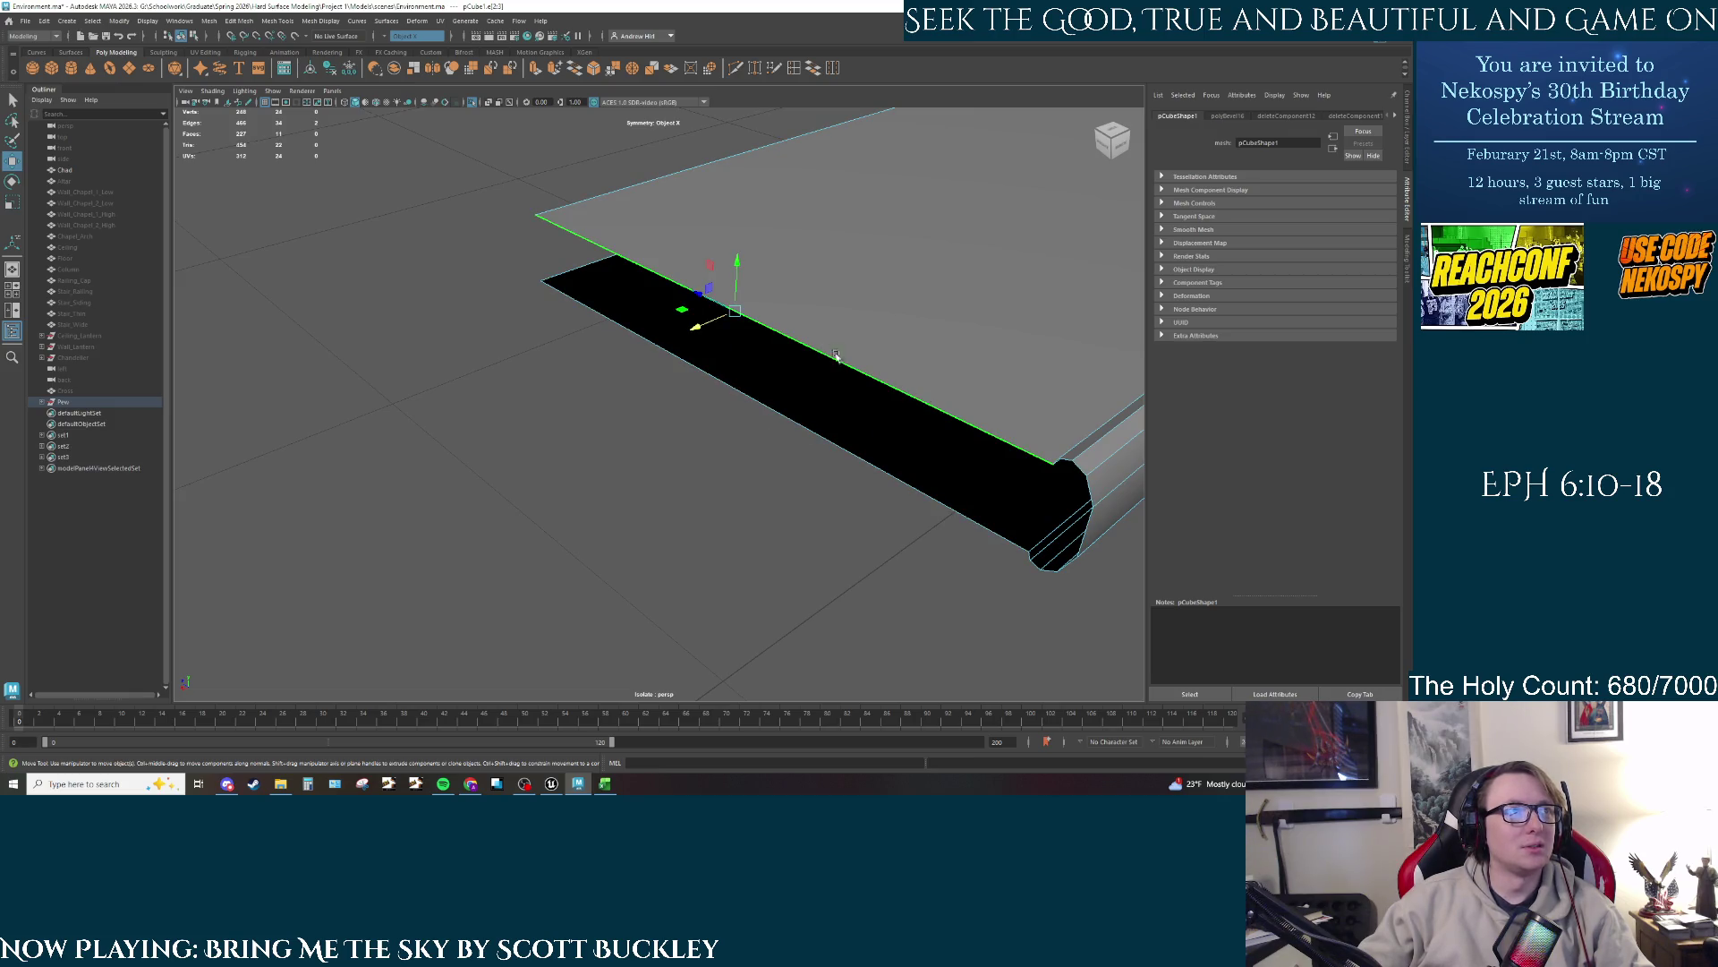
left_click(864, 458)
scroll(901, 414, "down", 5)
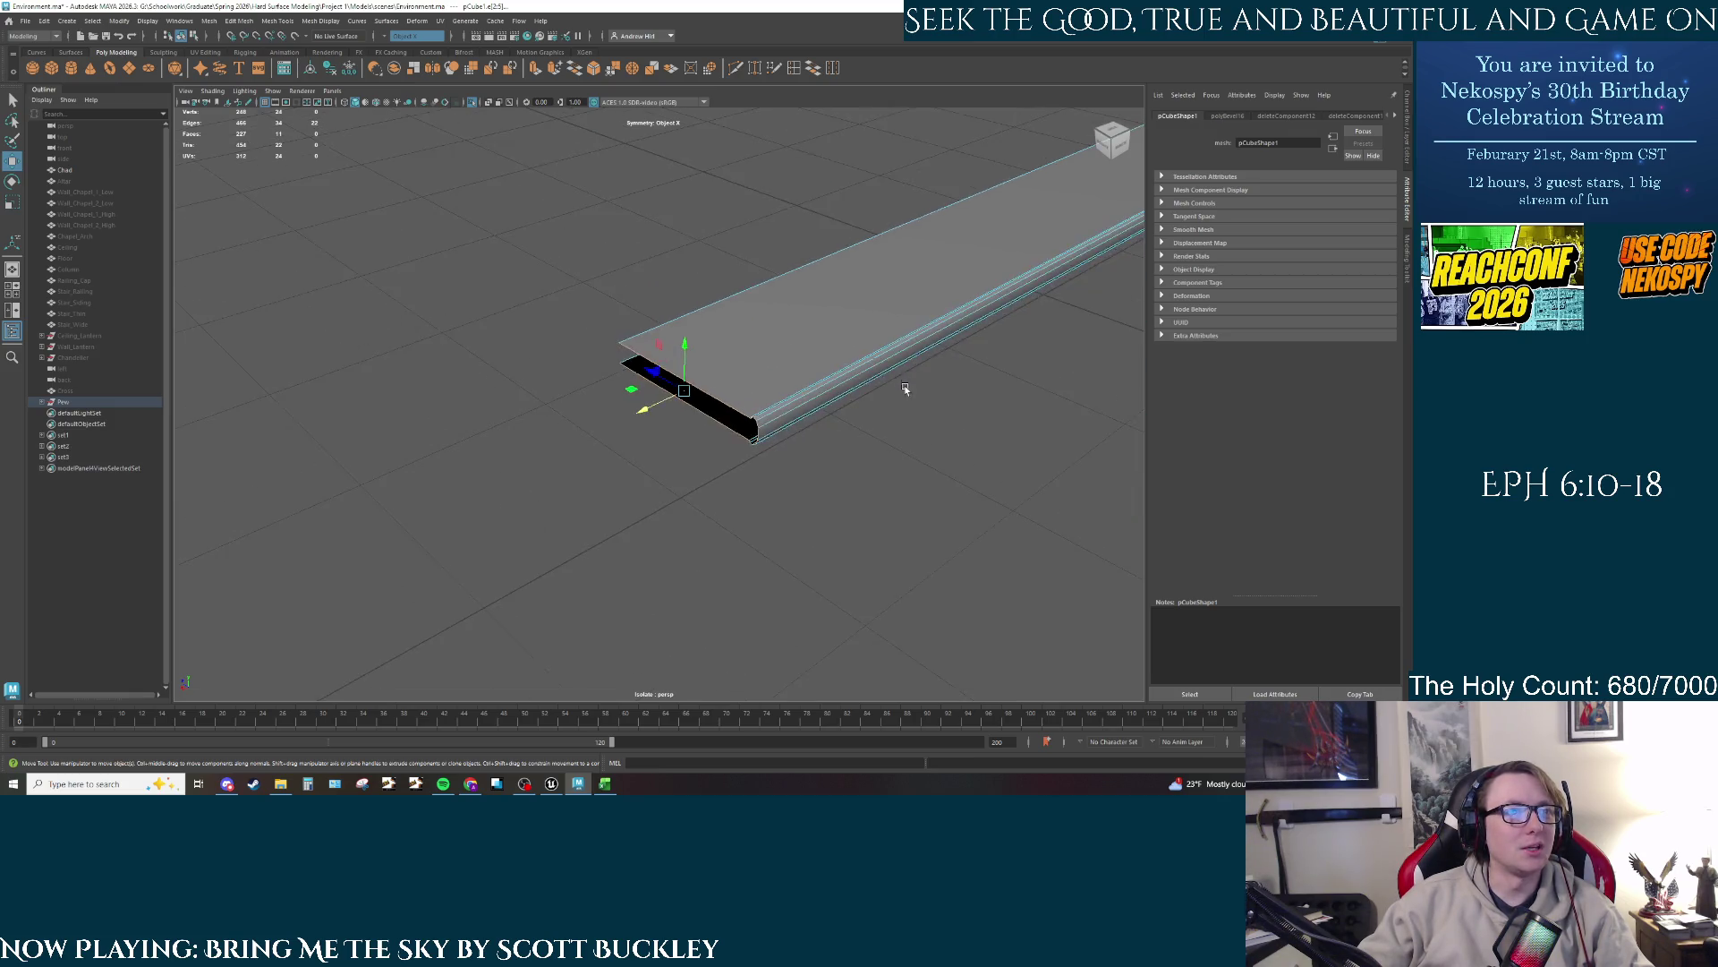
Step: Orbit around the beam, then bring the bench and wall back into view with Ctrl+1
left_click_drag(904, 385, 598, 368)
scroll(930, 412, "up", 10)
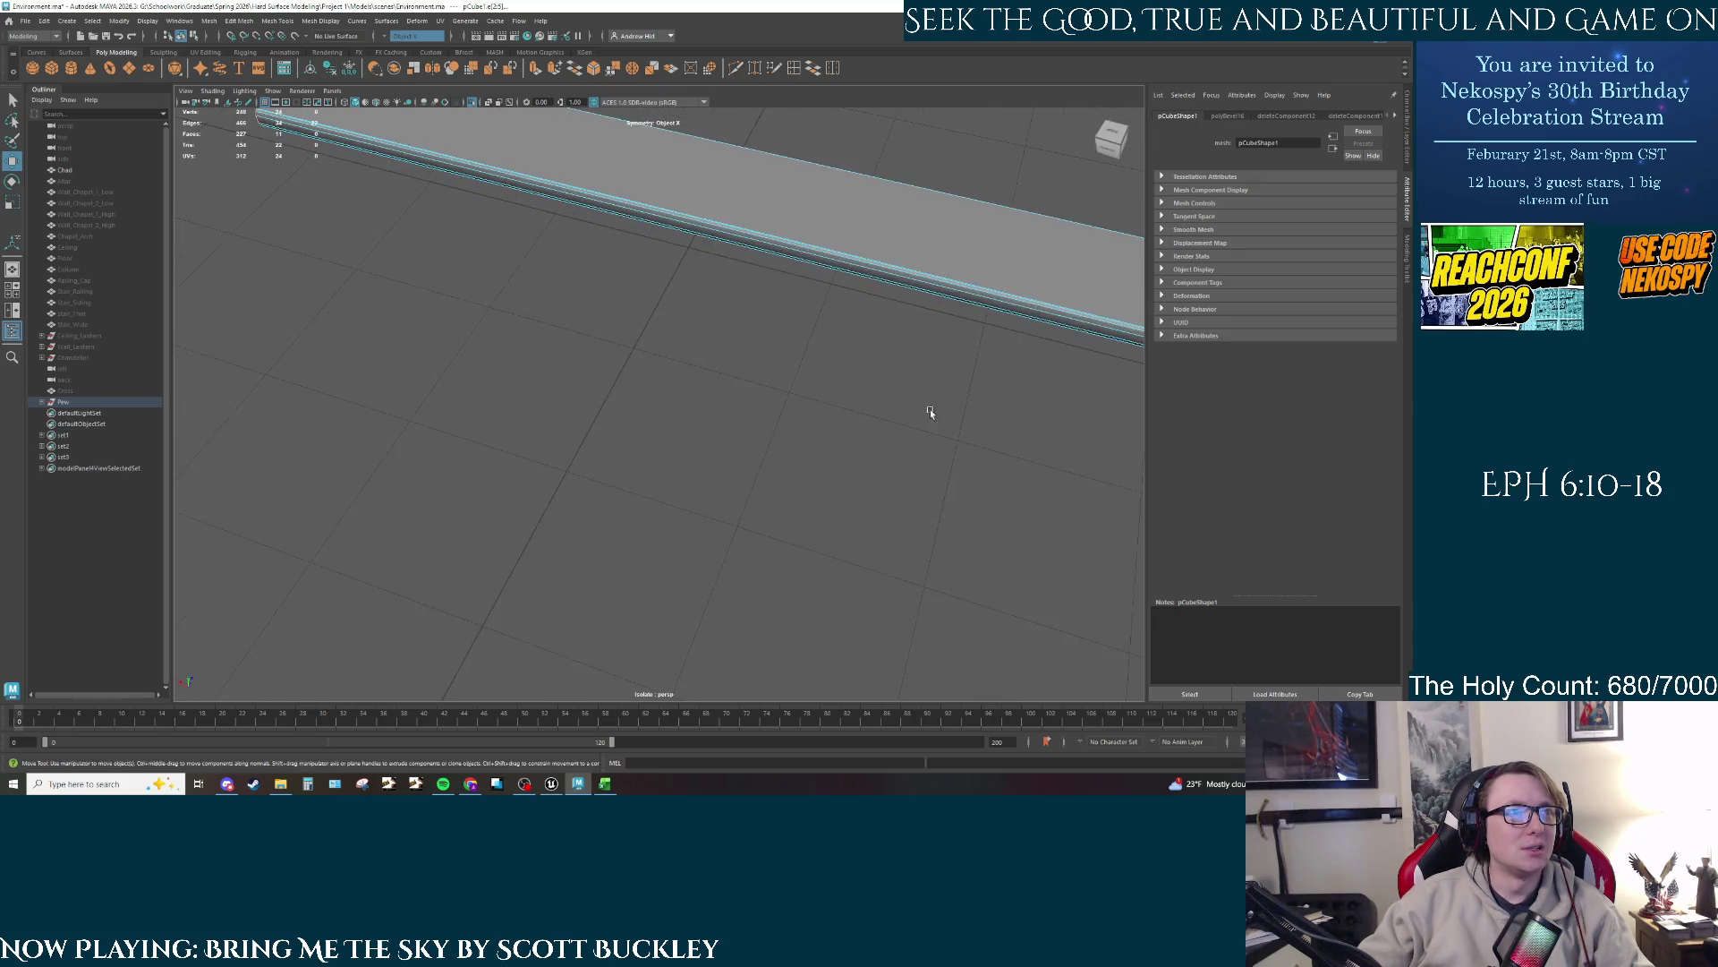
scroll(930, 412, "down", 5)
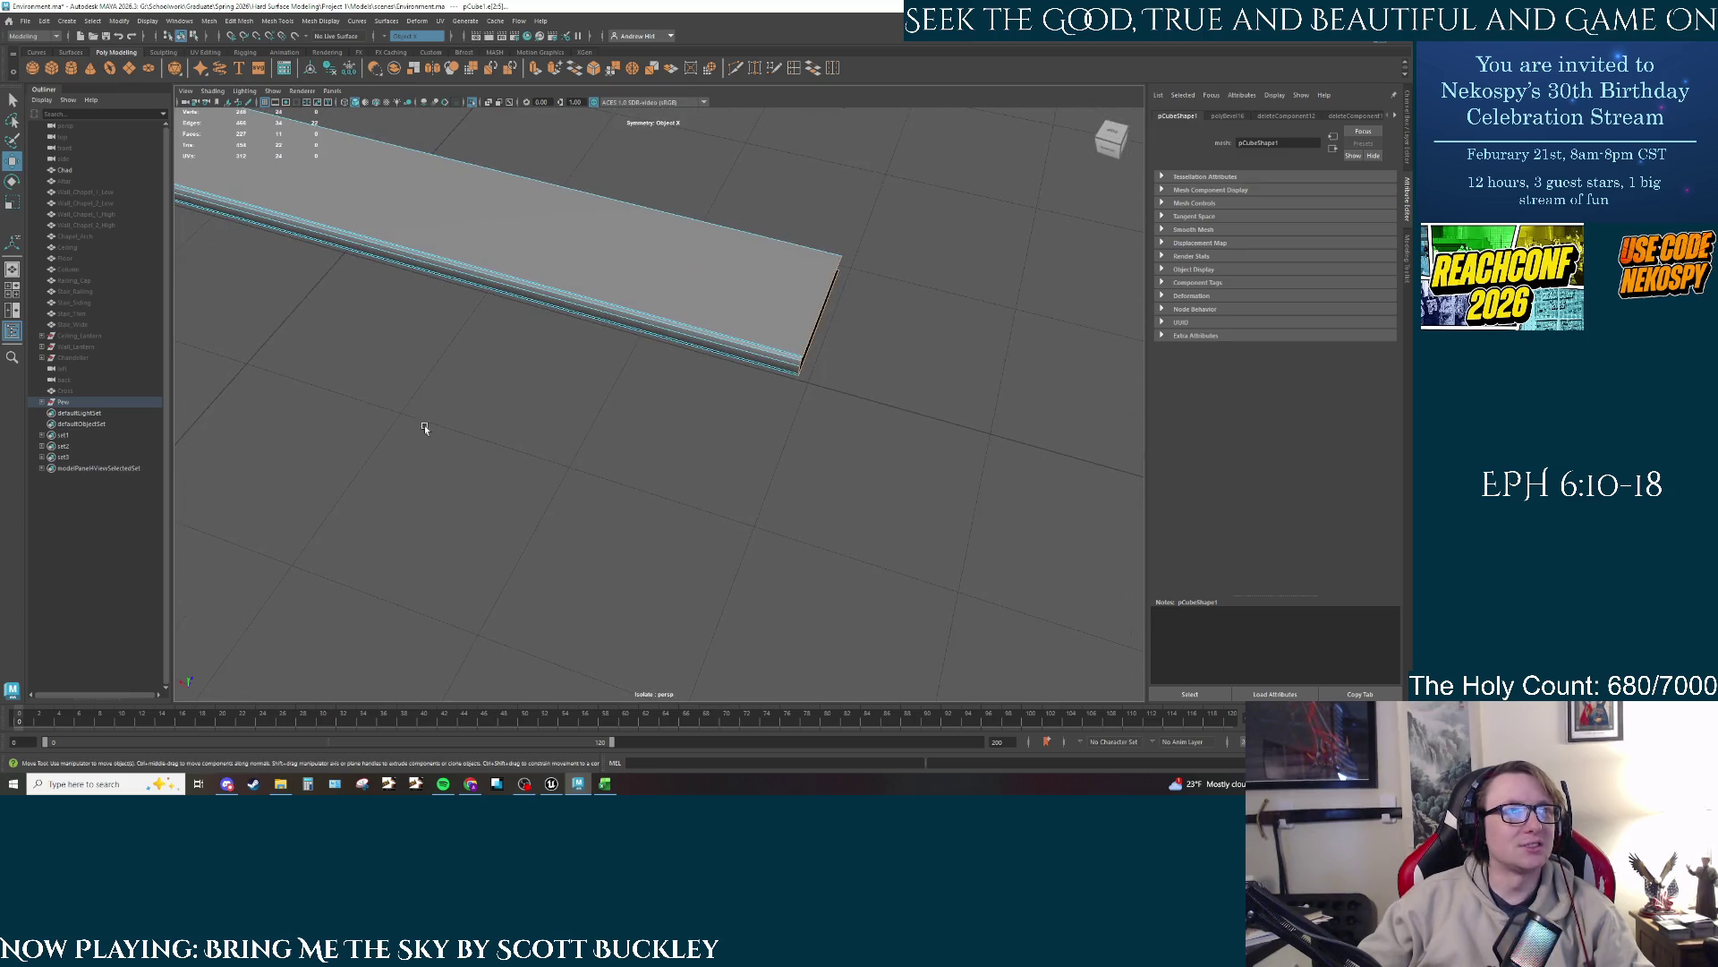
left_click_drag(421, 421, 846, 347)
scroll(452, 346, "down", 3)
scroll(445, 366, "up", 3)
scroll(445, 365, "down", 3)
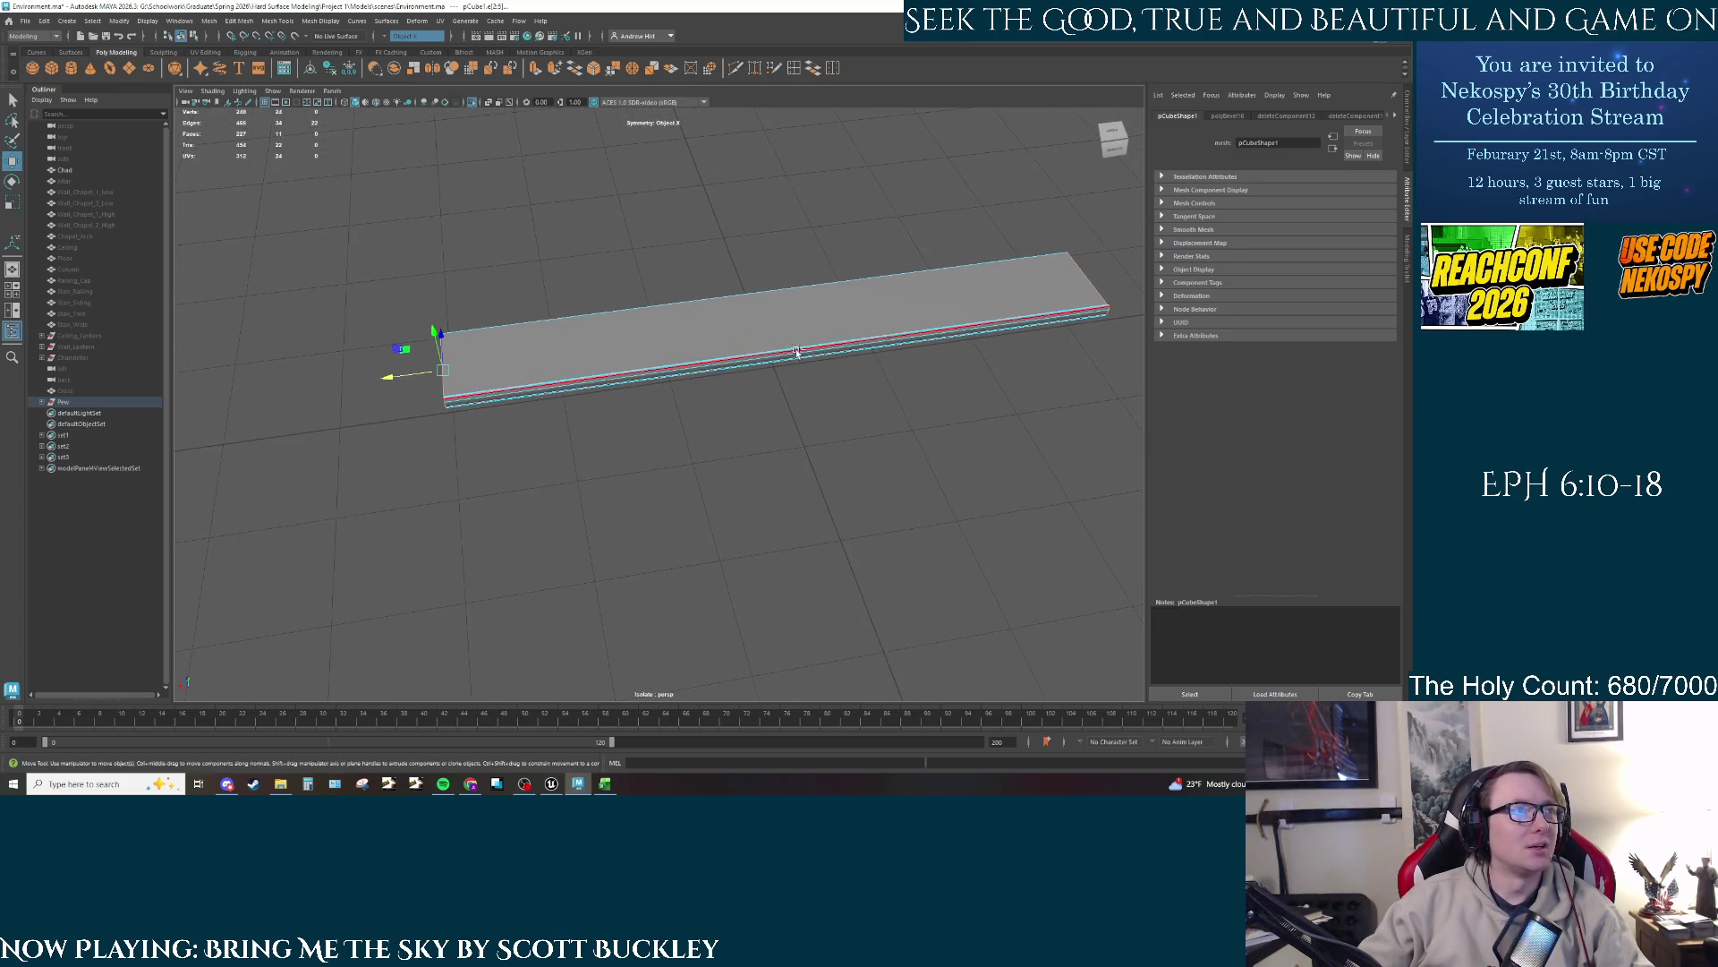
key("ctrl+1")
scroll(518, 379, "up", 6)
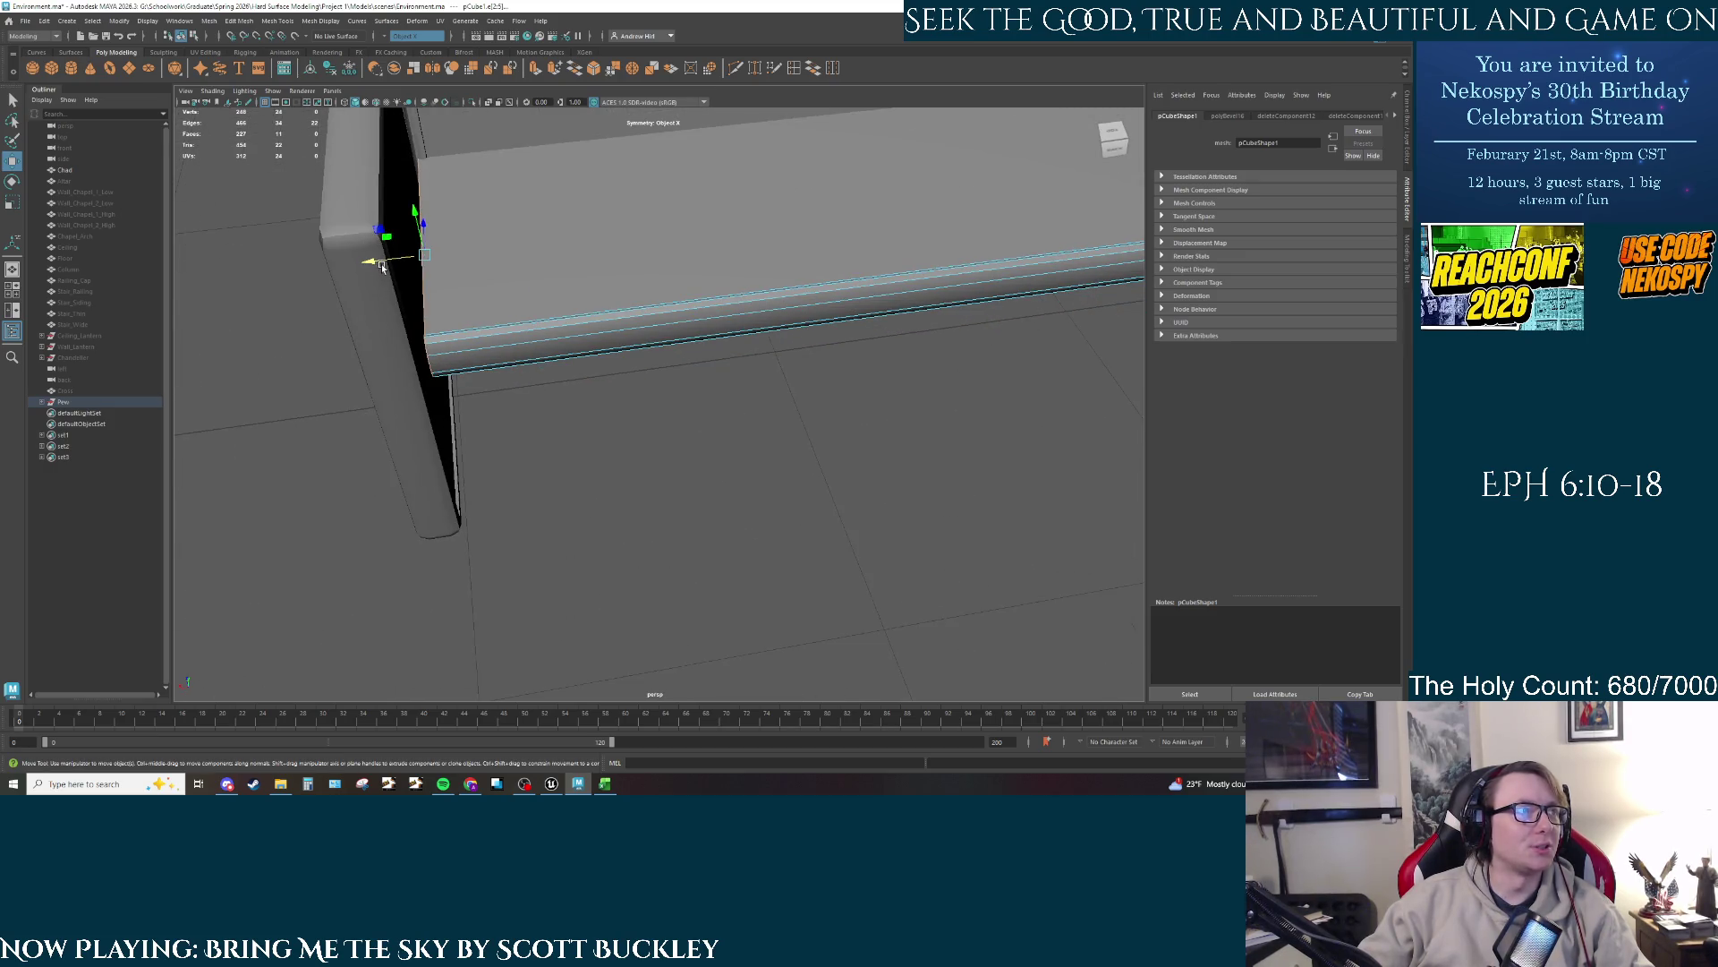
Step: Move the beam's end left along X and clear its component selection
left_click_drag(381, 266, 365, 267)
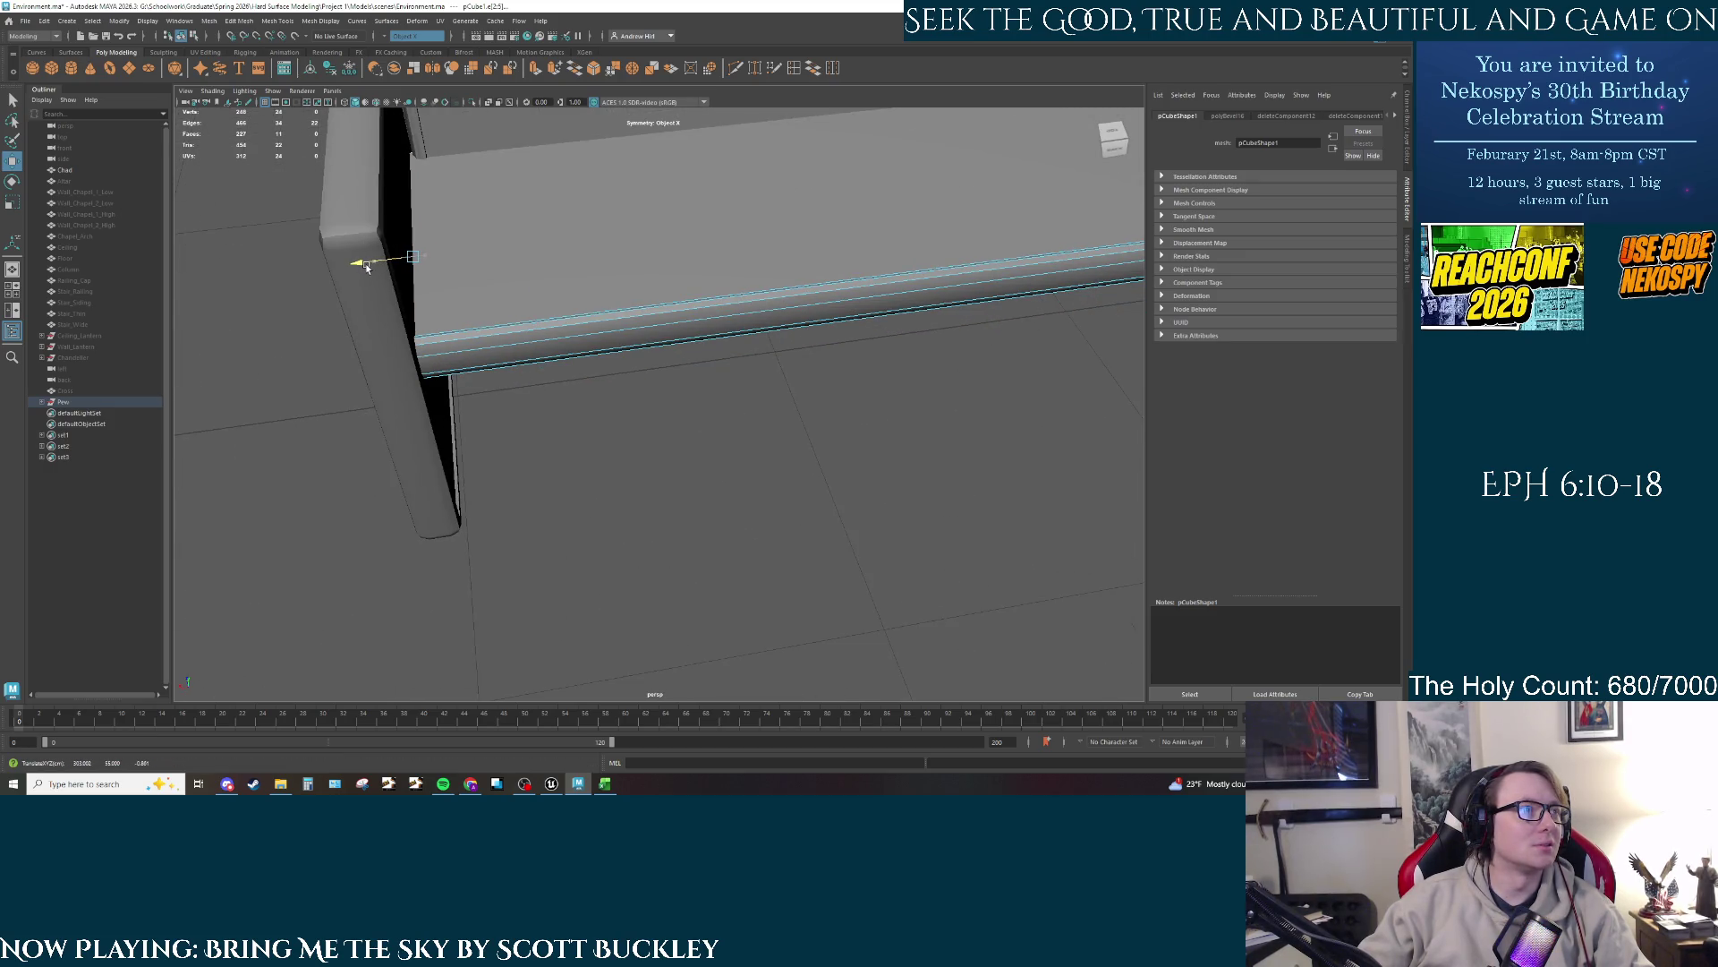
left_click(365, 267)
mouse_move(614, 372)
left_mouse_down()
mouse_move(468, 314)
mouse_move(863, 323)
mouse_move(901, 291)
mouse_move(1005, 399)
mouse_move(802, 384)
mouse_move(771, 529)
mouse_move(845, 517)
mouse_move(501, 522)
left_mouse_up()
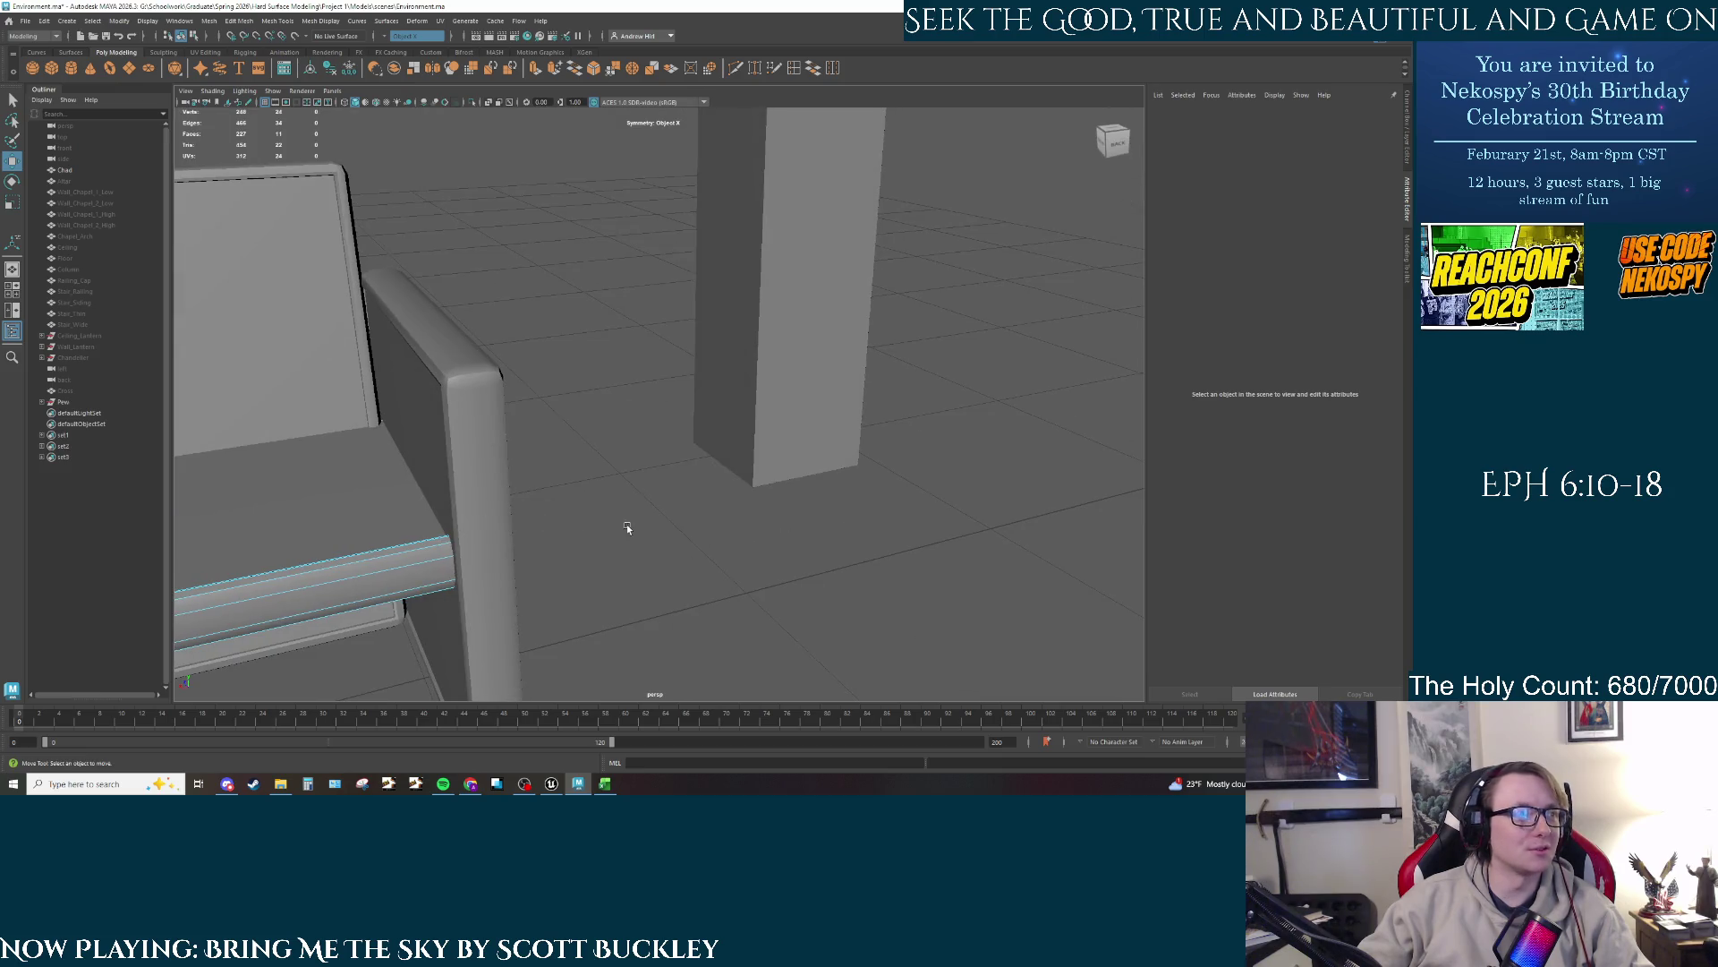
Step: Dismiss the beam's component selection and set Symmetry to Off
right_click(365, 498)
left_click_drag(459, 427, 813, 376)
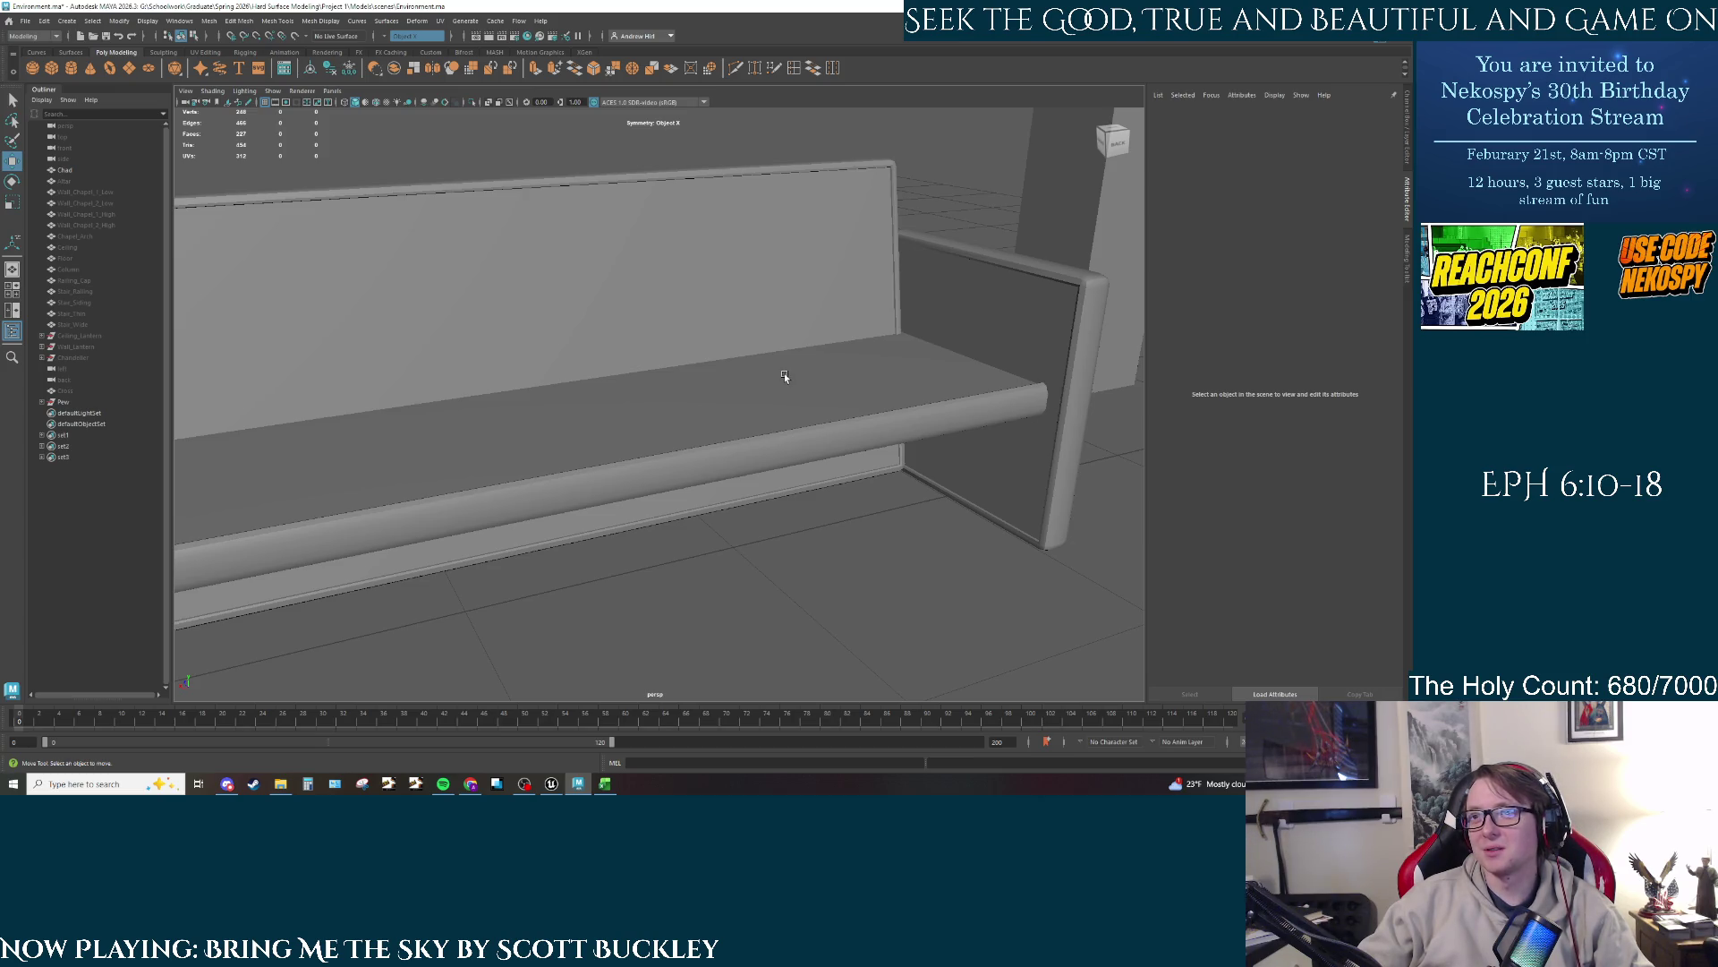
left_click(400, 37)
left_click(401, 44)
Step: Select the whole bench, then deselect it and orbit to an end-on view of the pew
left_click(733, 506)
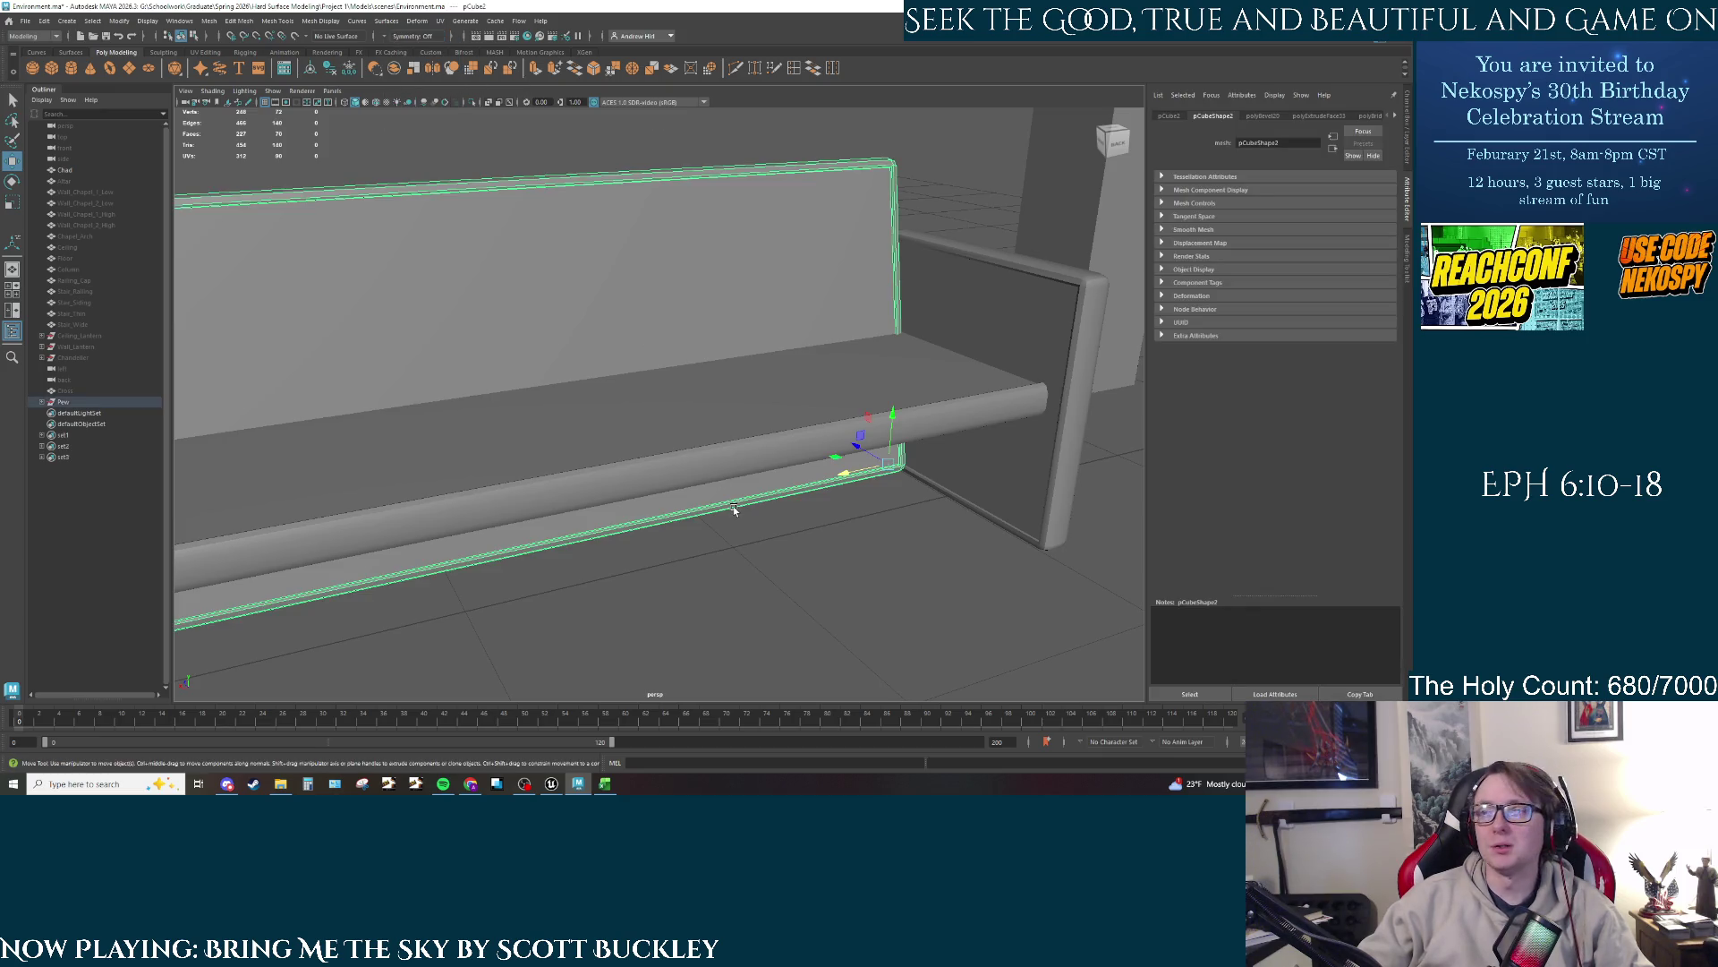
left_click_drag(733, 507, 678, 506)
scroll(732, 463, "down", 5)
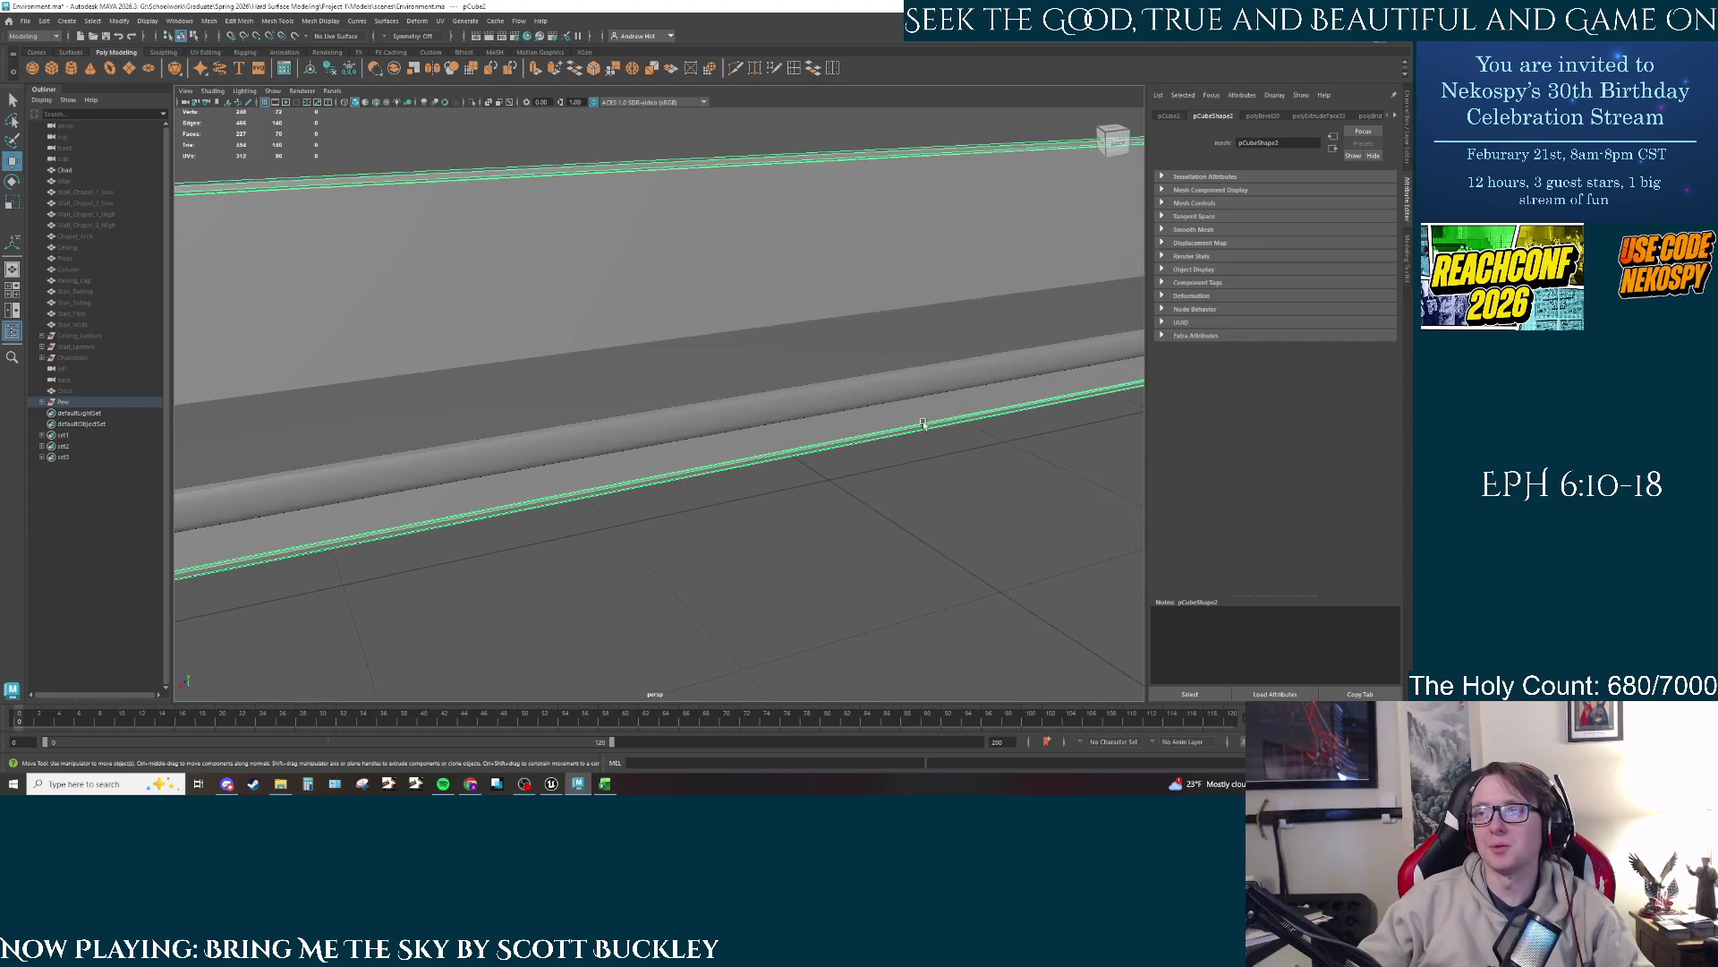
left_click(668, 476)
left_click_drag(651, 481, 752, 476)
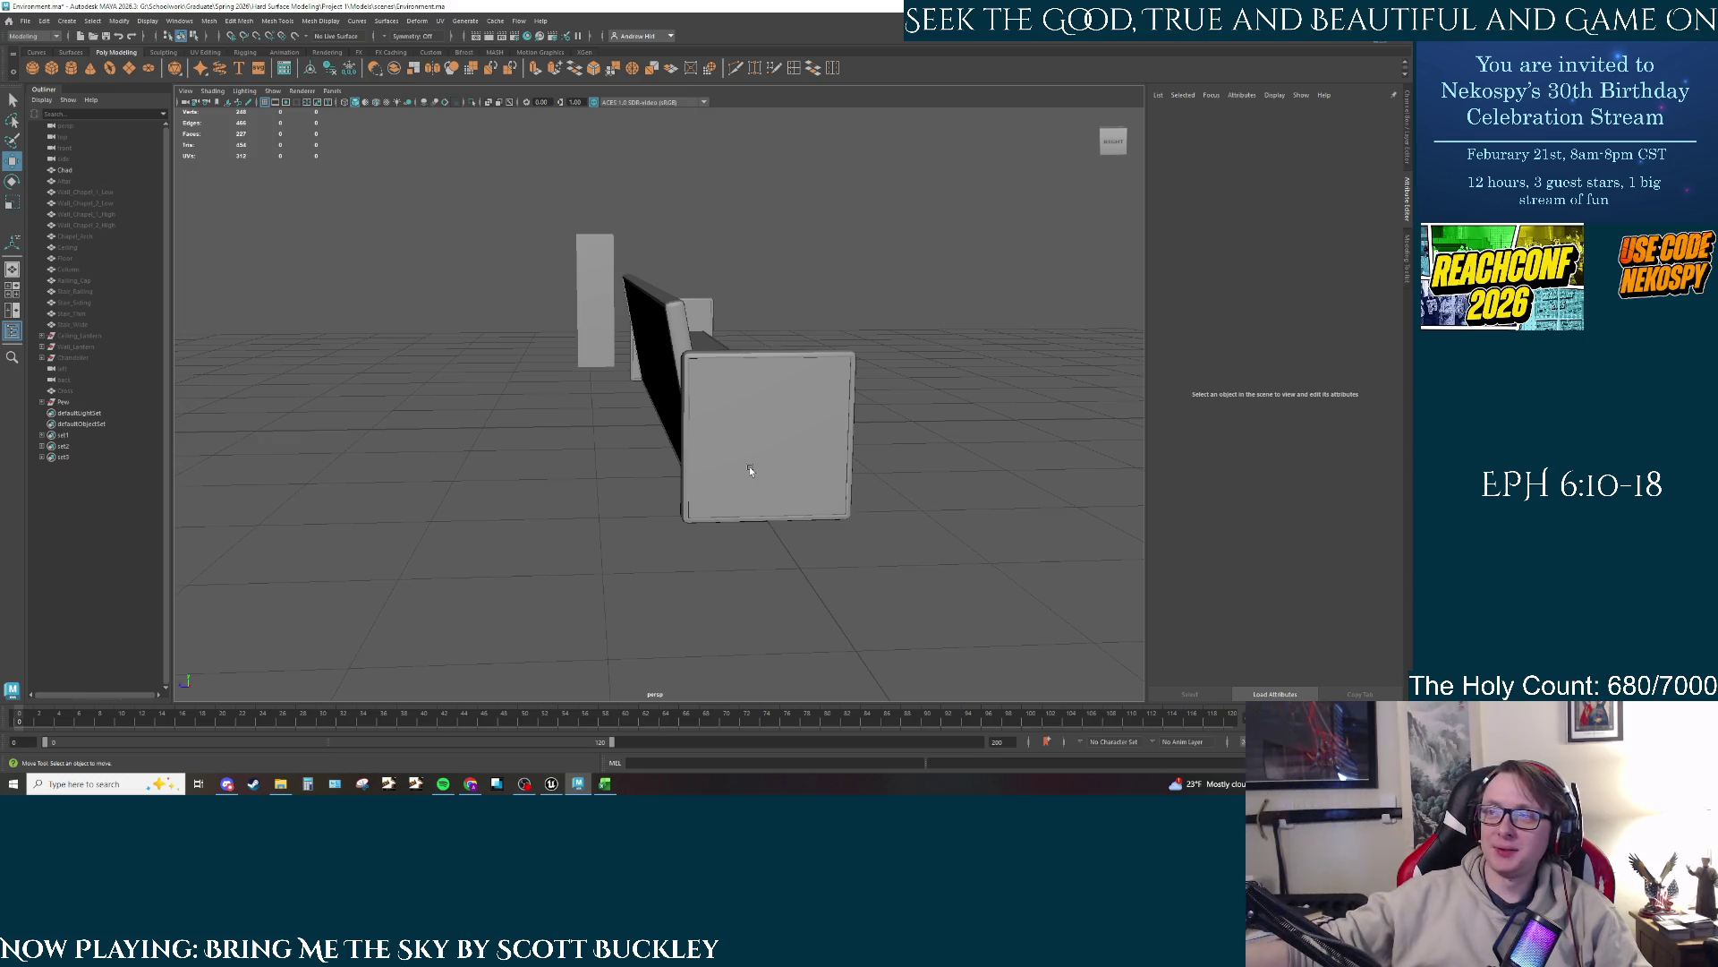
Step: Orbit and zoom around the pew to inspect its front, rear, seat and armrests
mouse_move(749, 470)
left_mouse_down()
mouse_move(775, 433)
mouse_move(657, 442)
left_mouse_up()
mouse_move(747, 346)
left_mouse_down()
mouse_move(833, 480)
mouse_move(817, 399)
left_mouse_up()
scroll(728, 414, "up", 5)
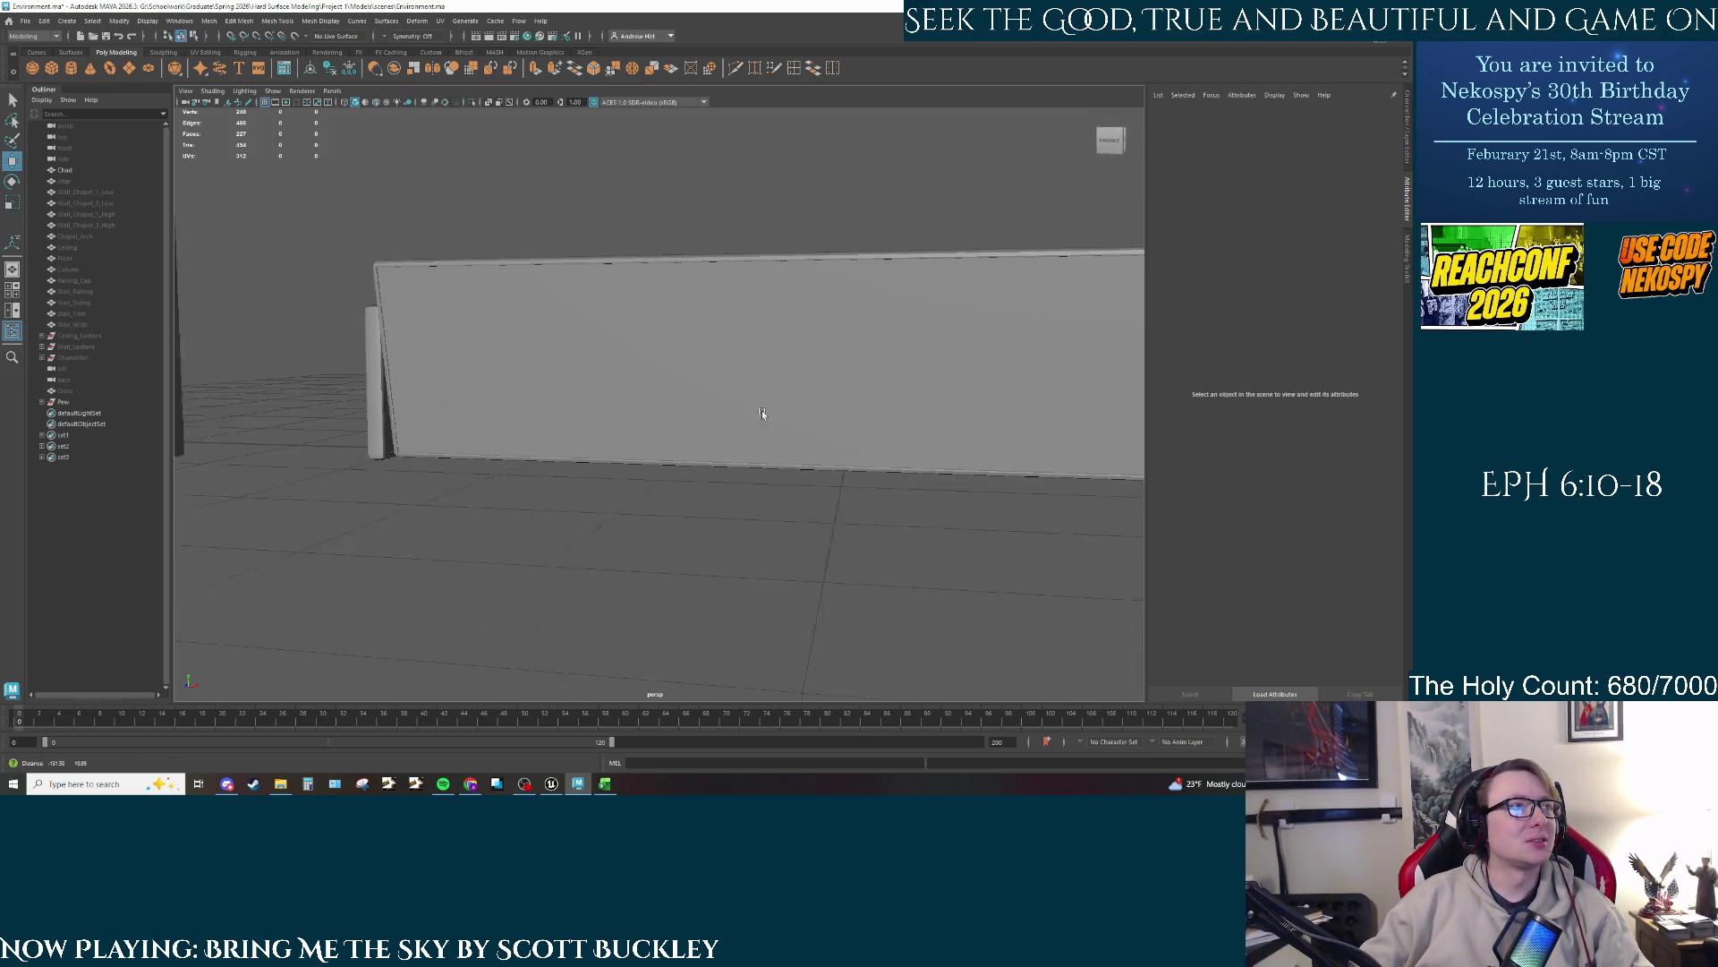
left_click_drag(696, 404, 746, 412)
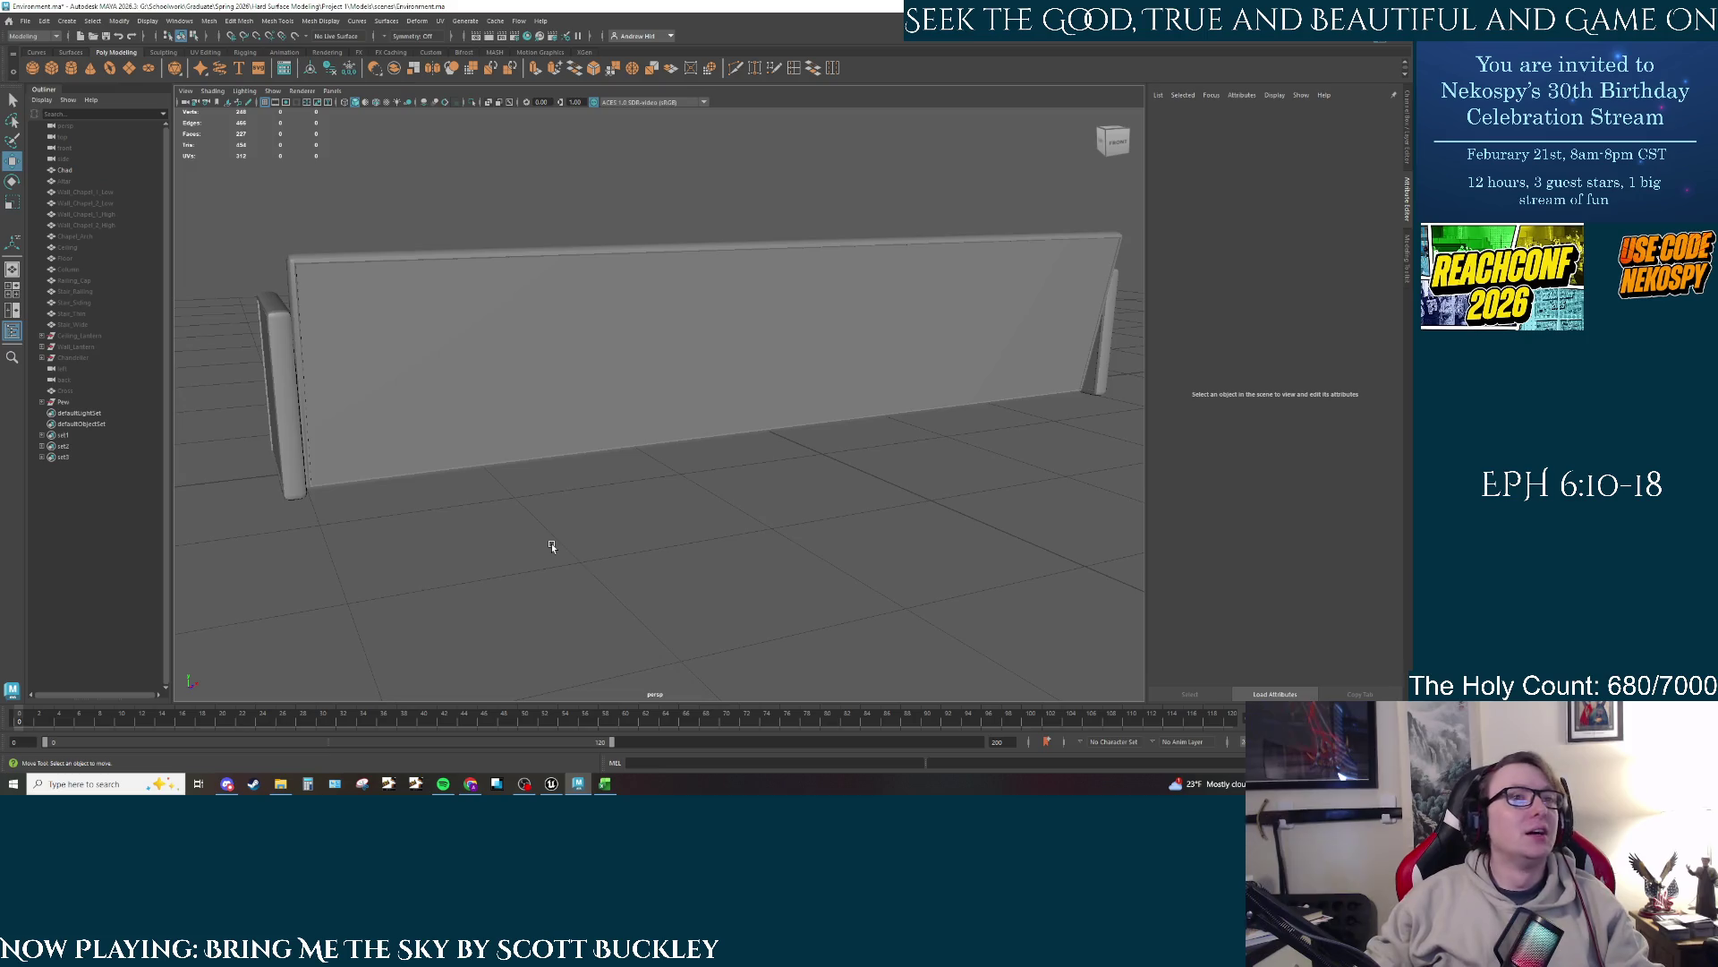
scroll(651, 500, "up", 3)
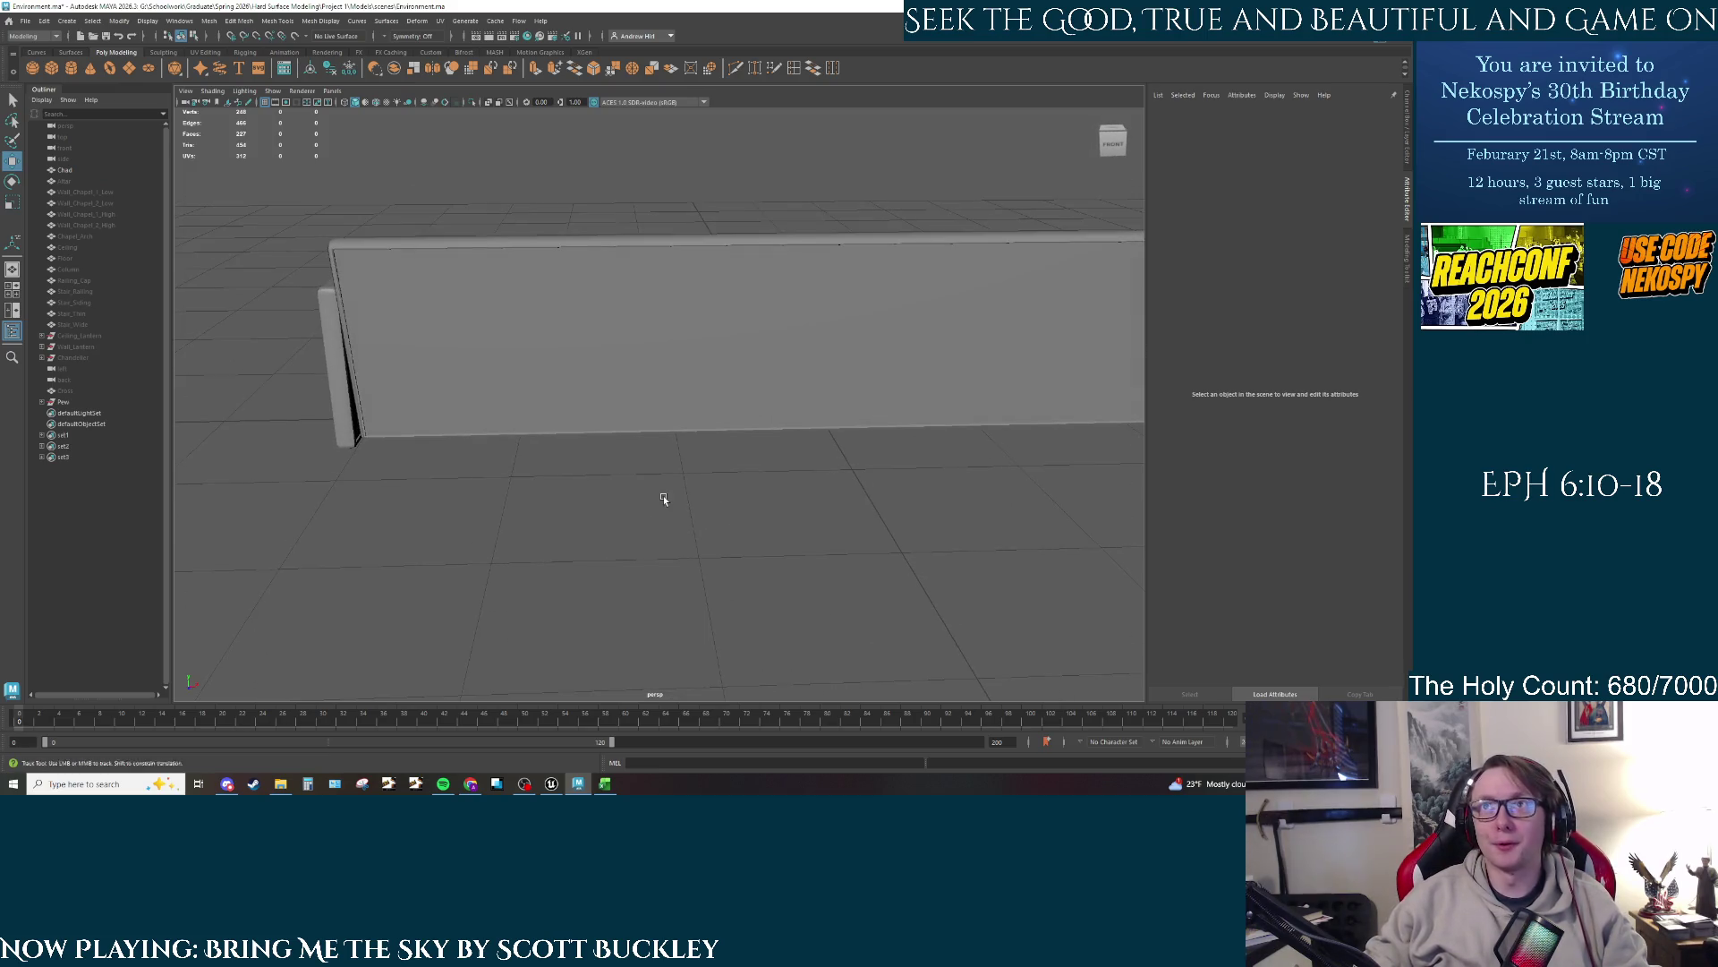
mouse_move(707, 543)
left_mouse_down()
mouse_move(322, 495)
mouse_move(683, 529)
mouse_move(528, 537)
mouse_move(542, 523)
left_mouse_up()
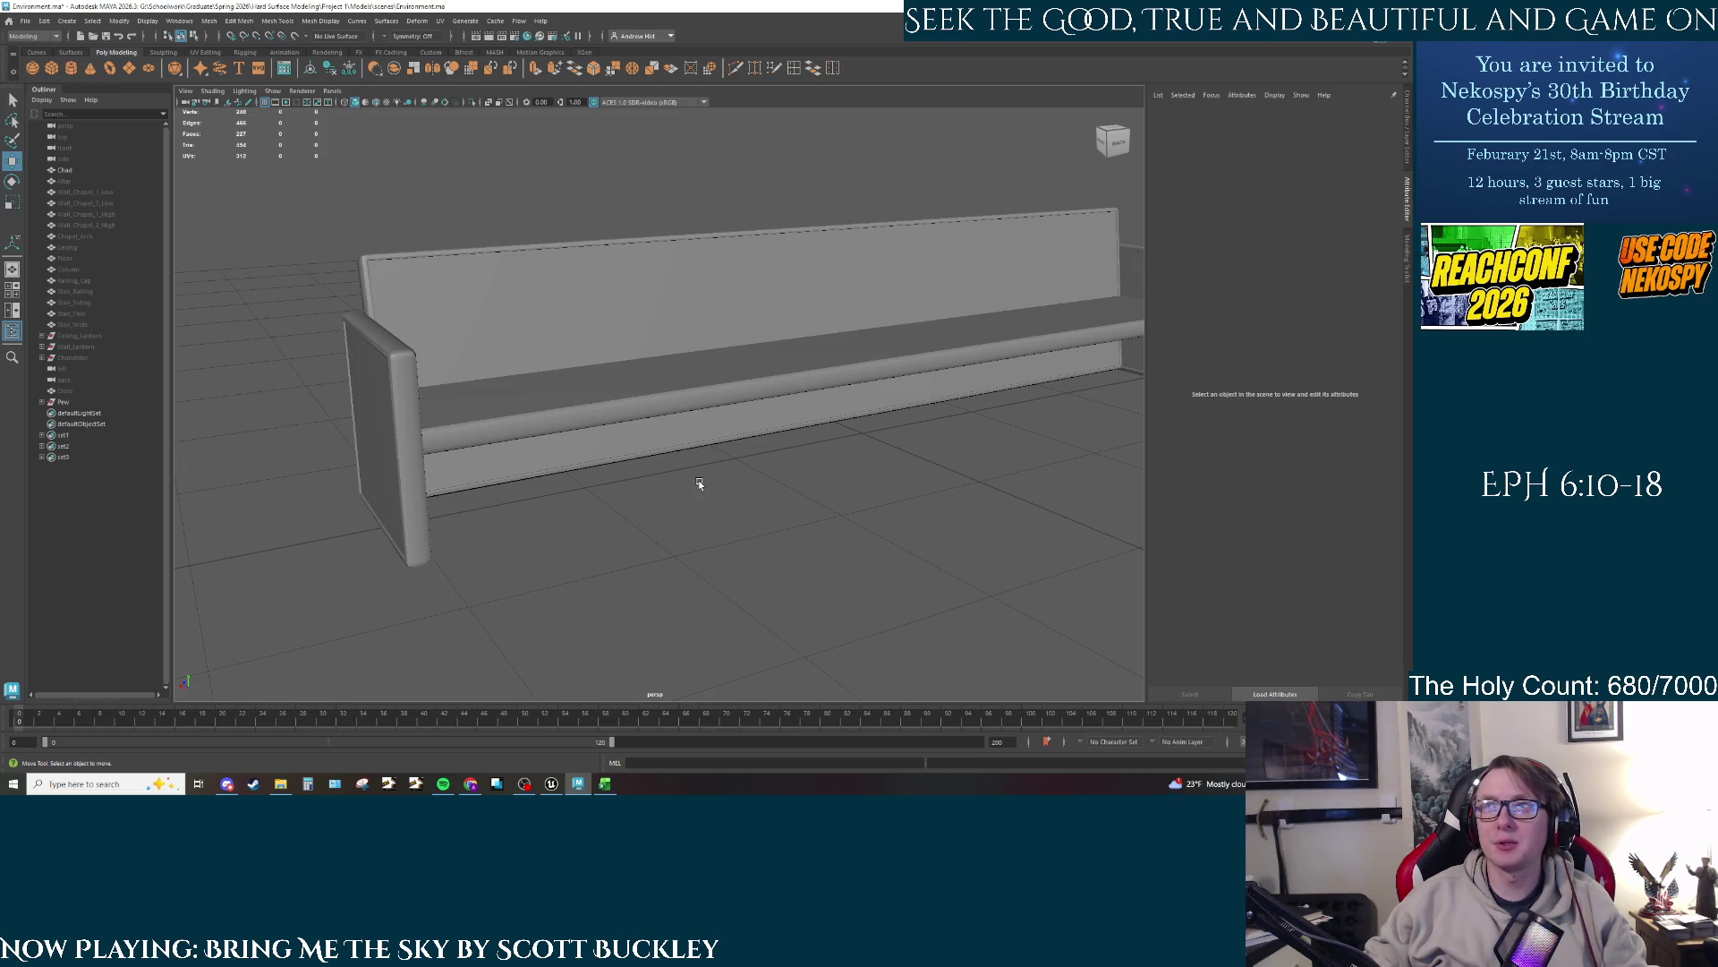
mouse_move(698, 484)
left_mouse_down()
mouse_move(743, 476)
mouse_move(683, 525)
mouse_move(723, 521)
mouse_move(679, 524)
mouse_move(852, 483)
mouse_move(818, 494)
left_mouse_up()
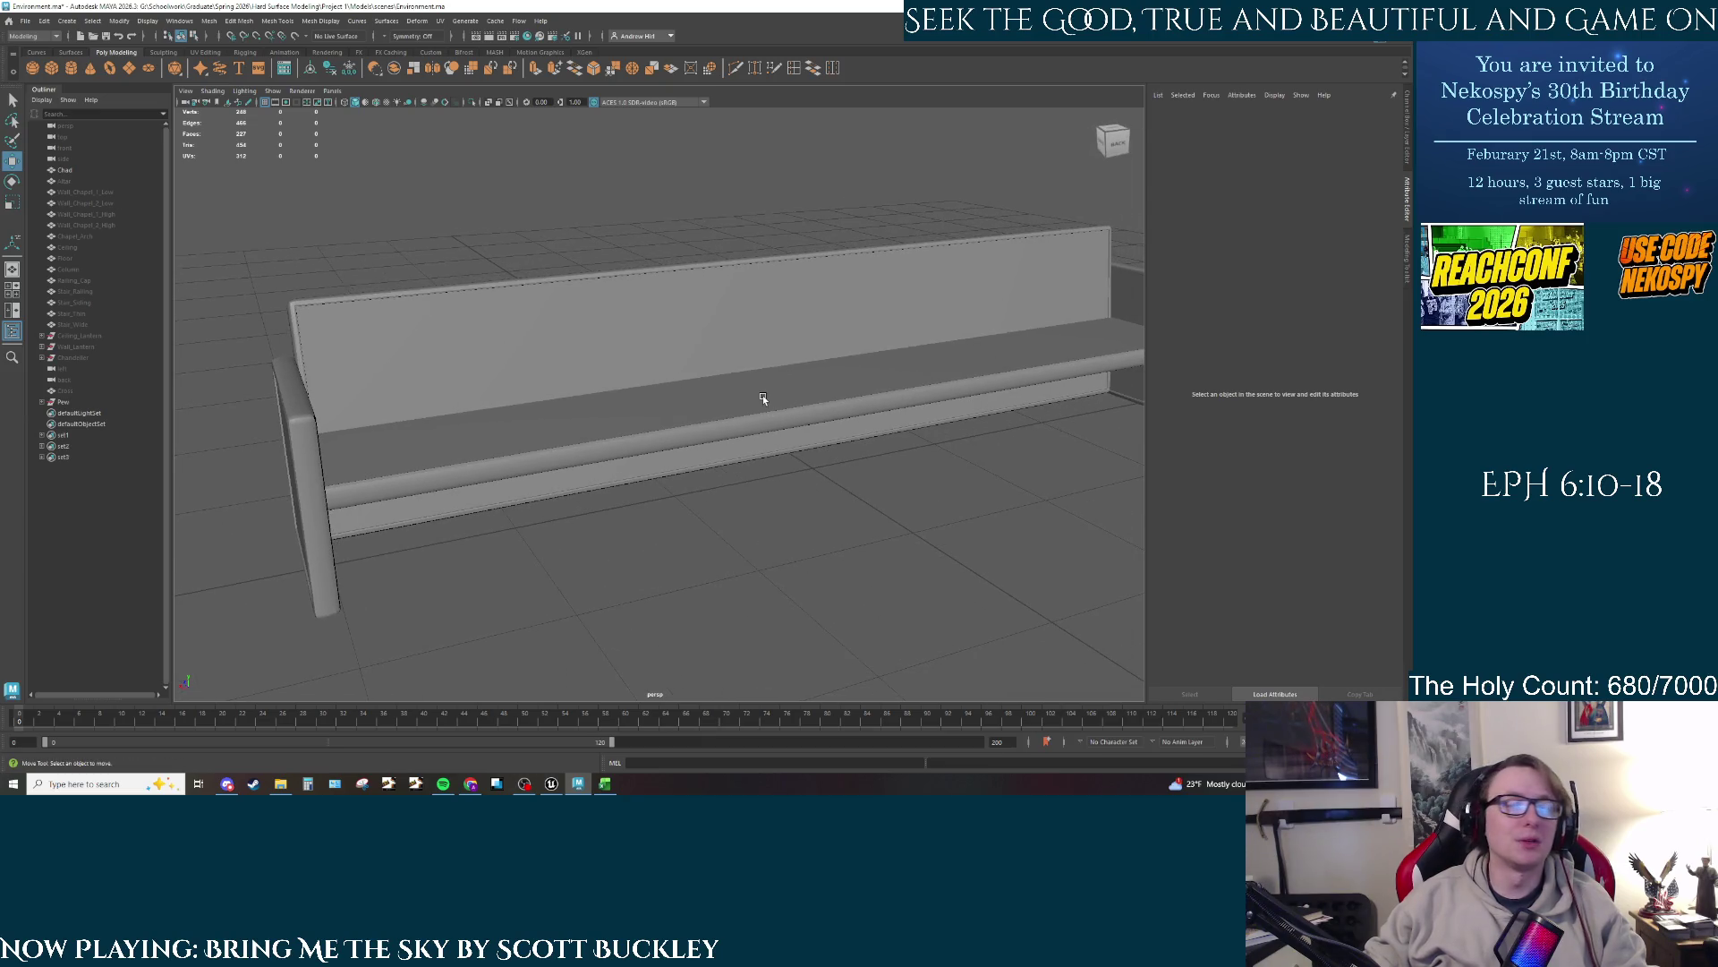
mouse_move(763, 395)
left_mouse_down()
mouse_move(764, 420)
mouse_move(869, 448)
mouse_move(792, 455)
mouse_move(684, 395)
mouse_move(635, 391)
mouse_move(770, 472)
mouse_move(666, 489)
mouse_move(744, 495)
mouse_move(652, 475)
mouse_move(678, 473)
left_mouse_up()
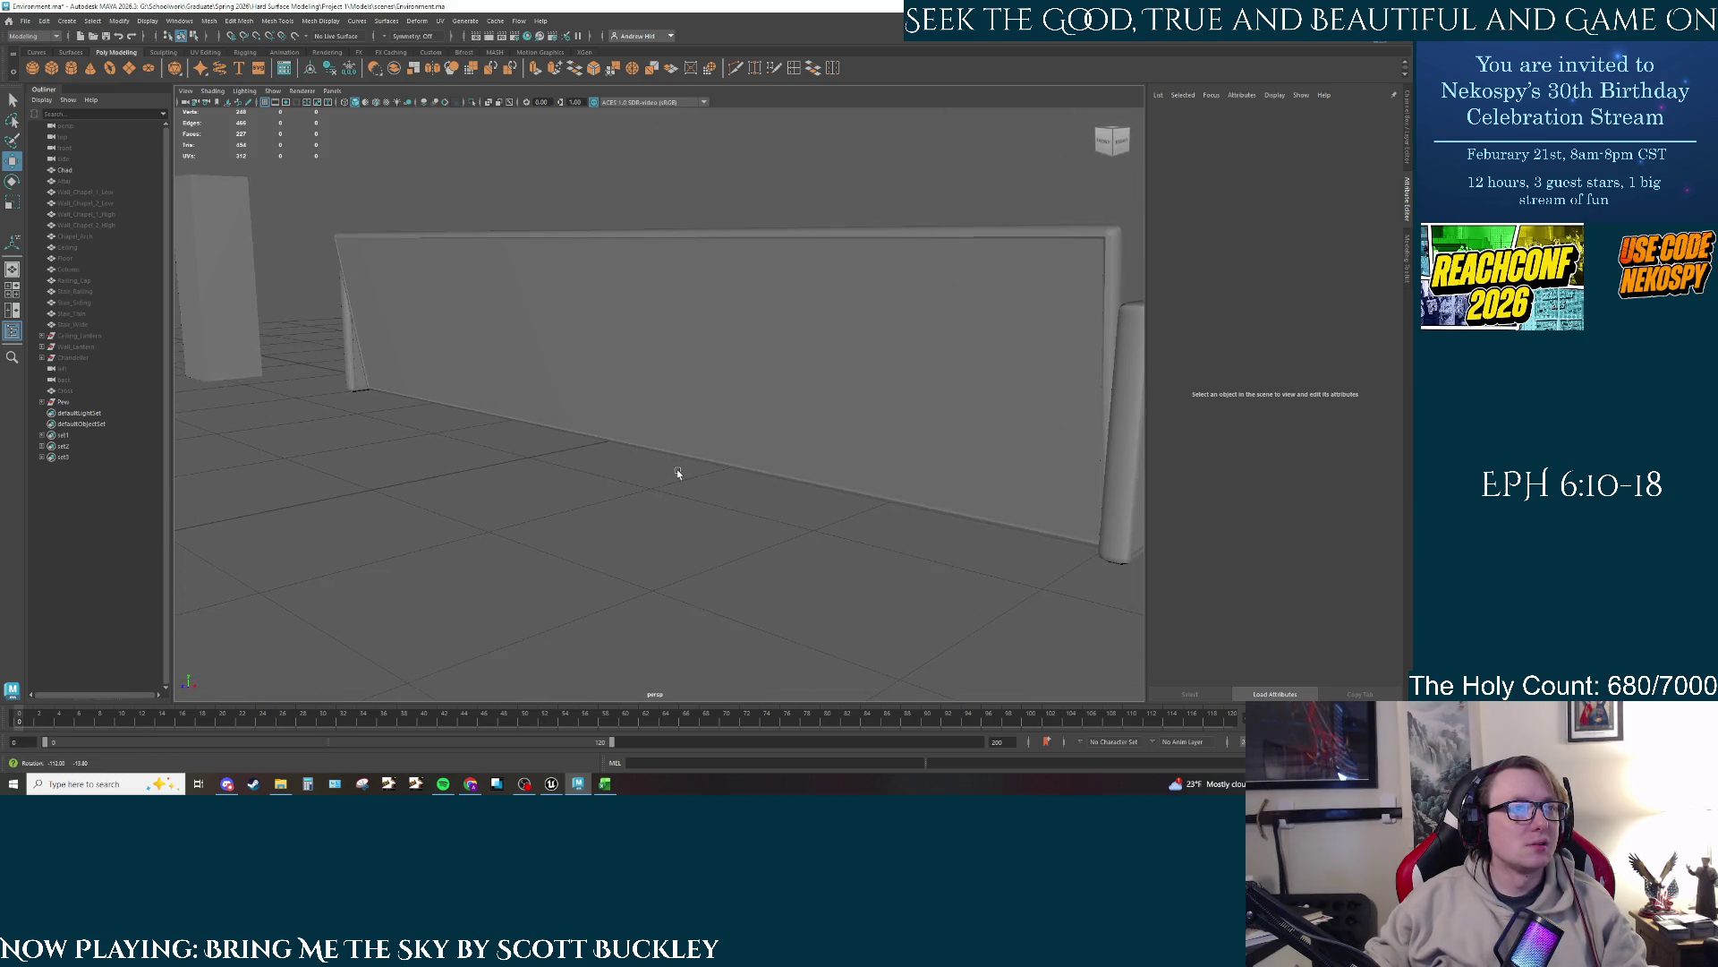
Step: In Unreal, Alt-drag the pew along X repeatedly to create SM_Pew4 through SM_Pew10, then select BP_pew17
key("alt+Tab")
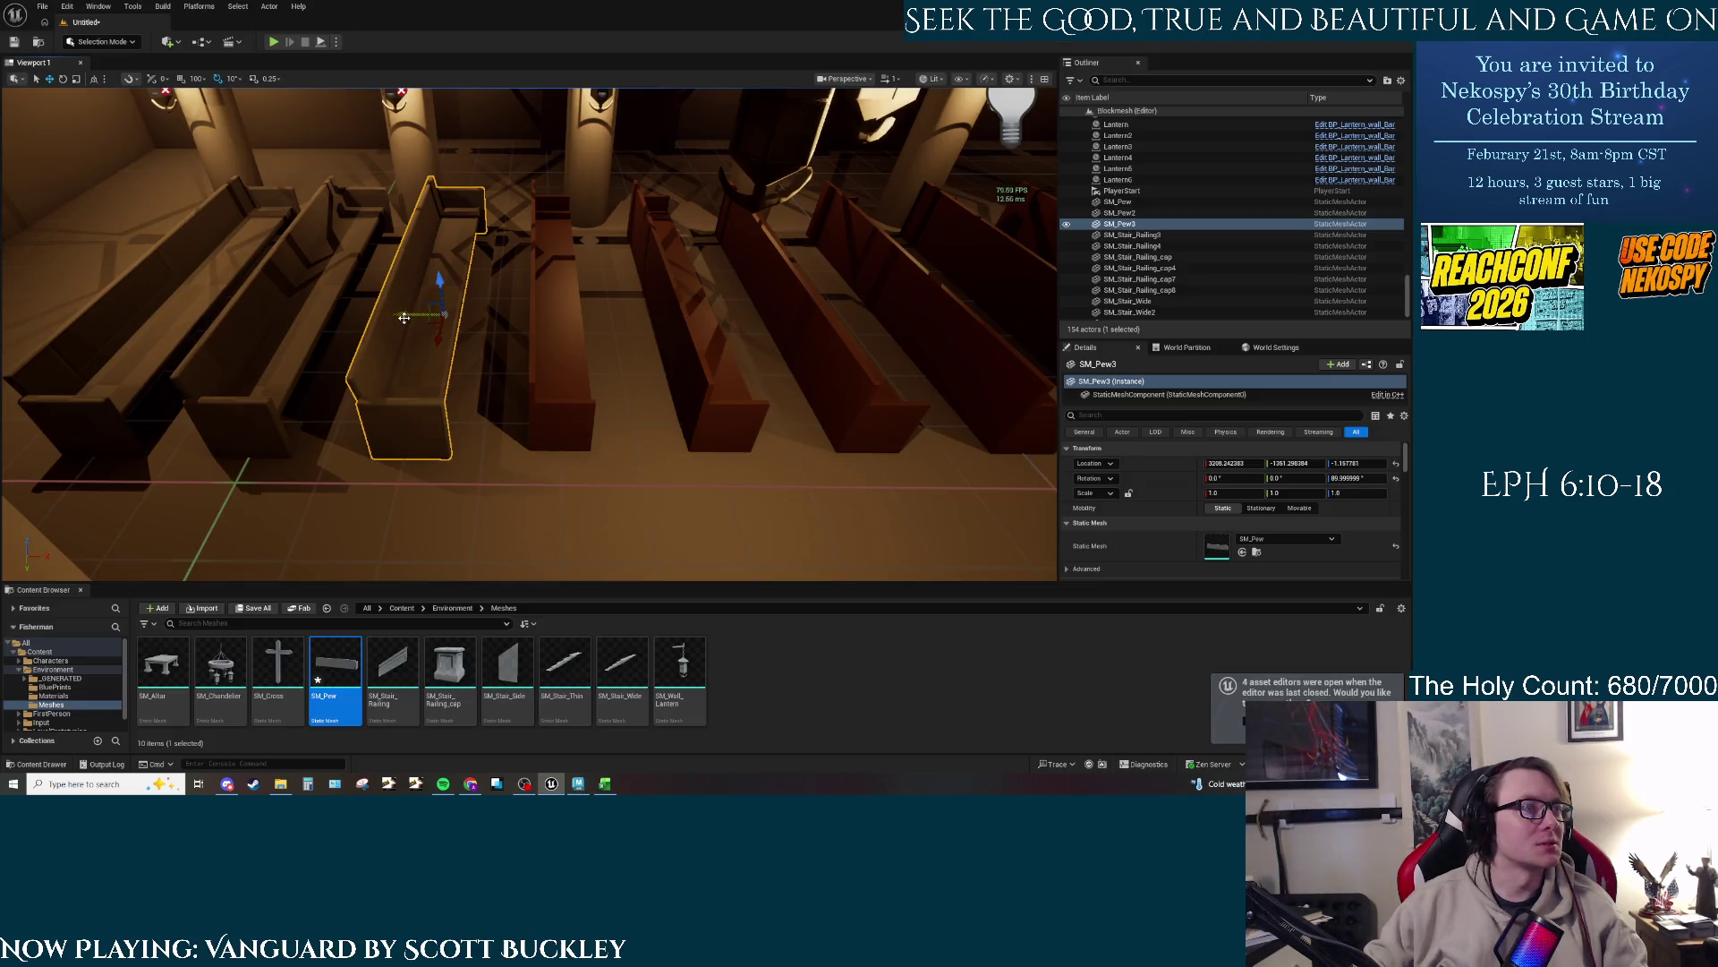
left_click_drag(404, 318, 516, 327)
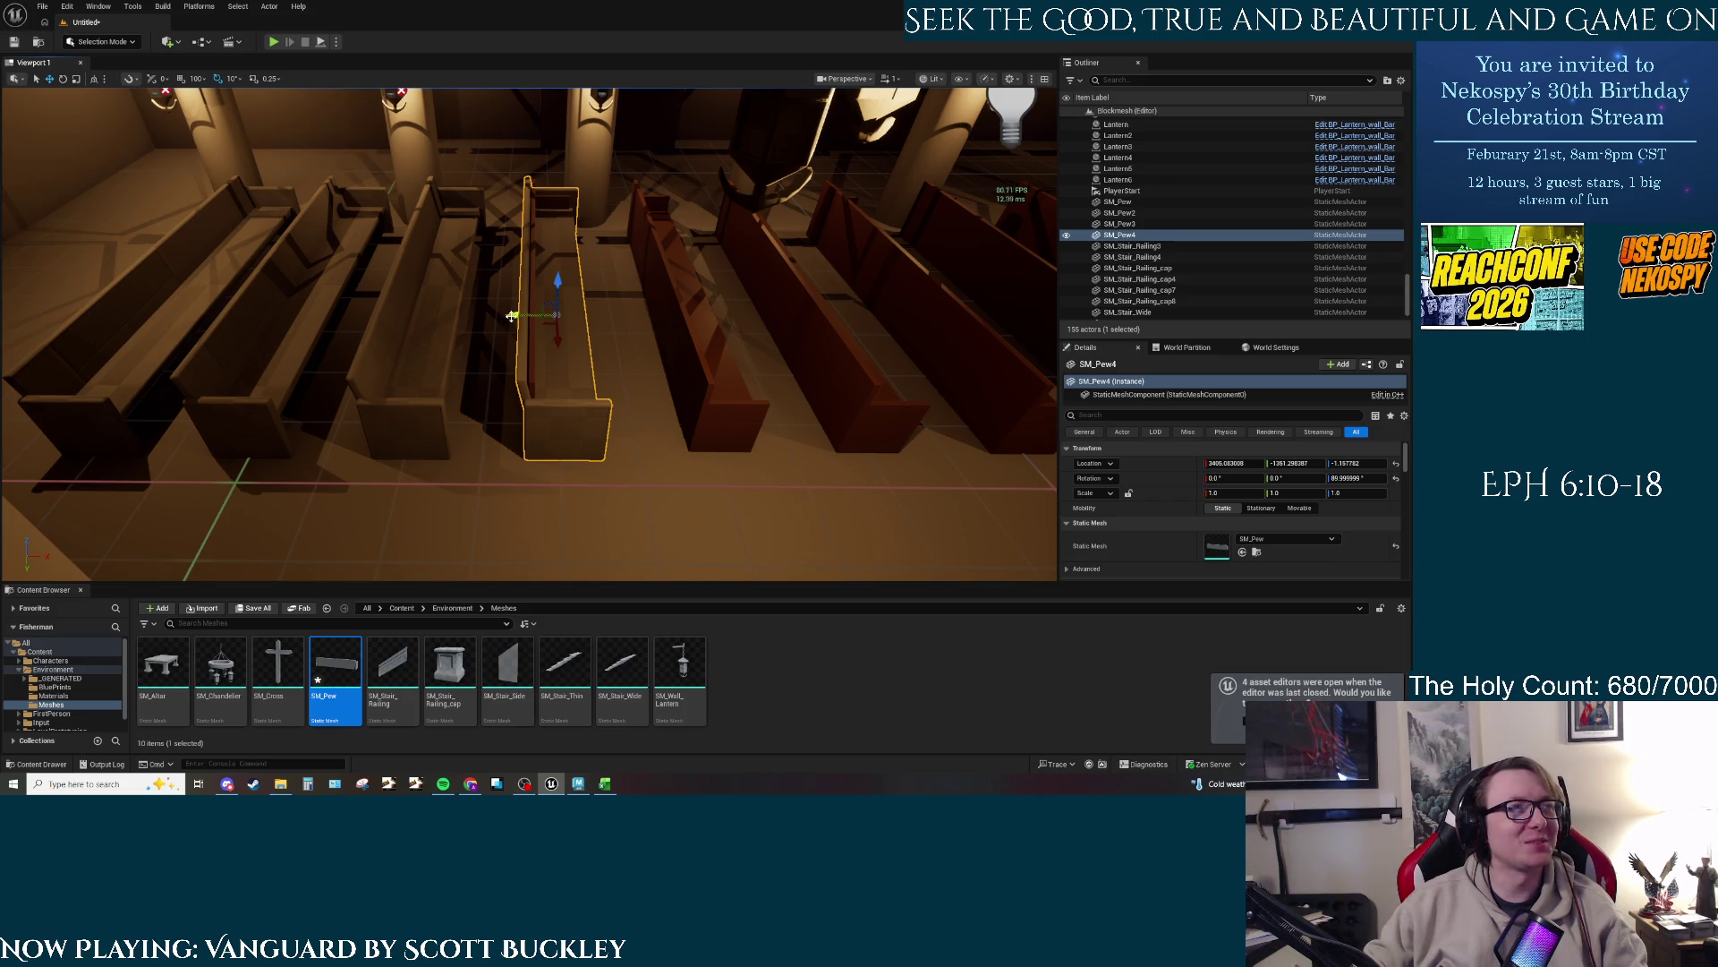
left_click_drag(511, 316, 634, 318)
scroll(634, 318, "up", 3)
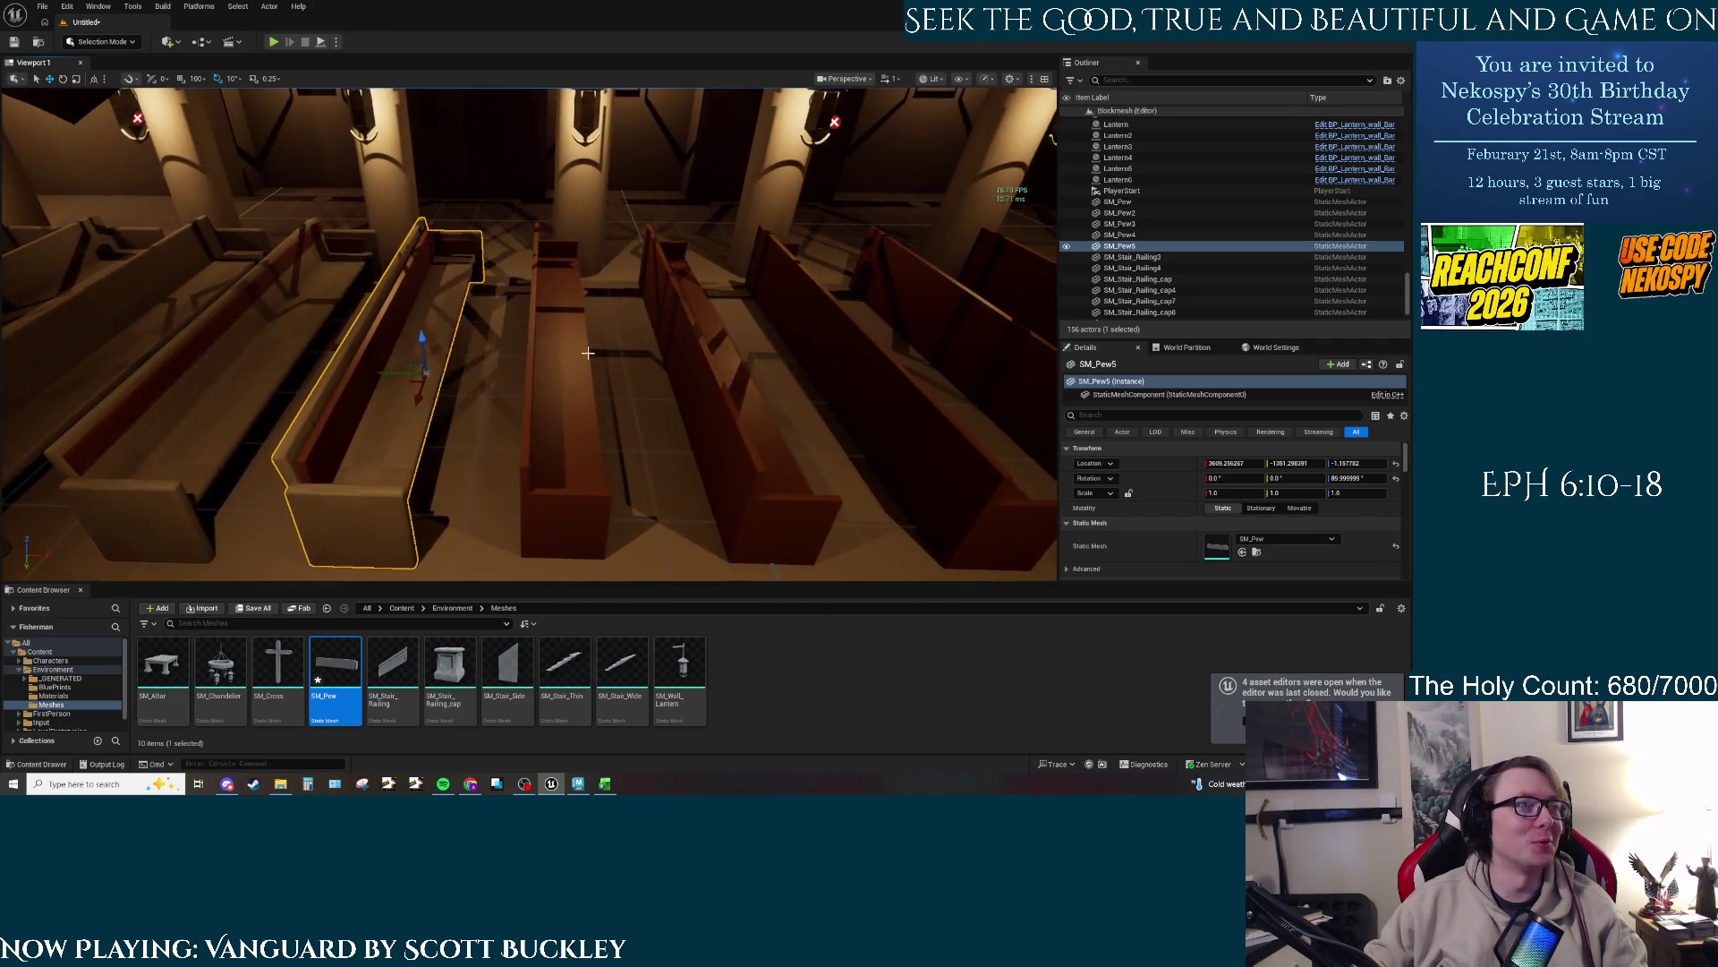
left_click_drag(382, 370, 661, 375)
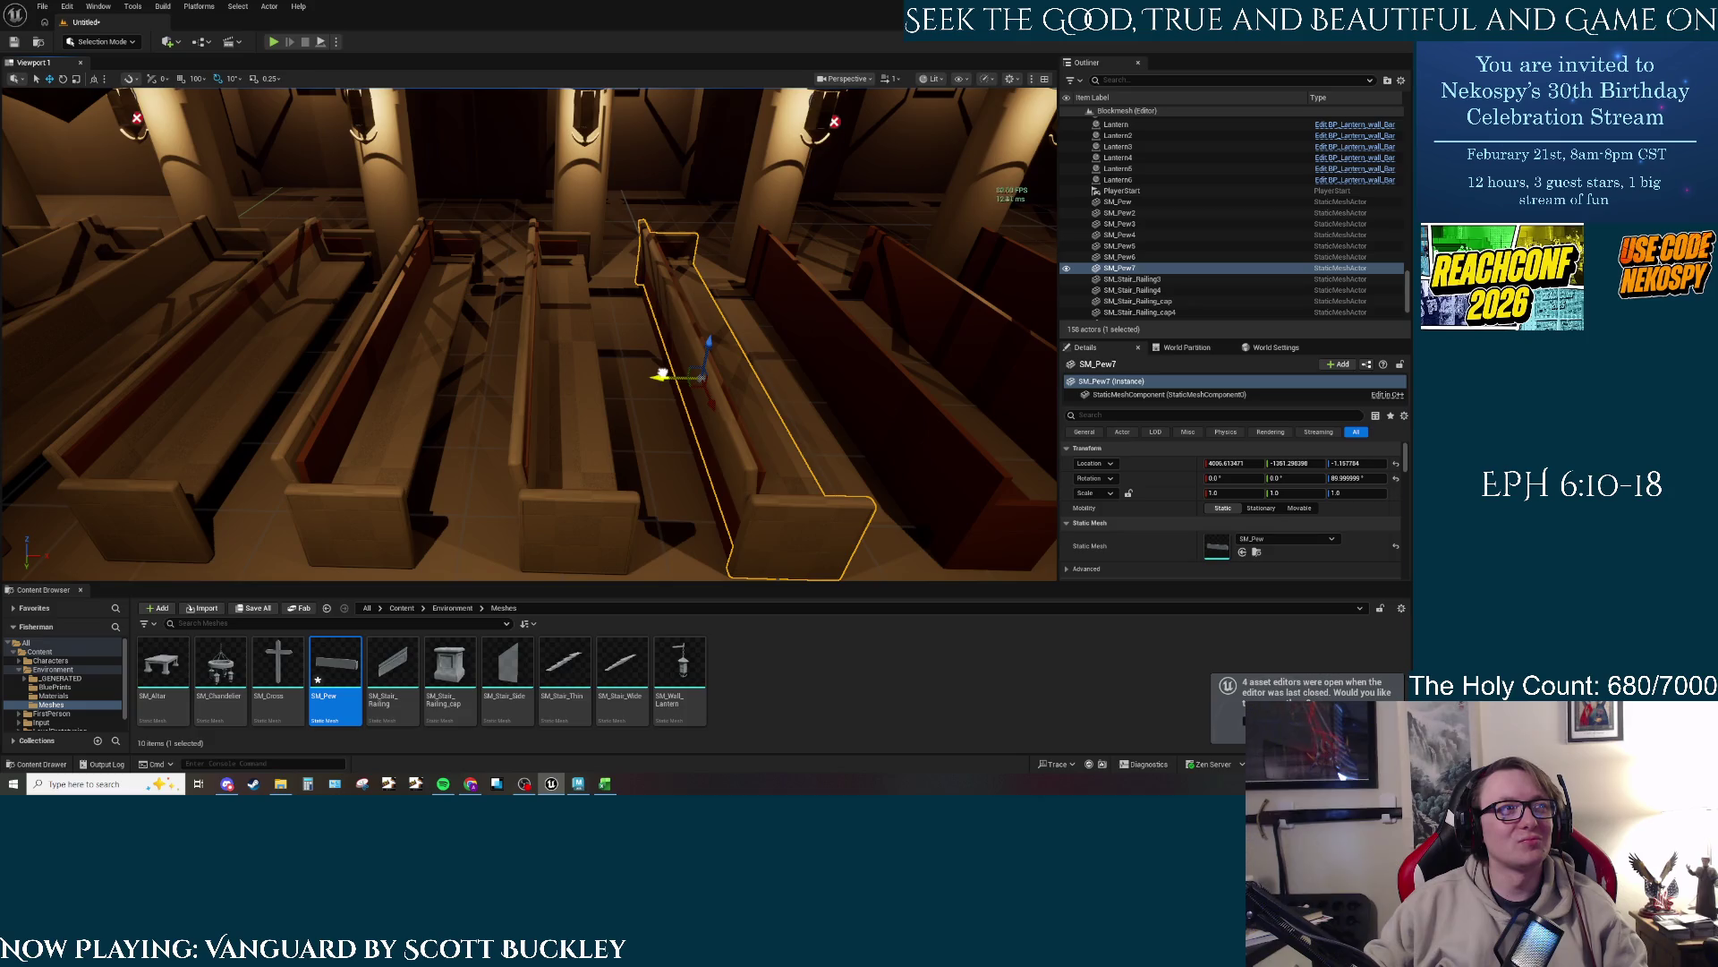
key("f")
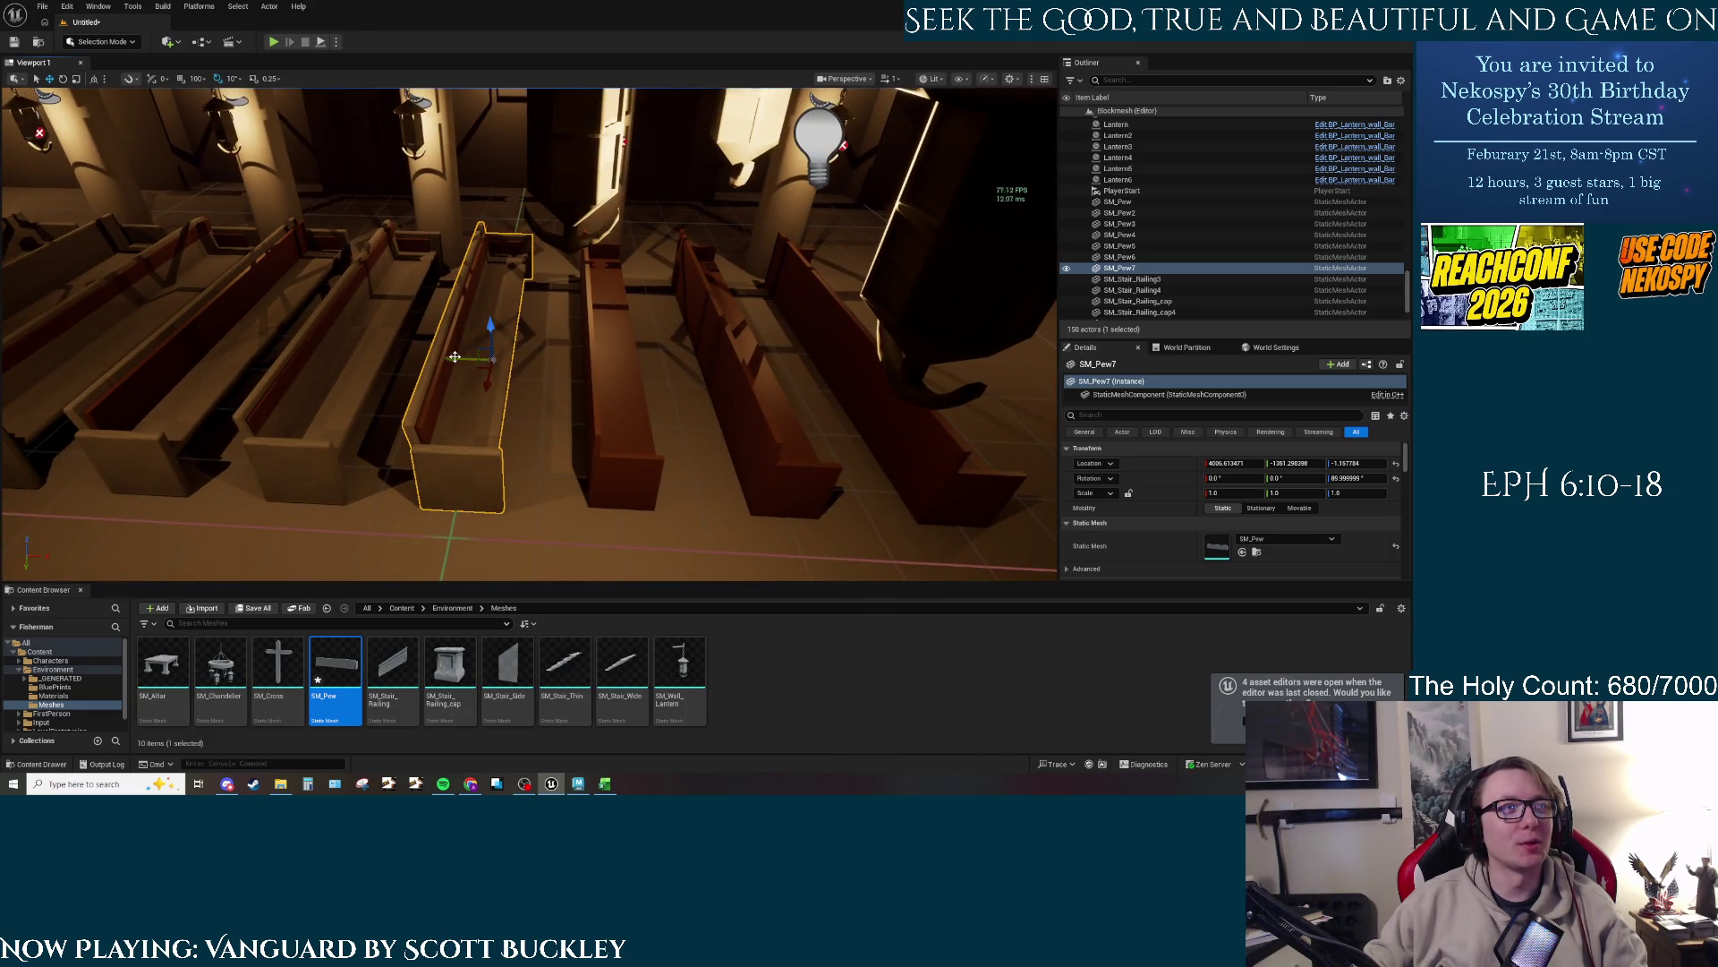
left_click_drag(455, 357, 573, 361)
key("f")
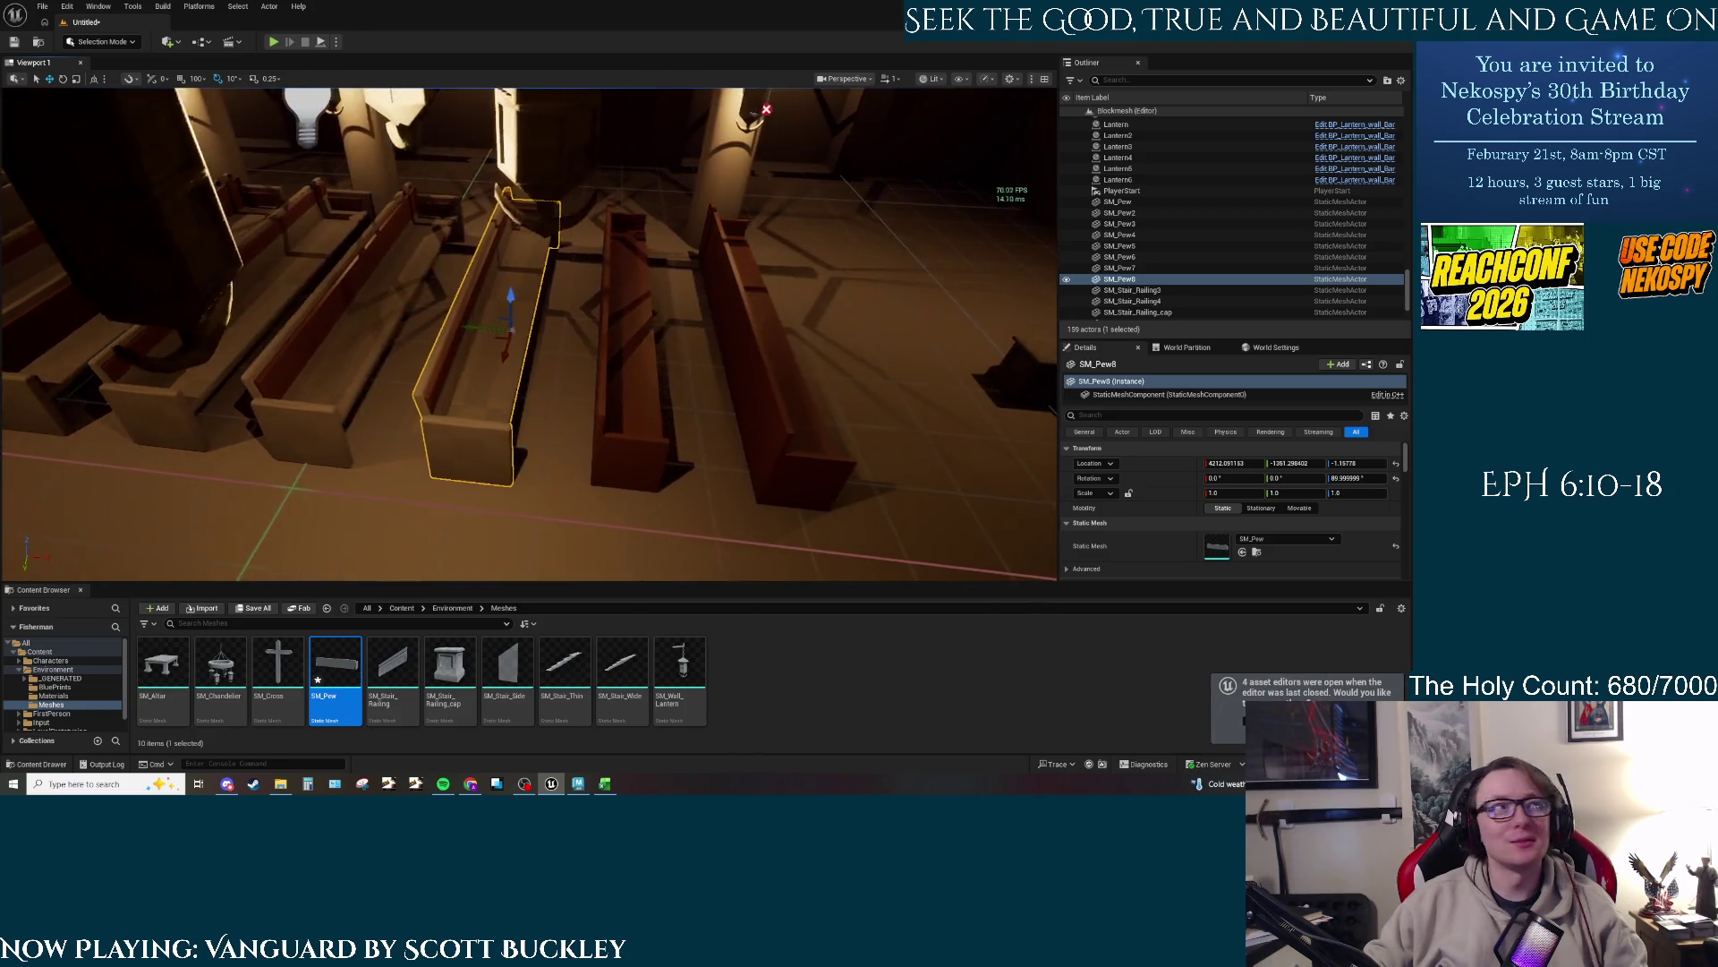
left_click_drag(468, 330, 703, 348)
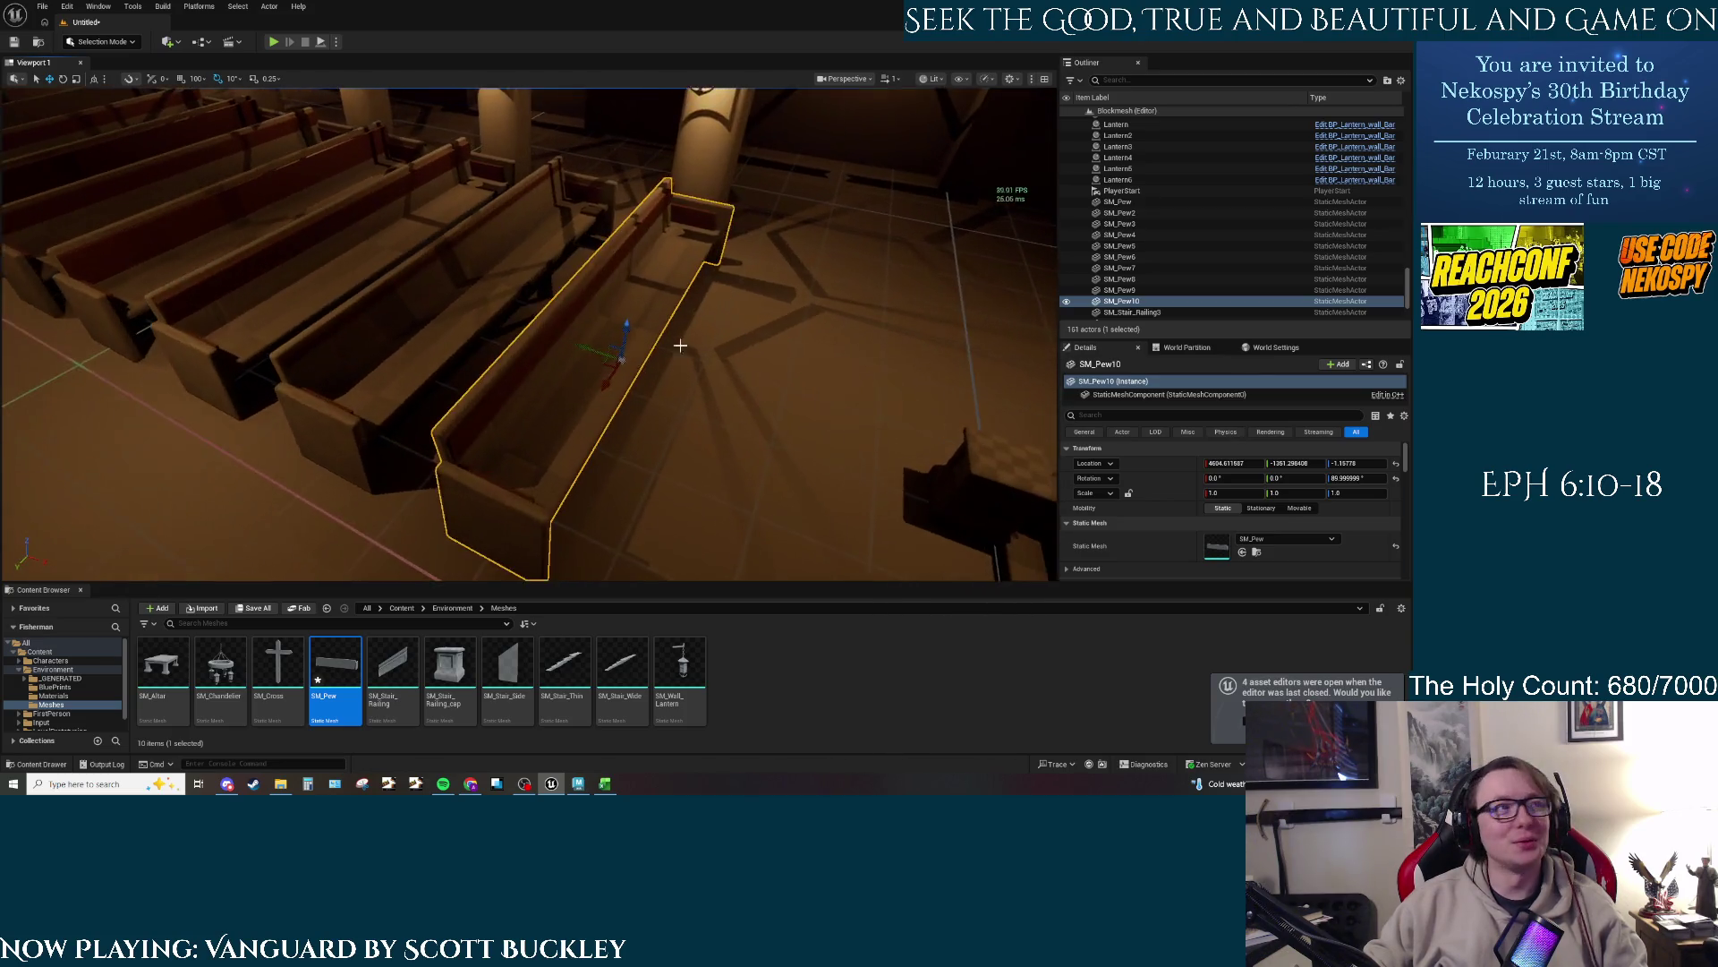
left_click(530, 345)
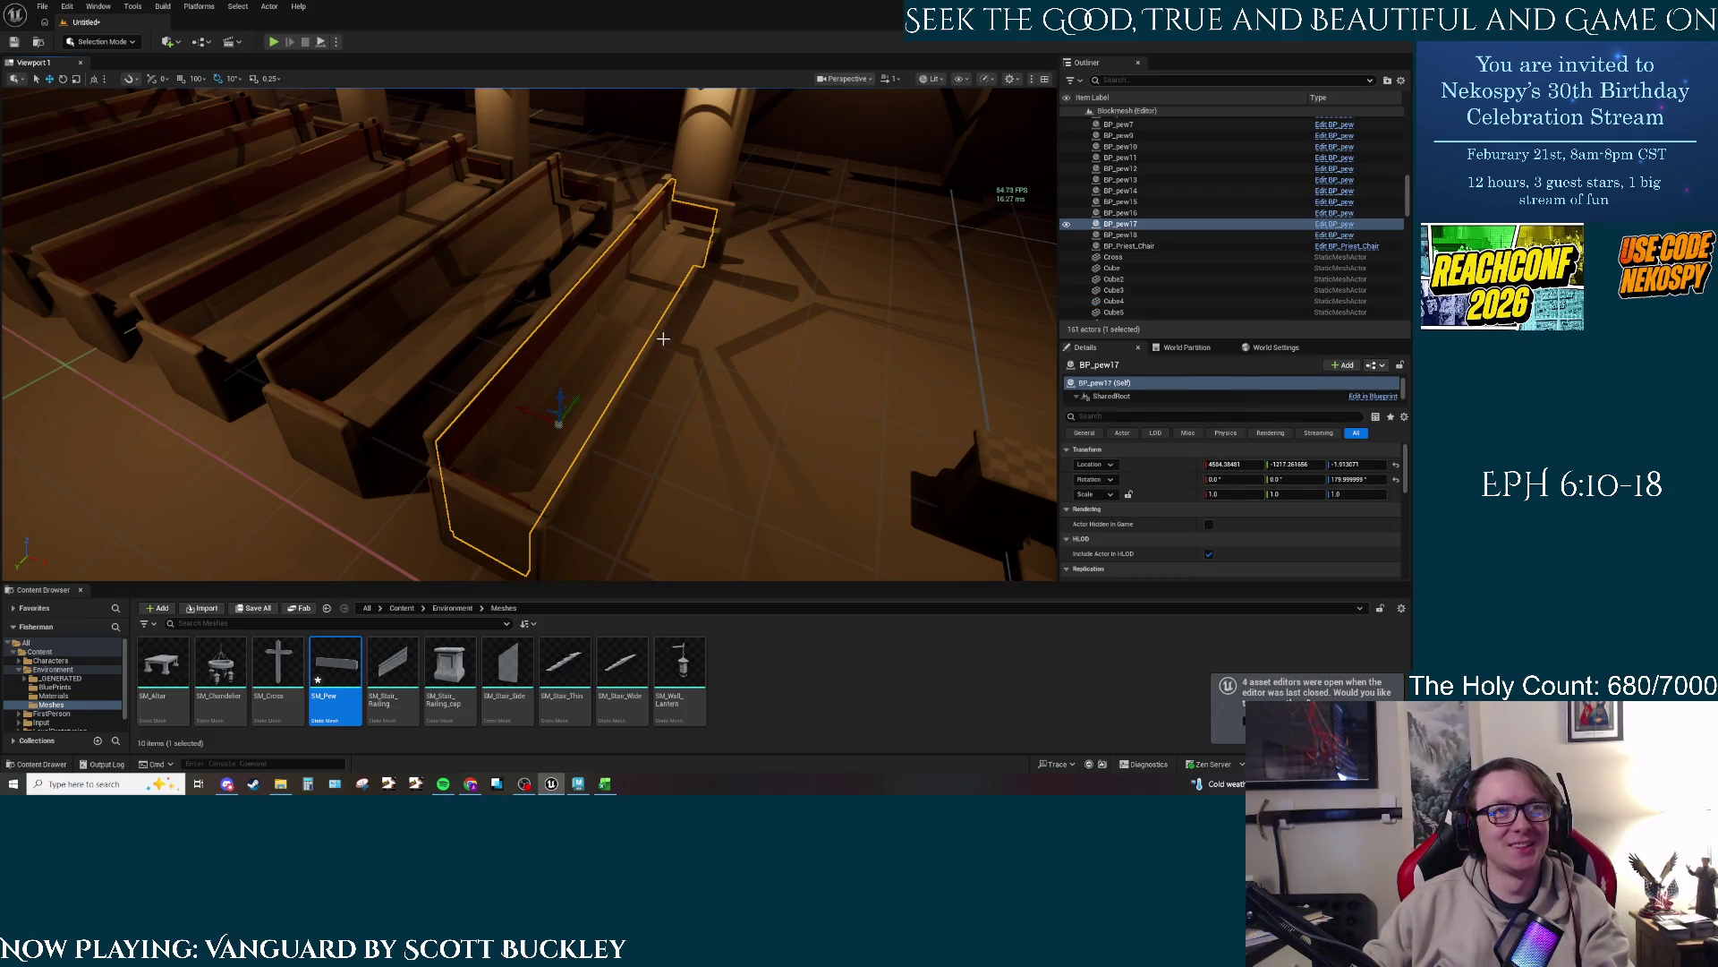
Step: Focus on BP_pew17 and add SM_Pew8 through SM_Pew4 to the selection
key("f")
left_click_drag(778, 359, 778, 359)
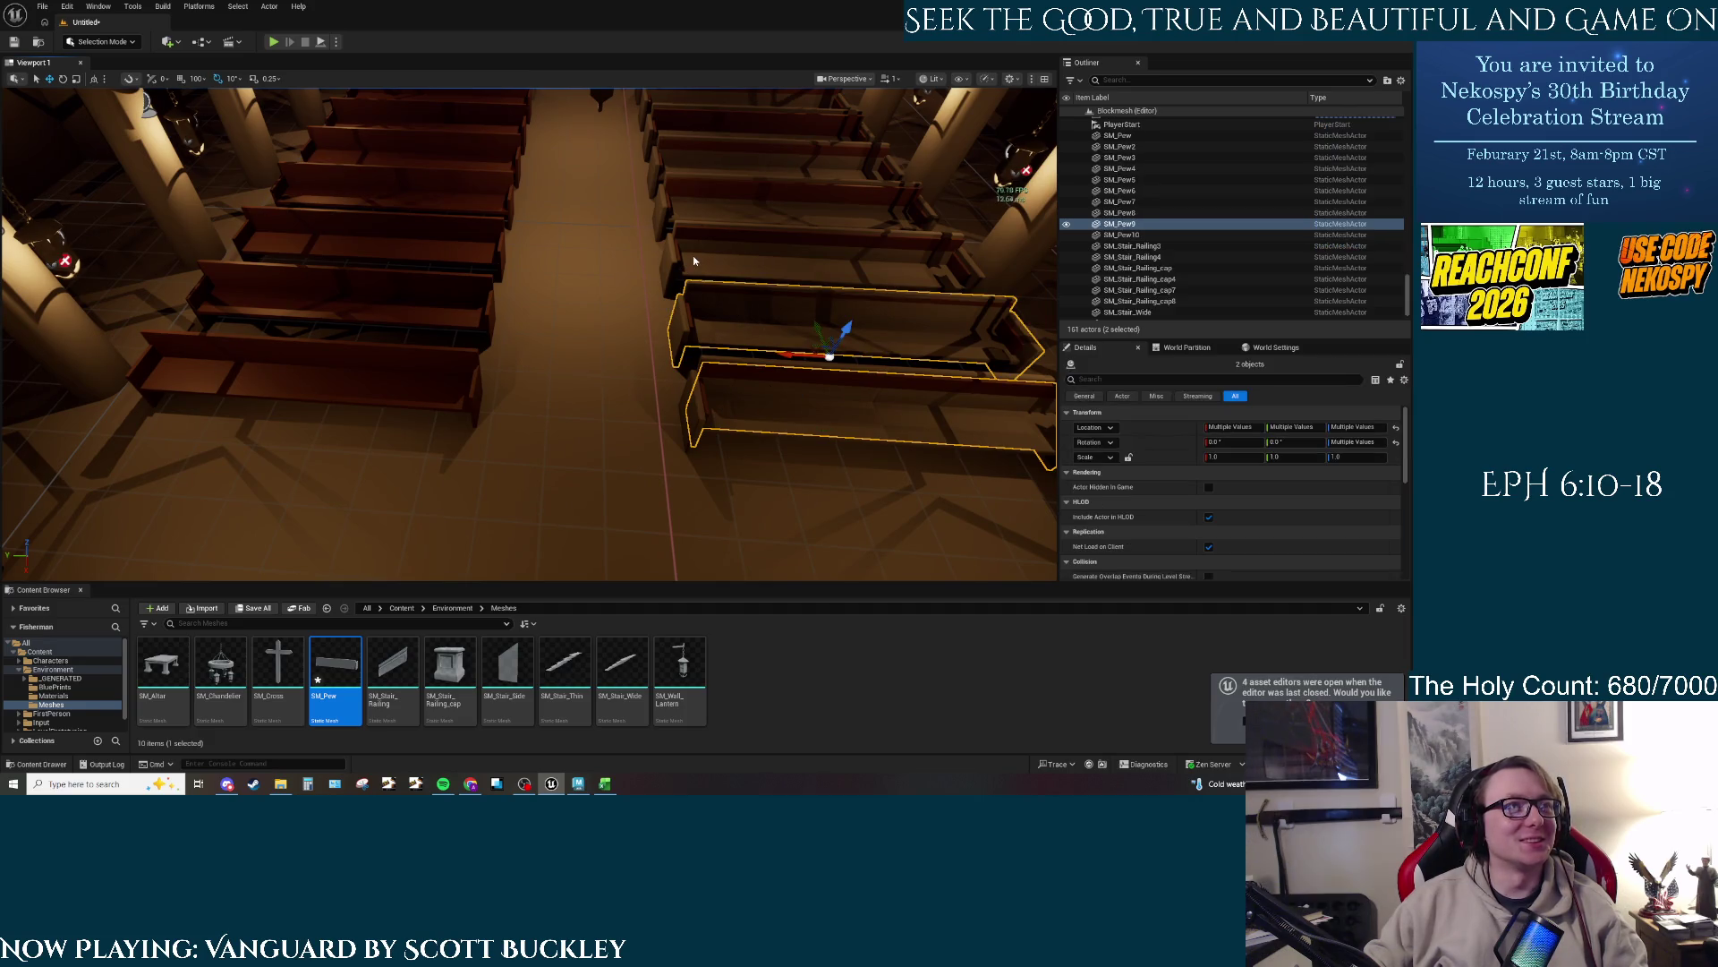
left_click(694, 261, "ctrl")
left_click(687, 192, "ctrl")
left_click(683, 162, "ctrl")
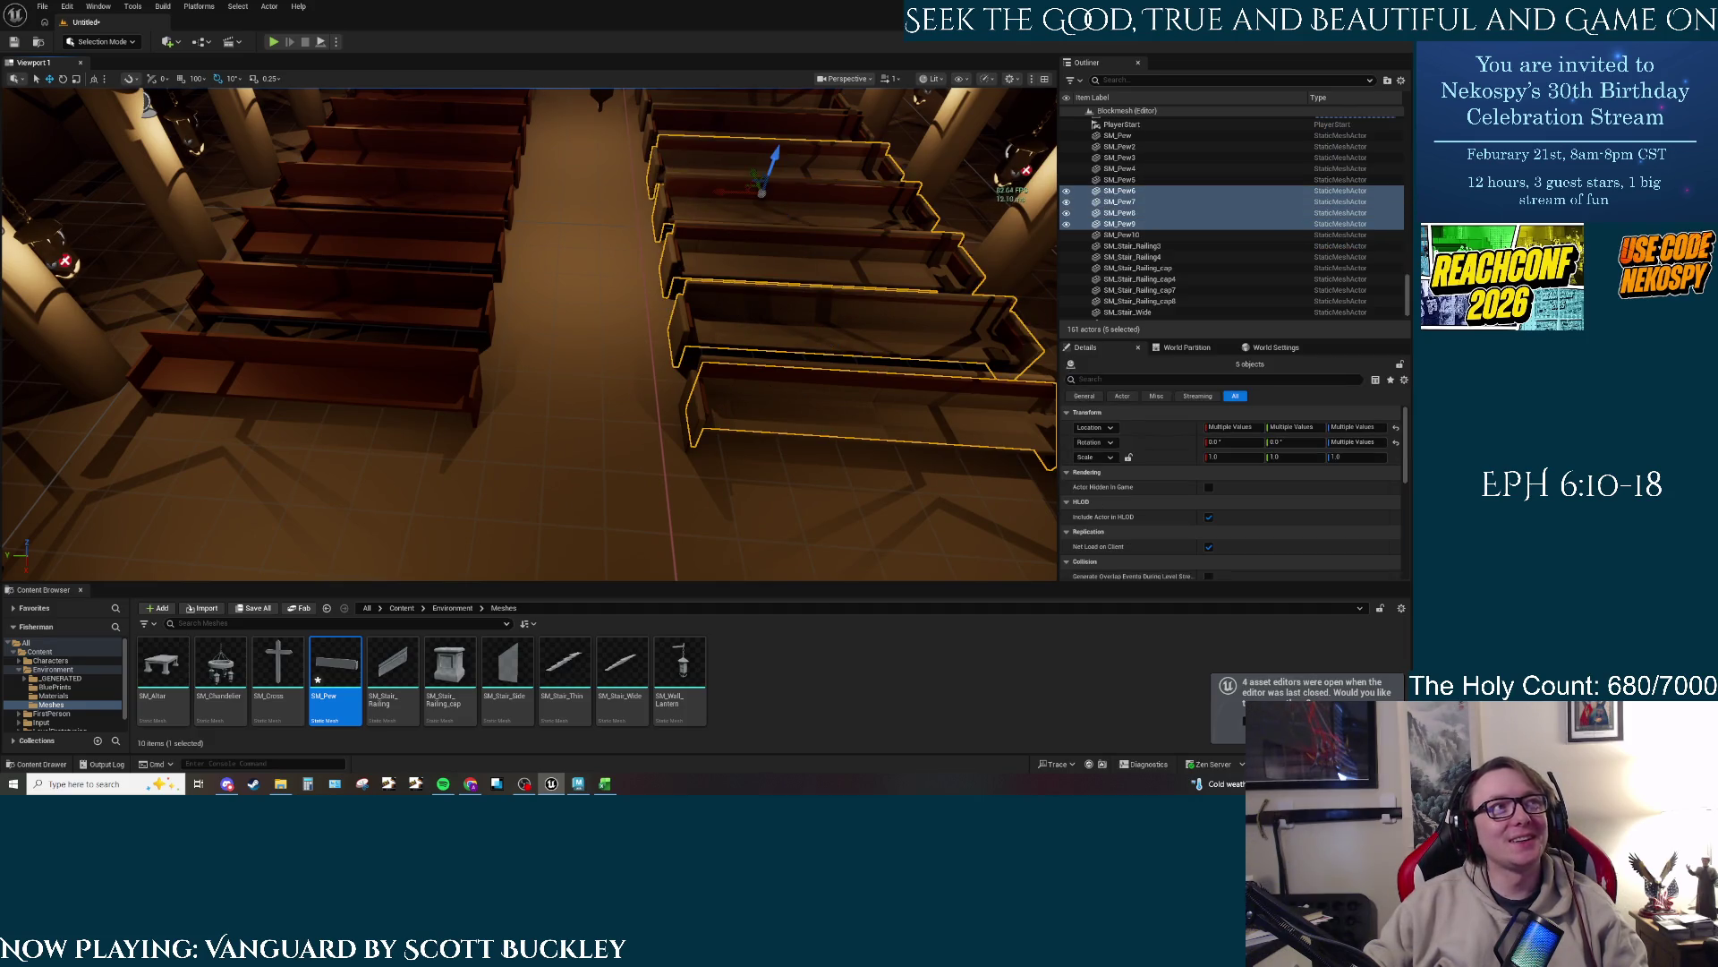
scroll(636, 206, "up", 5)
left_click(626, 224, "ctrl")
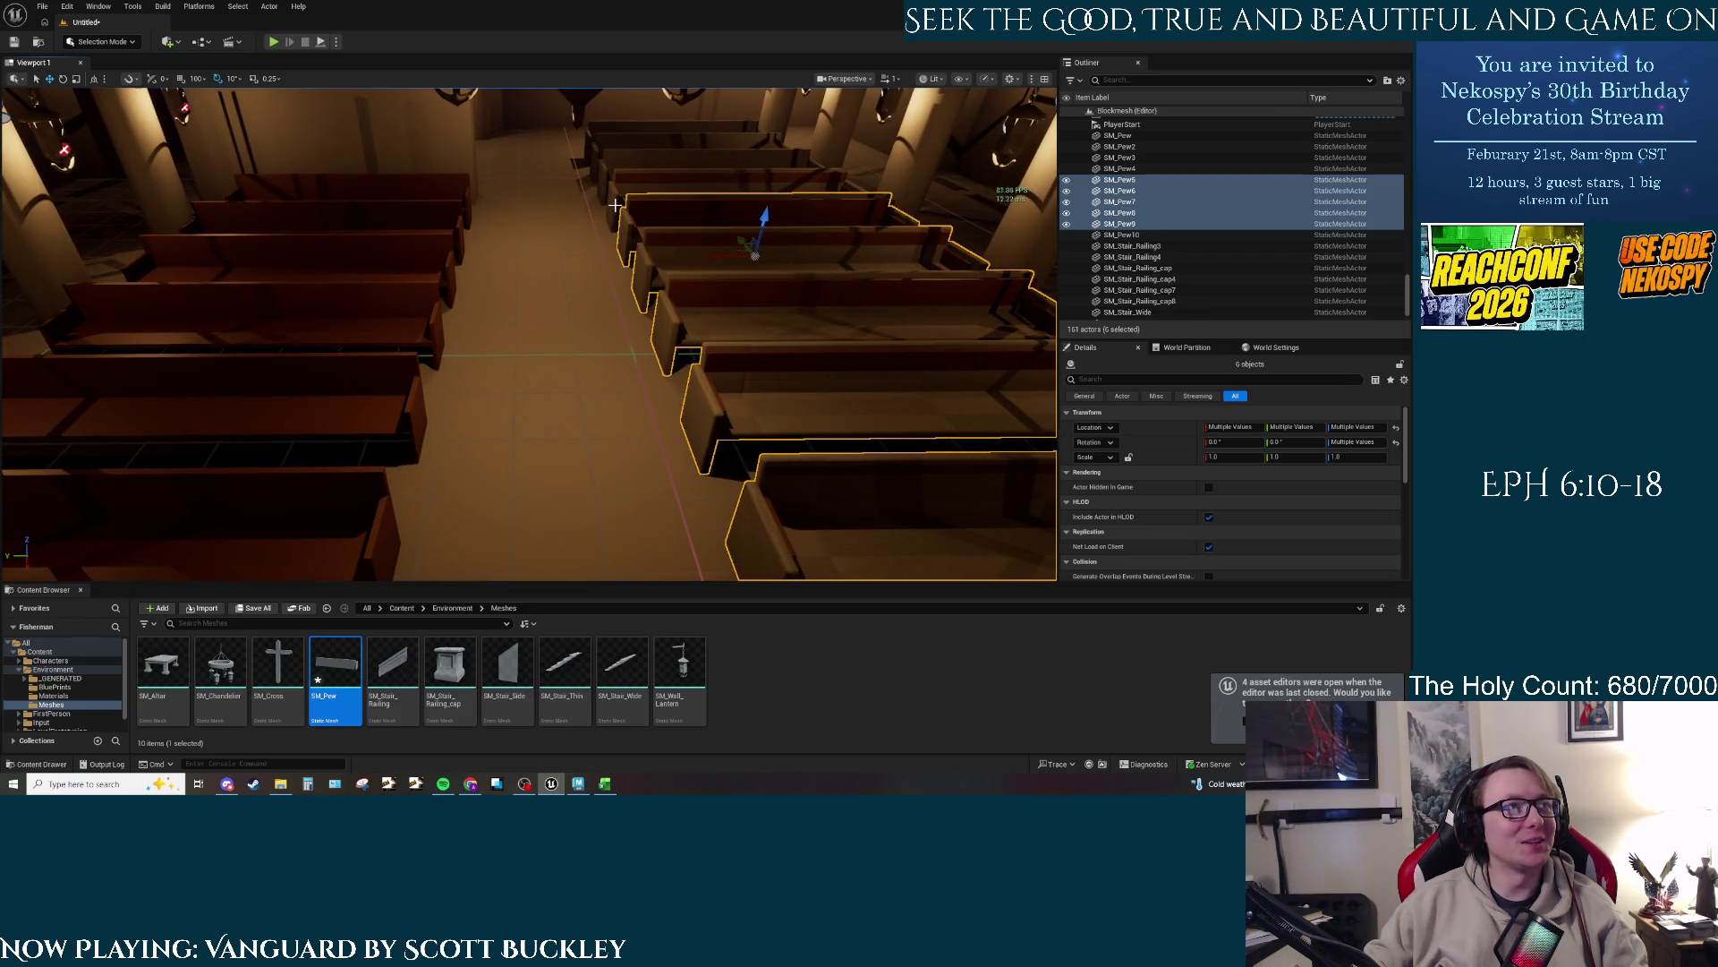
left_click(611, 197, "ctrl")
mouse_move(612, 197)
left_mouse_down()
mouse_move(537, 322)
mouse_move(711, 215)
mouse_move(428, 250)
left_mouse_up()
Step: Undo the extra duplicate, fix the selection to include SM_Pew10, and copy the seven pews to the left-hand rows
key("ctrl+z")
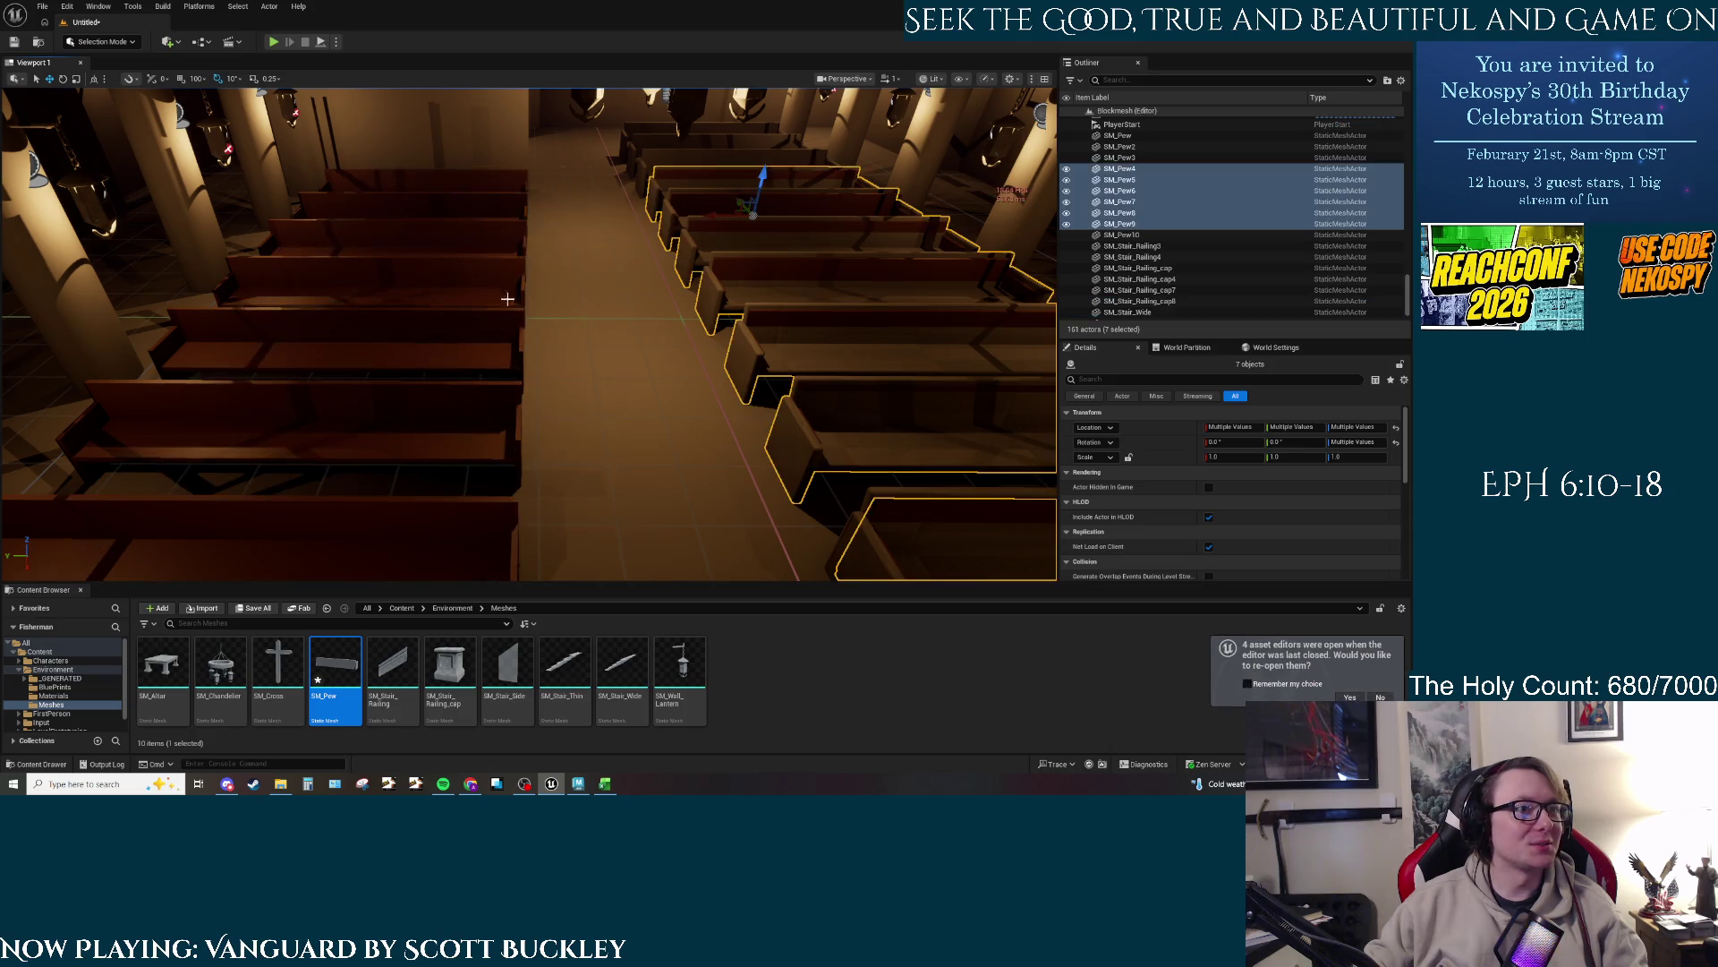
key("f")
left_click(537, 379, "ctrl")
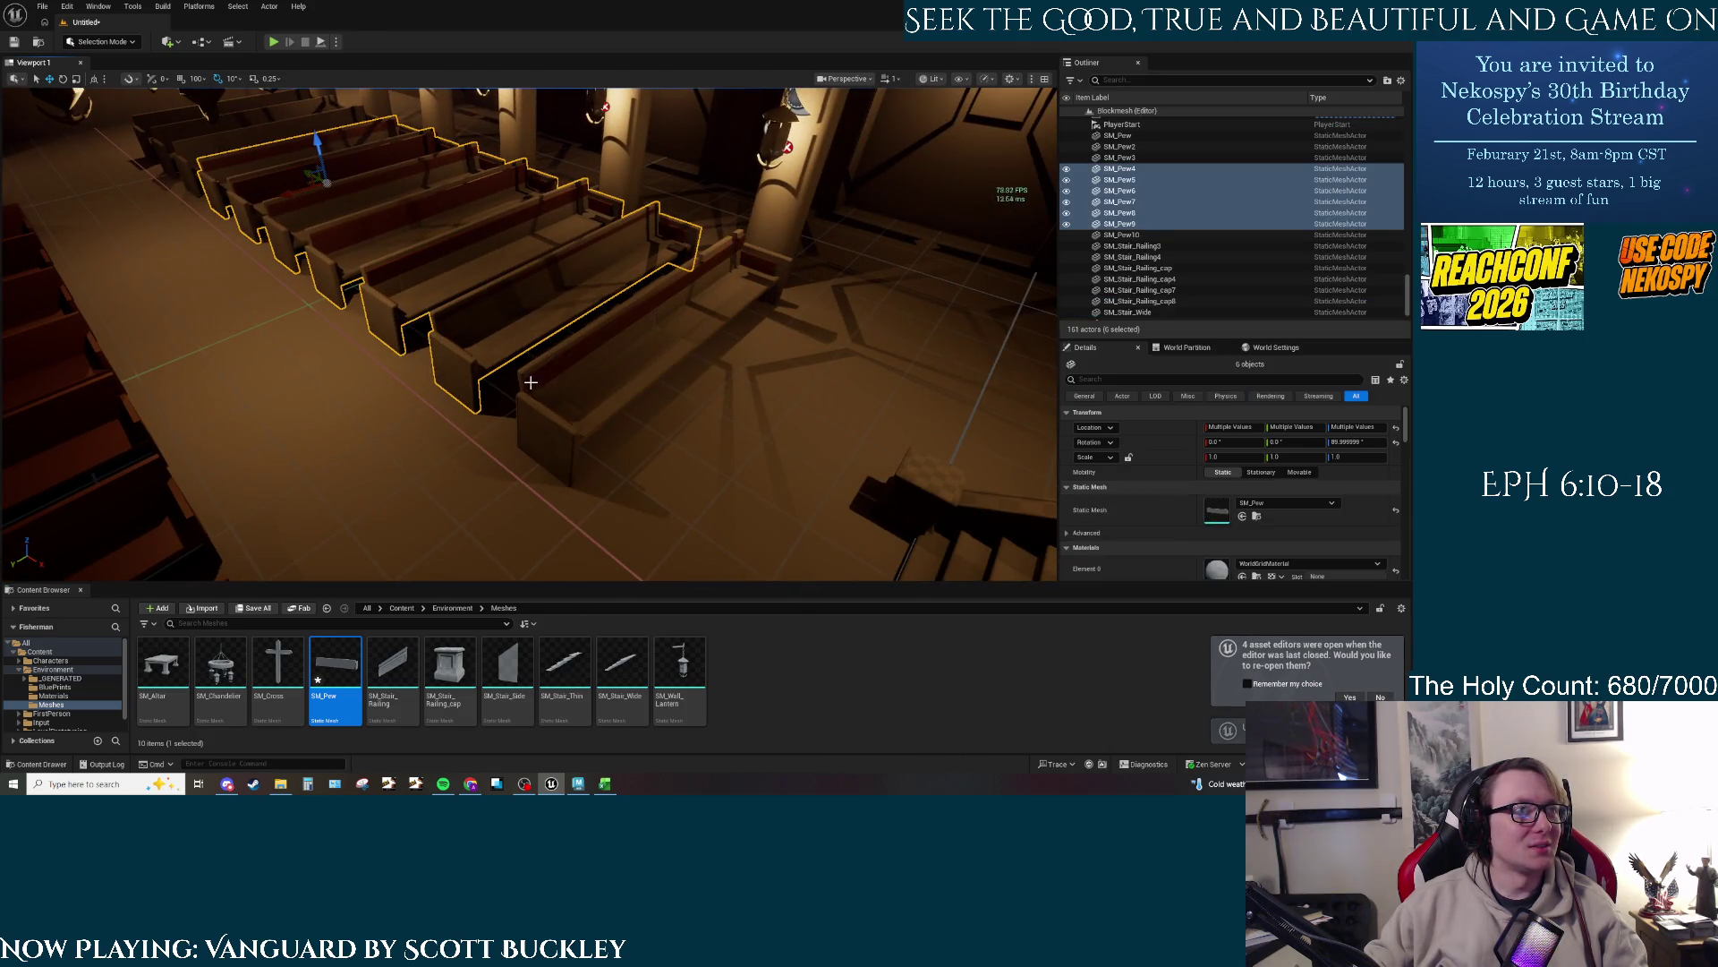
left_click(519, 372, "ctrl")
left_click_drag(519, 372, 792, 412)
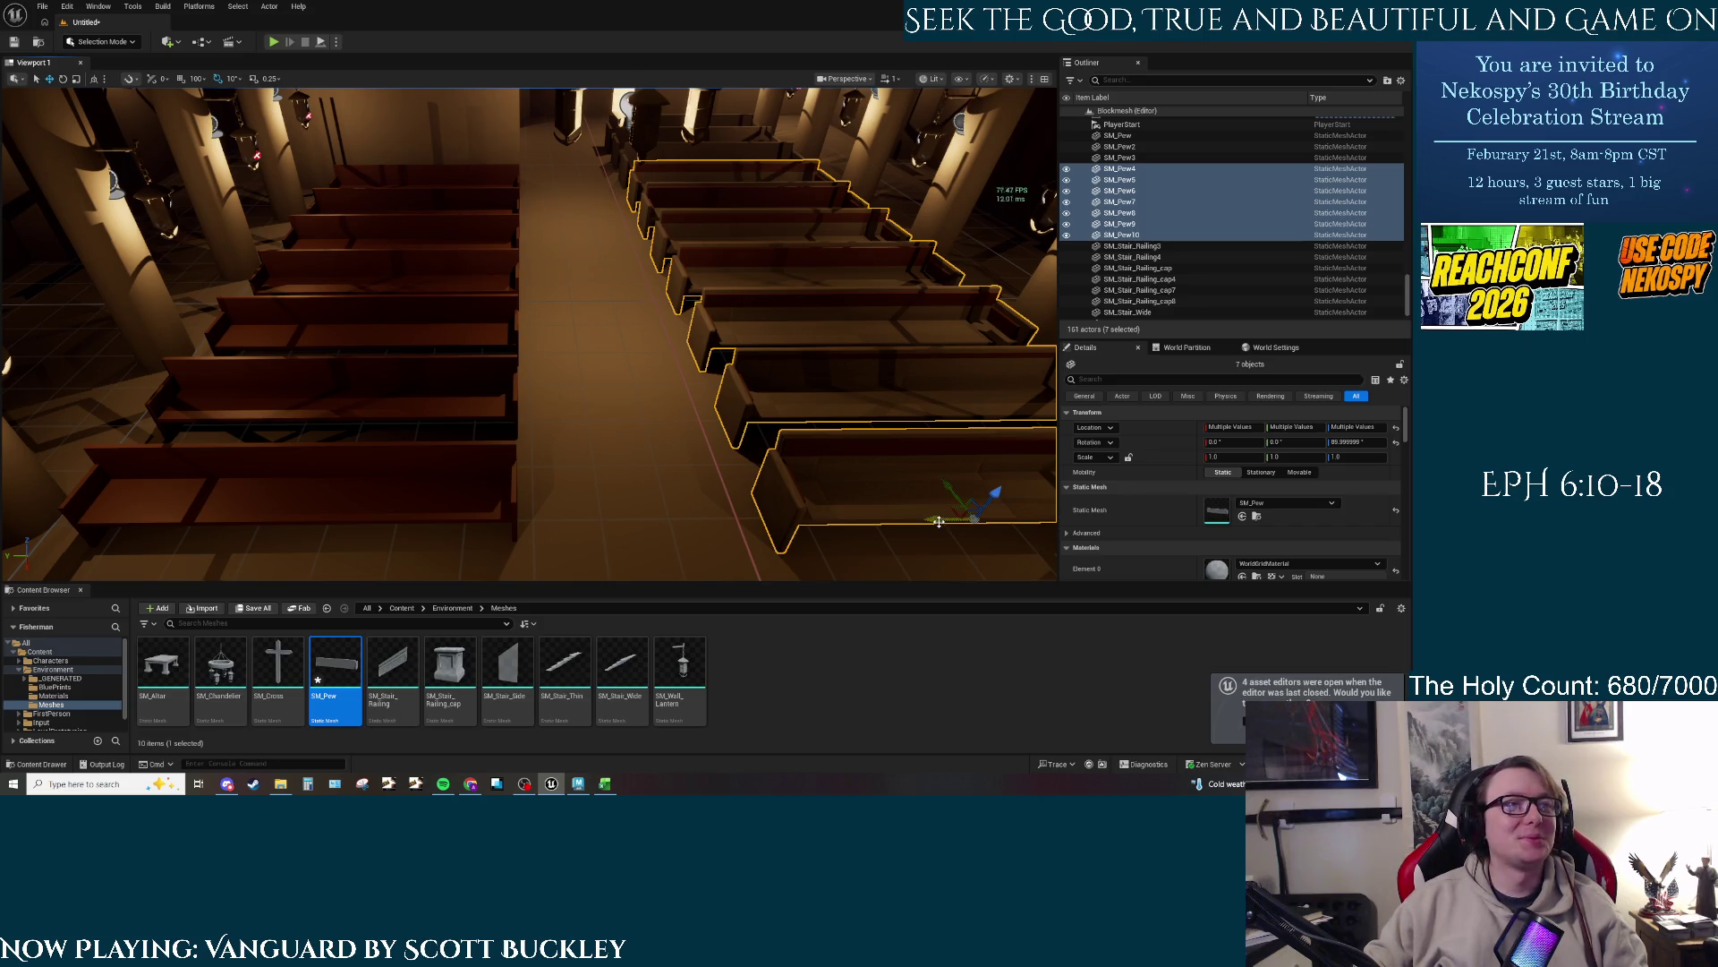
mouse_move(938, 522)
left_mouse_down("alt")
mouse_move(975, 524)
mouse_move(269, 517)
left_mouse_up("alt")
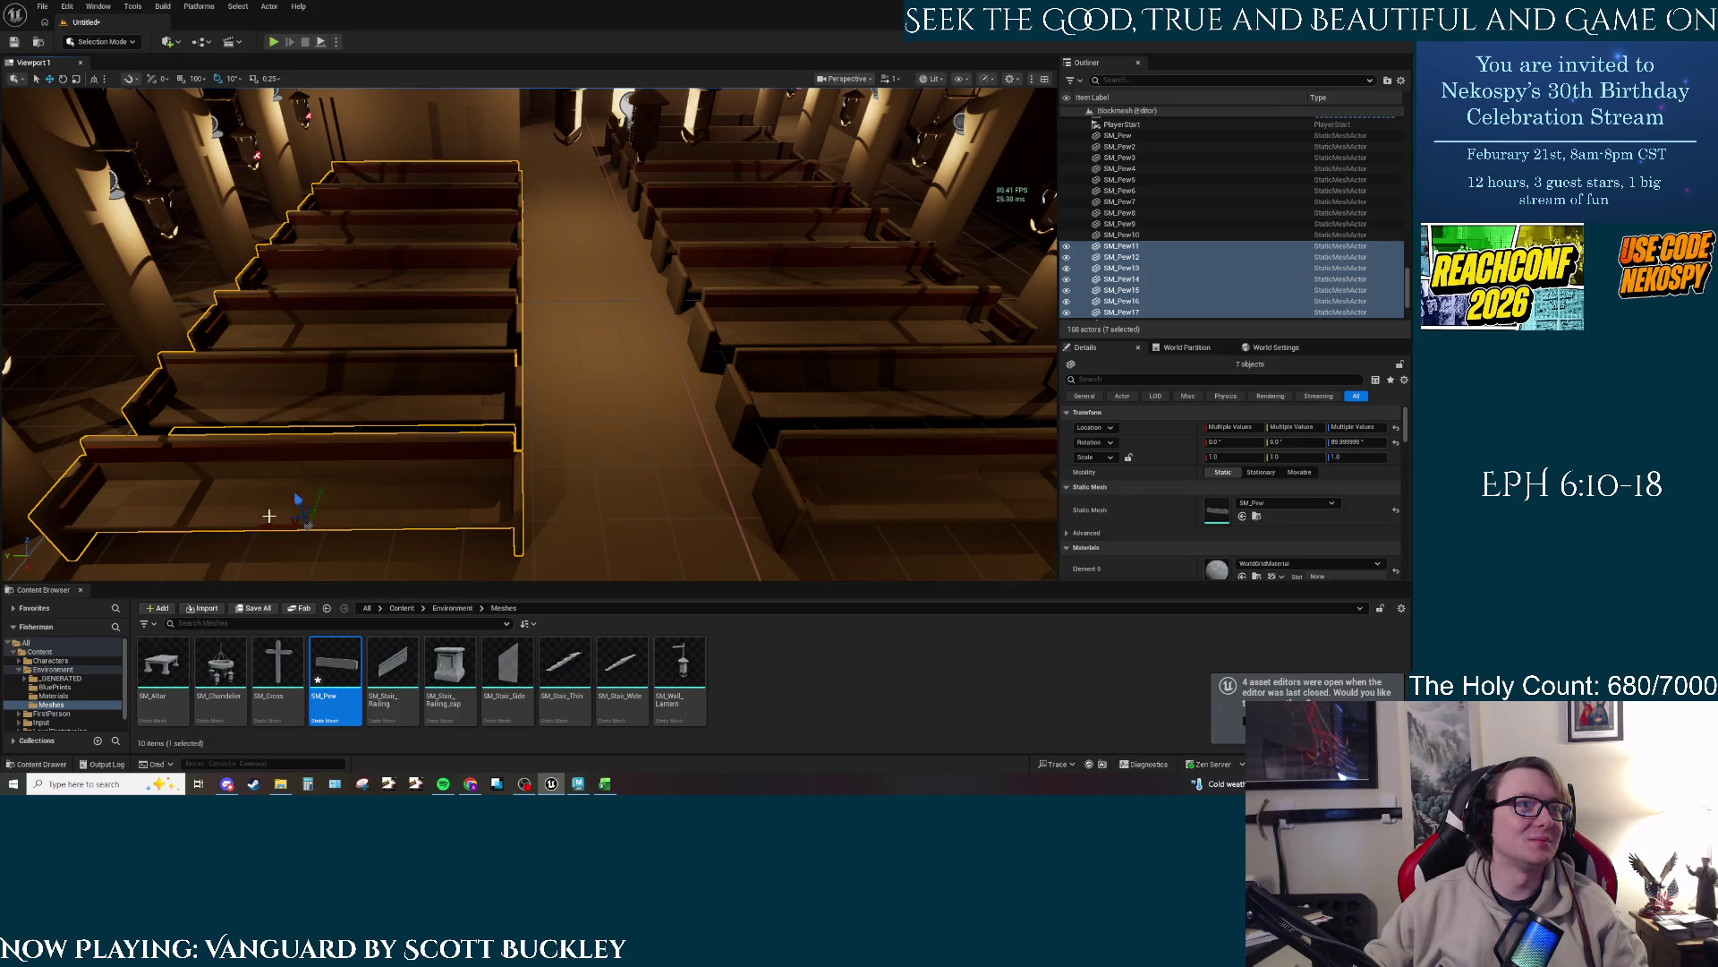
Step: Select BP_pew through BP_pew18 in the Outliner and delete the fourteen old pews
scroll(1123, 248, "up", 10)
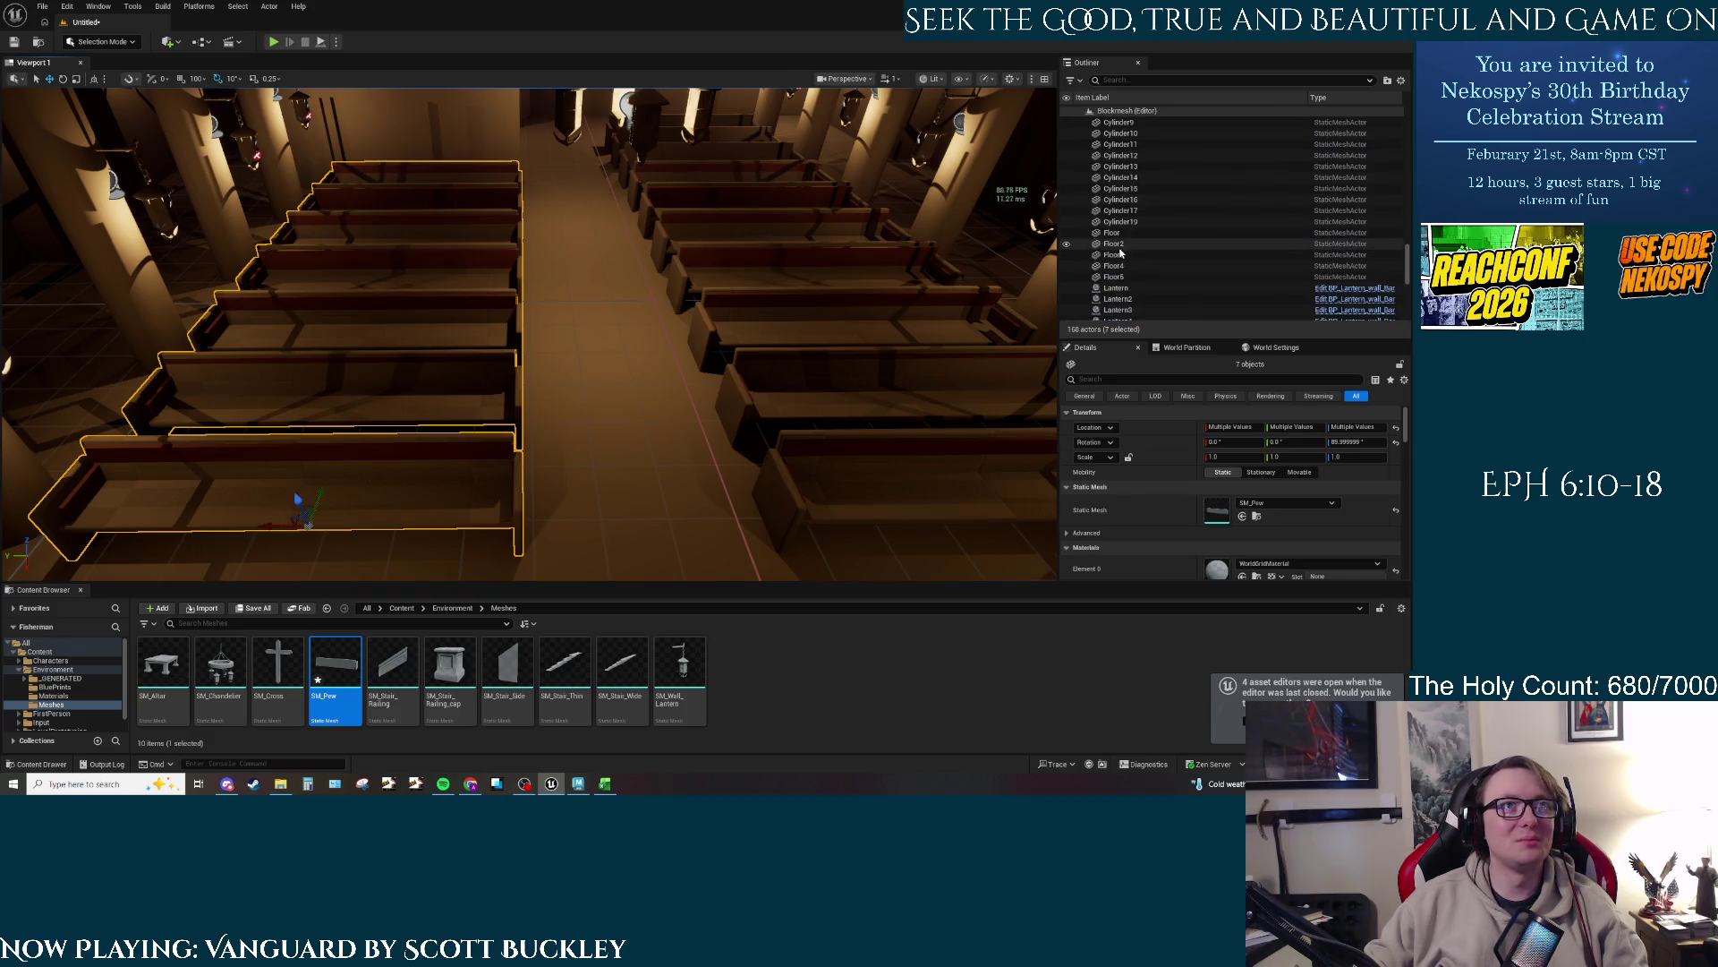
scroll(1120, 253, "up", 10)
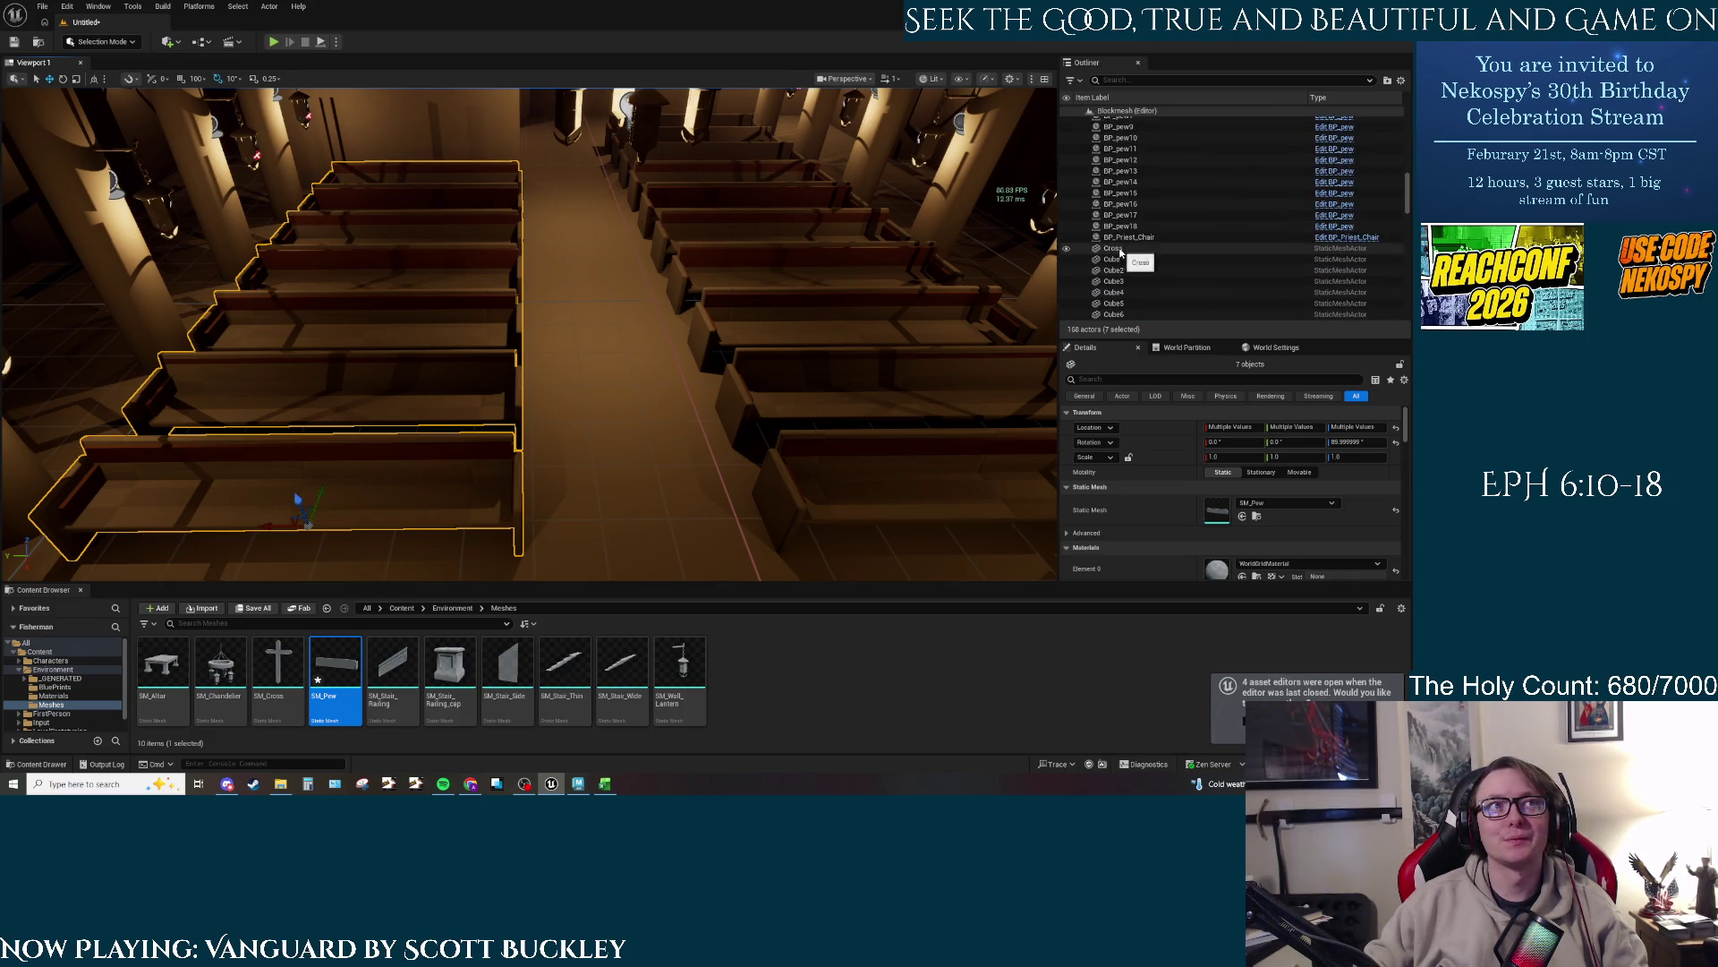
left_click(1154, 298)
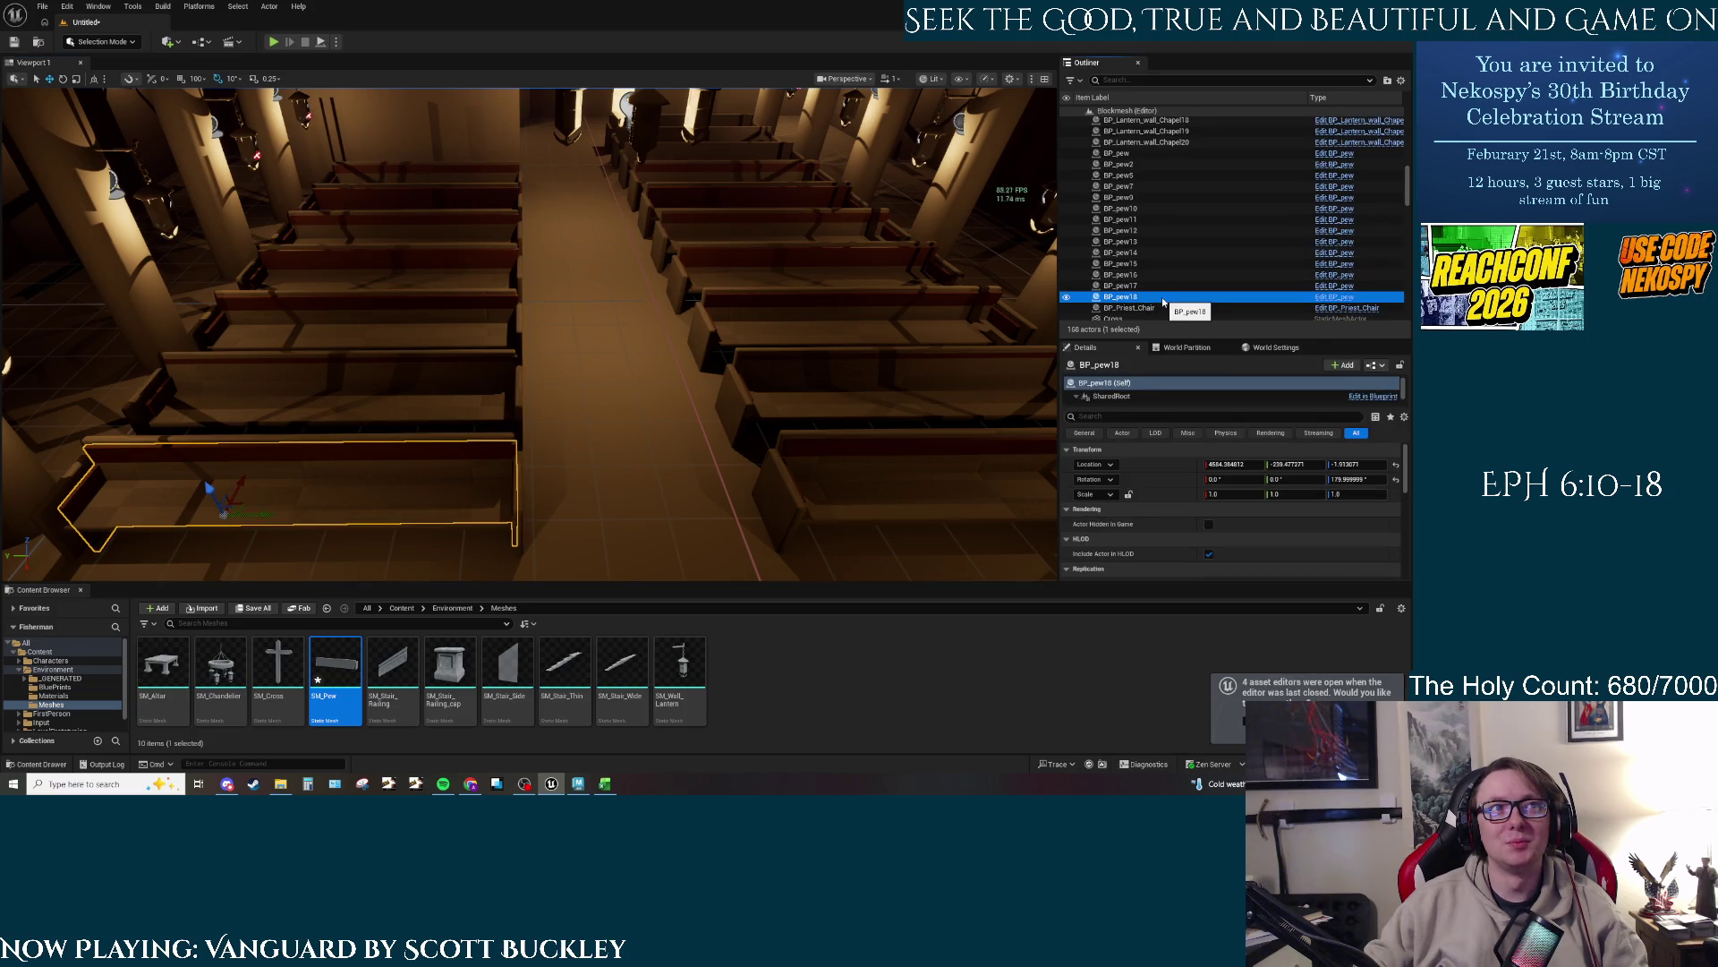
scroll(1159, 287, "up", 1)
left_click(1137, 190, "shift")
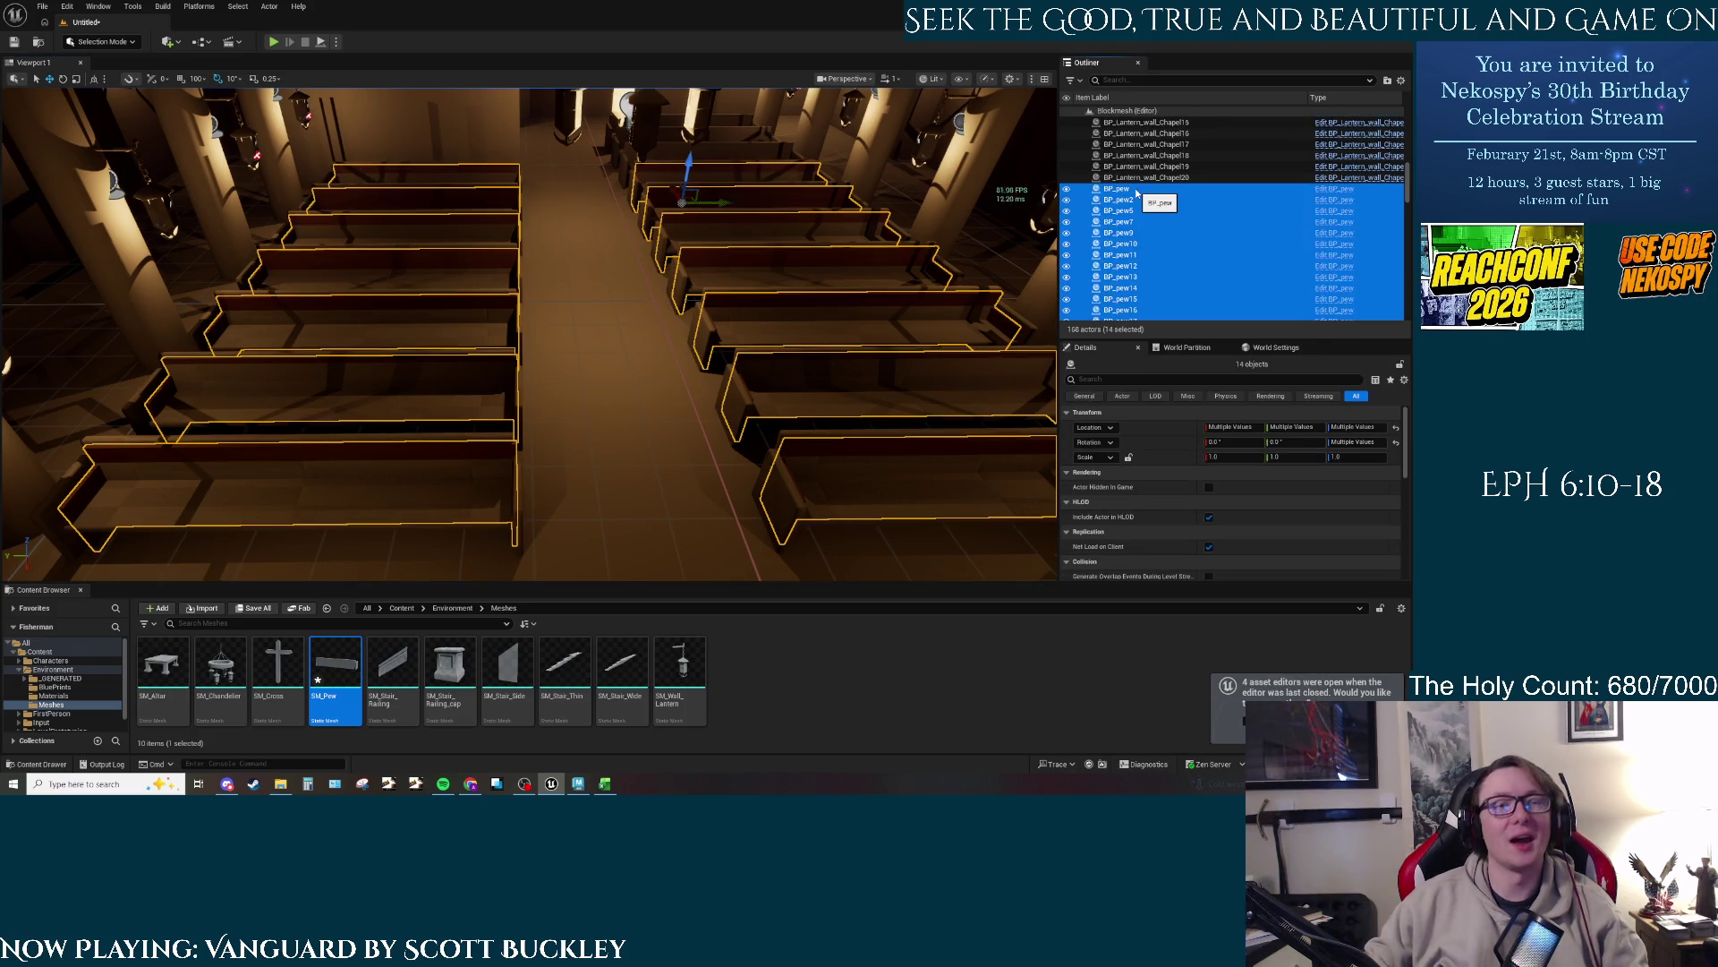
key("Delete")
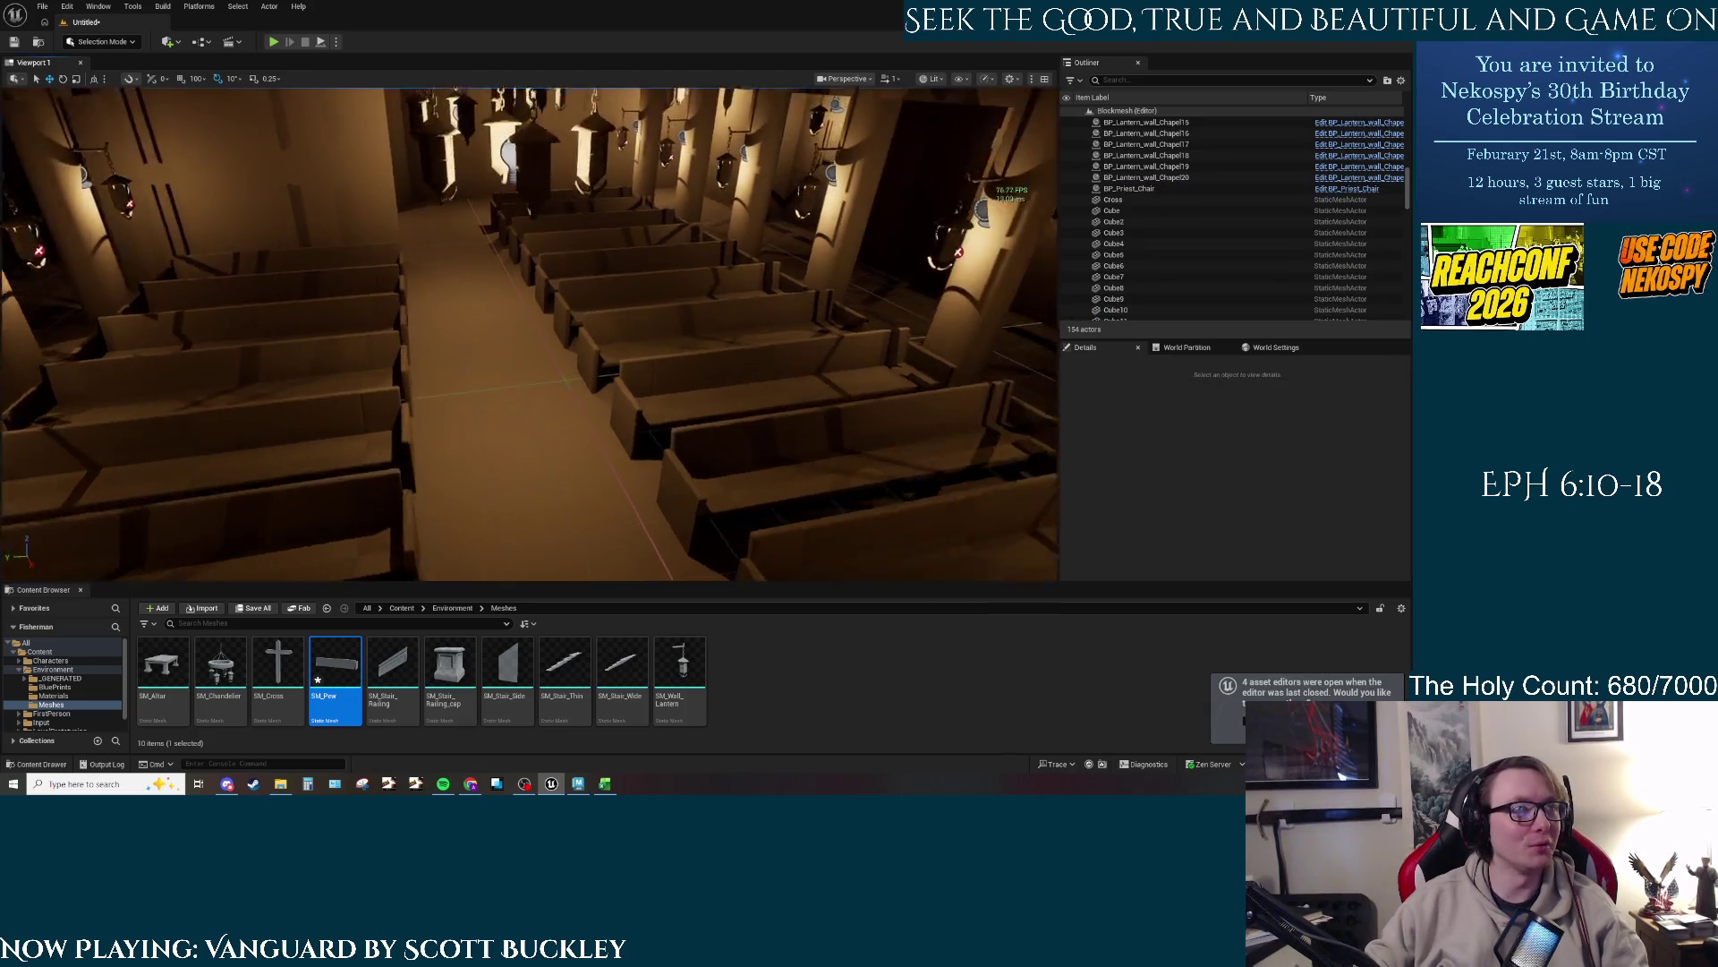
key("w")
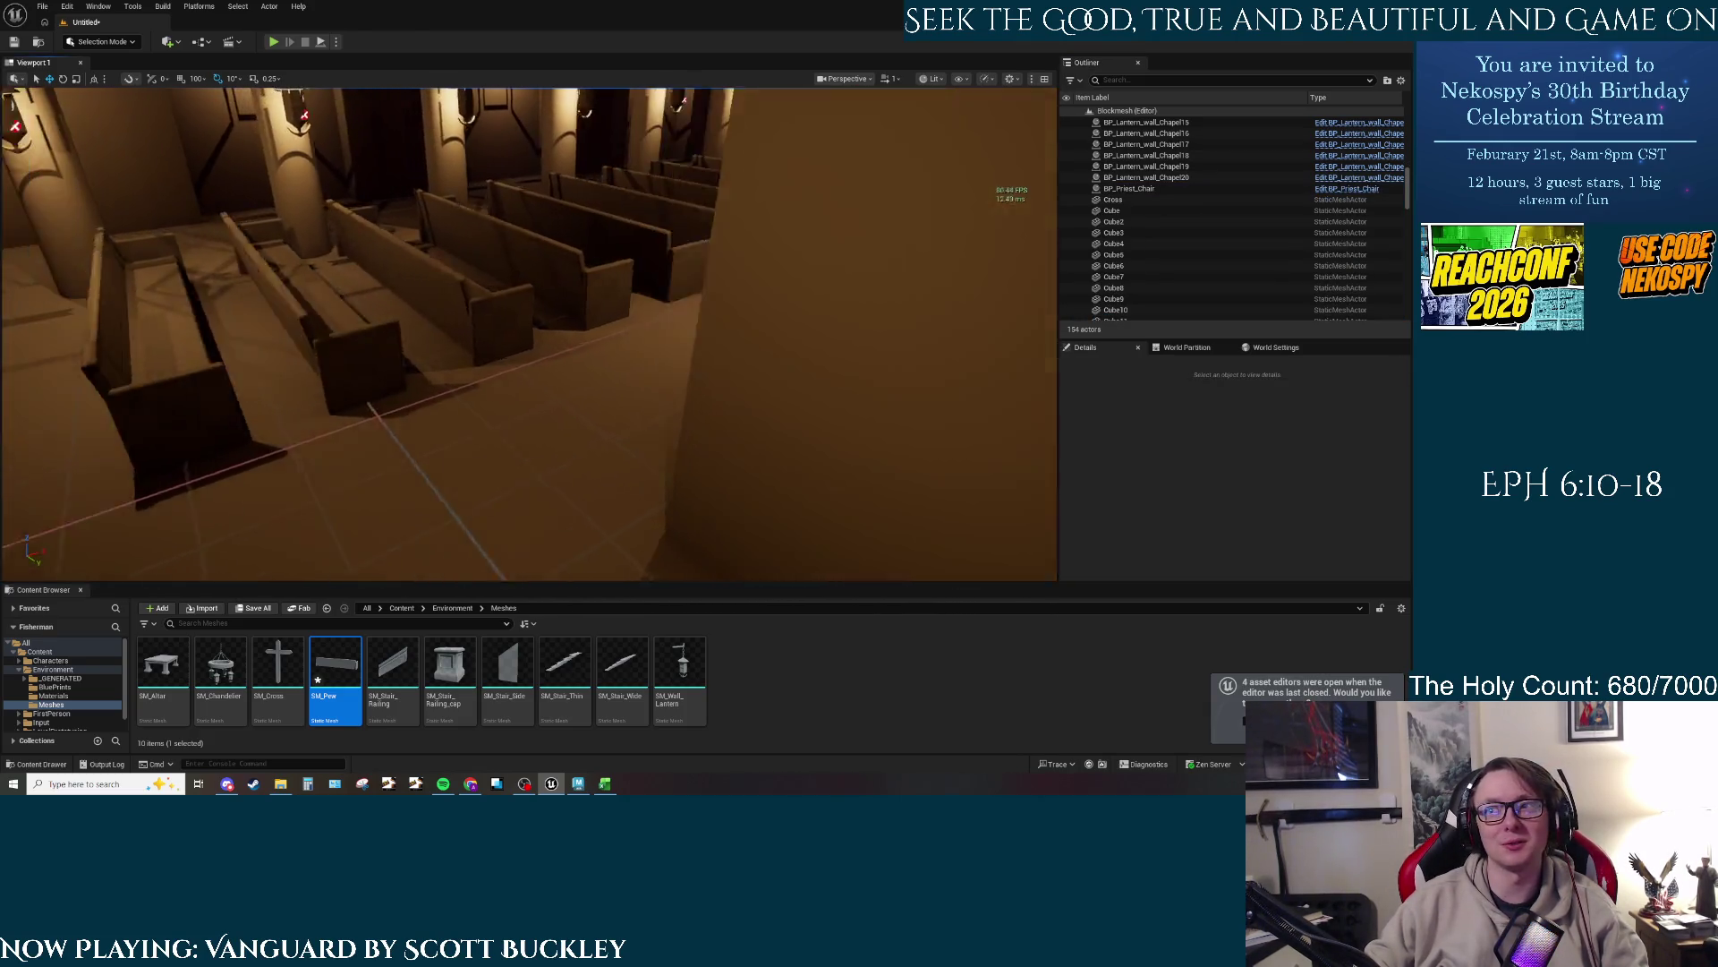
right_click(564, 274)
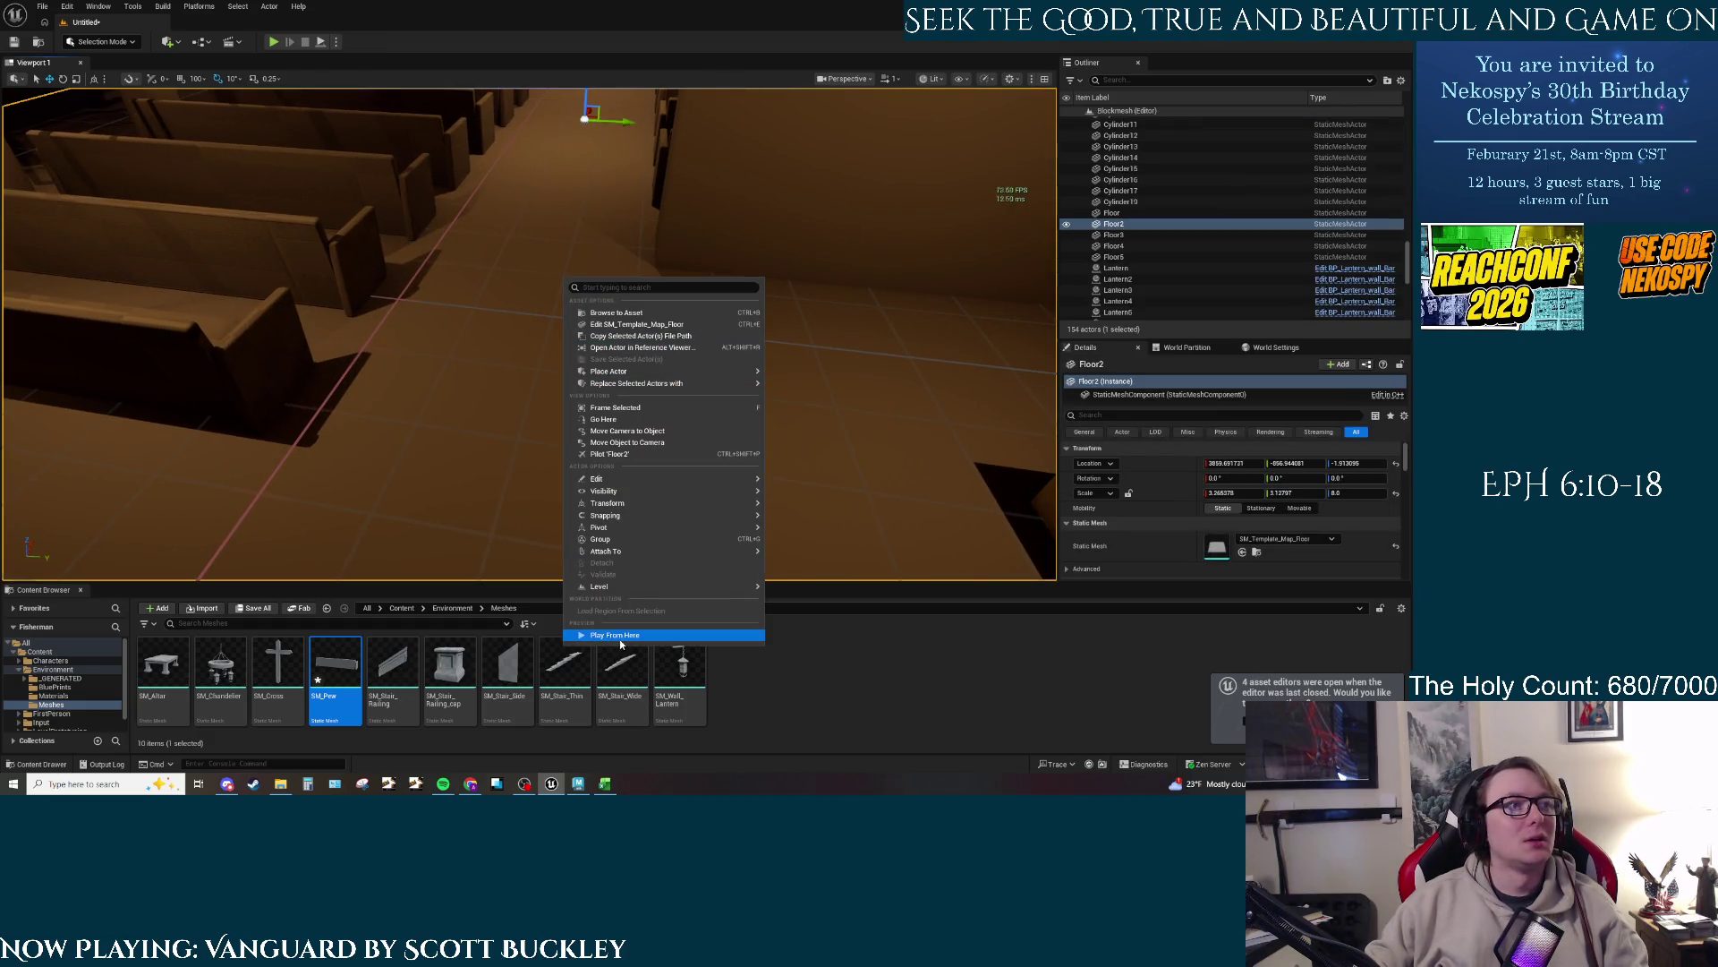
left_click(627, 641)
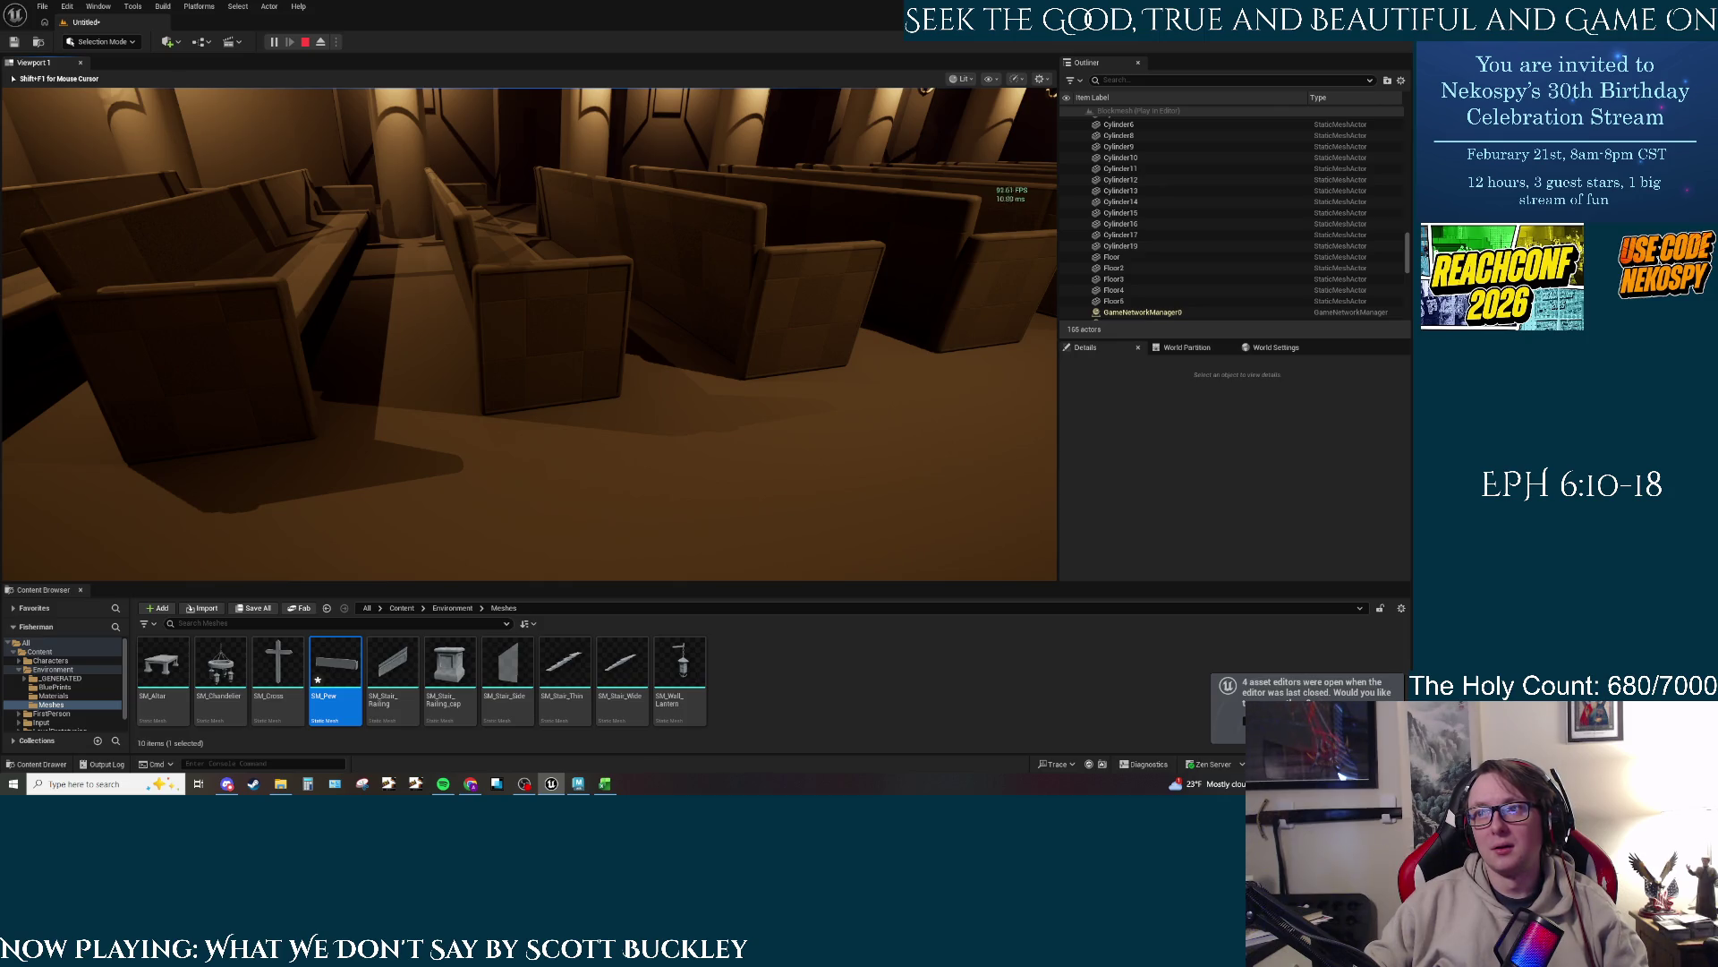
key("w")
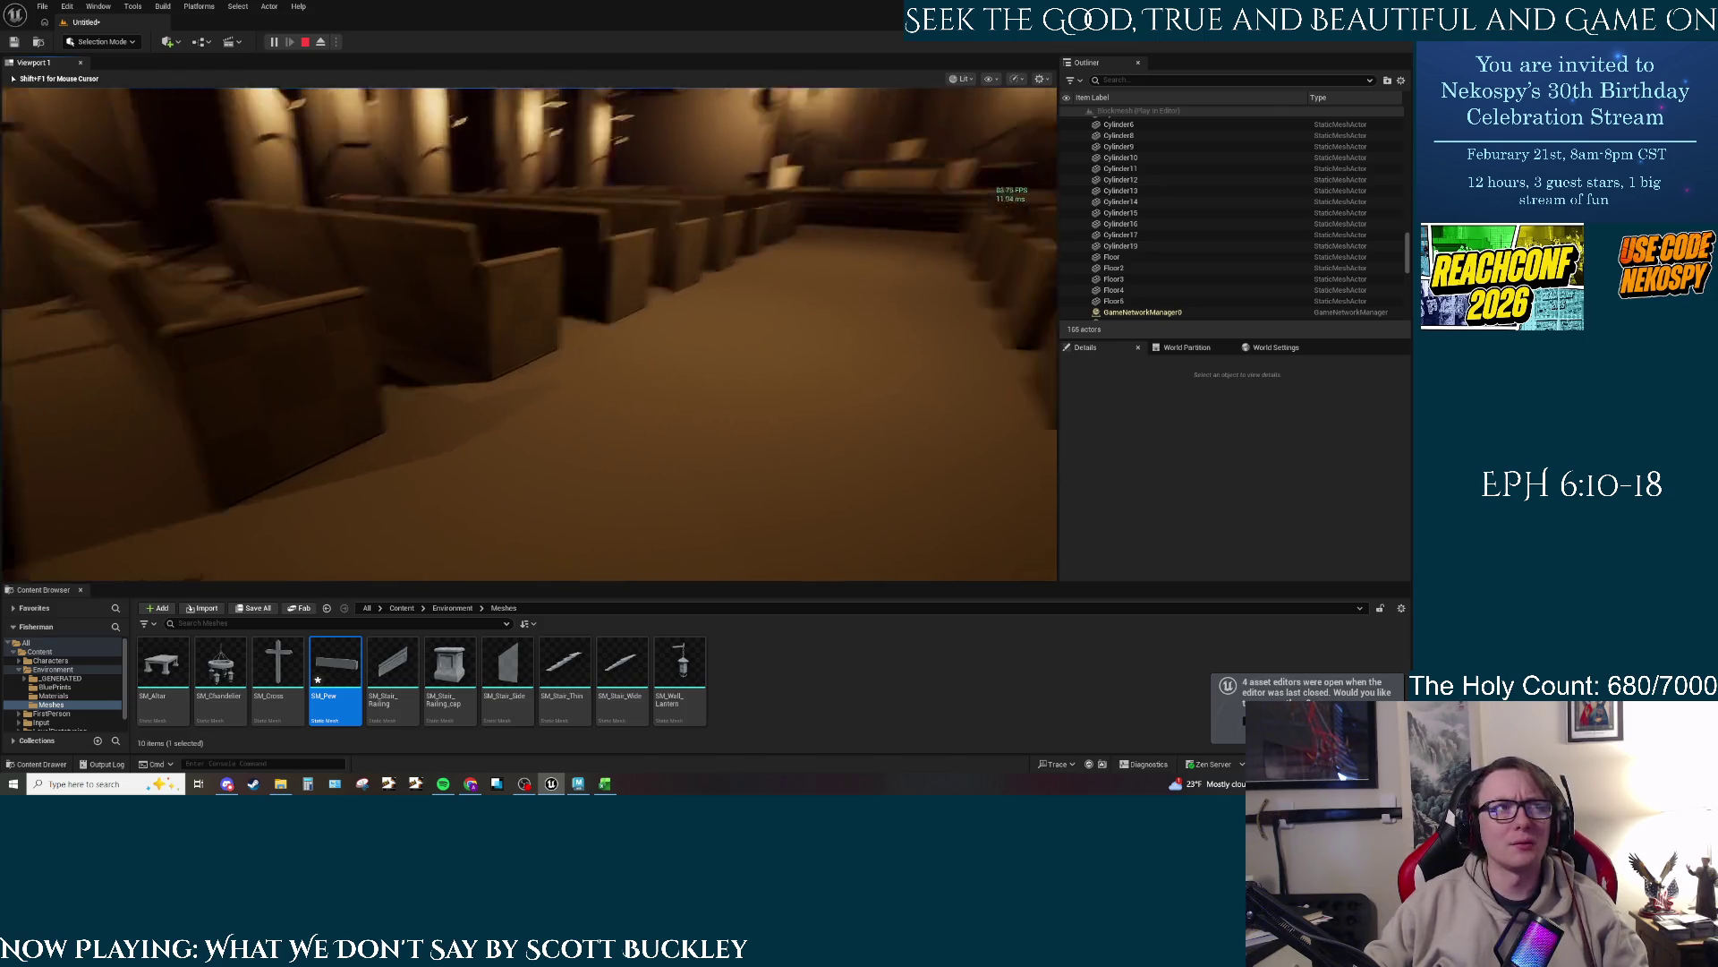
key("w")
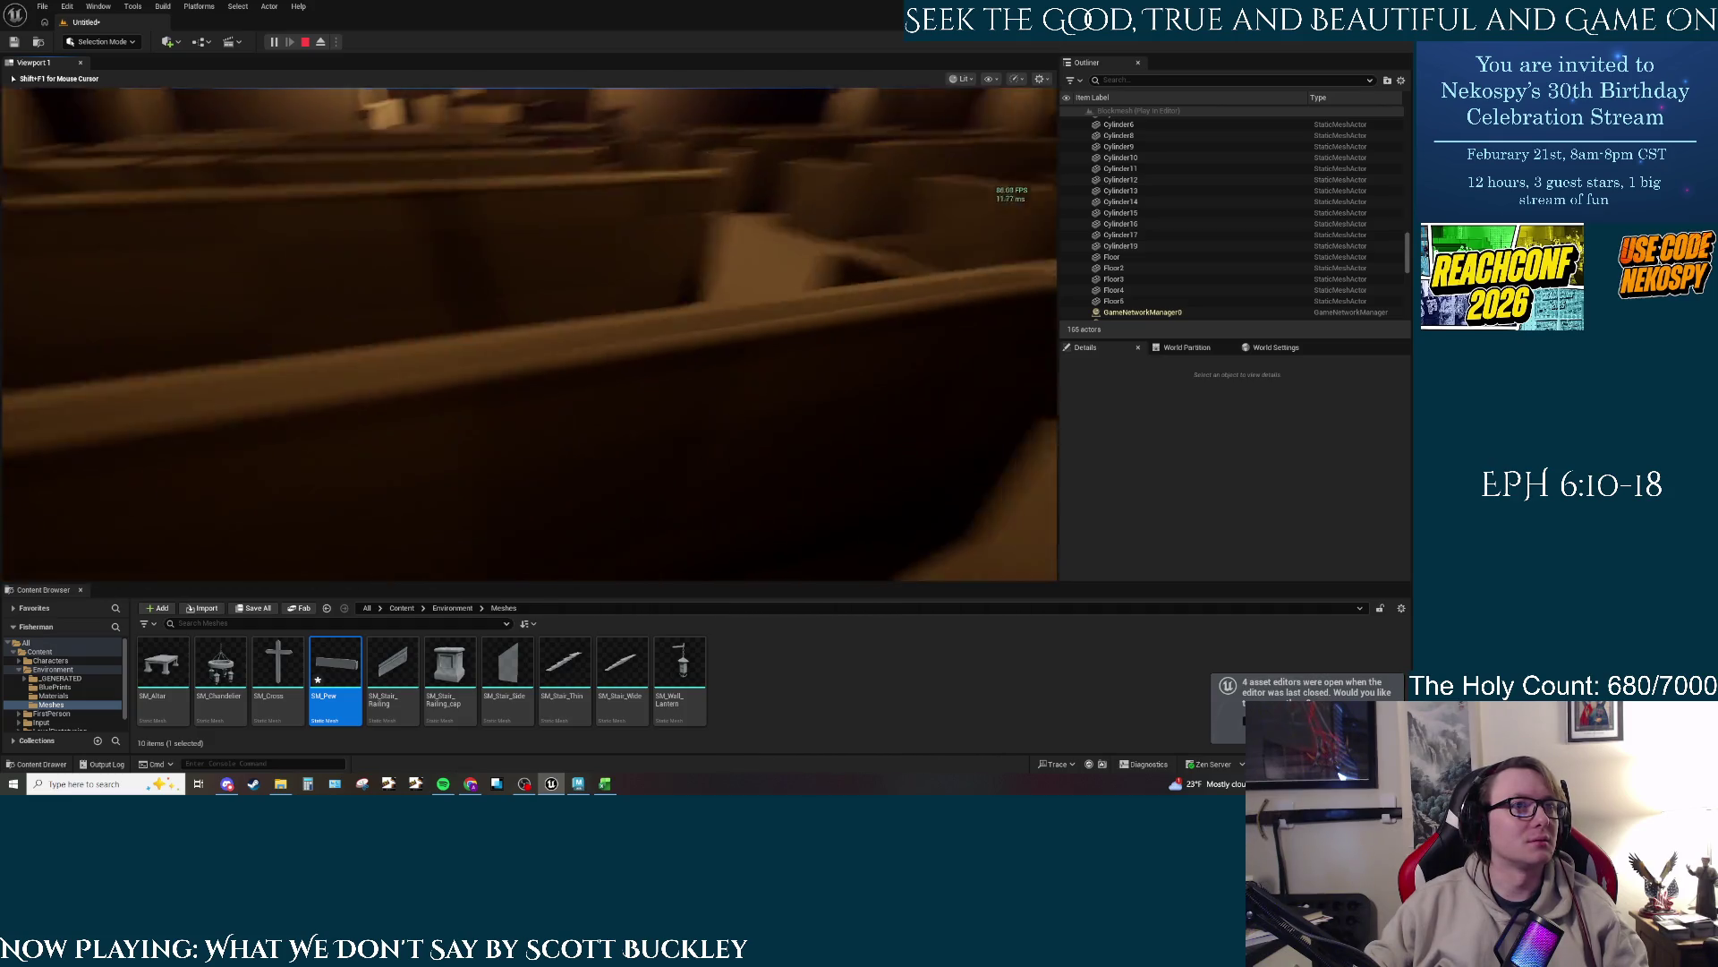
key("w")
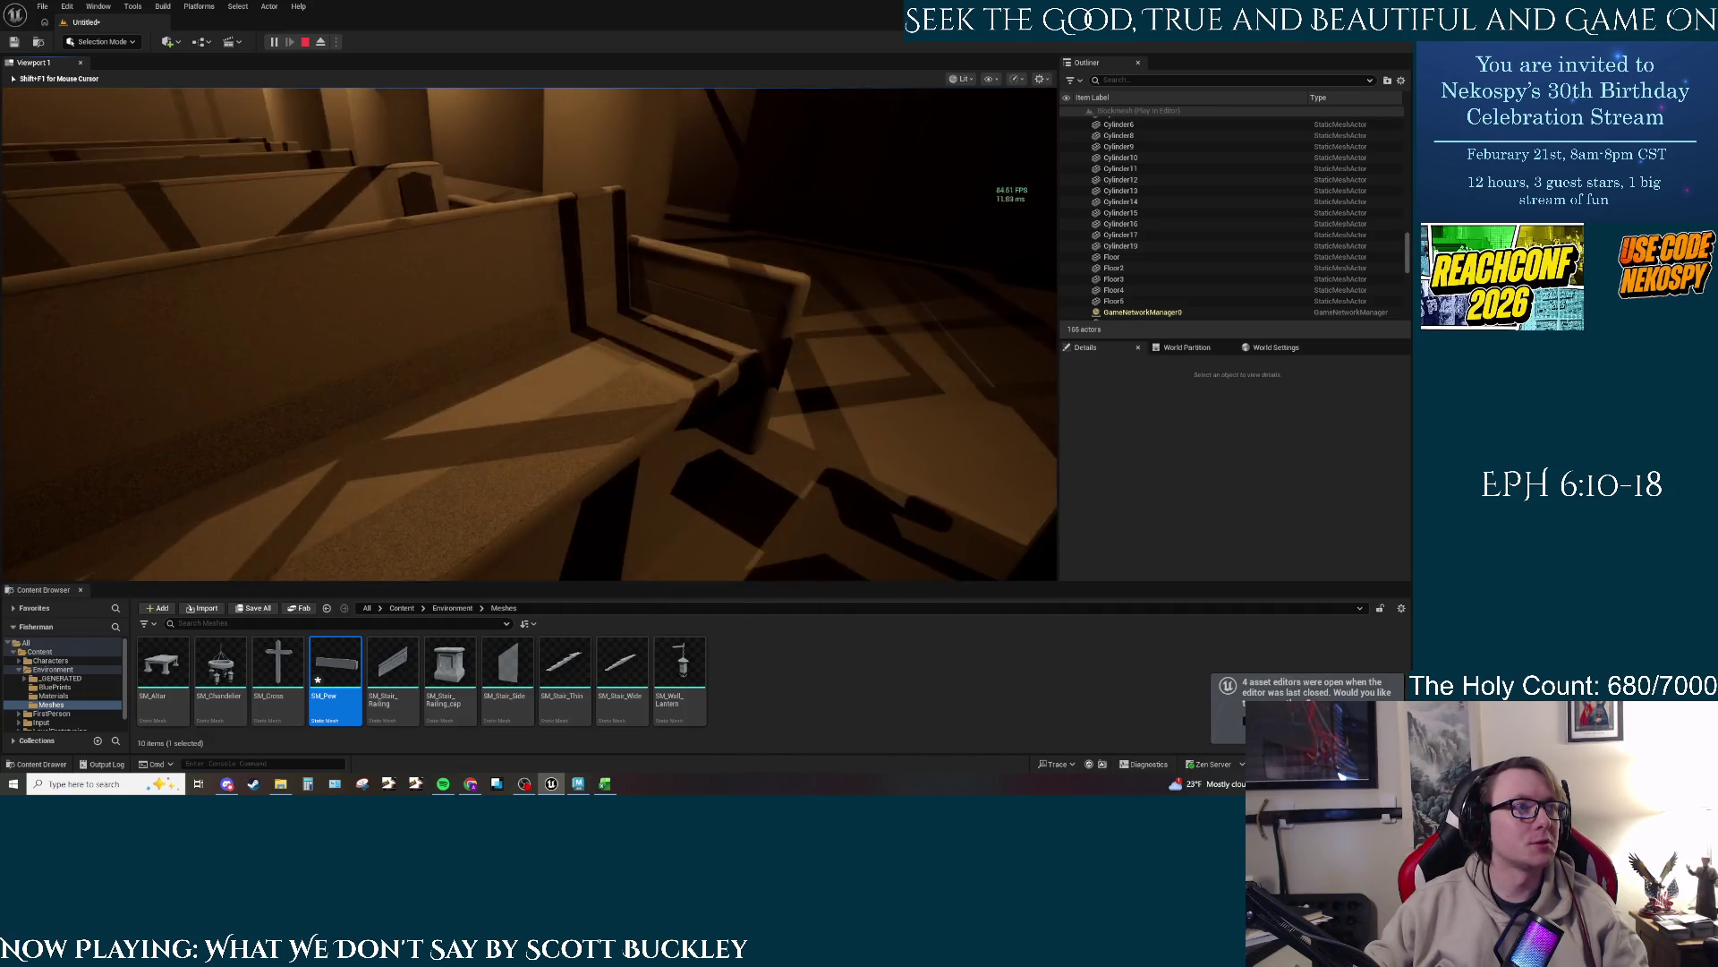
key("w")
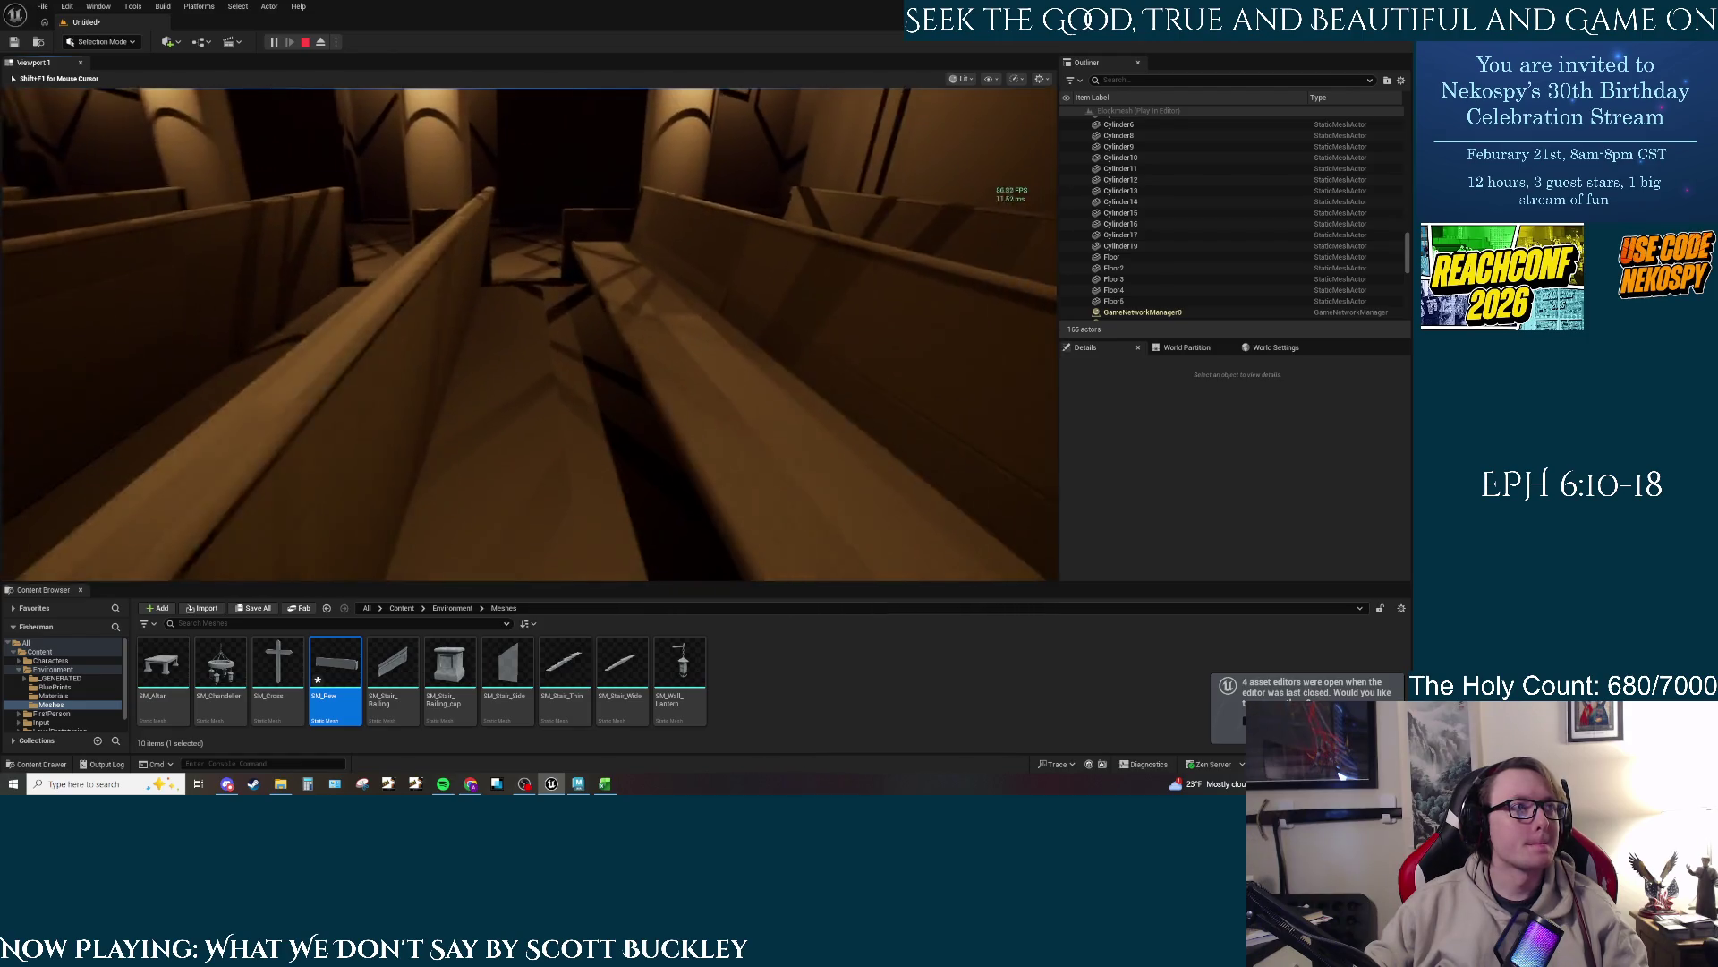
key("w")
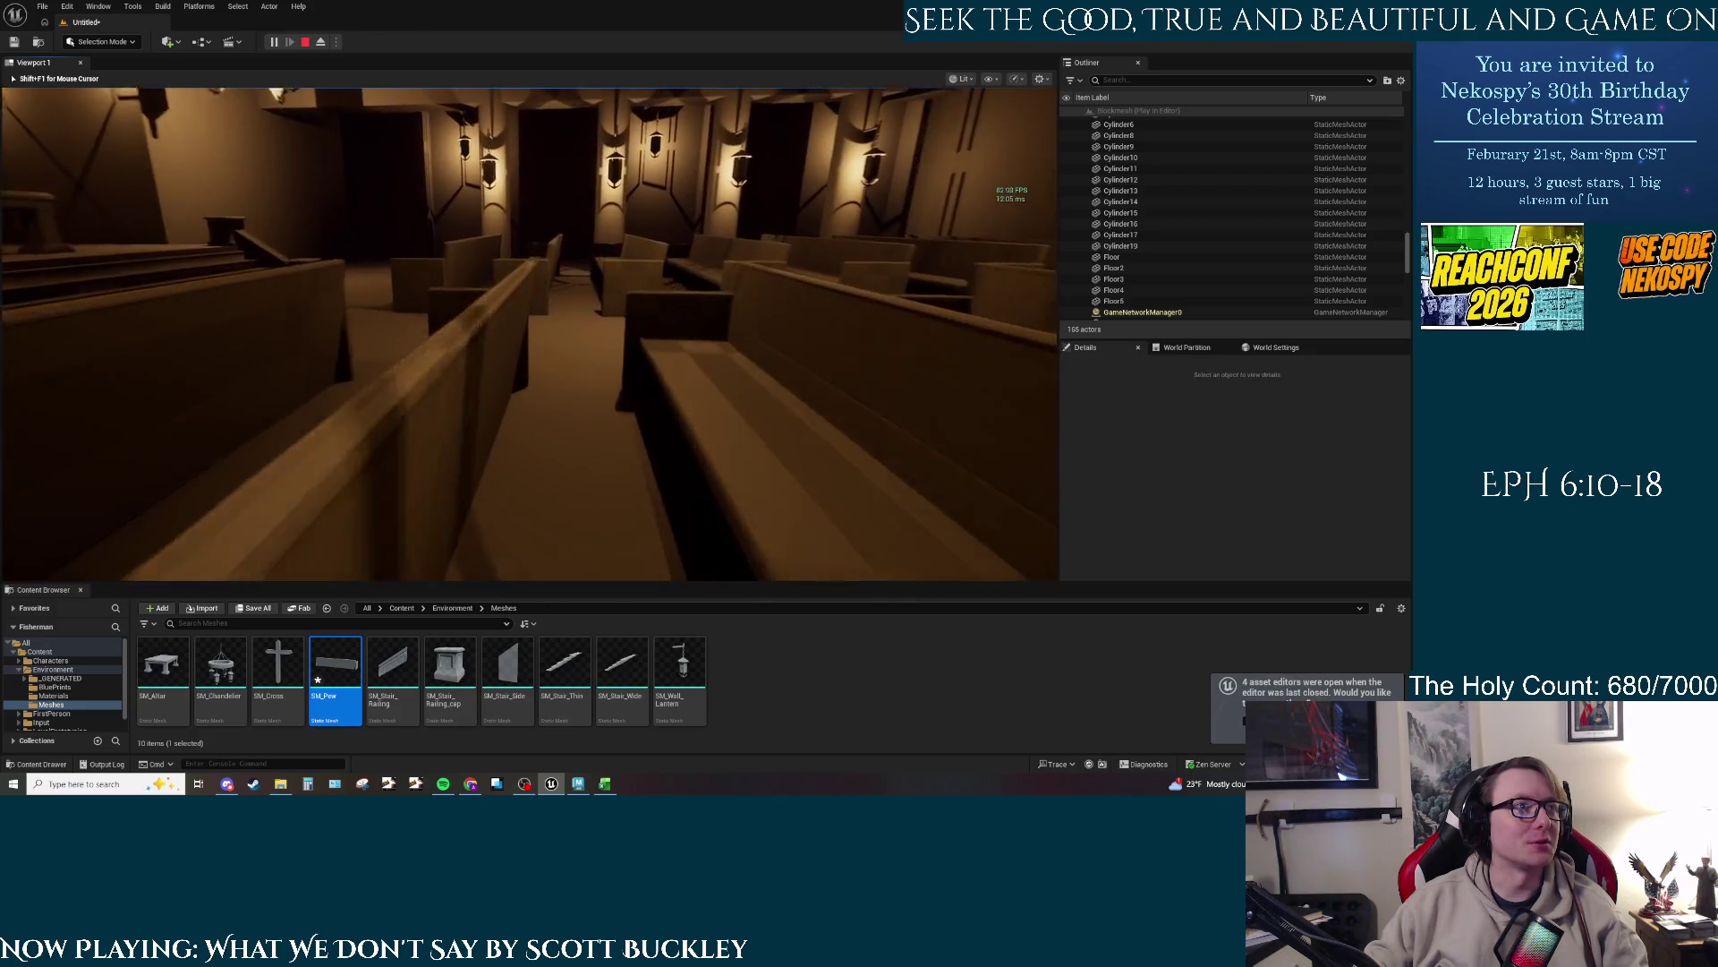
key("w")
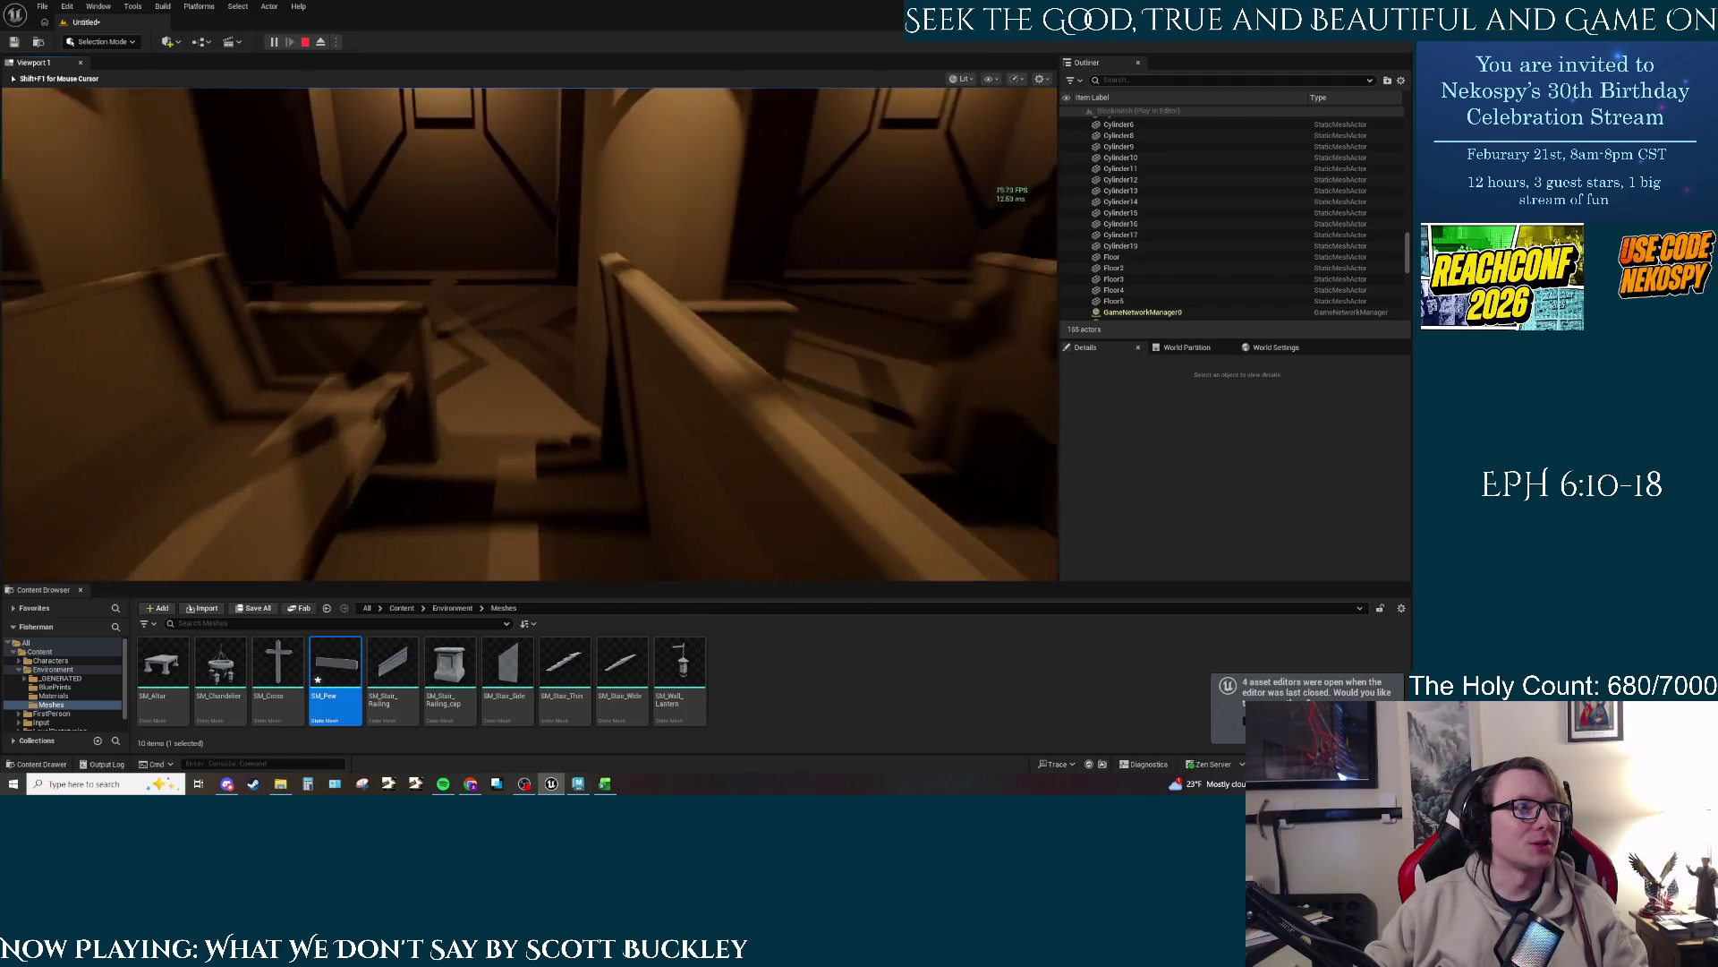
key("w")
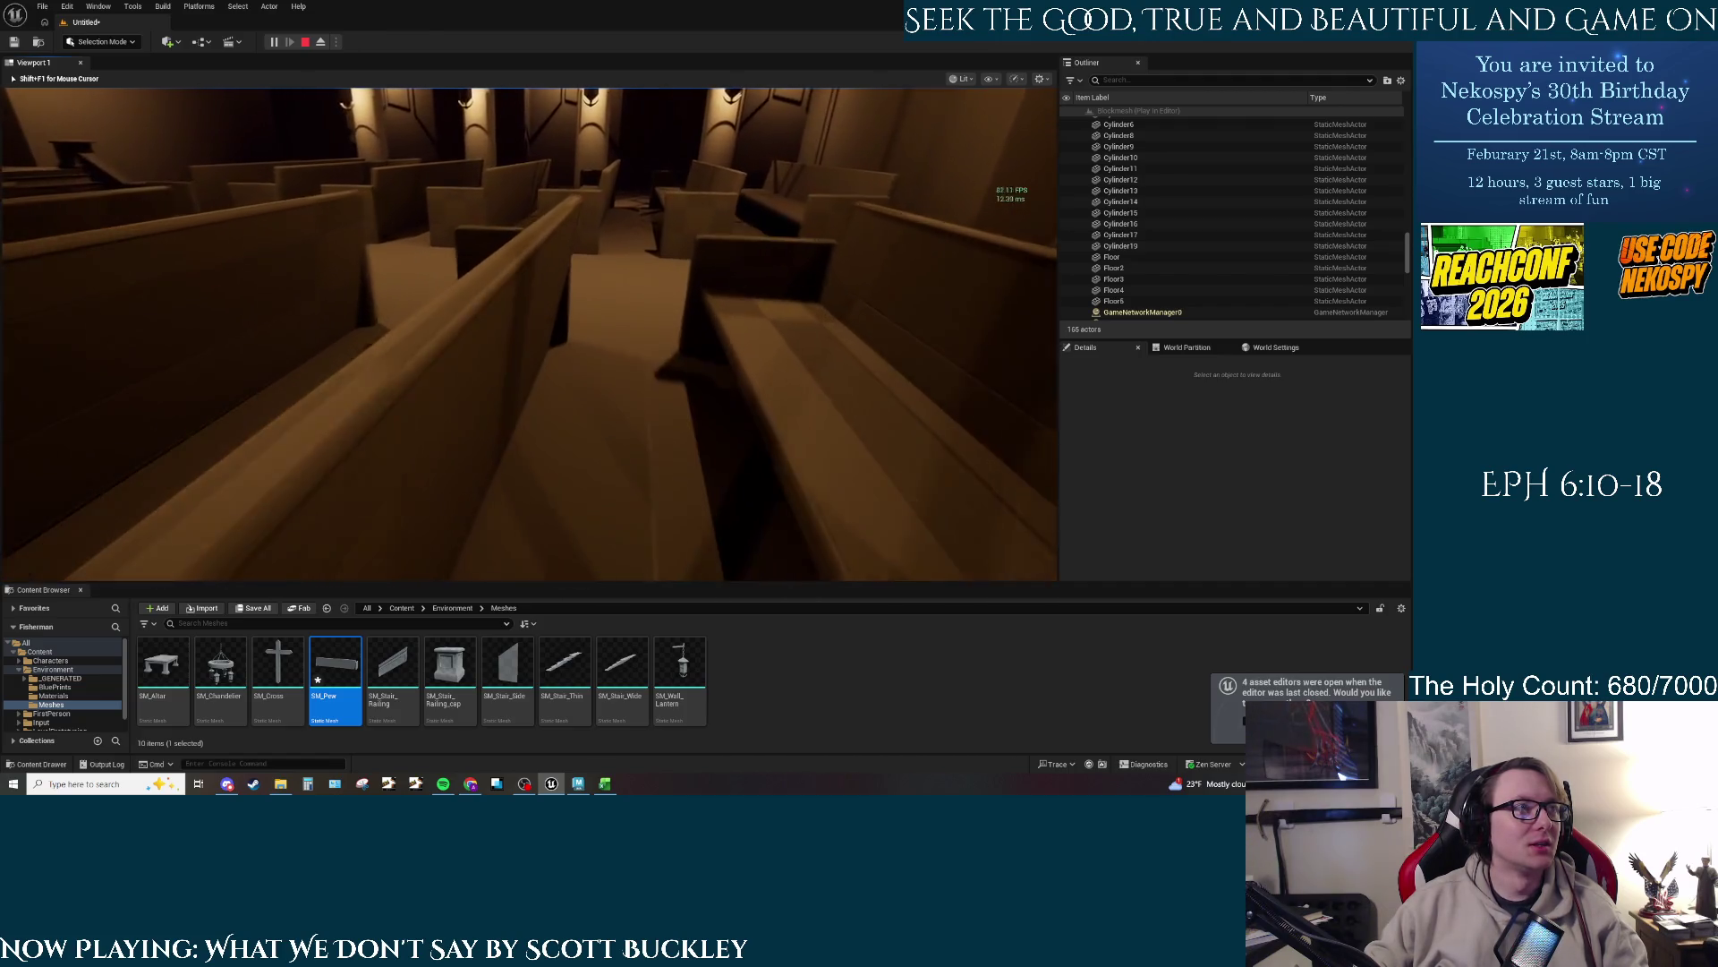
key("w")
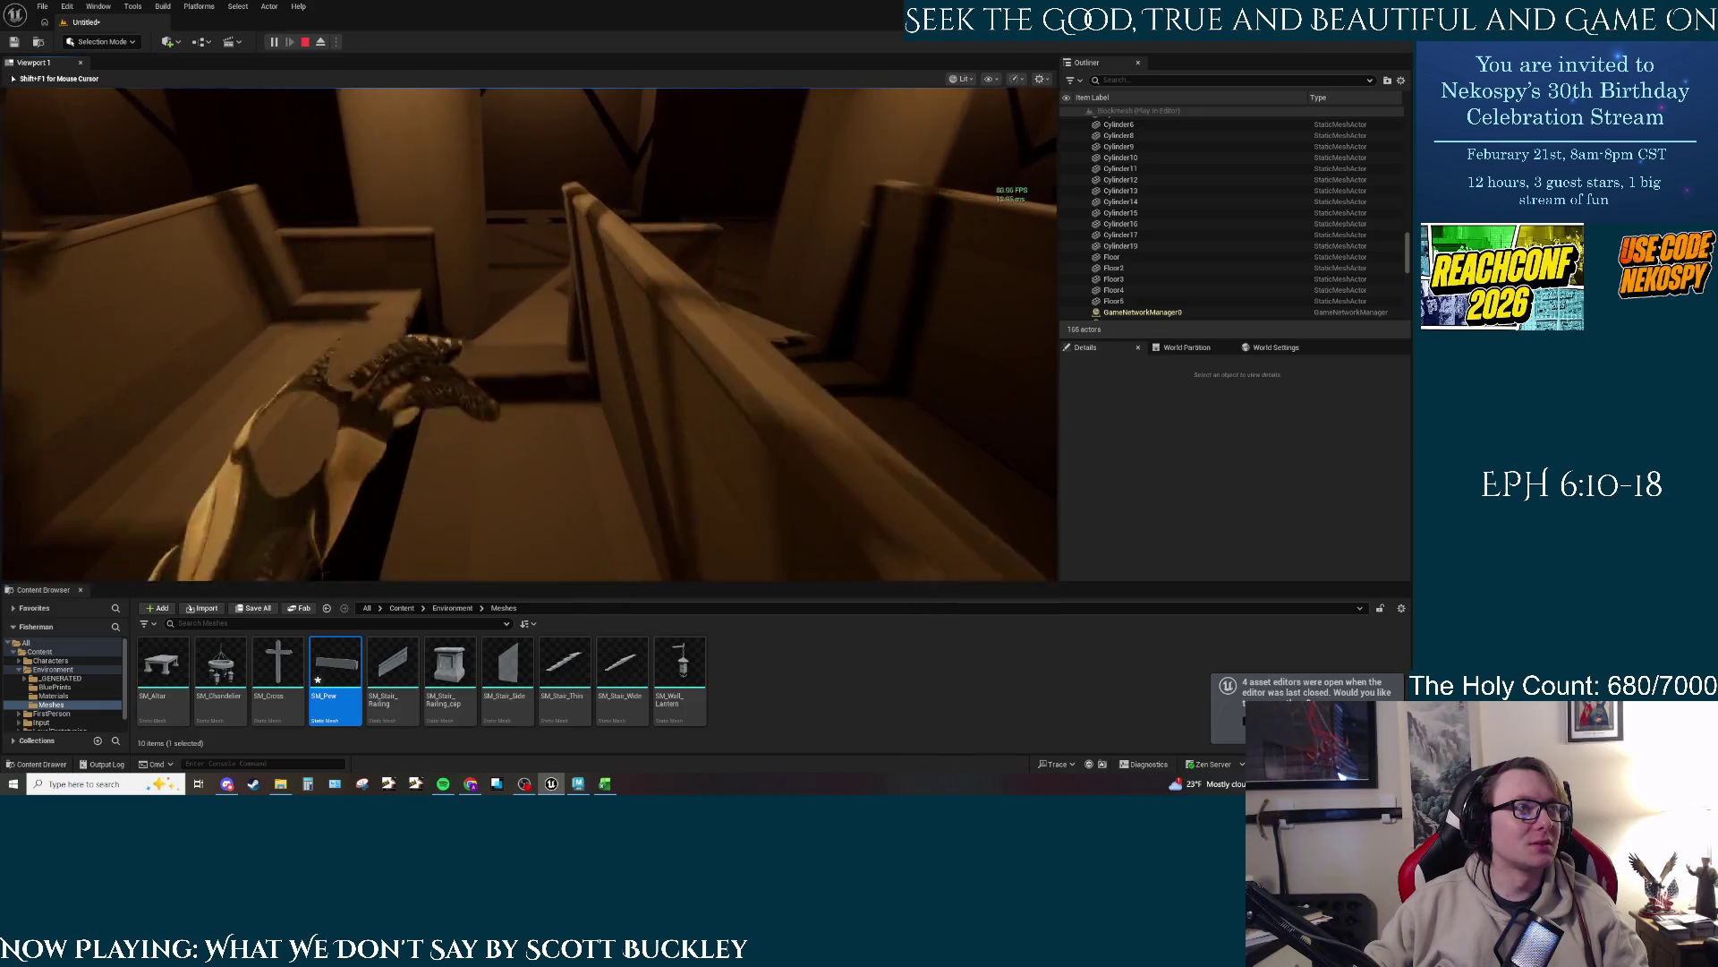
key("w")
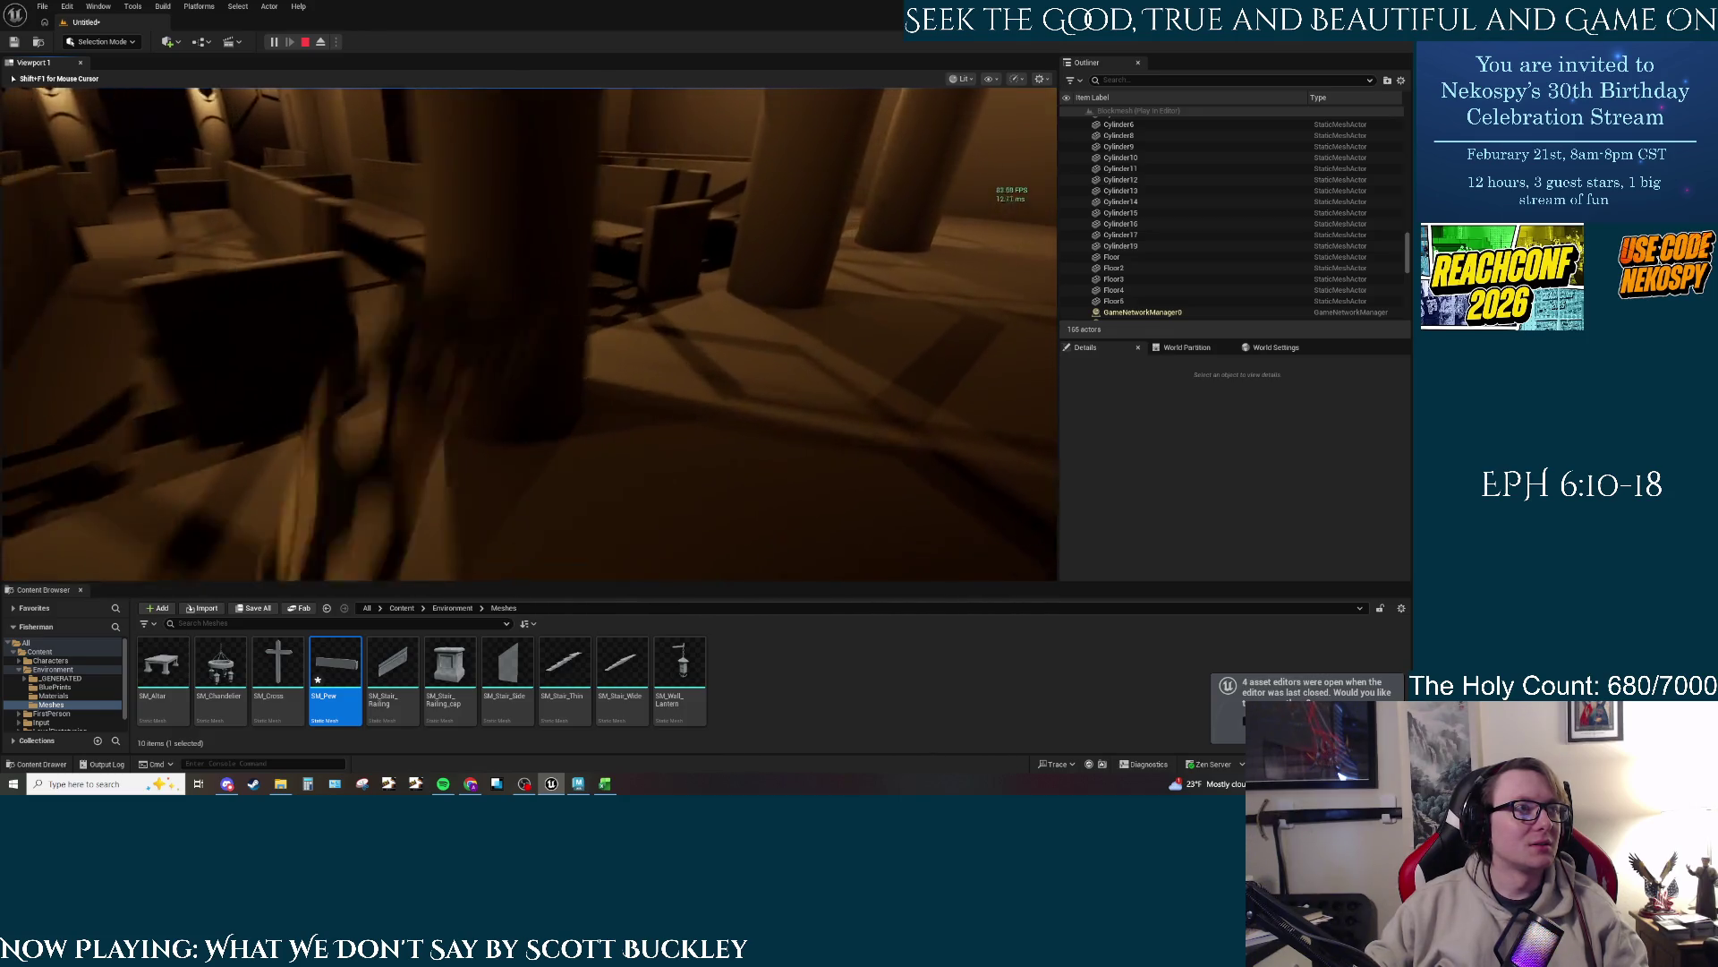
key("w")
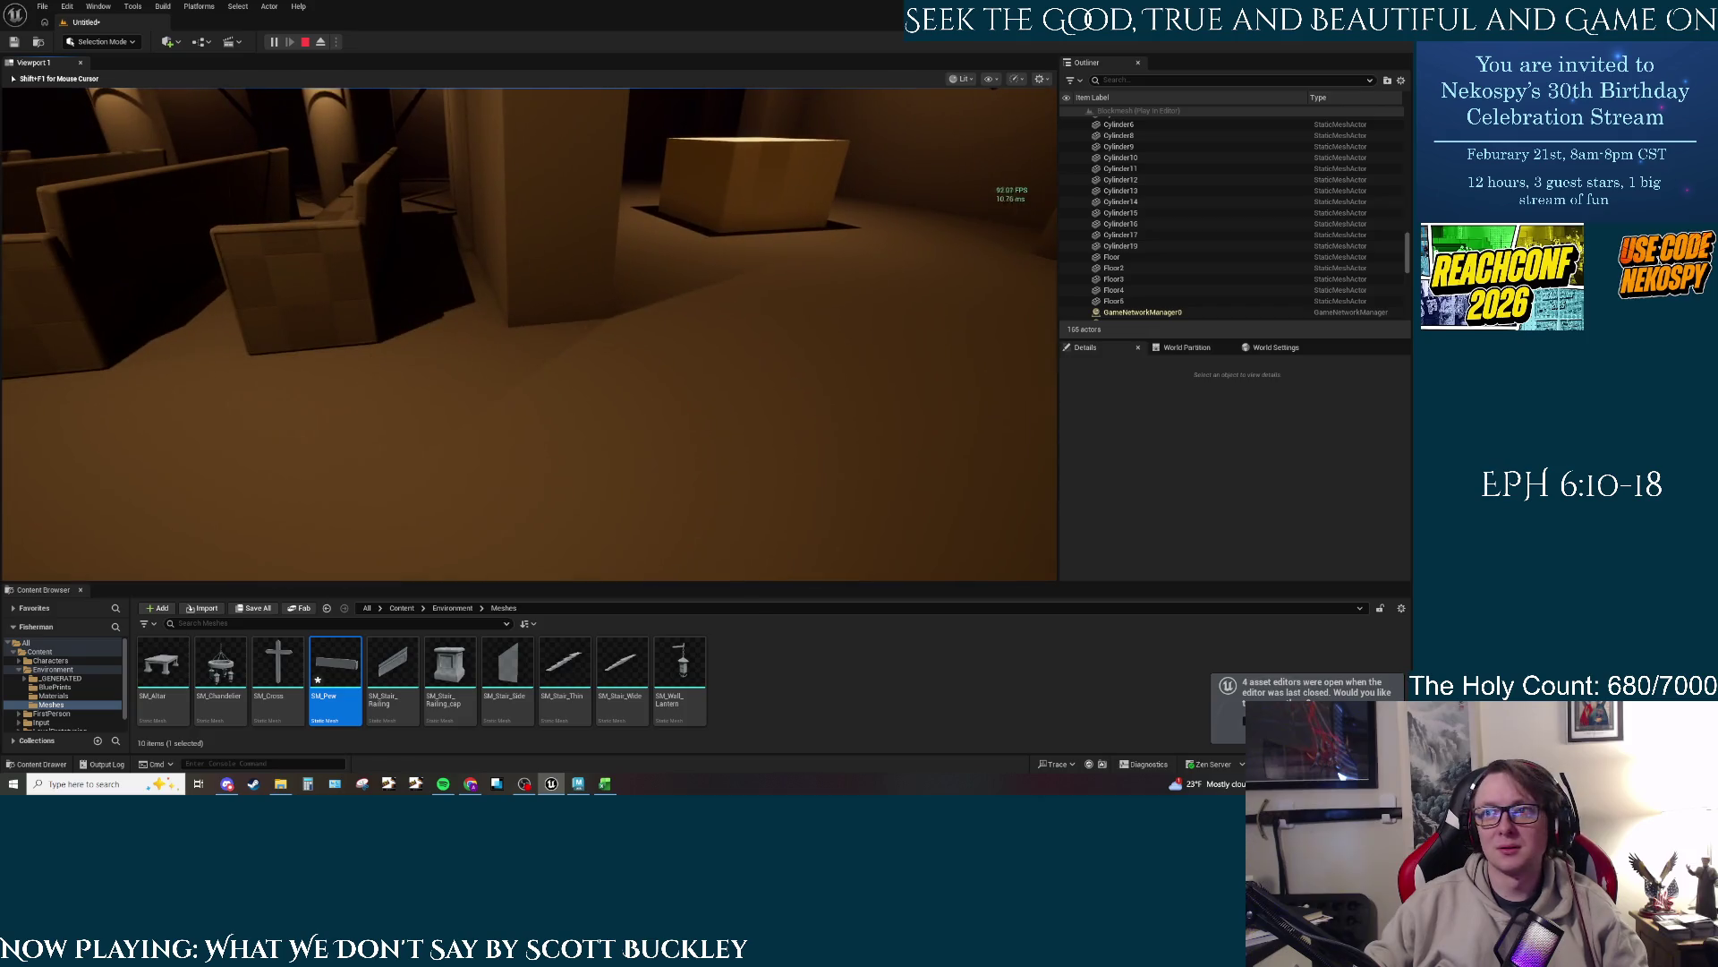
key("w")
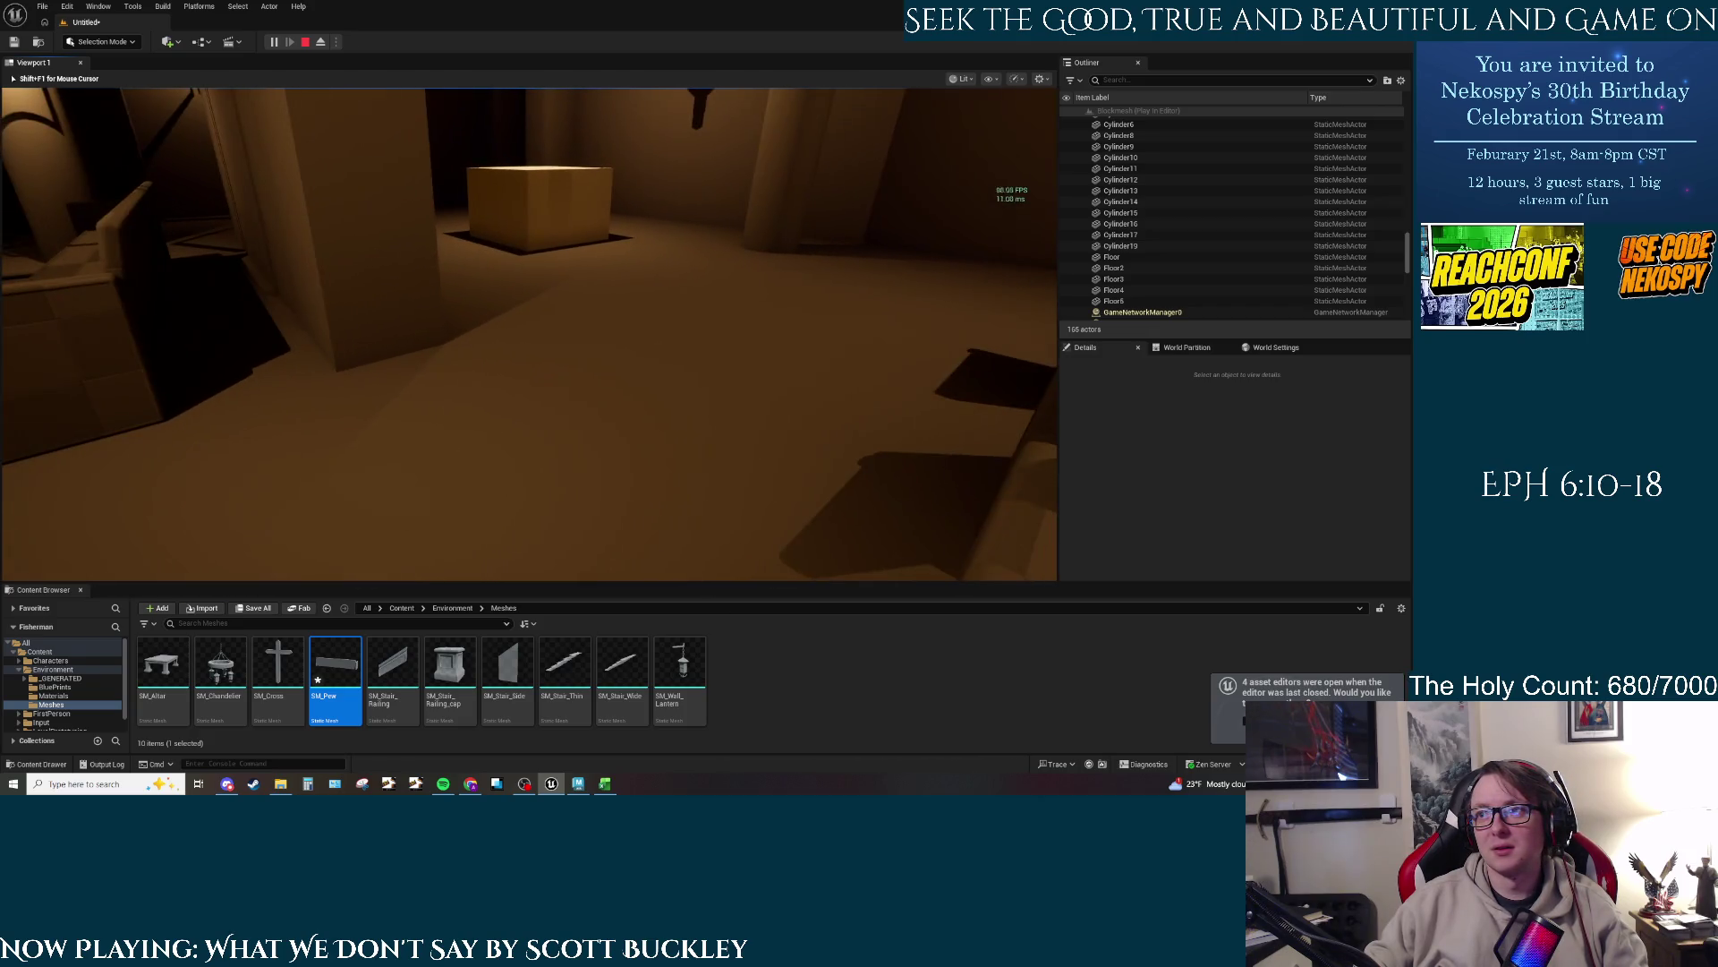
key("w")
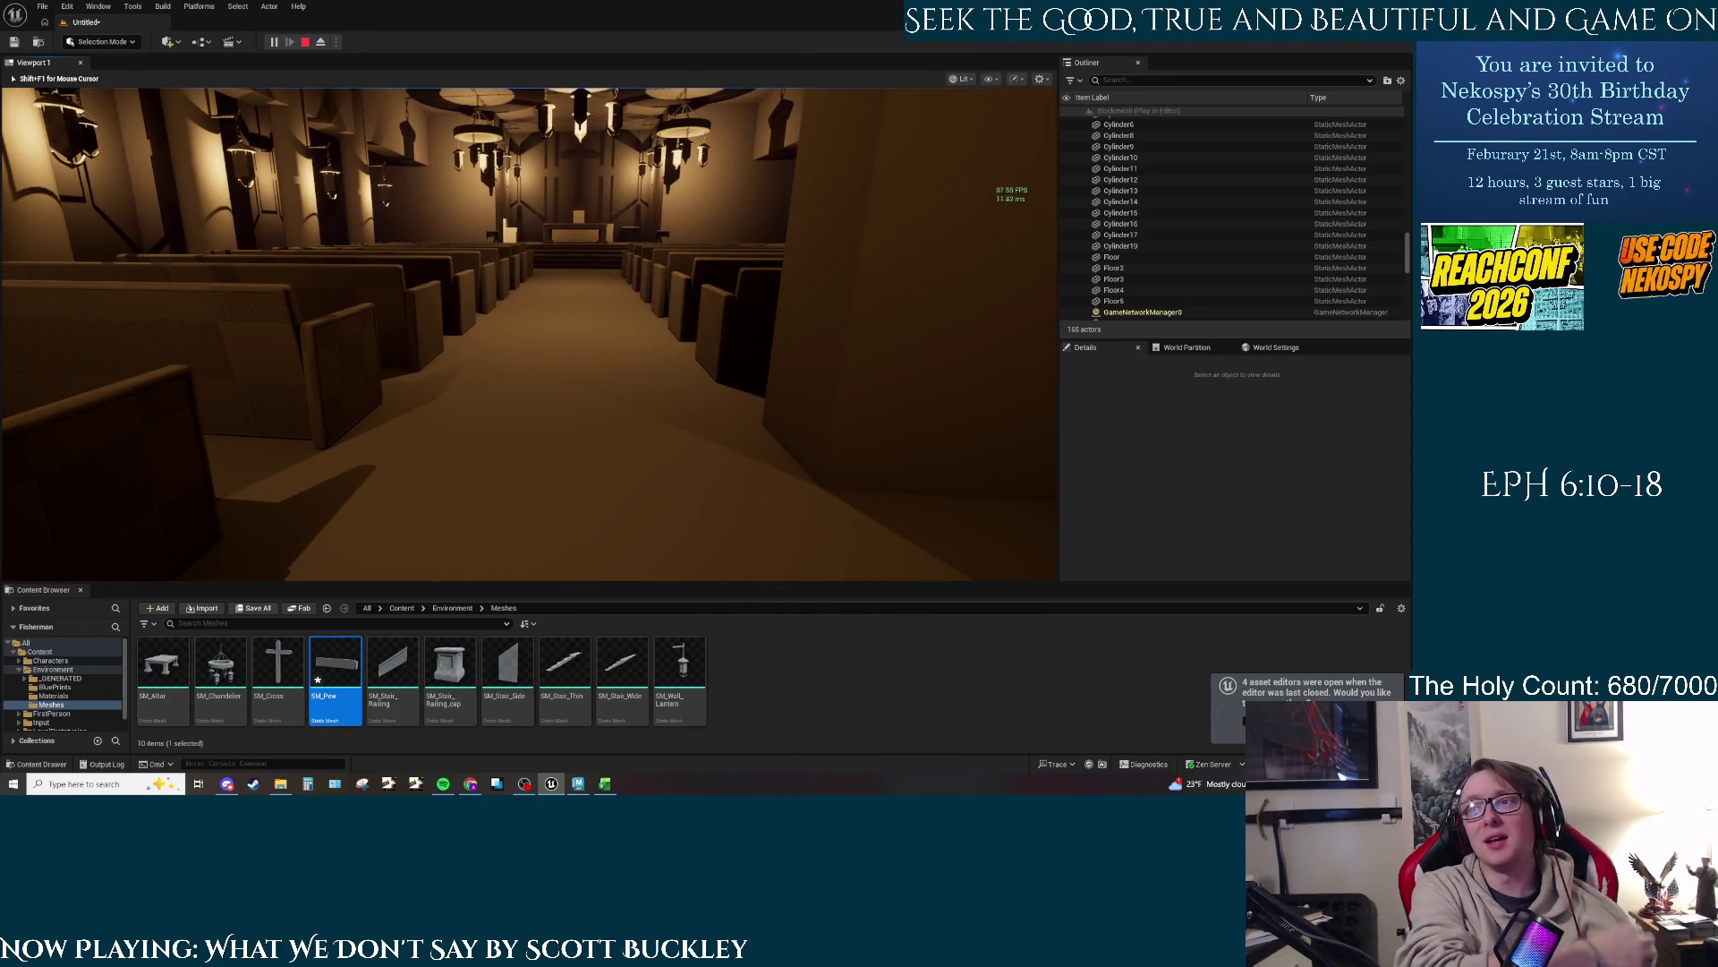
key("w")
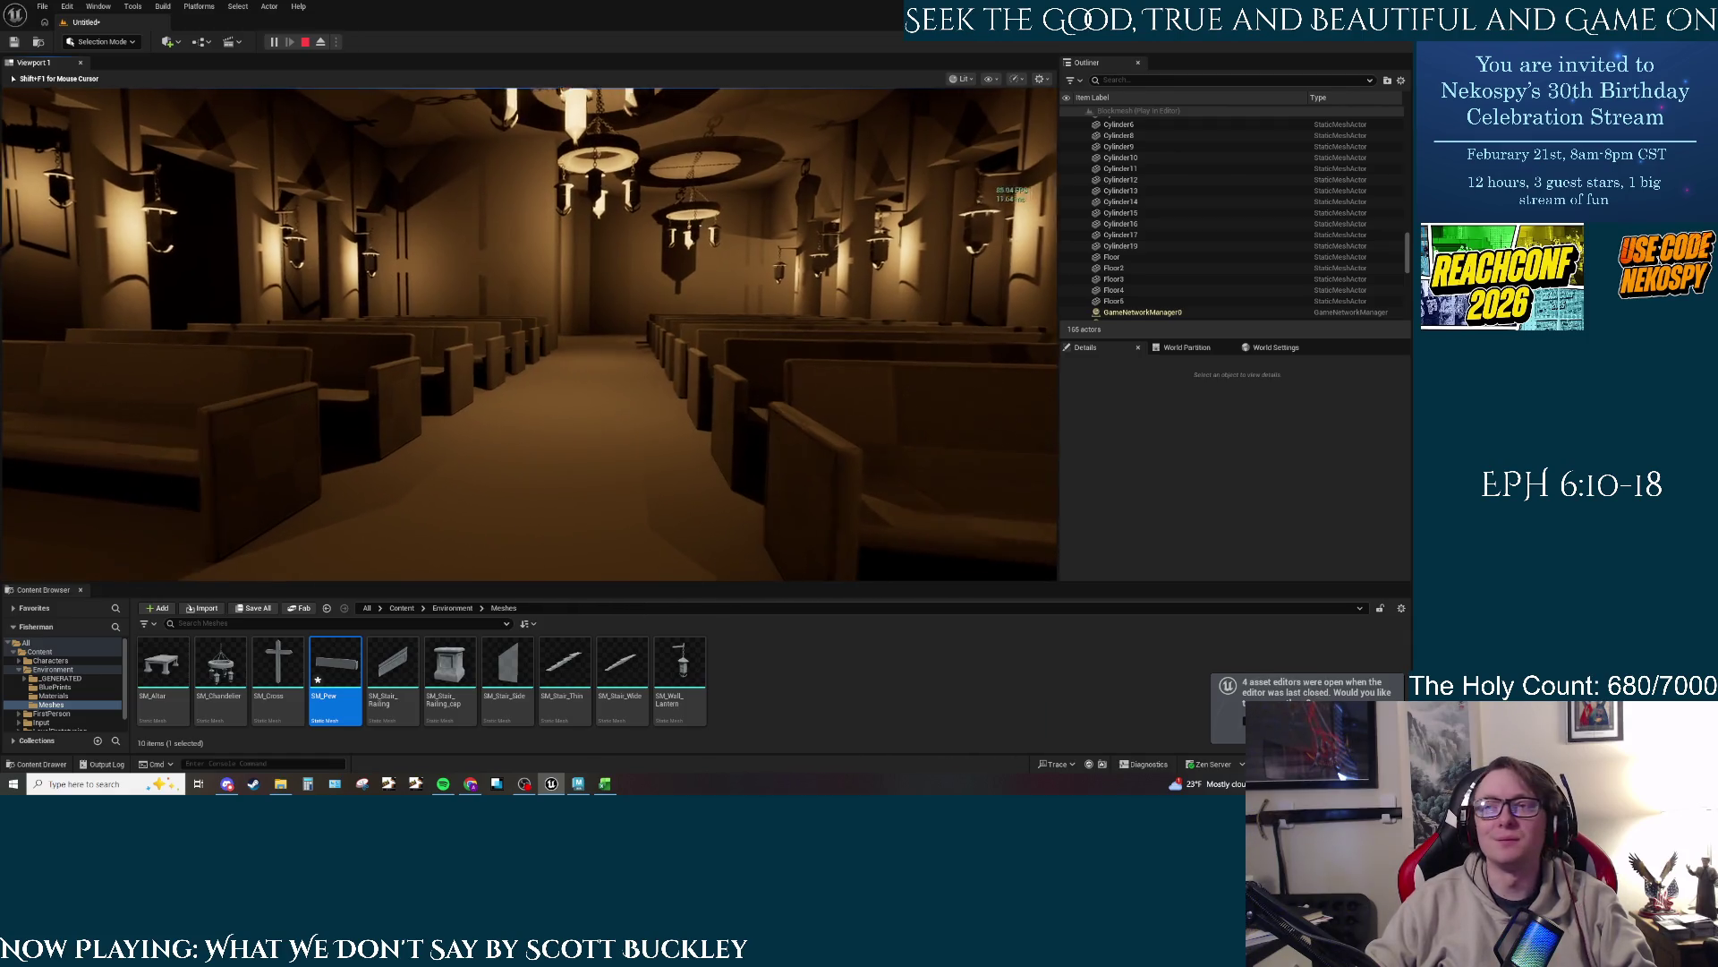
Step: Stop play, deselect Floor2, and open the floor's context menu beside the side pews
key("Escape")
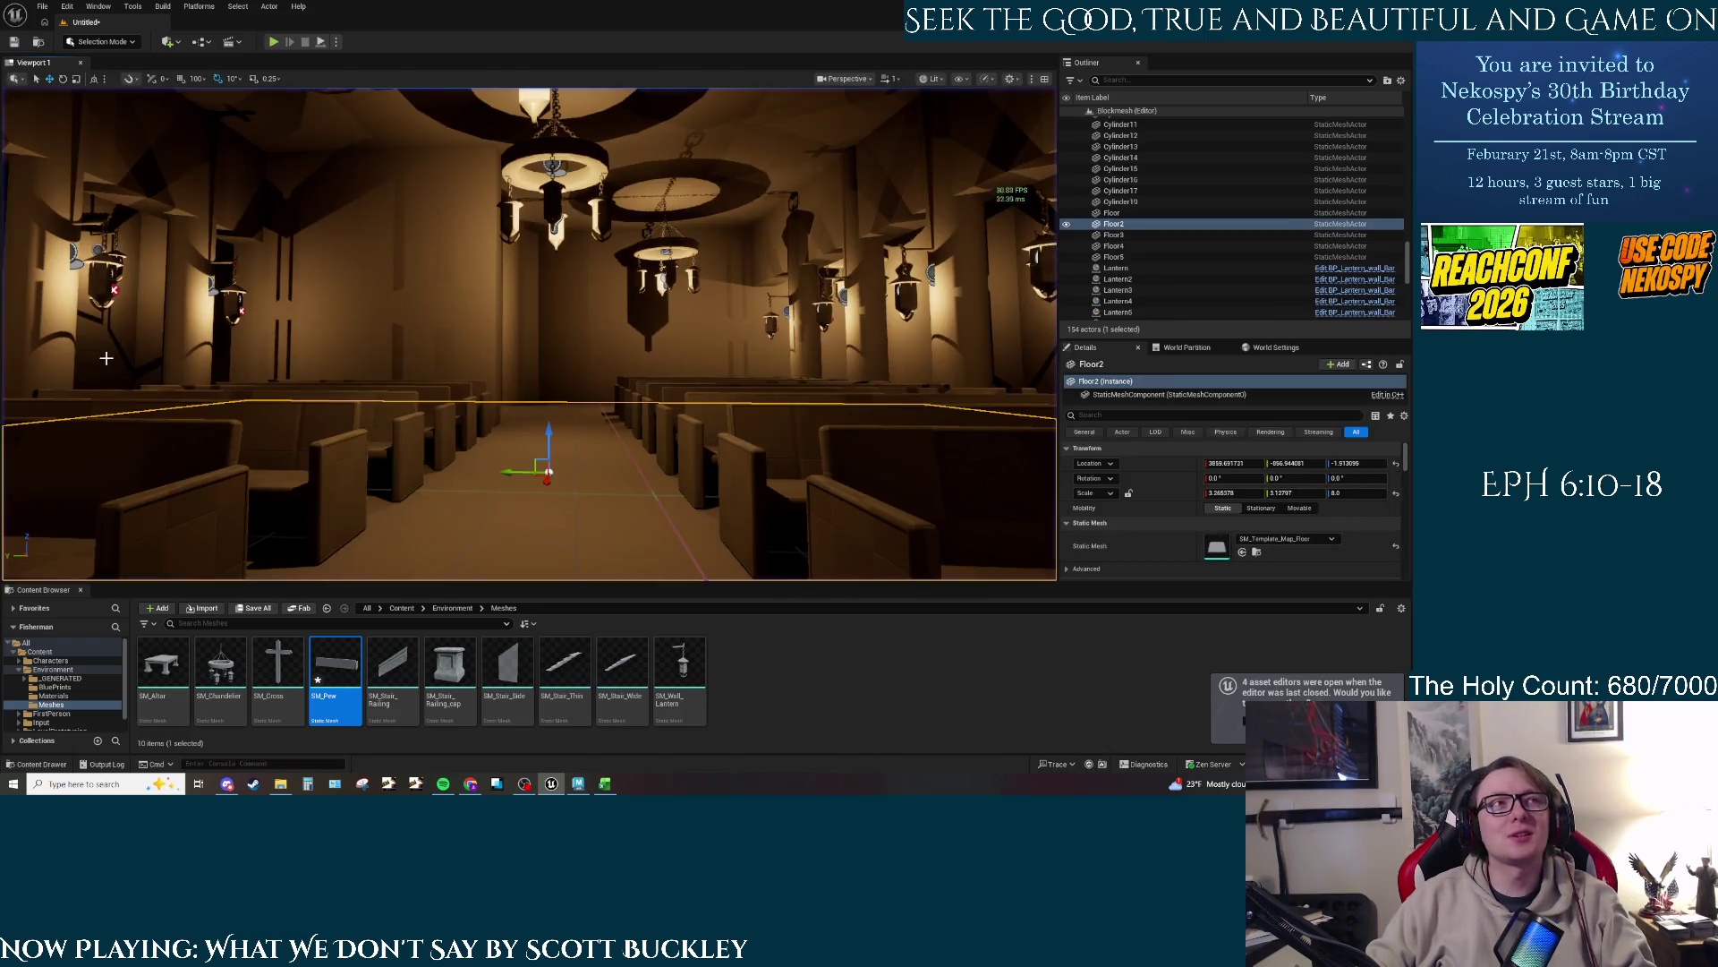
key("Escape")
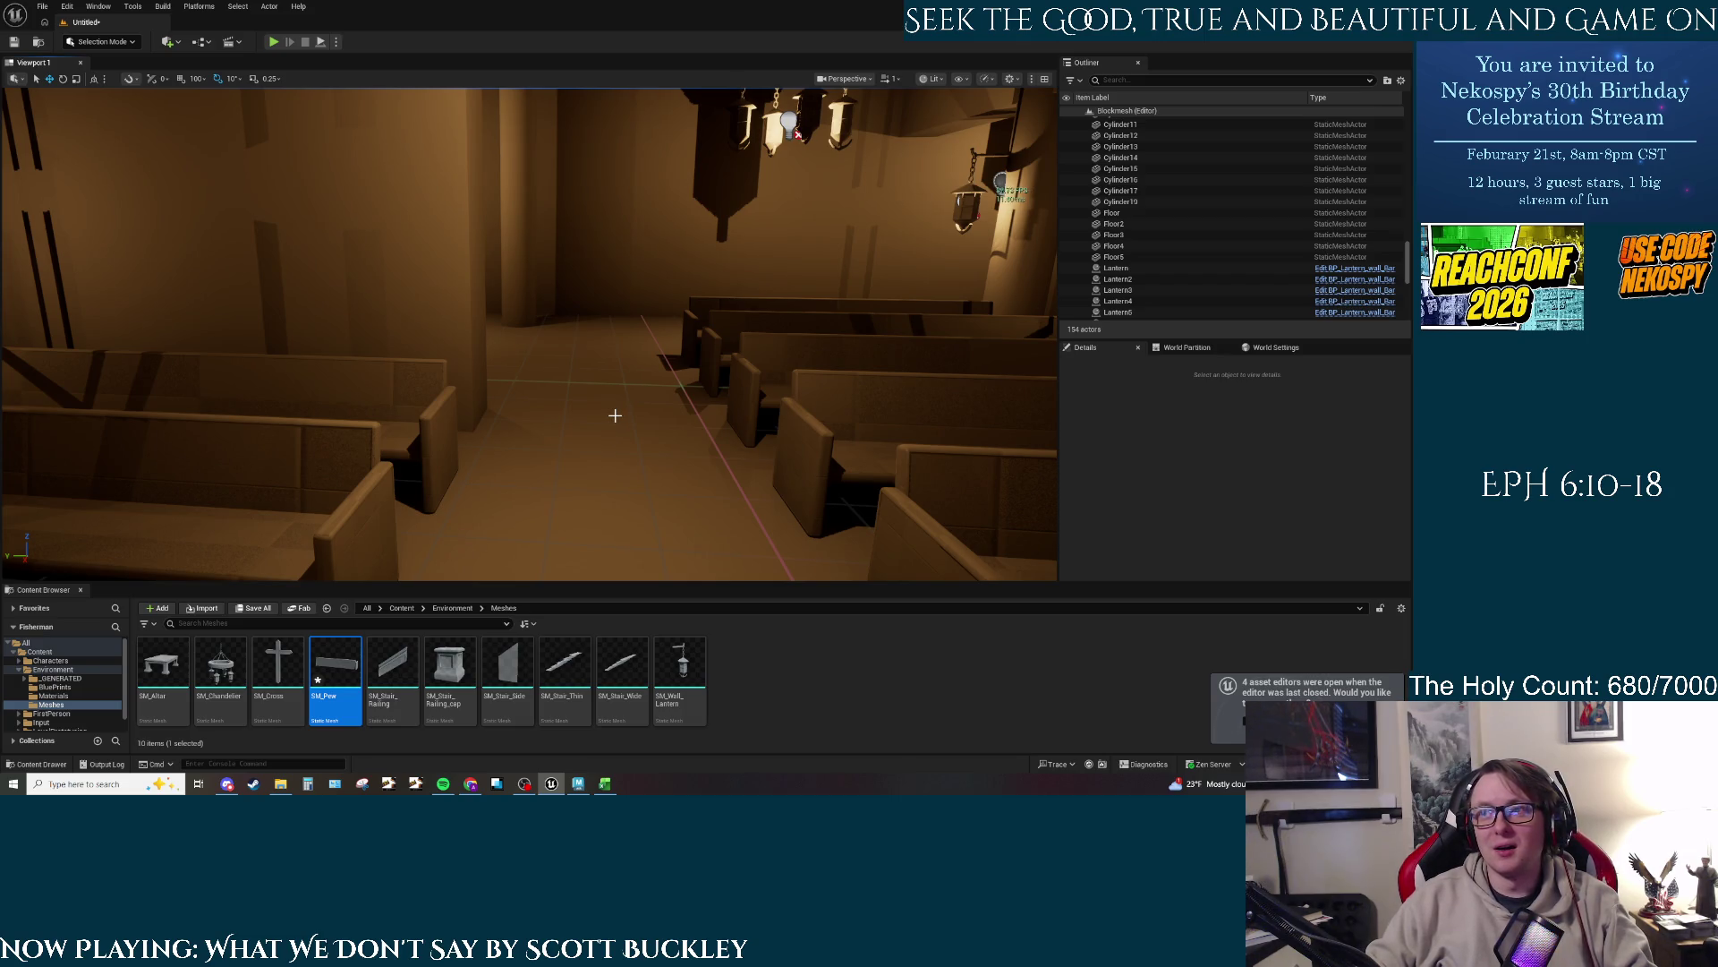
right_click(711, 491)
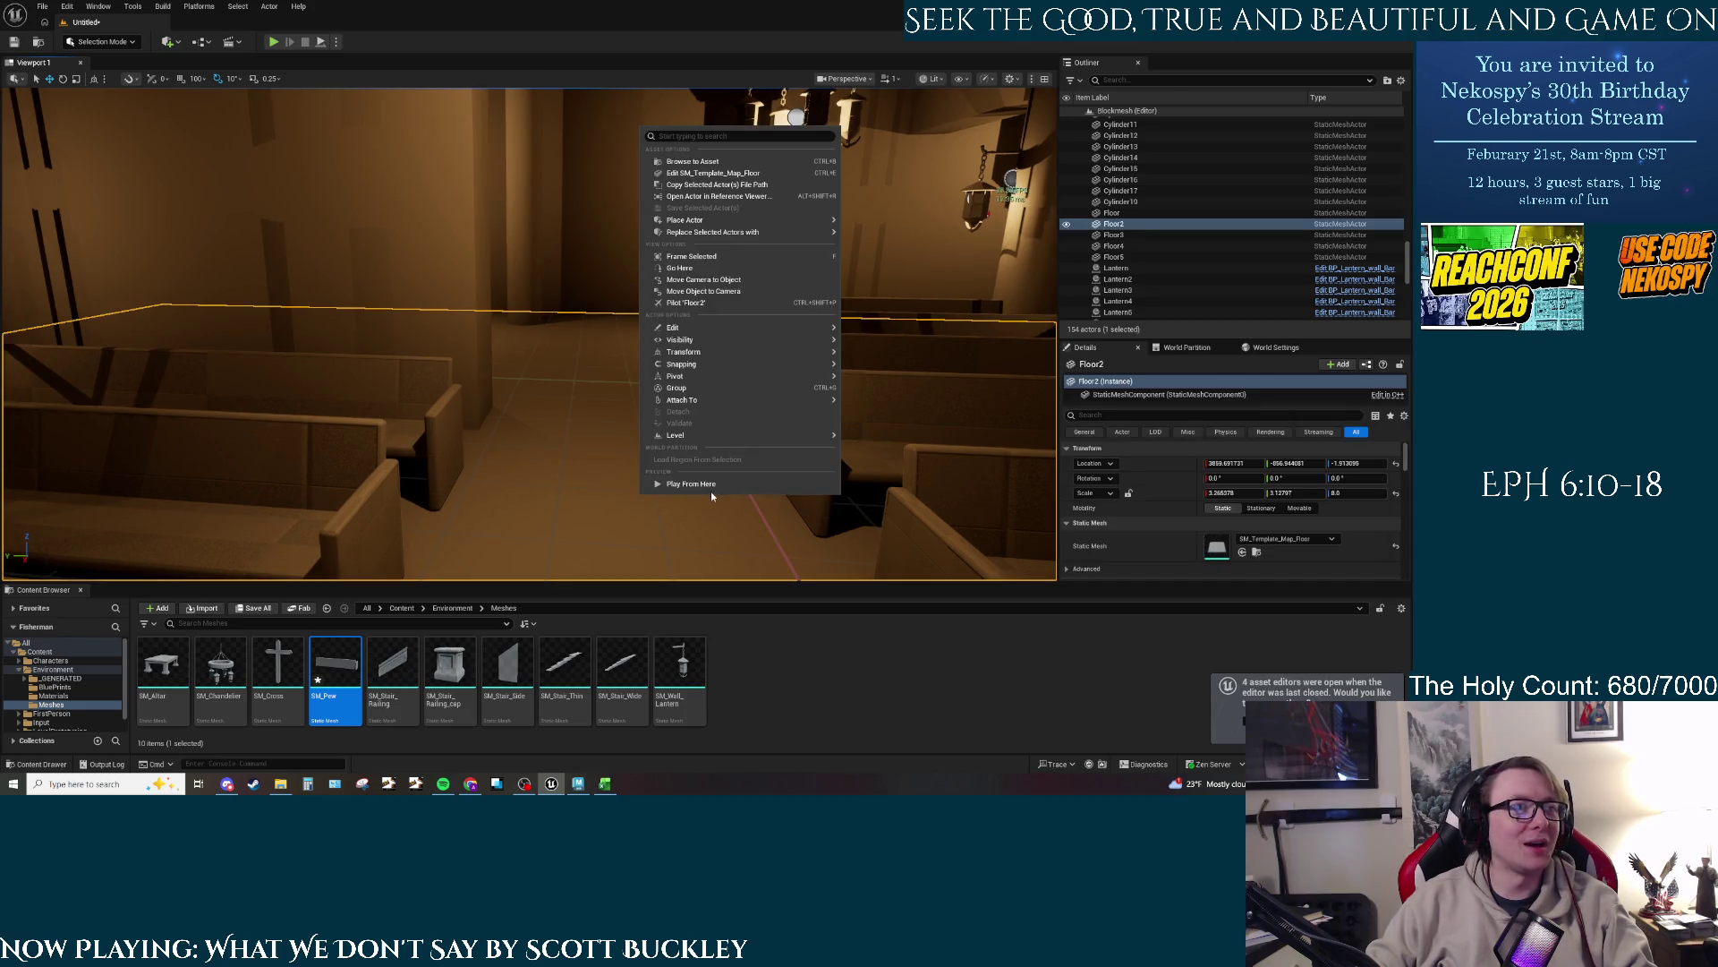
left_click(706, 482)
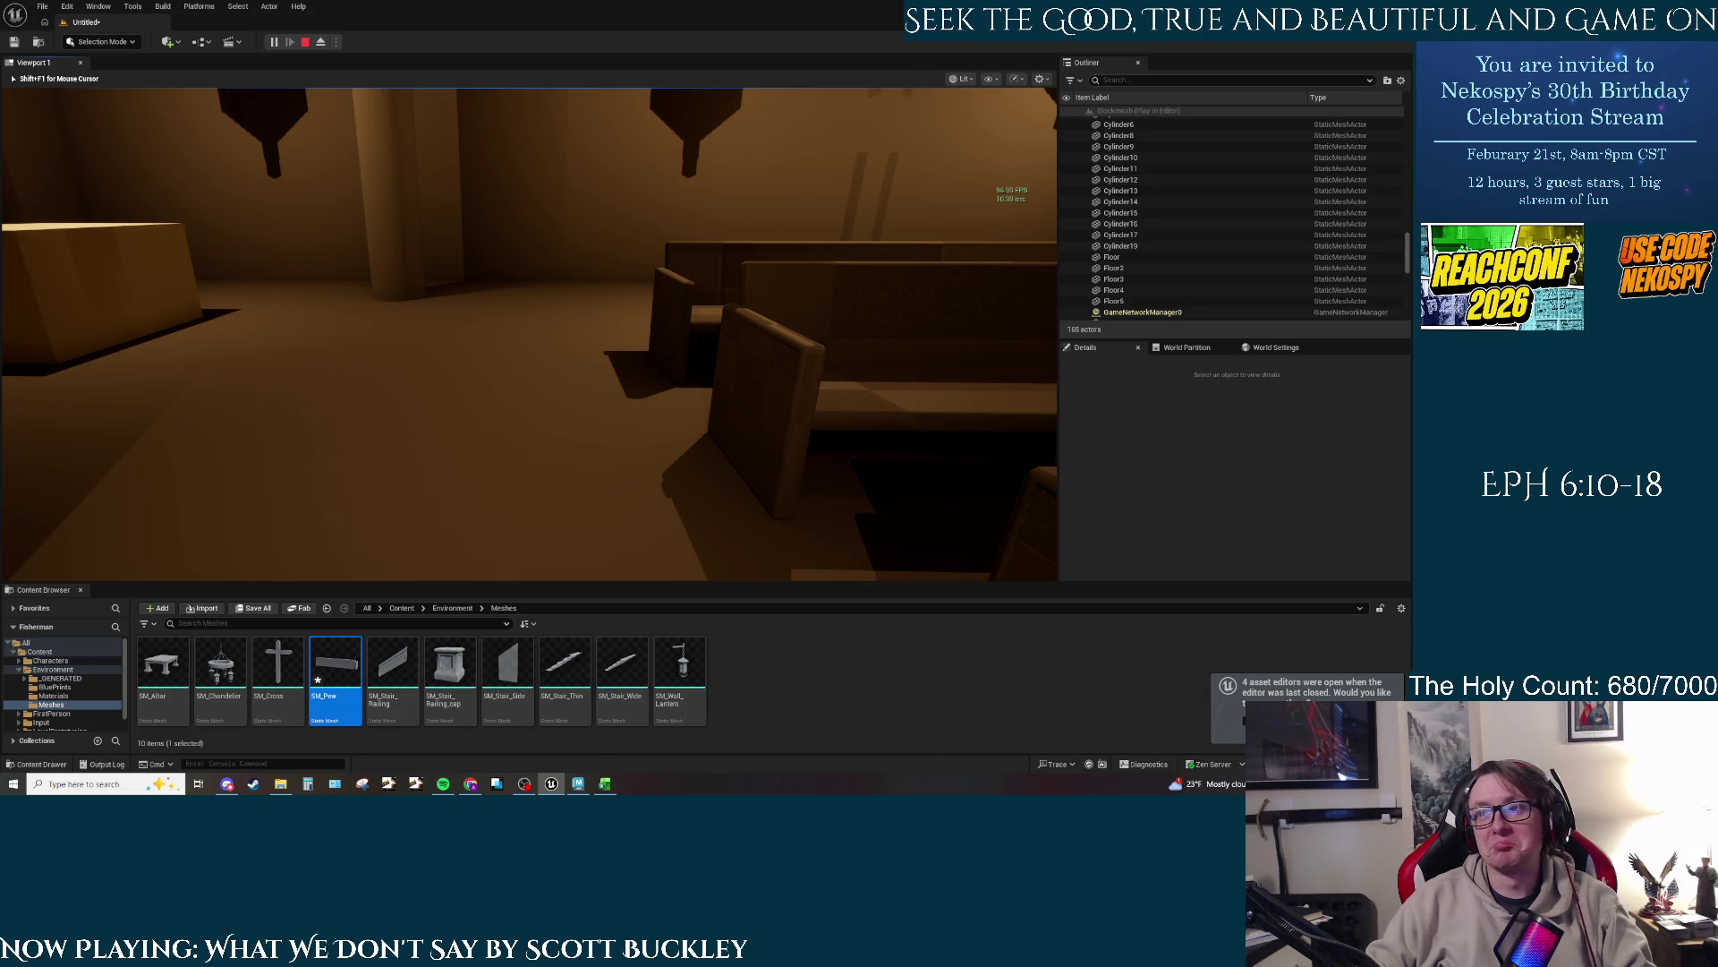
key("w")
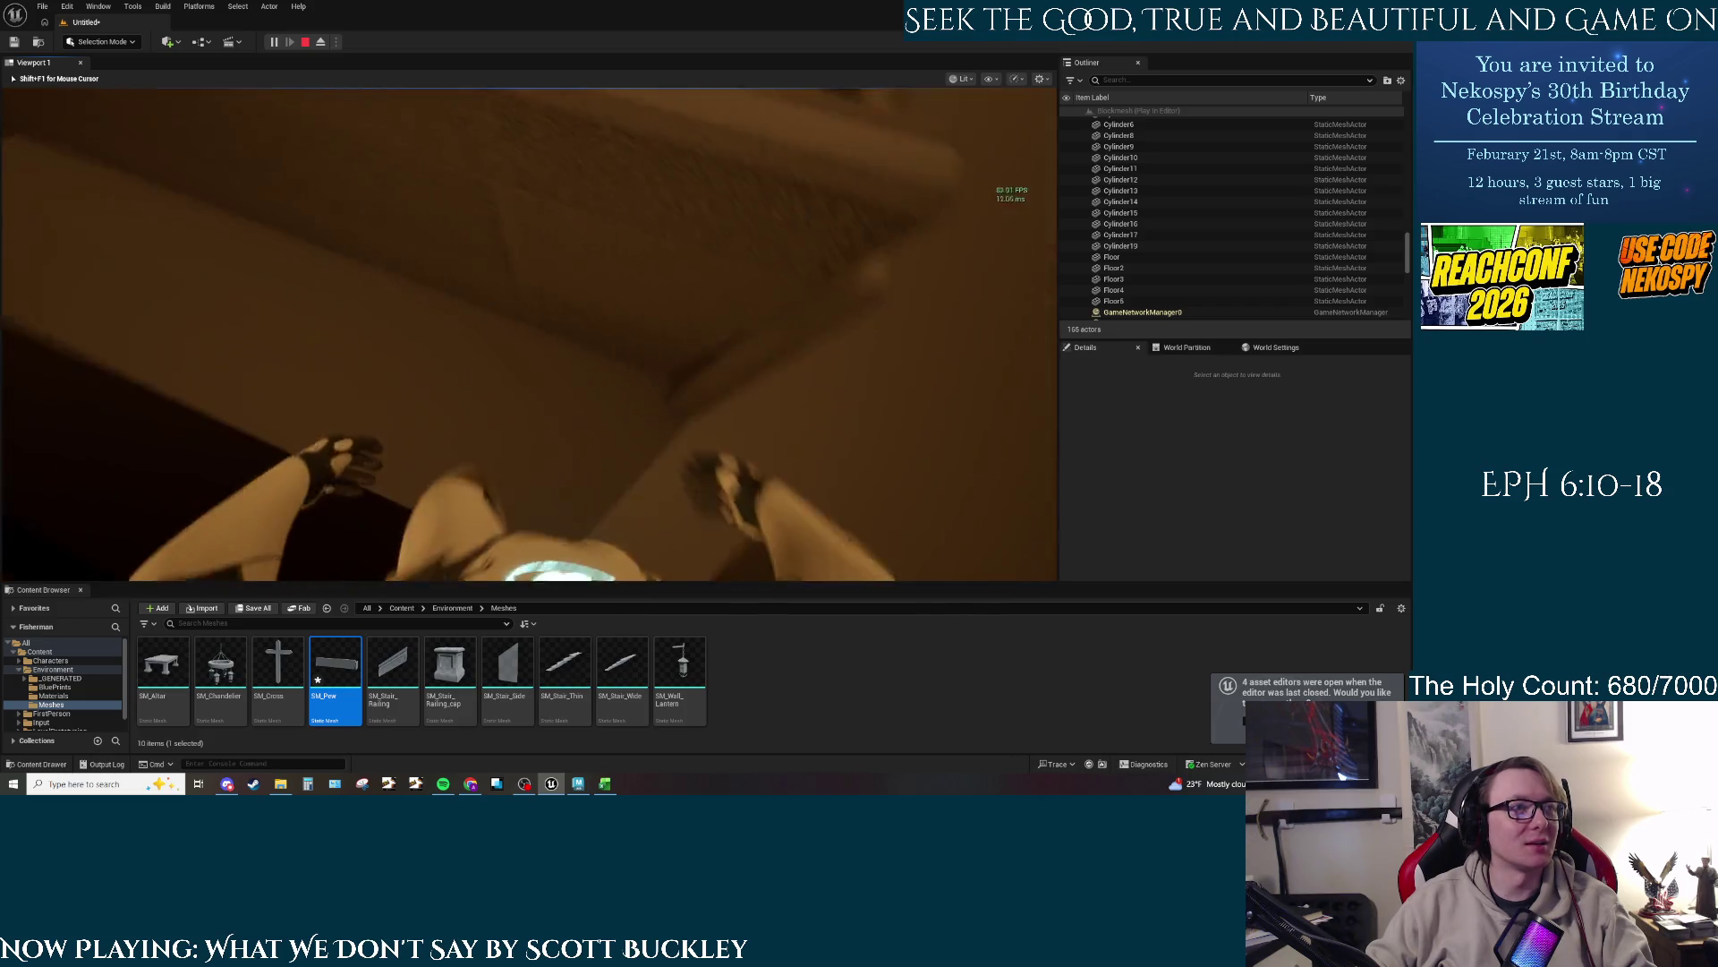
key("w")
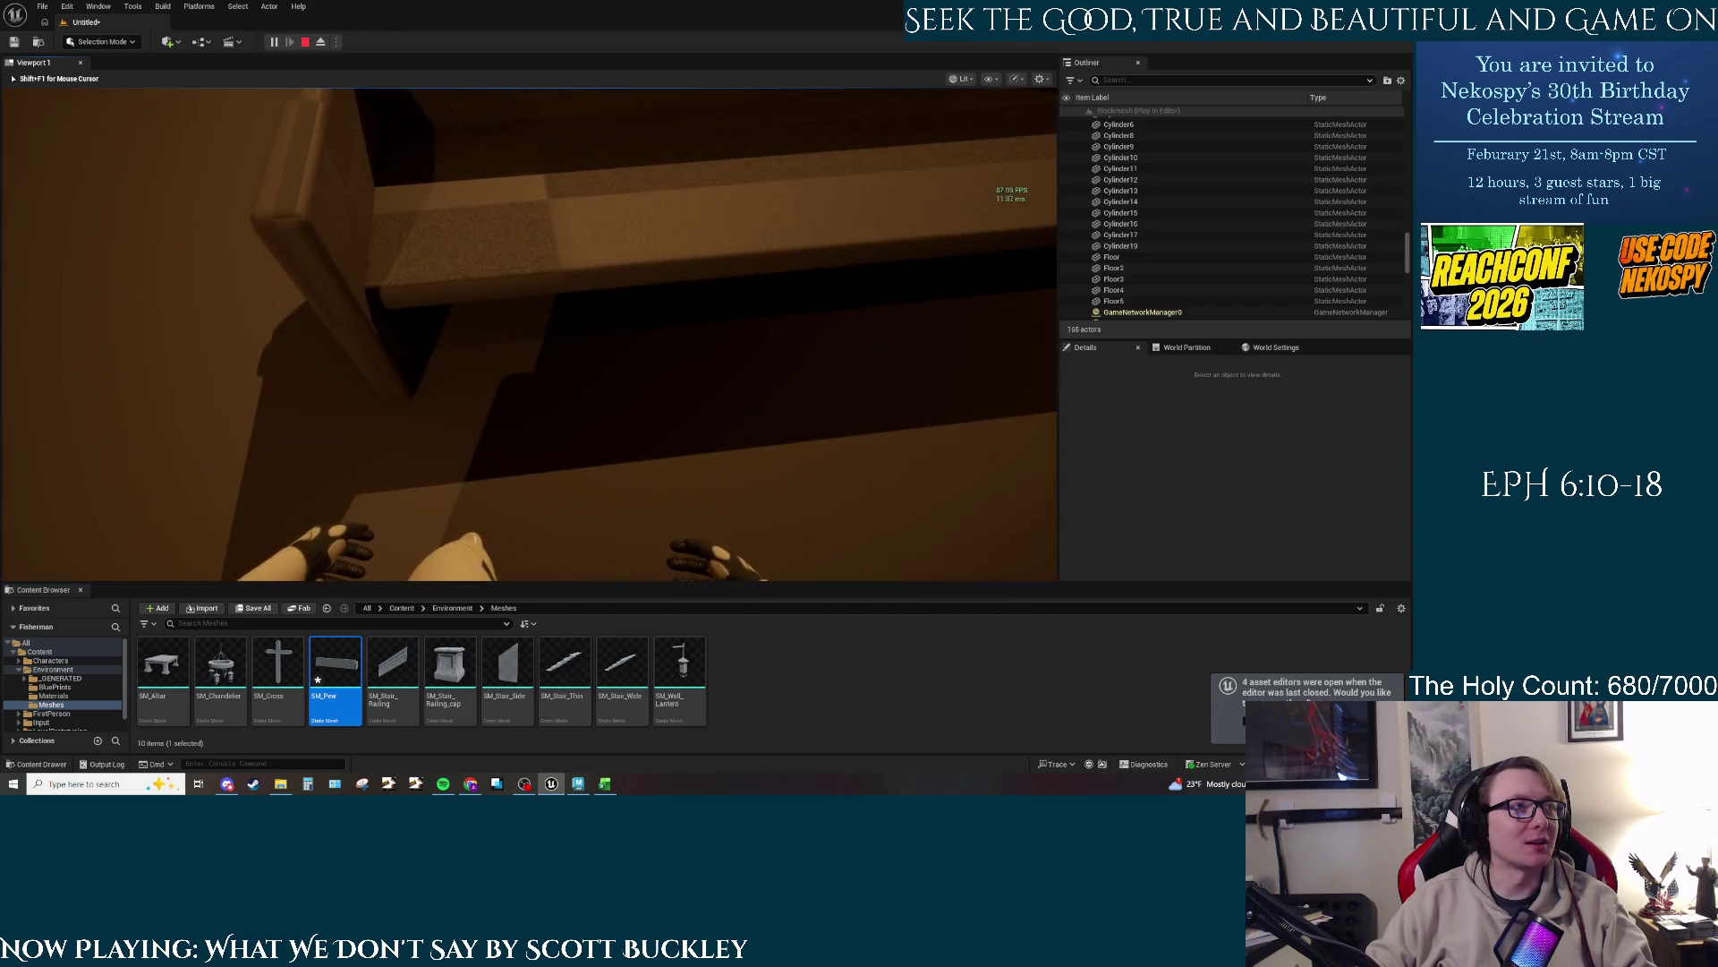
key("w")
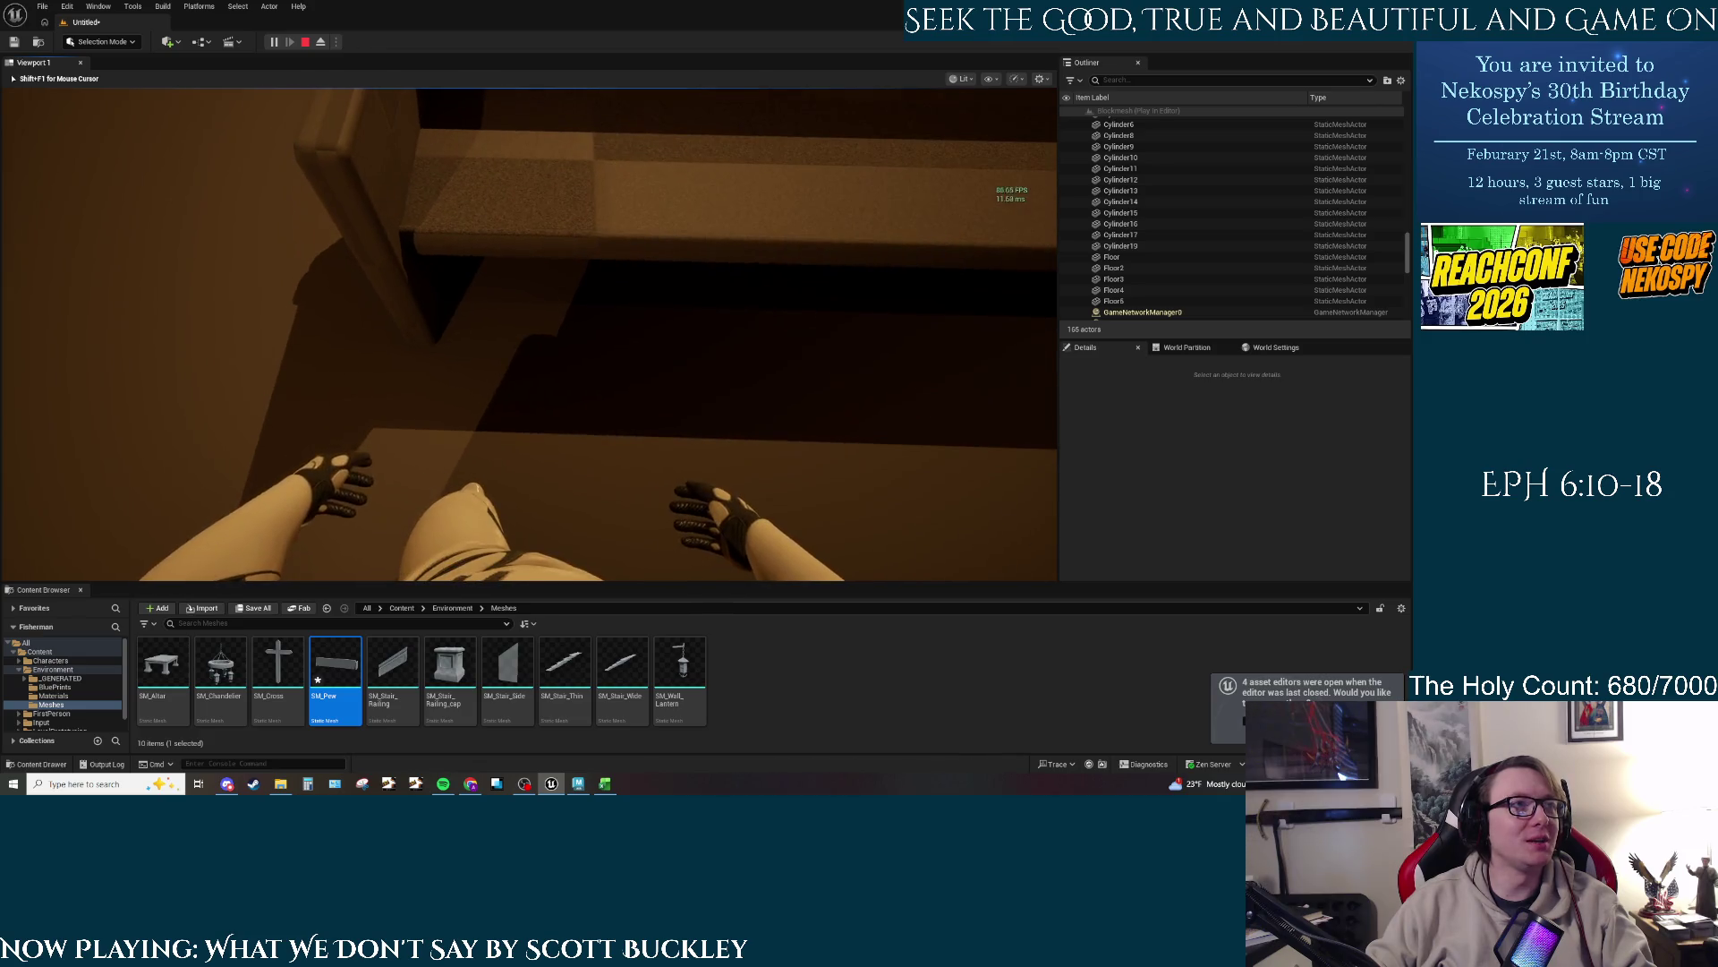
key("w")
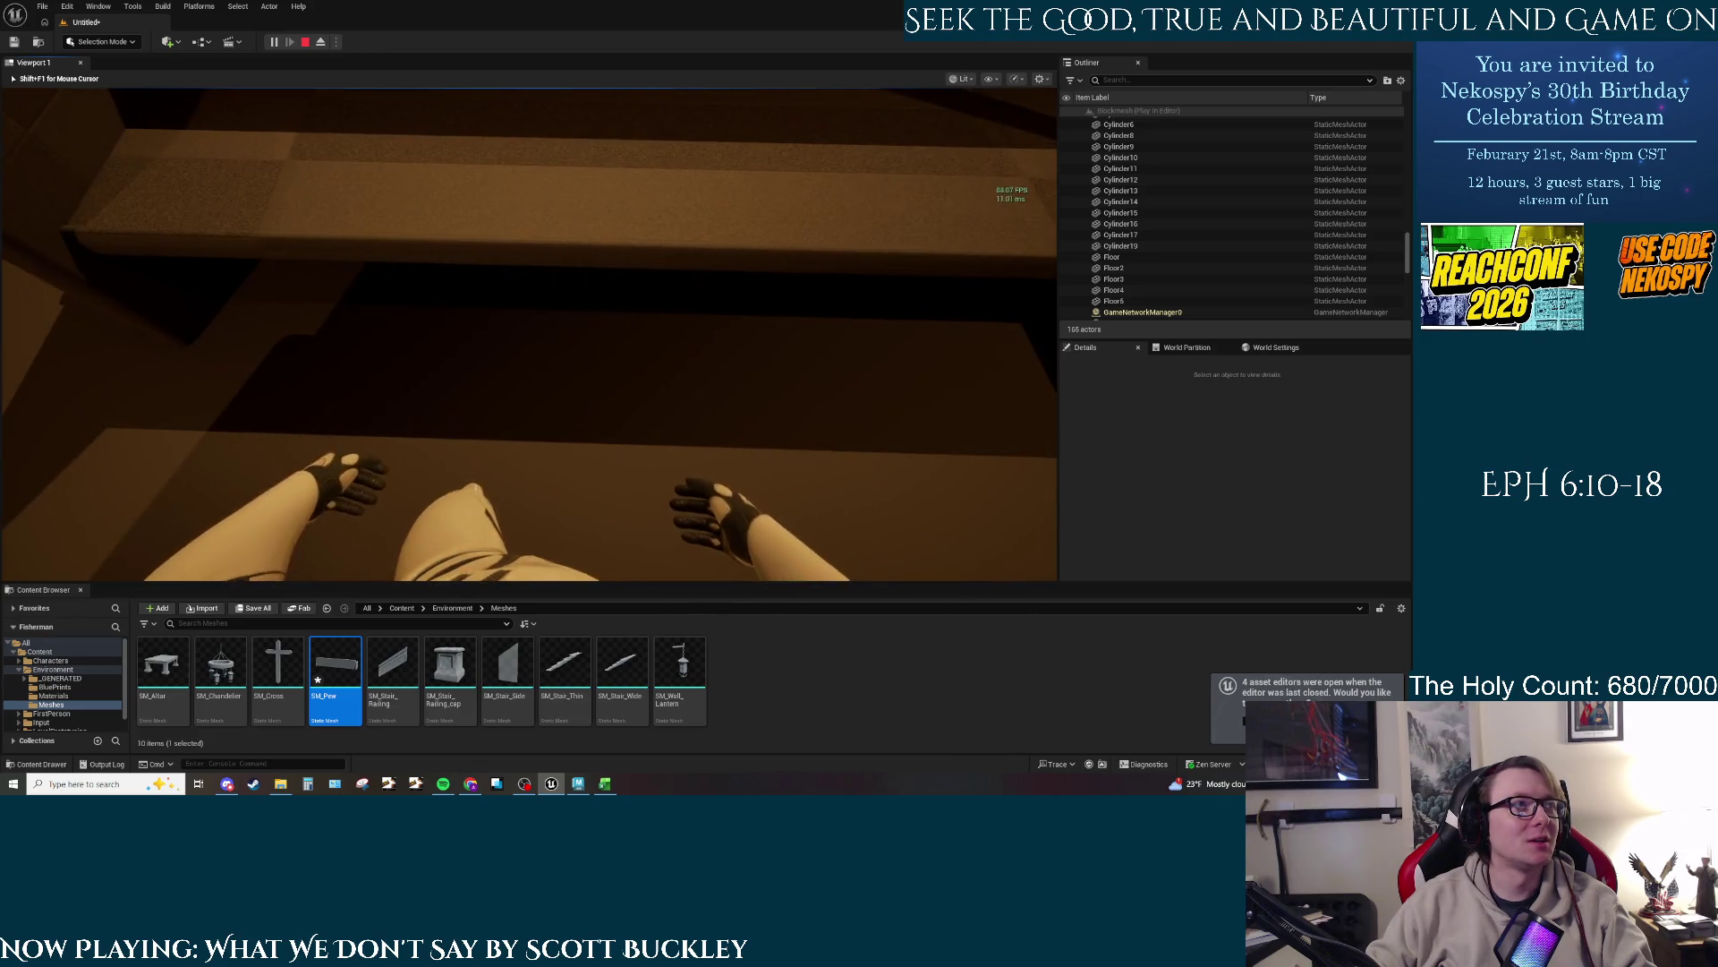
key("w")
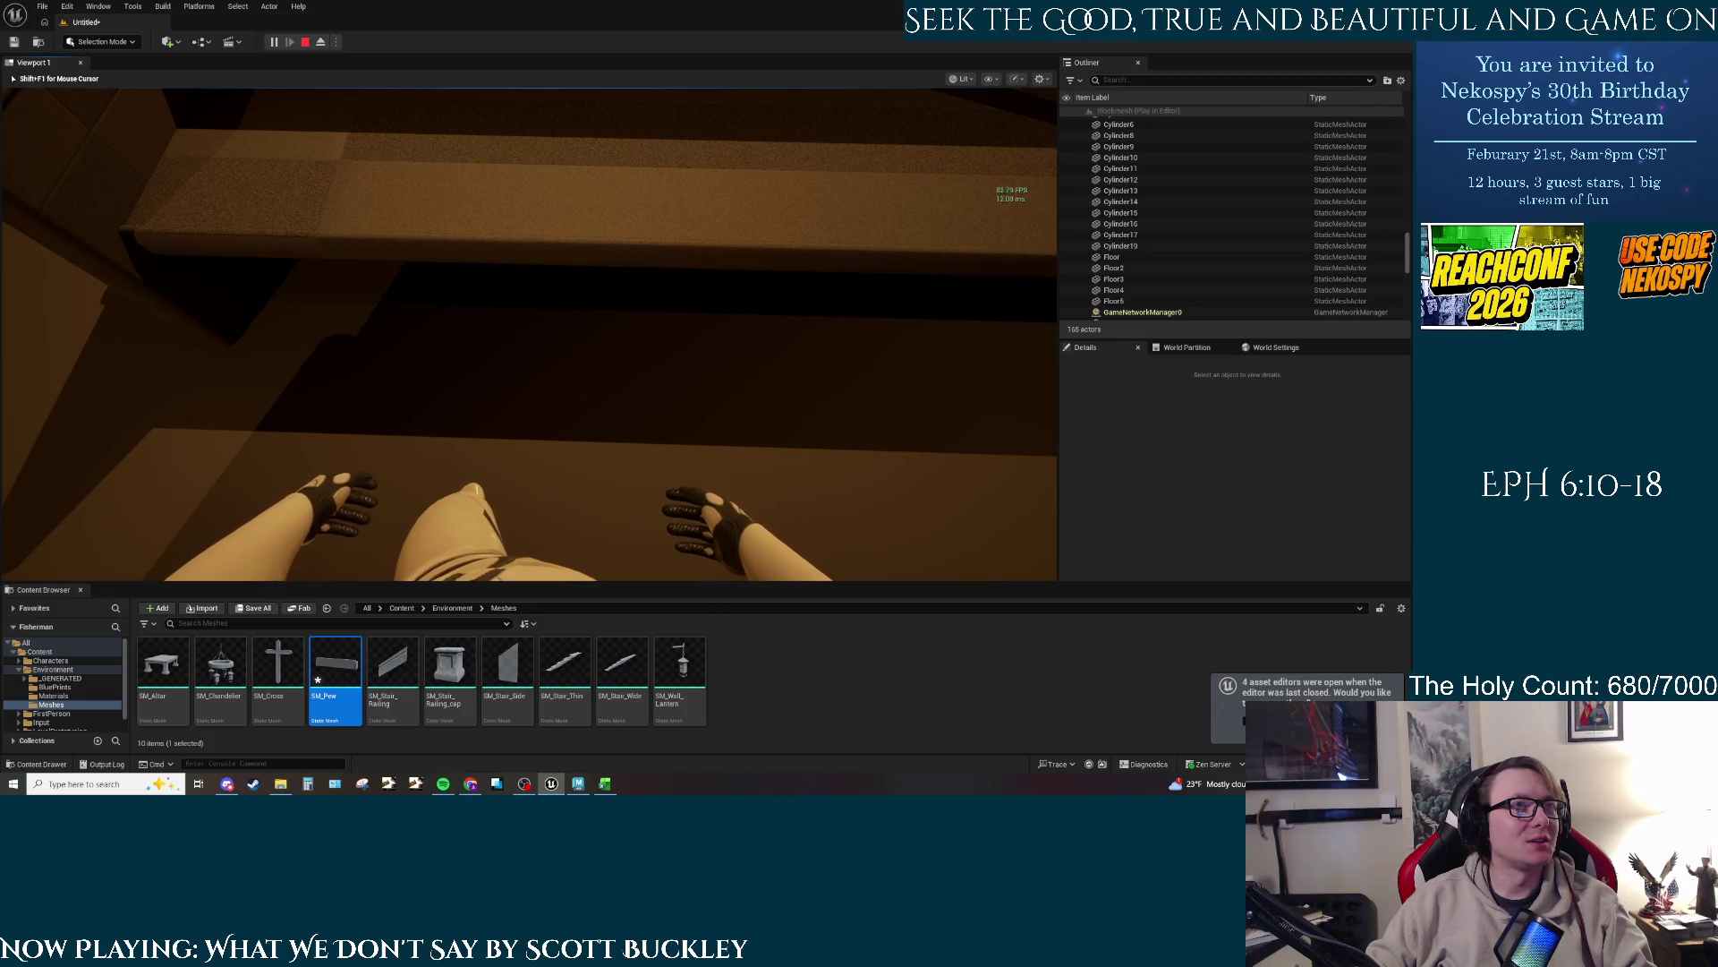
key("w")
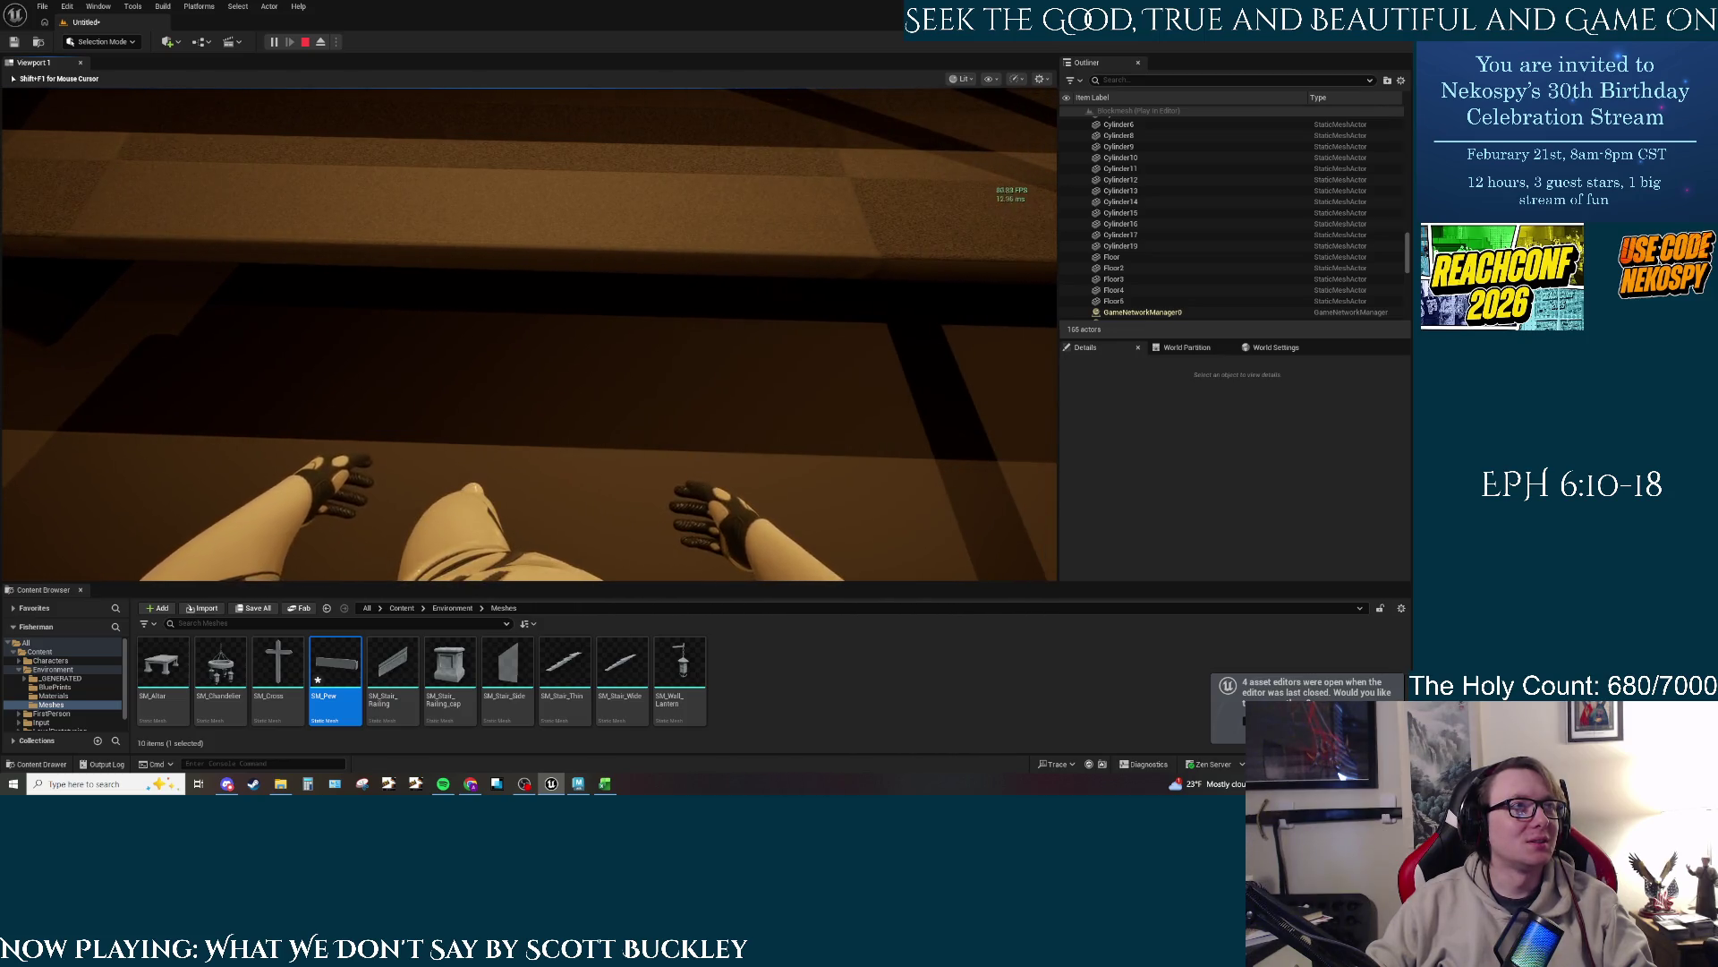
key("w")
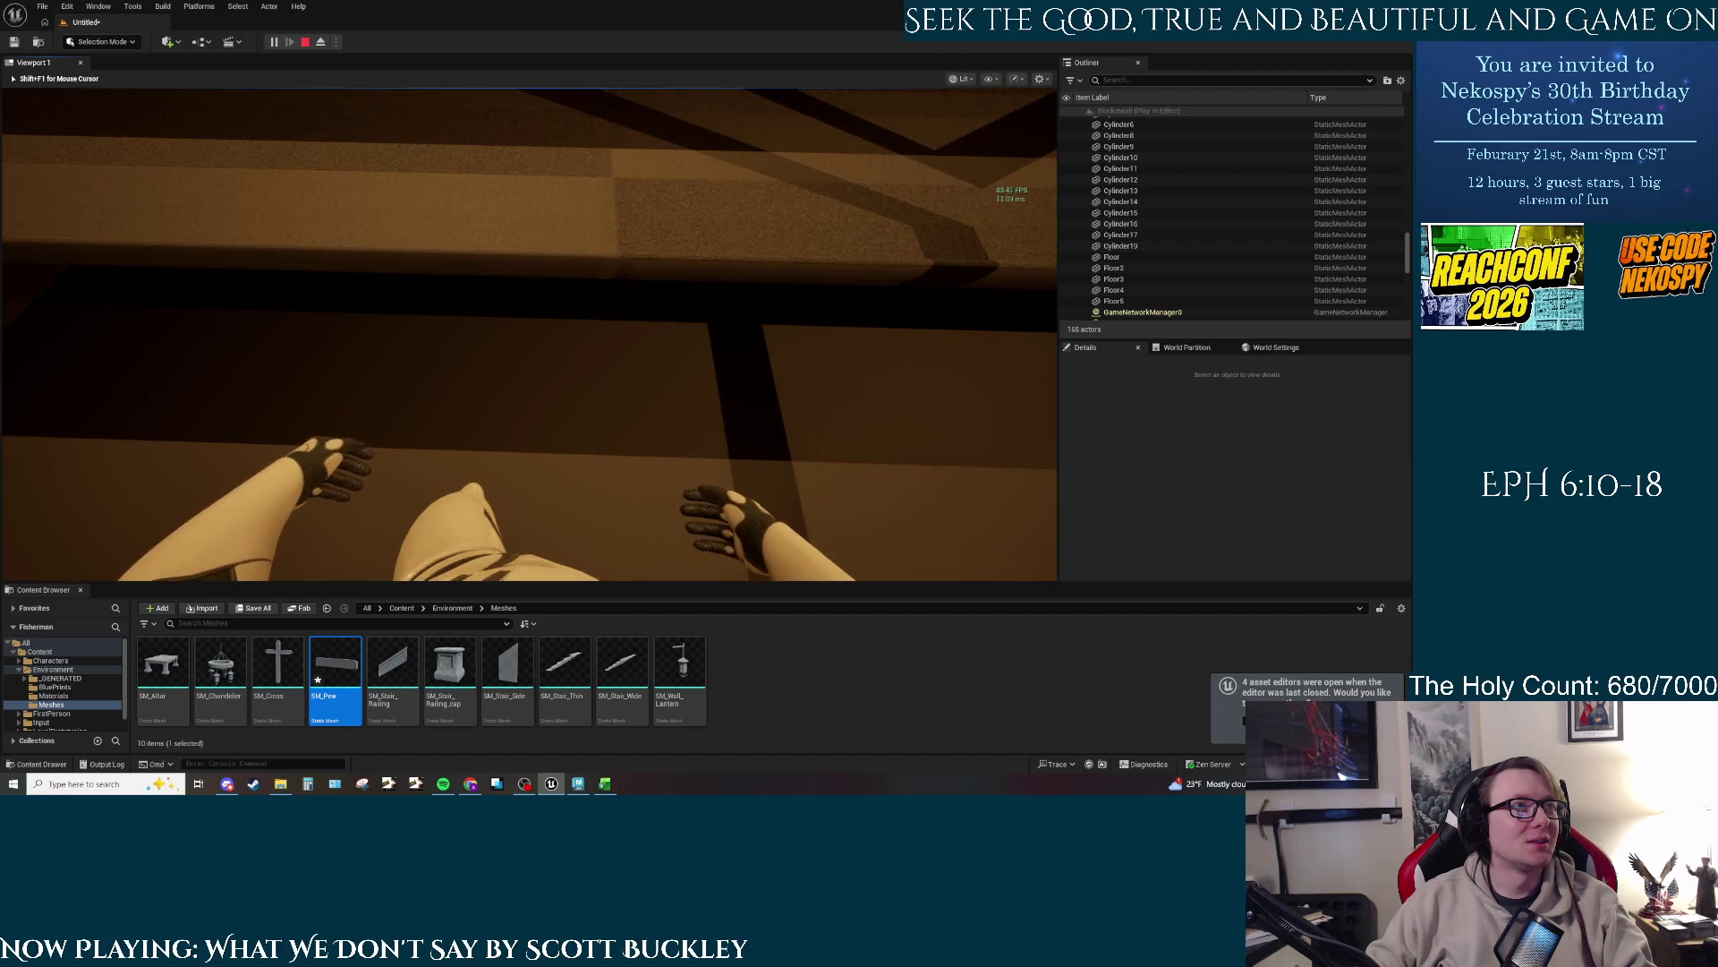
key("w")
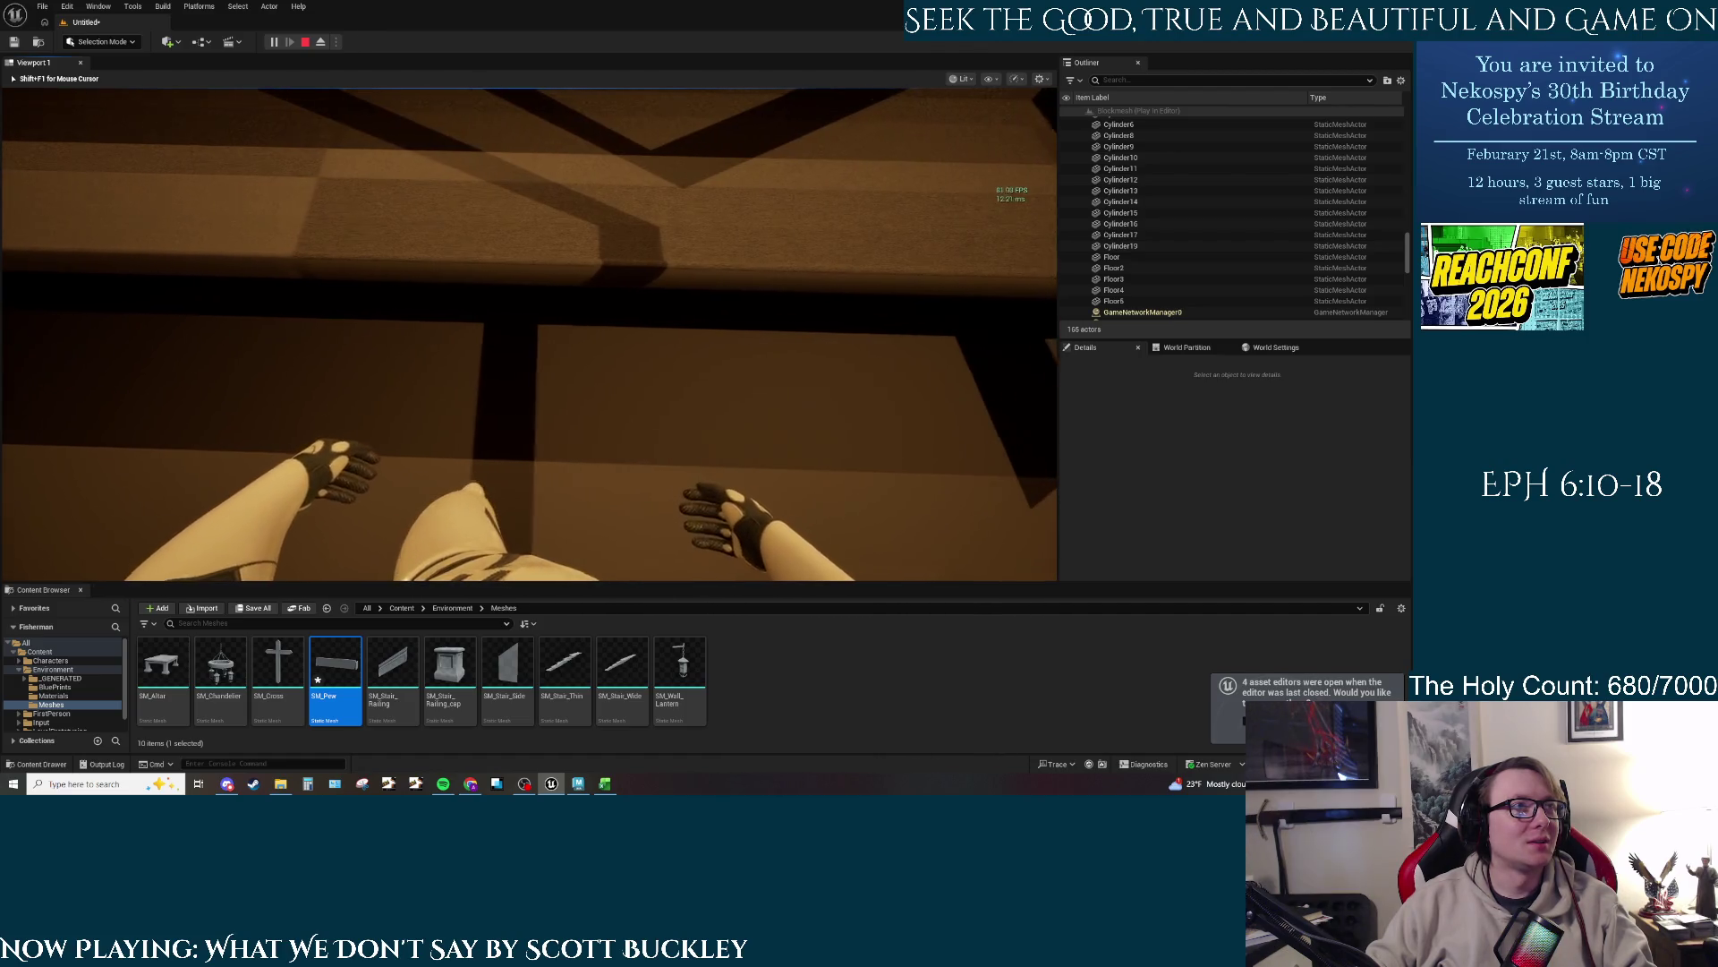
key("w")
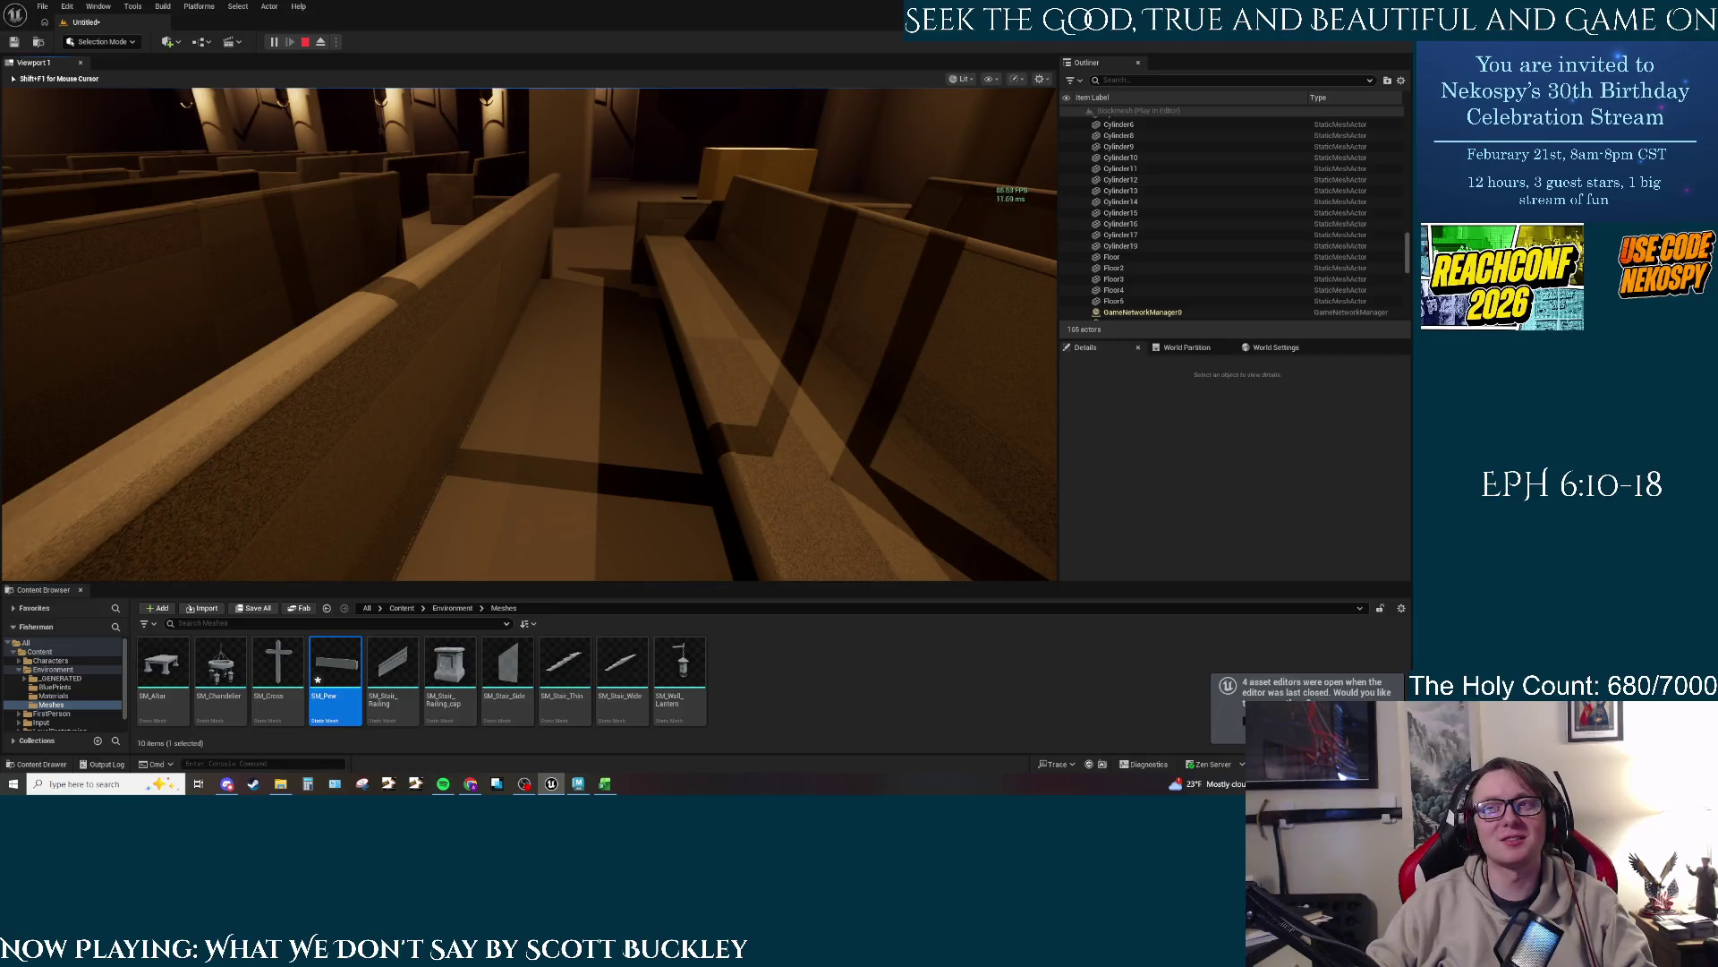
Step: Walk up and down the chapel aisles in play mode, reviewing the pew rows from several angles
key("w")
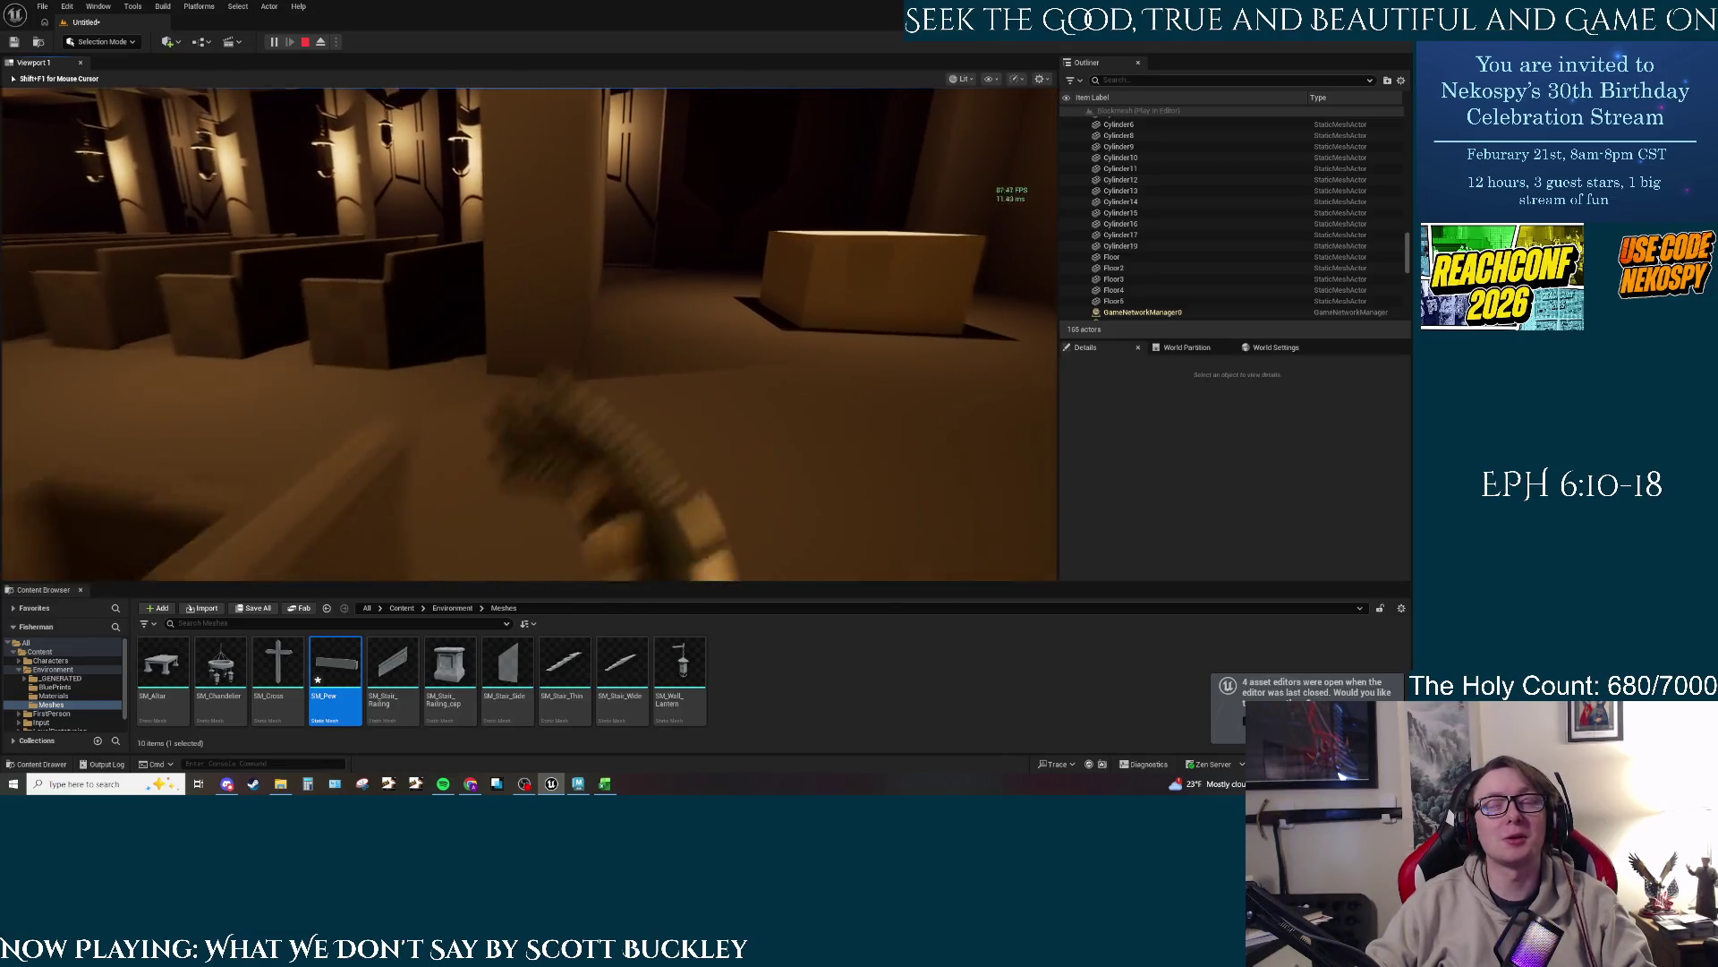
key("w")
key("w")
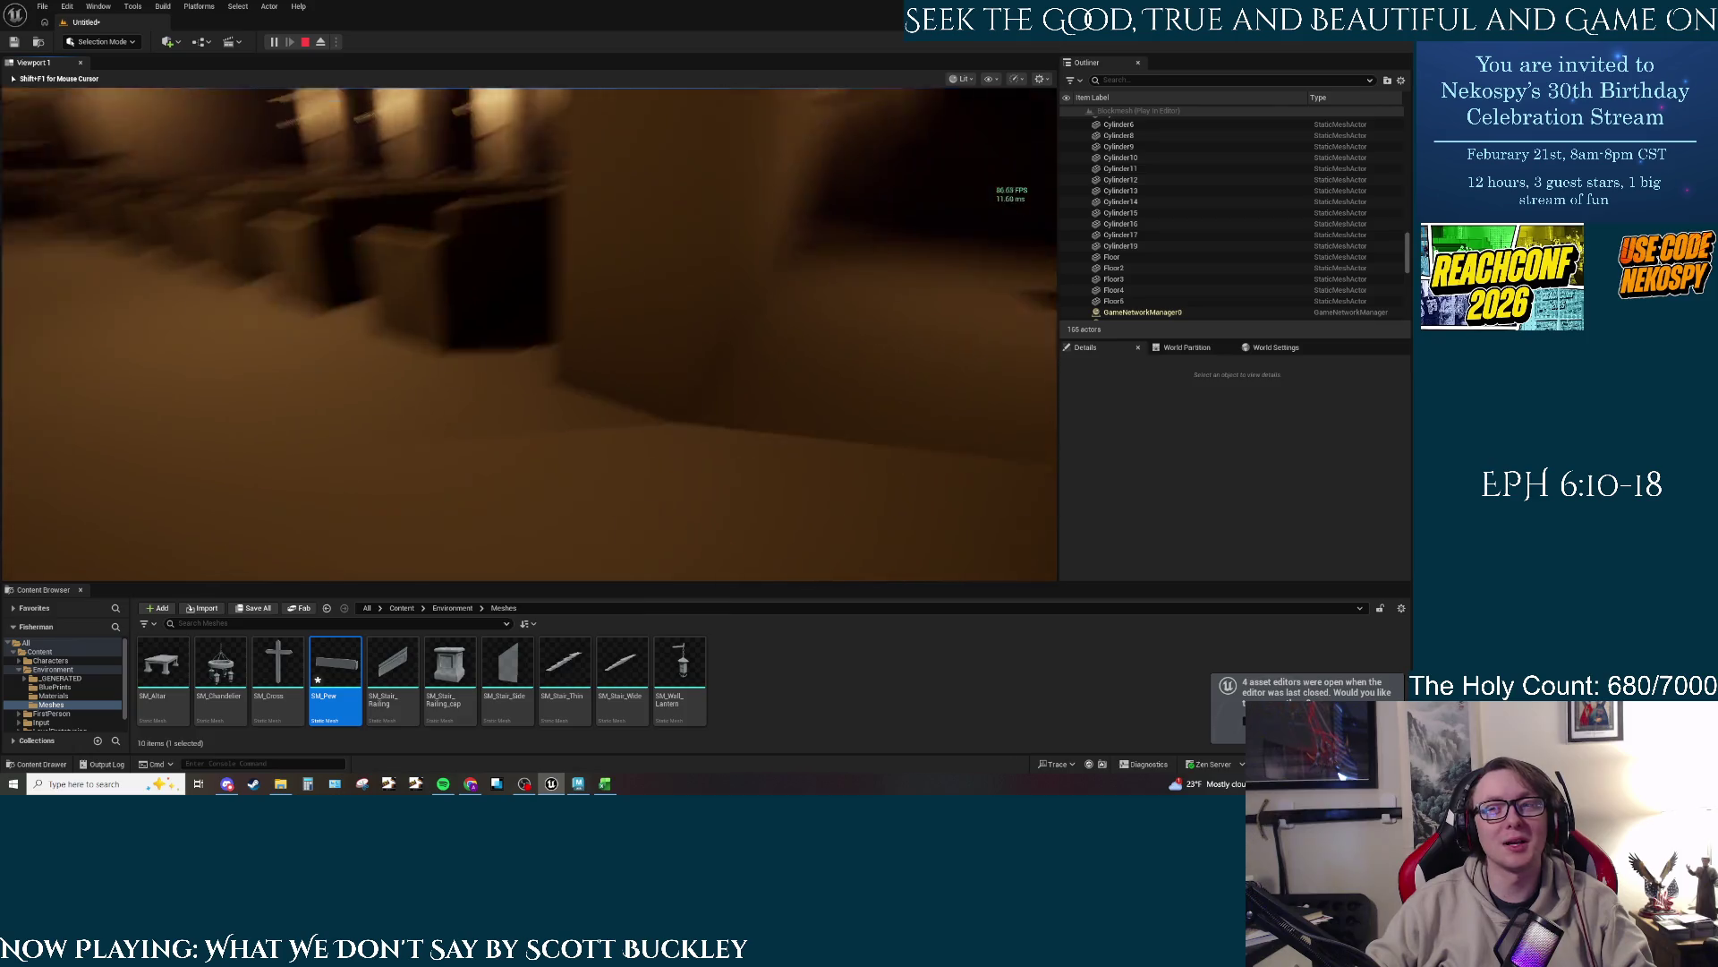
key("w")
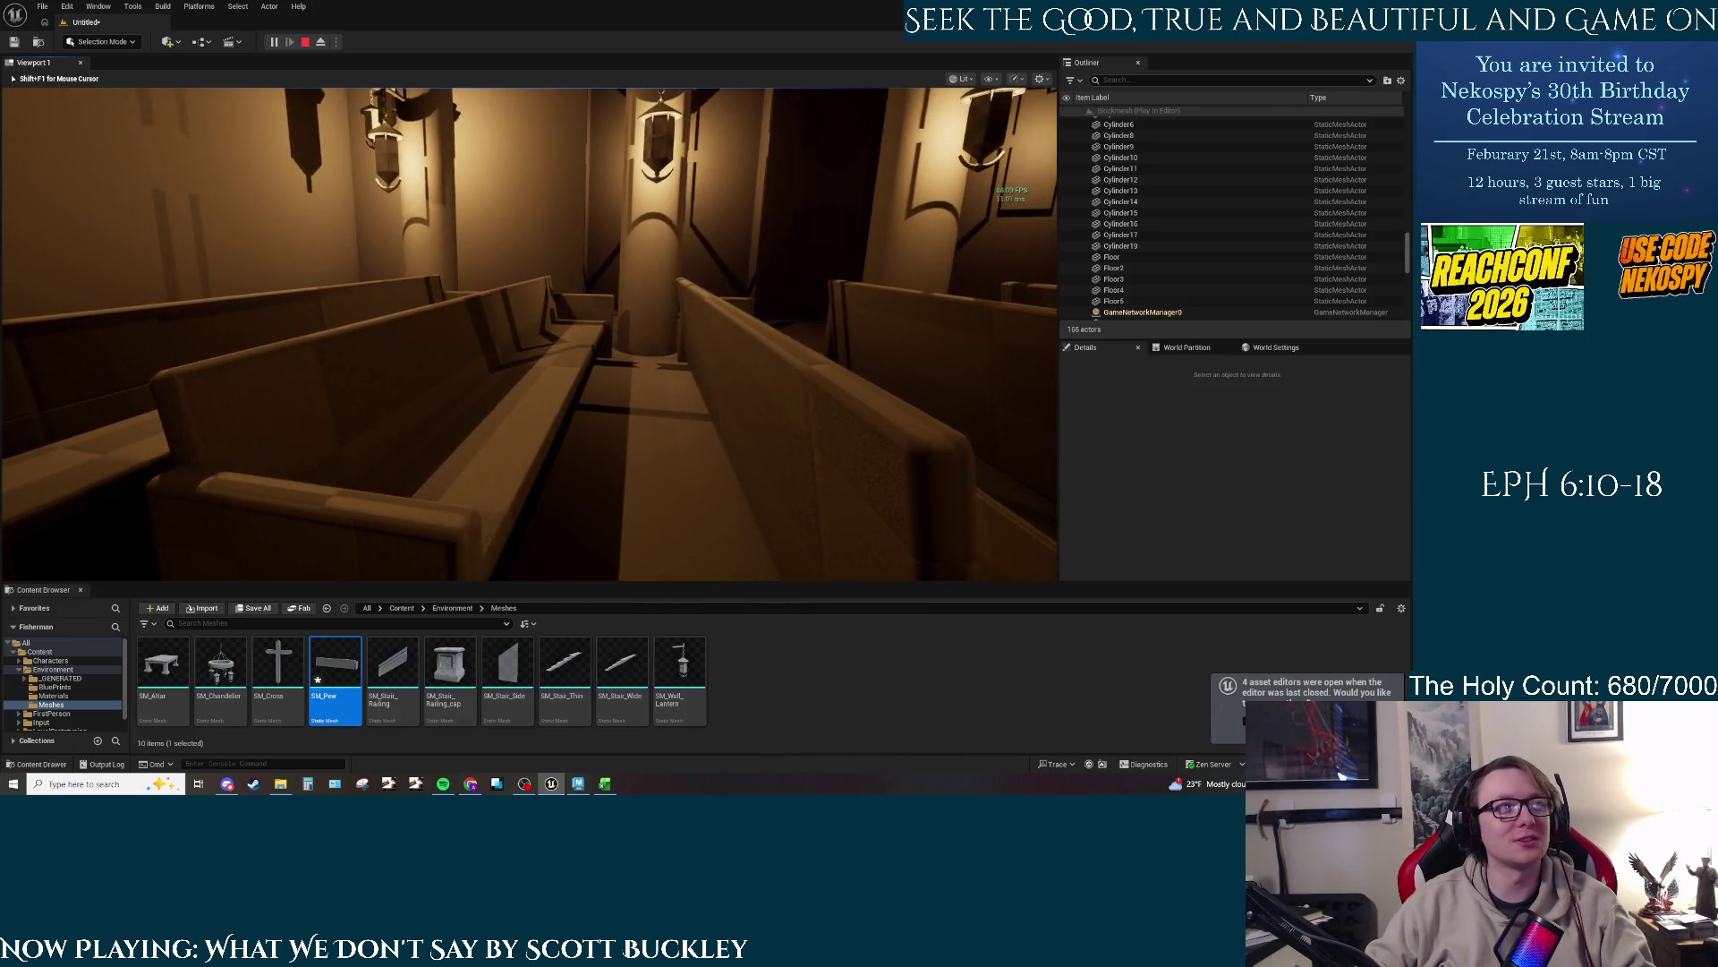
key("w")
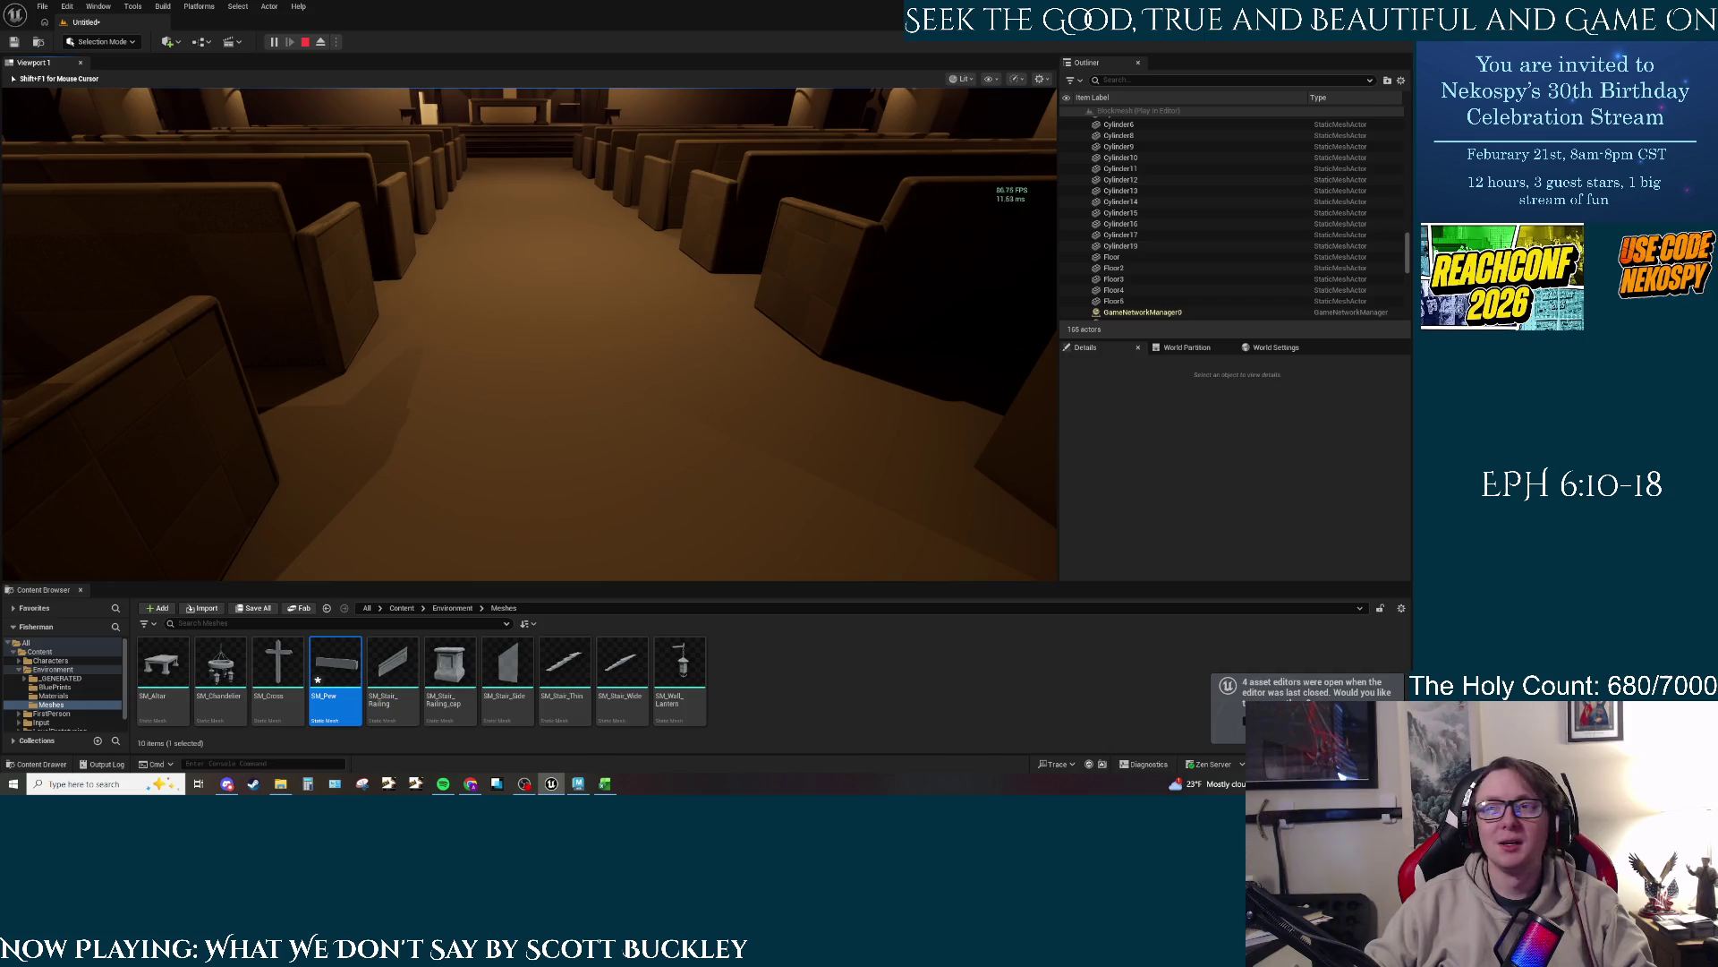
key("w")
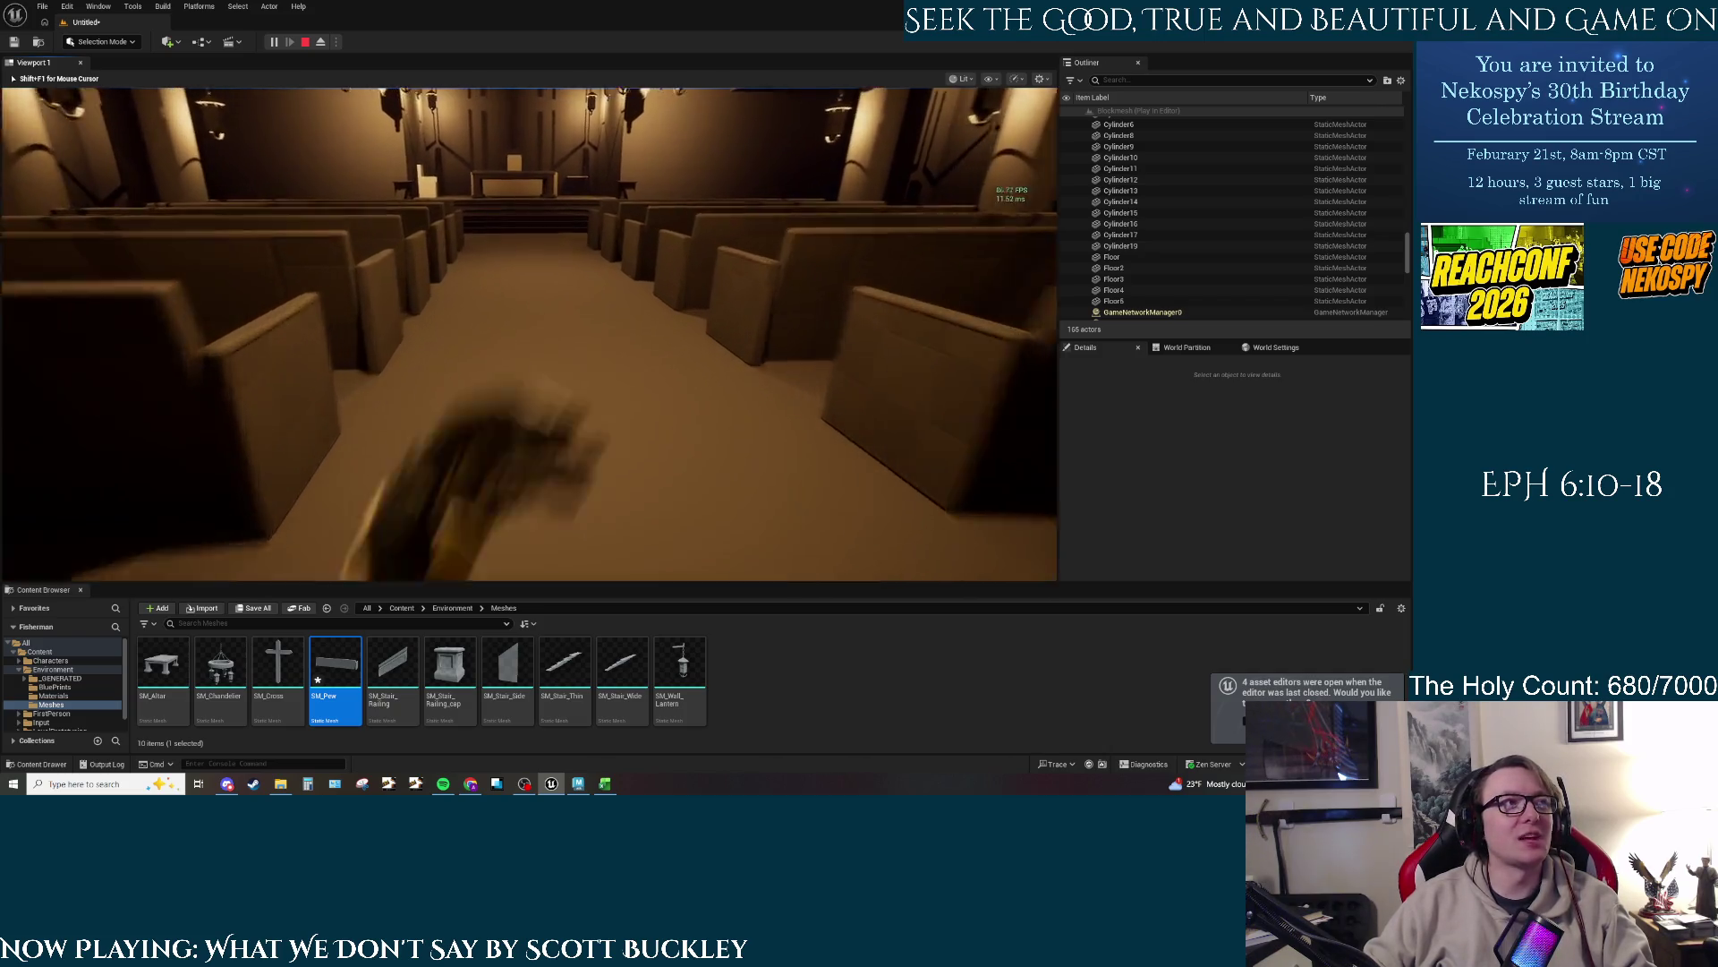
key("w")
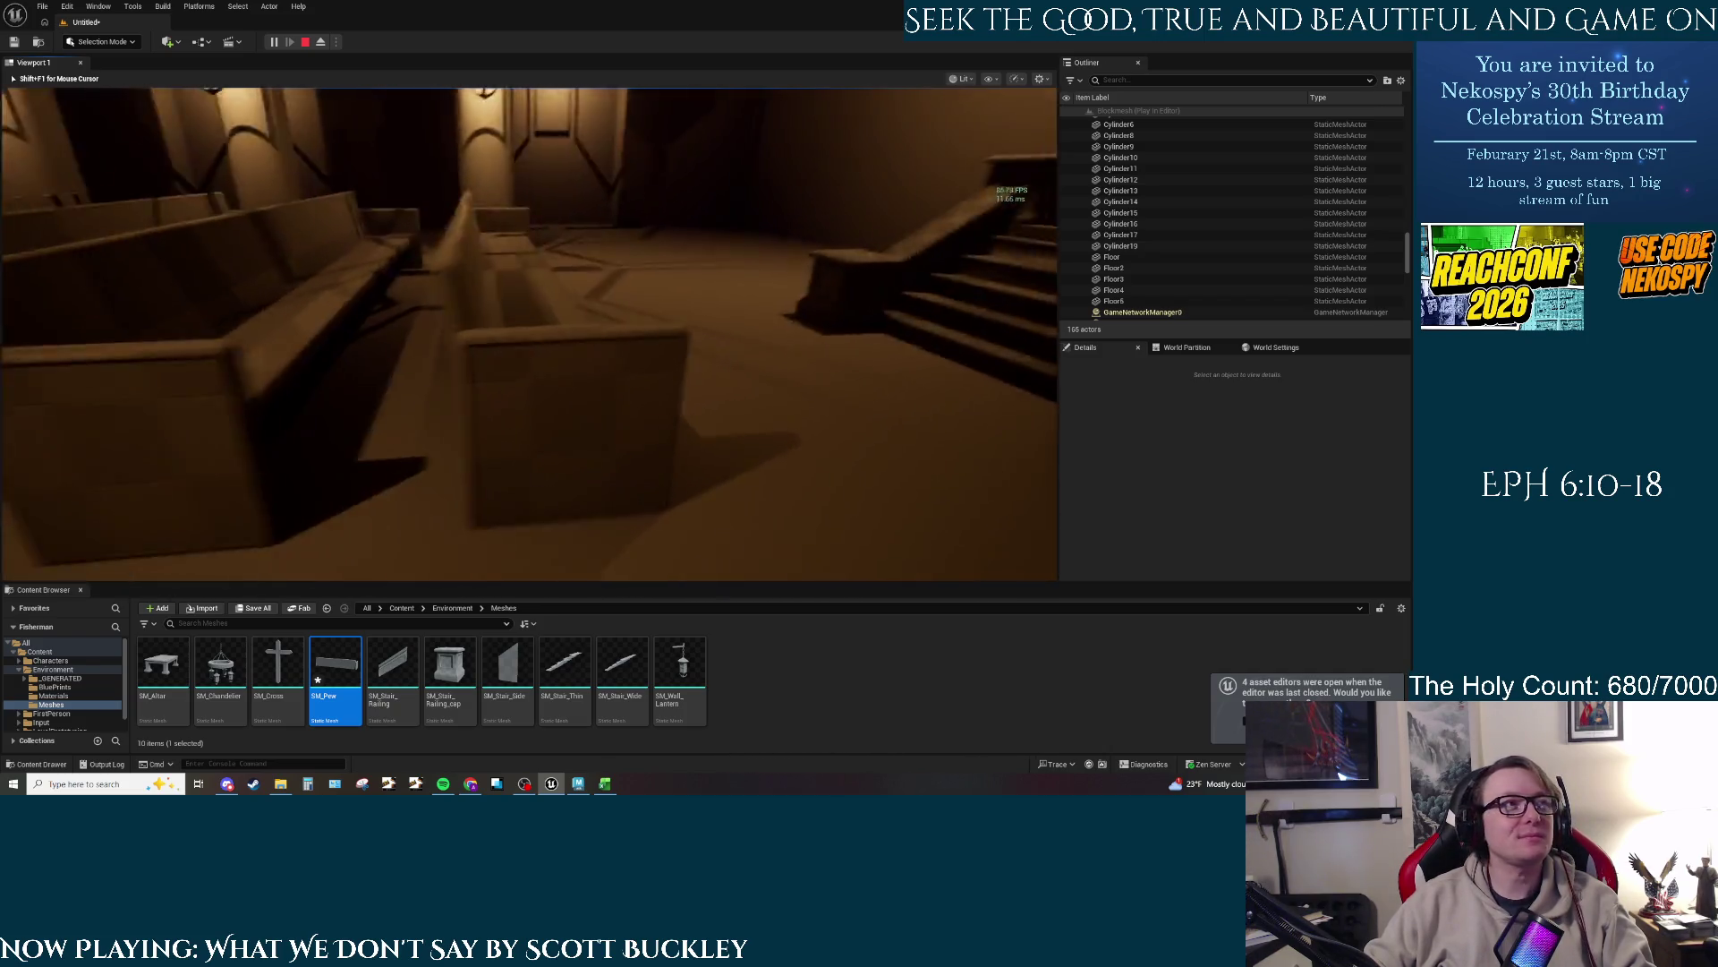
key("w")
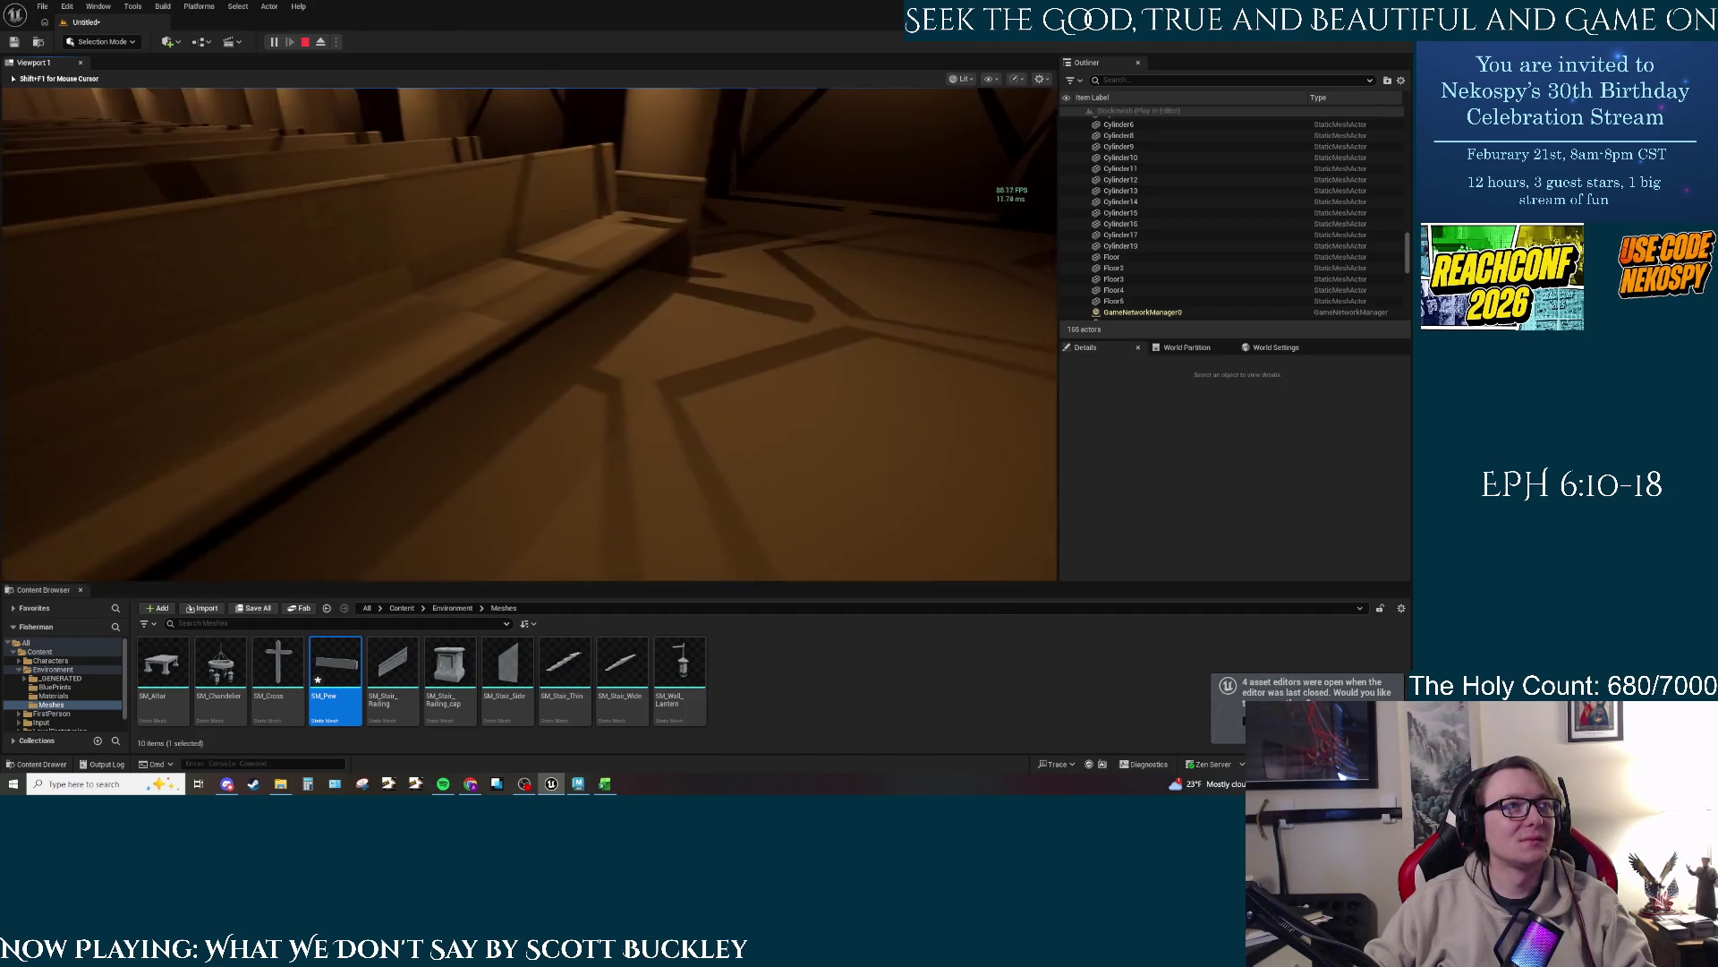
key("w")
key("w")
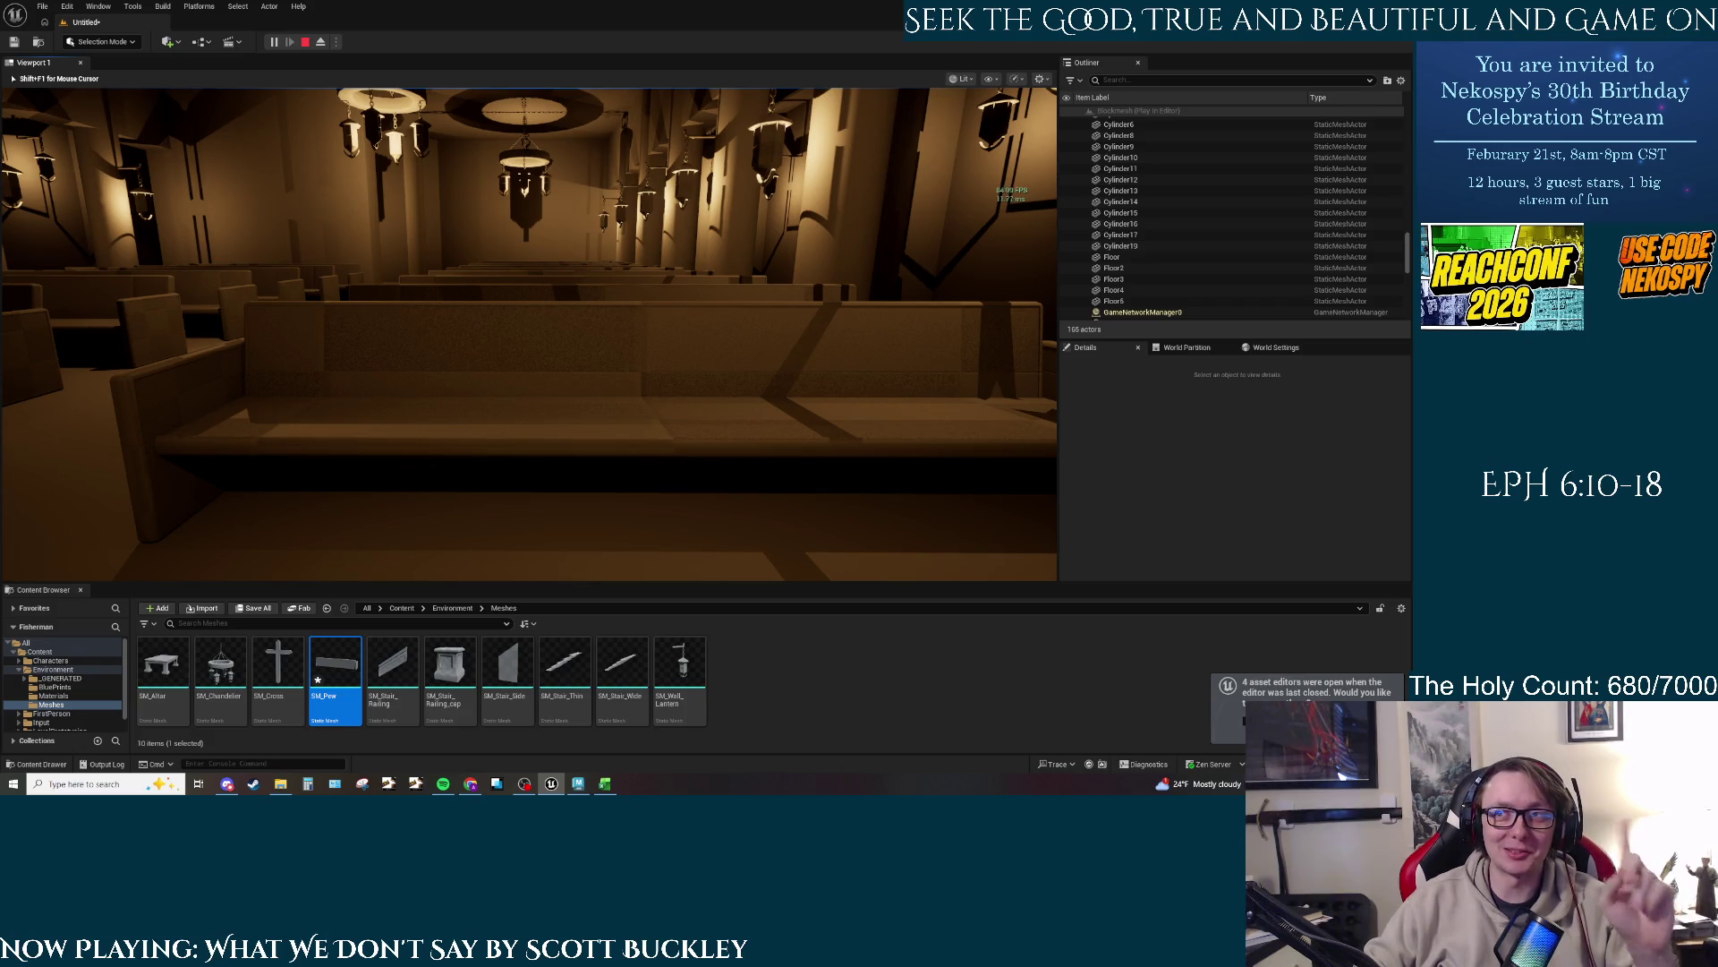
mouse_move(528, 332)
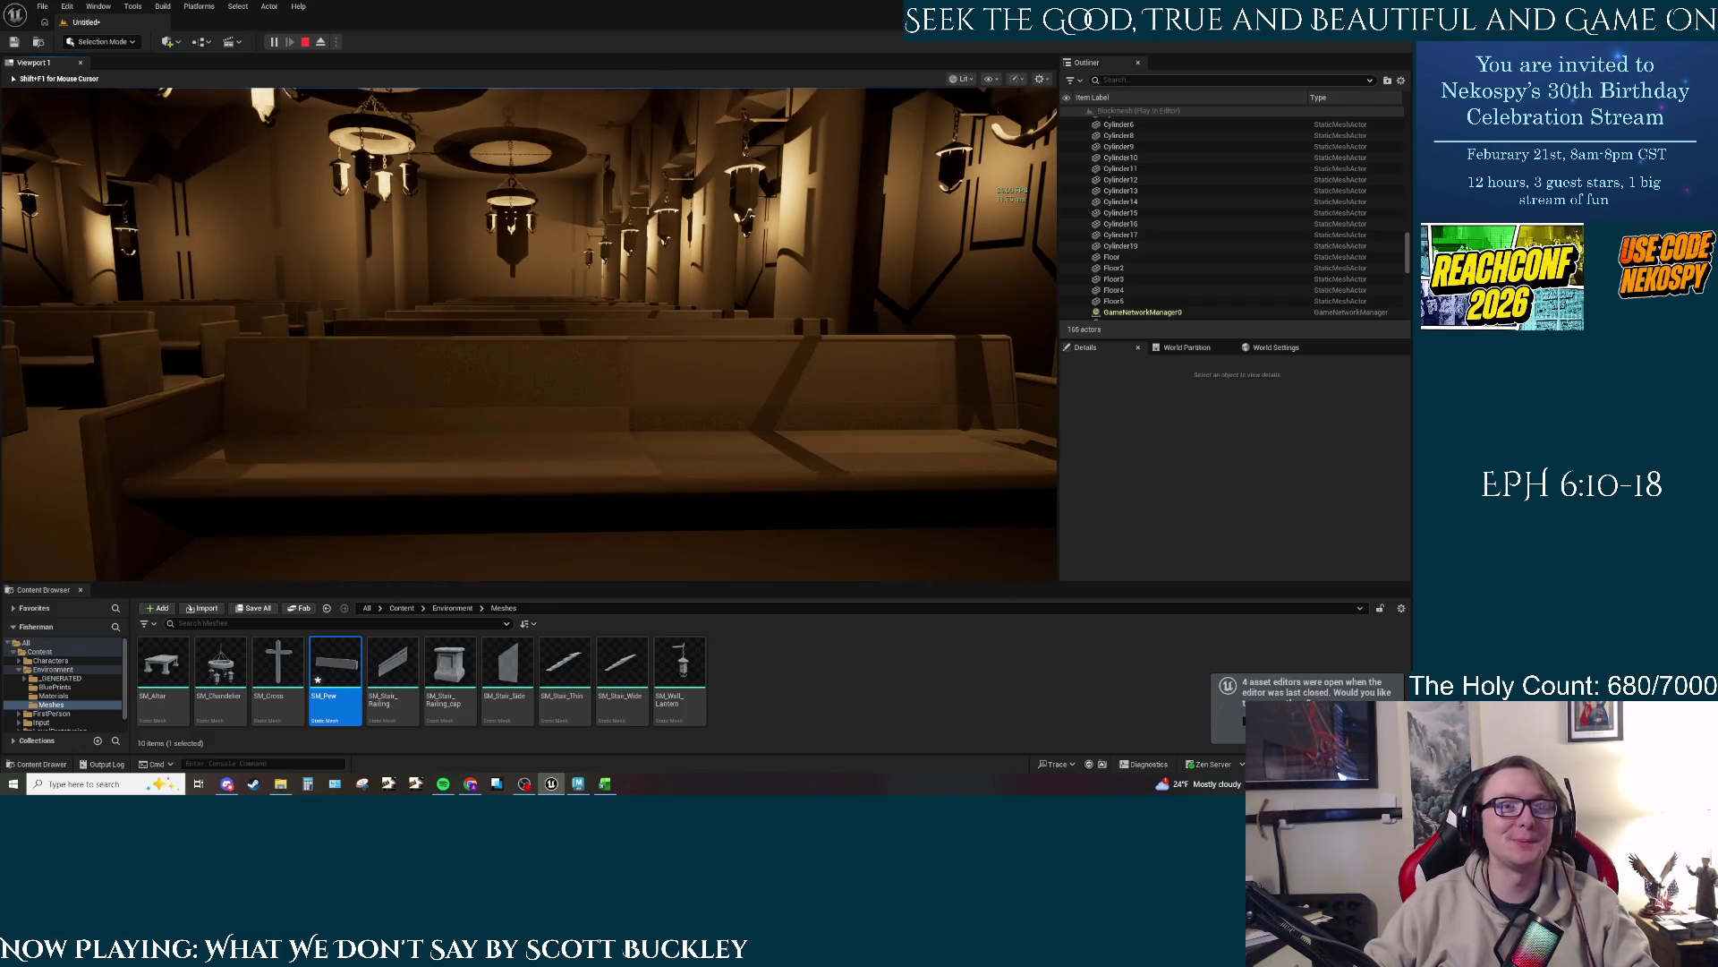
key("w")
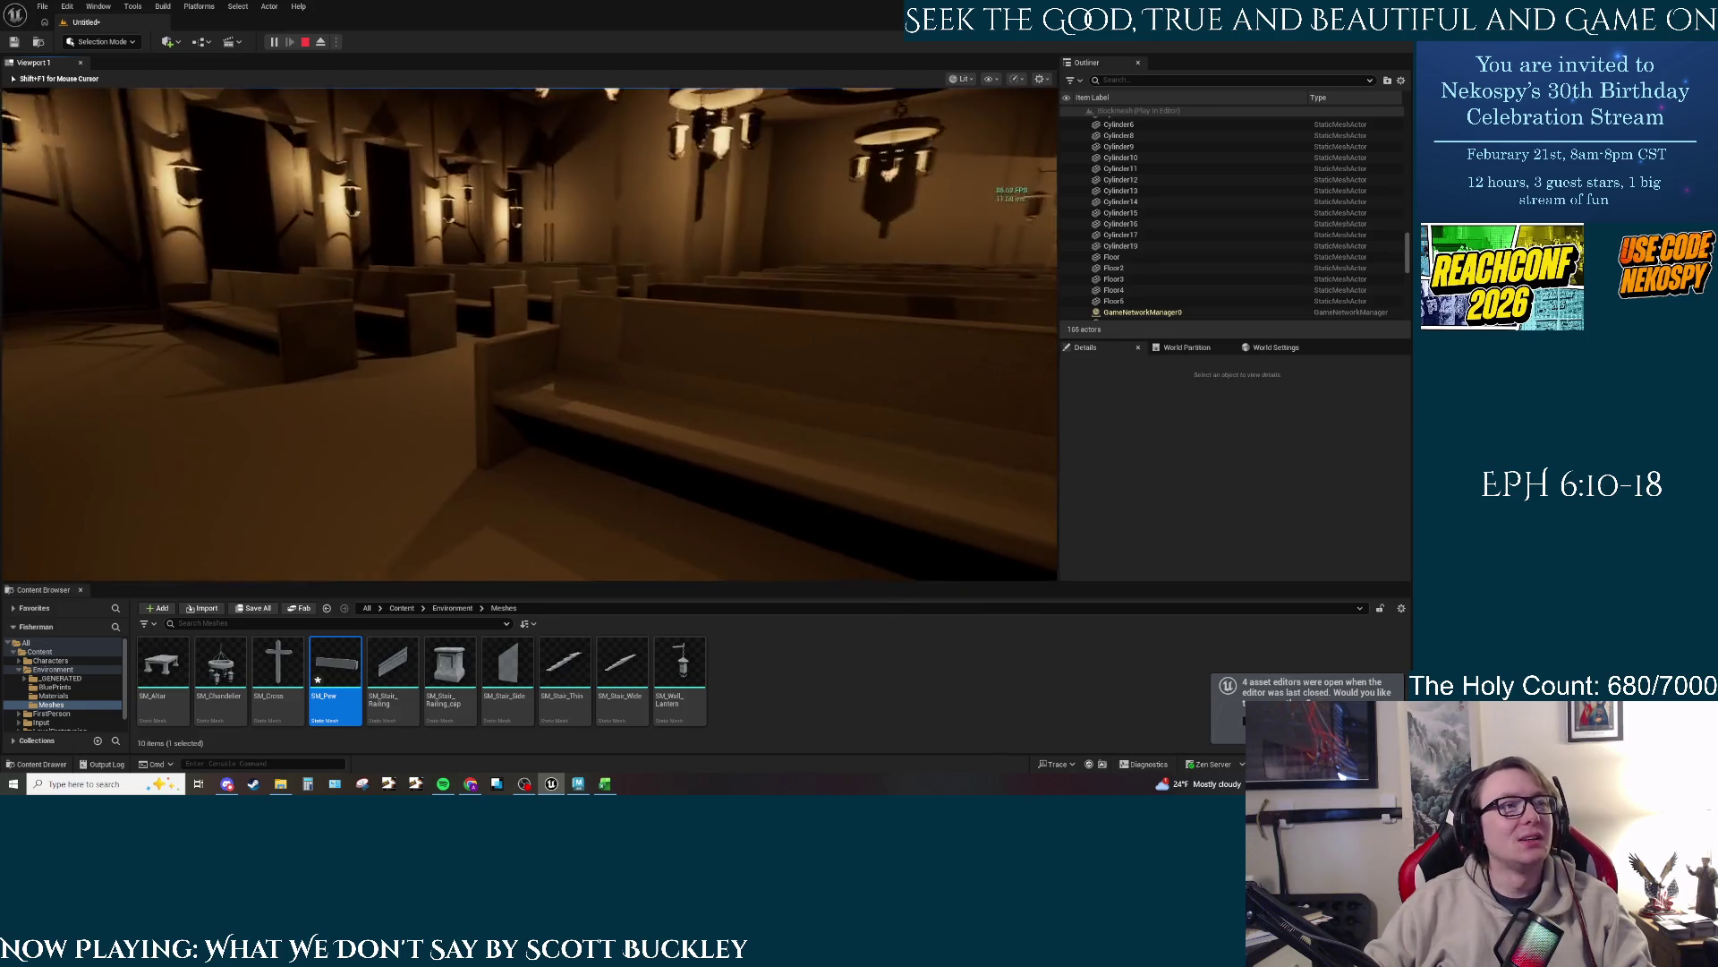
key("w")
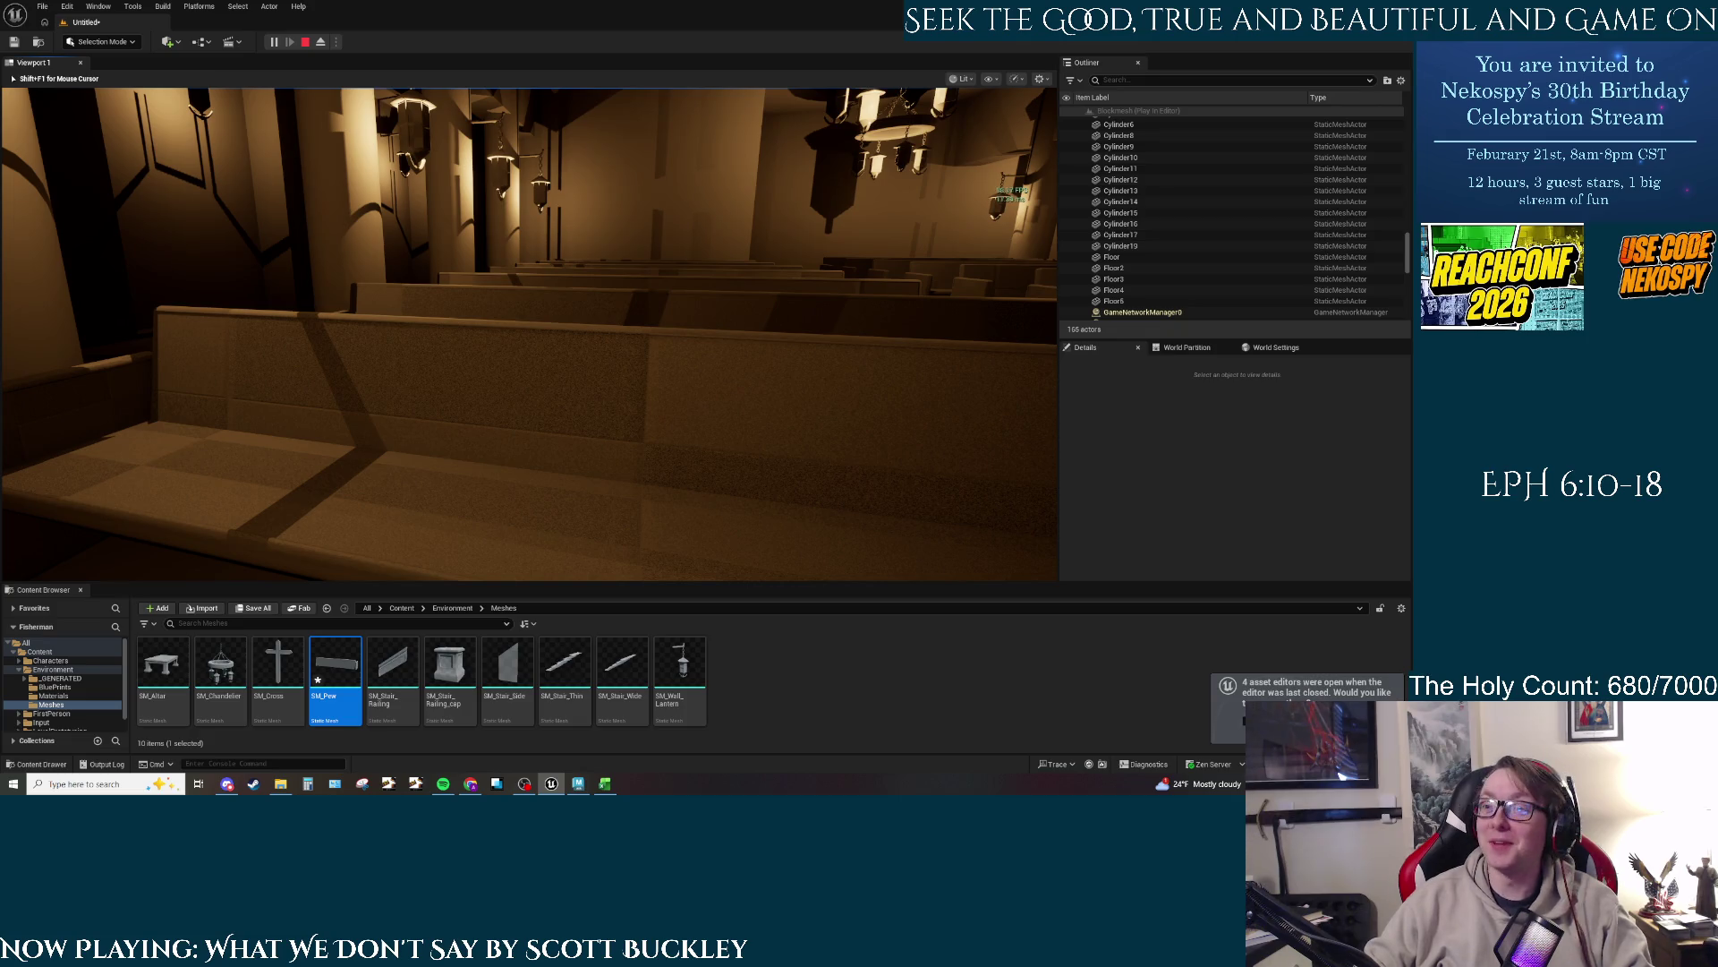
key("w")
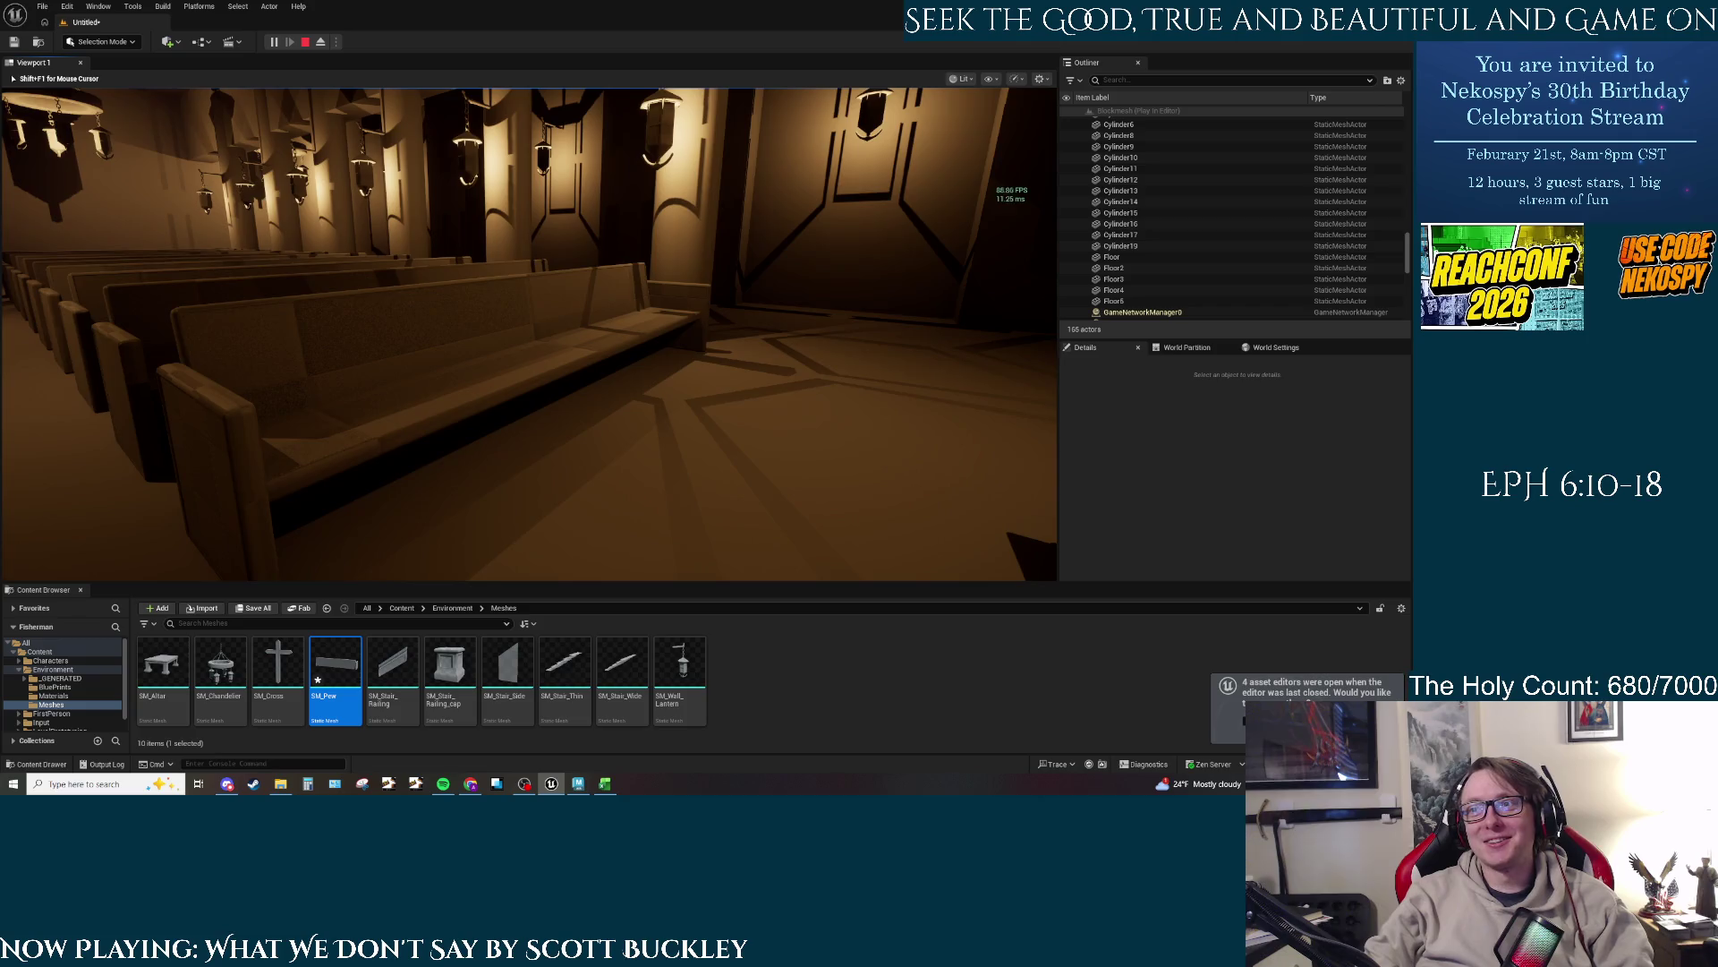
key("w")
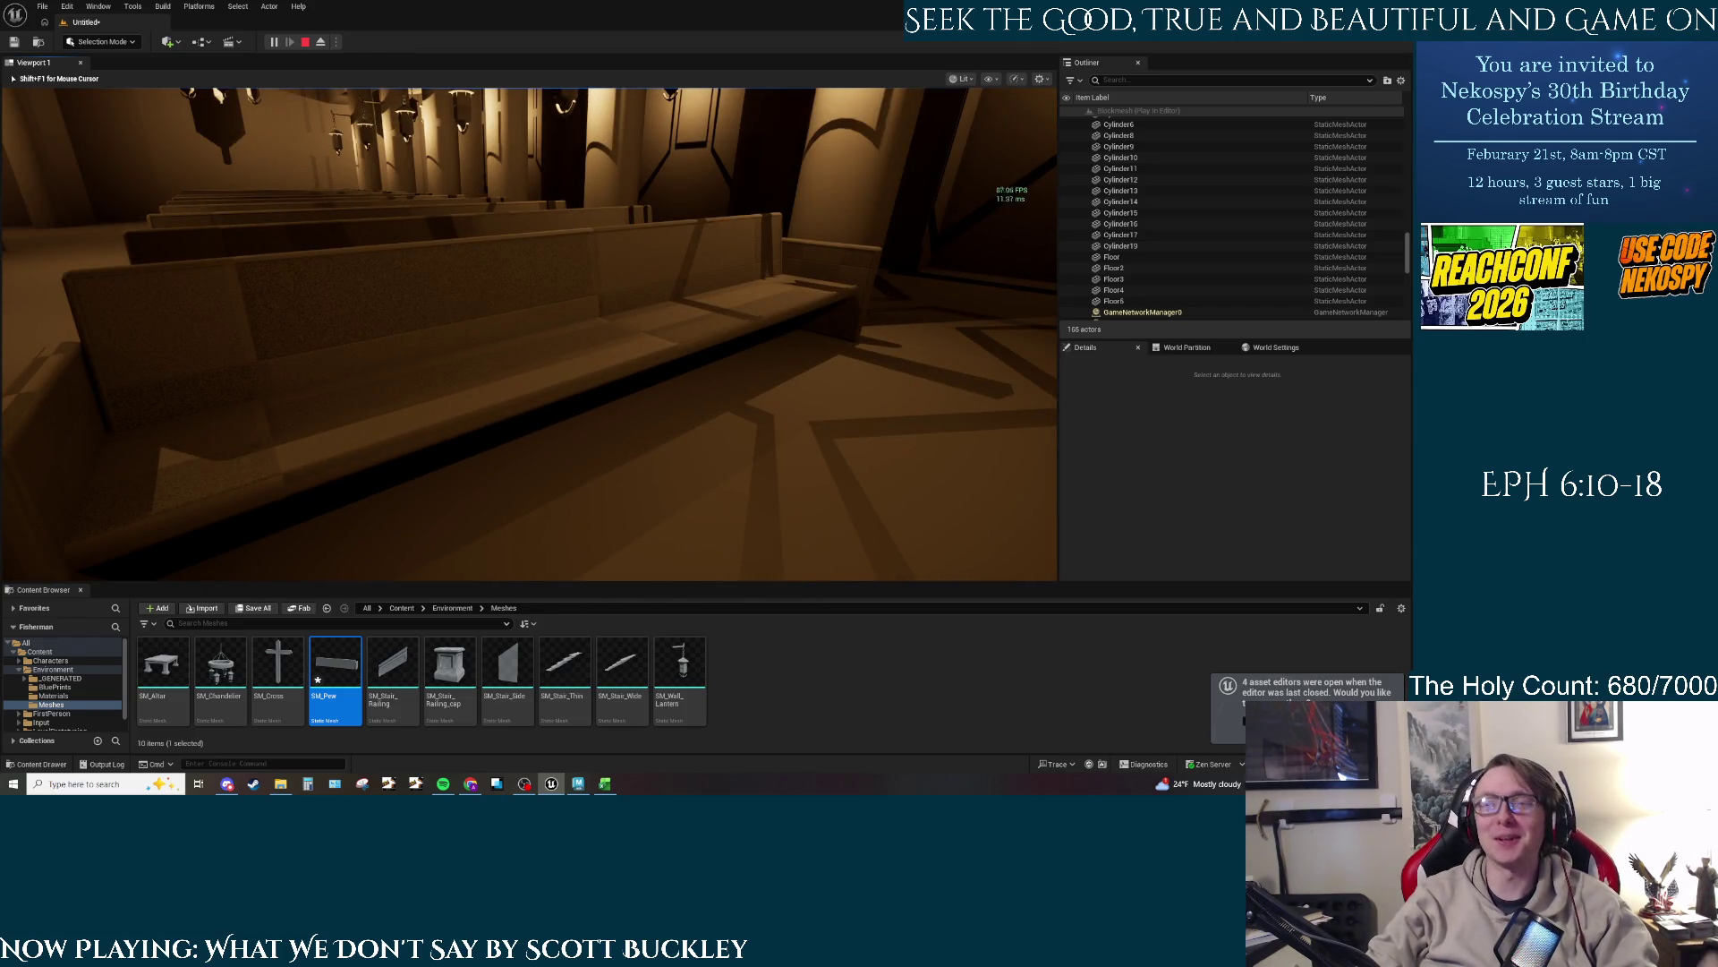
Step: Exit play mode, look over the pew rows, open the scenes folder, then switch to Maya's Pew mesh
key("Escape")
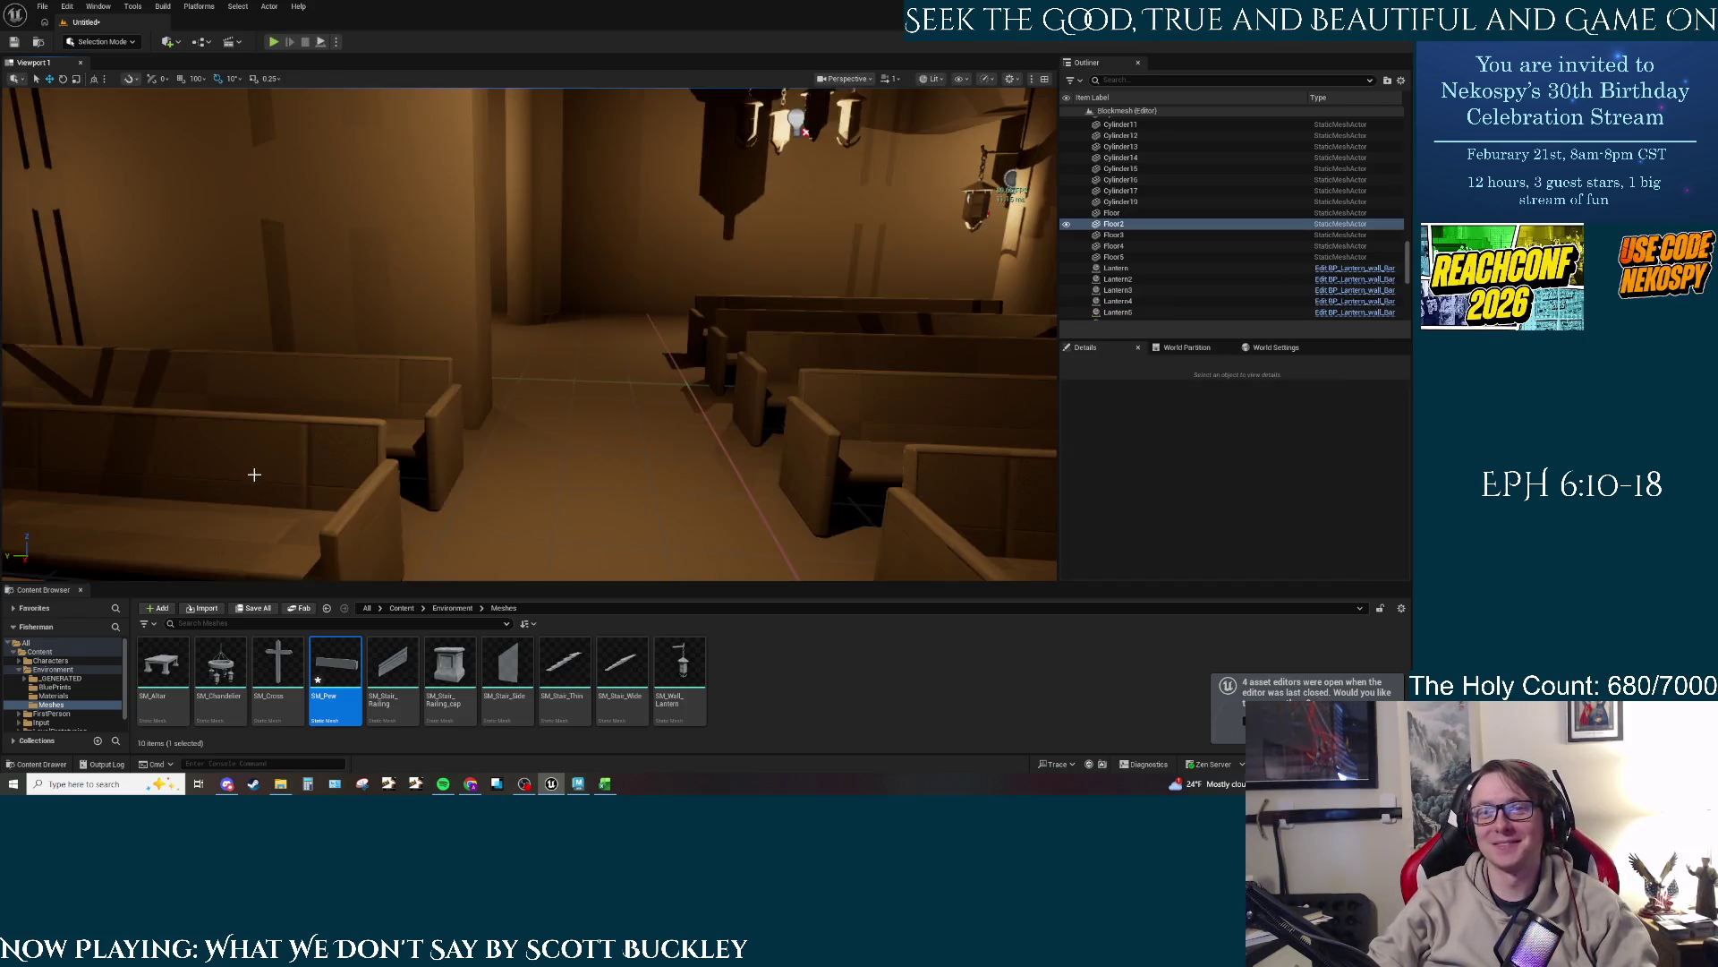
left_click(265, 448)
left_click_drag(403, 428, 442, 422)
key("Escape")
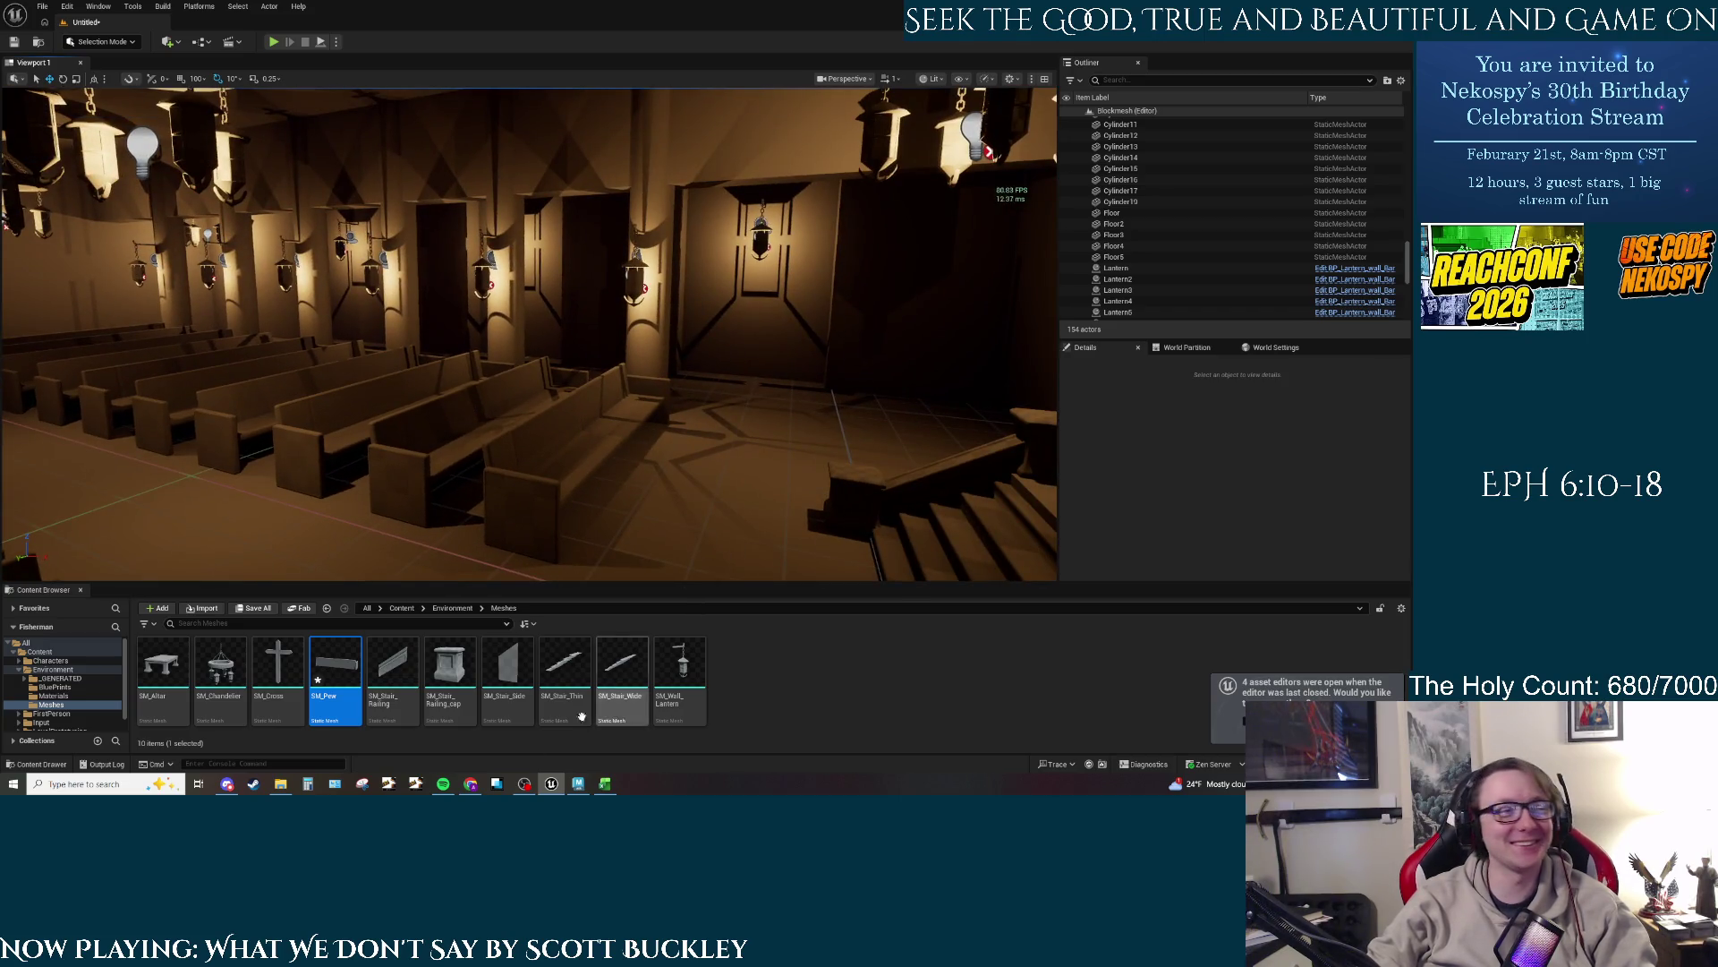
left_click(280, 783)
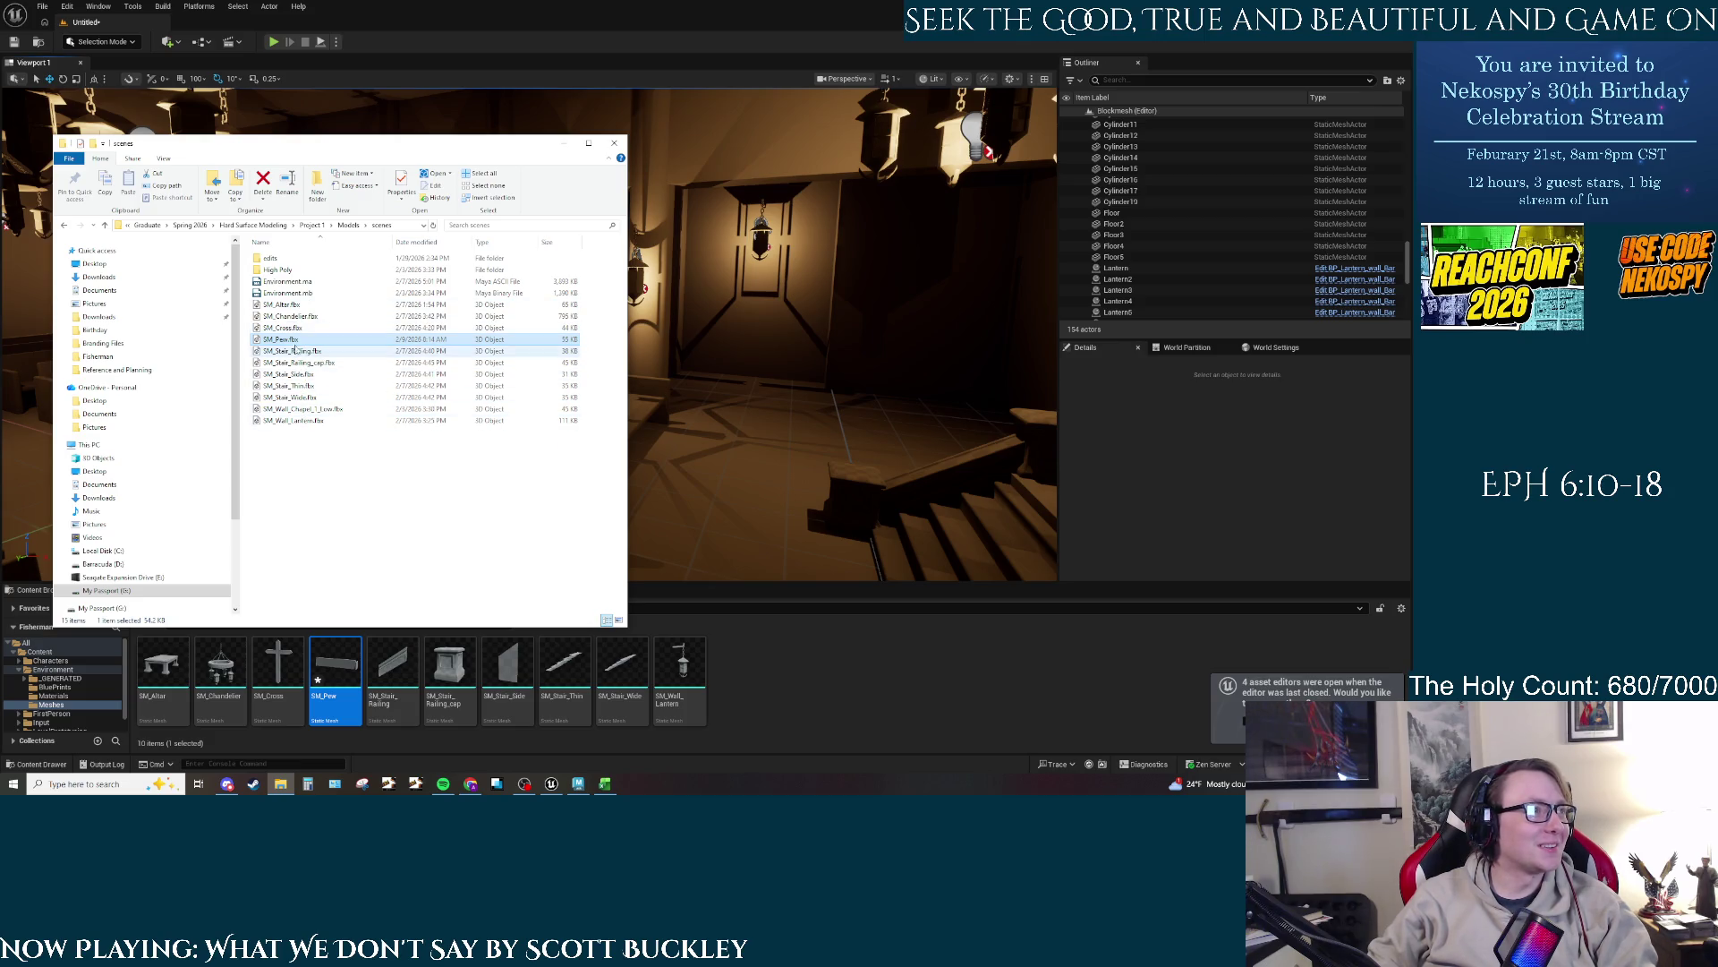
left_click(578, 784)
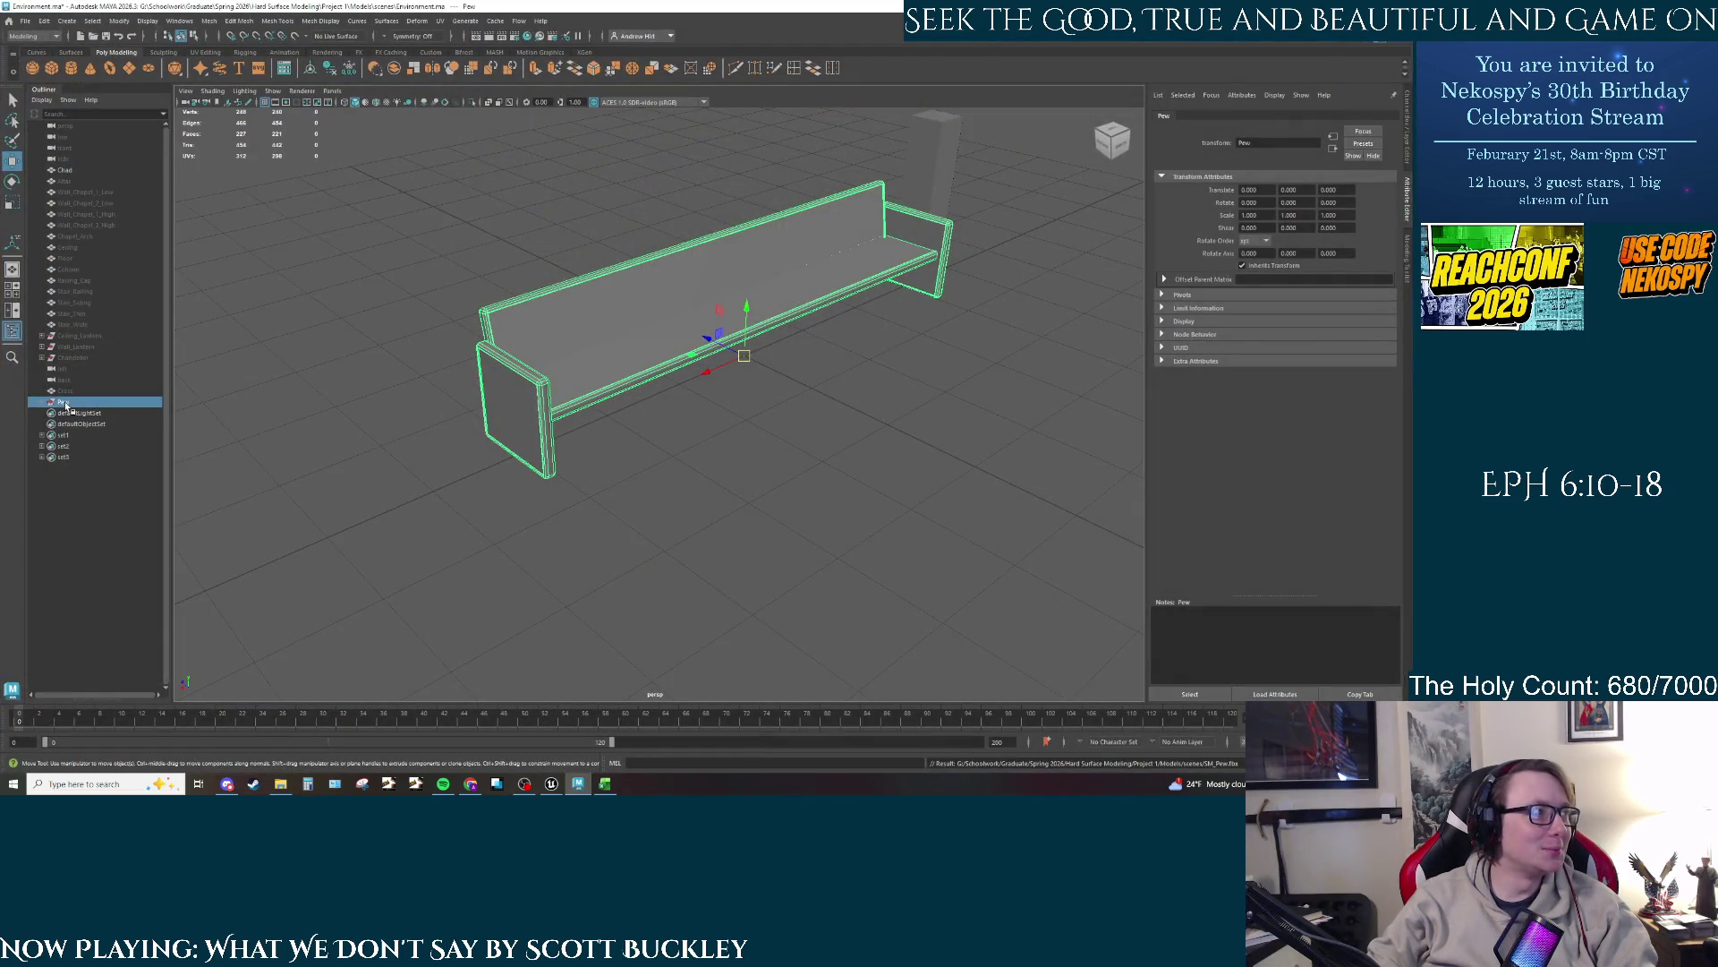
Step: Hide the Pew mesh and unhide the Column mesh with Ctrl+H
key("ctrl+h")
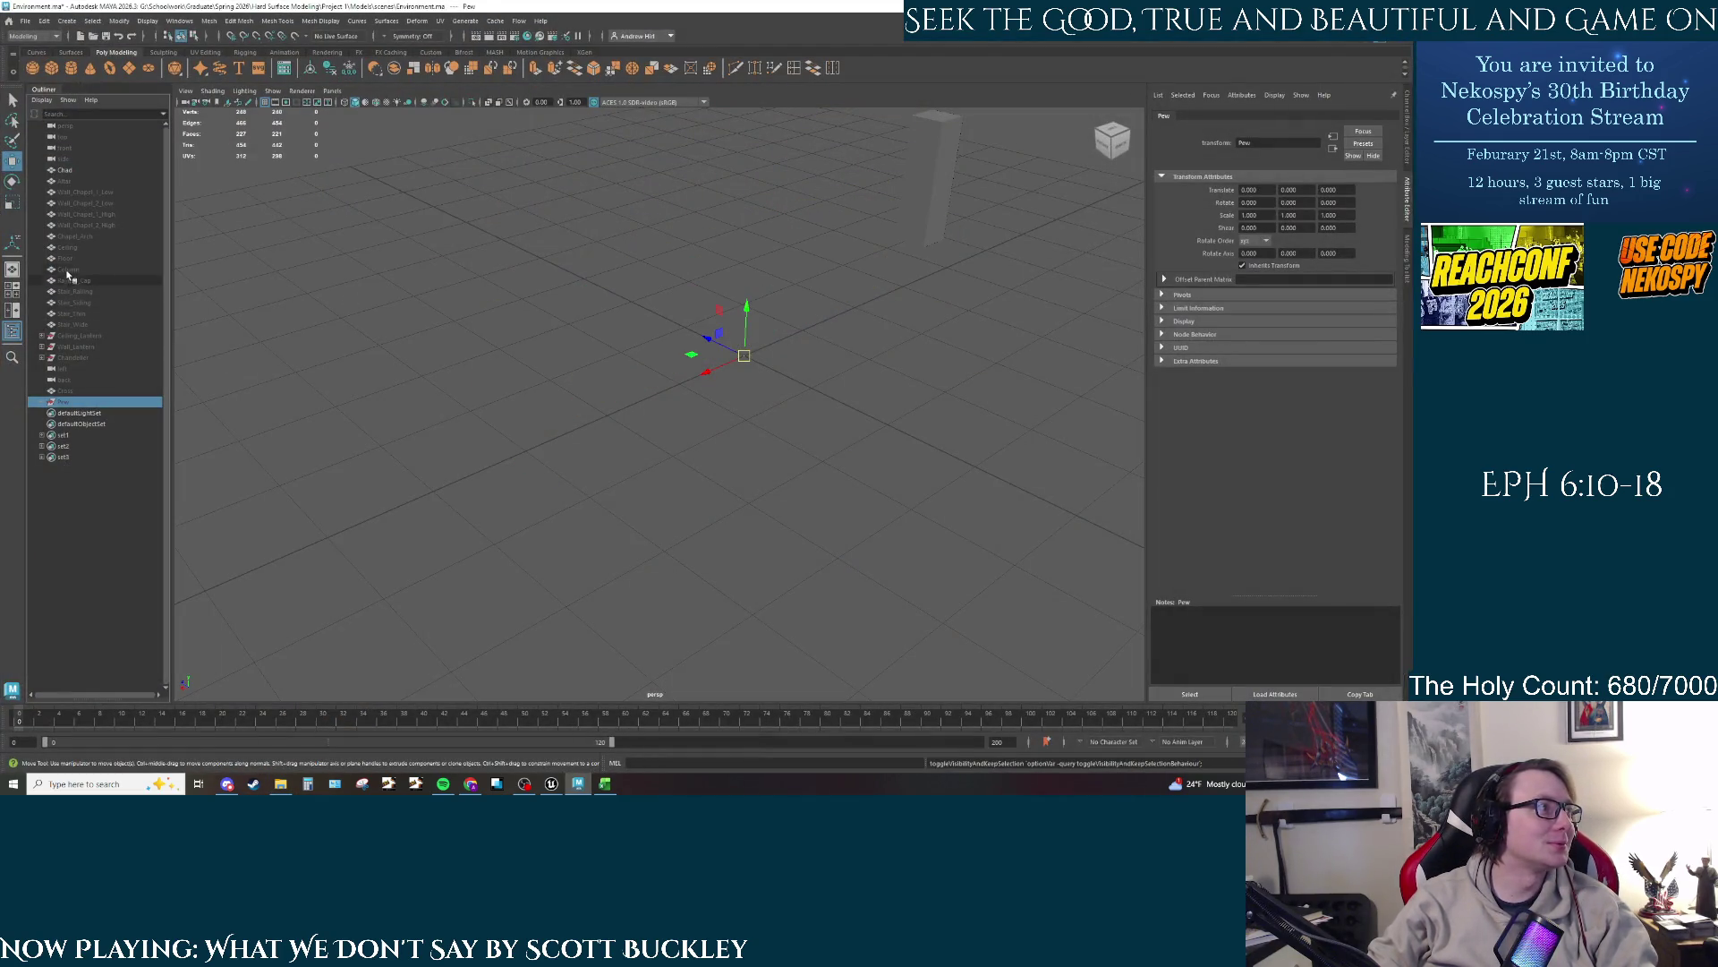
left_click(67, 270)
key("ctrl+h")
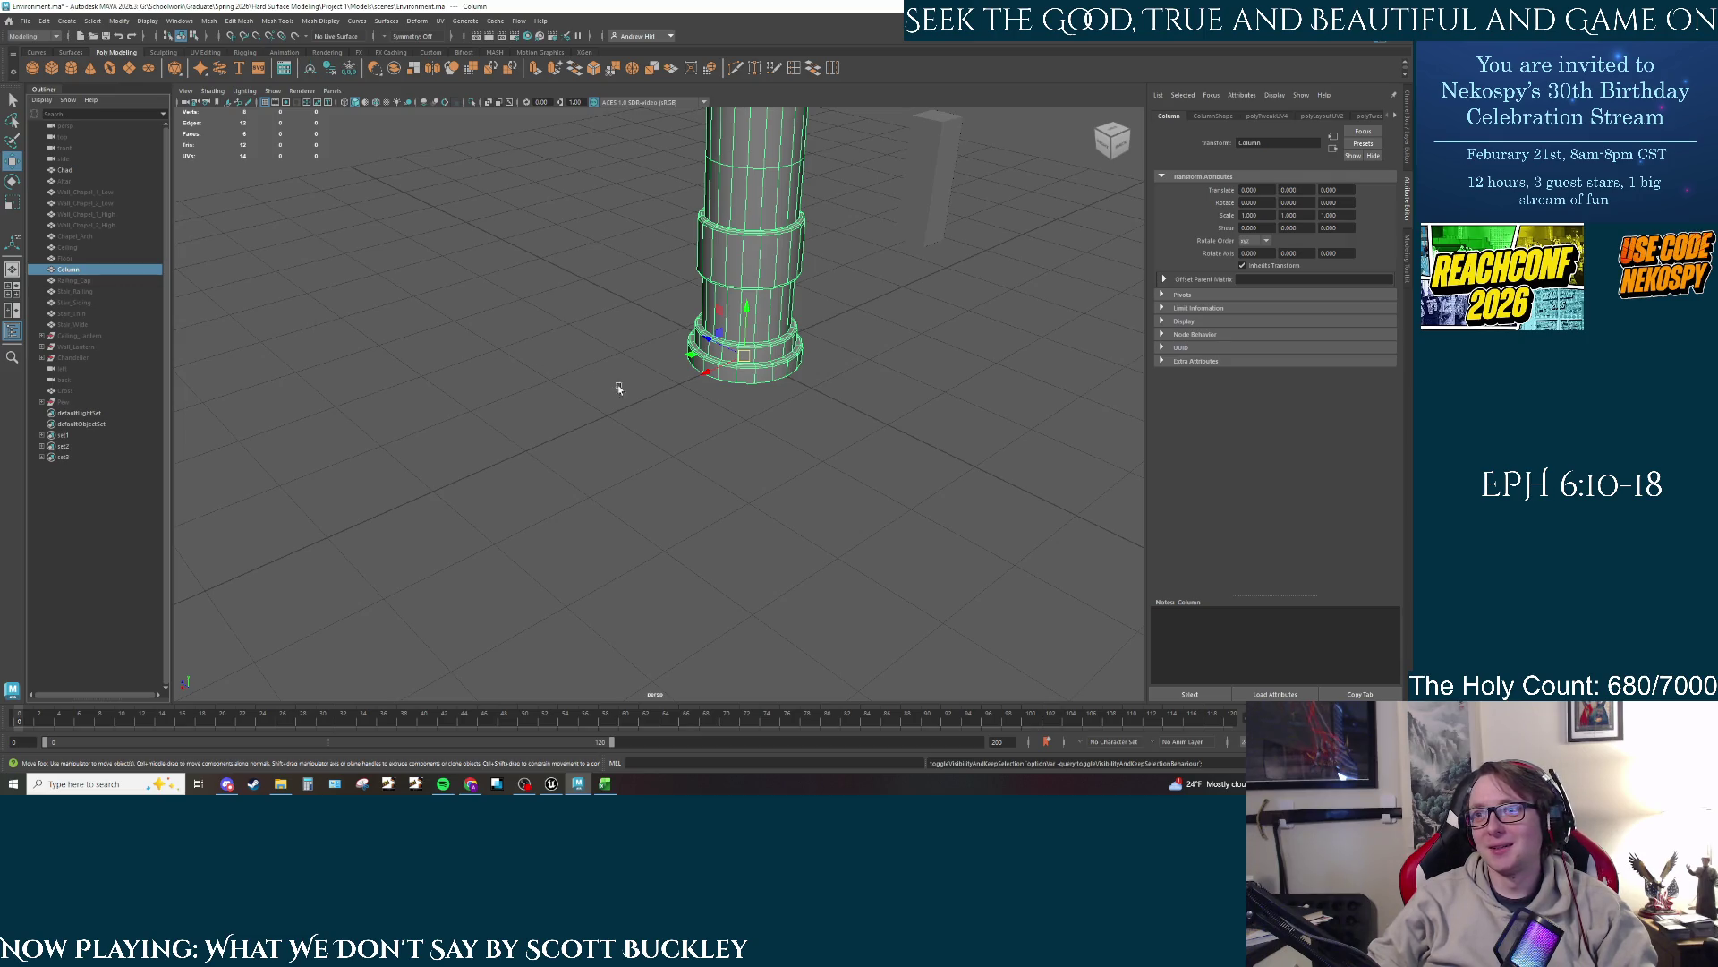
Step: Pick a column vertex in vertex mode, then return to Object Mode and orbit the column
right_click(792, 418)
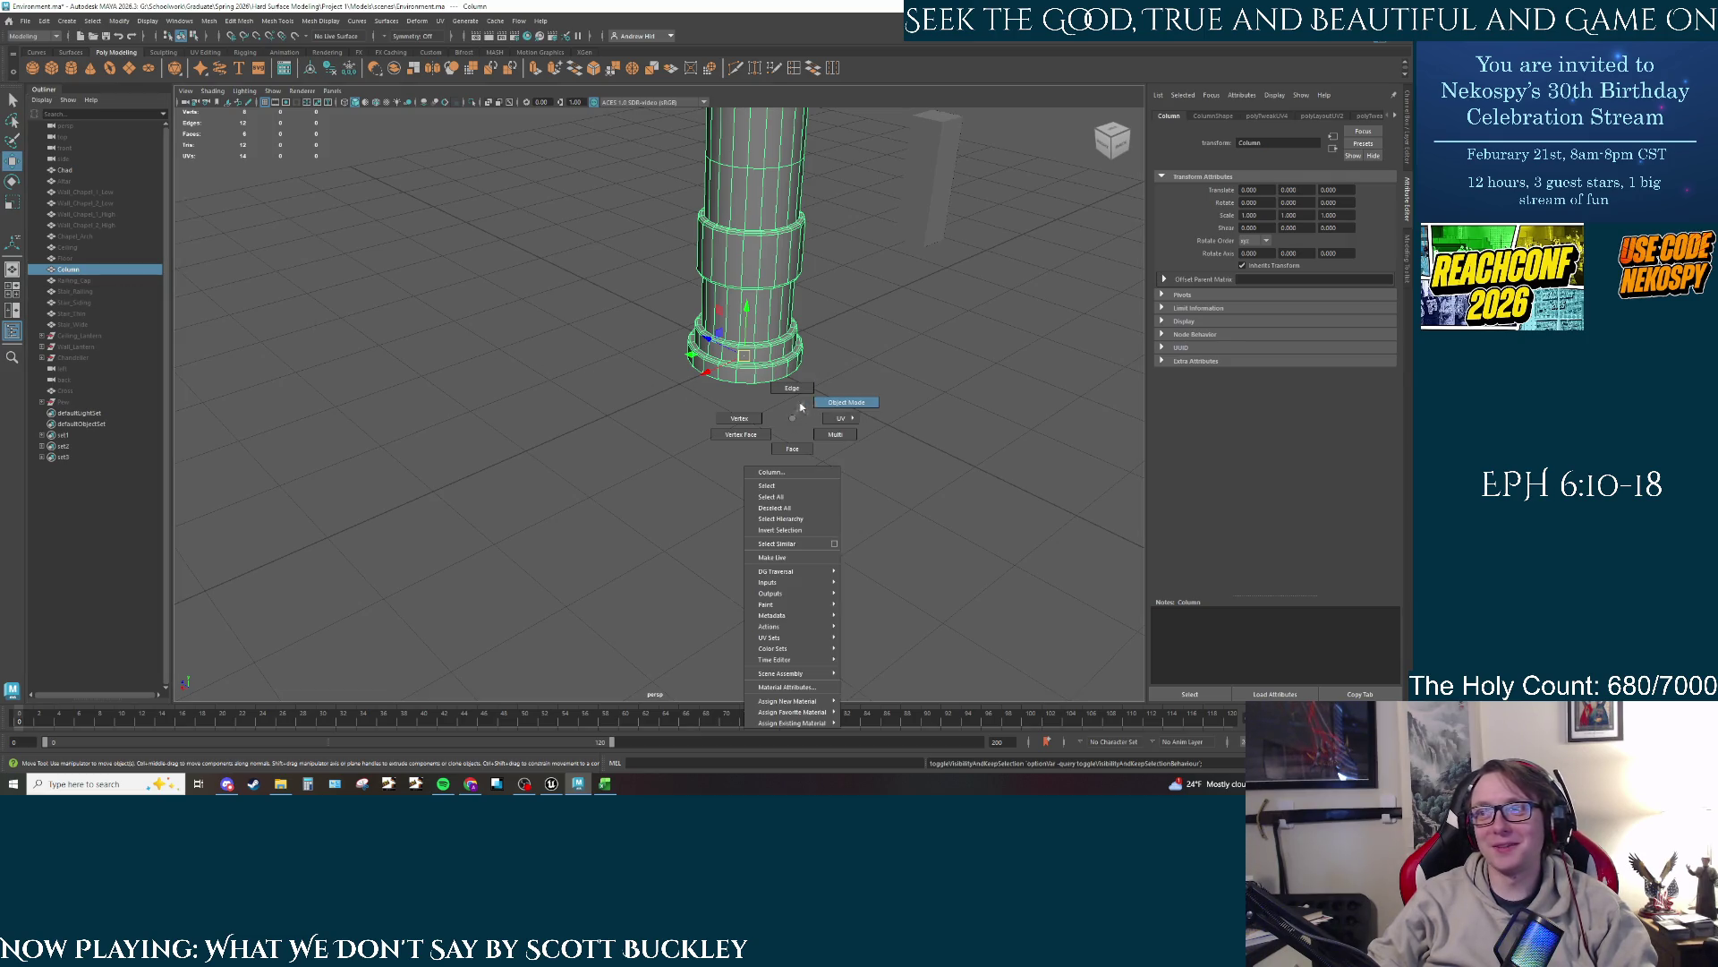
left_click(739, 418)
left_click(763, 320)
right_click(767, 318)
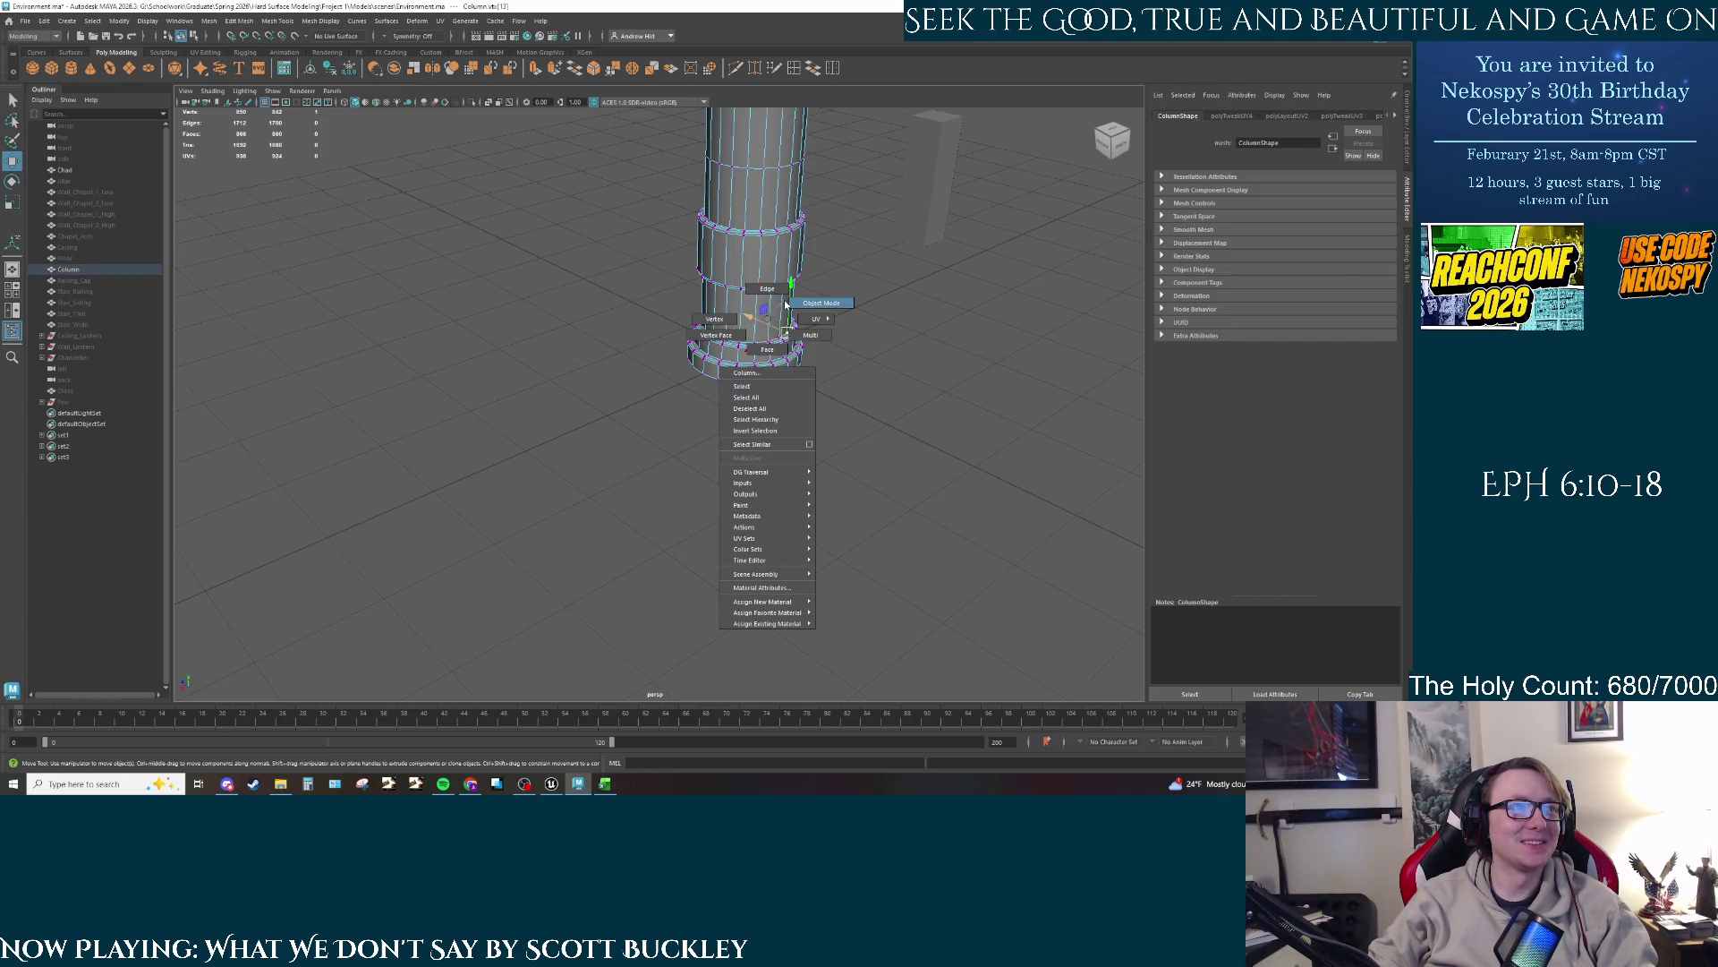
left_click(786, 305)
mouse_move(829, 401)
left_mouse_down()
mouse_move(847, 358)
mouse_move(824, 424)
mouse_move(859, 338)
mouse_move(748, 556)
mouse_move(742, 496)
left_mouse_up()
scroll(747, 542, "down", 3)
scroll(743, 518, "up", 1)
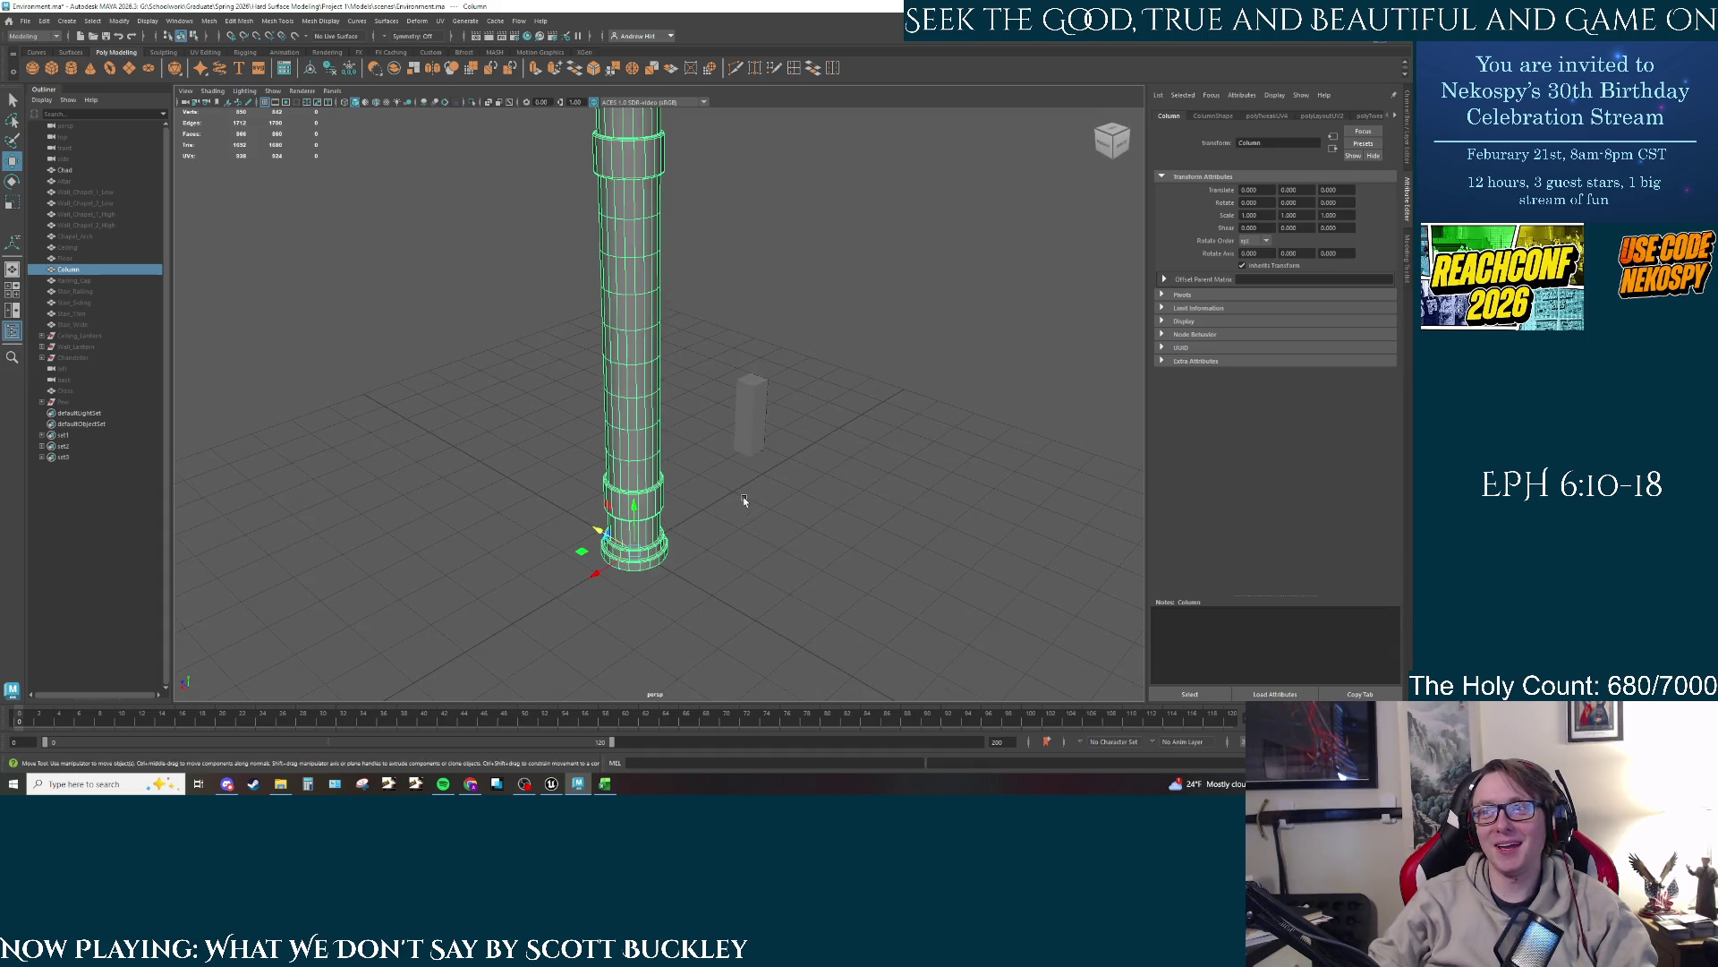
Step: Close the Home screen and export the selected column via File > Export Selection as SM_Column
left_click(9, 23)
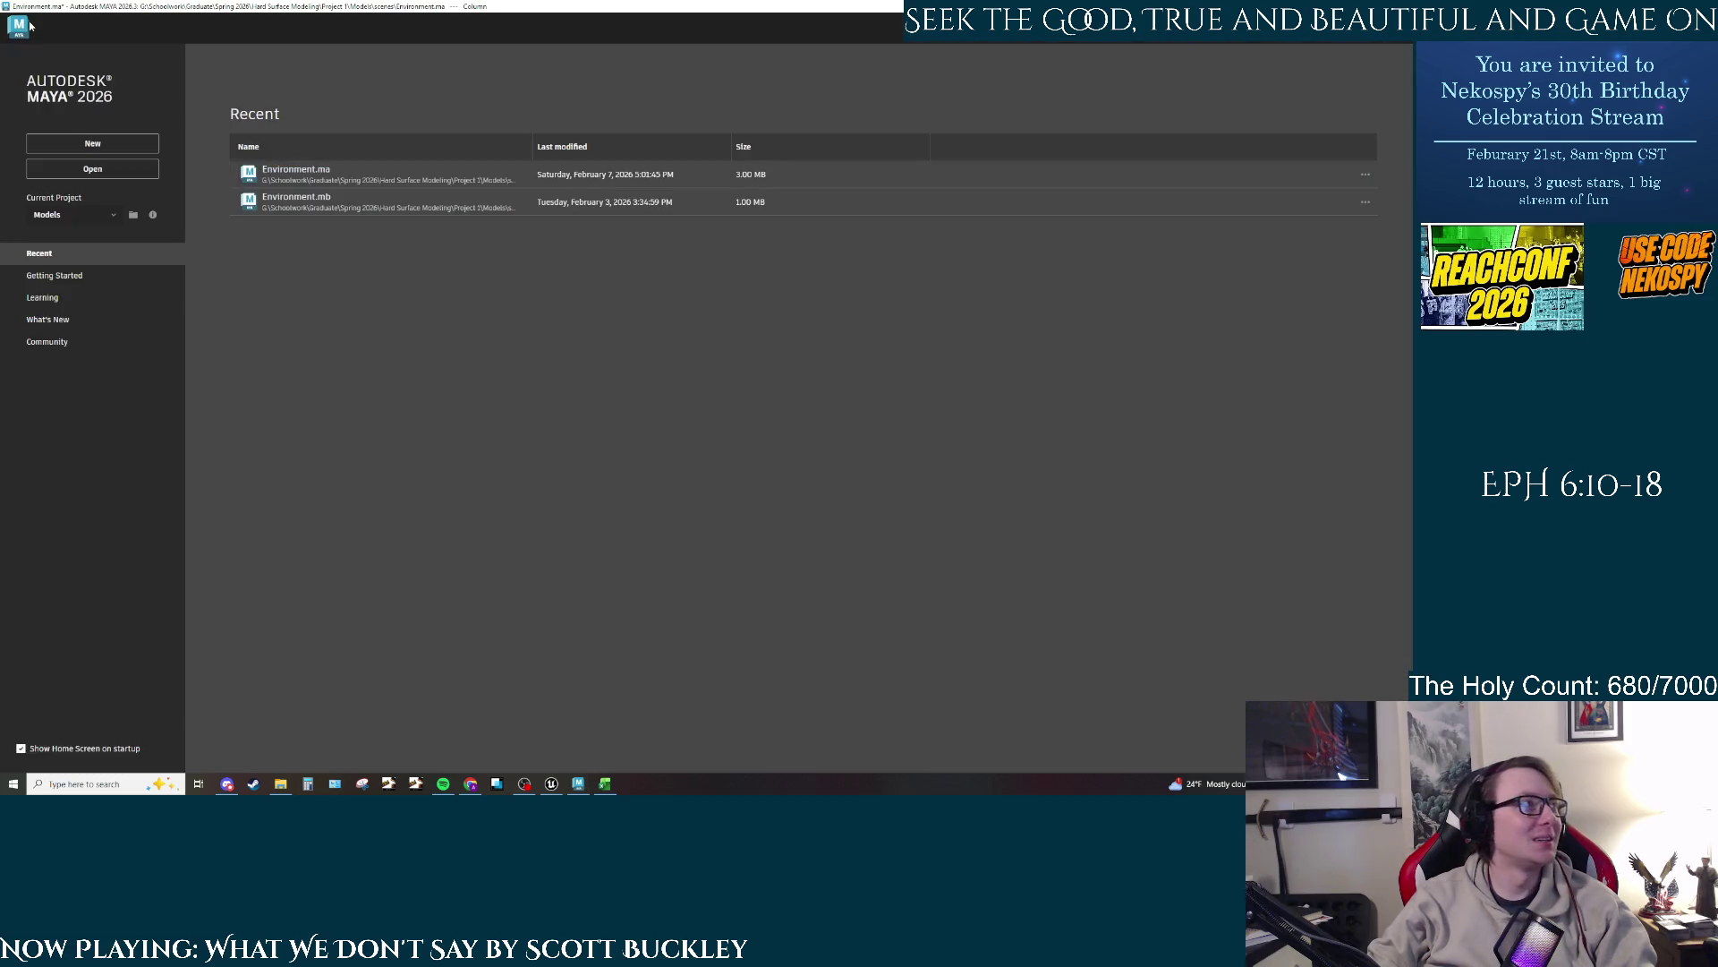
left_click(18, 27)
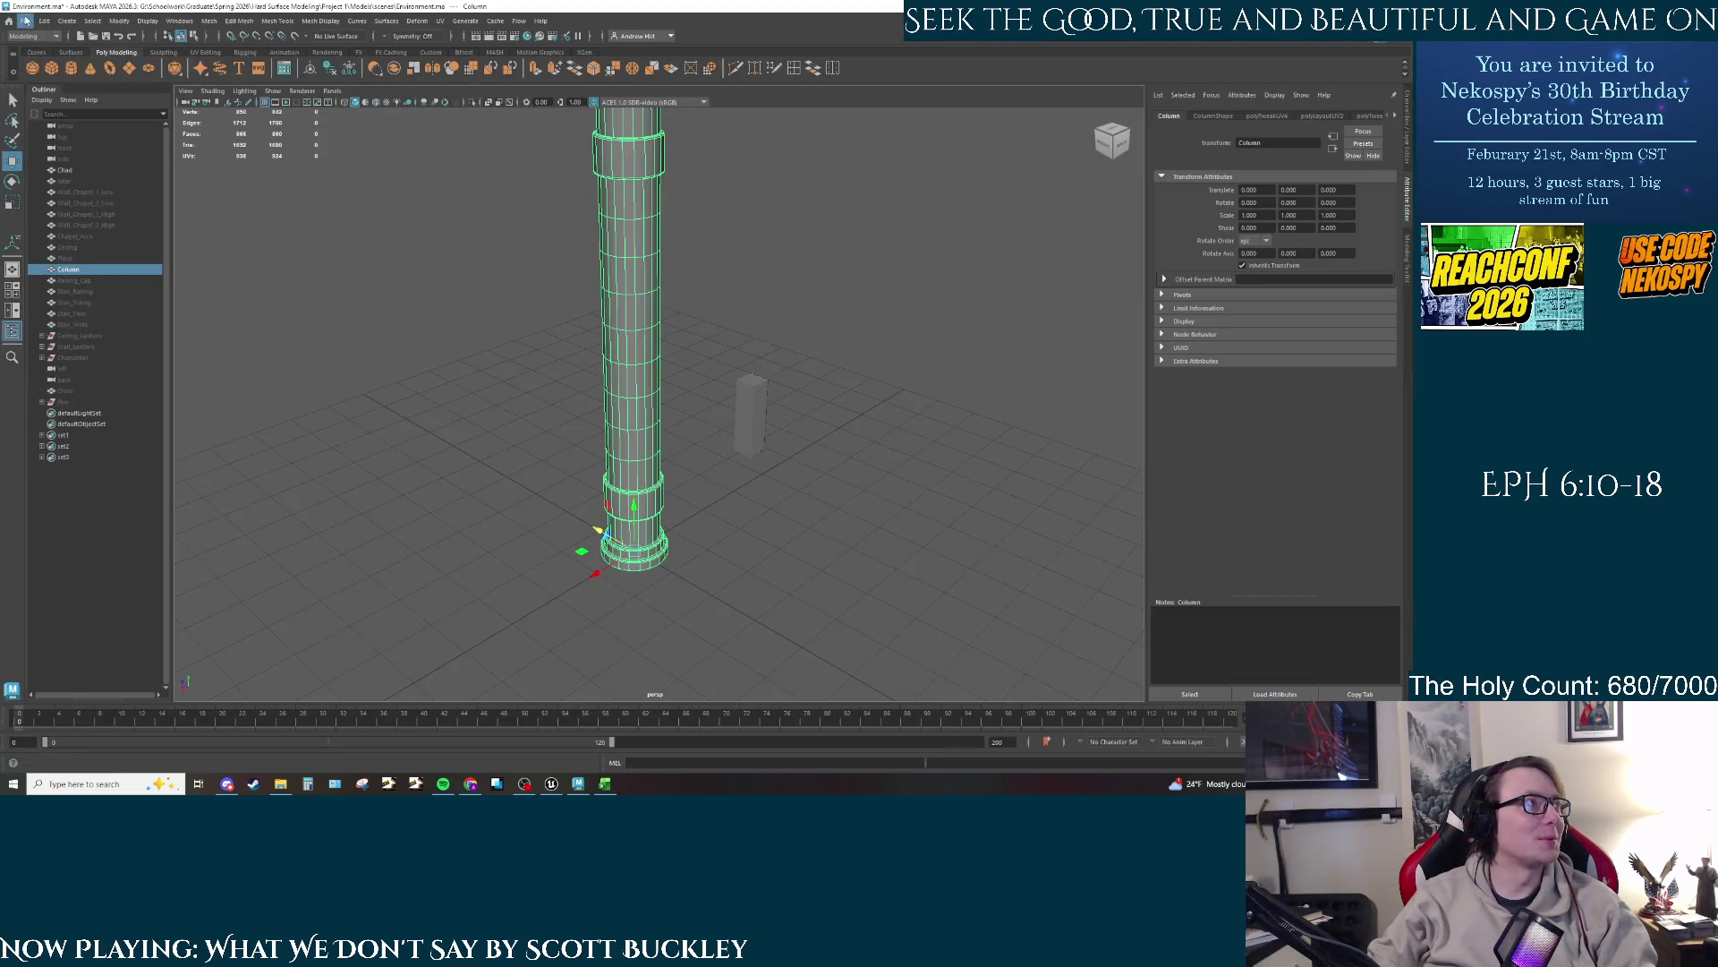
left_click(25, 20)
left_click(80, 169)
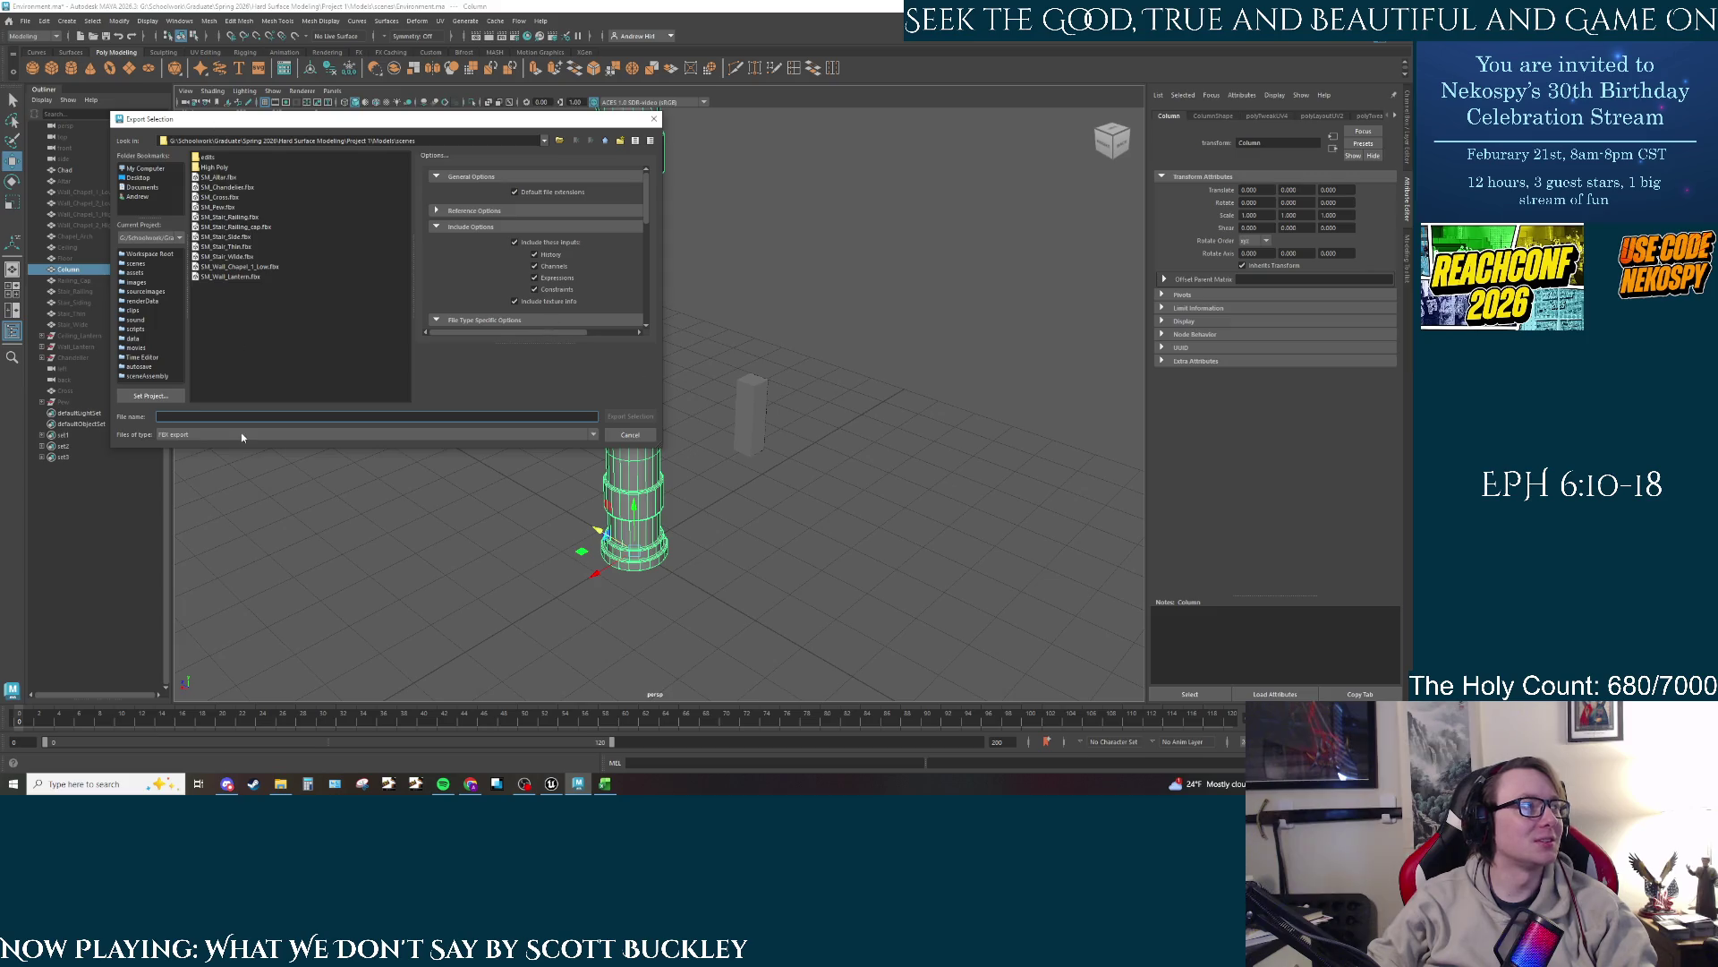
type("SM_")
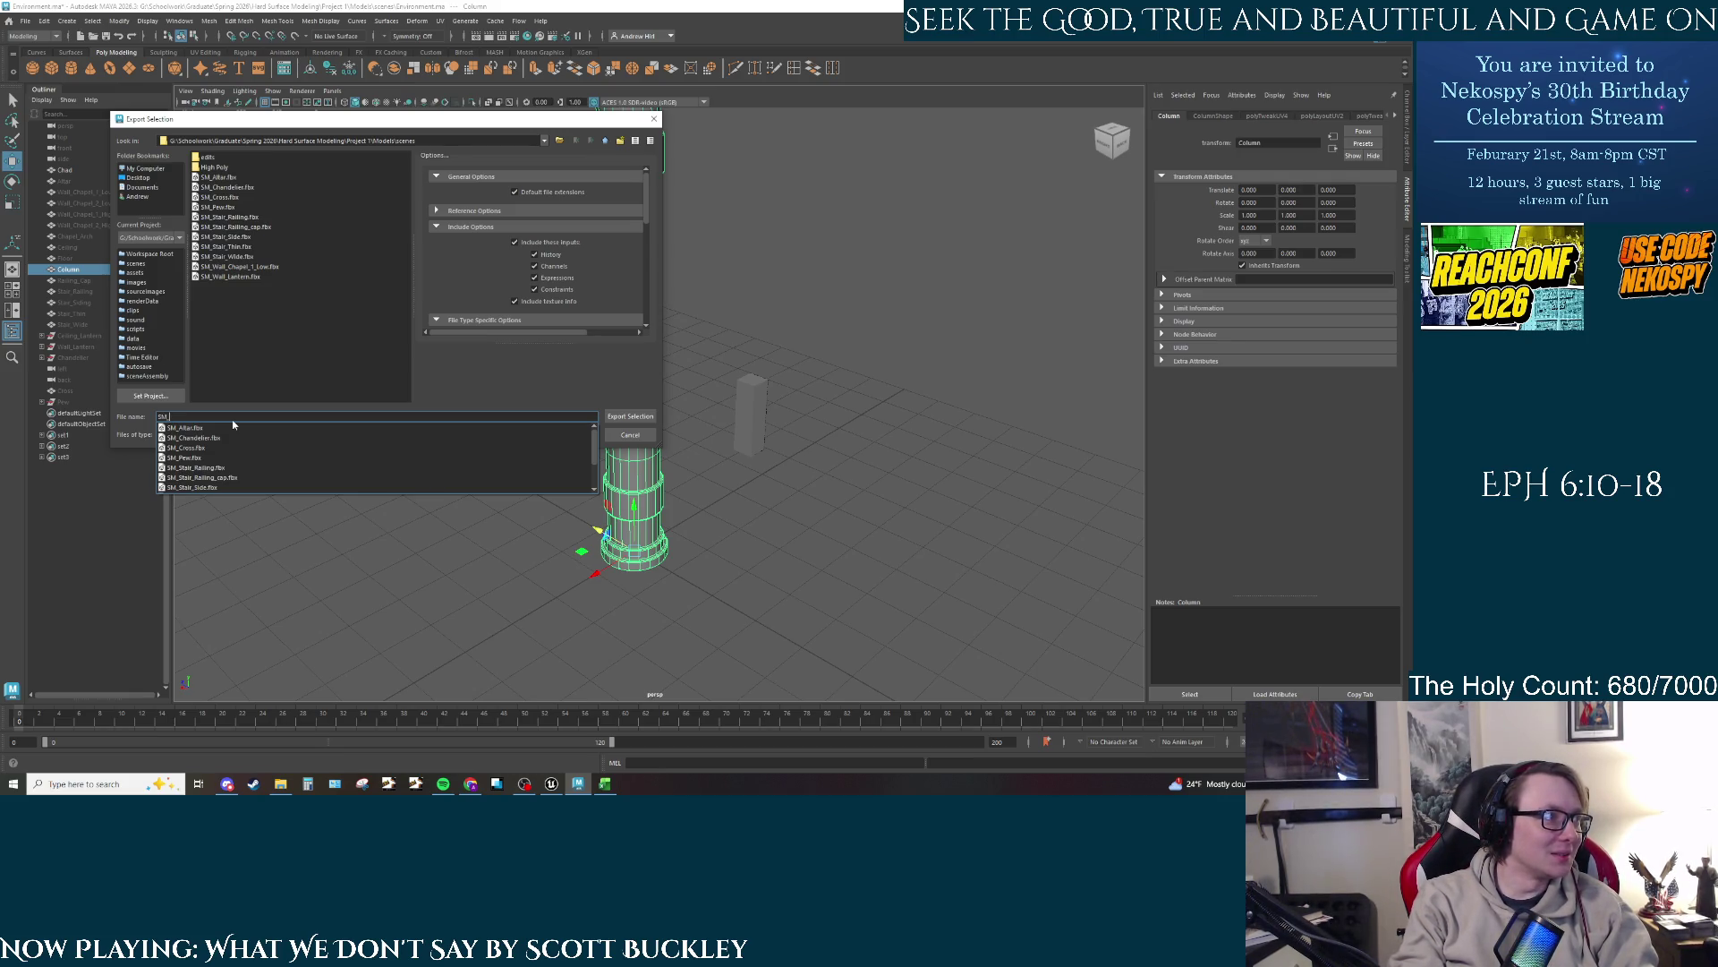
type("Colum")
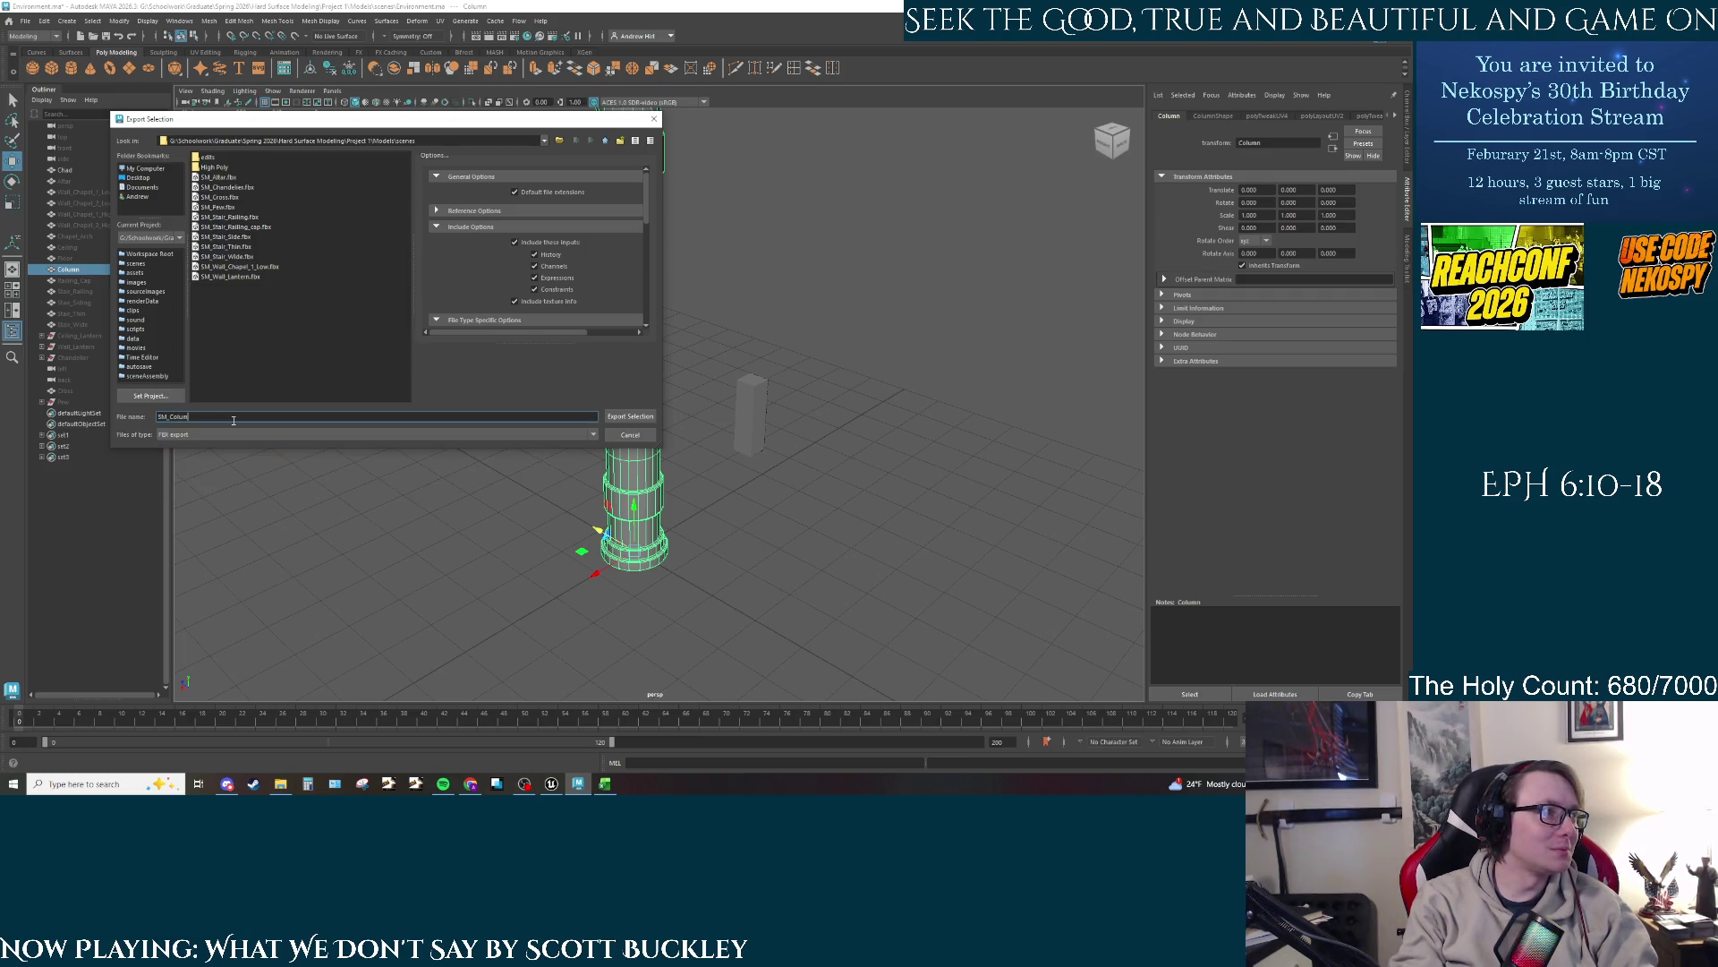
type("n")
key("Return")
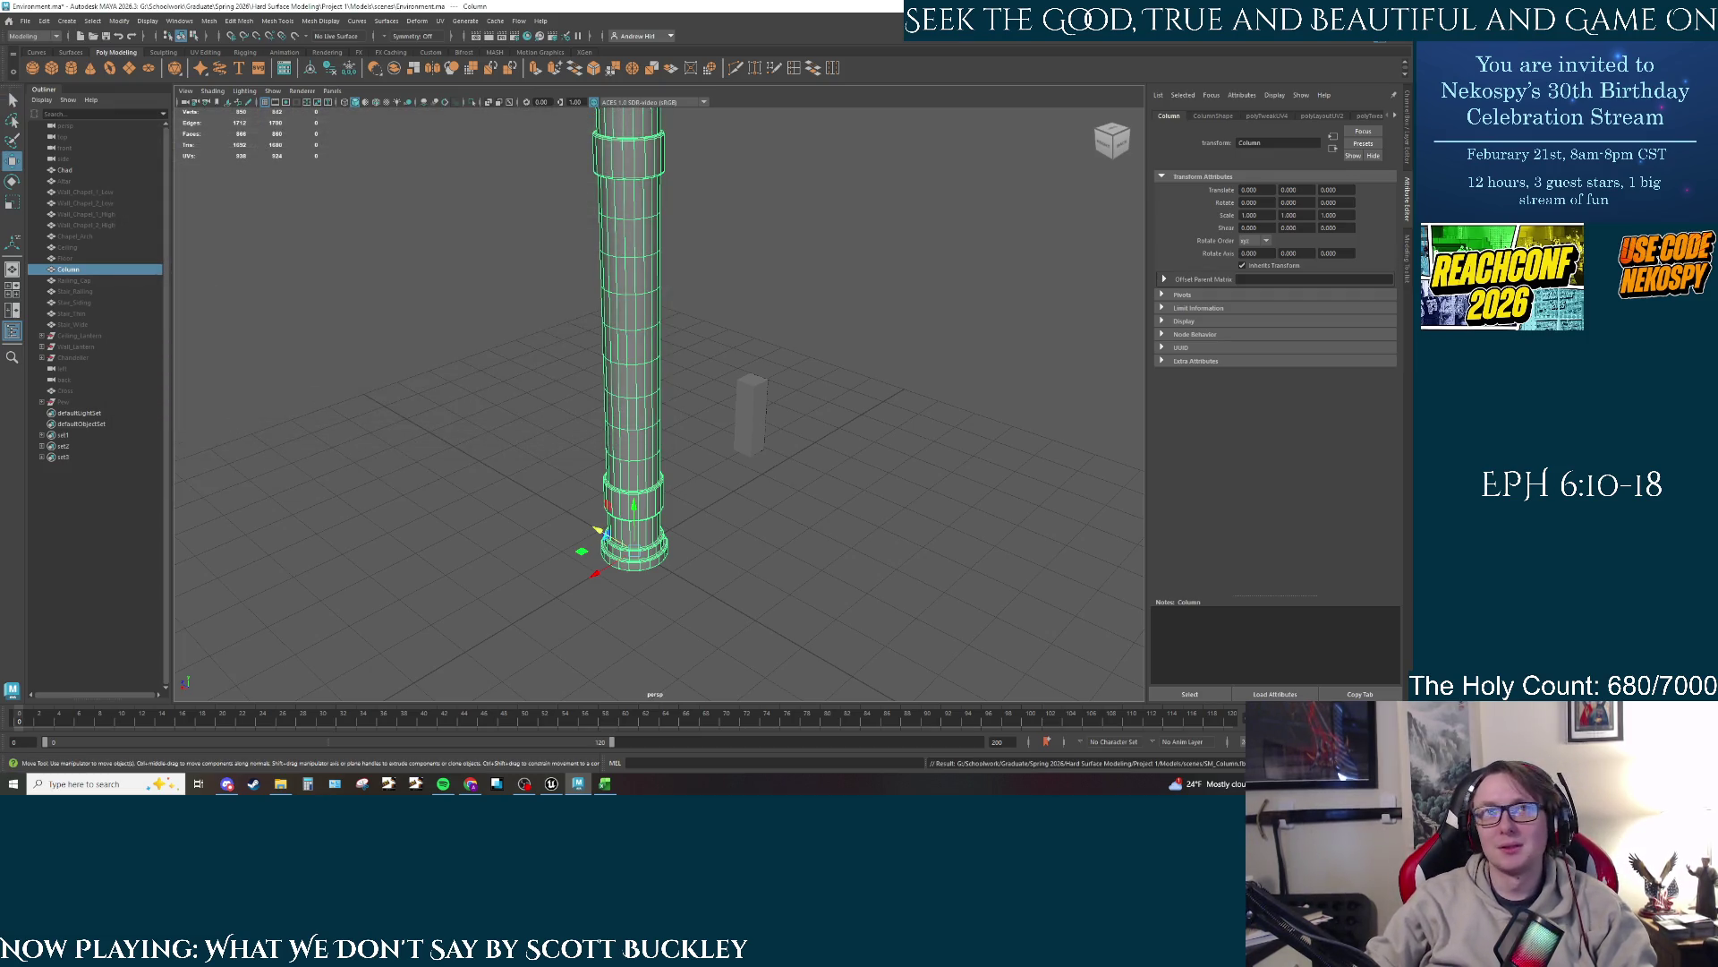
Step: Import SM_Column.fbx from the exported-meshes folder into the project's Meshes folder
left_click(578, 784)
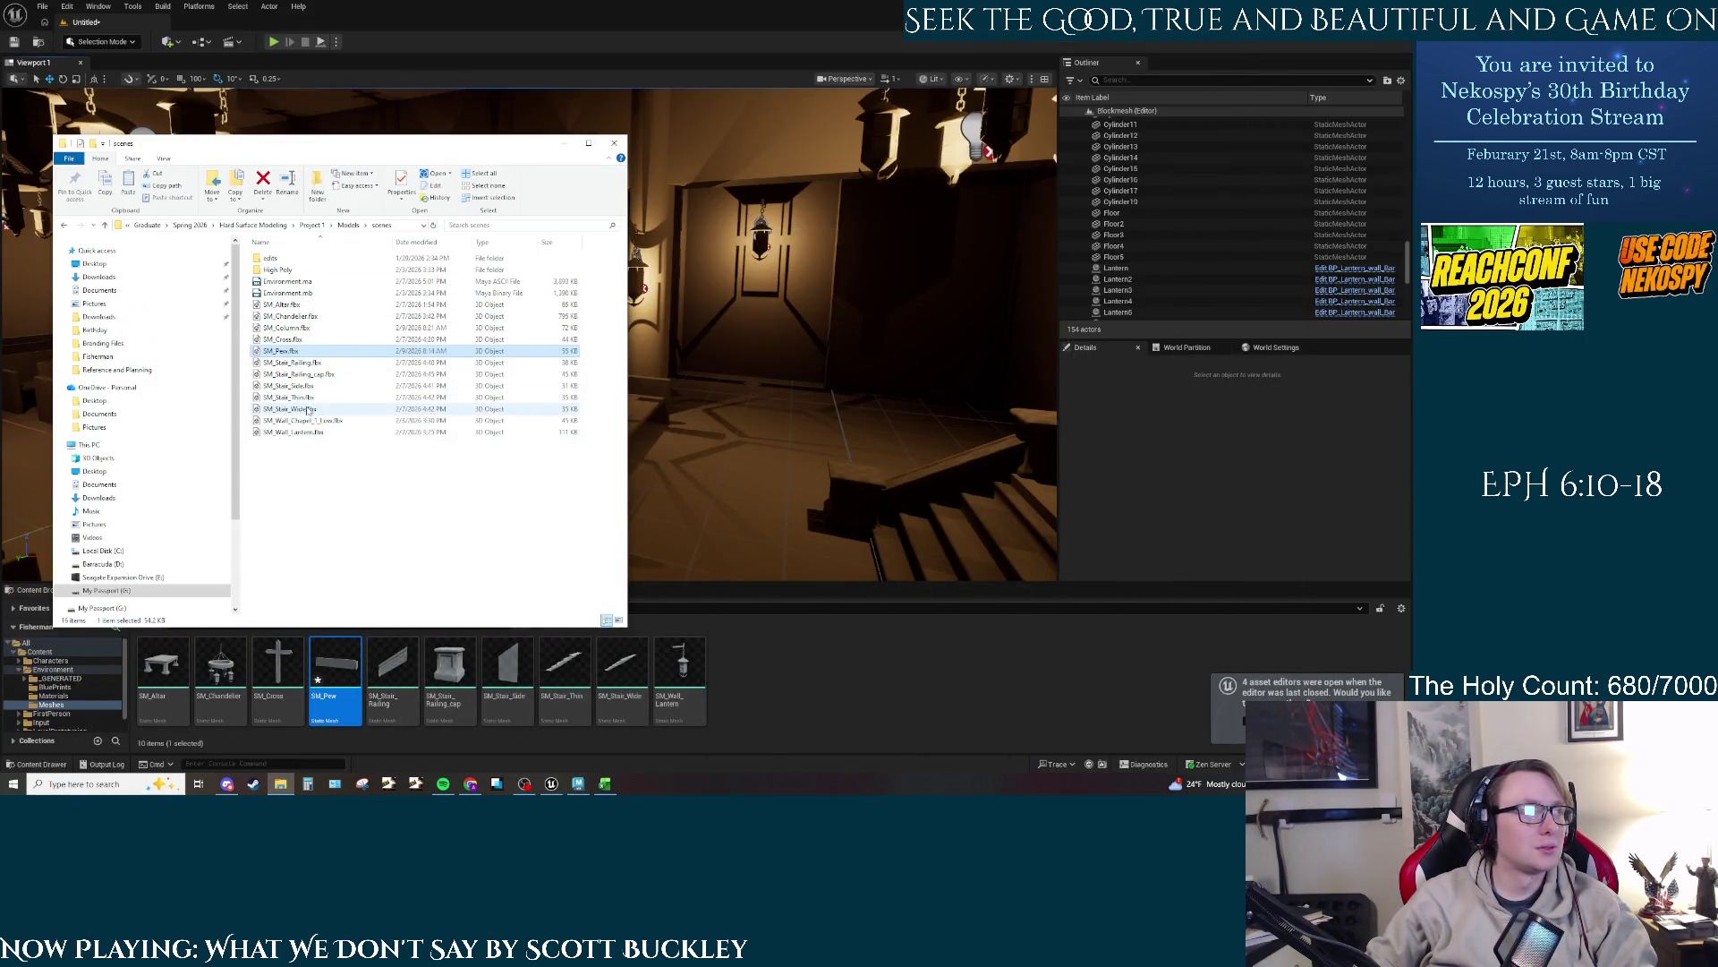
left_click_drag(286, 328, 809, 683)
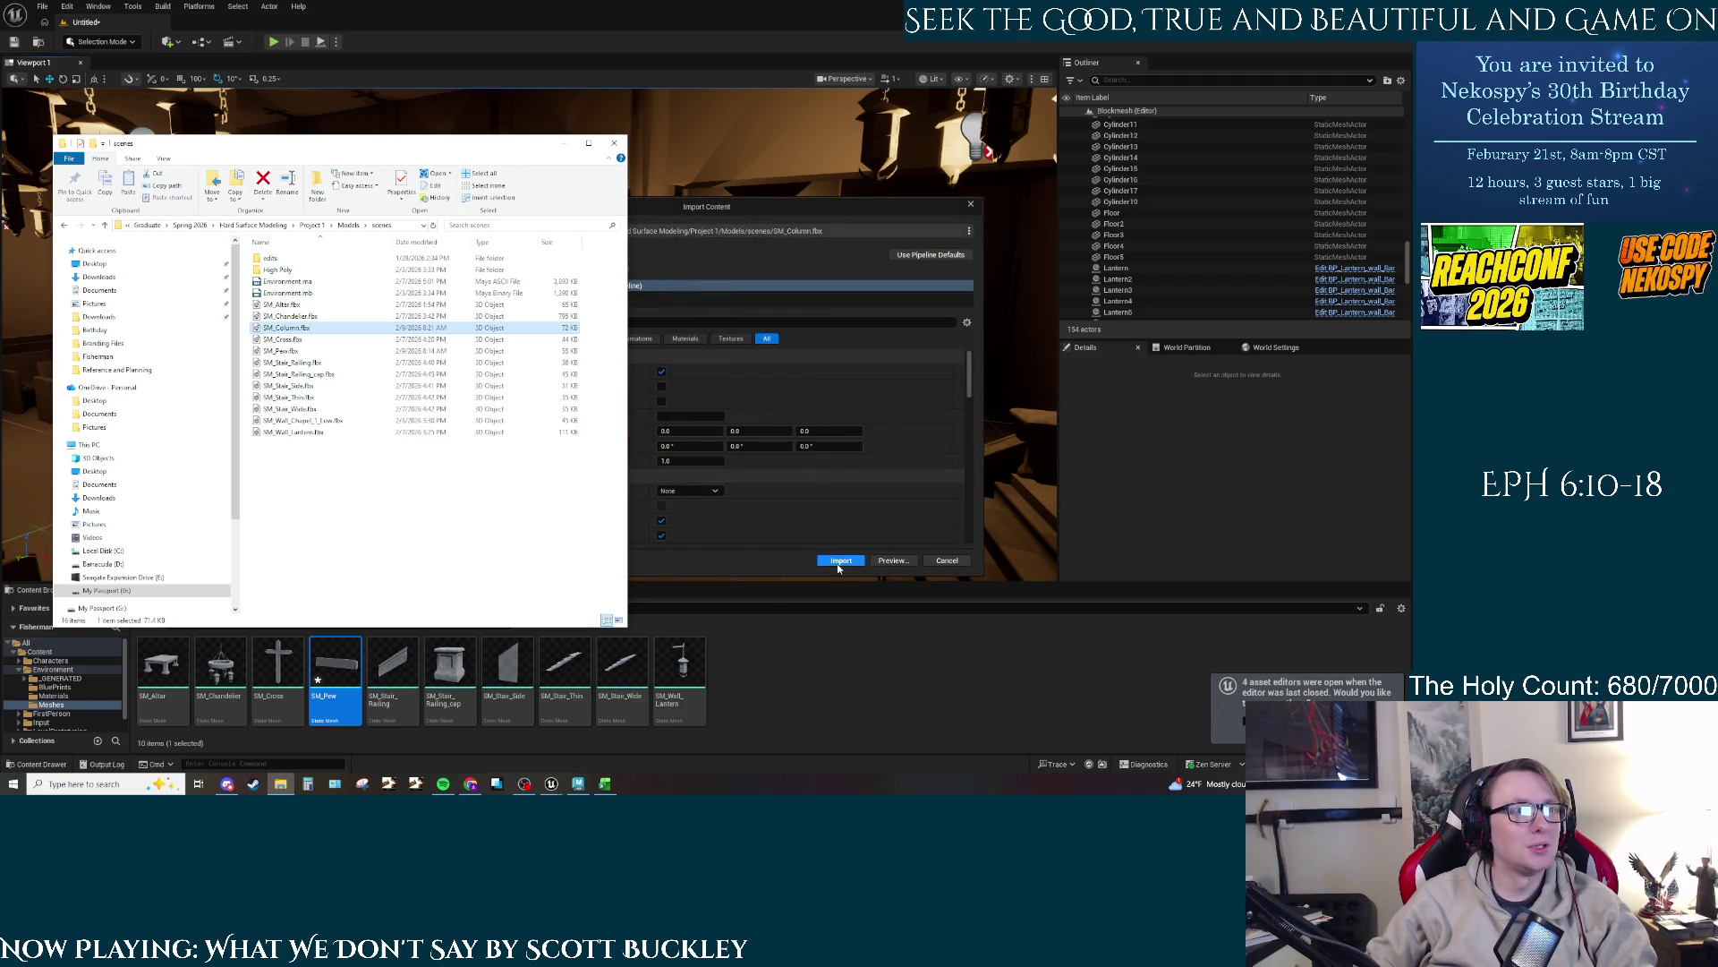
left_click(841, 561)
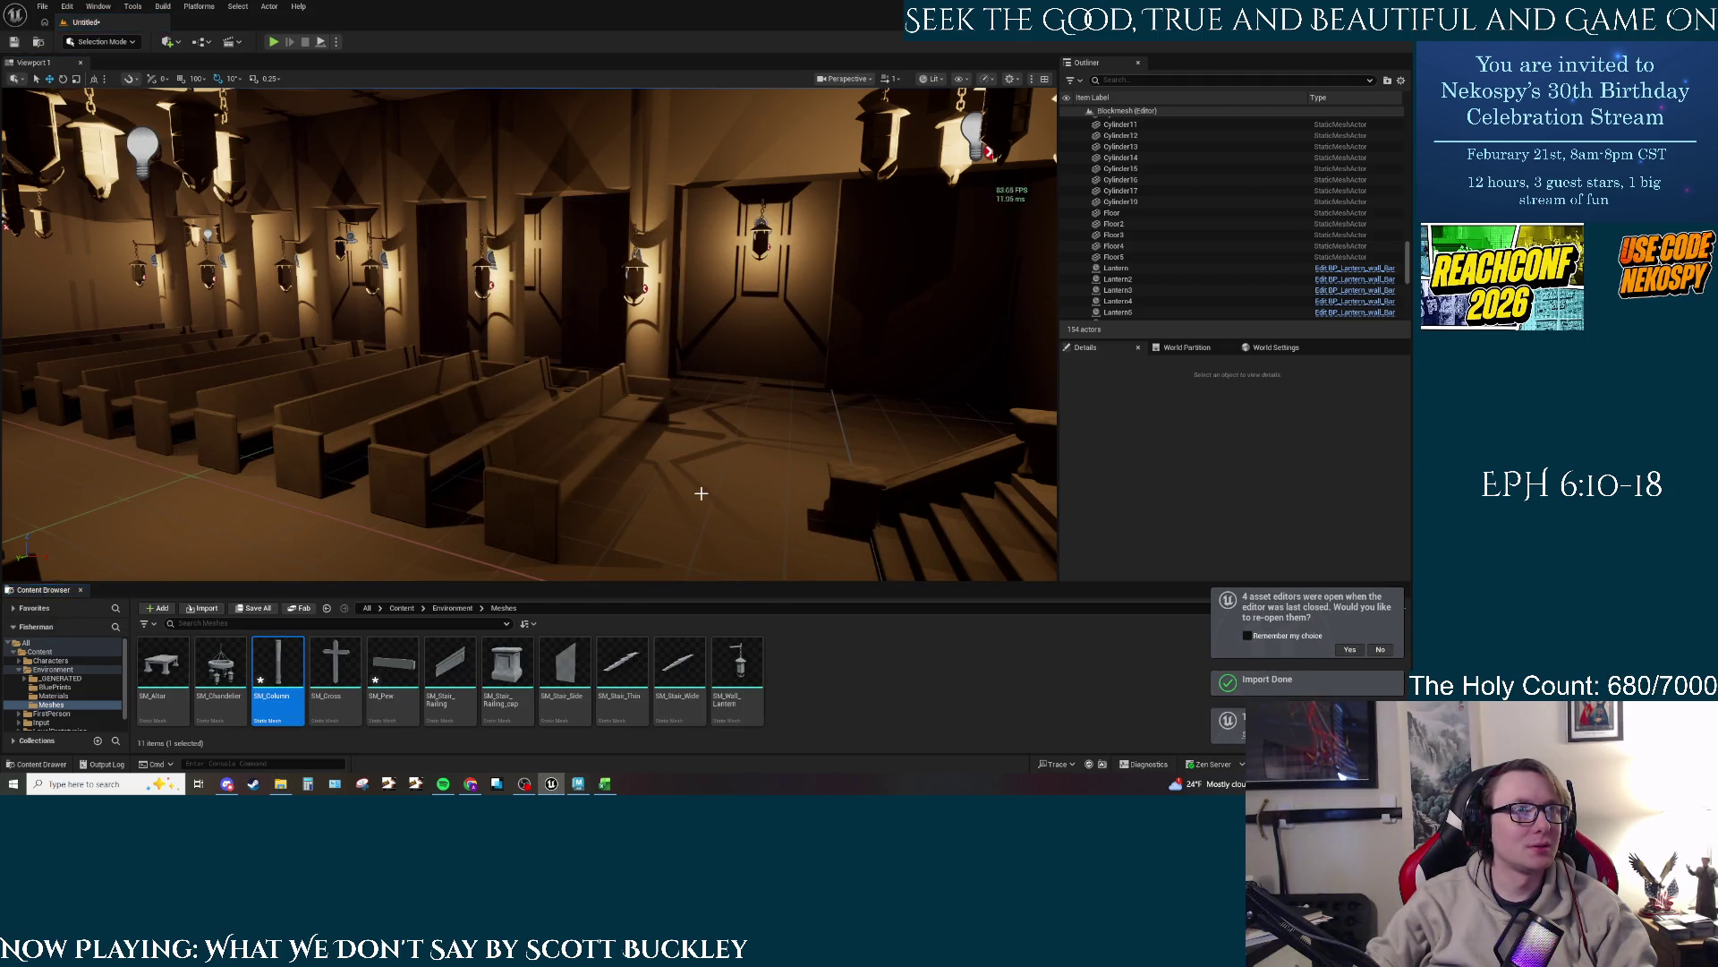
Step: Place SM_Column in the chapel beside the pews and orbit around to inspect it
left_click_drag(700, 493, 685, 412)
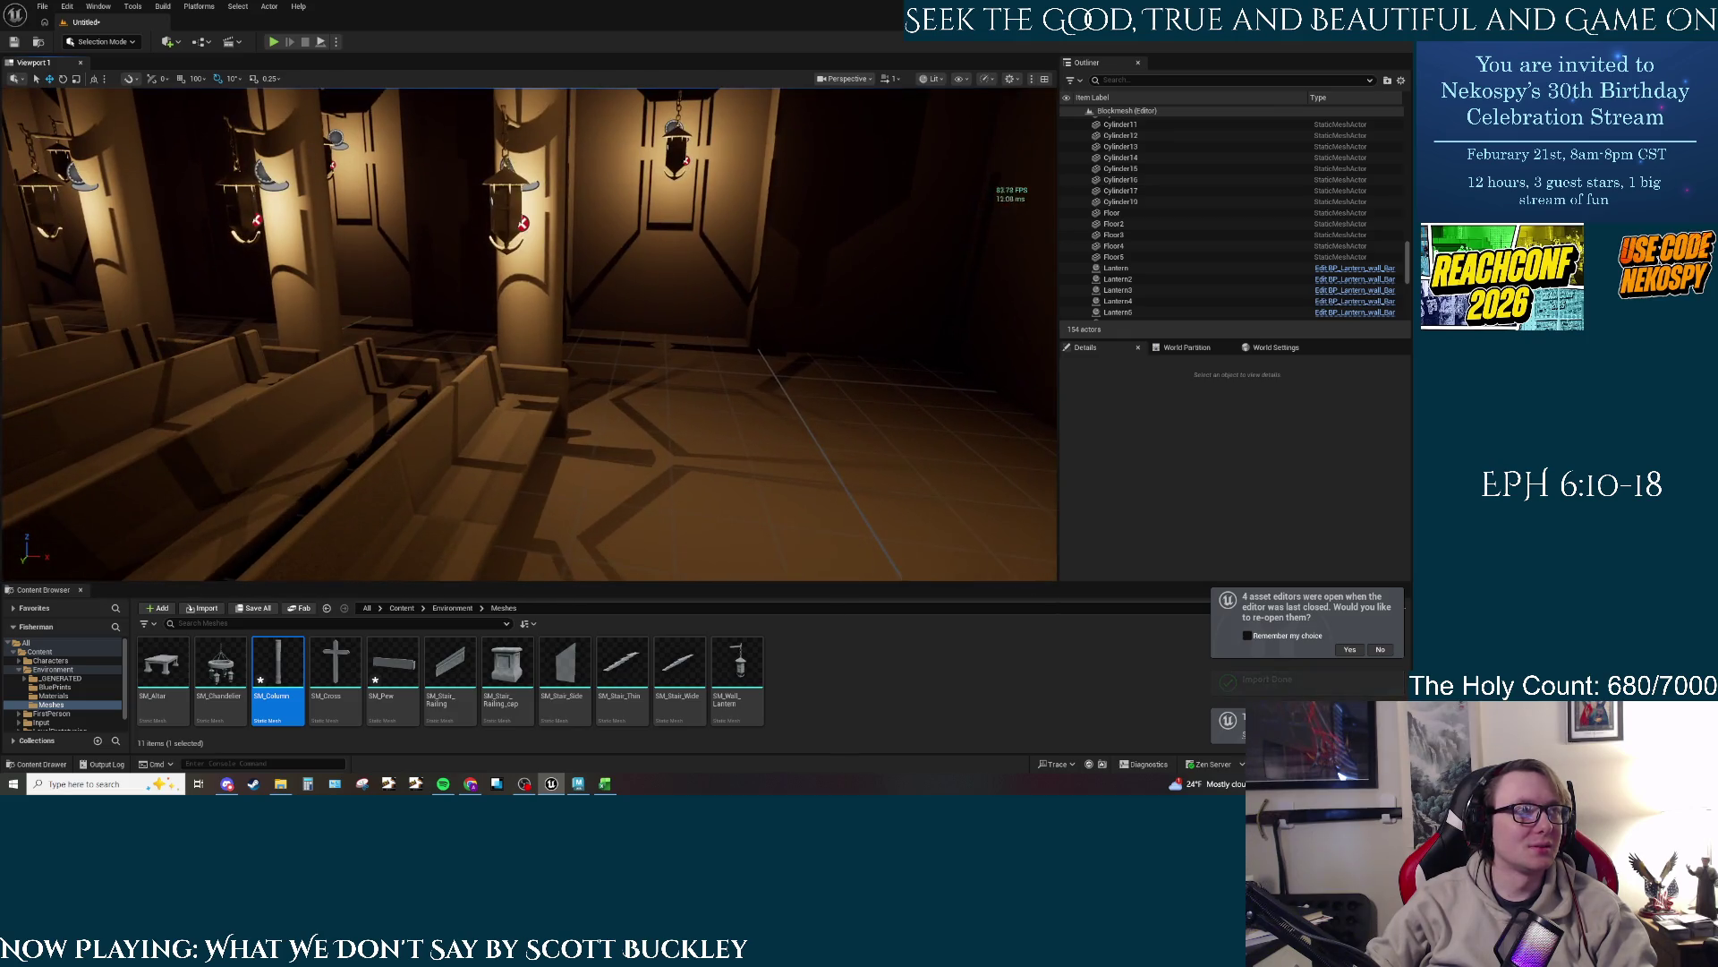
mouse_move(277, 667)
left_mouse_down()
mouse_move(737, 480)
mouse_move(750, 494)
left_mouse_up()
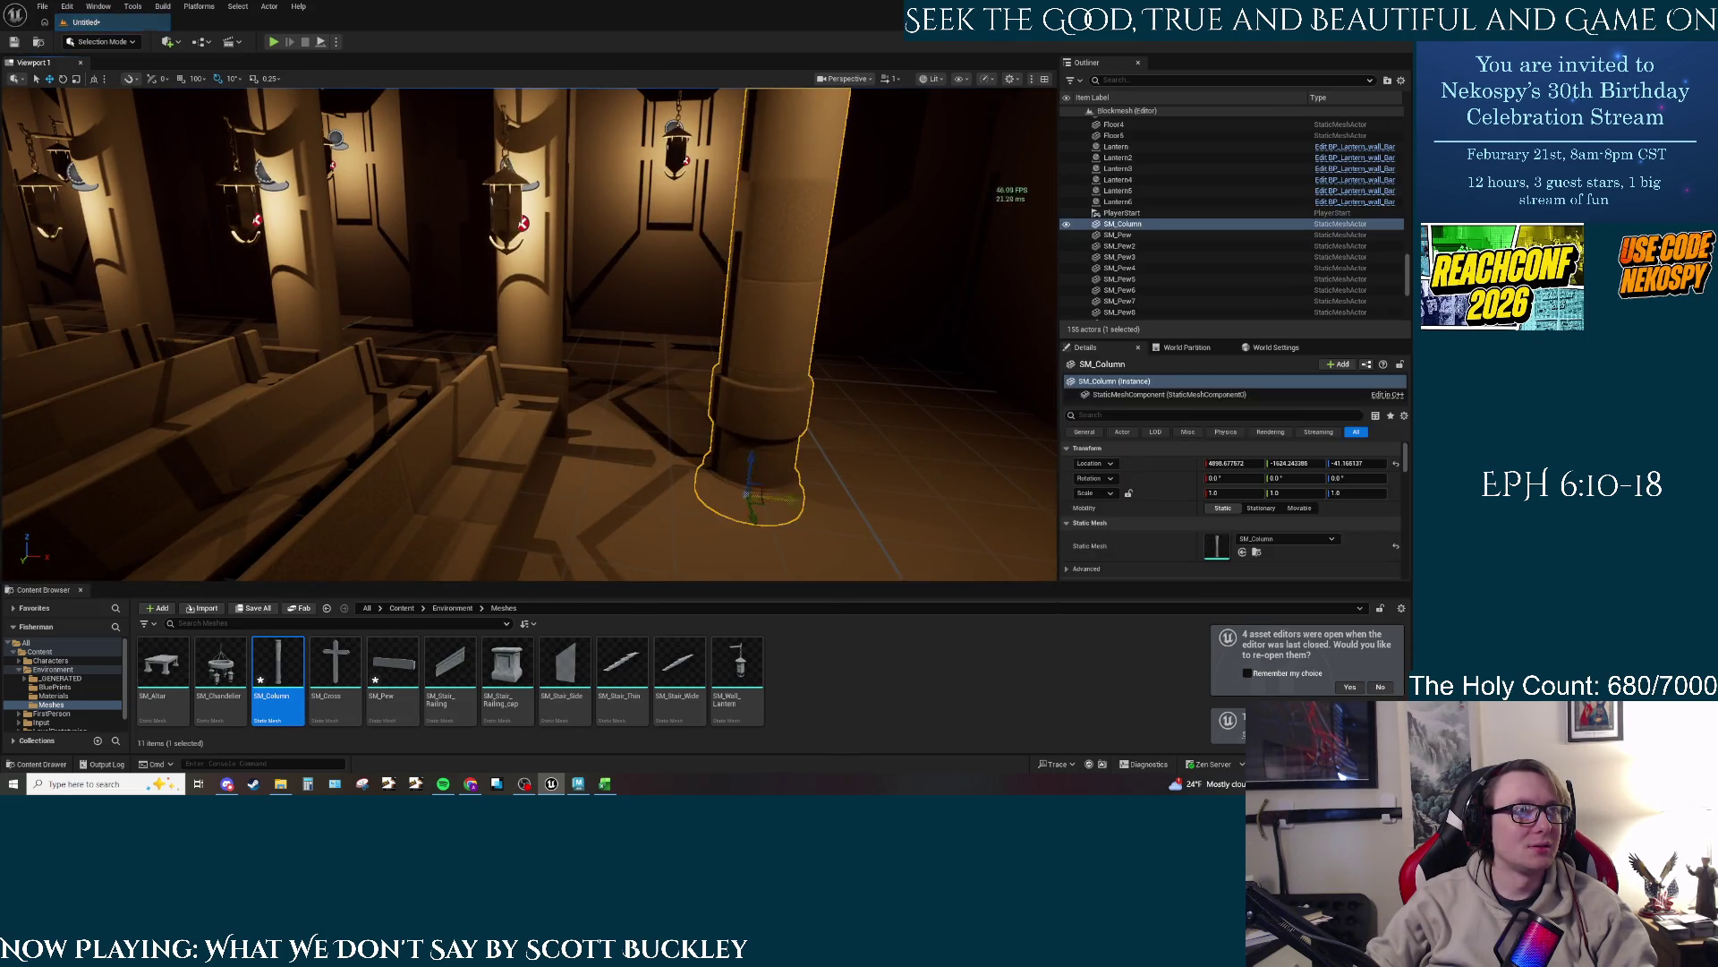
mouse_move(658, 400)
left_mouse_down()
mouse_move(660, 371)
mouse_move(445, 284)
left_mouse_up()
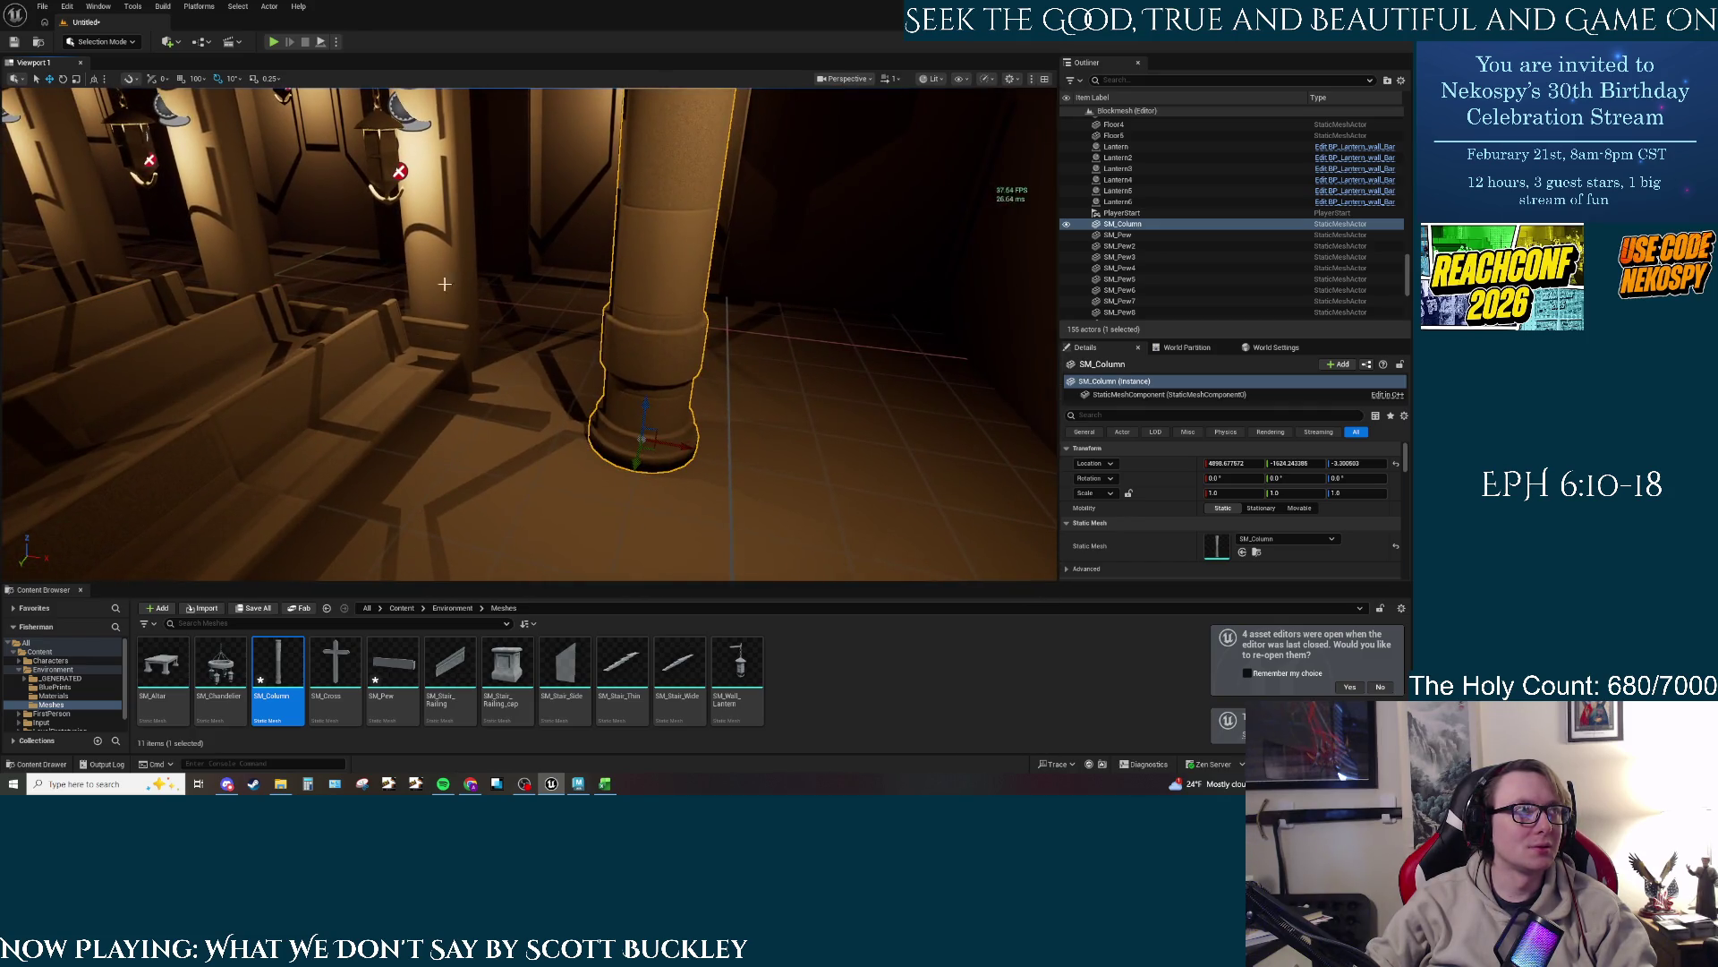
mouse_move(494, 436)
left_mouse_down()
mouse_move(448, 422)
mouse_move(766, 479)
left_mouse_up()
Step: Undo the column changes, look down at it from above, and delete the placed column
key("ctrl+z")
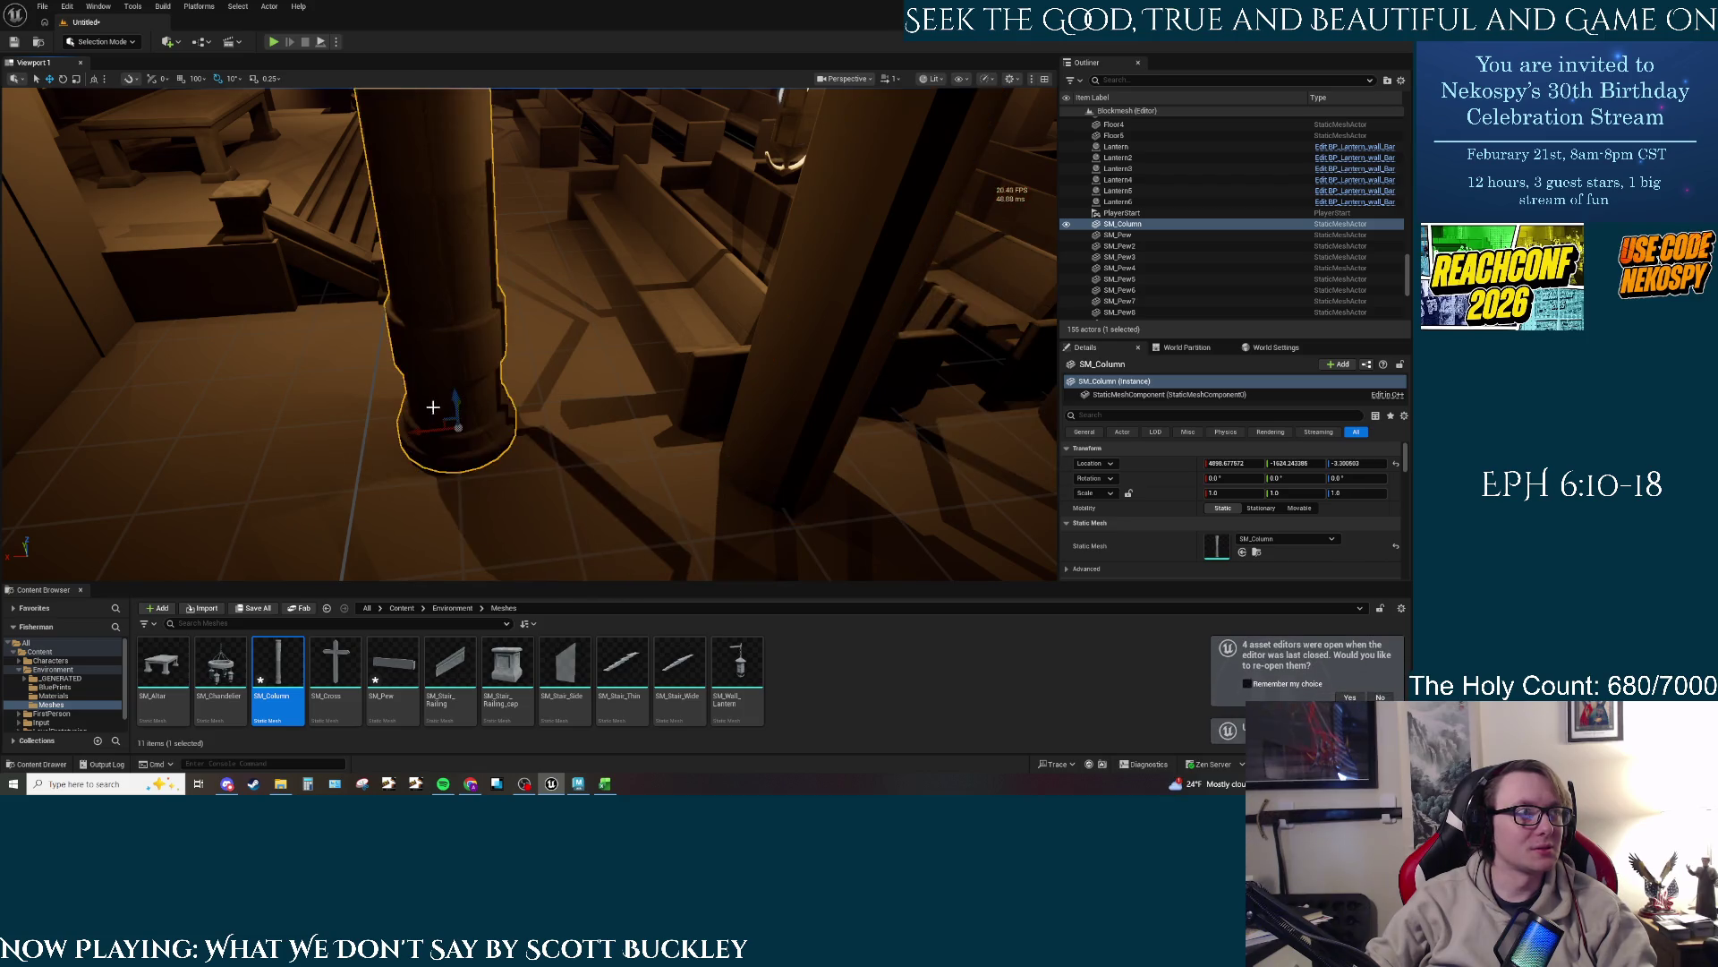
mouse_move(440, 415)
left_mouse_down()
mouse_move(510, 430)
mouse_move(498, 403)
mouse_move(597, 435)
left_mouse_up()
key("ctrl+z")
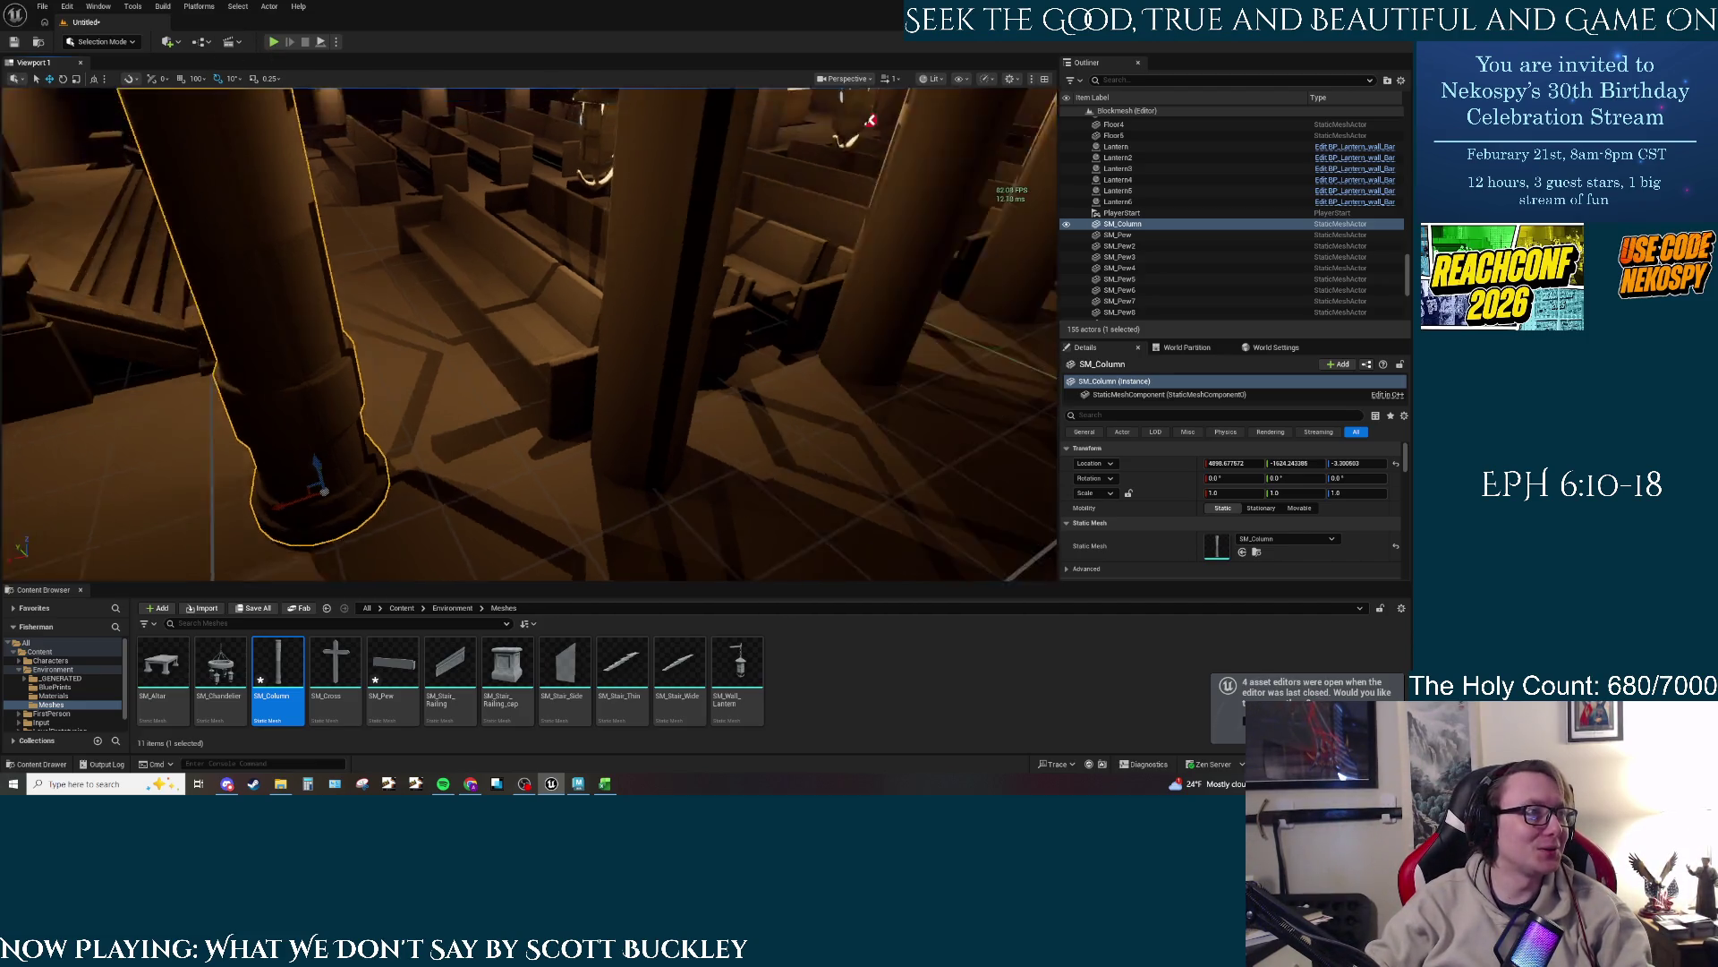
mouse_move(387, 269)
left_mouse_down()
mouse_move(407, 394)
mouse_move(578, 387)
mouse_move(683, 329)
mouse_move(675, 309)
left_mouse_up()
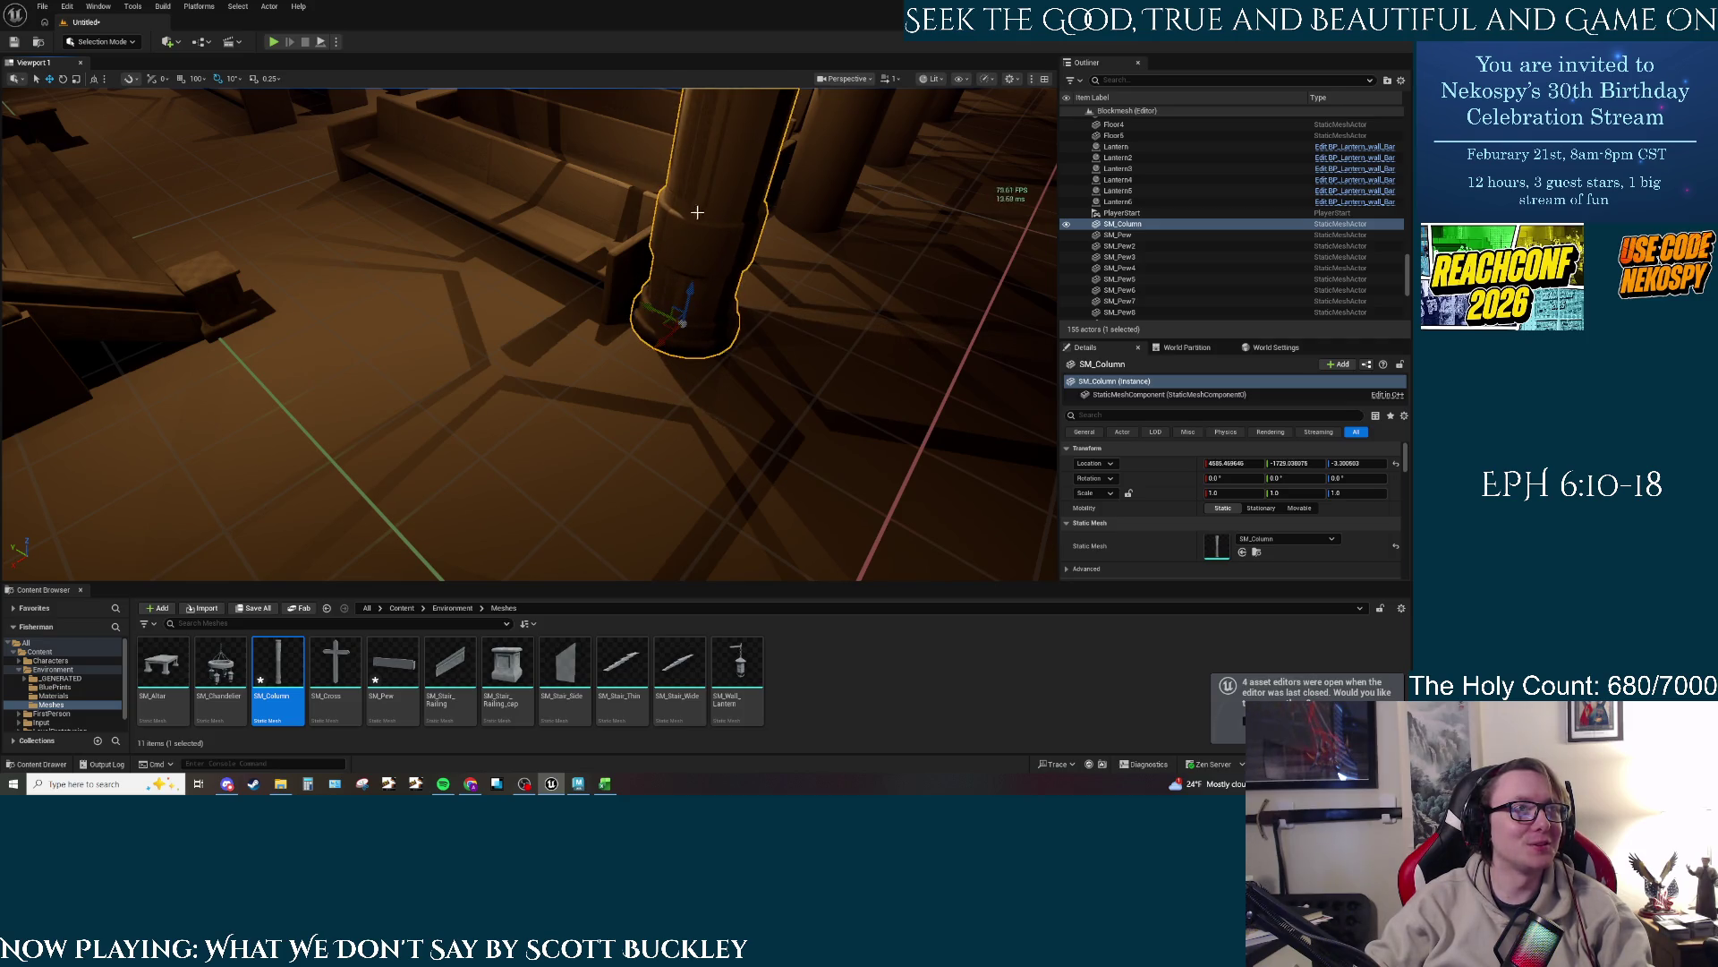
key("Delete")
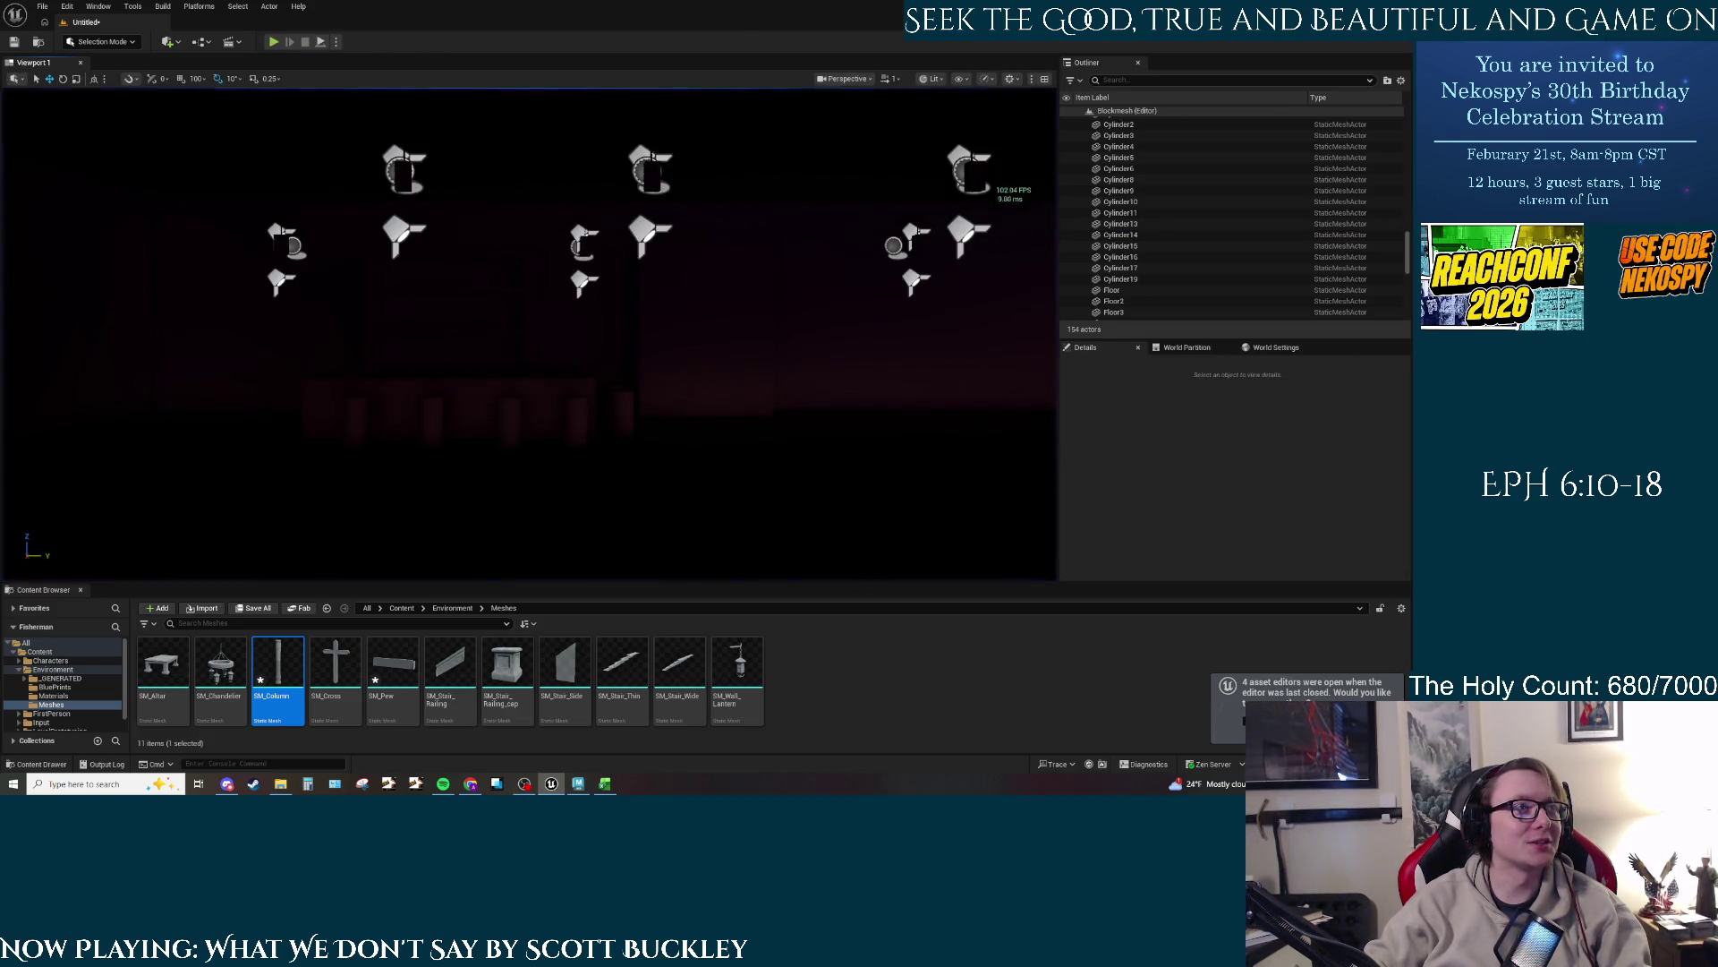
Step: Open the cube's context menu and browse the _GENERATED, Materials and Meshes folders
right_click(701, 341)
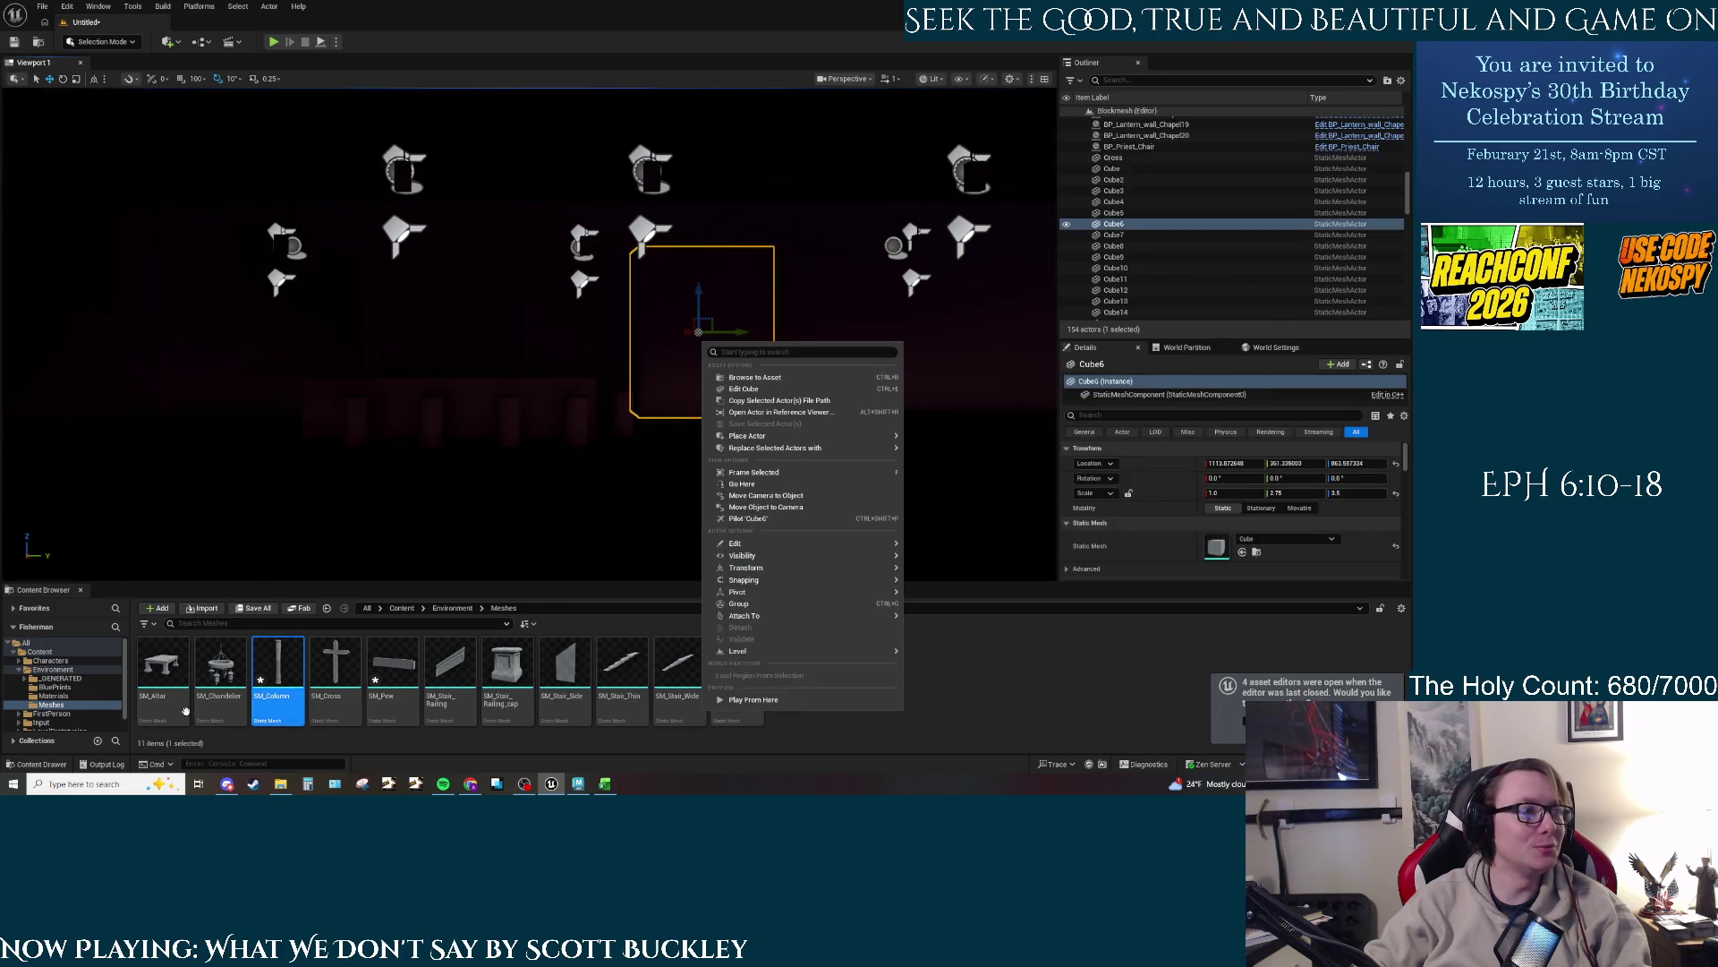
left_click(71, 679)
left_click(74, 697)
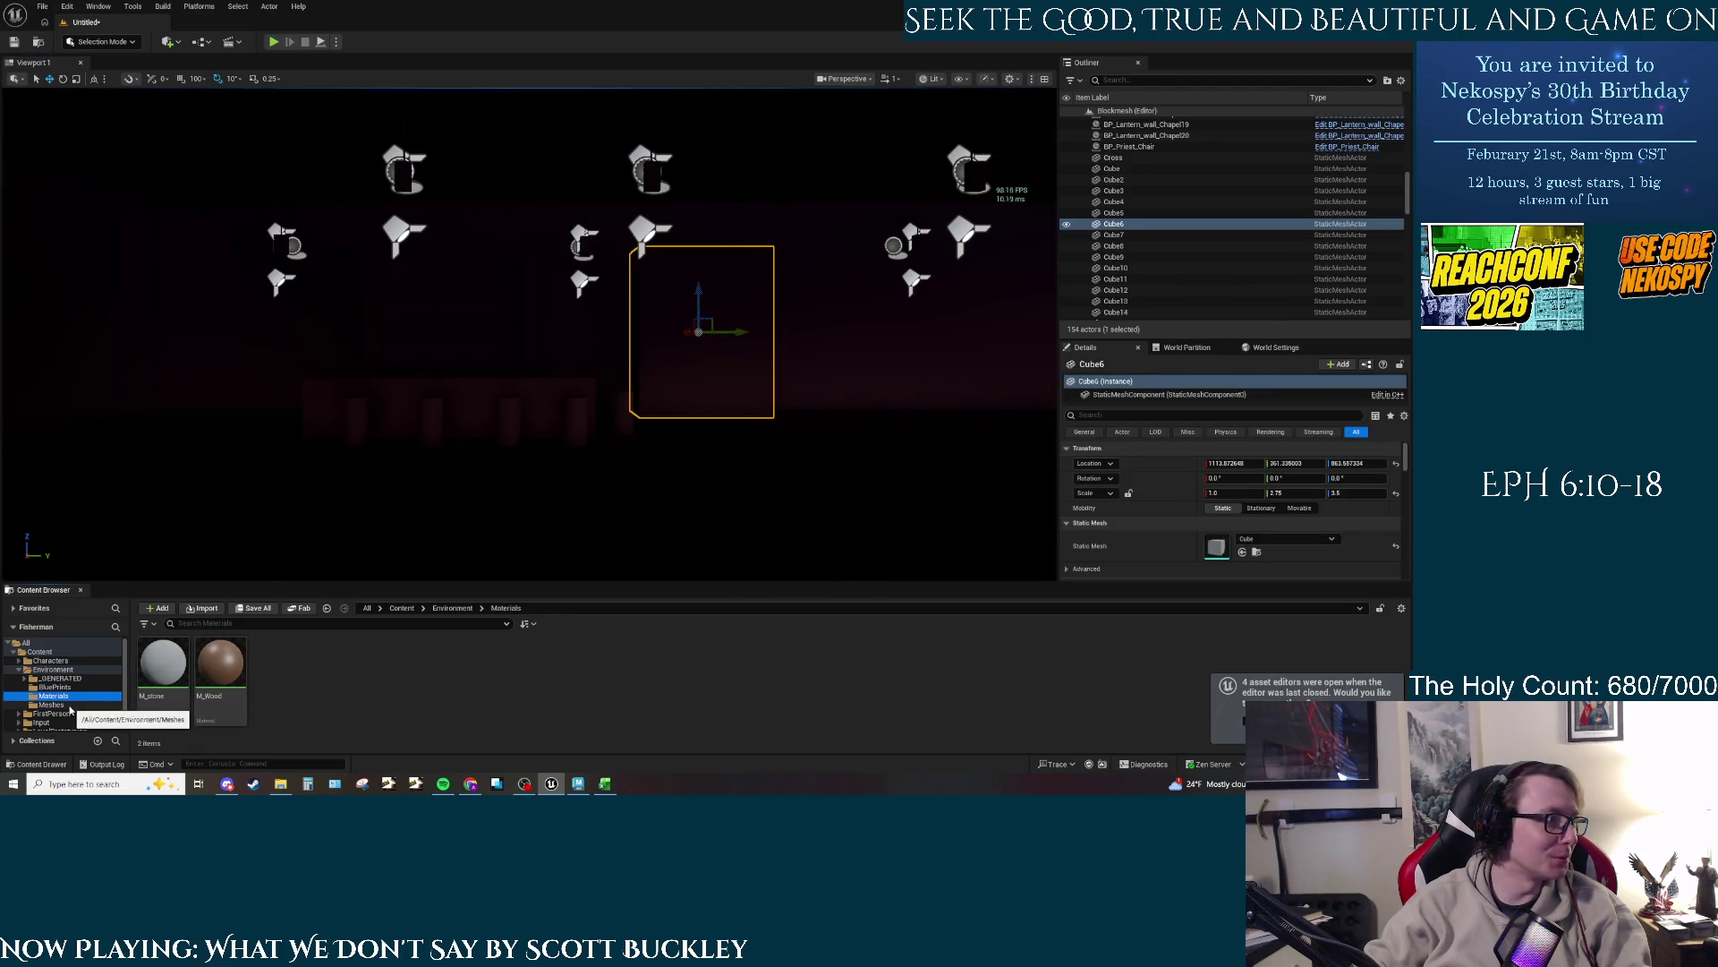
left_click(54, 704)
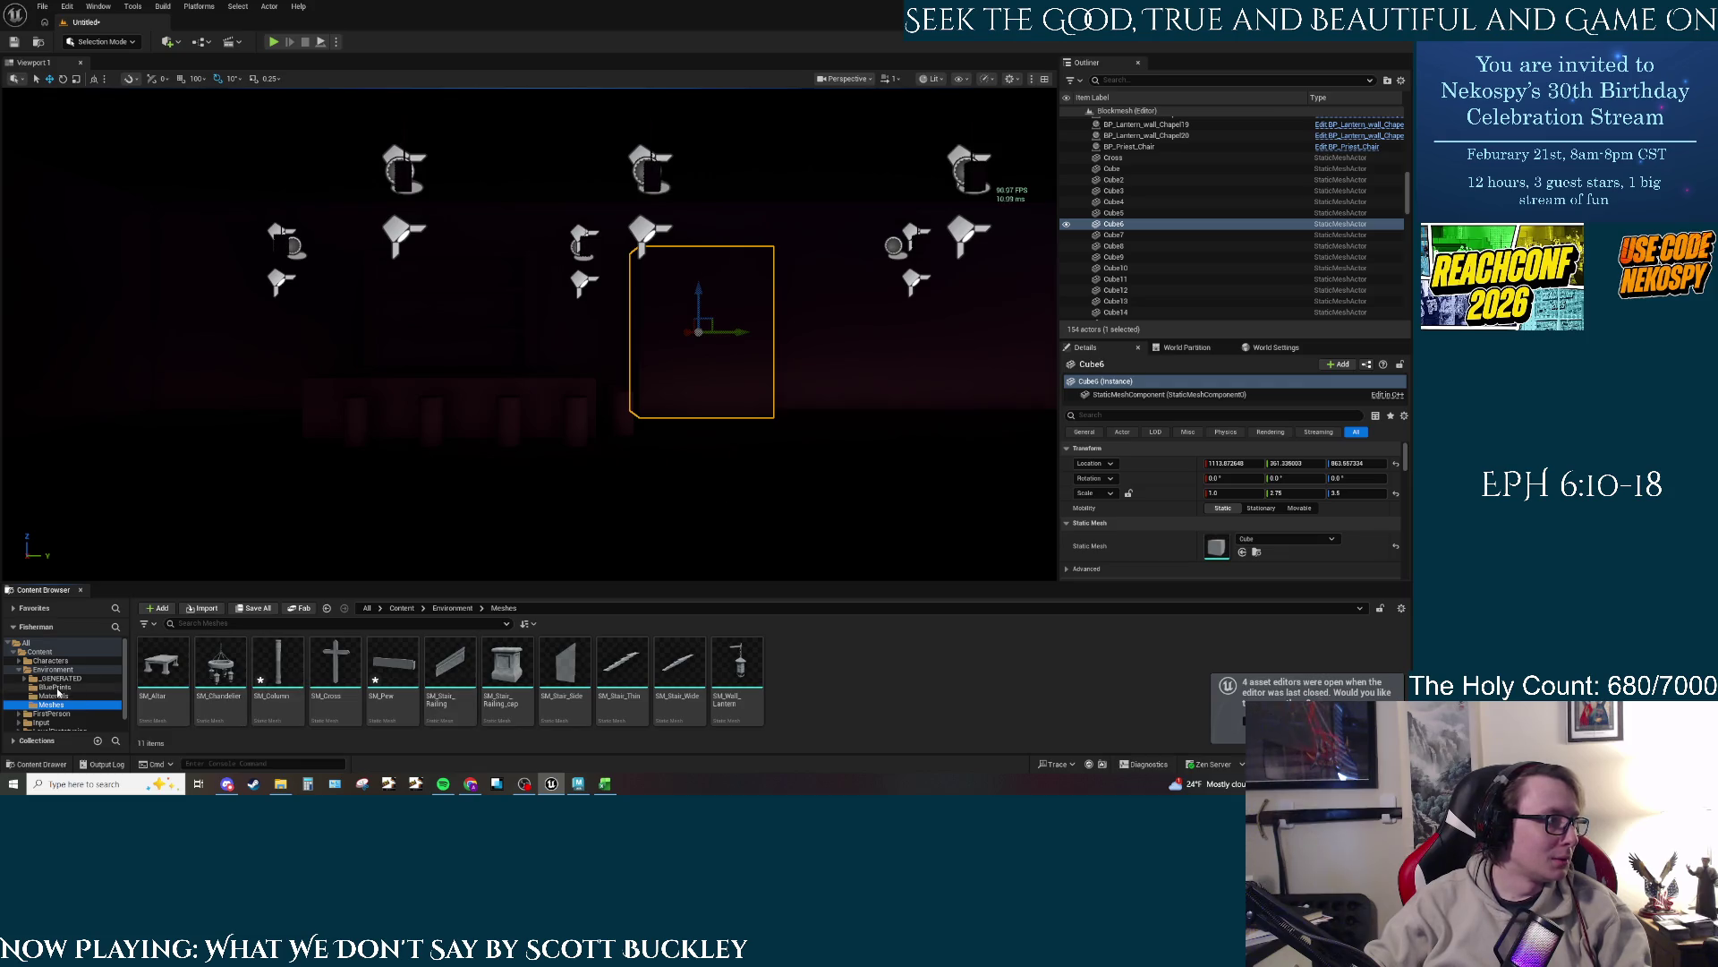
Step: In BluePrints, select BP_Lantern_wall_Bar, BP_Lantern_Ceiling_Bar, then BP_Lantern_Ceiling_Chapel
left_click(55, 686)
left_click(394, 662)
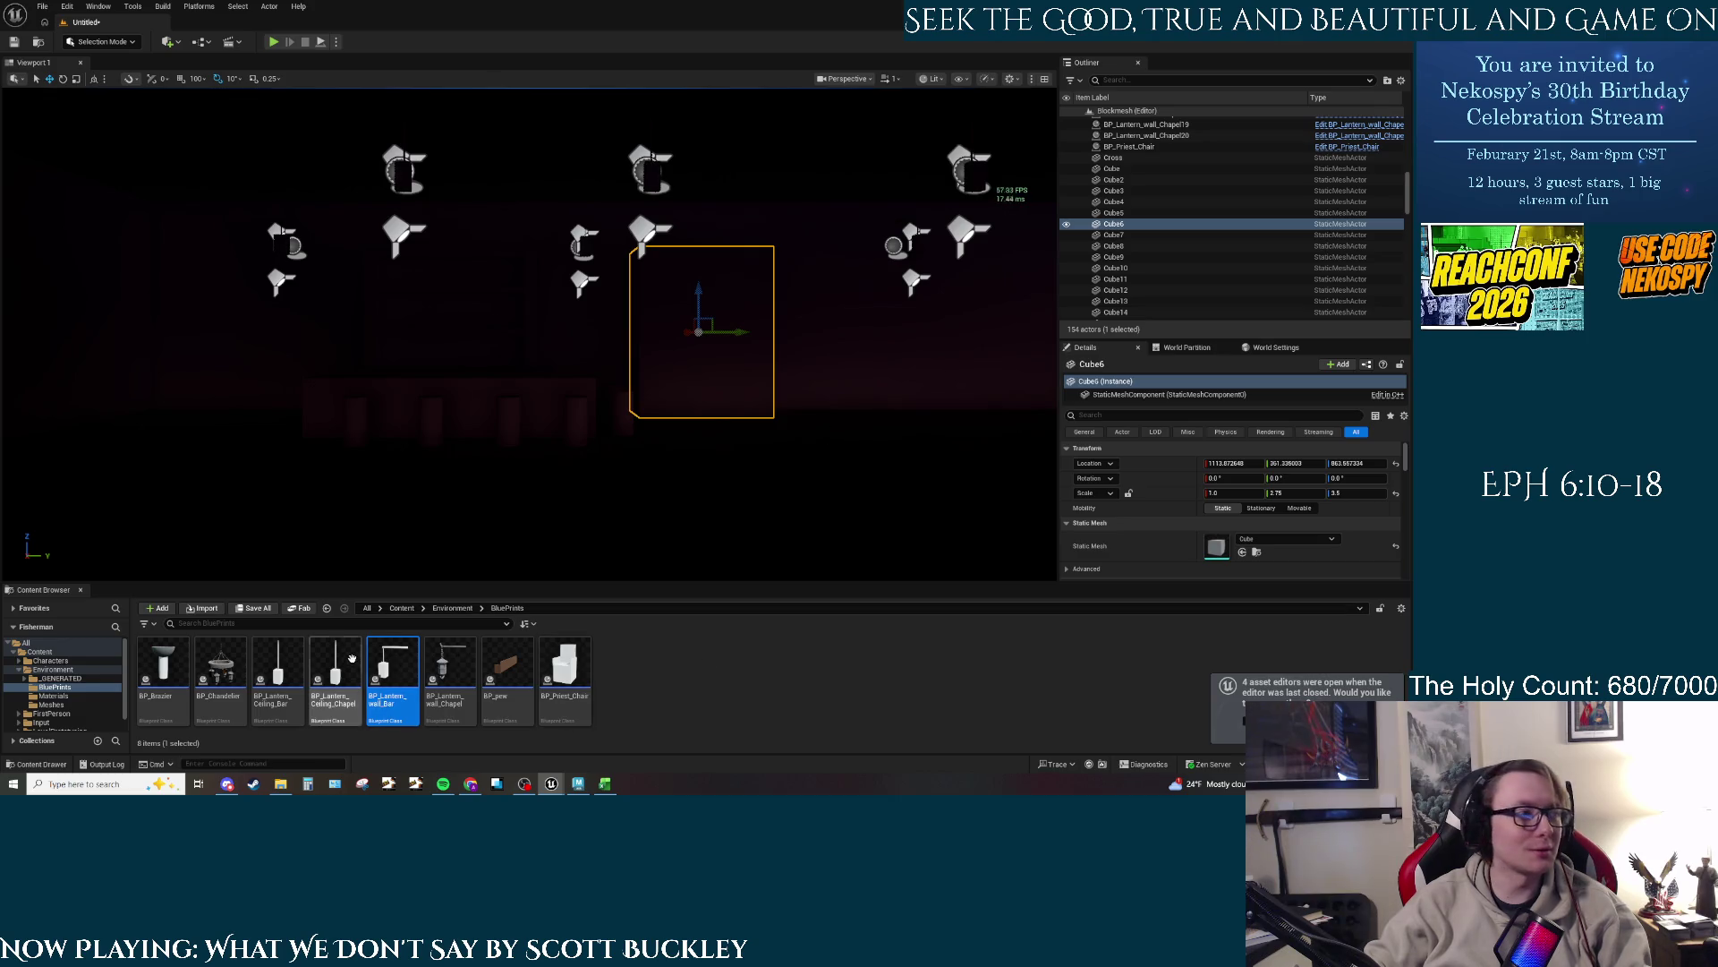
left_click(292, 652)
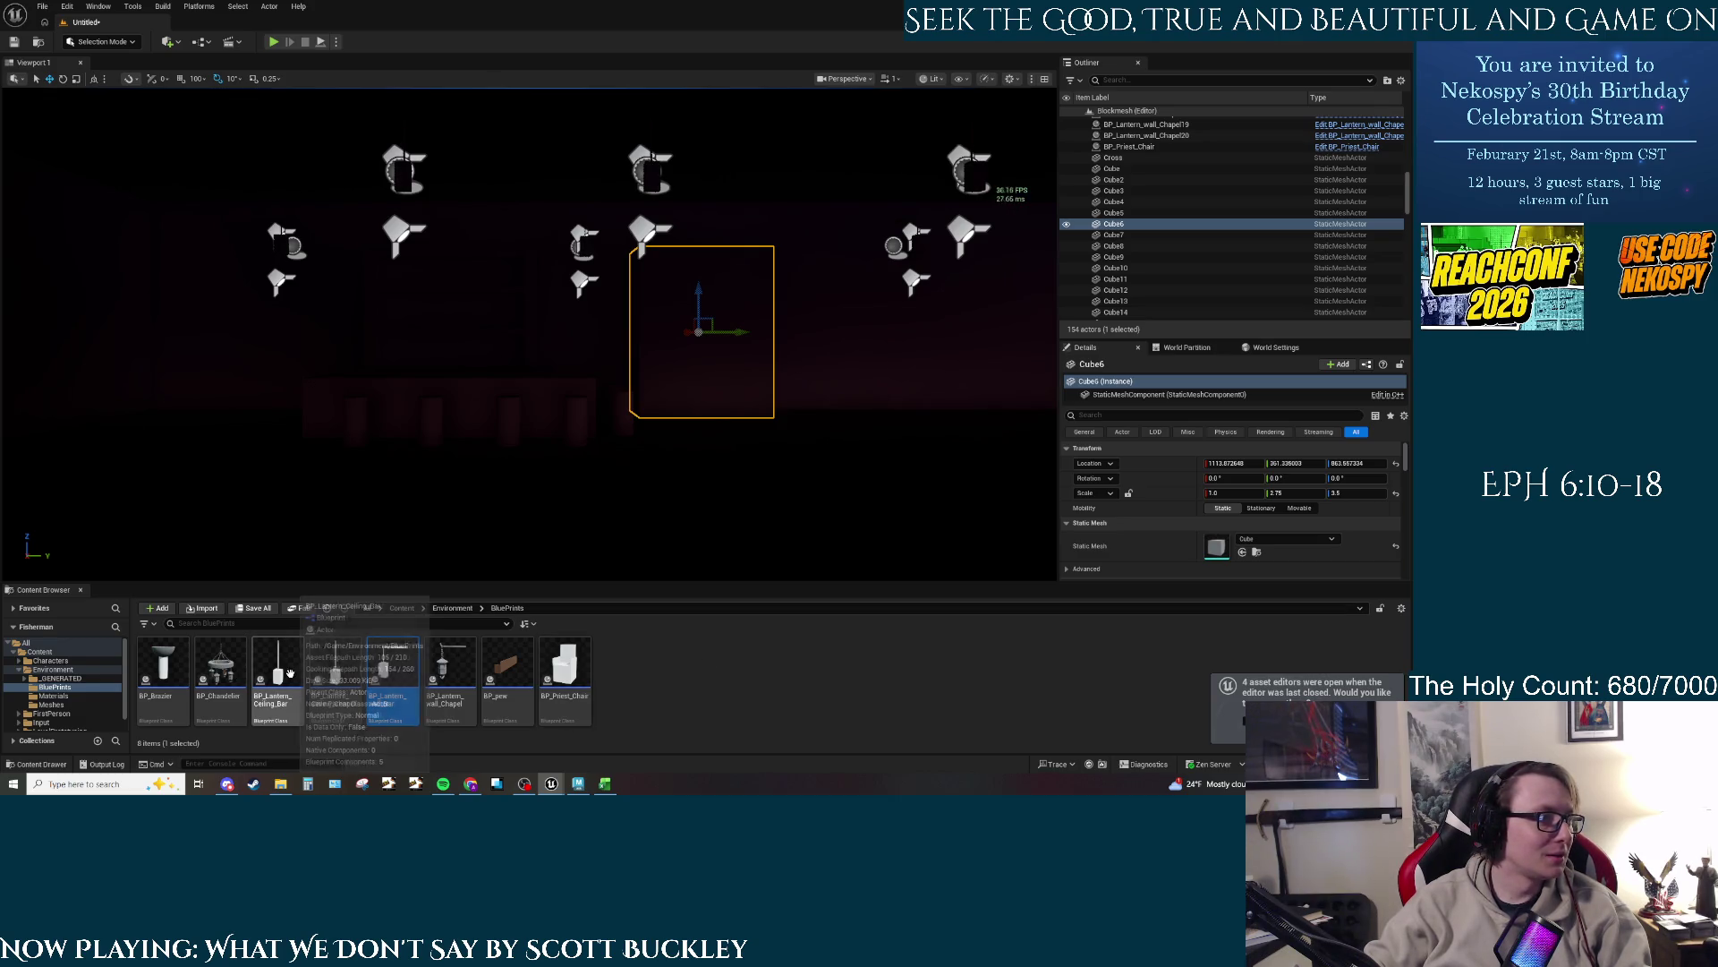
left_click(334, 667)
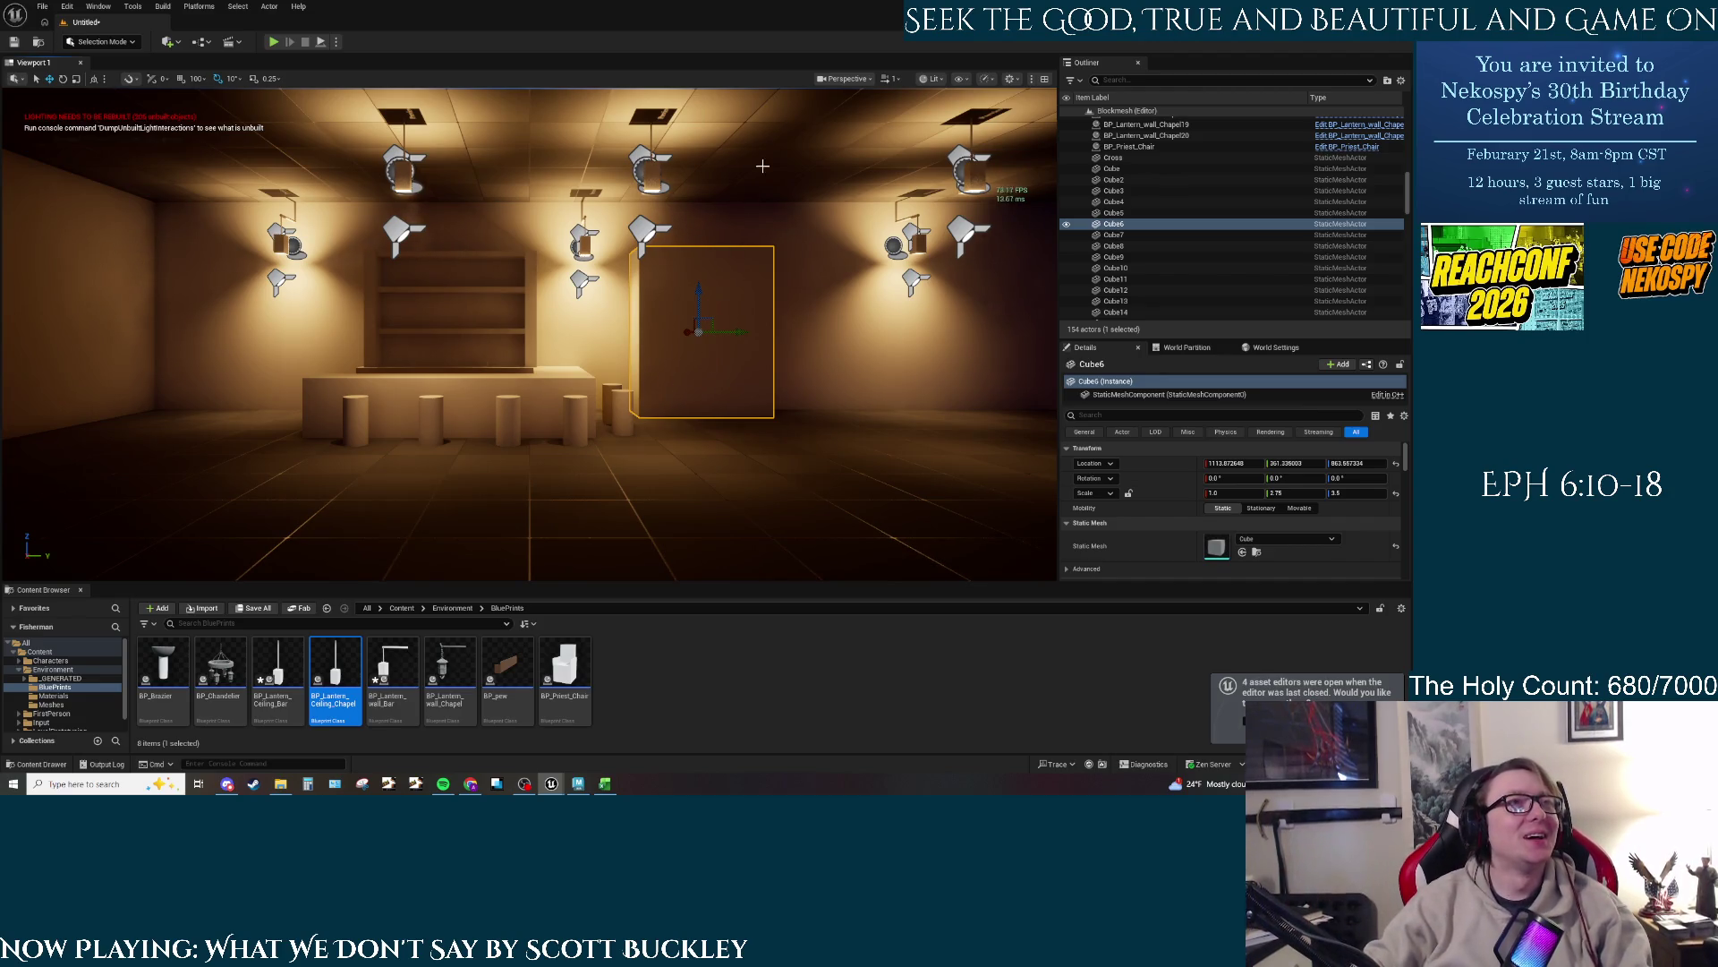
Step: Clear the cube selection, run Play In Editor, stop it with Esc, and start it again
key("Escape")
left_click_drag(757, 411, 501, 204)
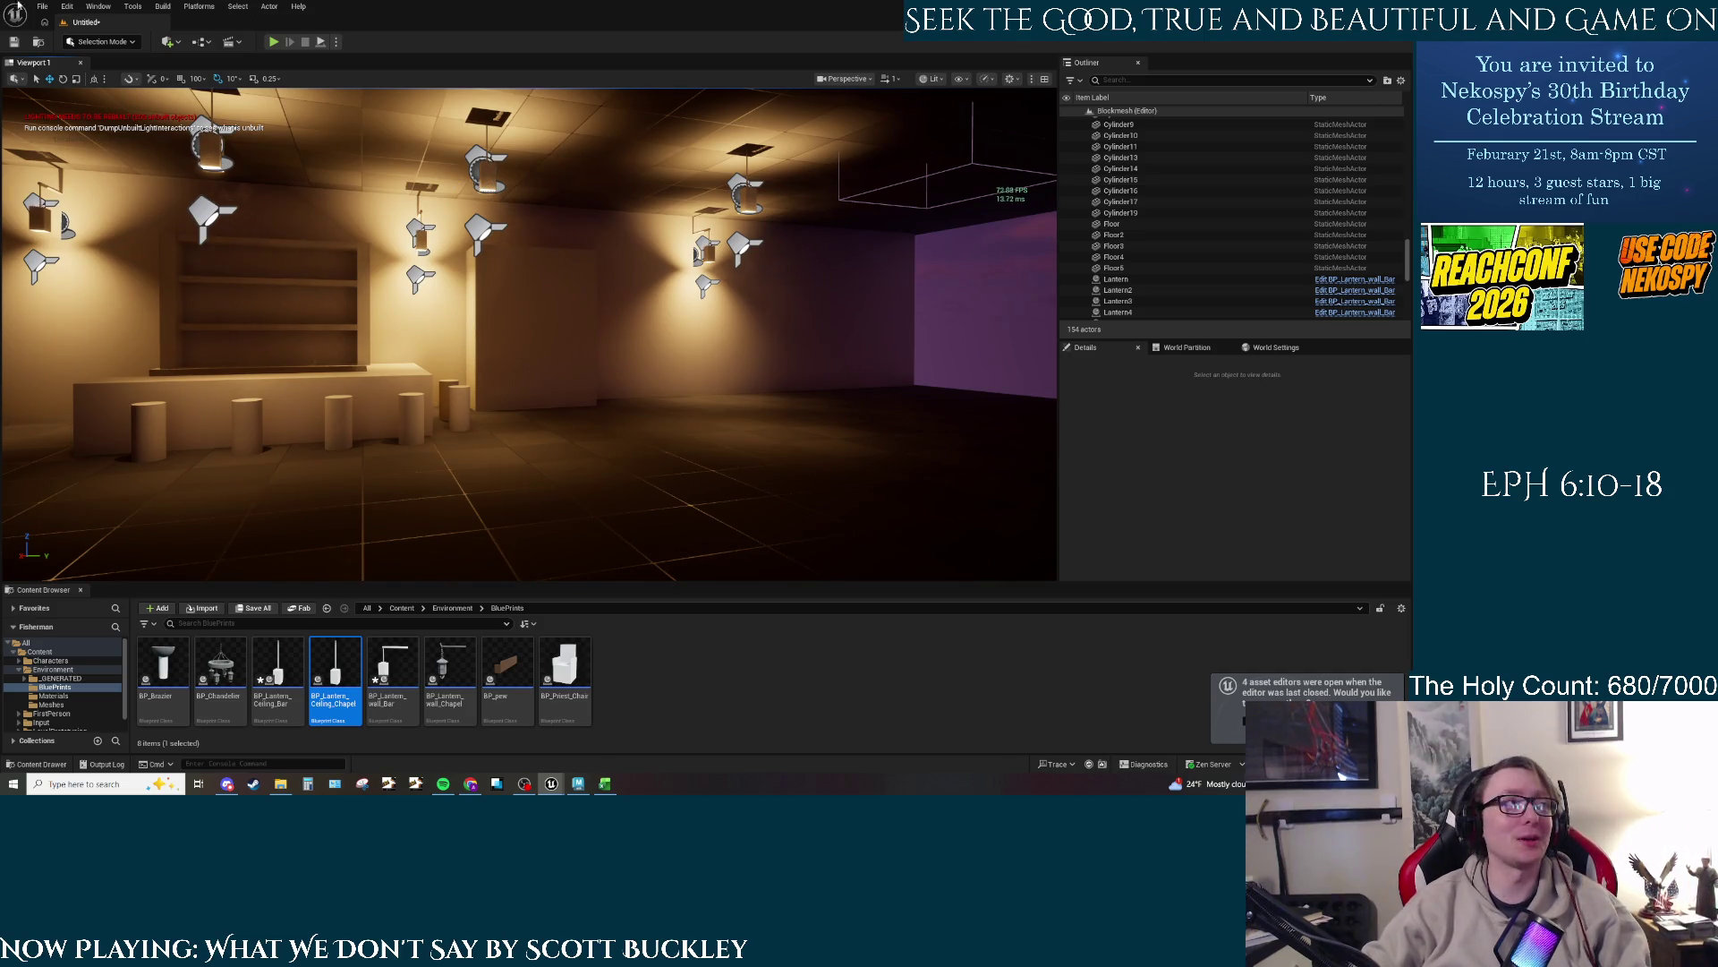
left_click(277, 43)
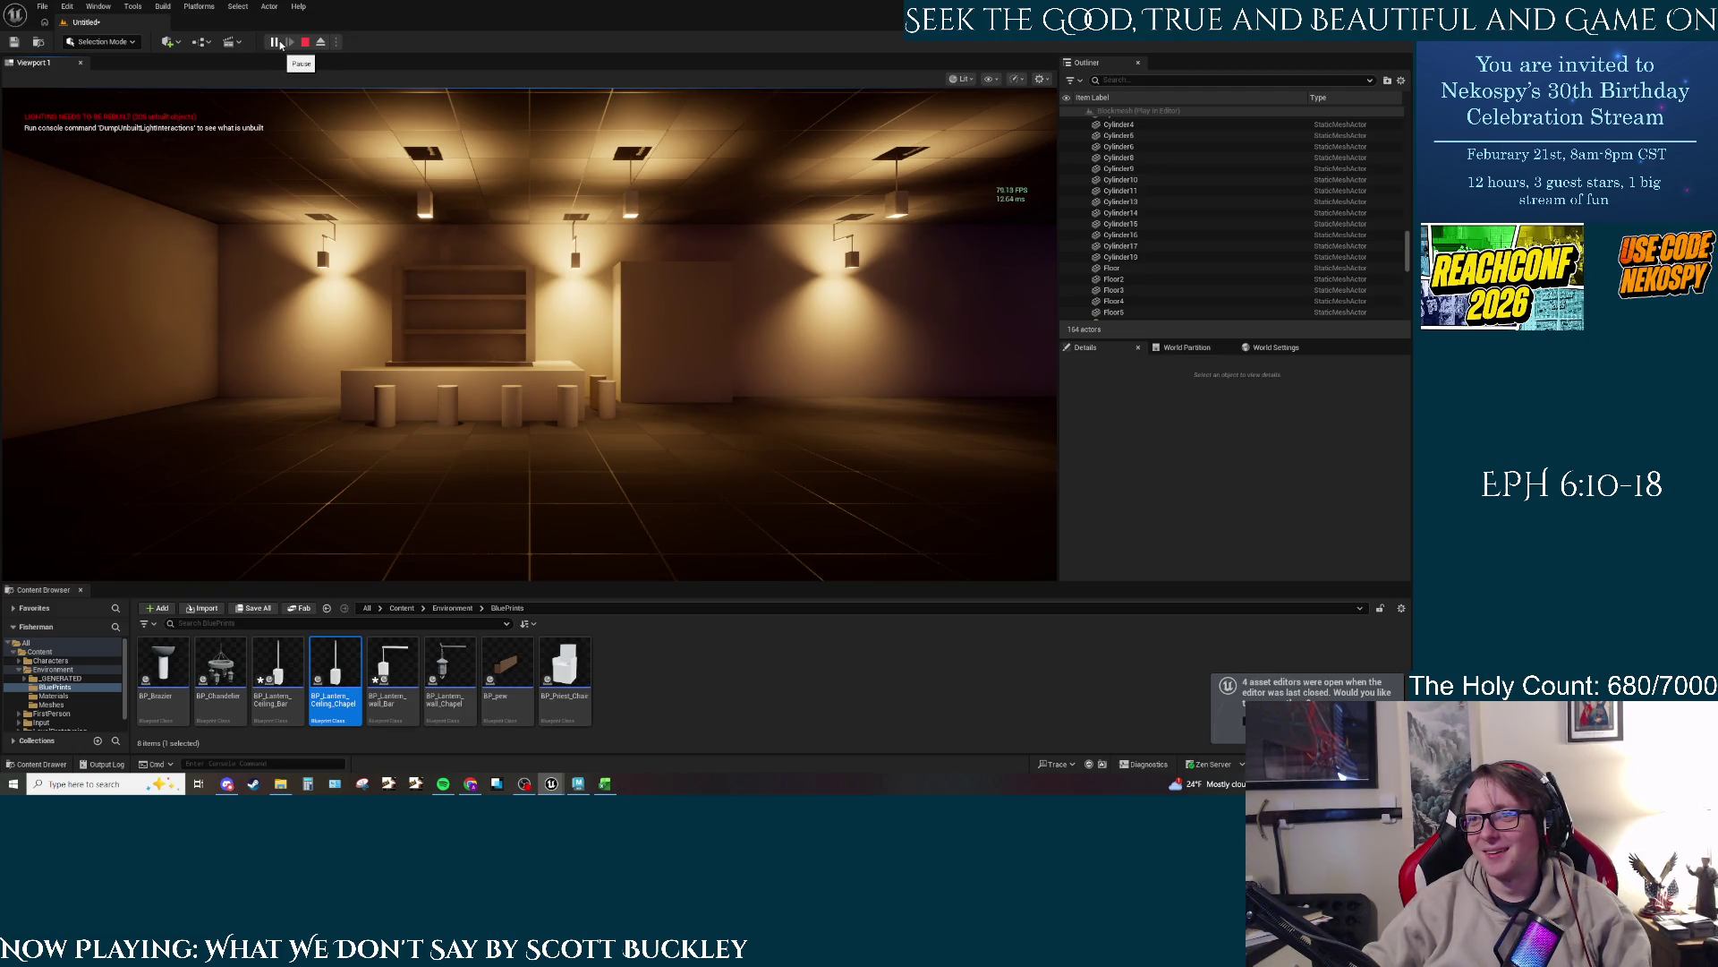
key("Escape")
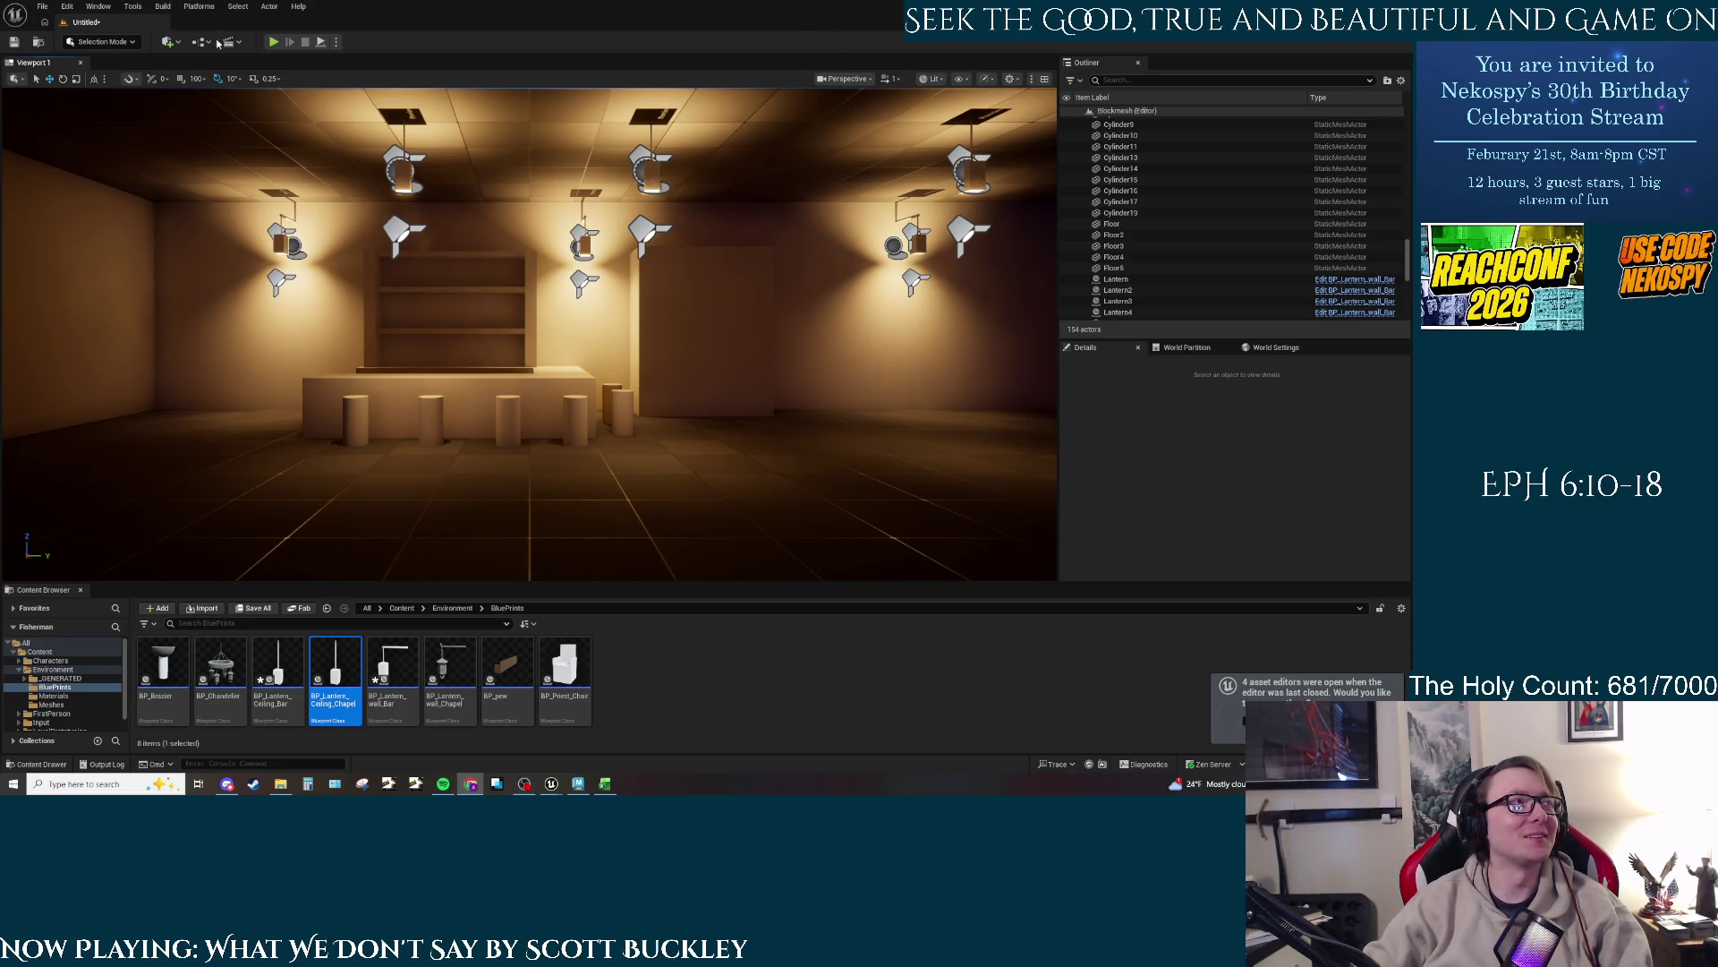
left_click(273, 42)
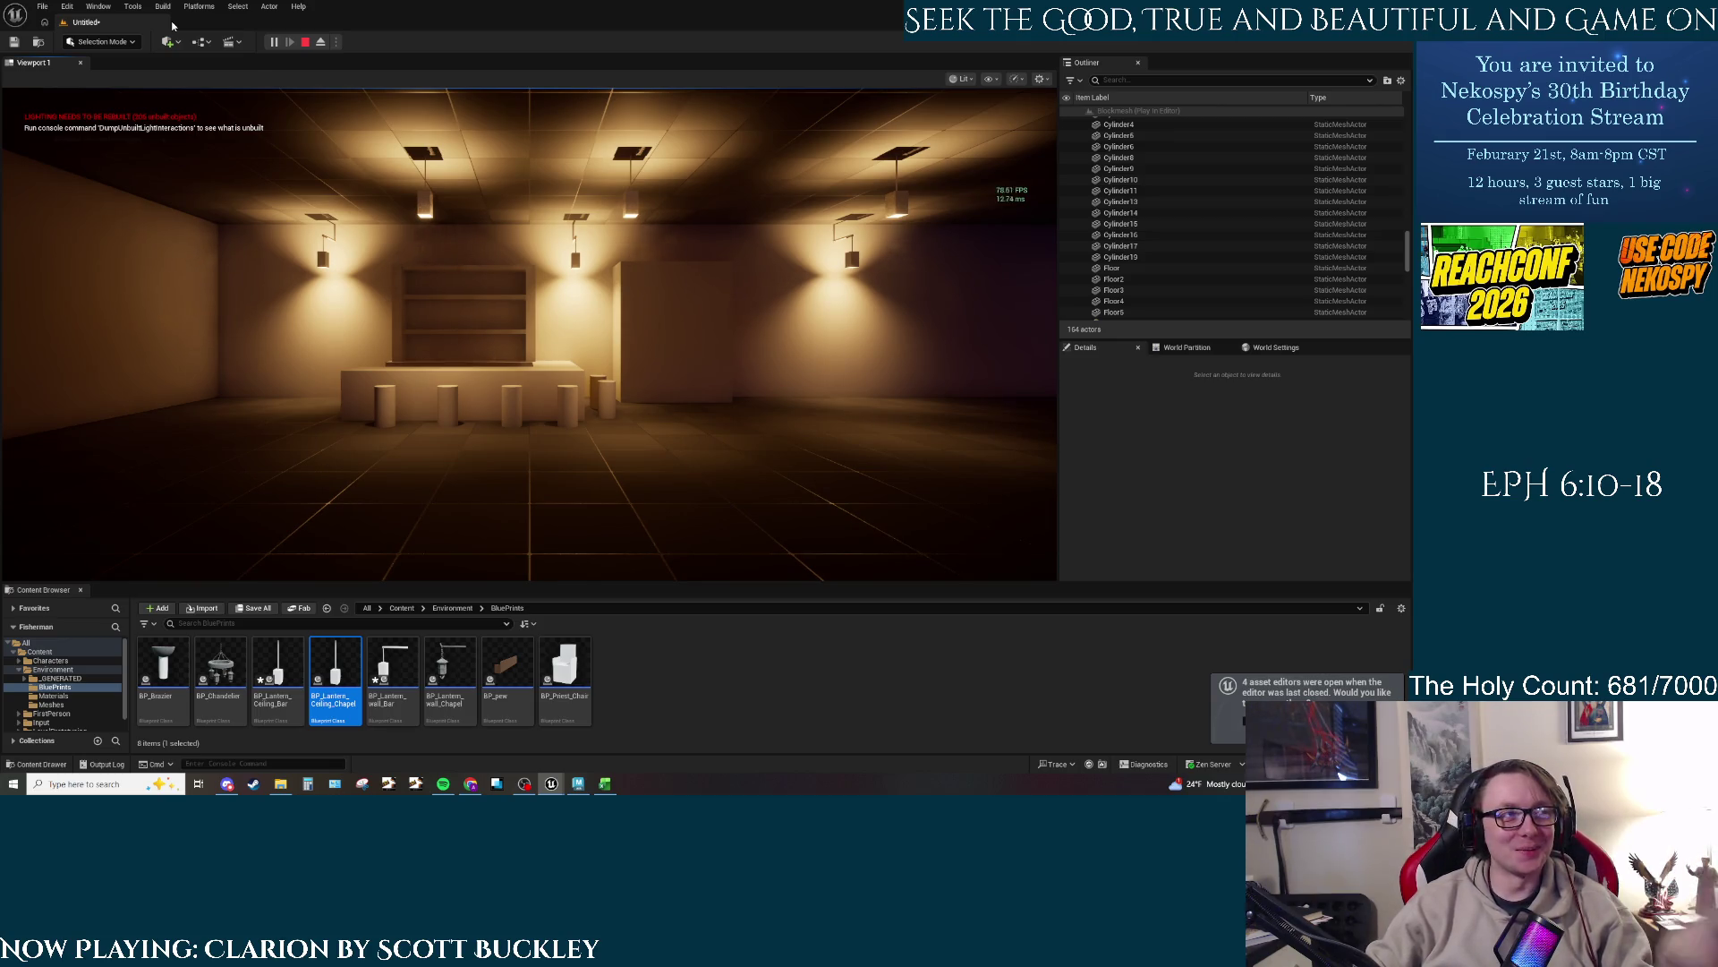
Step: Walk the player with WASD past the bar counter and shelves, through the corridors to the pews
left_click(62, 94)
key("w")
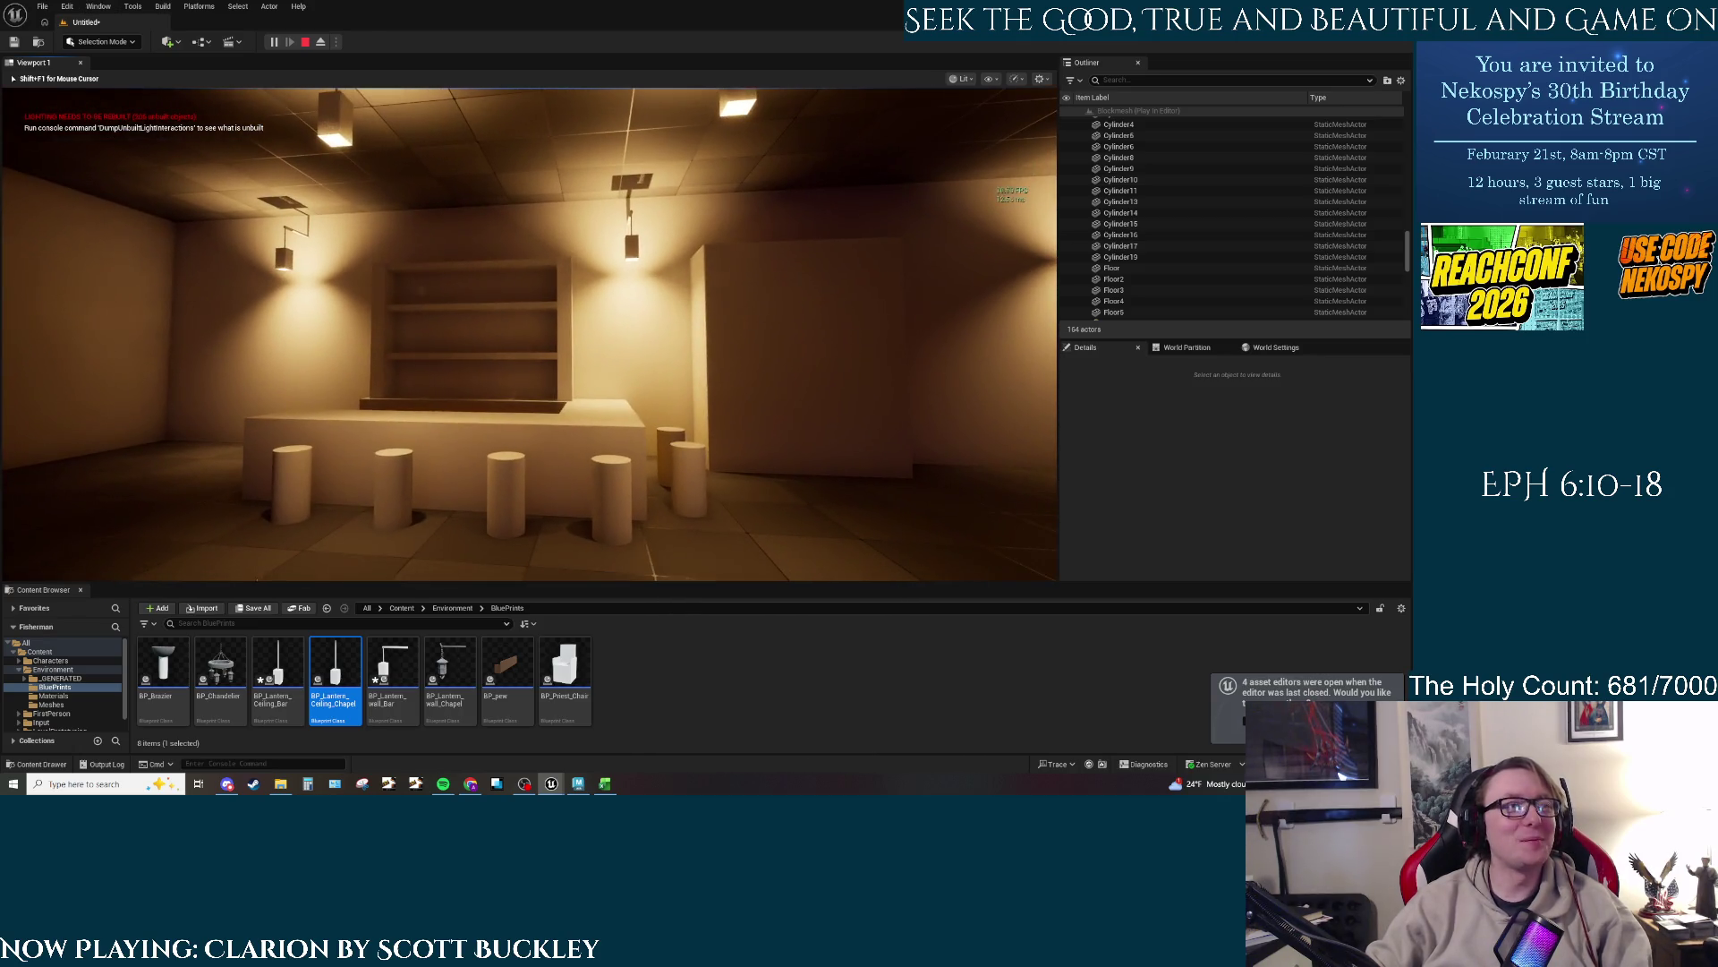
mouse_move(530, 333)
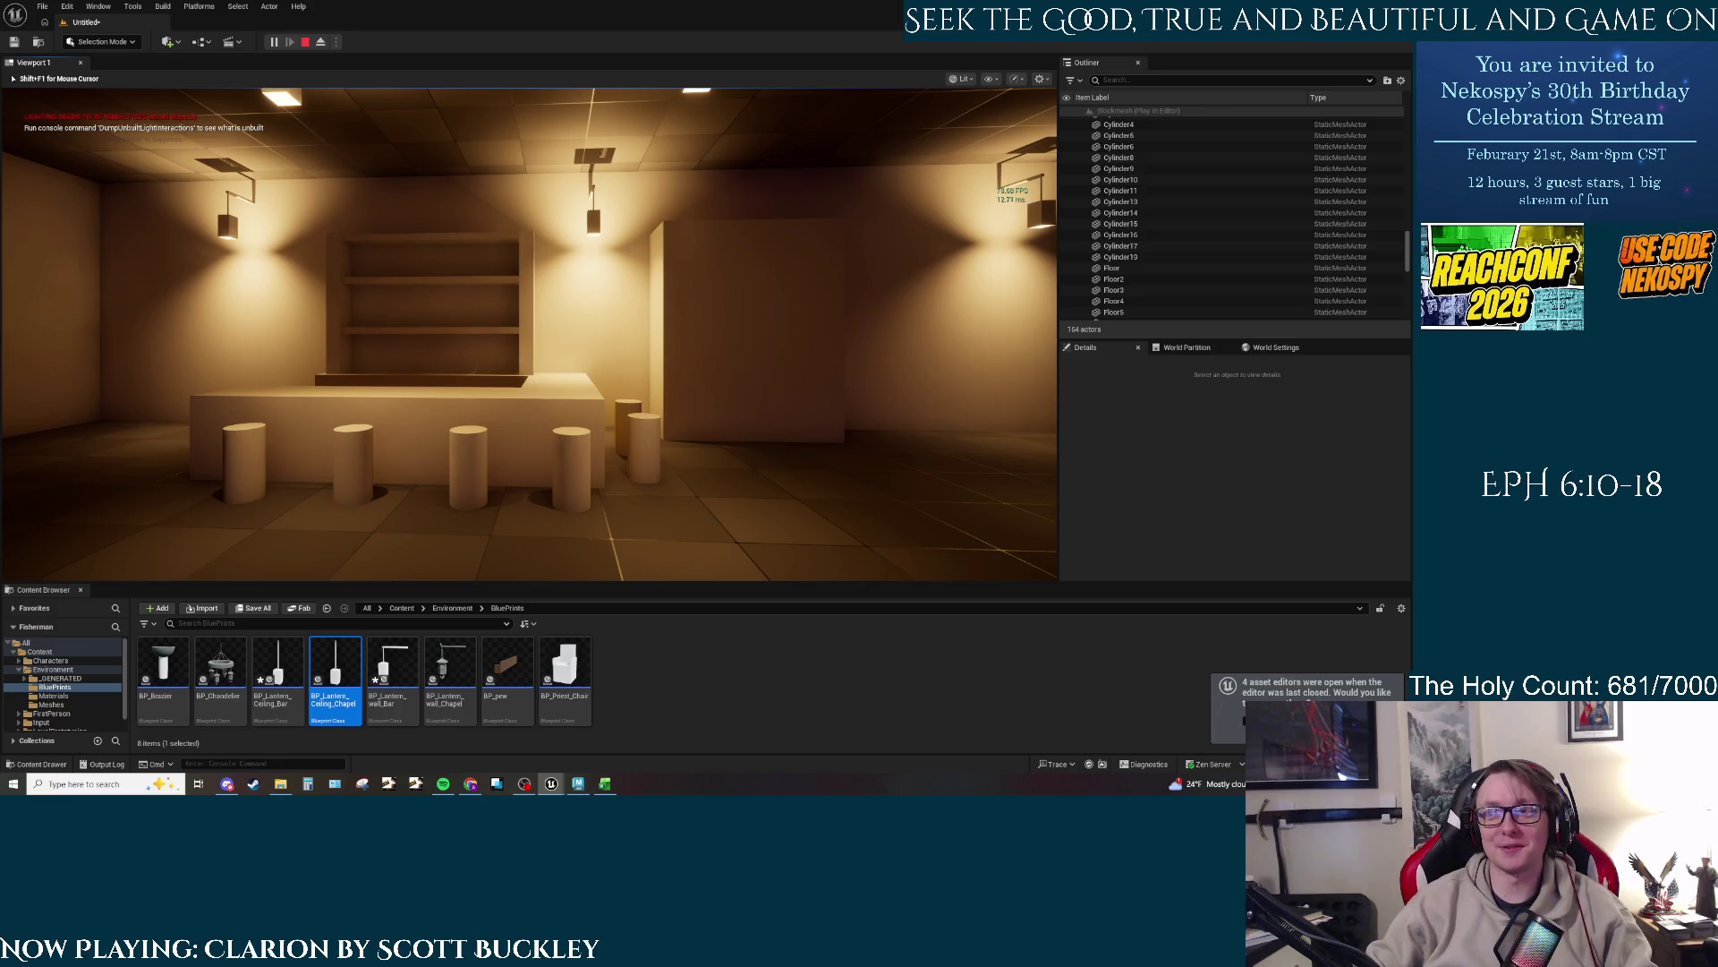
key("w")
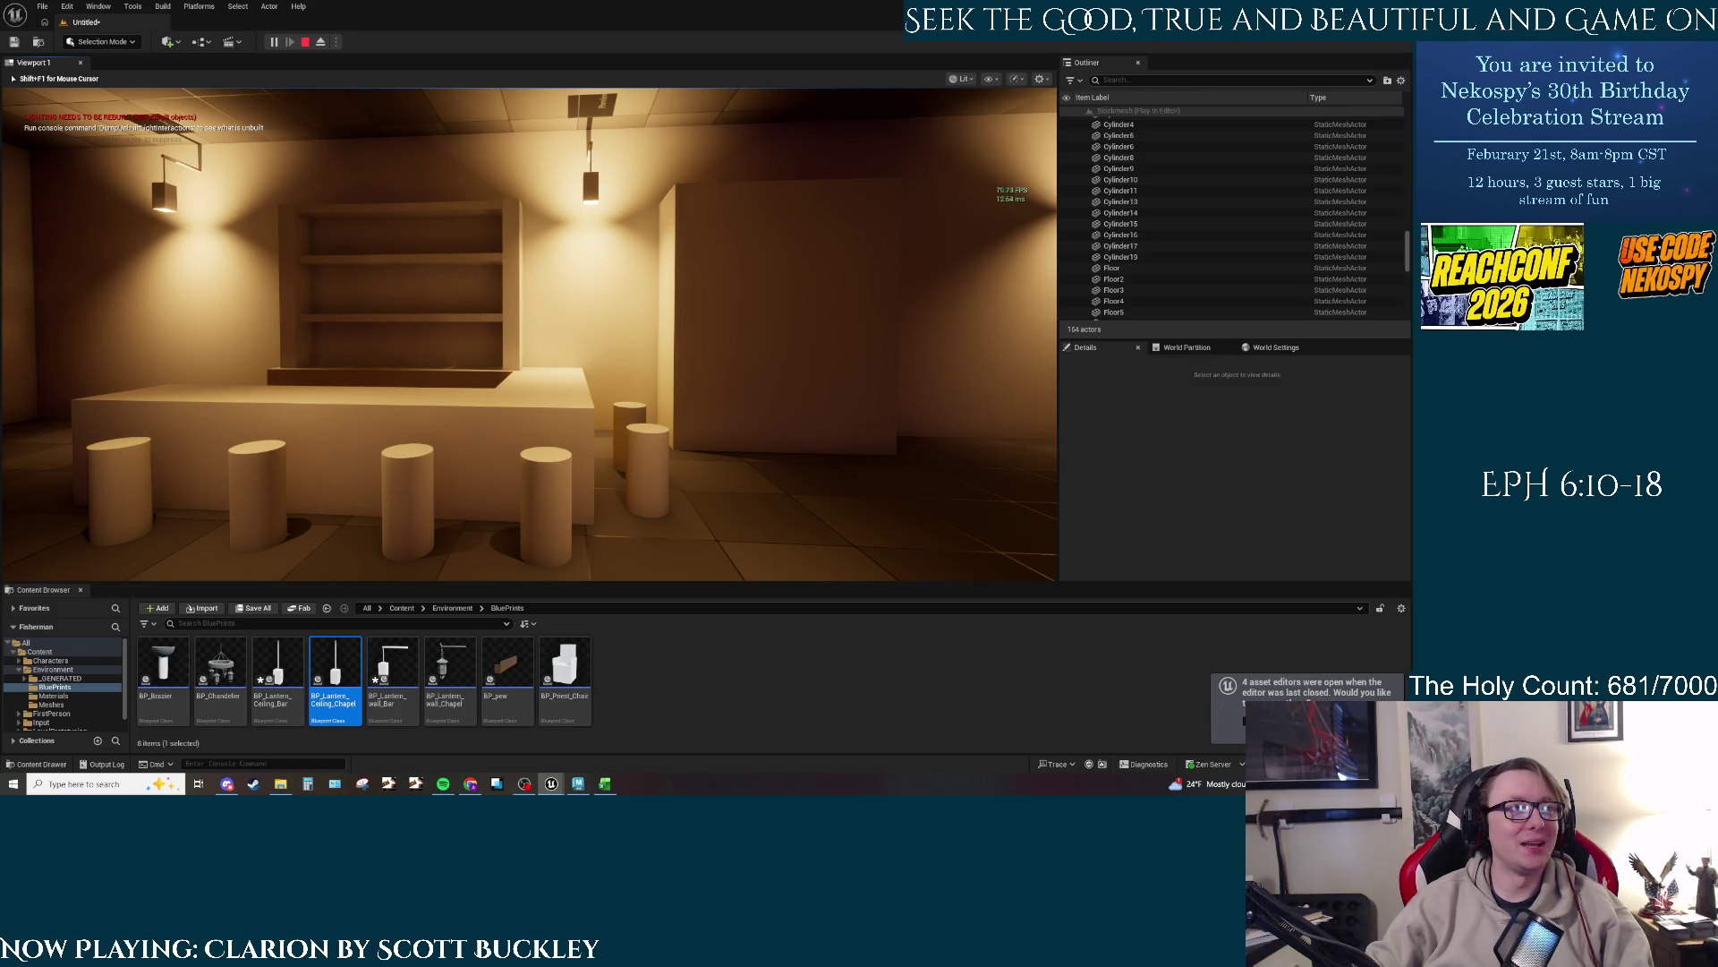
key("a")
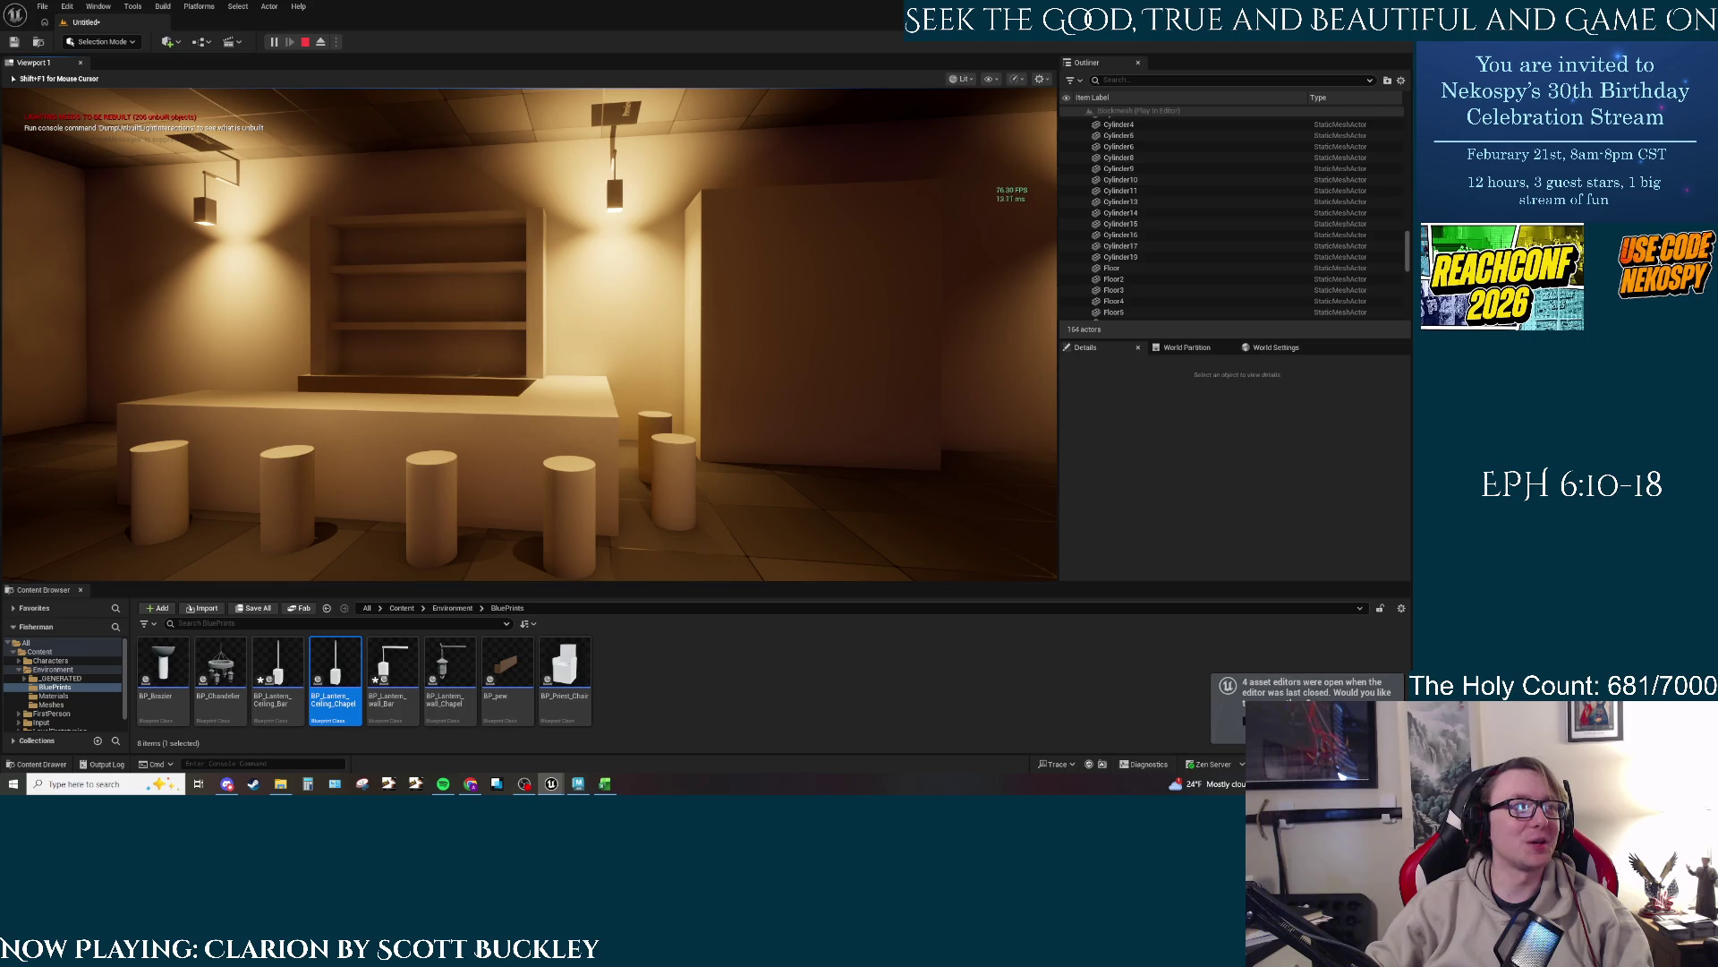
key("w")
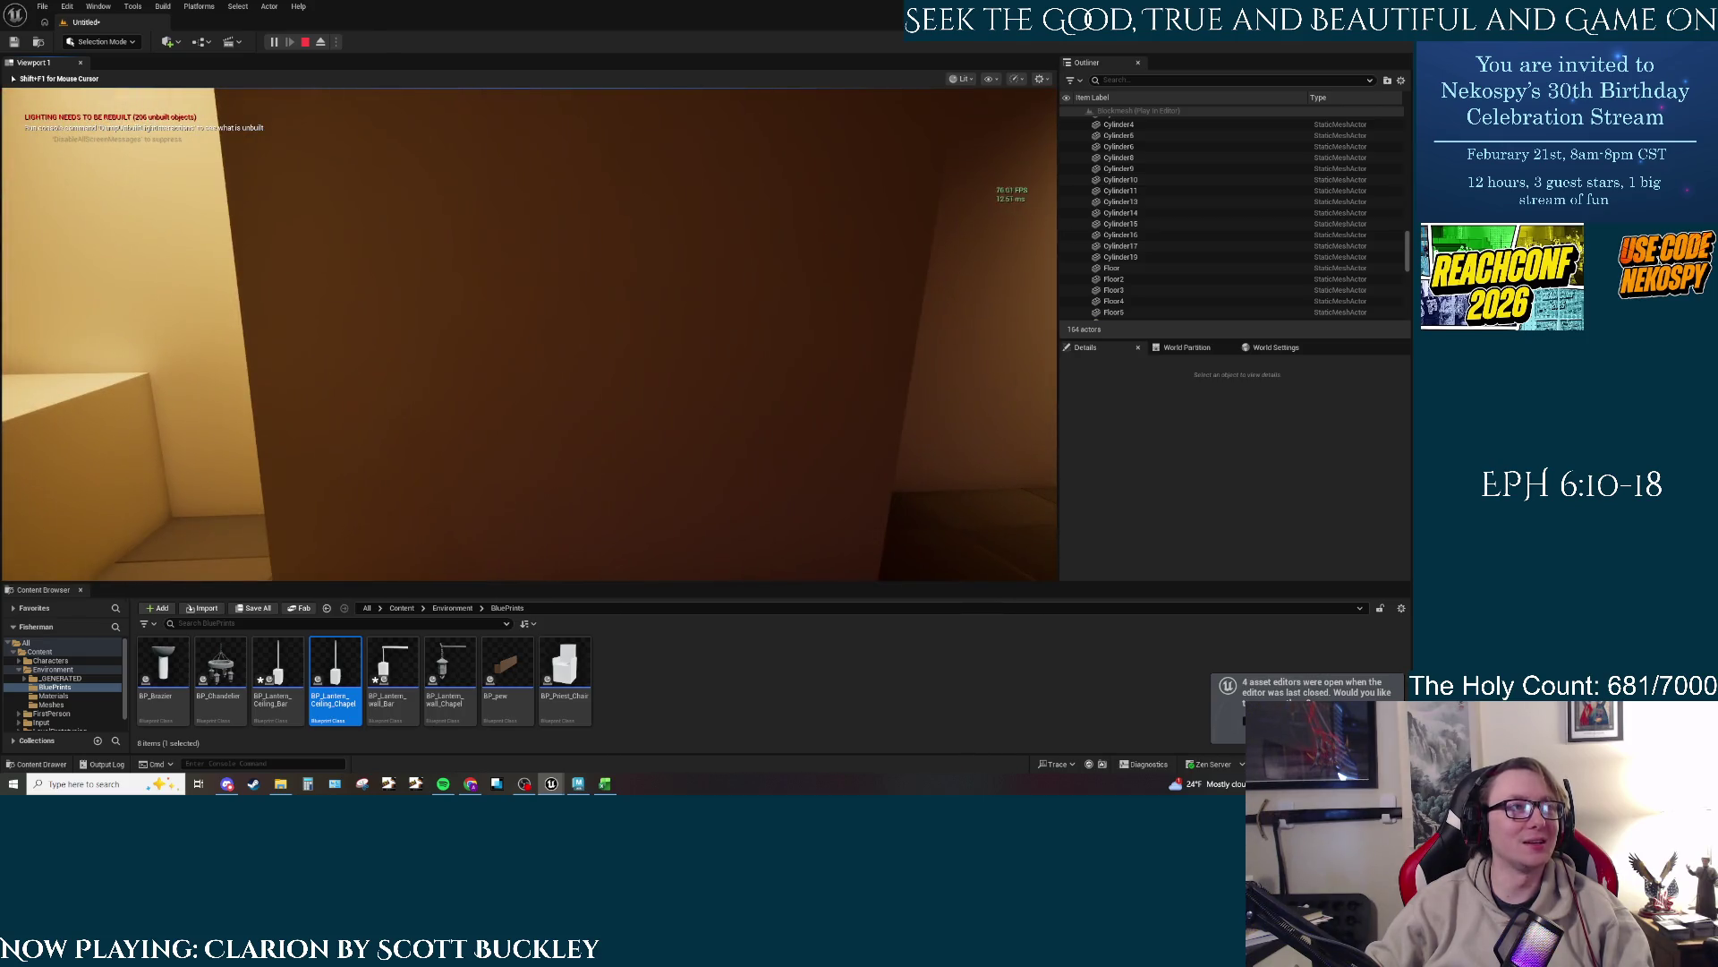
key("s")
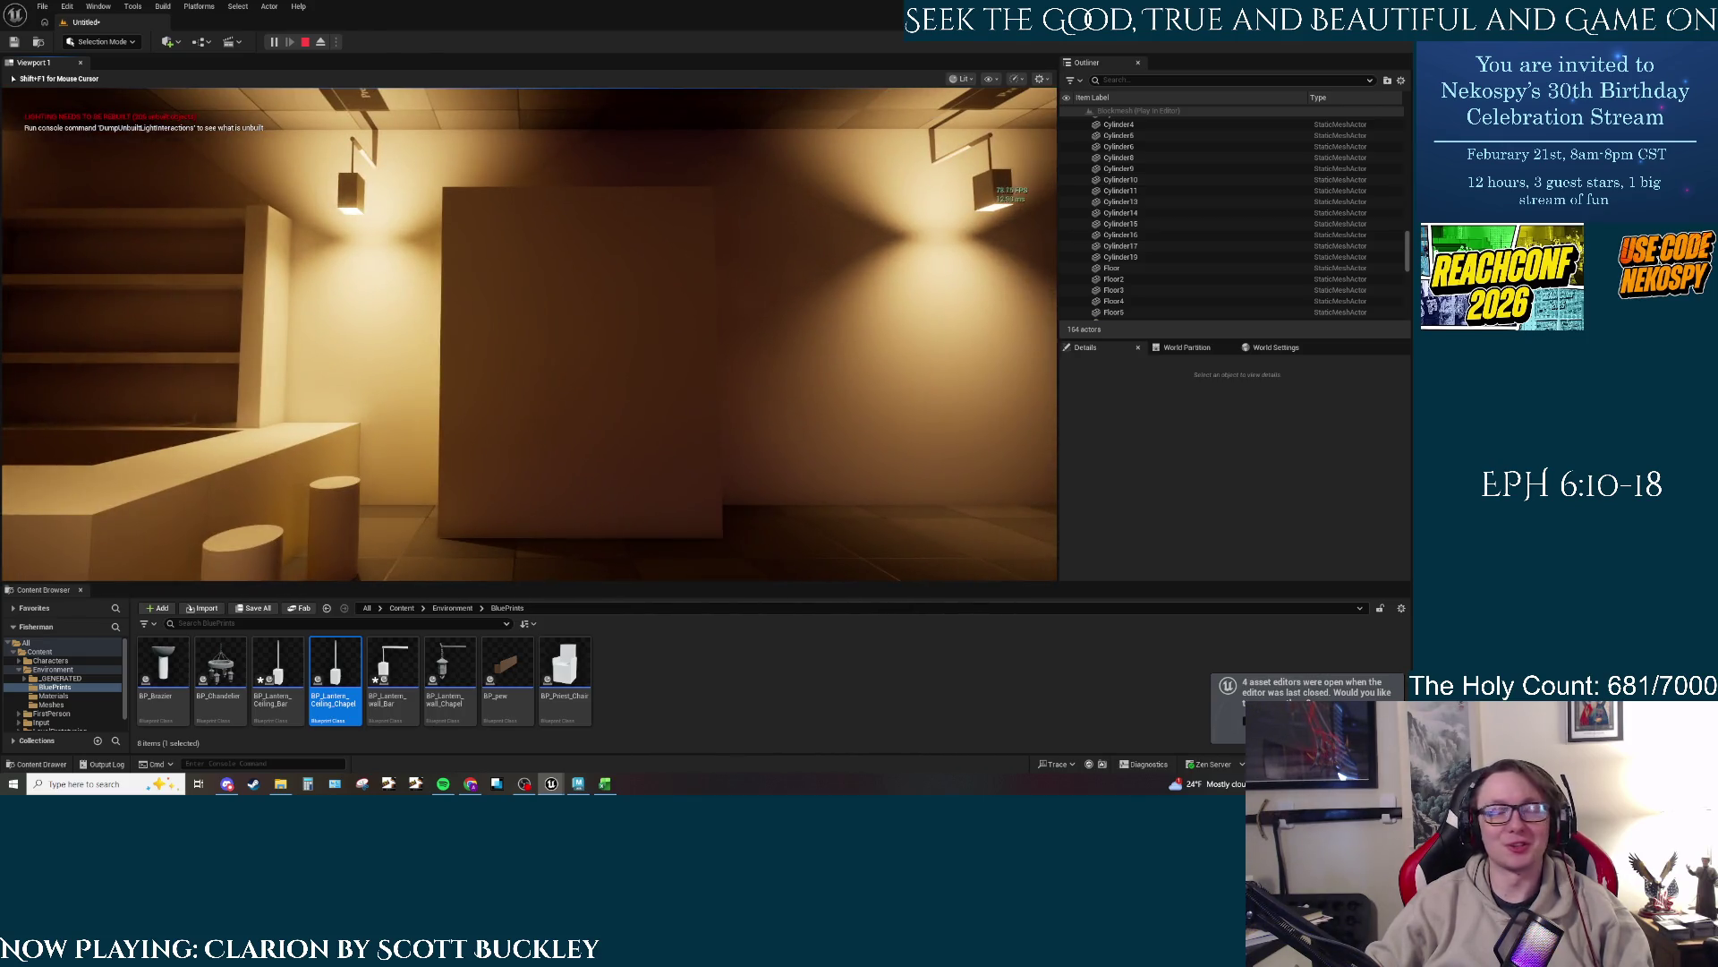
key("w")
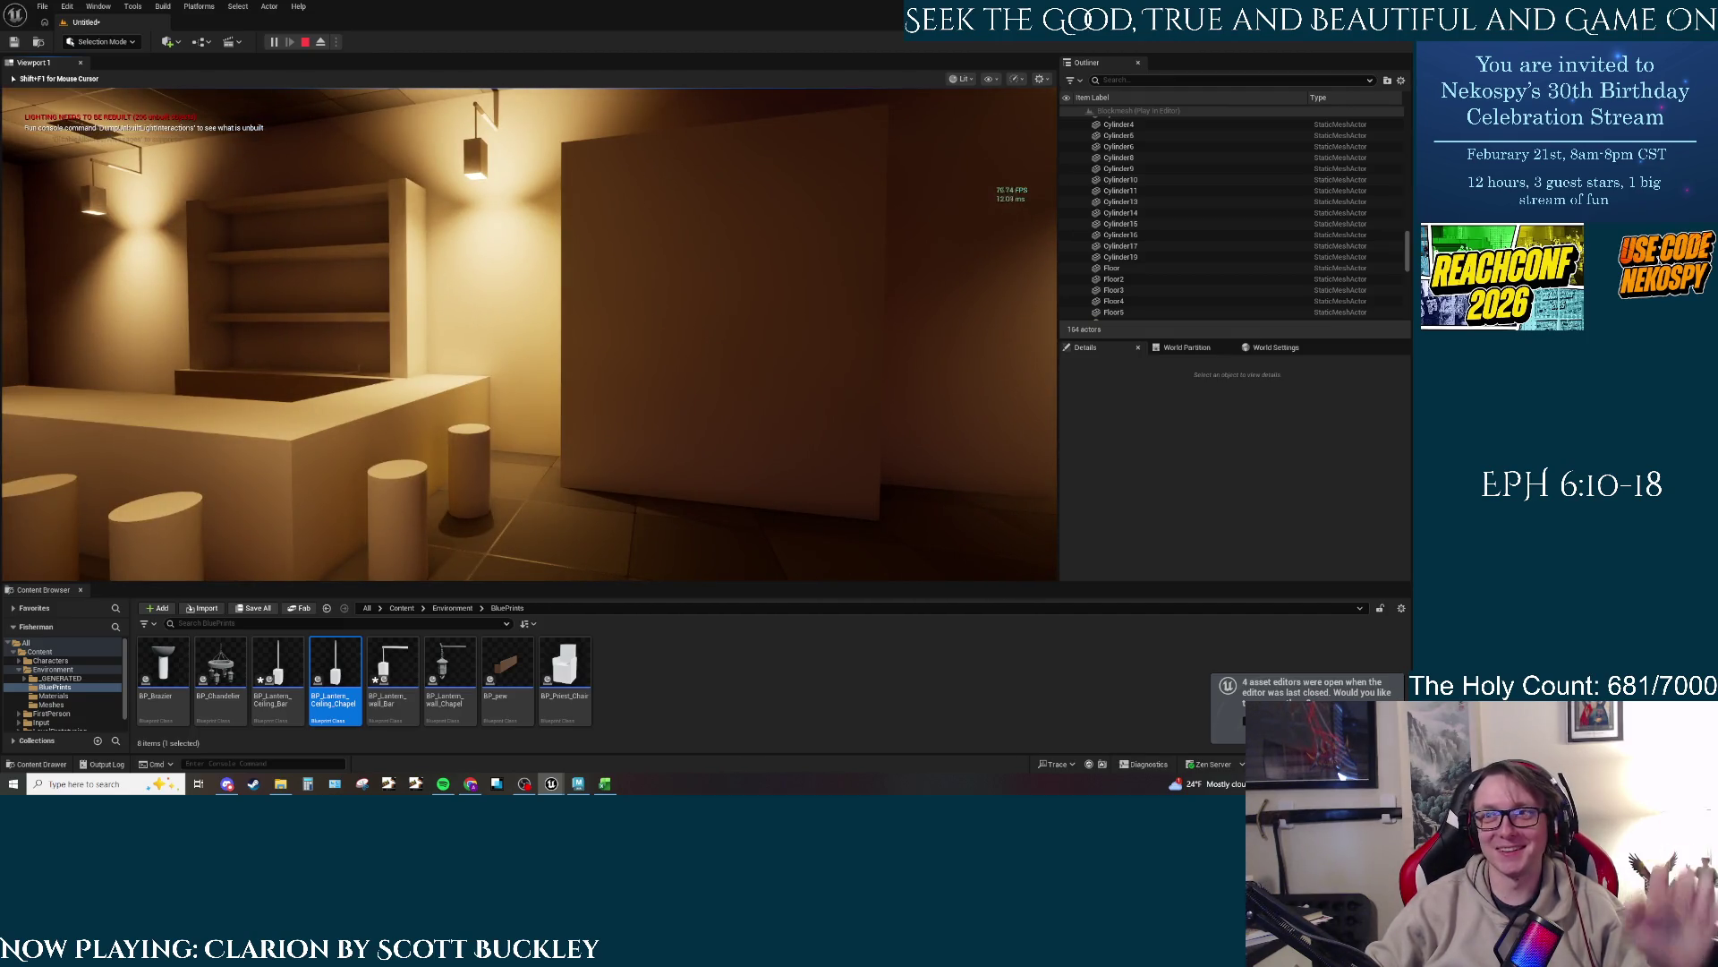
key("w")
key("w")
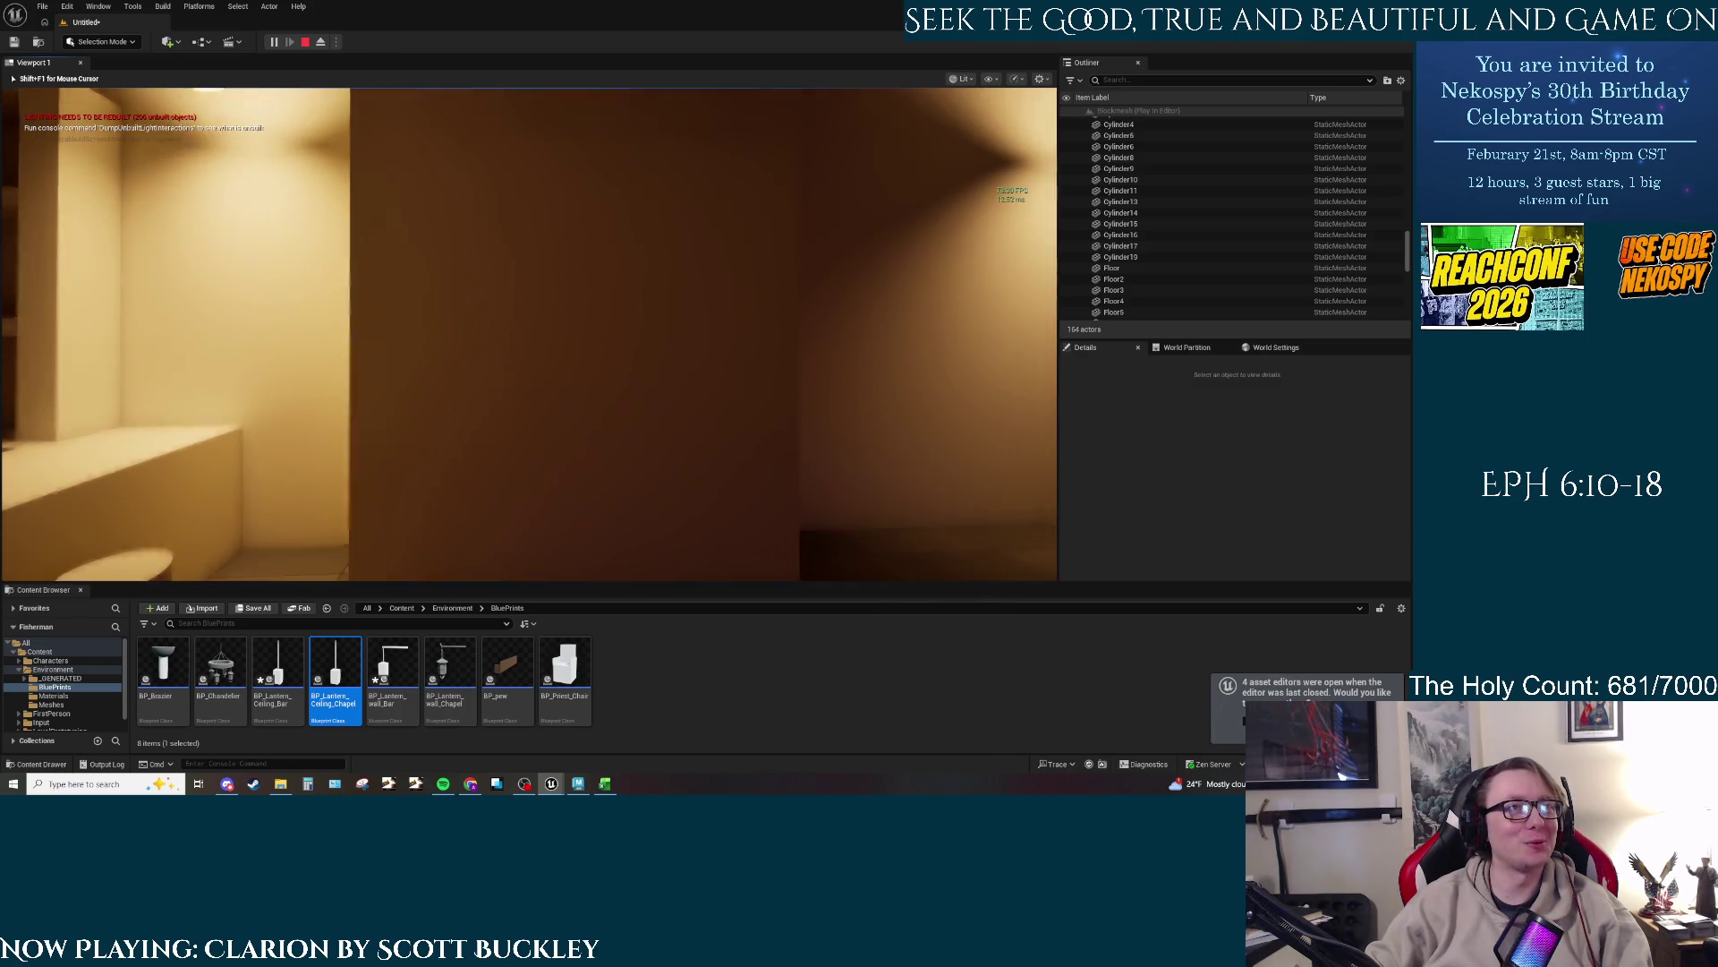
key("w")
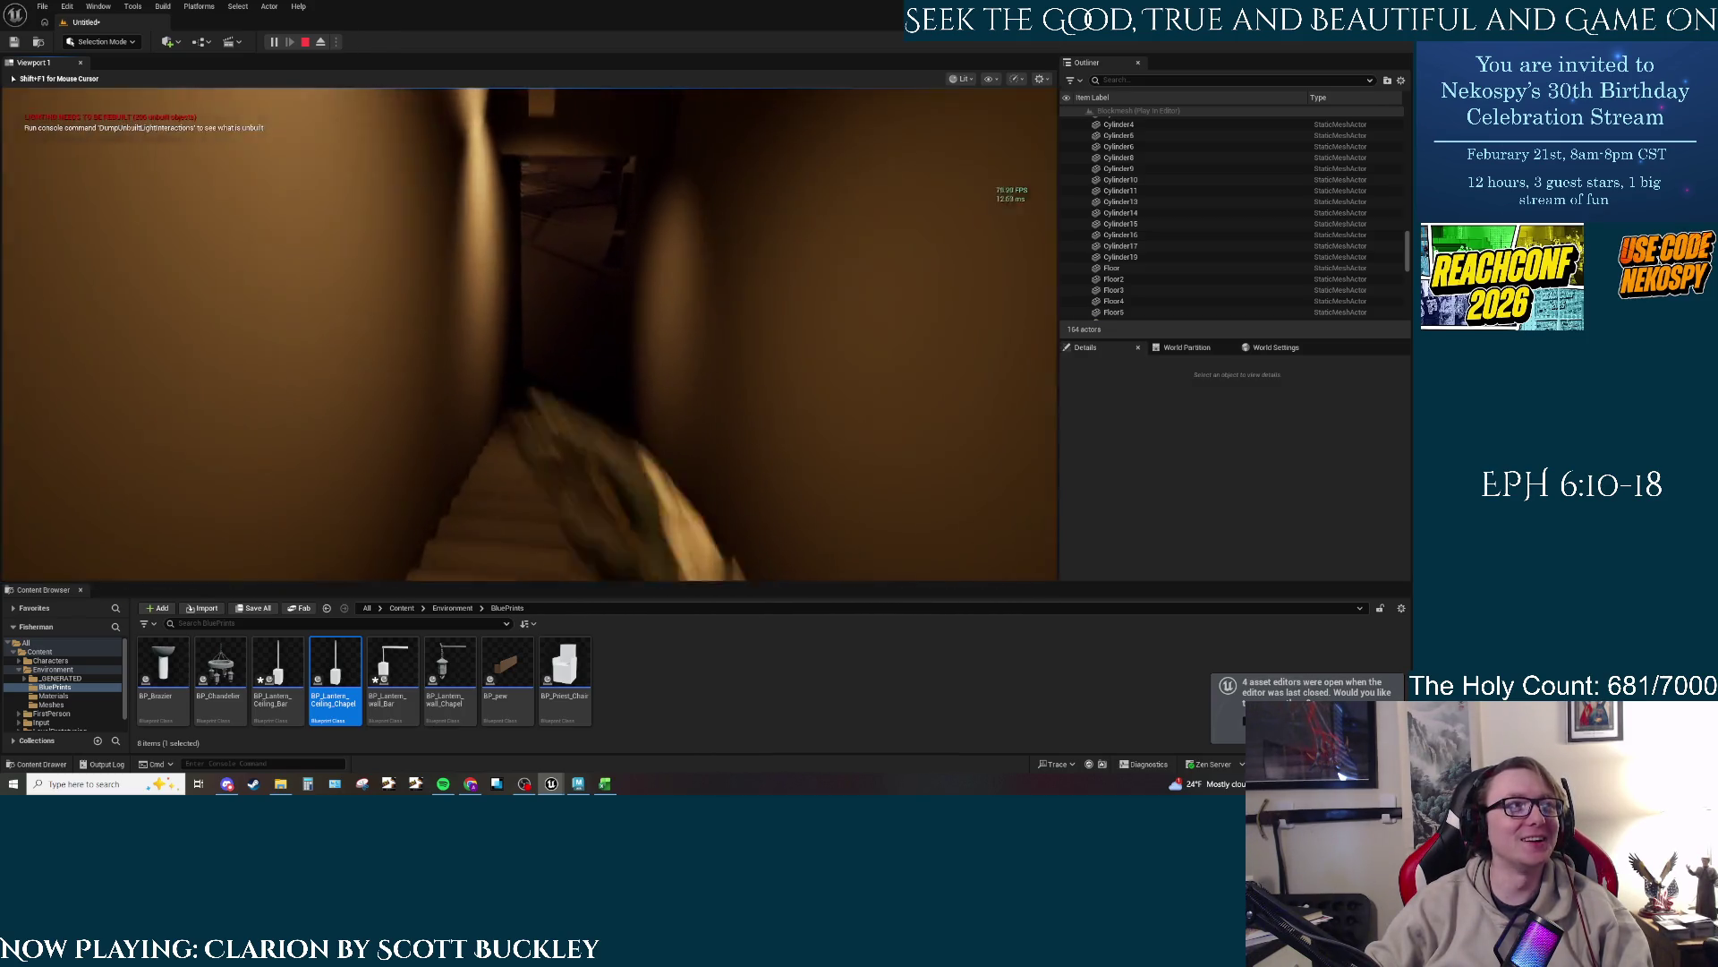
key("w")
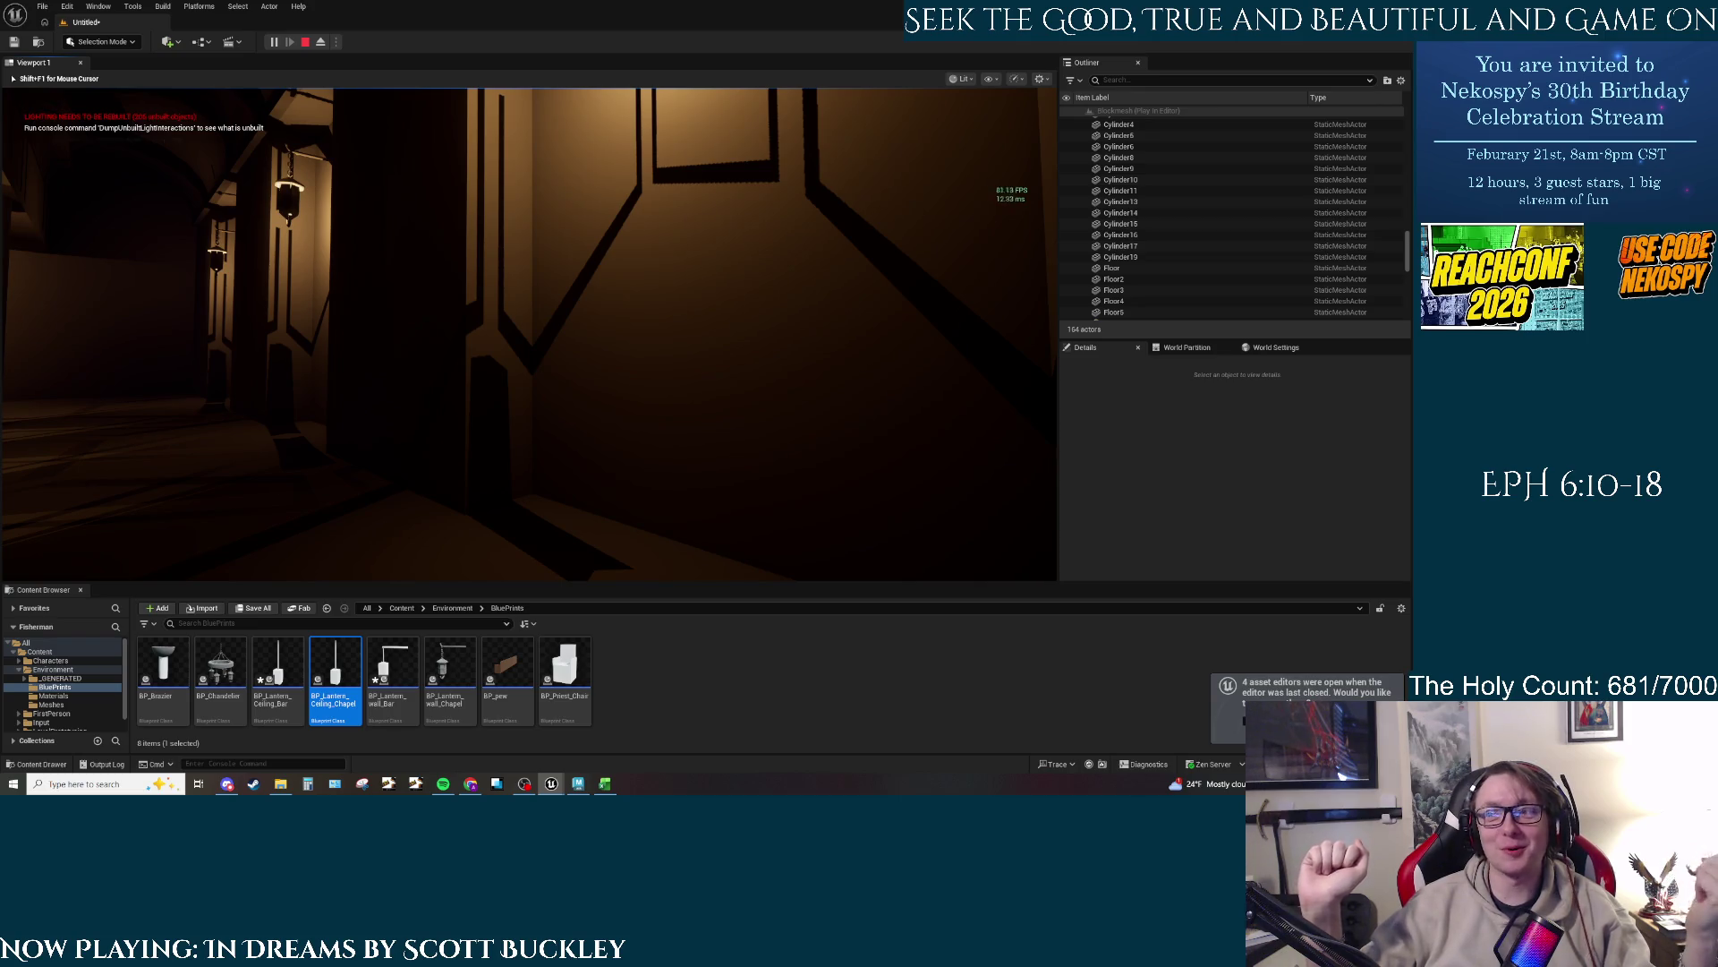
mouse_move(528, 331)
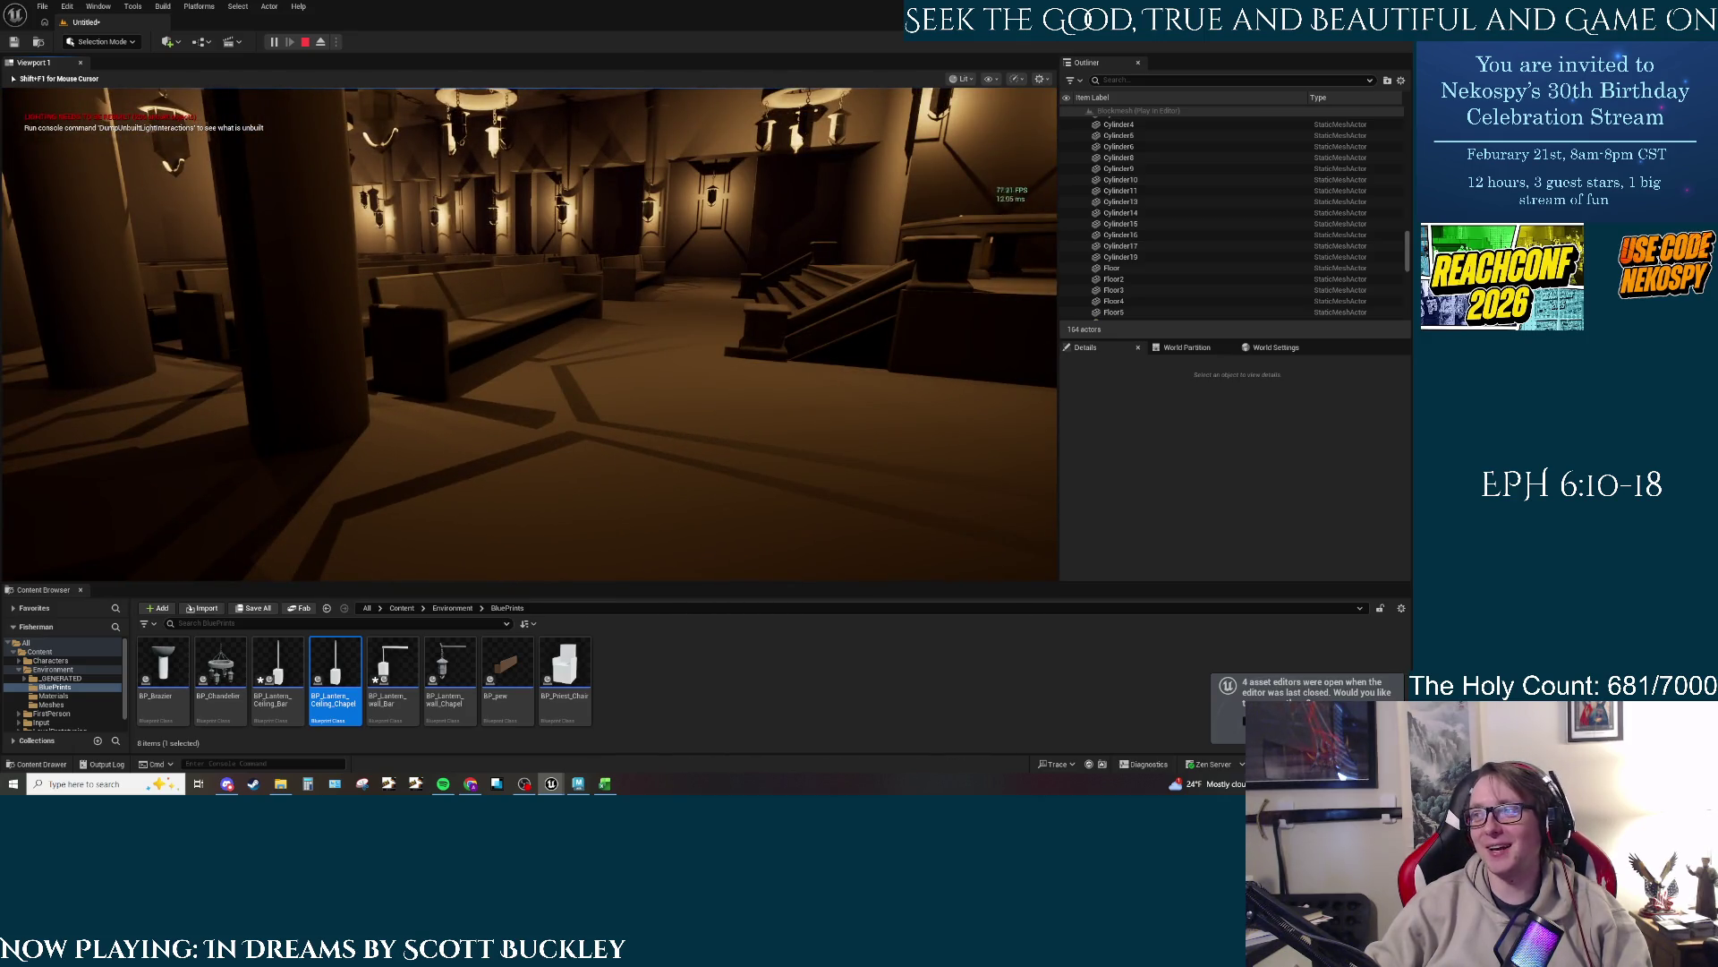
Step: Walk toward the altar steps, the table and bench, then stop Play-in-Editor with Esc
key("w")
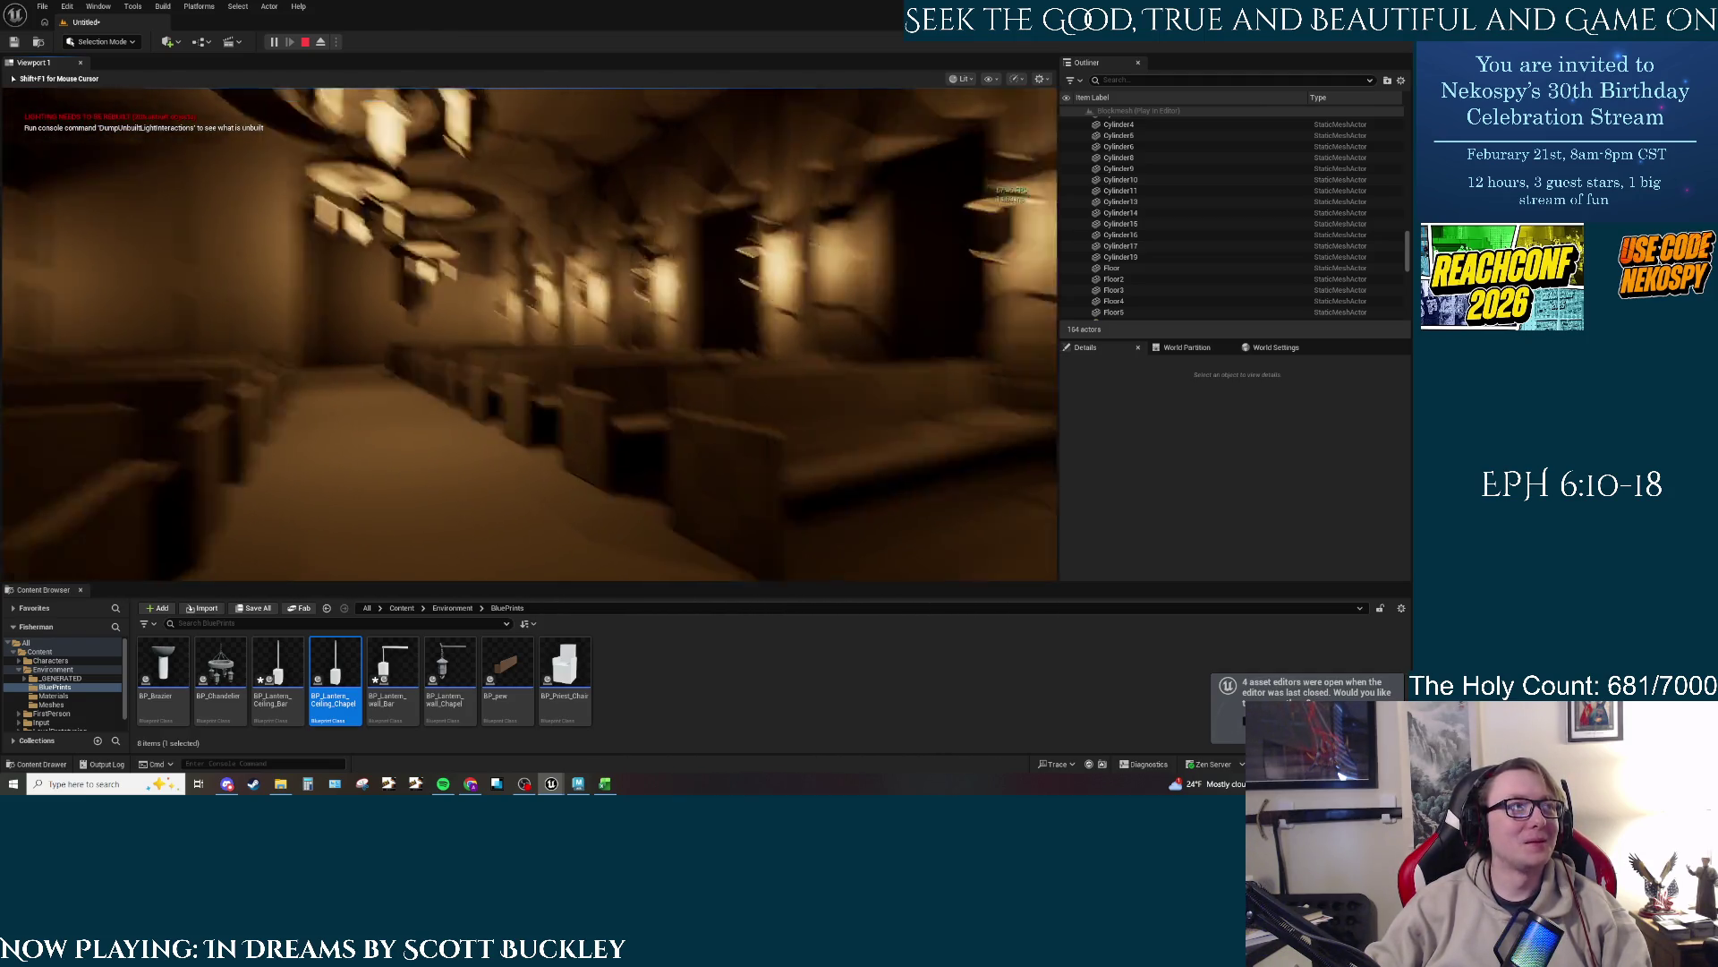
key("w")
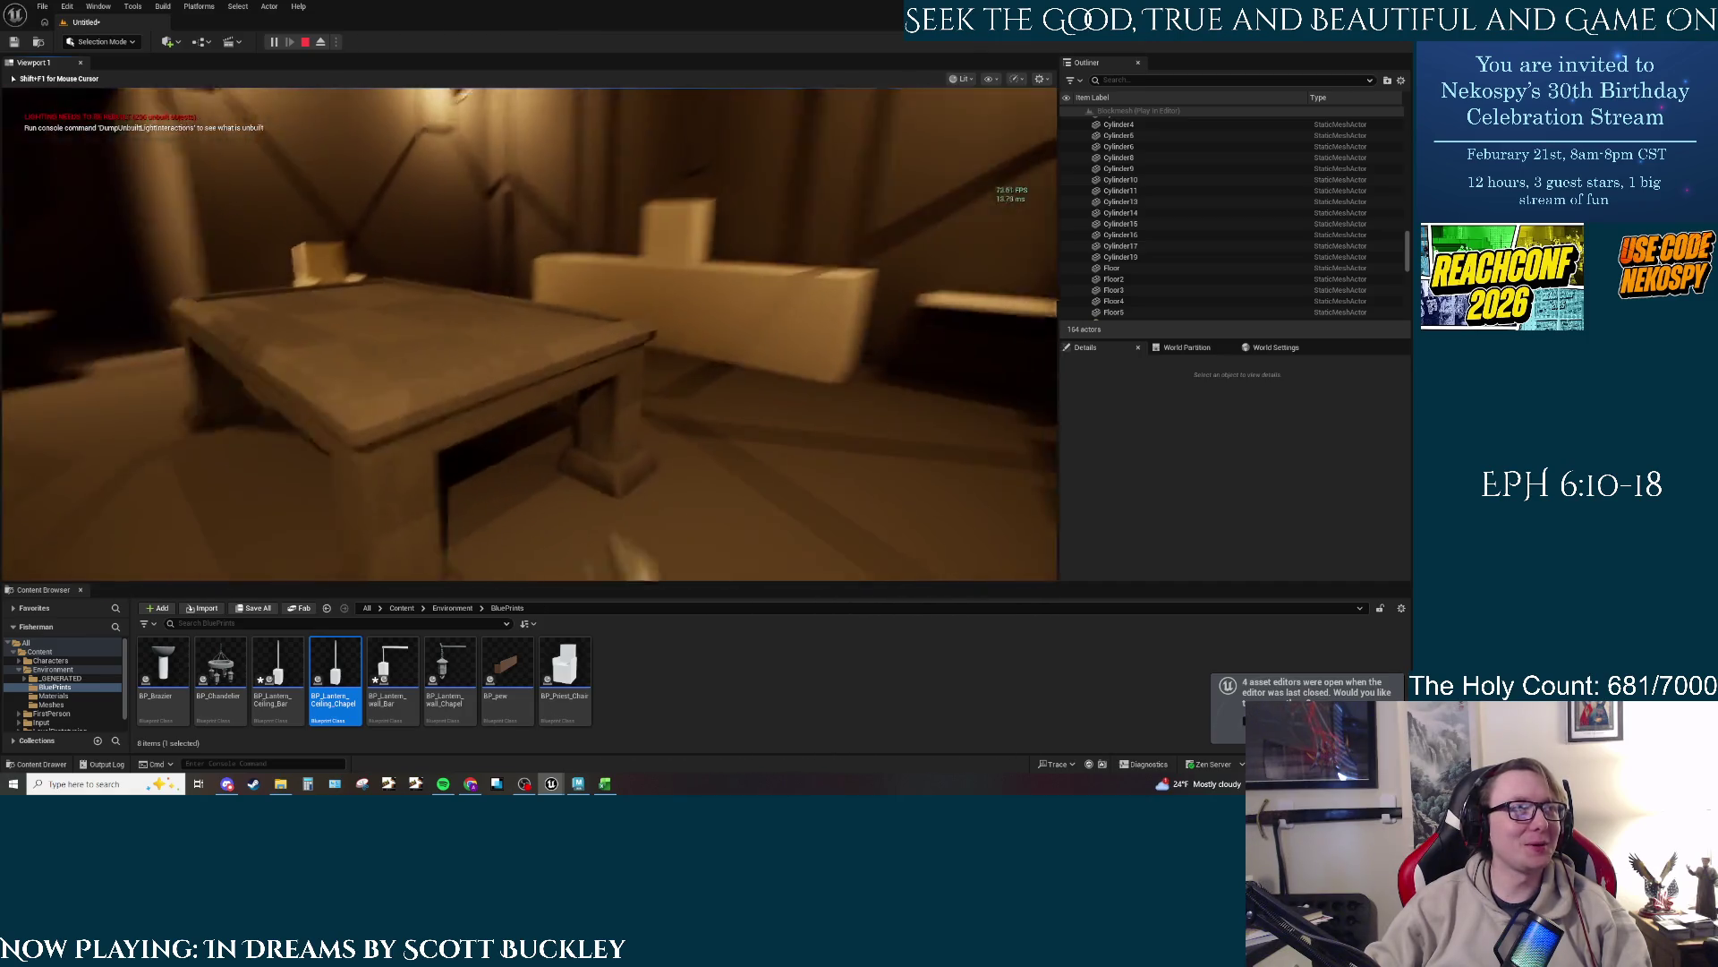
key("w")
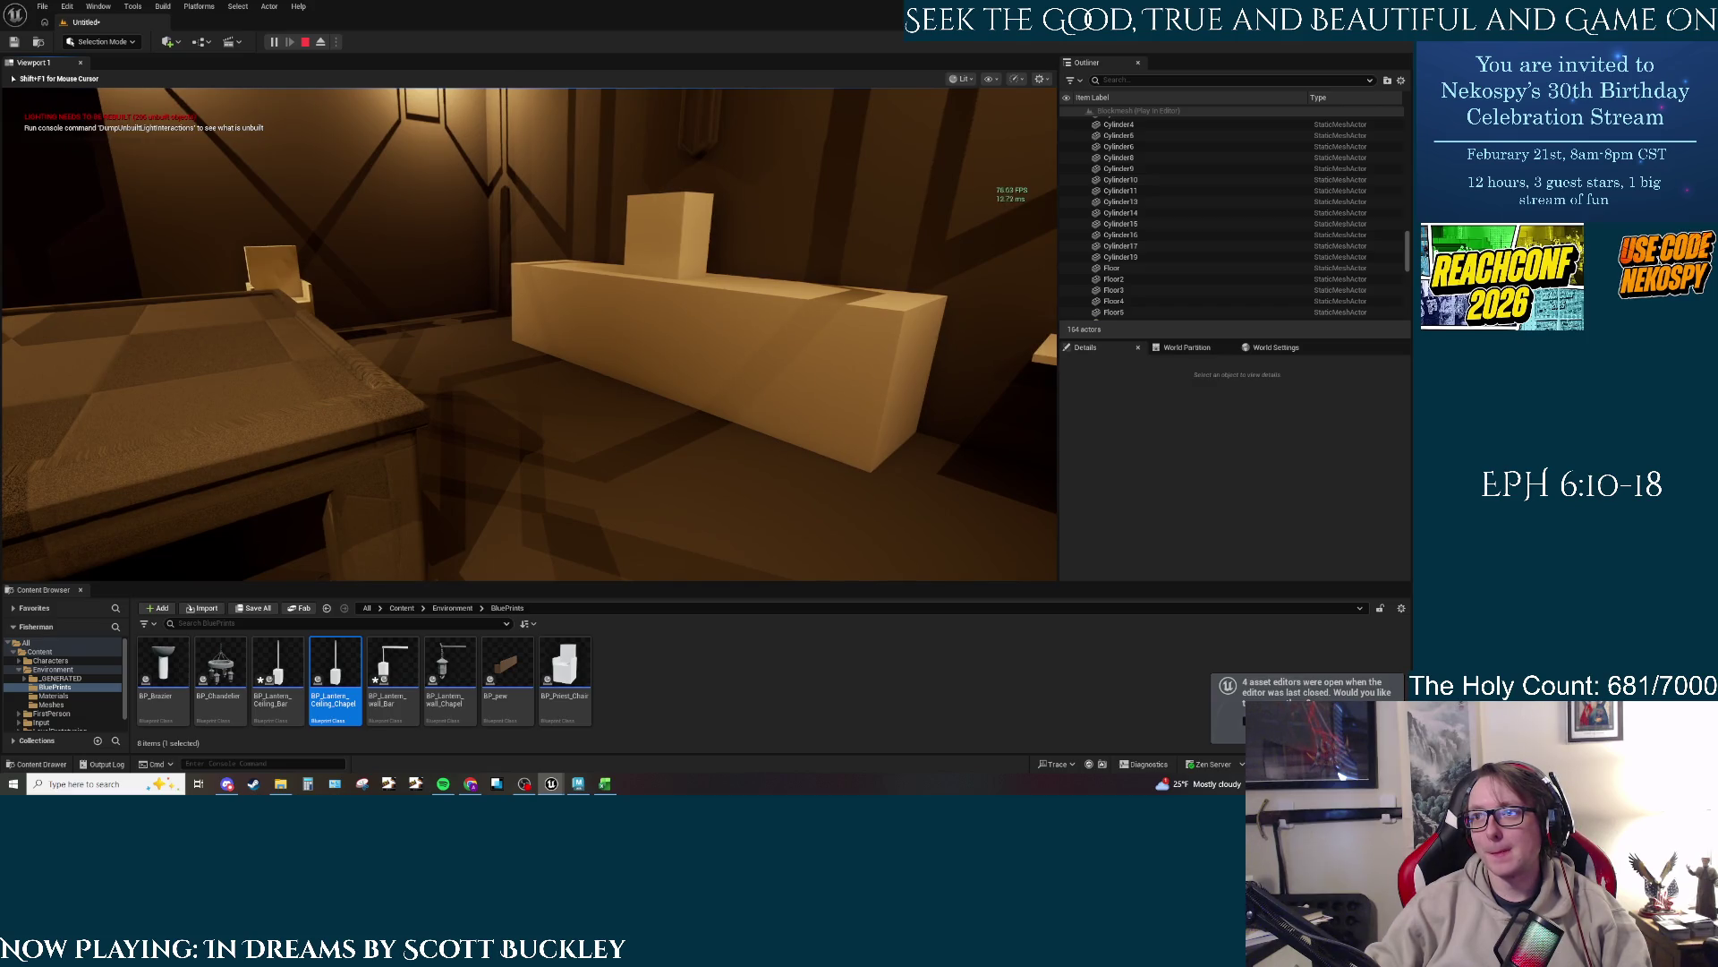
key("w")
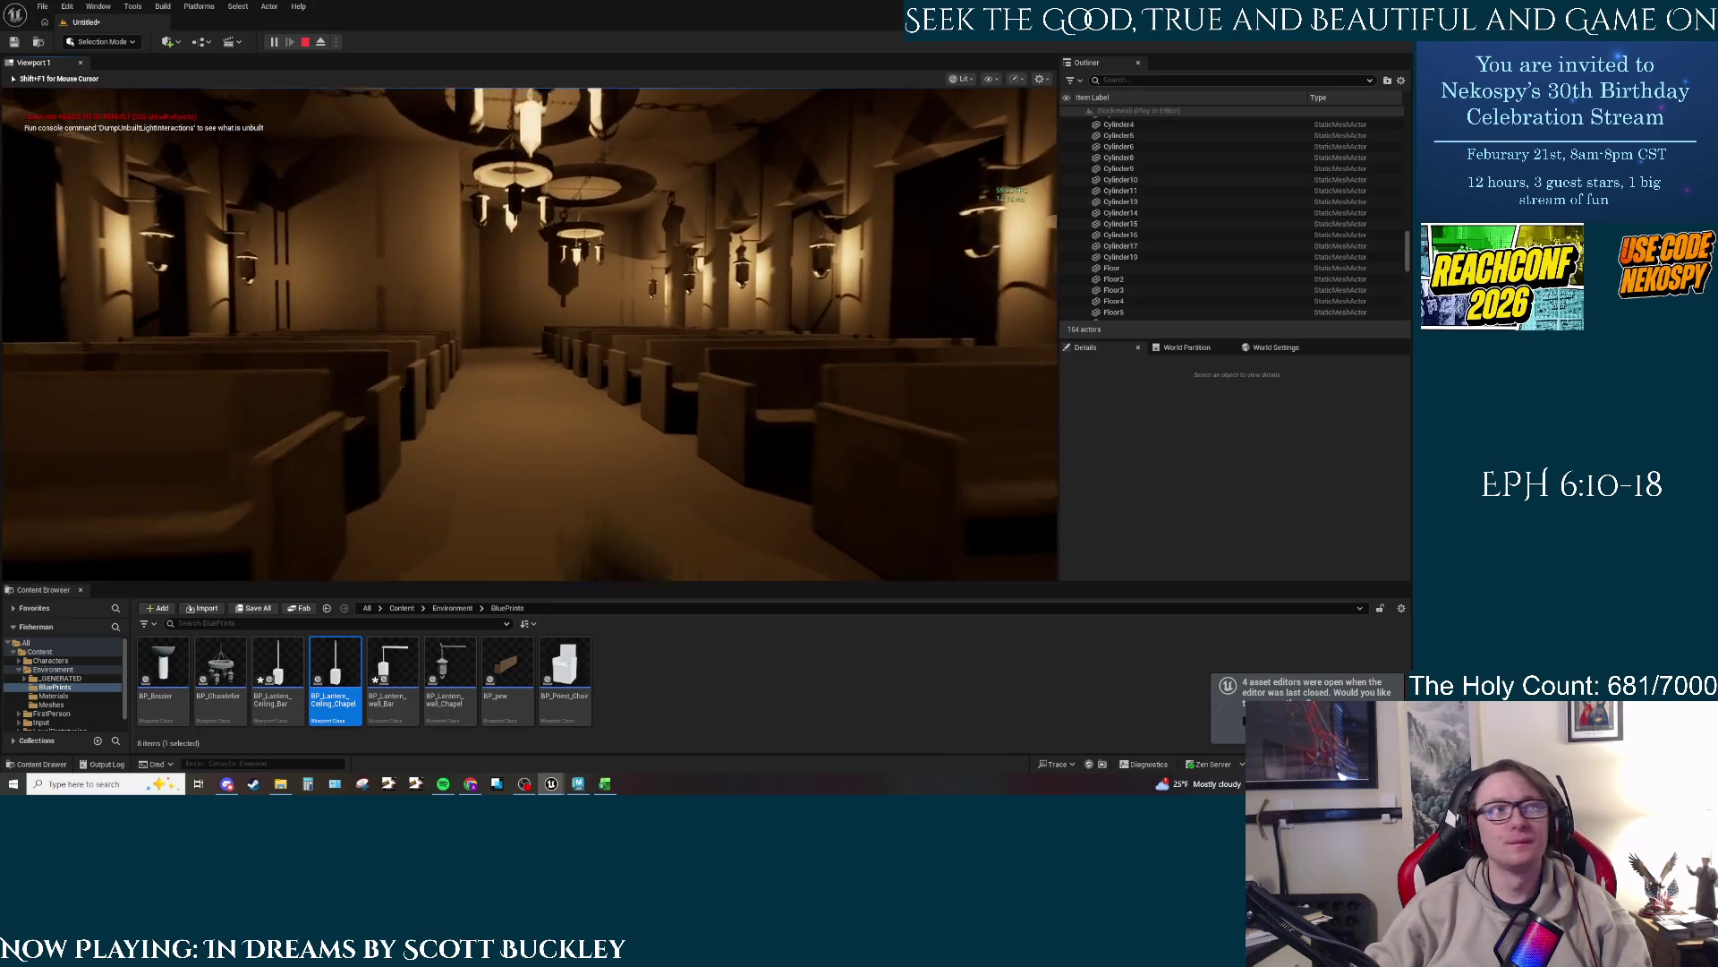
key("Escape")
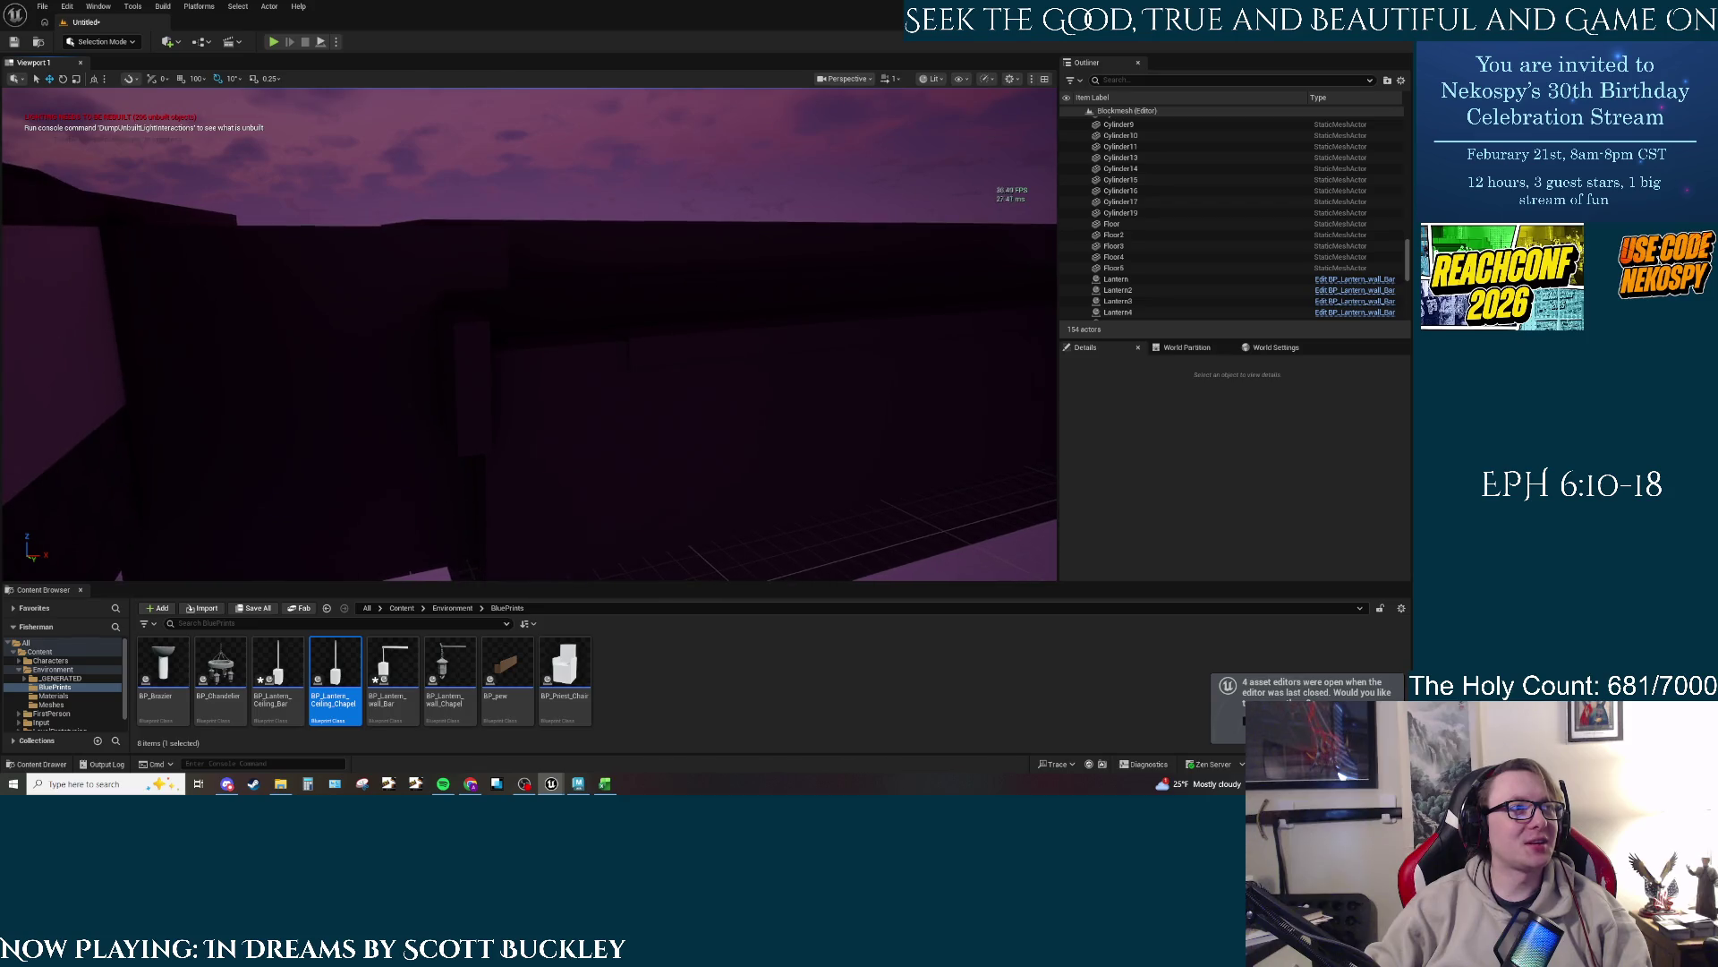
Step: Select Floor3, switch the viewport to the Left orthographic view, and adjust the zoom
left_click(690, 284)
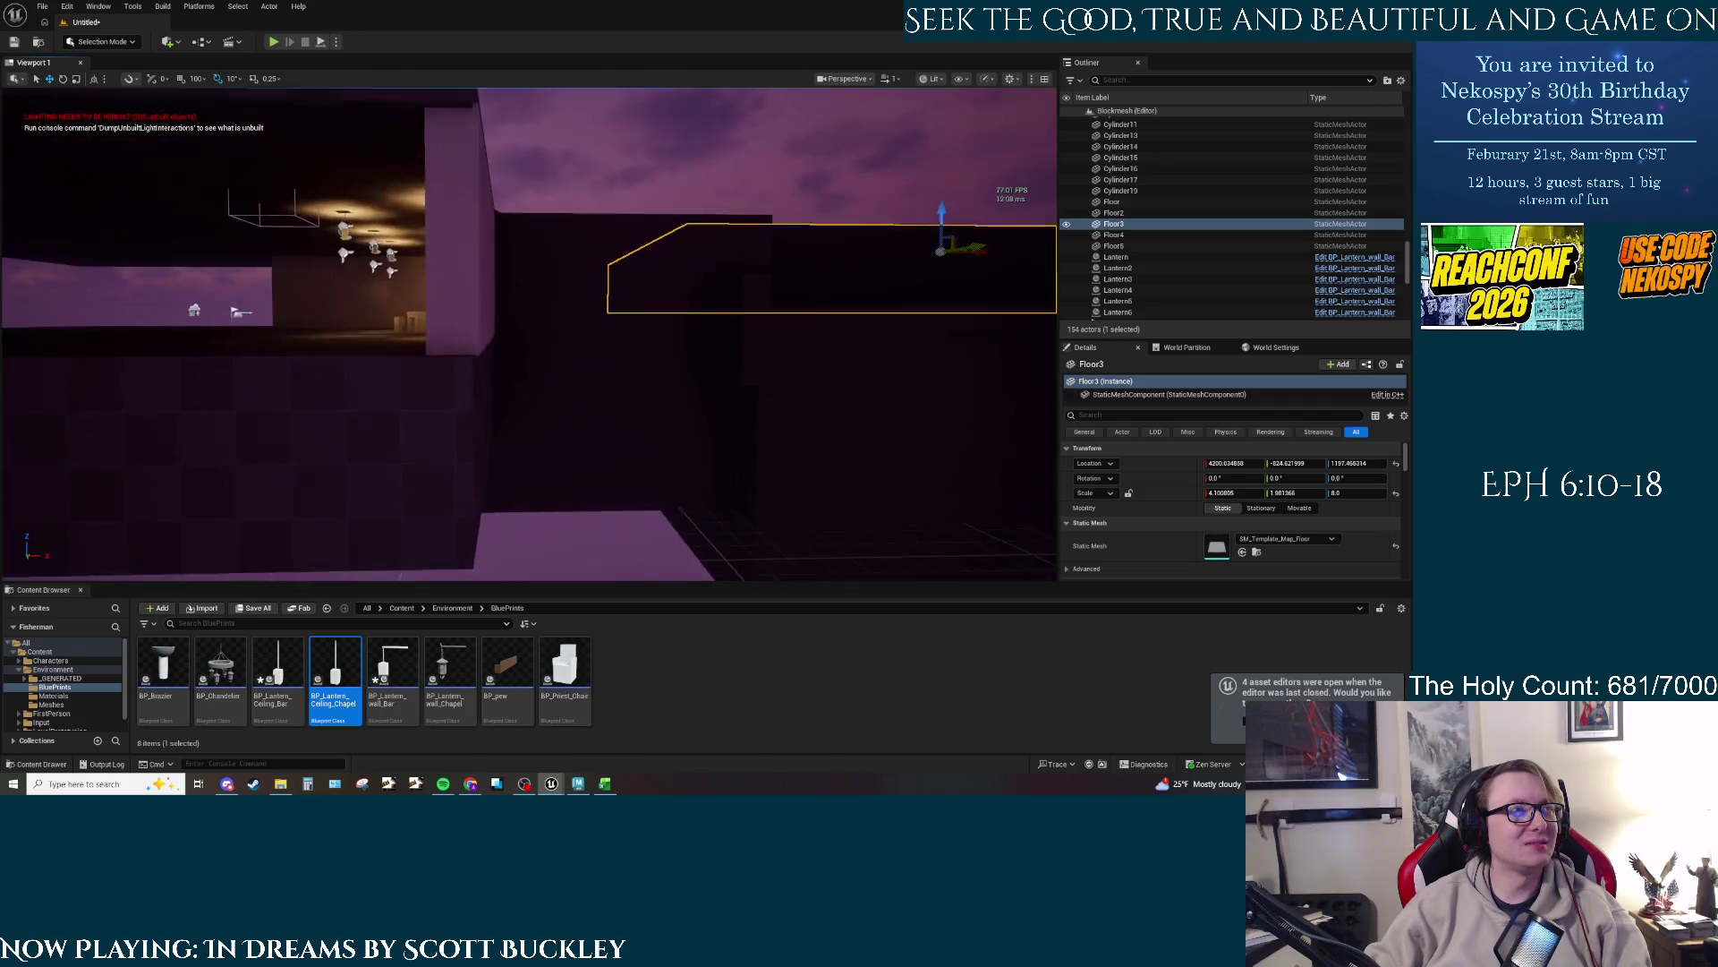
left_click(845, 78)
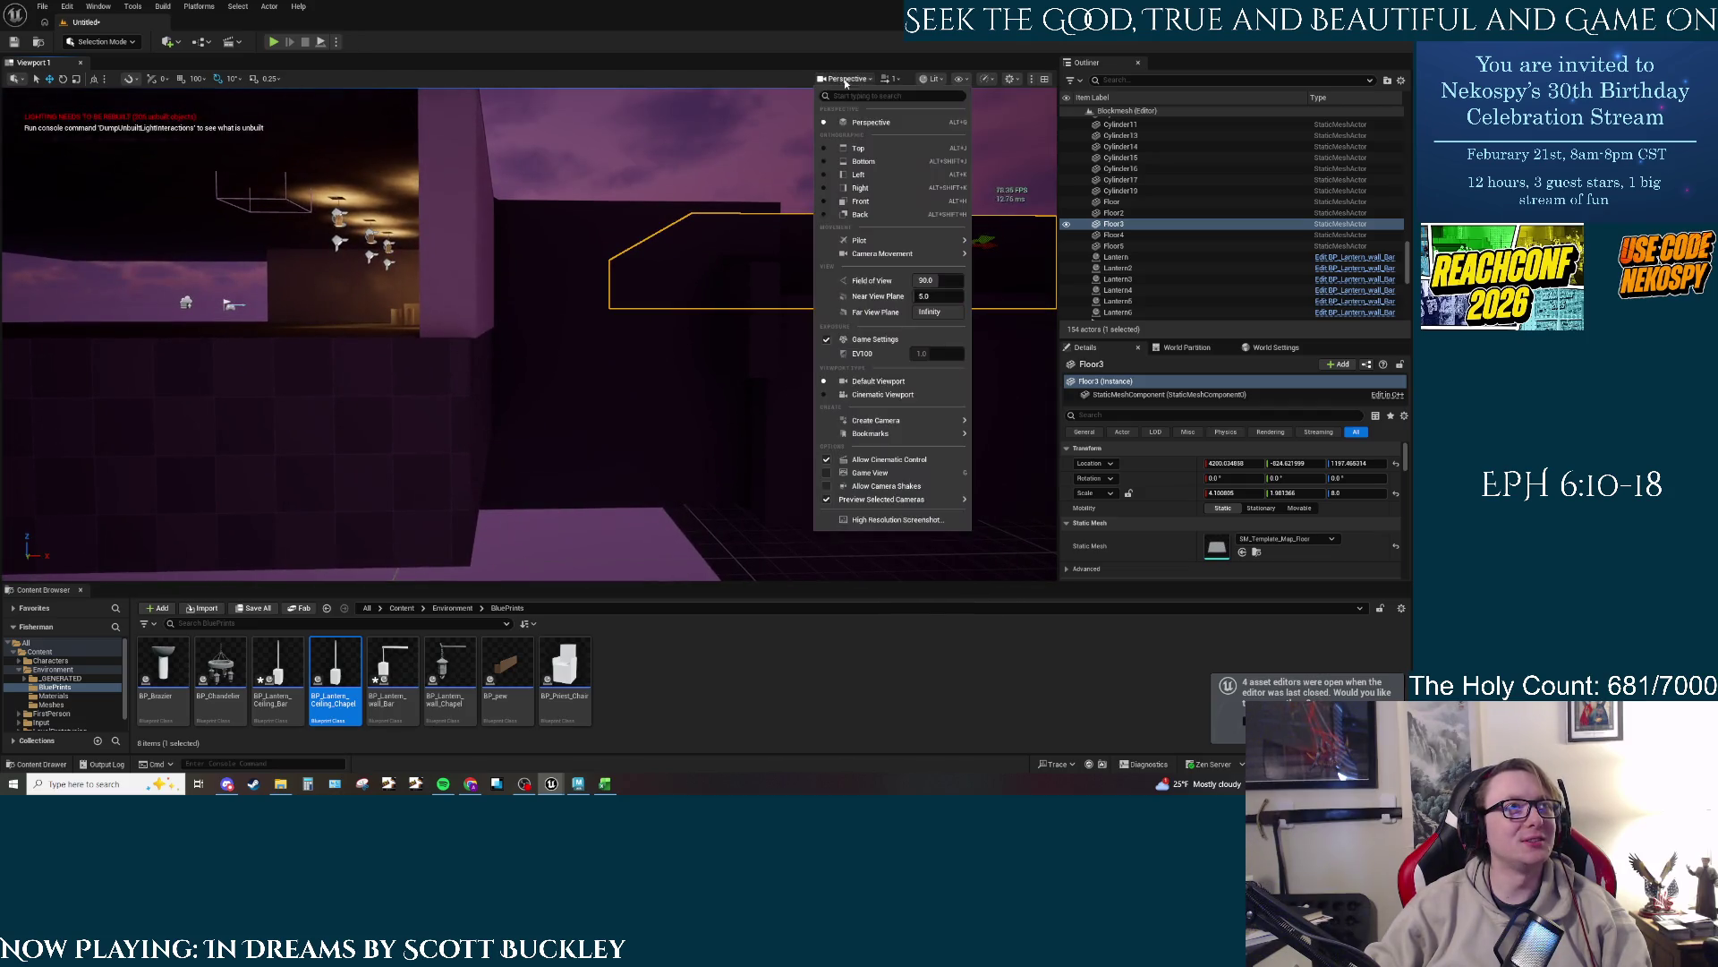
left_click(865, 178)
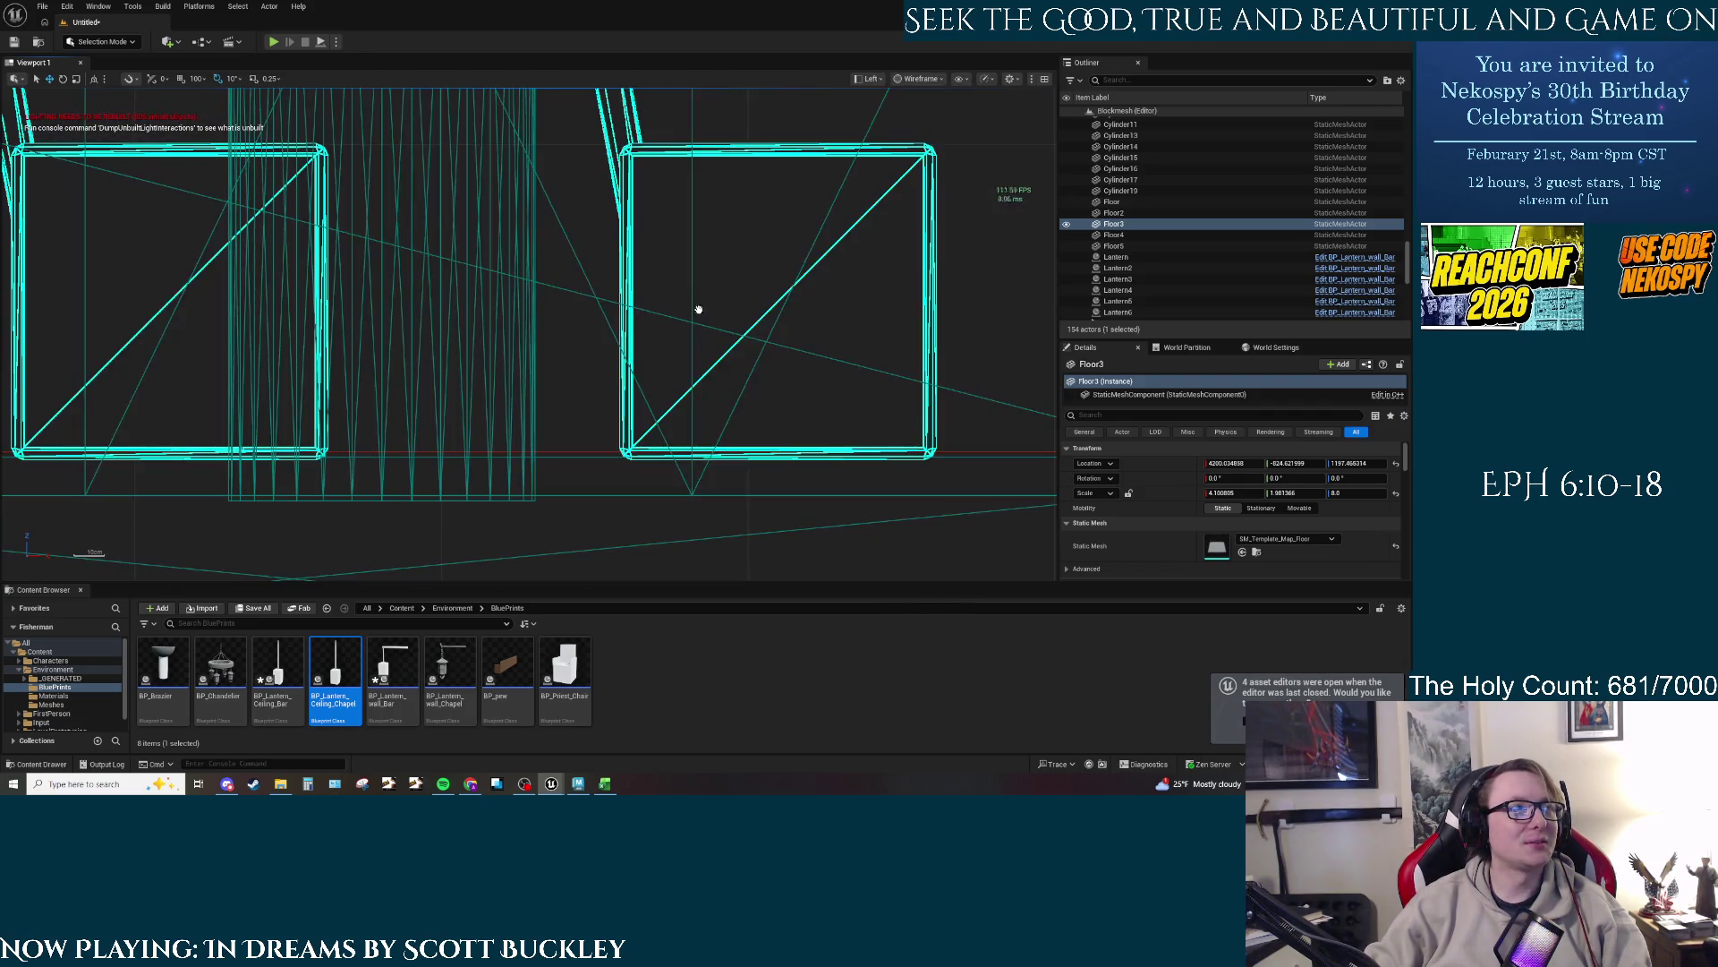
scroll(683, 307, "down", 10)
scroll(649, 301, "up", 10)
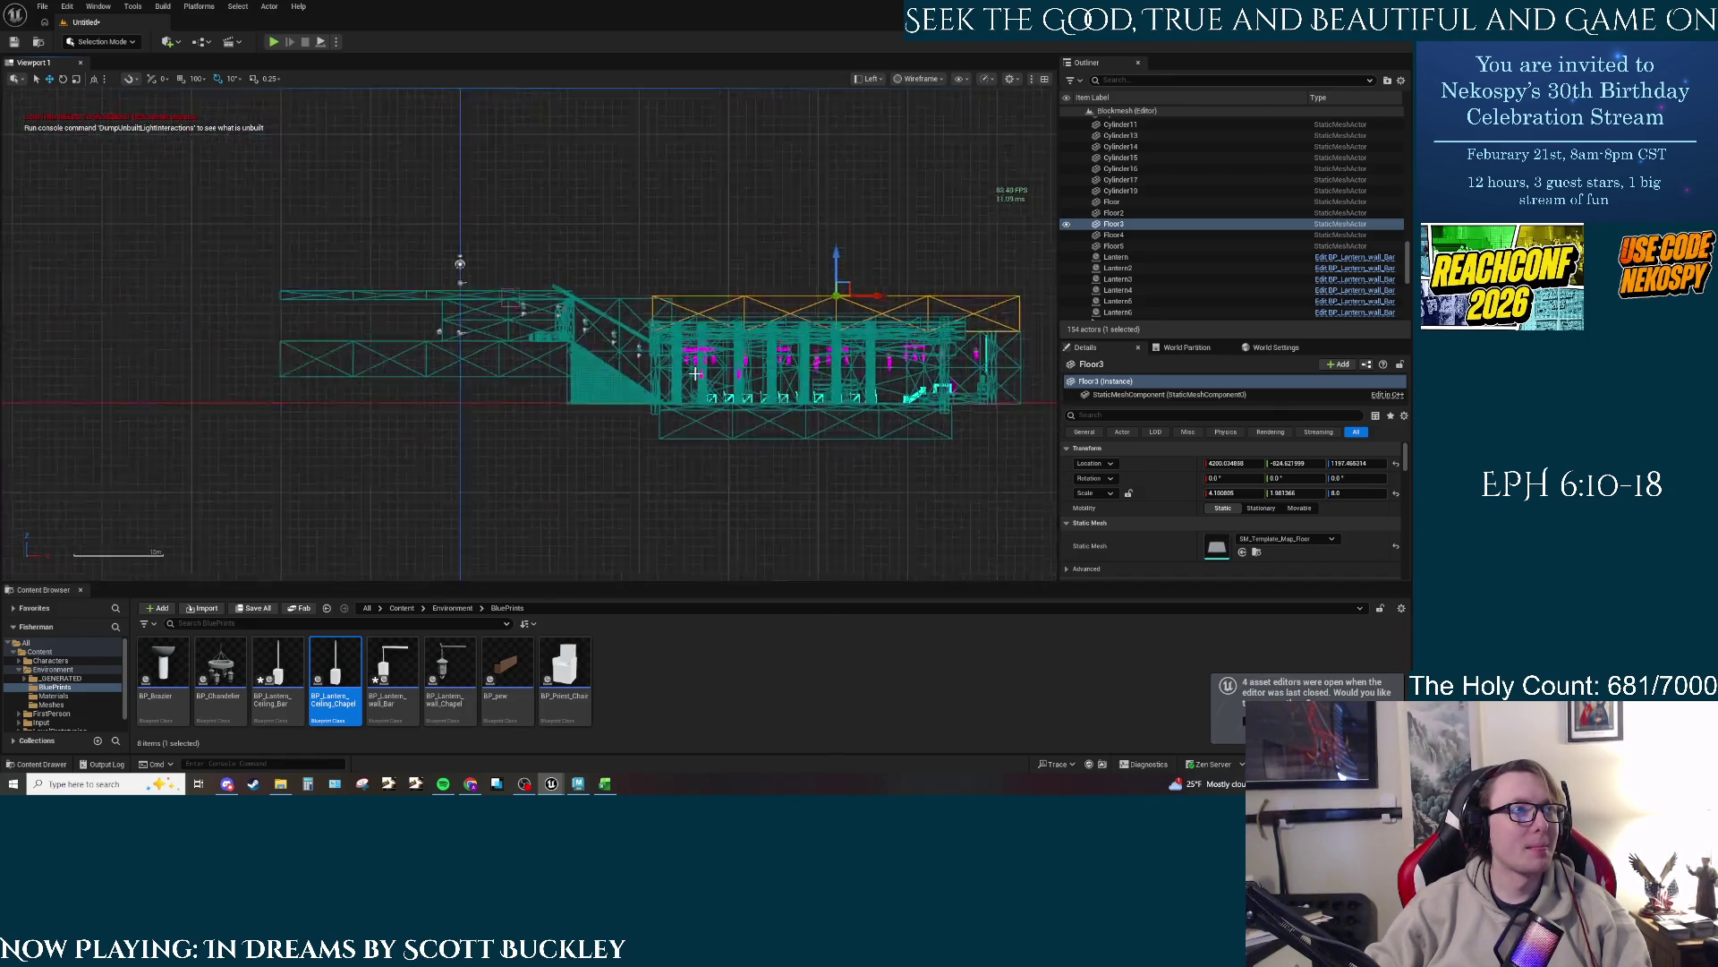
scroll(760, 388, "up", 2)
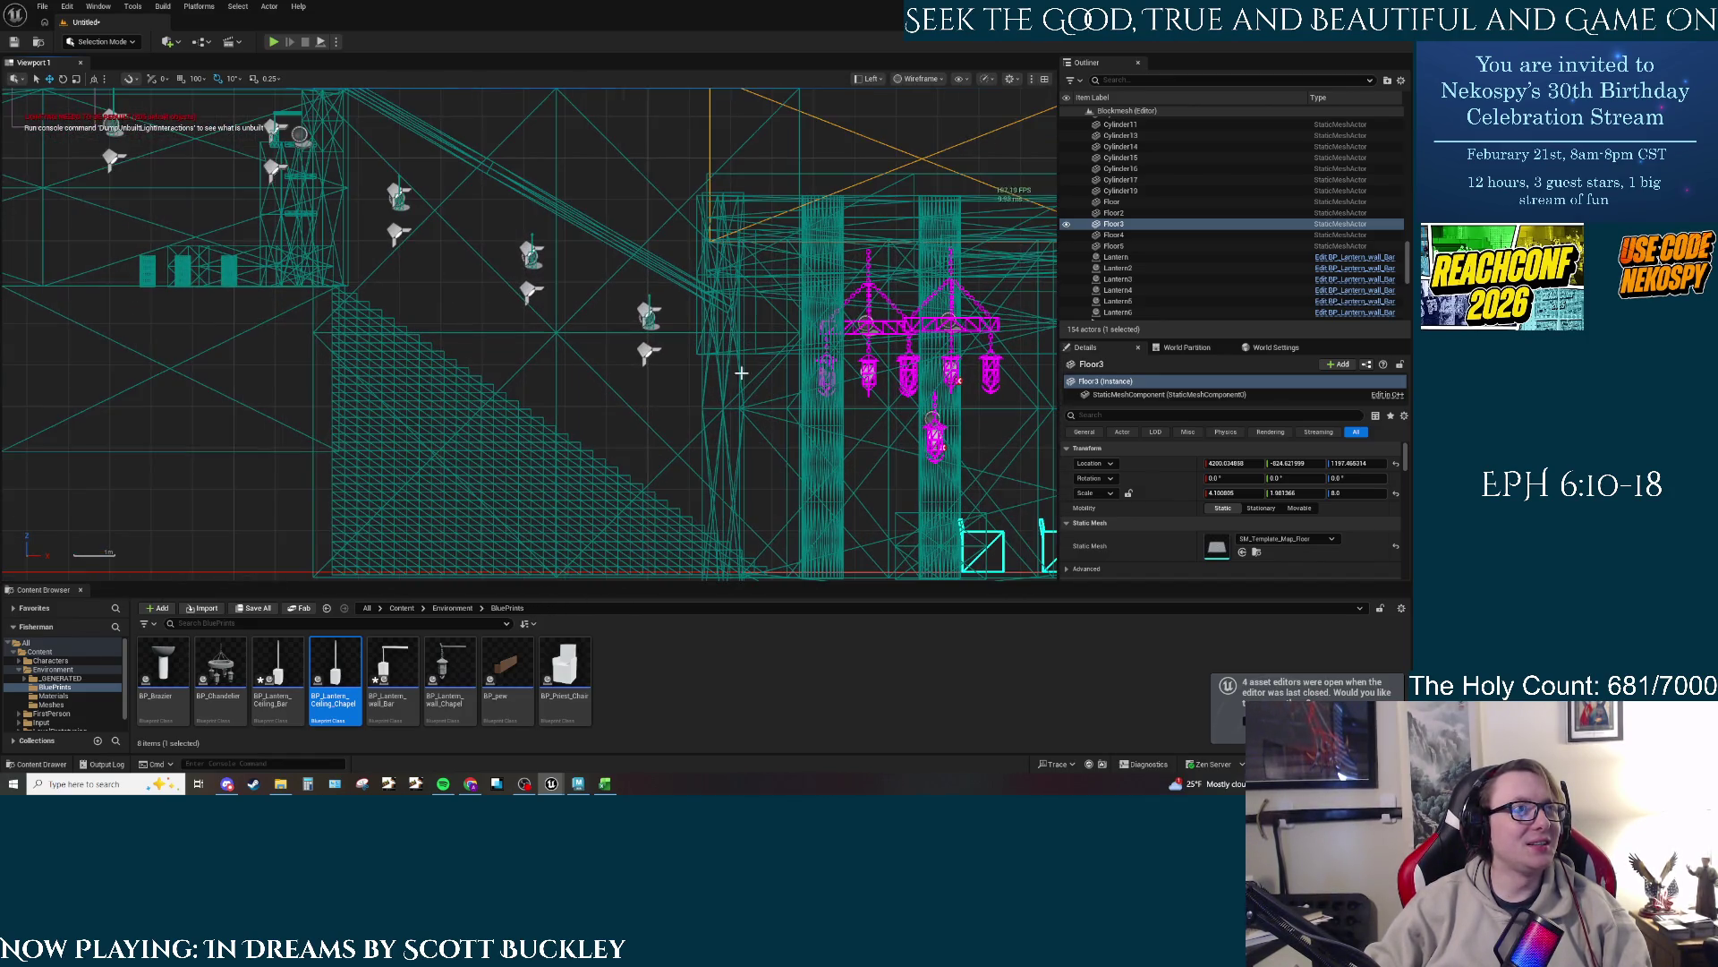
Step: Marquee-select the nine Booleans, deselect, then measure an interior span of about 1057 units
left_click_drag(665, 240, 686, 244)
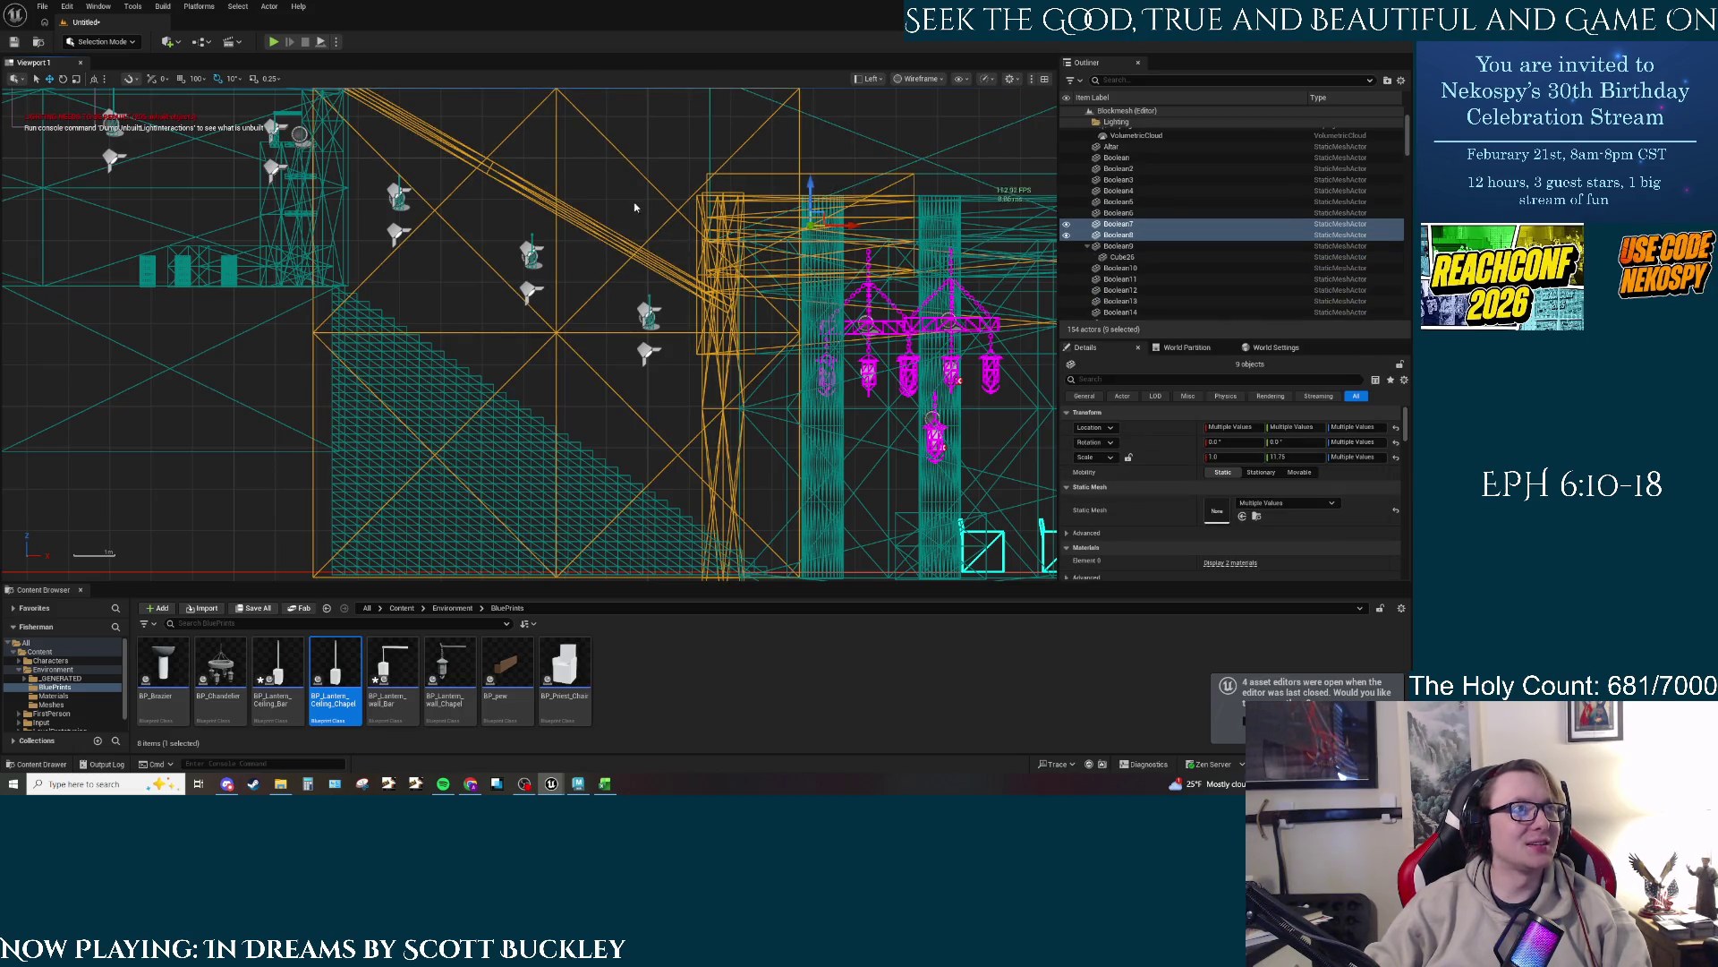
left_click(712, 158)
left_click_drag(705, 242, 443, 248)
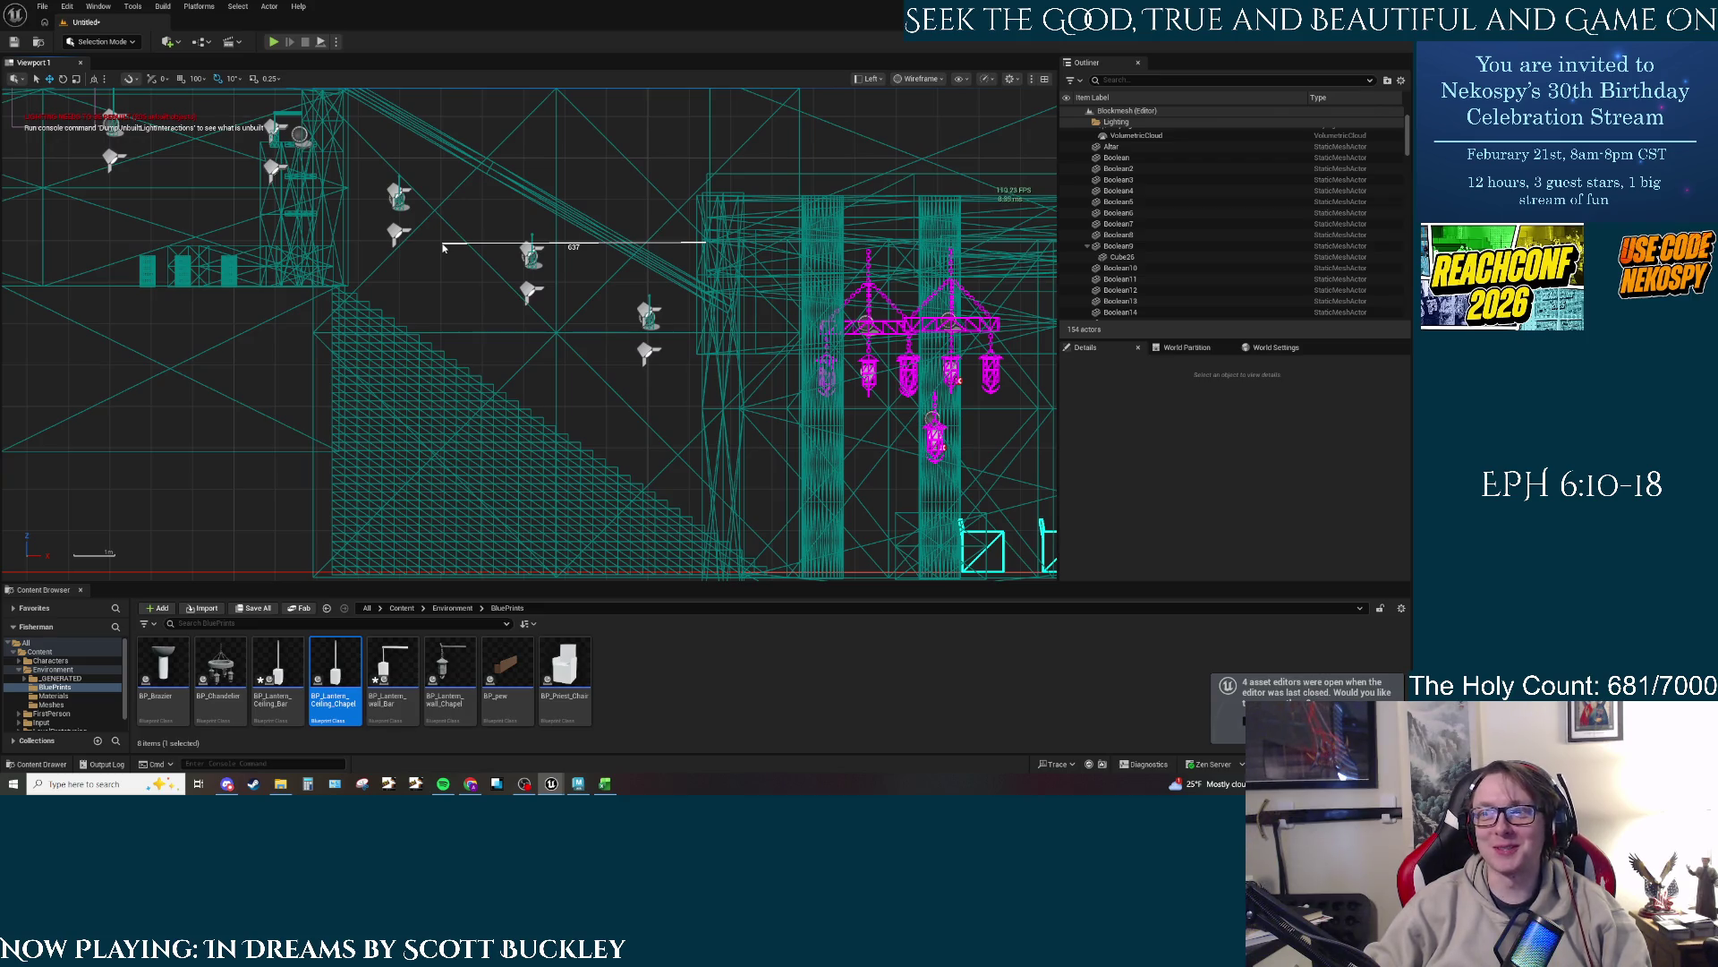
left_click_drag(443, 248, 296, 249)
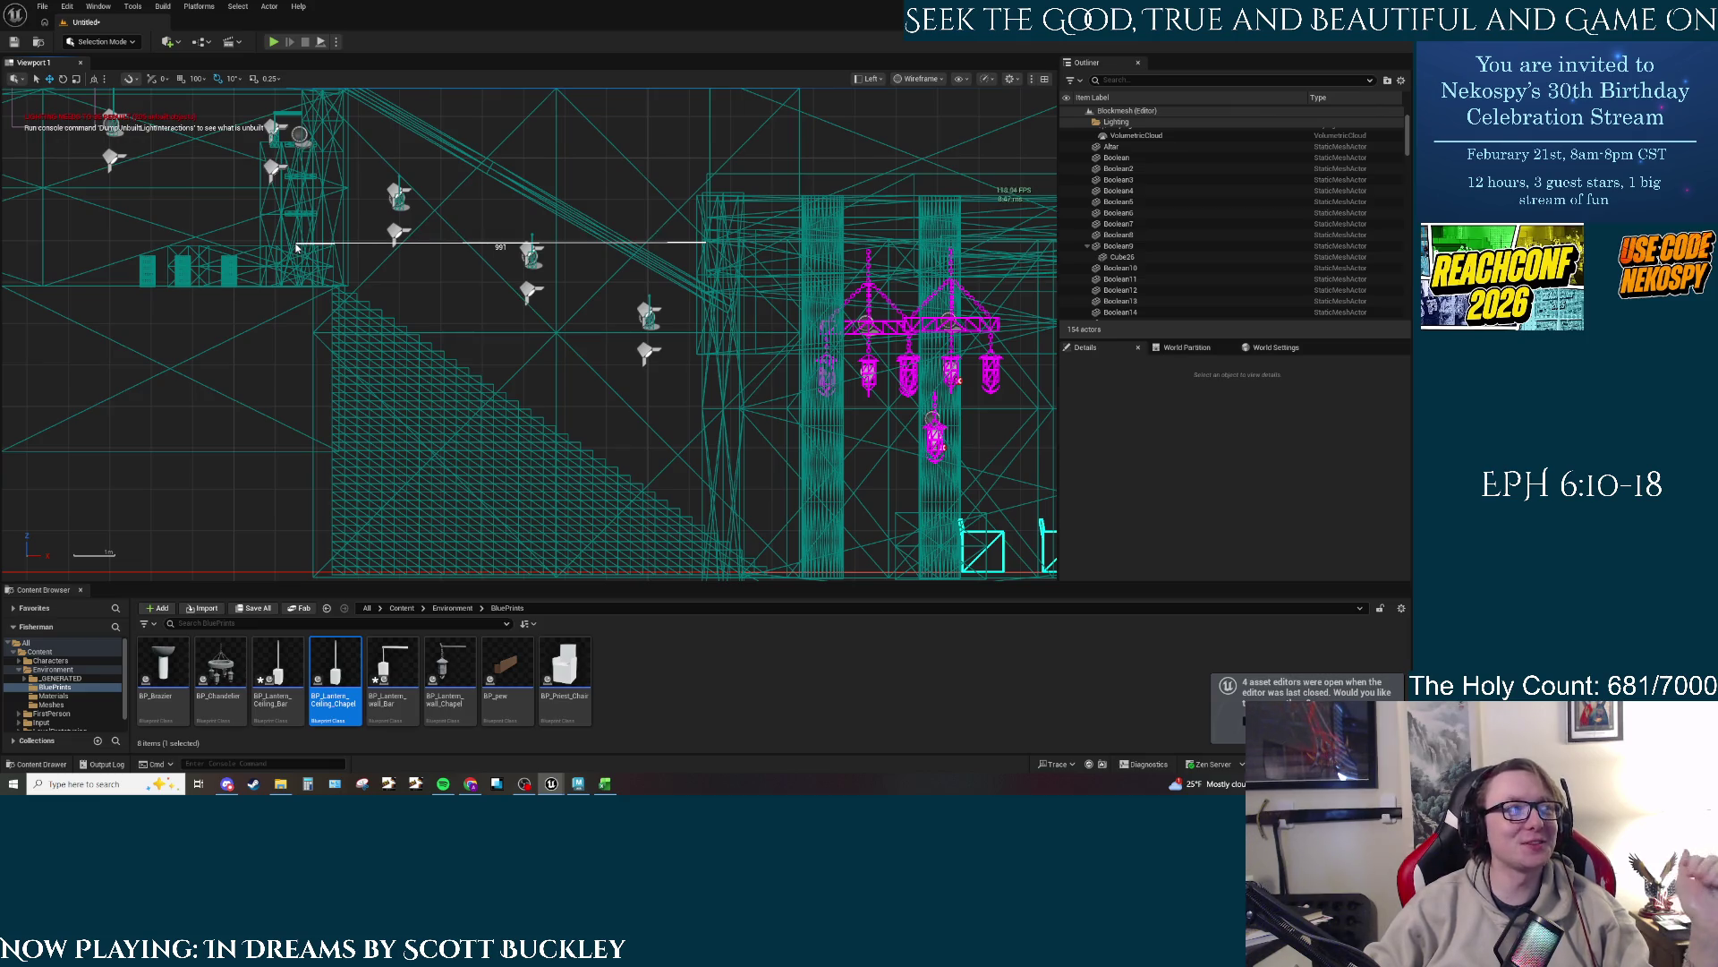
mouse_move(296, 249)
left_mouse_down()
mouse_move(268, 249)
mouse_move(259, 290)
mouse_move(242, 280)
mouse_move(273, 241)
left_mouse_up()
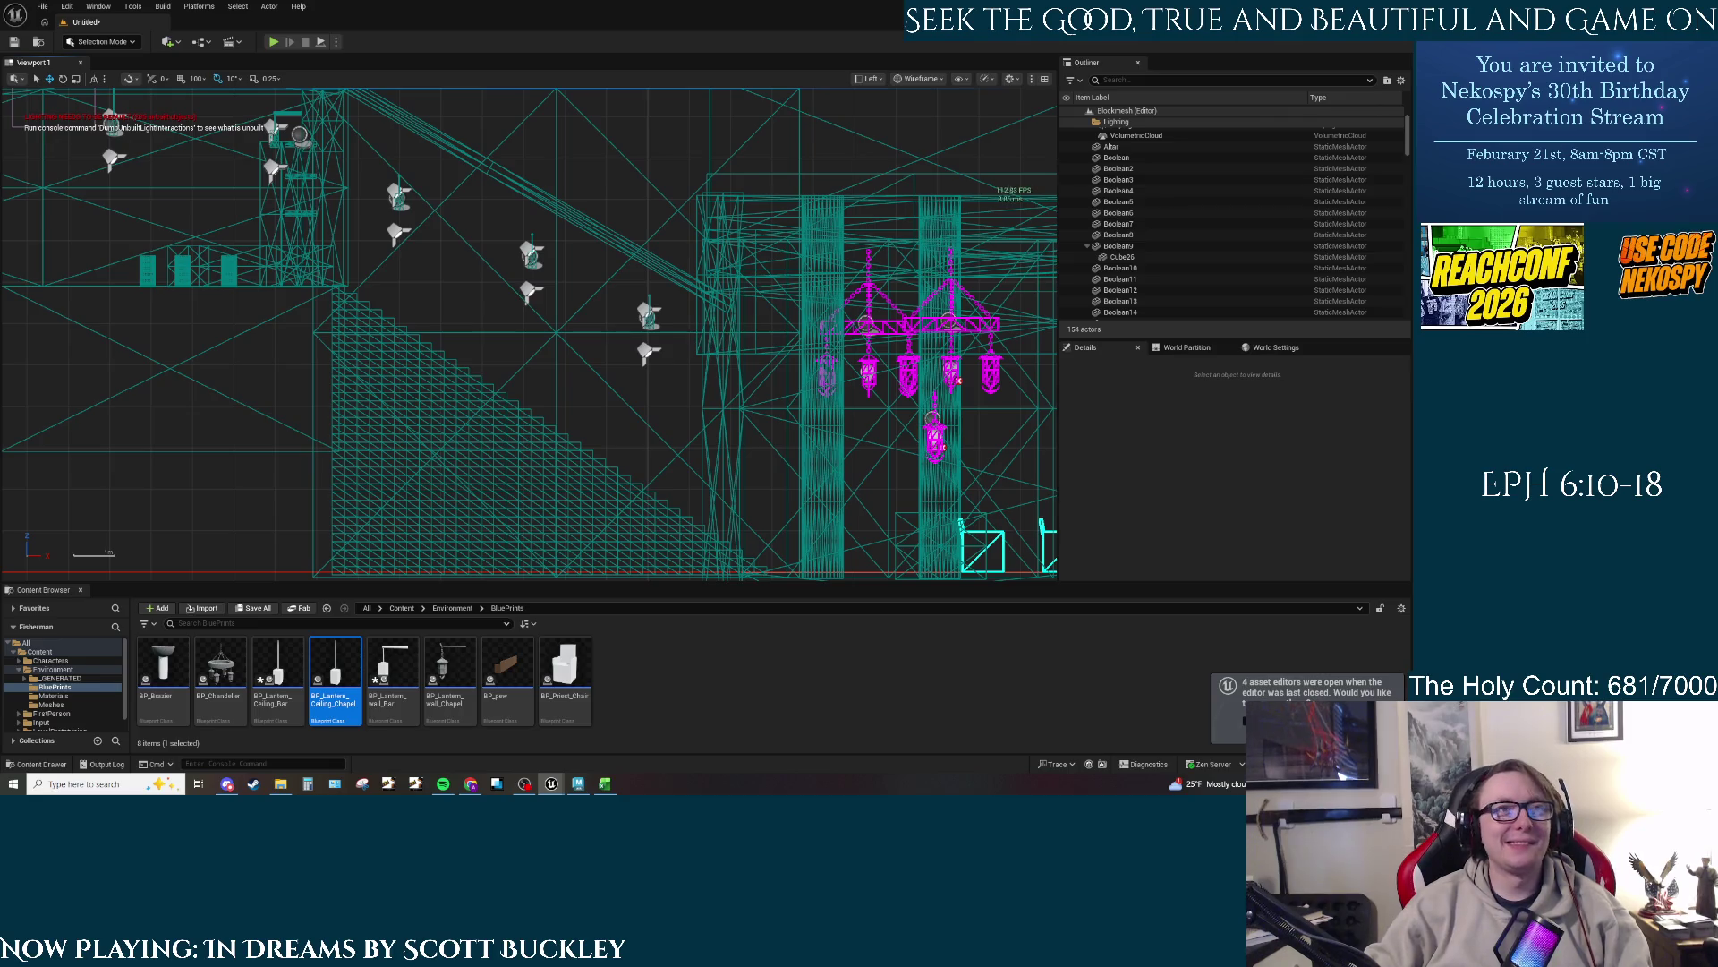
Step: Return to the lit Perspective view and fly into the bar room toward the counter
left_click(868, 79)
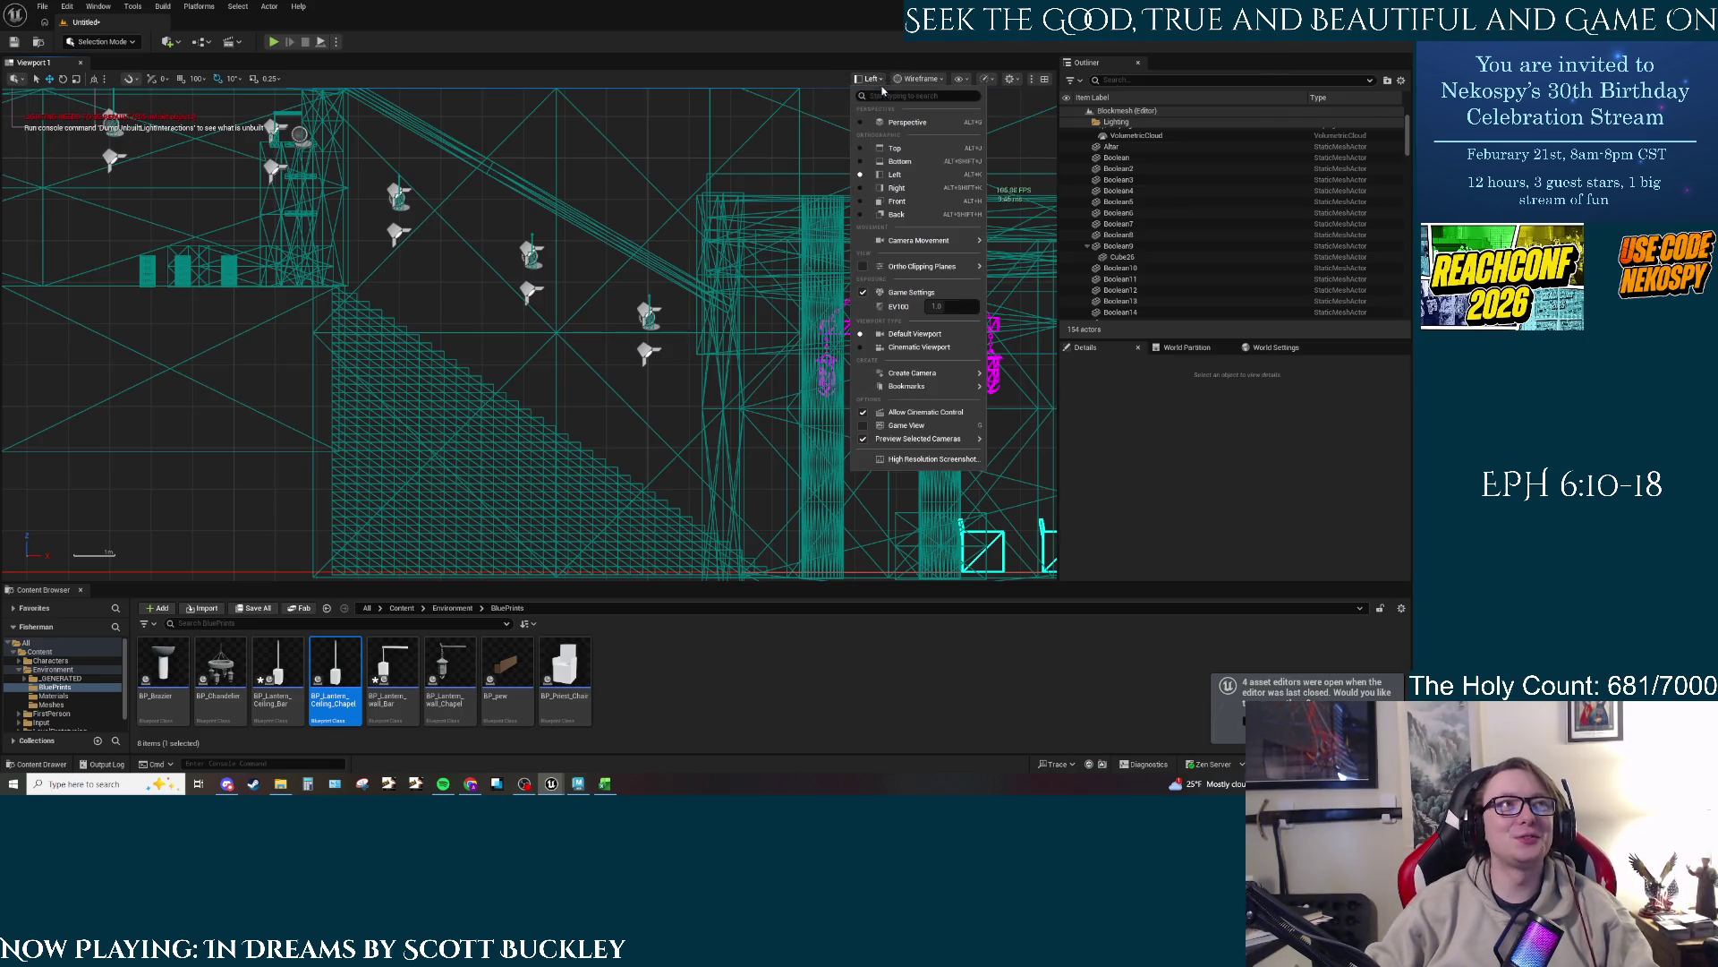
left_click(892, 123)
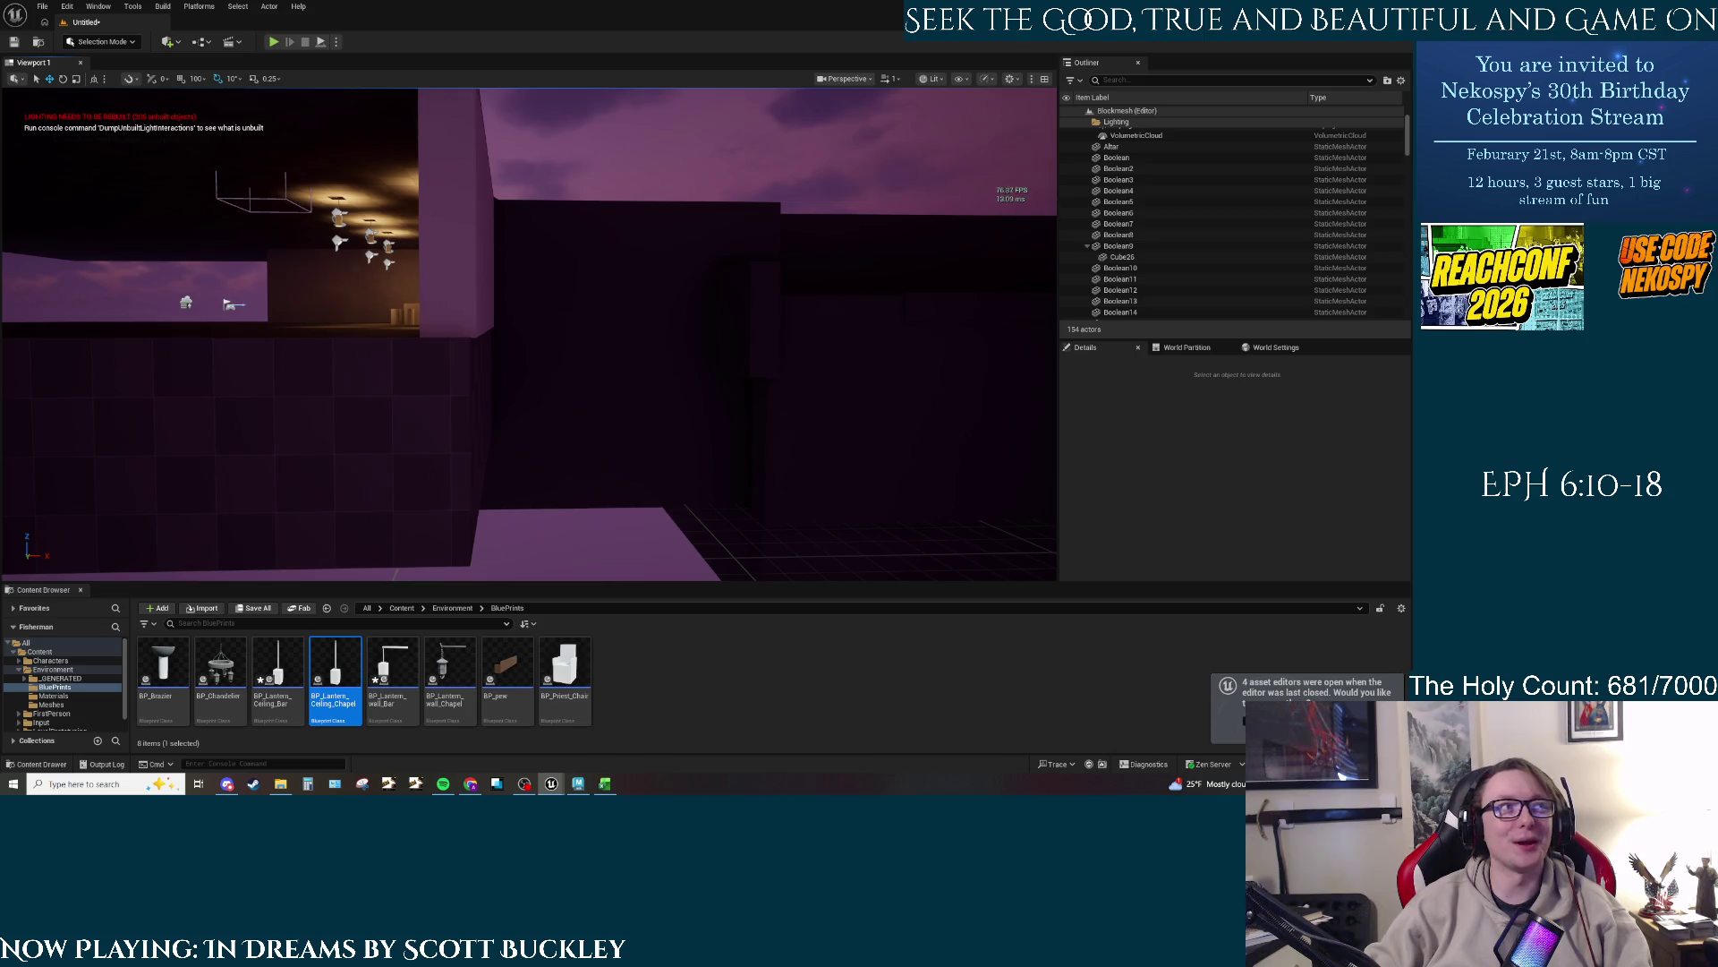
mouse_move(682, 310)
left_mouse_down()
mouse_move(682, 295)
mouse_move(682, 310)
left_mouse_up()
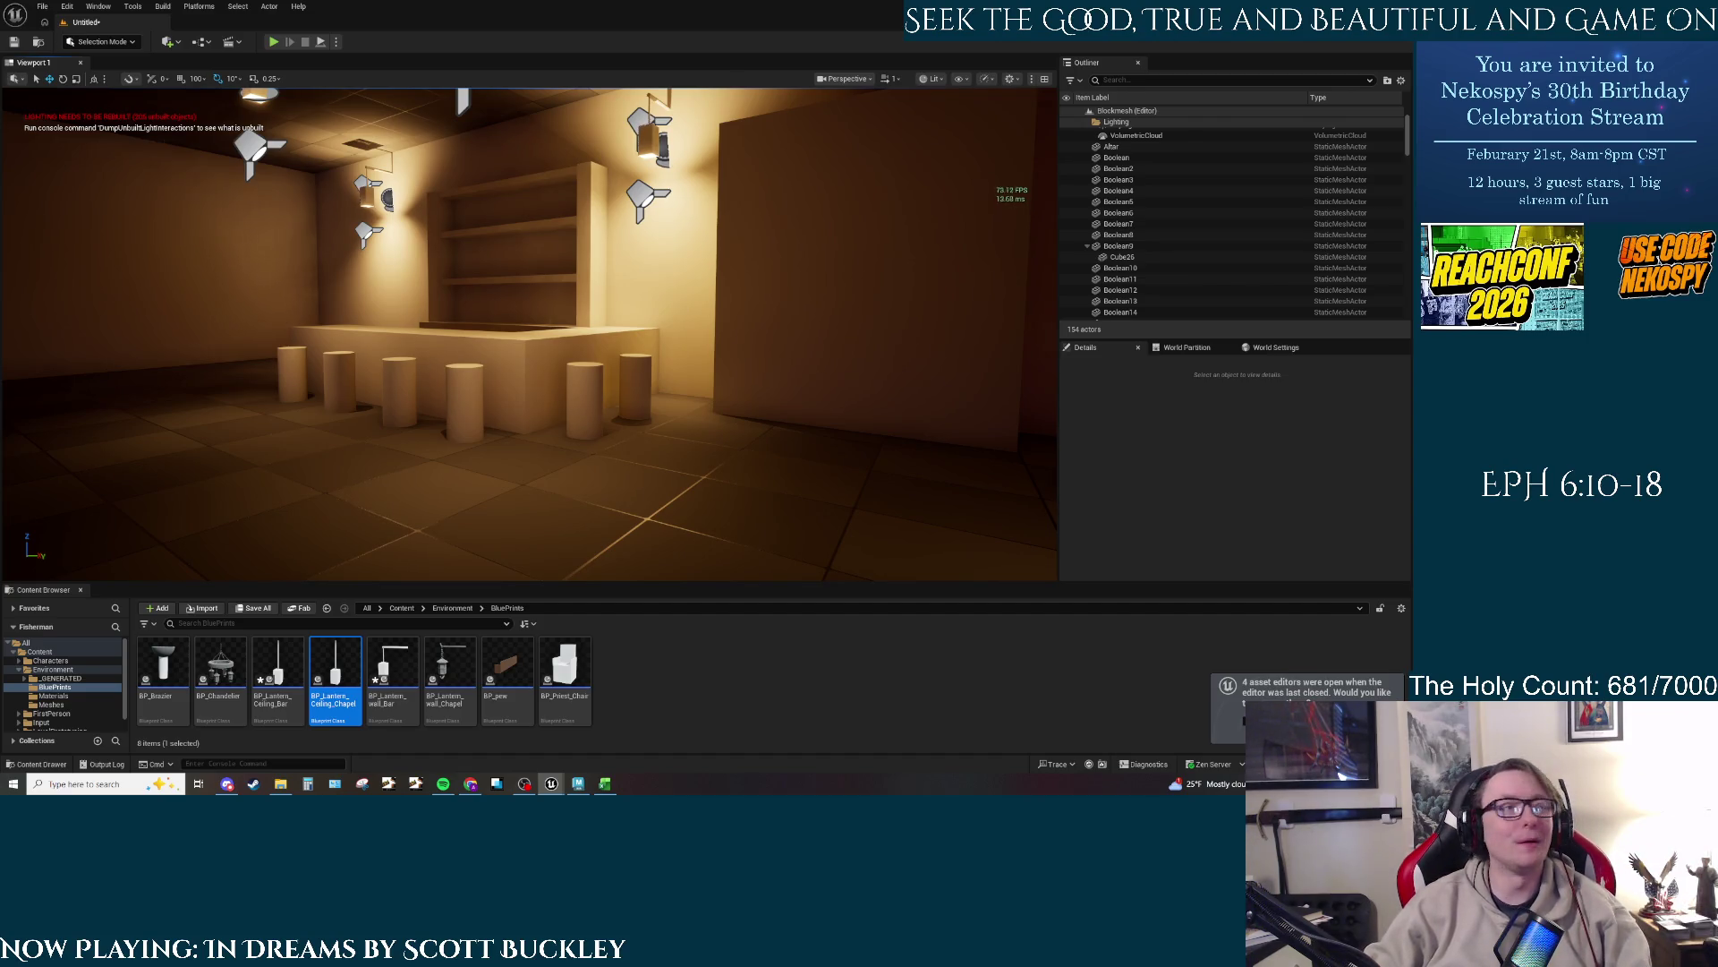
mouse_move(682, 310)
left_mouse_down()
mouse_move(895, 309)
mouse_move(846, 309)
left_mouse_up()
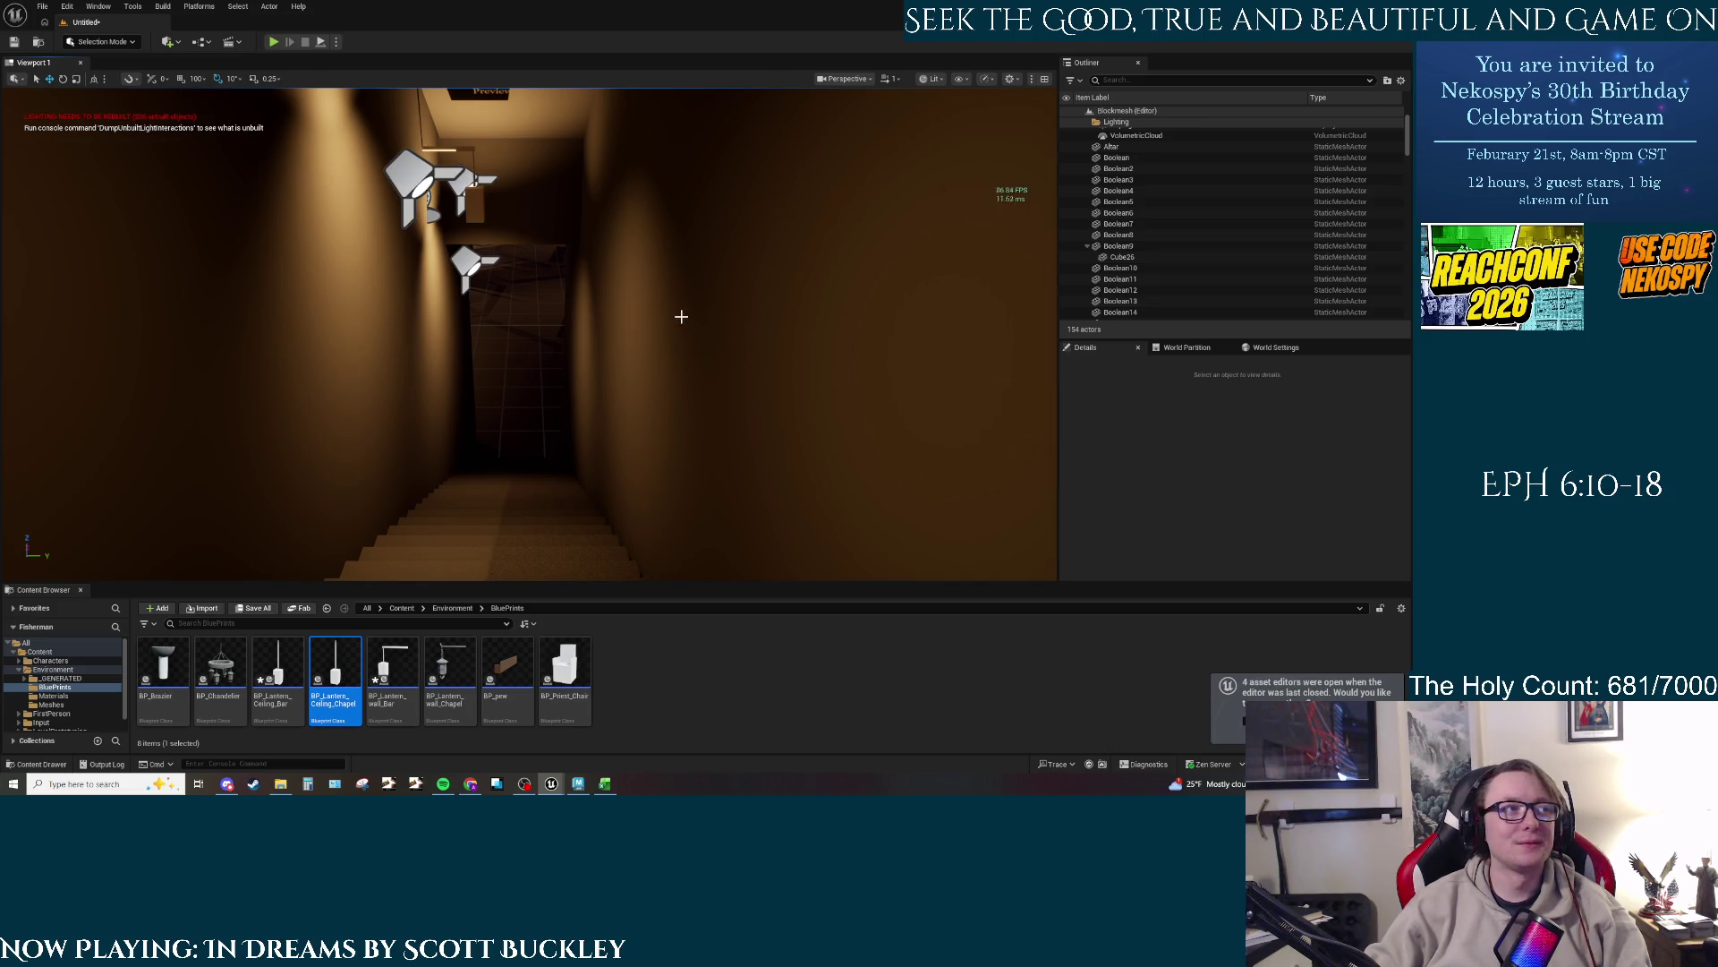
Step: Fly down the hallway and stairs, looking between the lantern-lit bar wall and the purple wall
left_click_drag(681, 317, 682, 320)
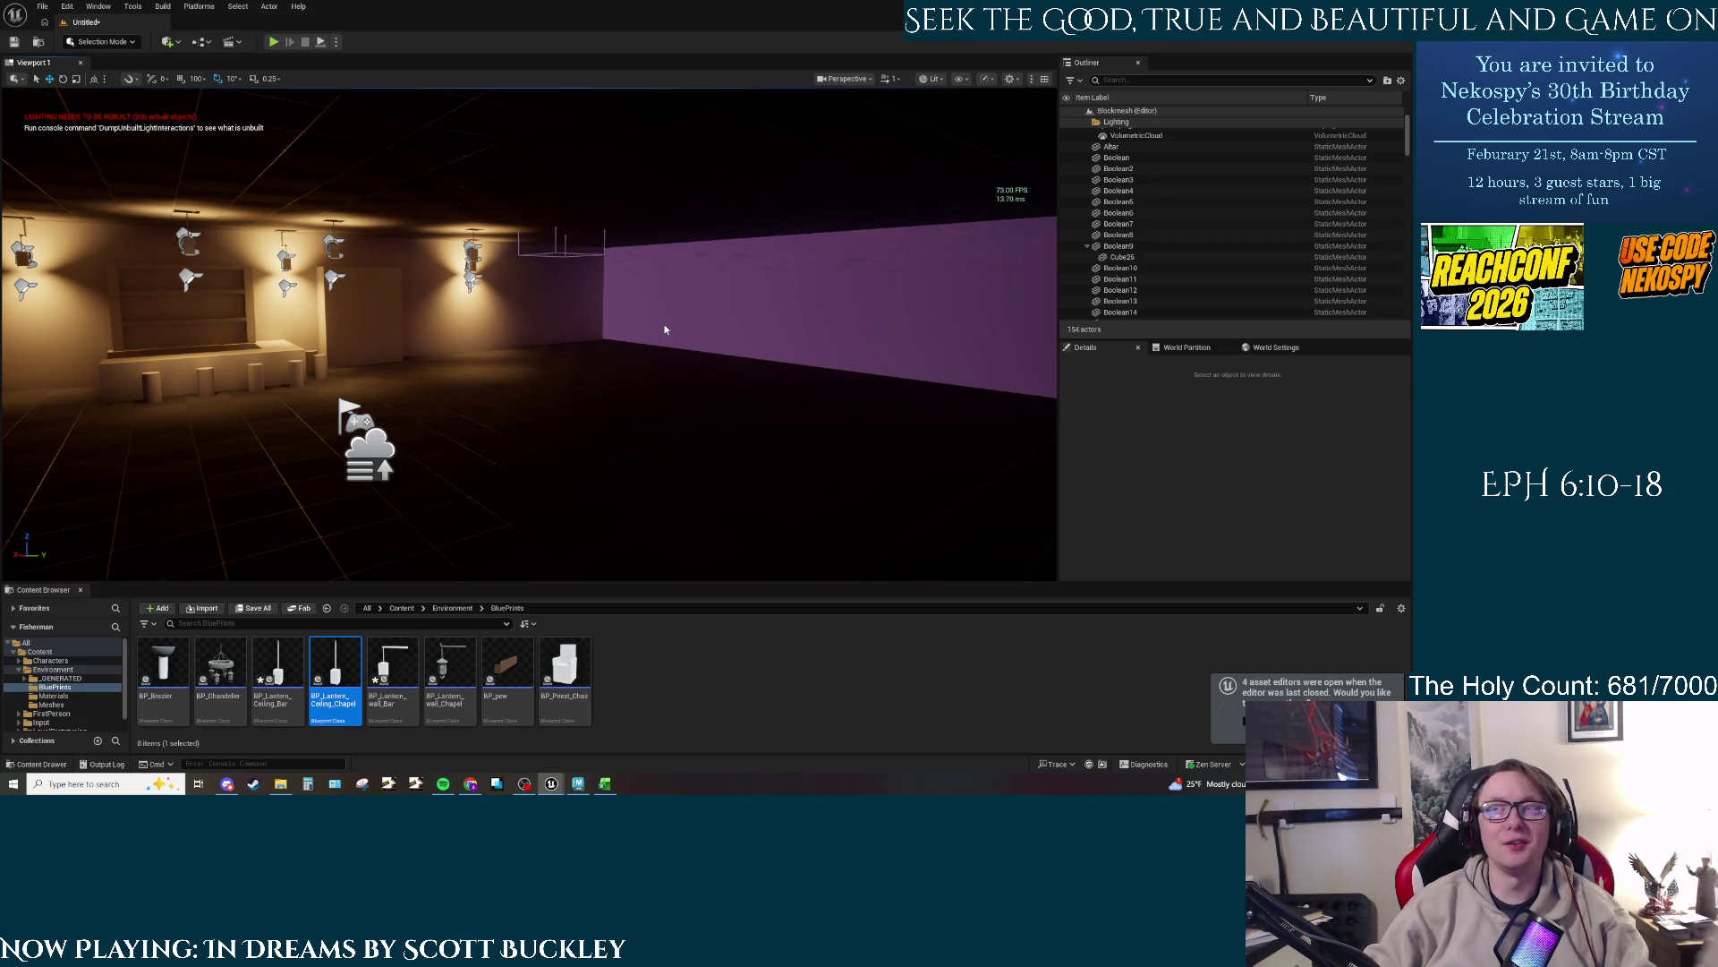
left_click_drag(665, 330, 649, 324)
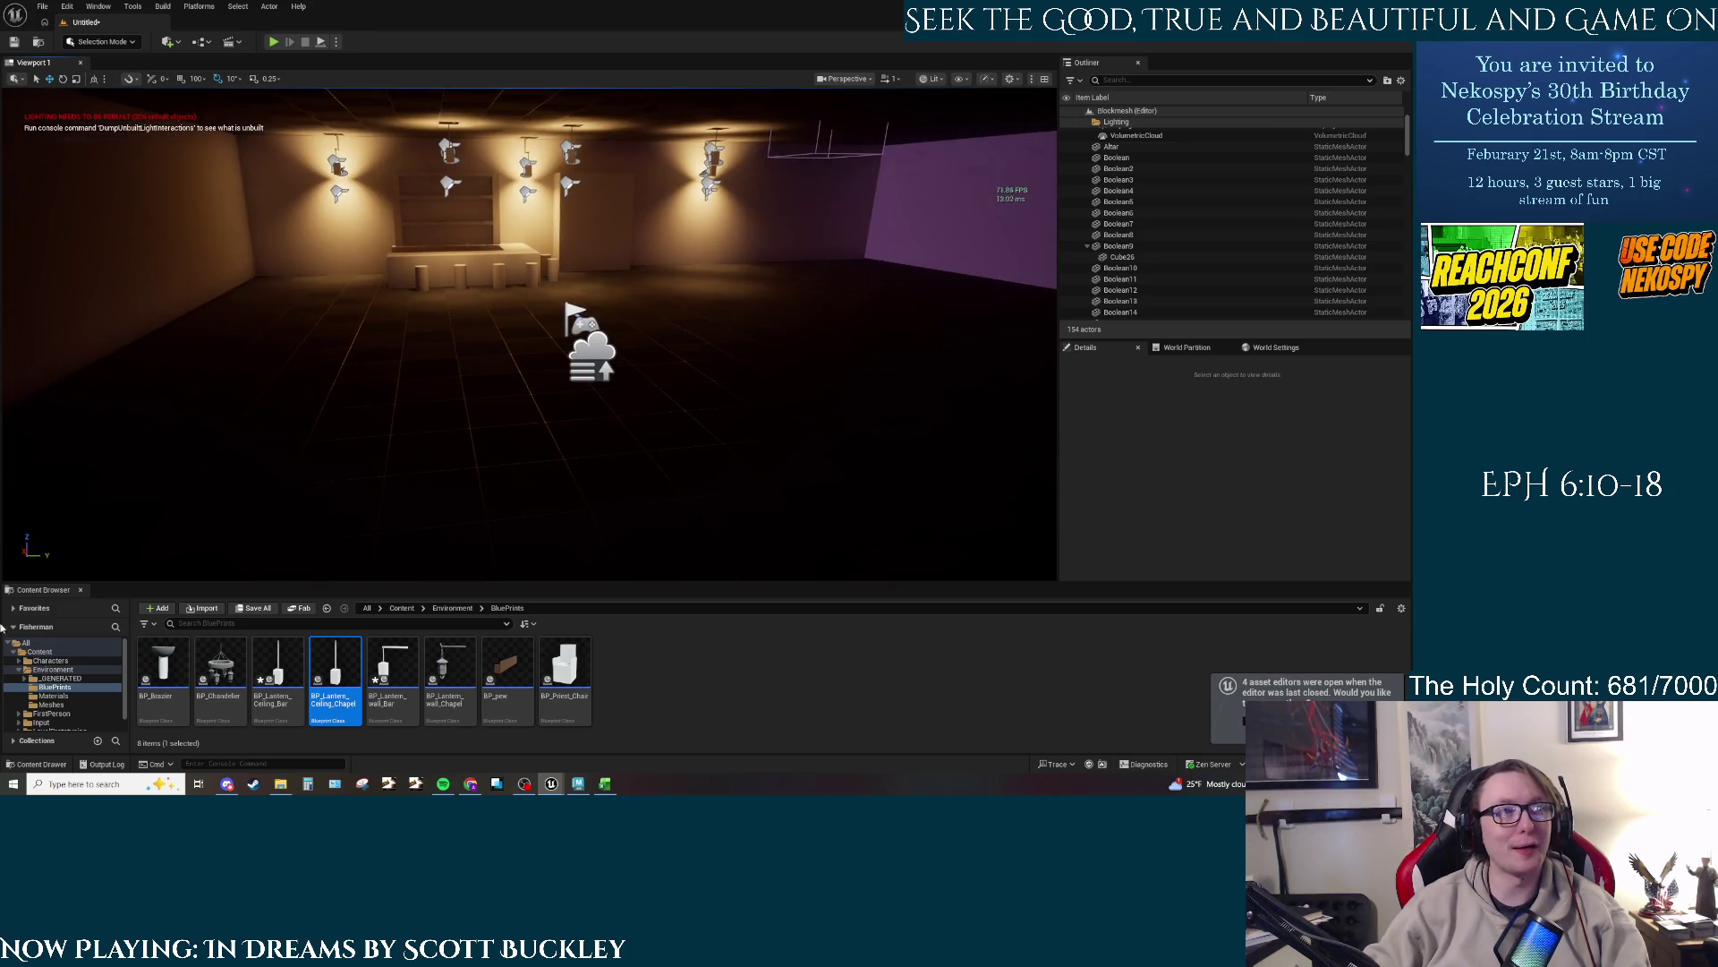
left_click_drag(249, 387, 287, 386)
left_click_drag(623, 358, 591, 358)
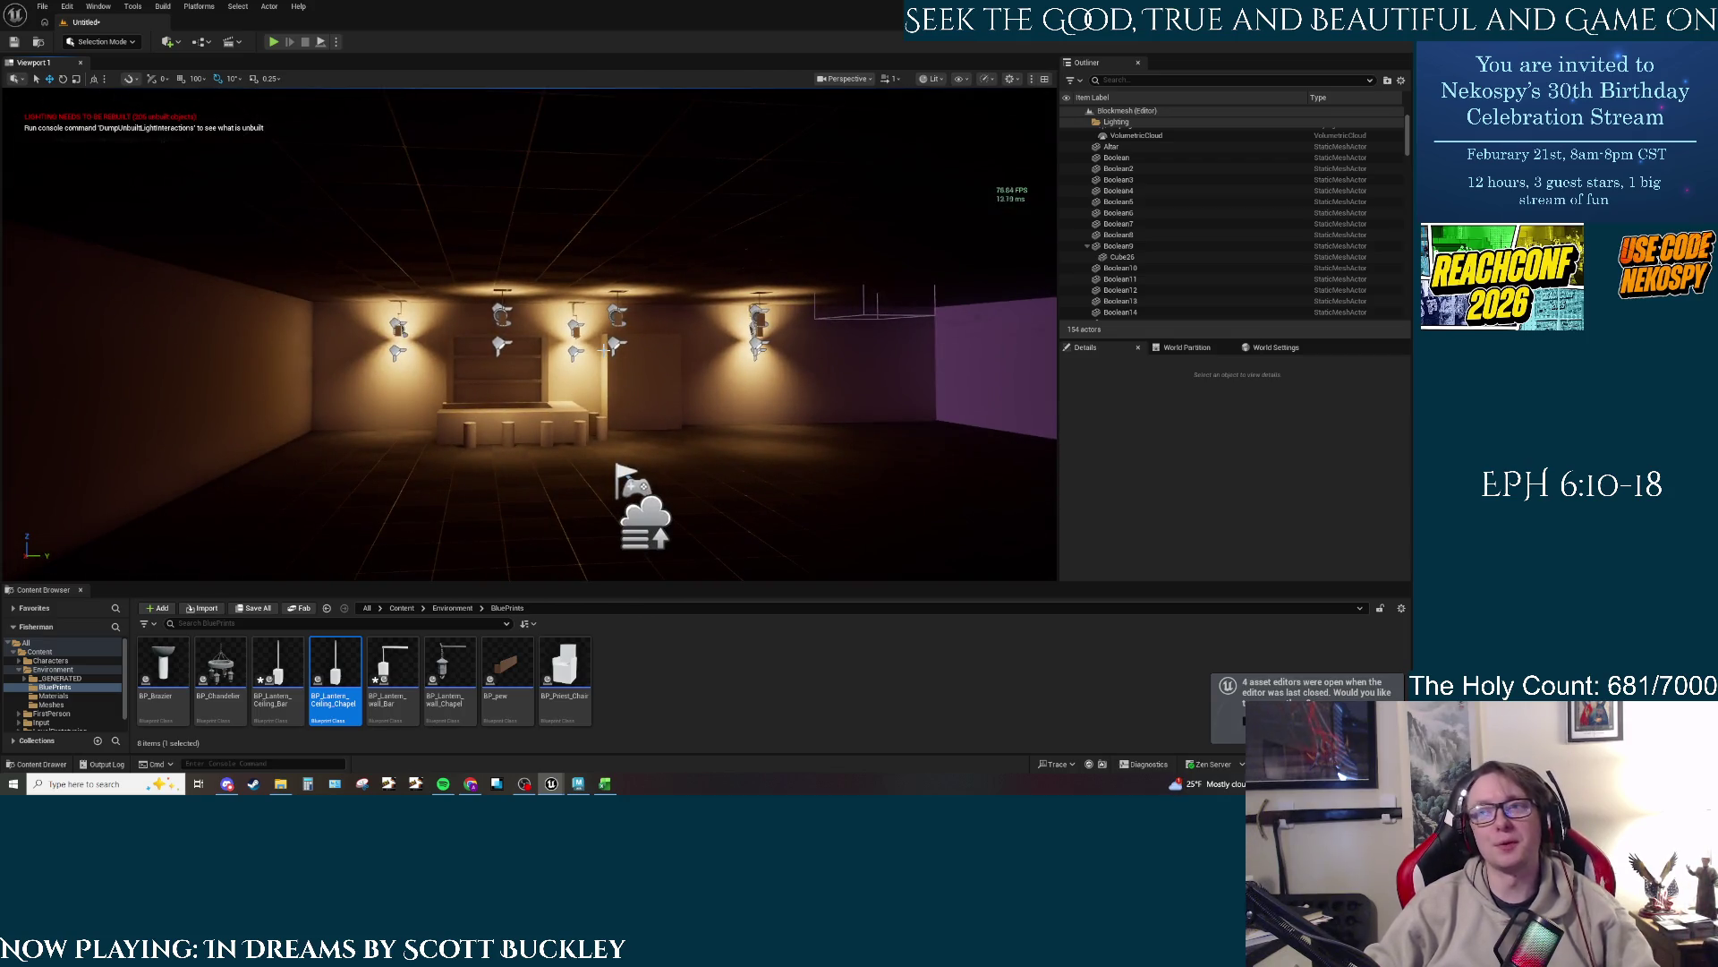
mouse_move(631, 360)
left_mouse_down()
mouse_move(649, 360)
mouse_move(644, 317)
left_mouse_up()
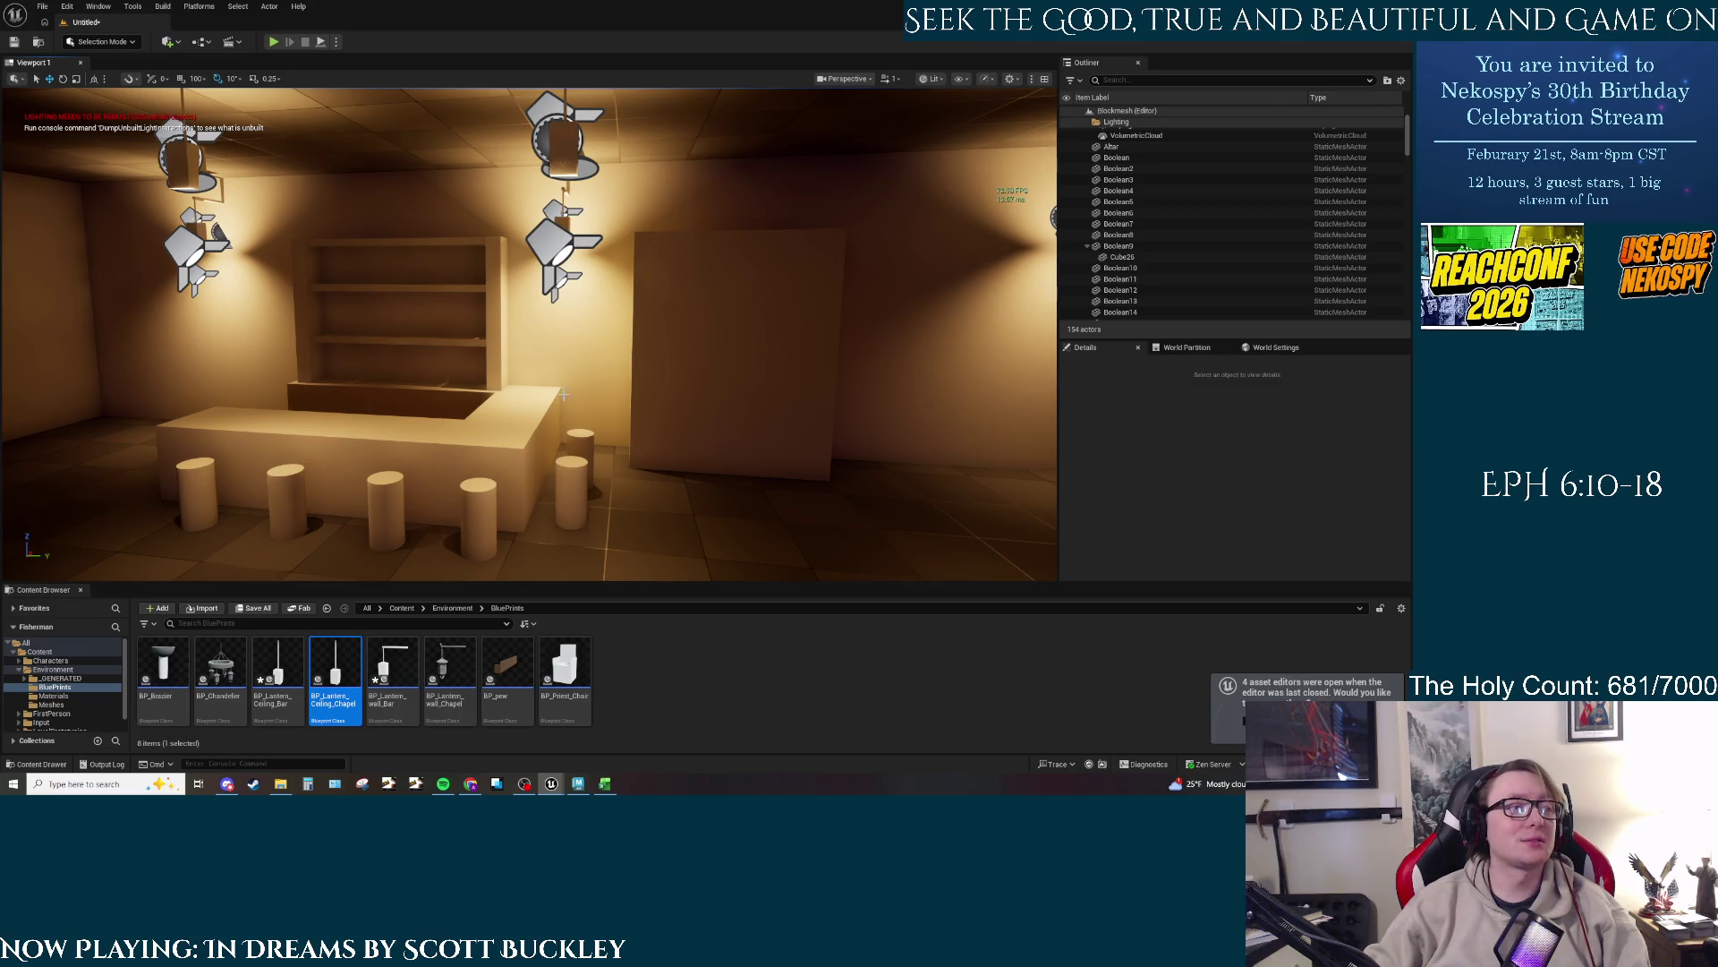
Step: Switch over to Maya with the column model and back to the Unreal level
left_click(579, 783)
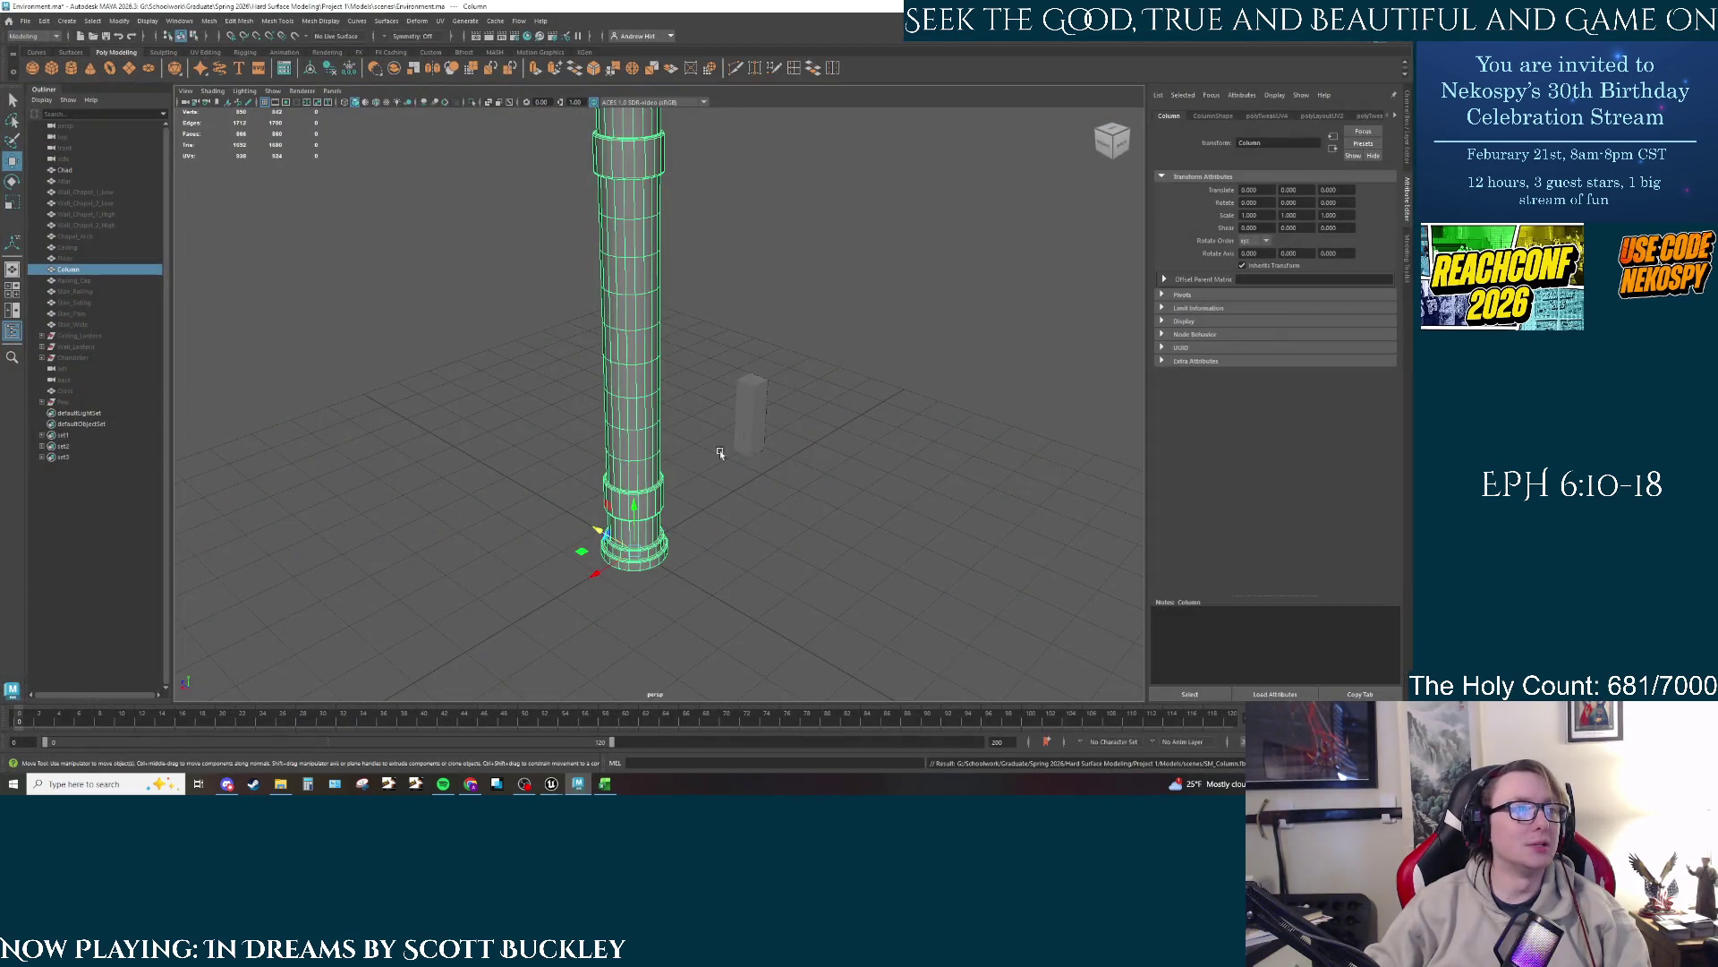
mouse_move(551, 783)
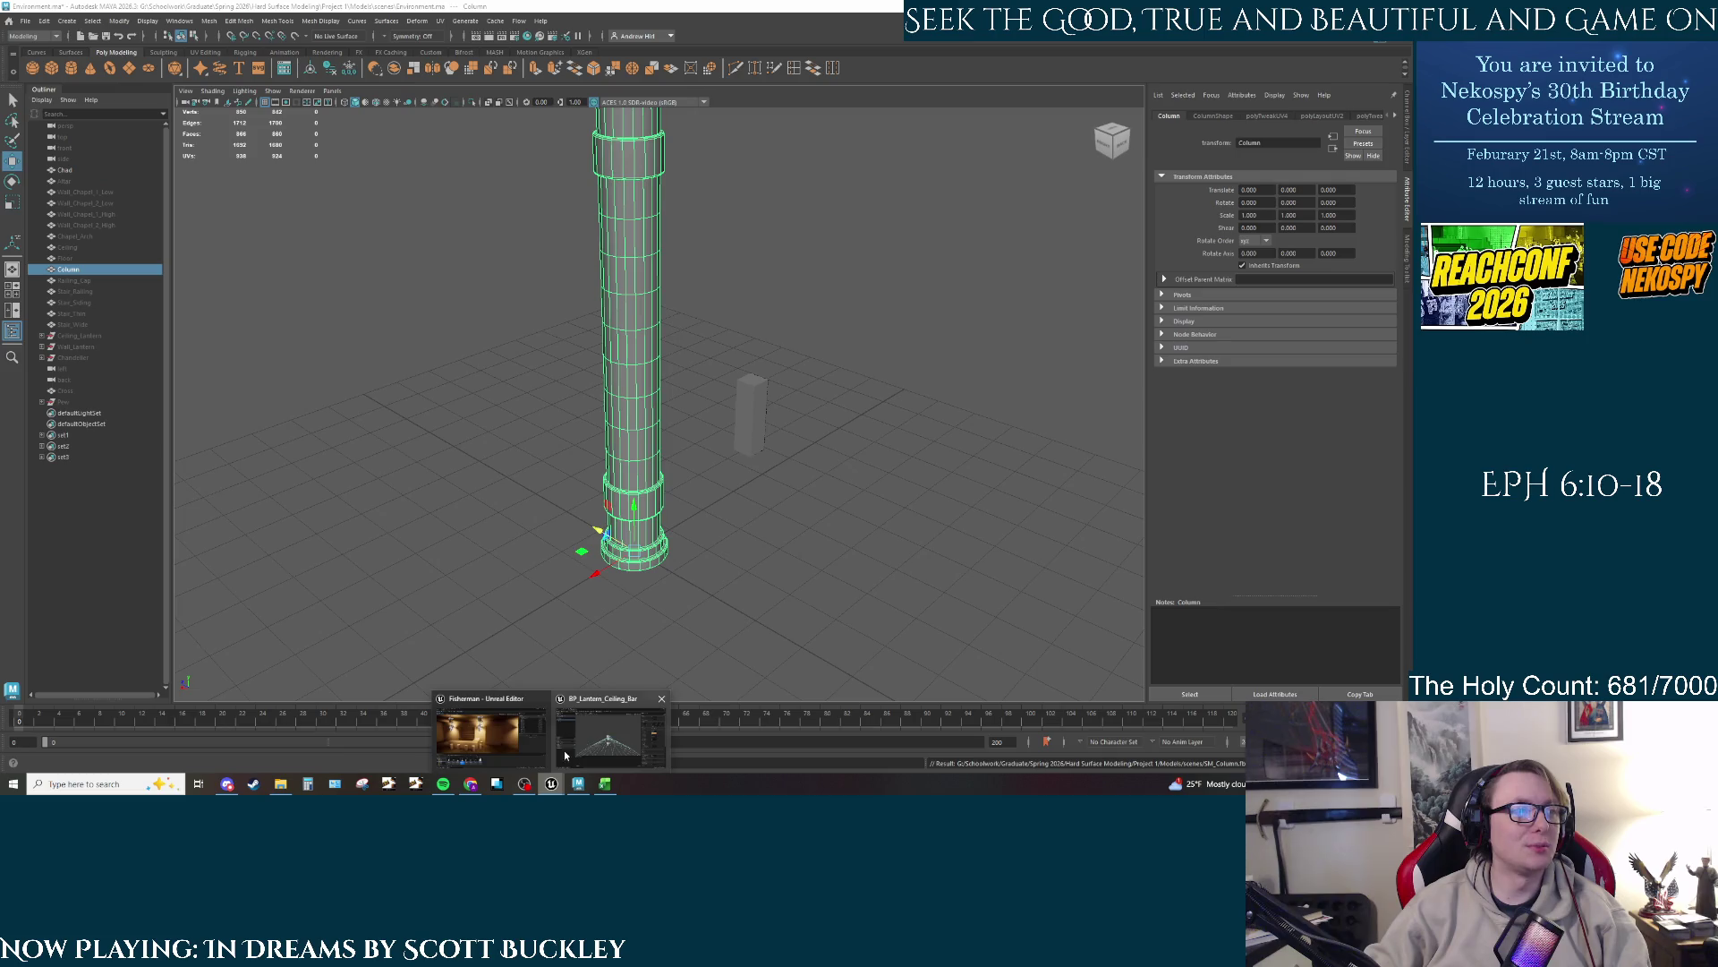
left_click(502, 738)
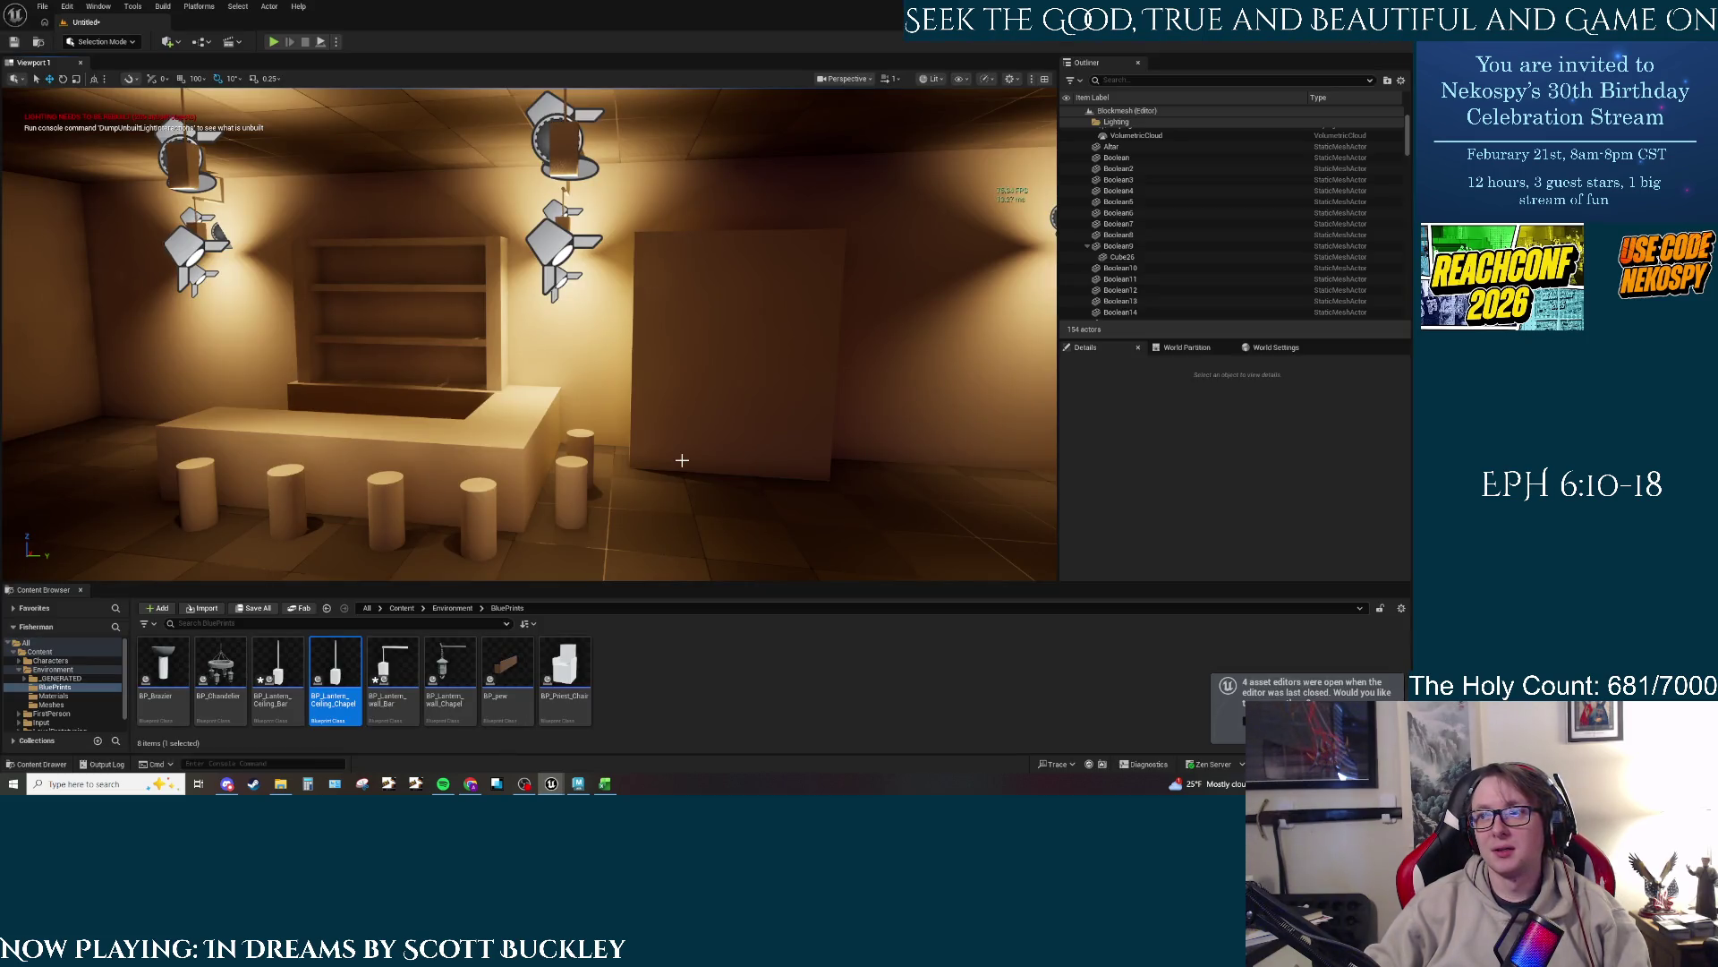
Step: Fly the view down to the pews, select SM_Column, and Alt-drag a copy SM_Column2 to its right
left_click_drag(682, 460, 680, 488)
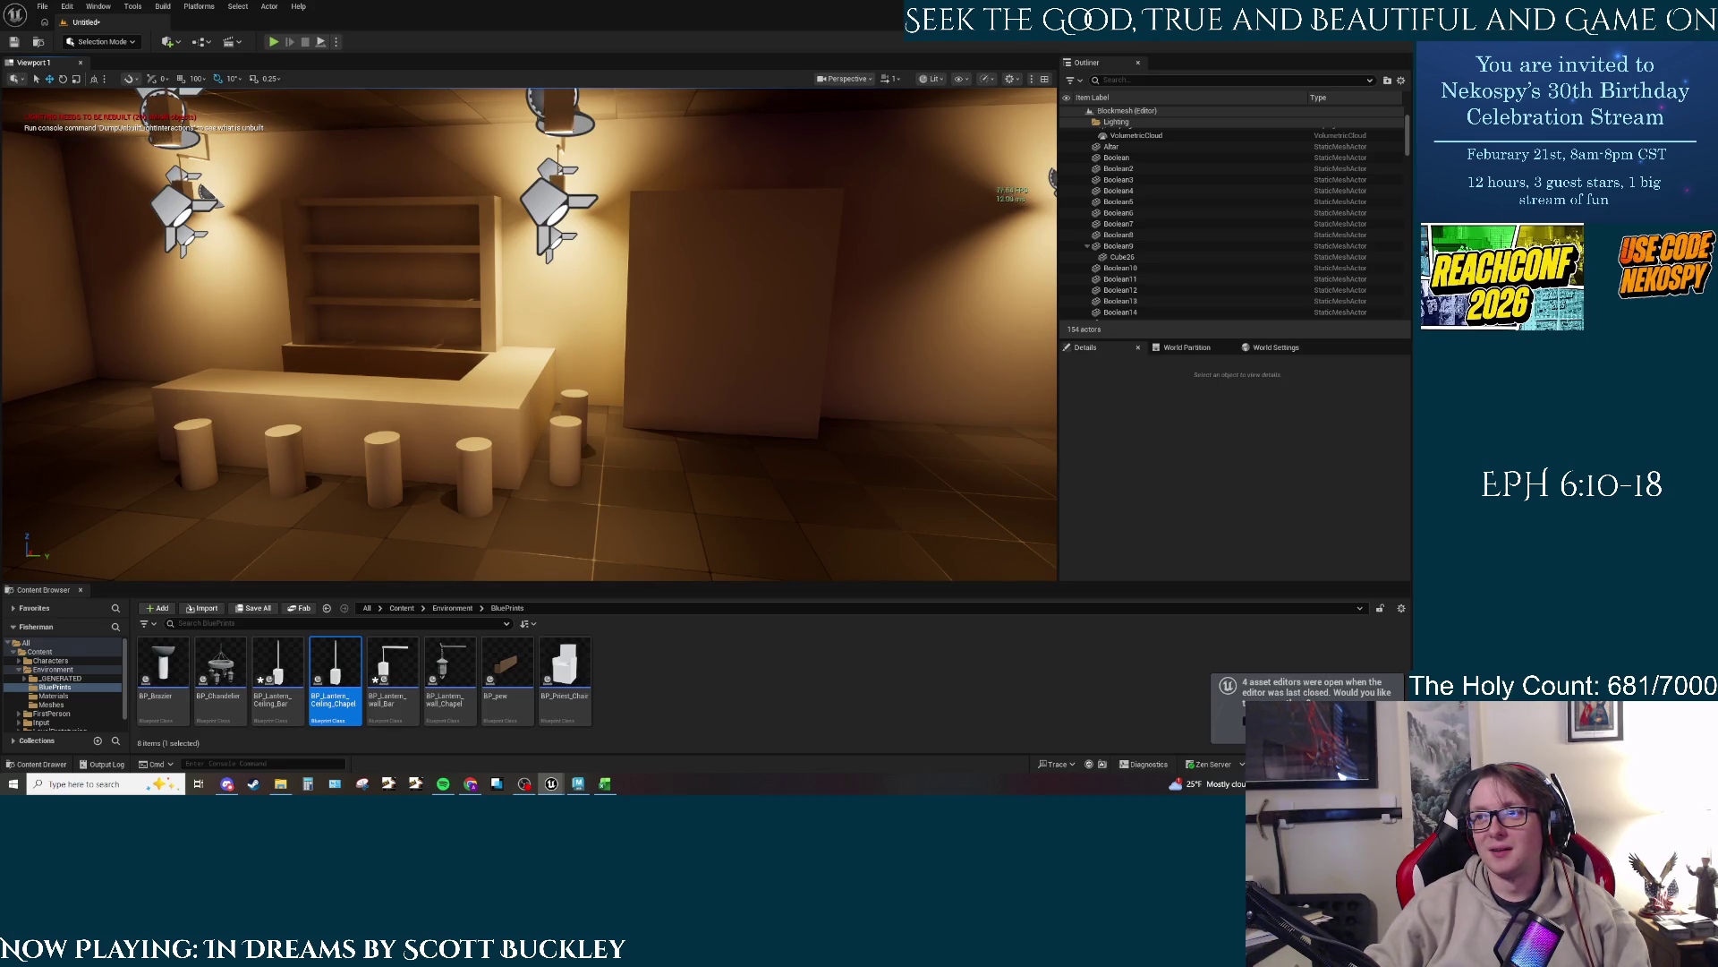
mouse_move(660, 428)
left_mouse_down()
mouse_move(666, 394)
mouse_move(657, 461)
mouse_move(573, 443)
left_mouse_up()
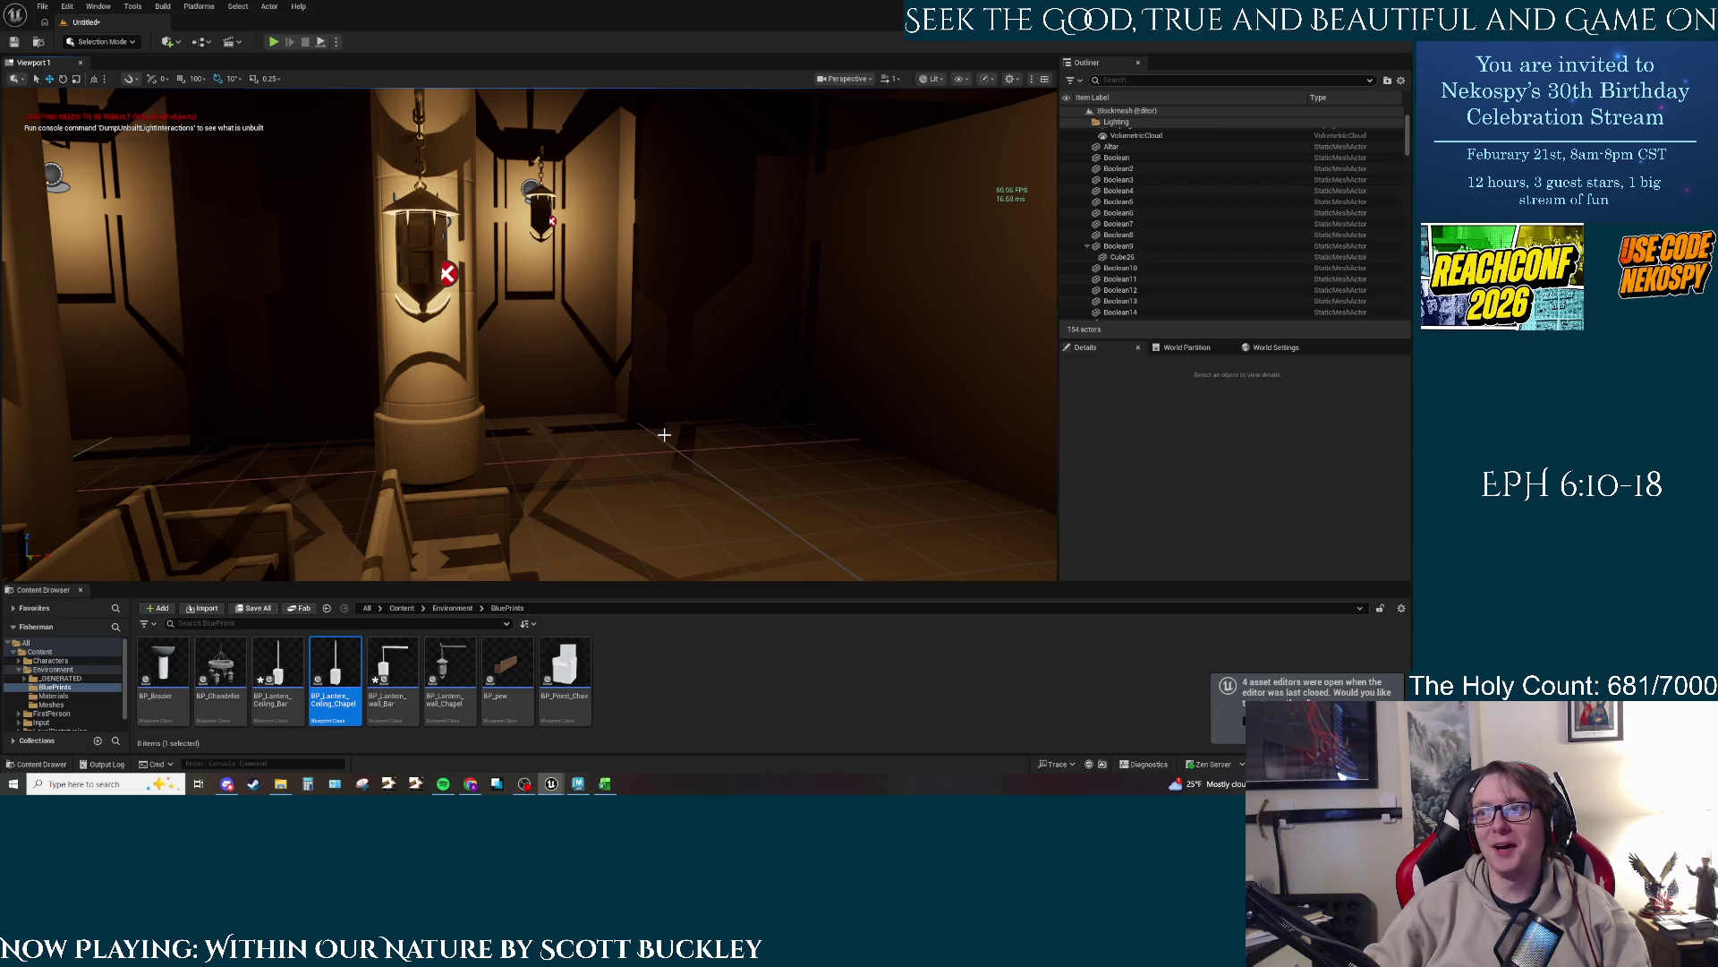
left_click_drag(664, 435, 649, 439)
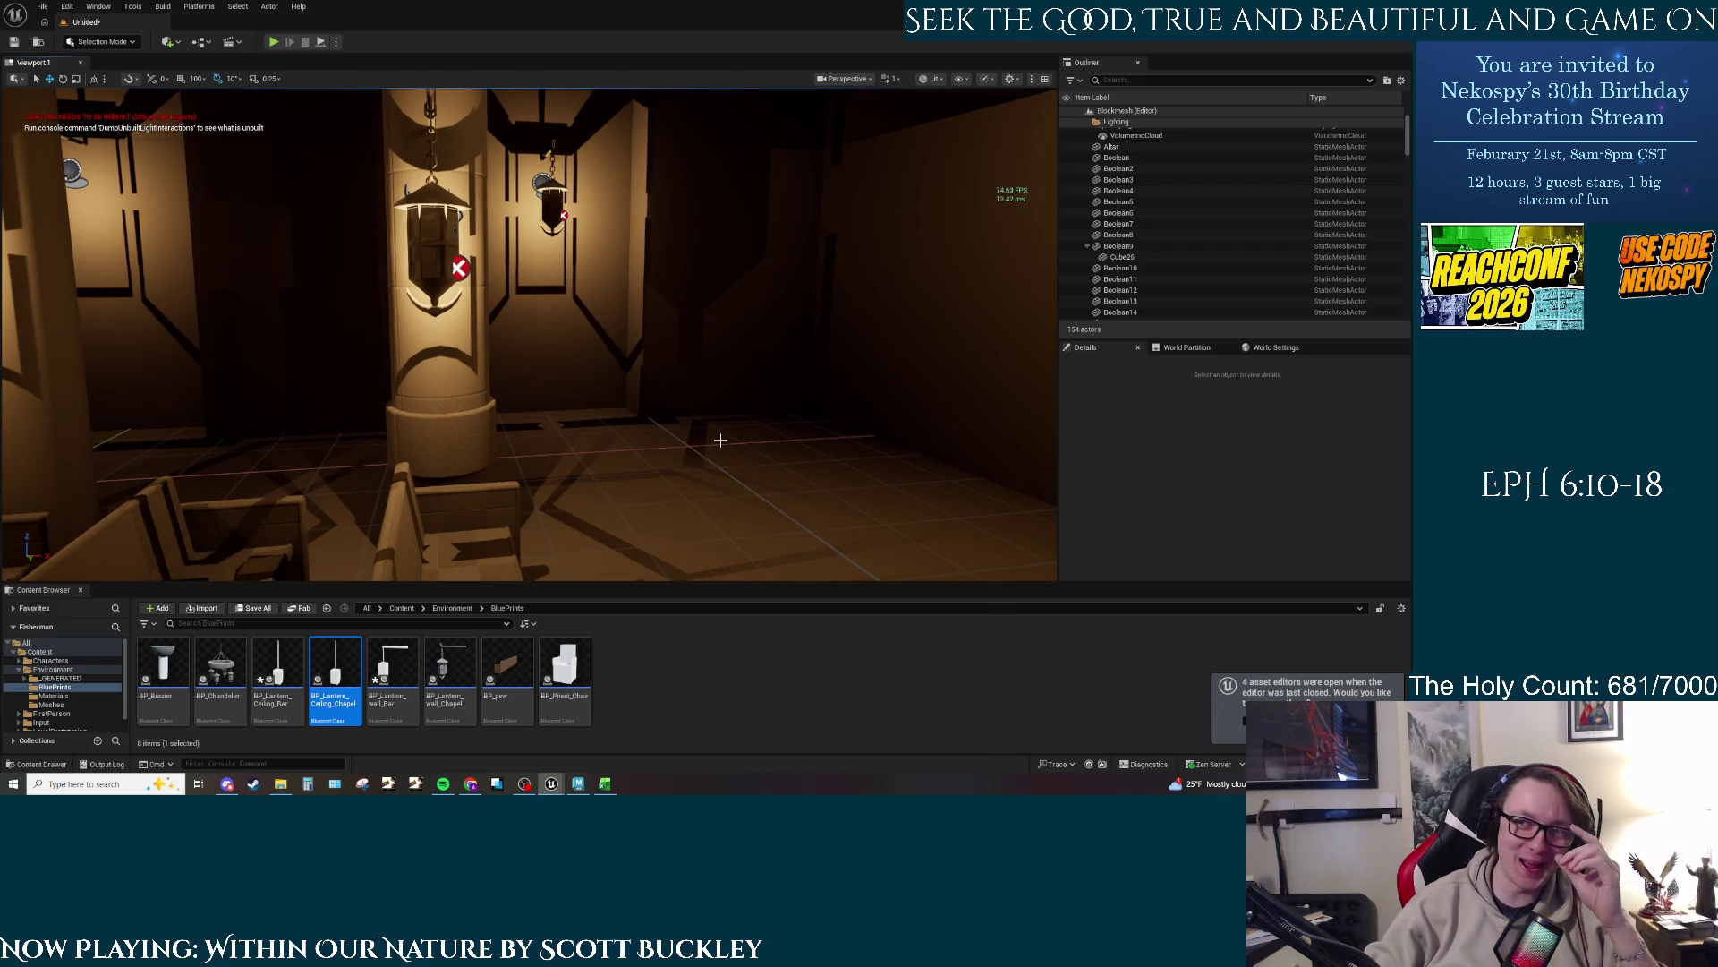
left_click_drag(618, 396, 520, 435)
left_click(537, 424)
mouse_move(369, 495)
left_mouse_down()
mouse_move(394, 433)
mouse_move(709, 436)
mouse_move(694, 434)
left_mouse_up()
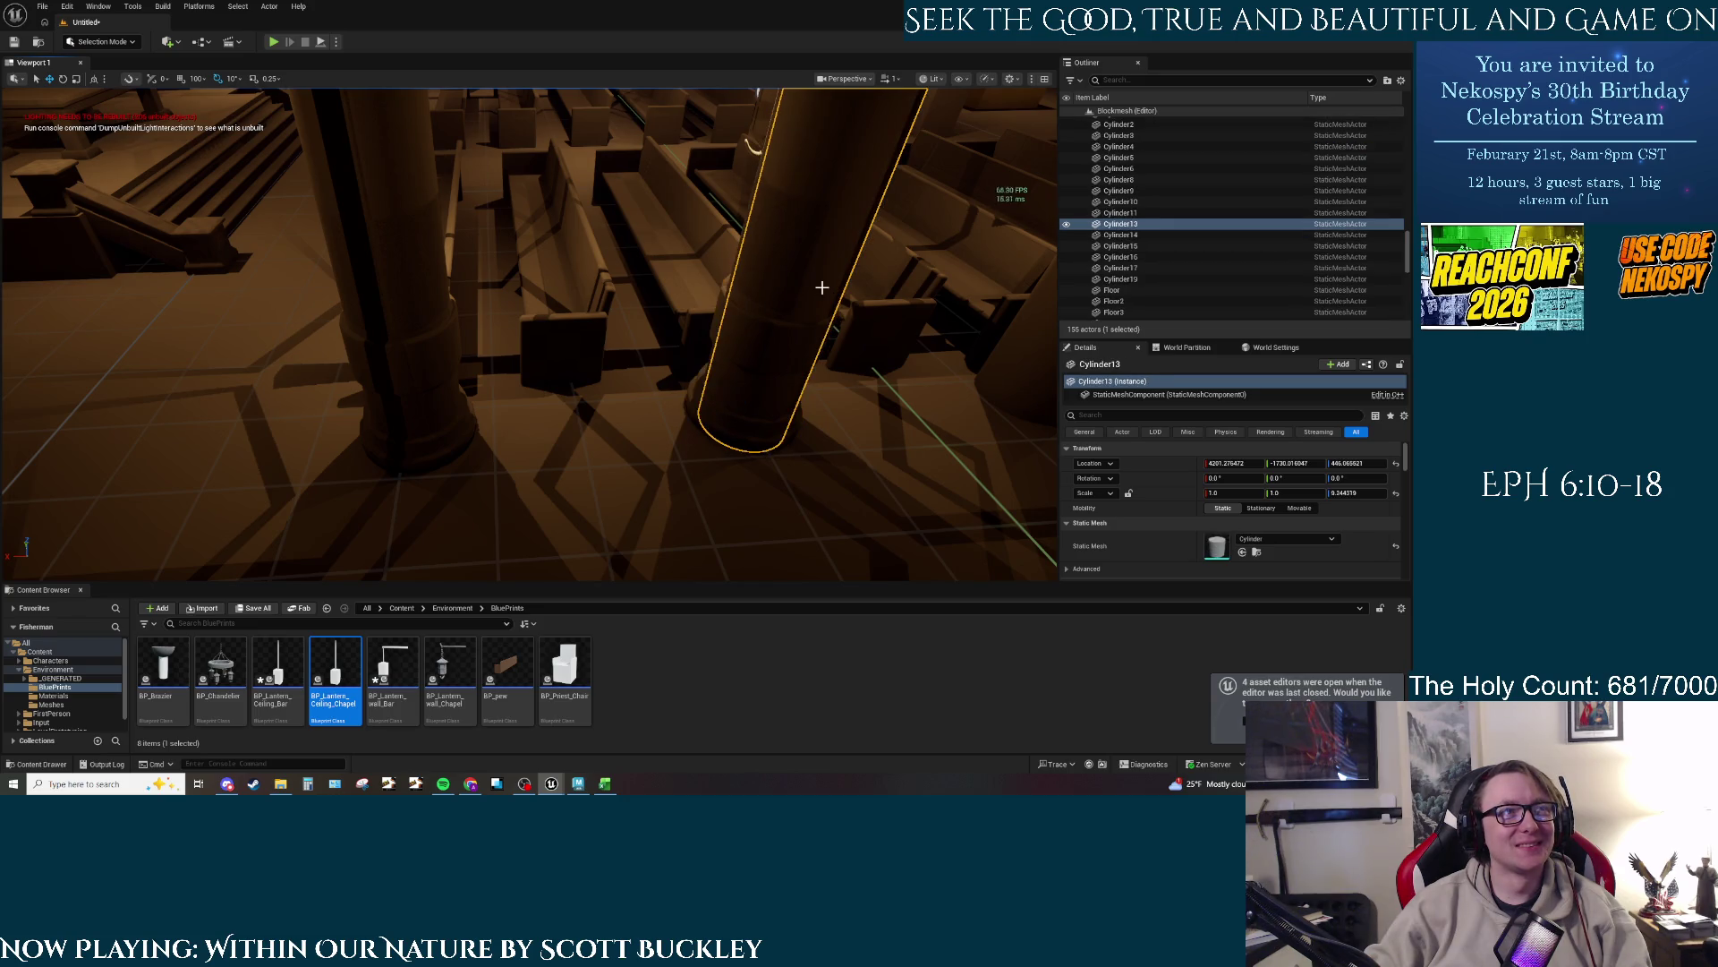
Step: Delete the replaced placeholder cylinders and Alt-drag two more SM_Column copies farther right
key("Delete")
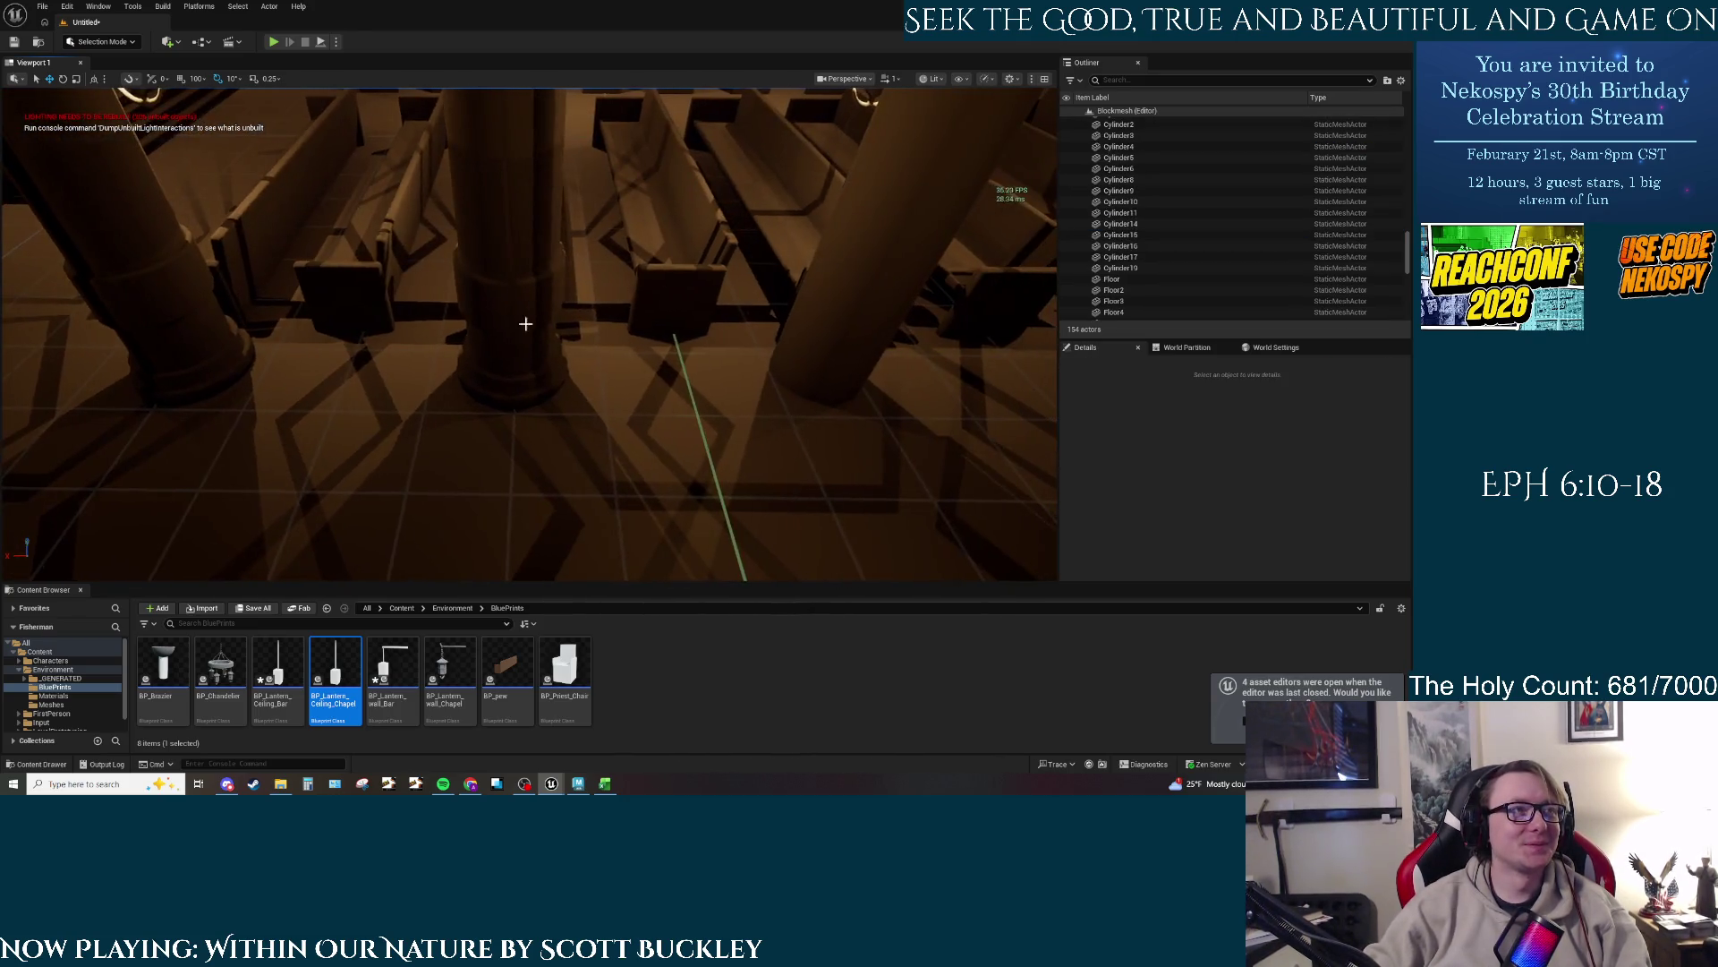
left_click(469, 358)
left_click_drag(467, 370, 772, 367)
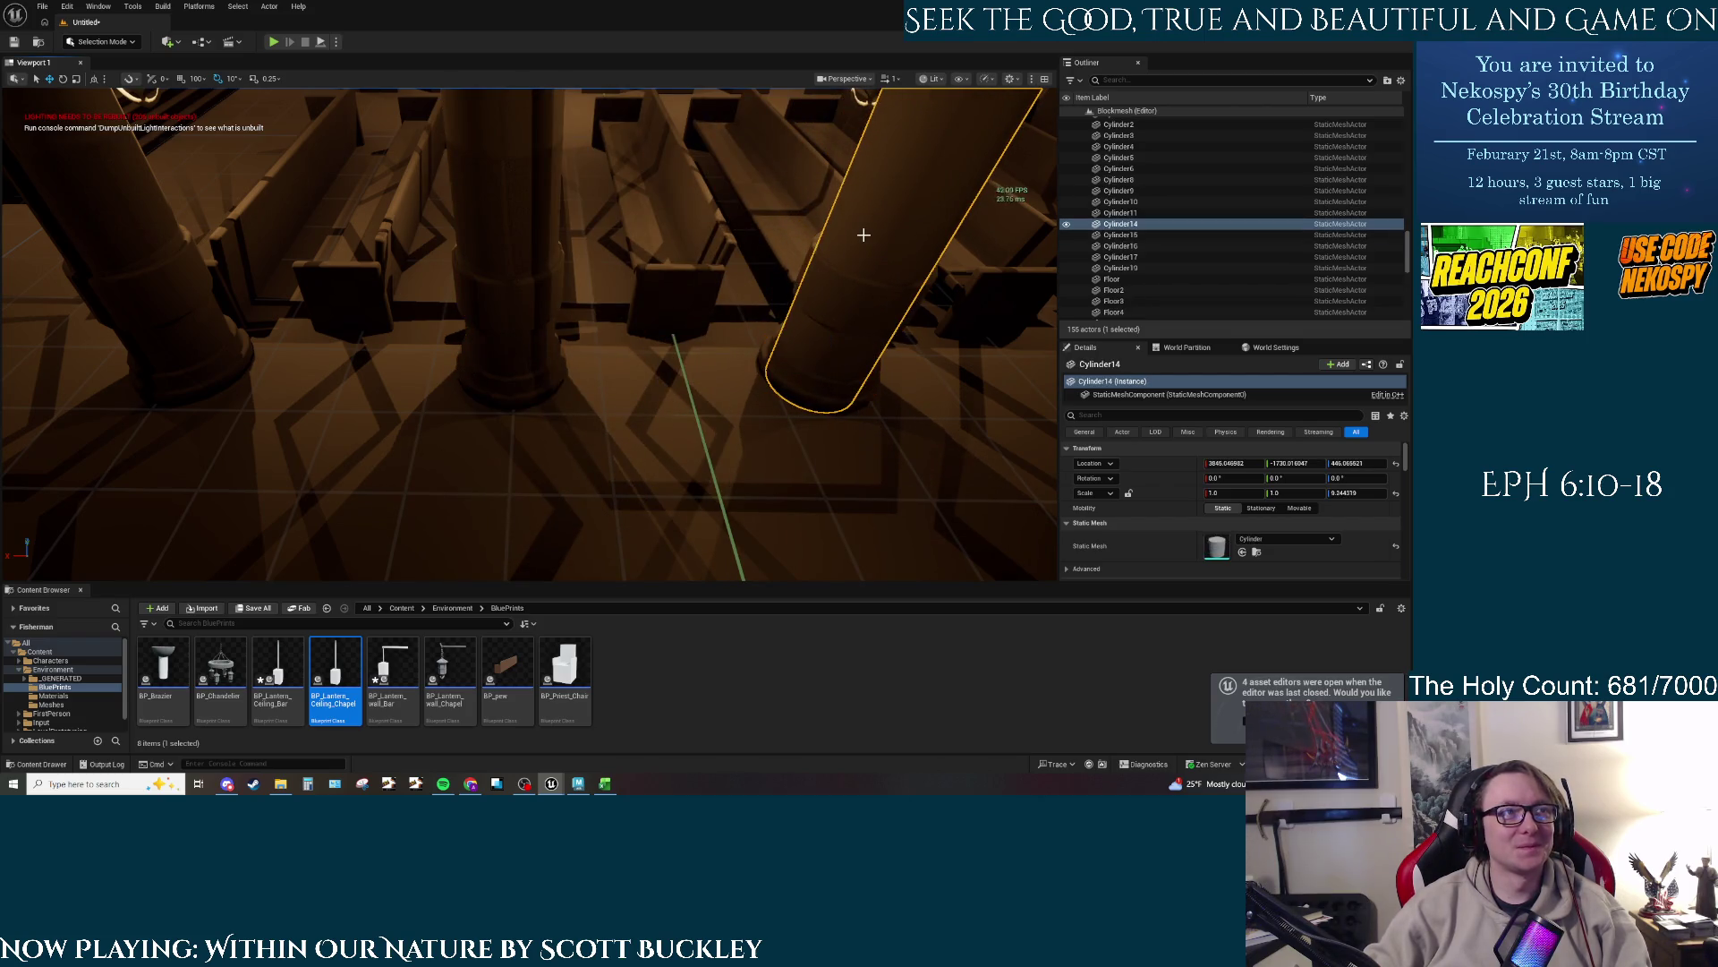
key("Delete")
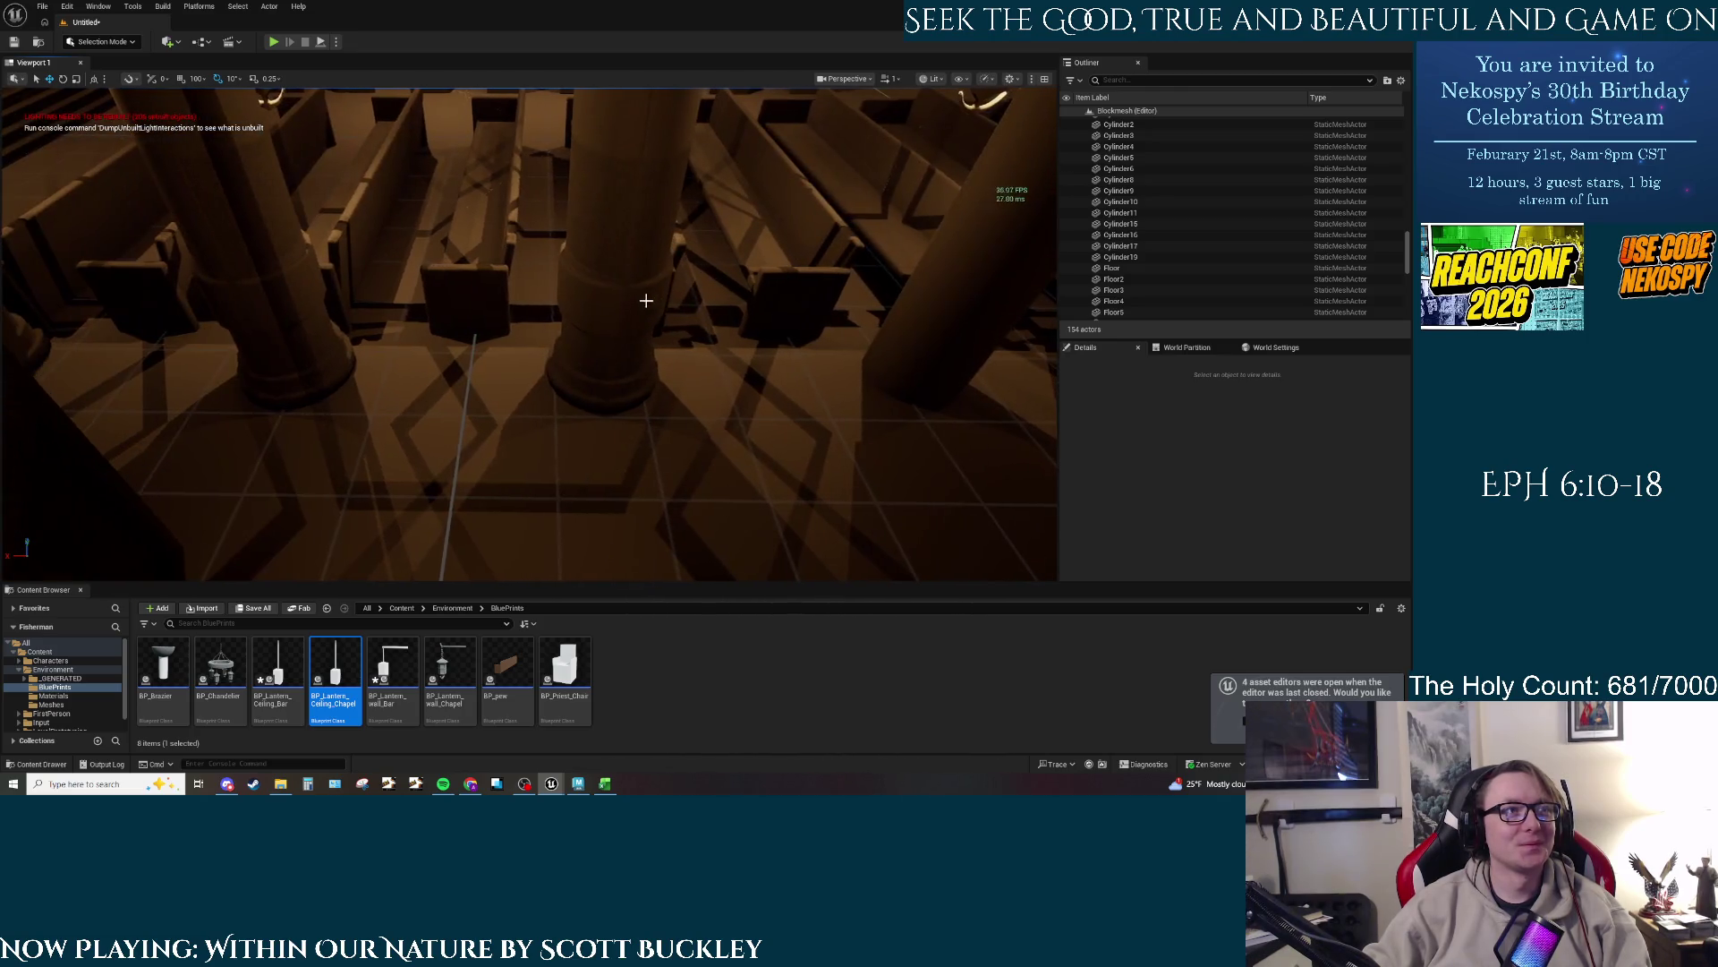
left_click(480, 364)
mouse_move(491, 374)
left_mouse_down()
mouse_move(844, 380)
mouse_move(795, 387)
left_mouse_up()
Step: Delete the next placeholder, copy SM_Column4 to the next spot, and delete Cylinder16
left_click(889, 253)
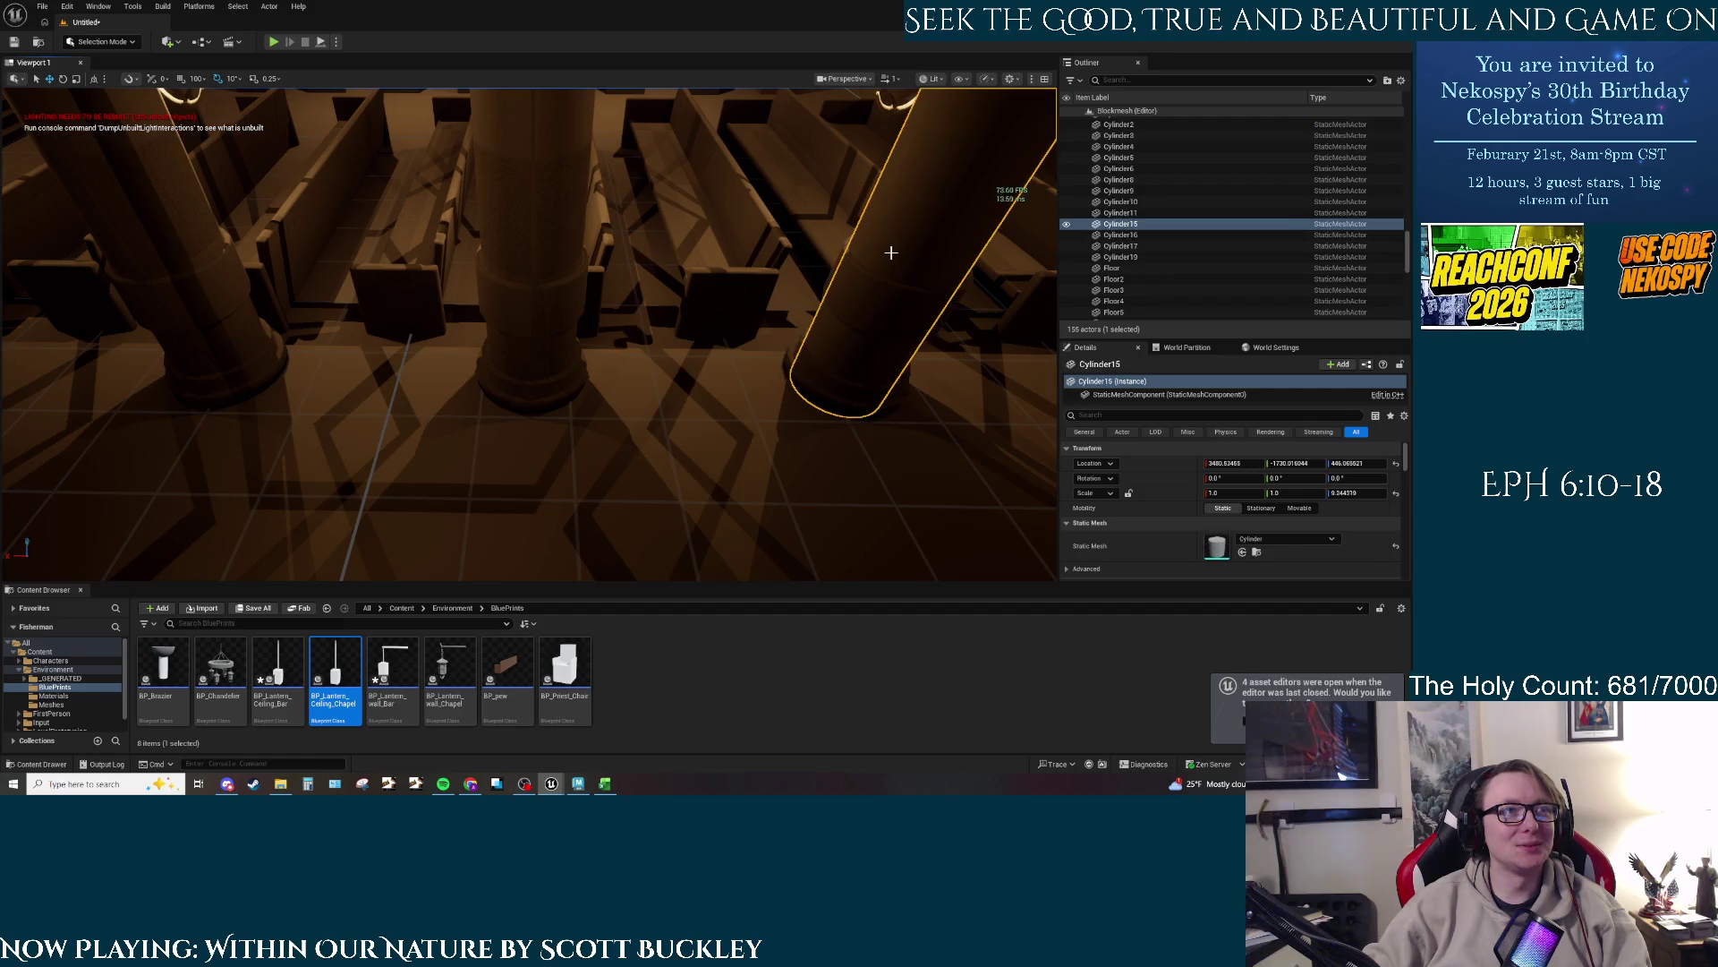
key("Delete")
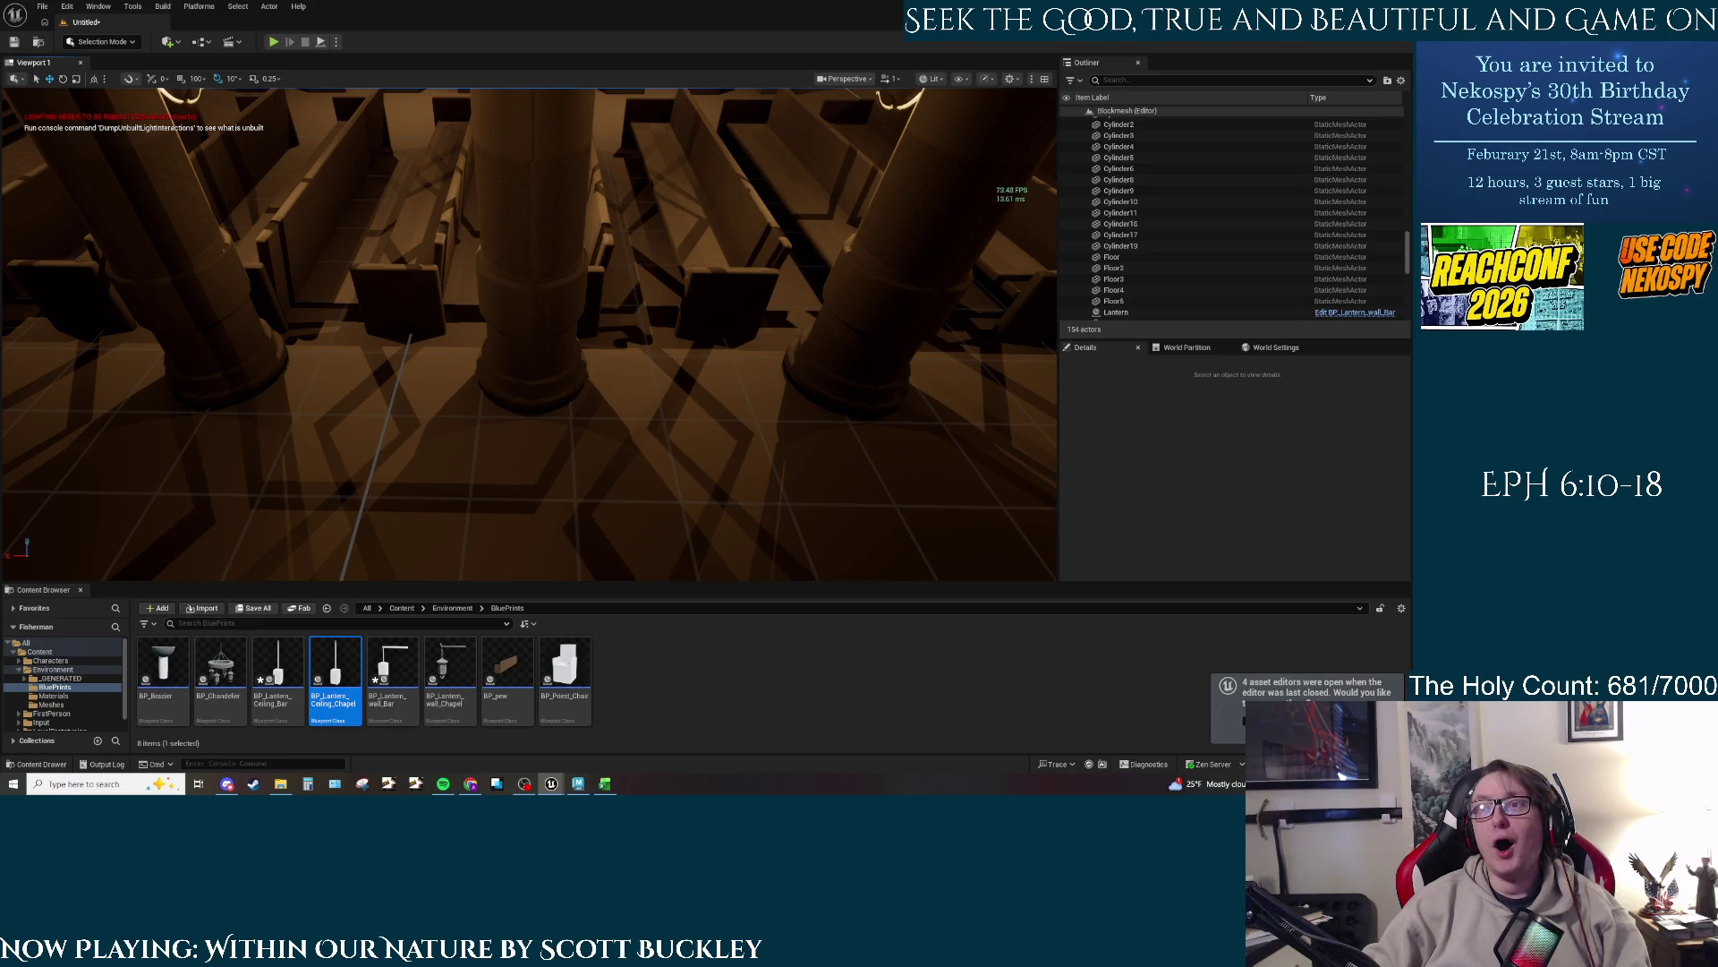
left_click(512, 376)
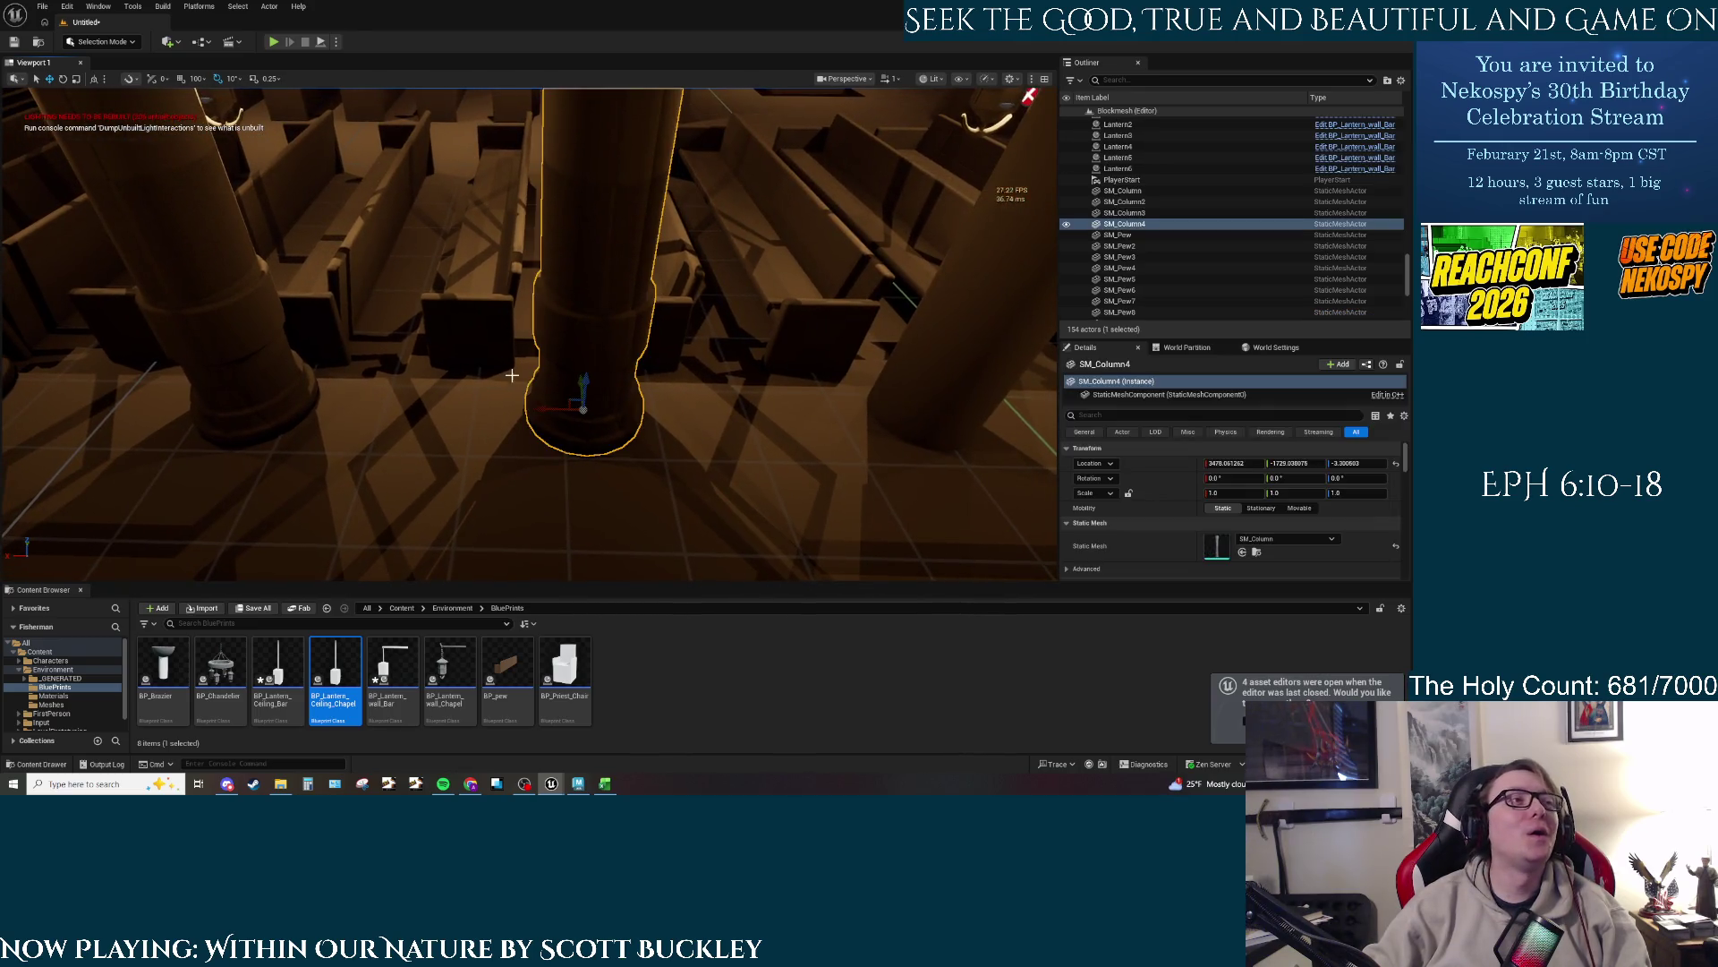
mouse_move(583, 407)
left_mouse_down("alt")
mouse_move(817, 499)
mouse_move(844, 391)
mouse_move(875, 397)
left_mouse_up("alt")
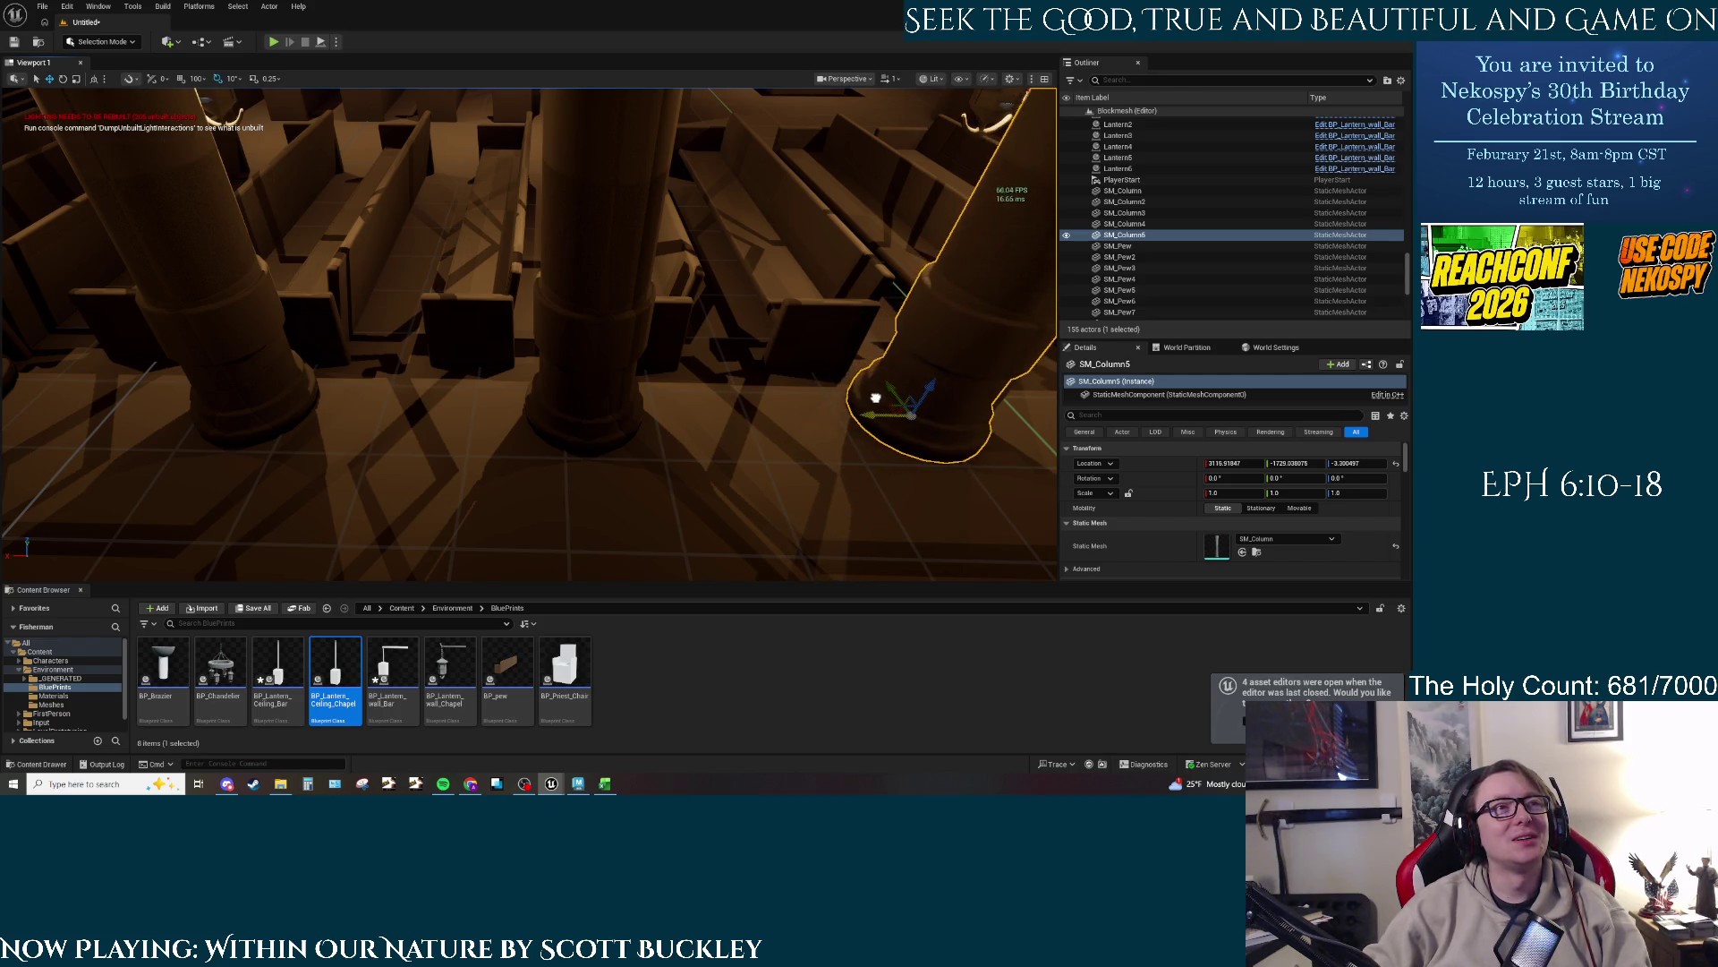
left_click(818, 309)
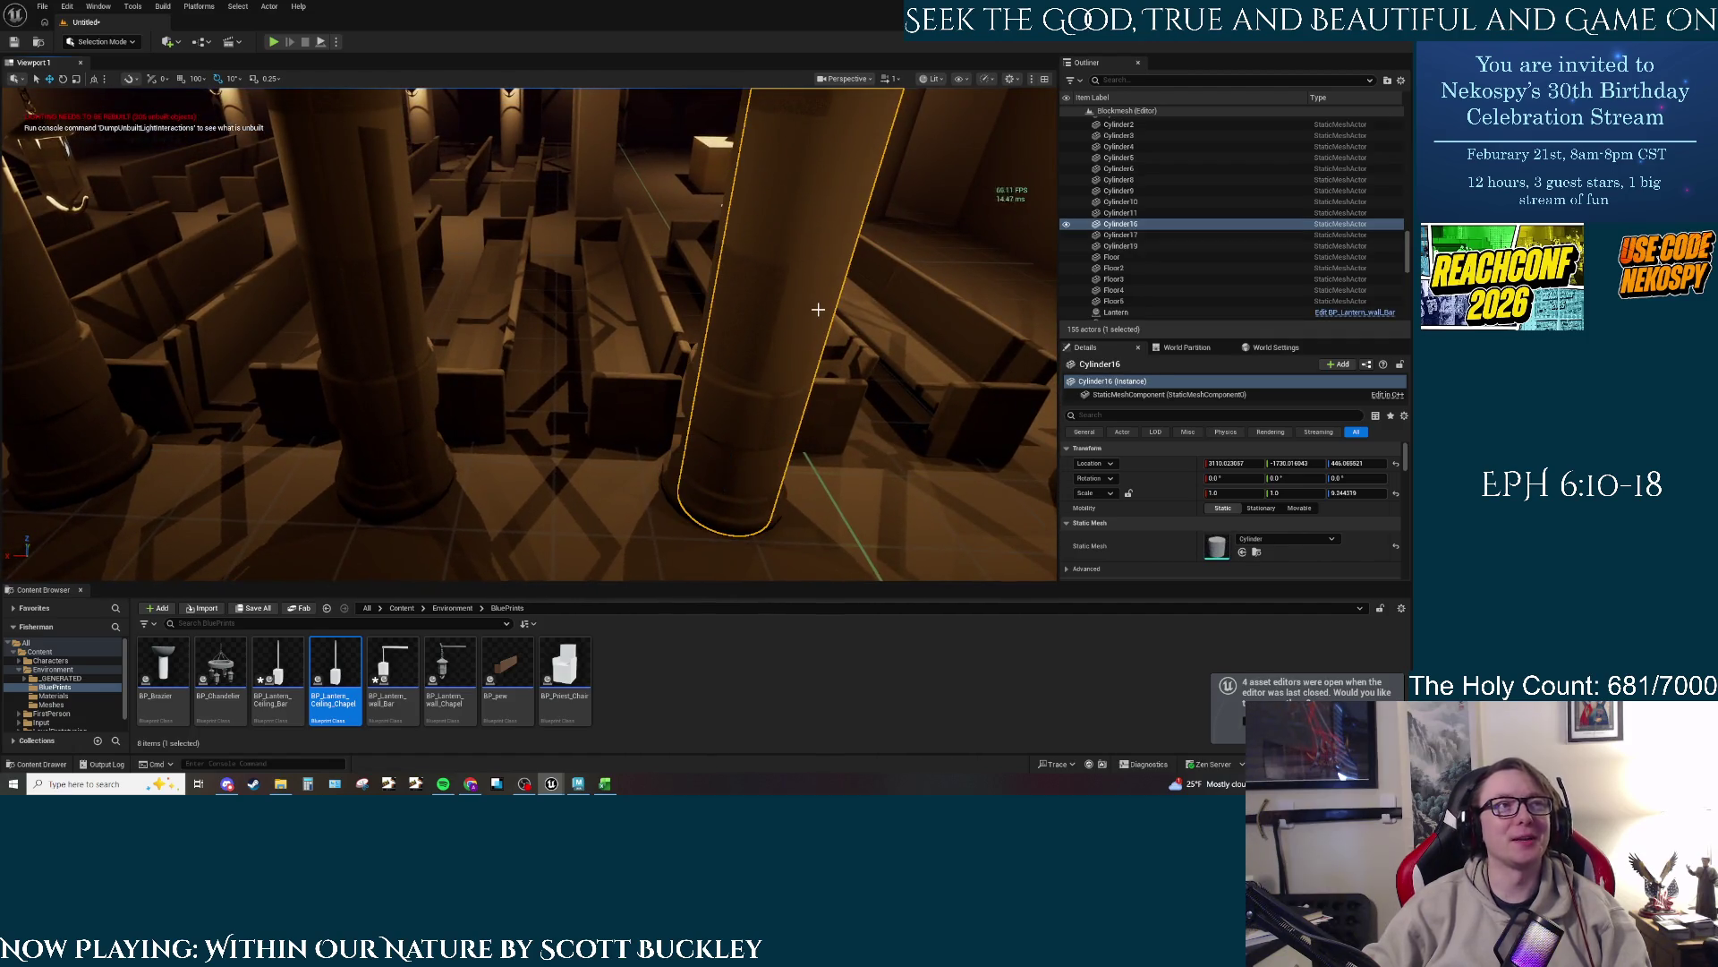
key("Delete")
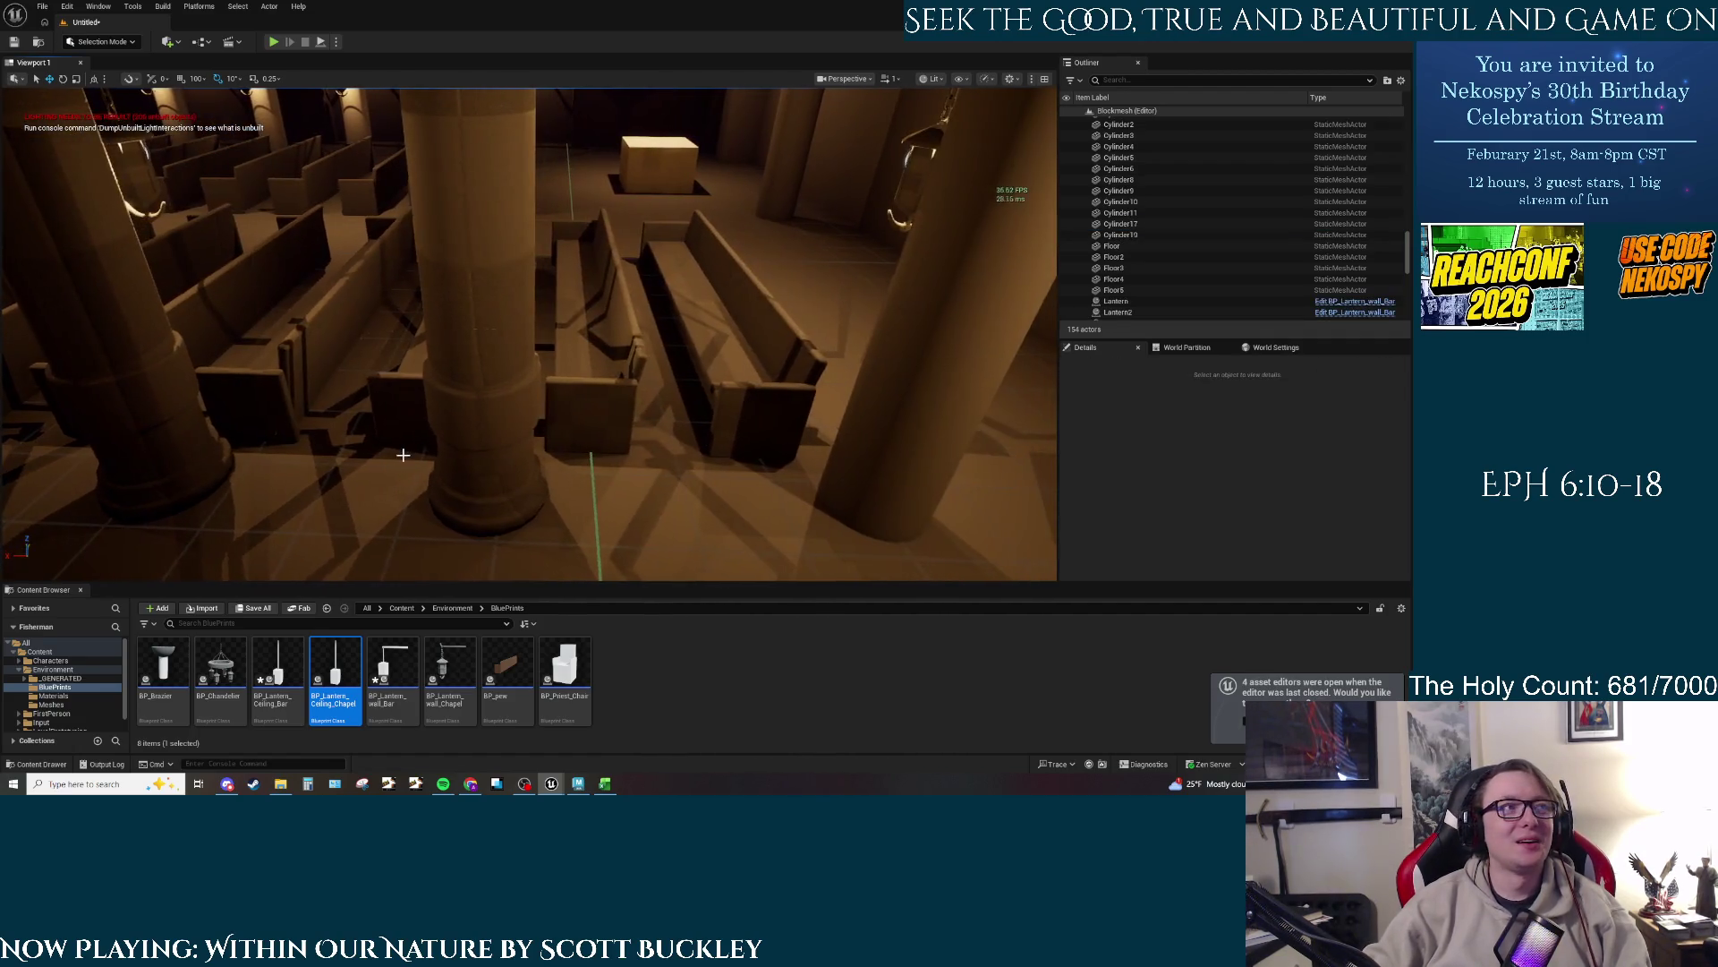
Step: Fly down the nave around the pews, chandeliers and altar to review the columns, then deselect
mouse_move(531, 424)
left_mouse_down()
mouse_move(530, 376)
mouse_move(539, 427)
left_mouse_up()
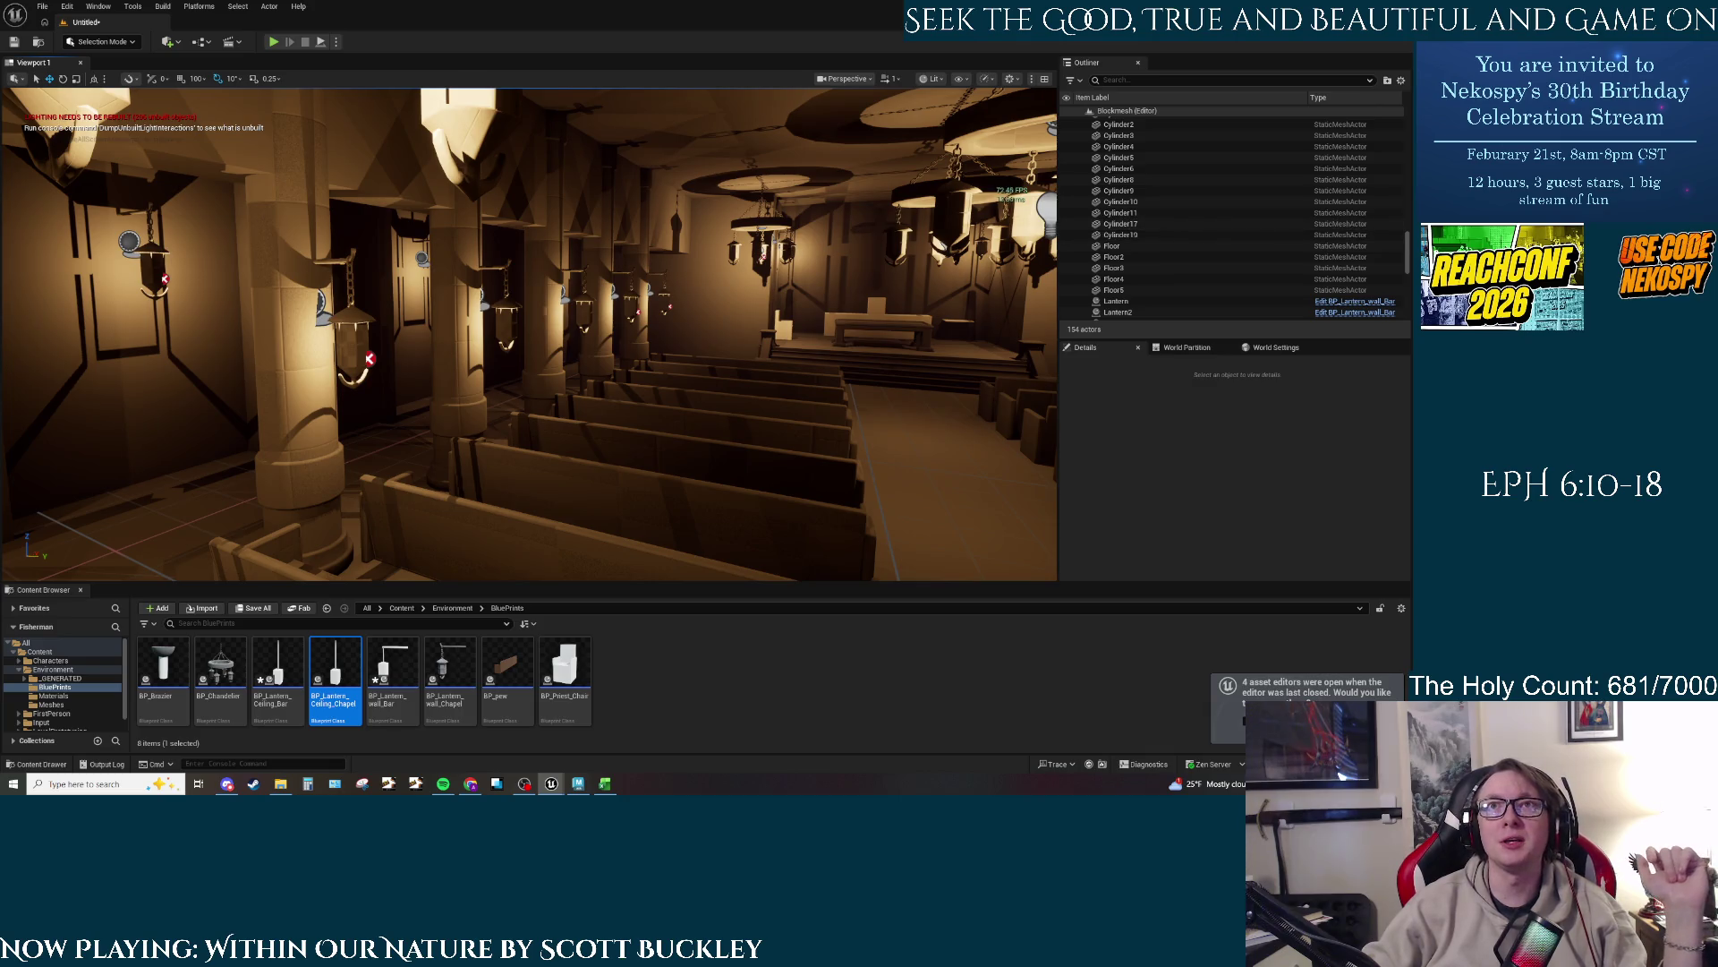
key("alt+Tab")
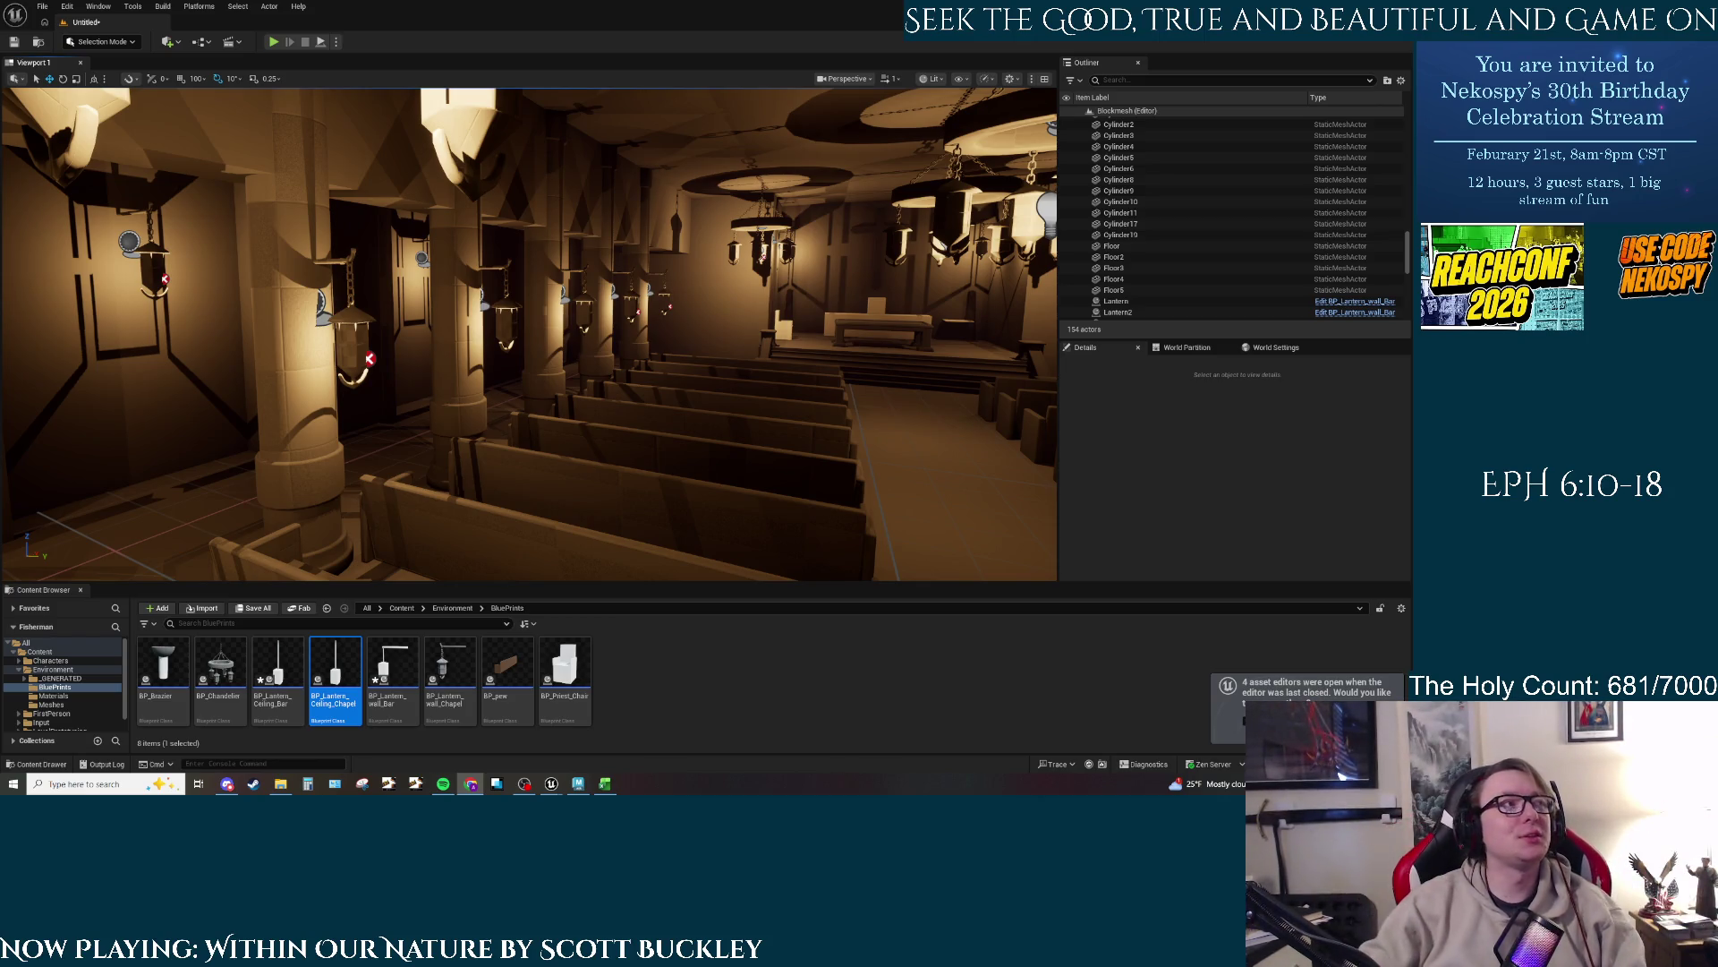
left_click_drag(528, 331, 648, 275)
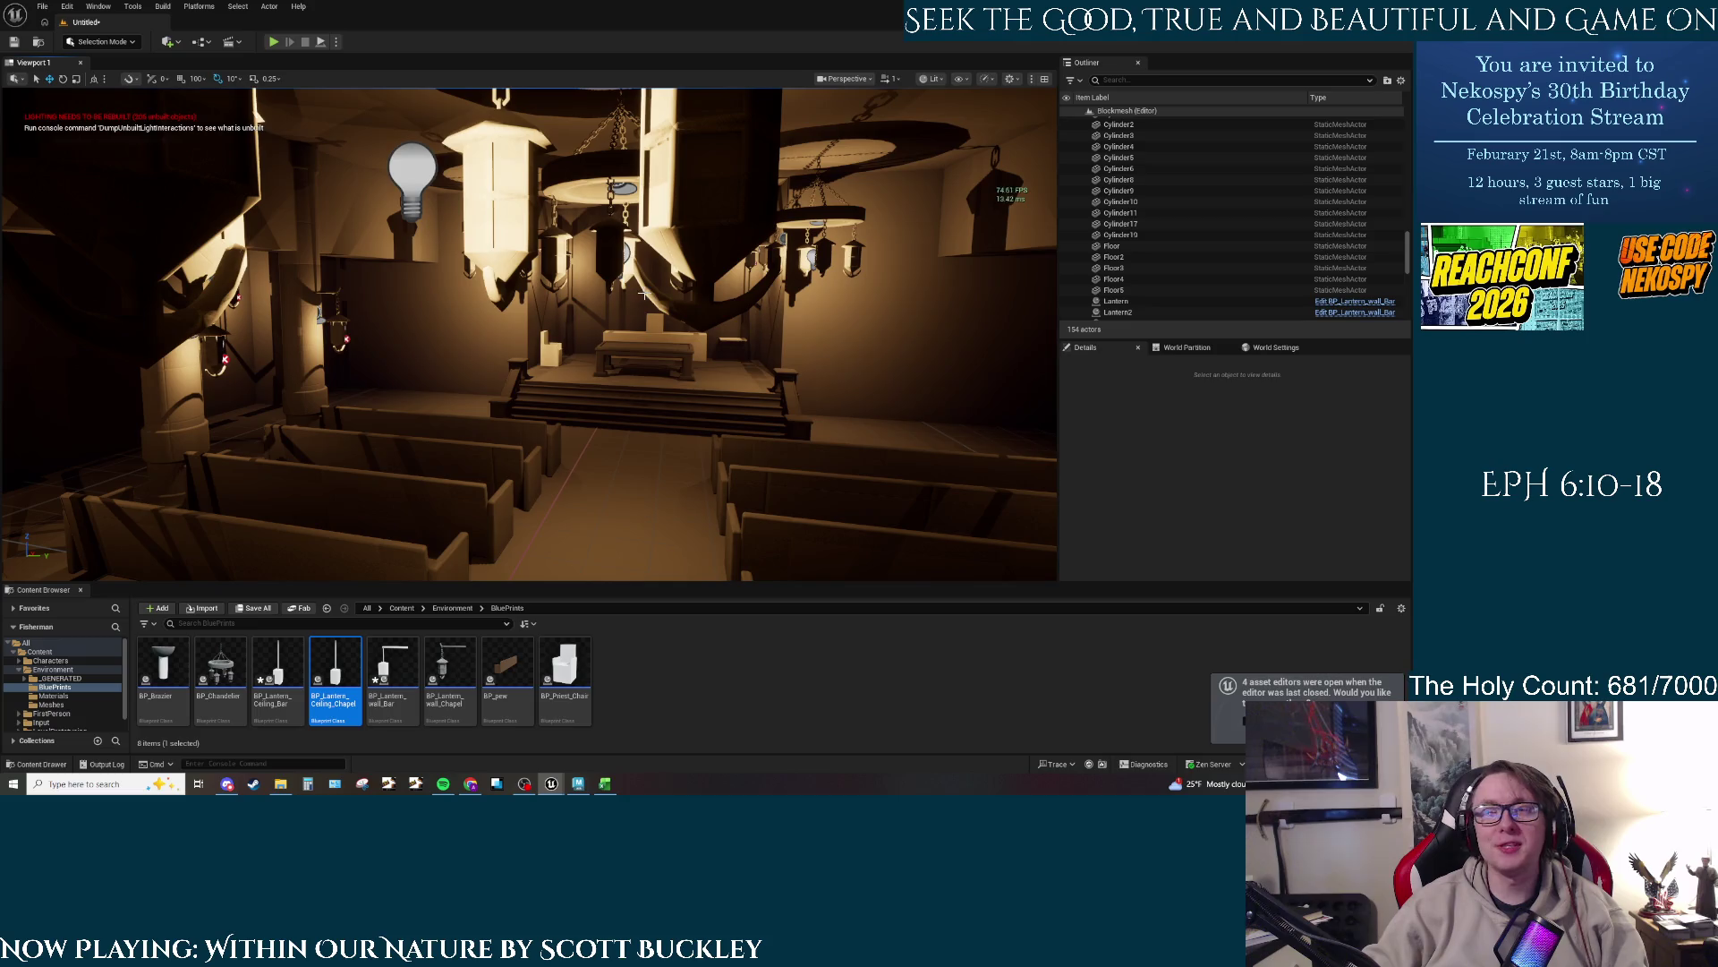
mouse_move(537, 305)
left_mouse_down()
mouse_move(502, 304)
mouse_move(620, 382)
left_mouse_up()
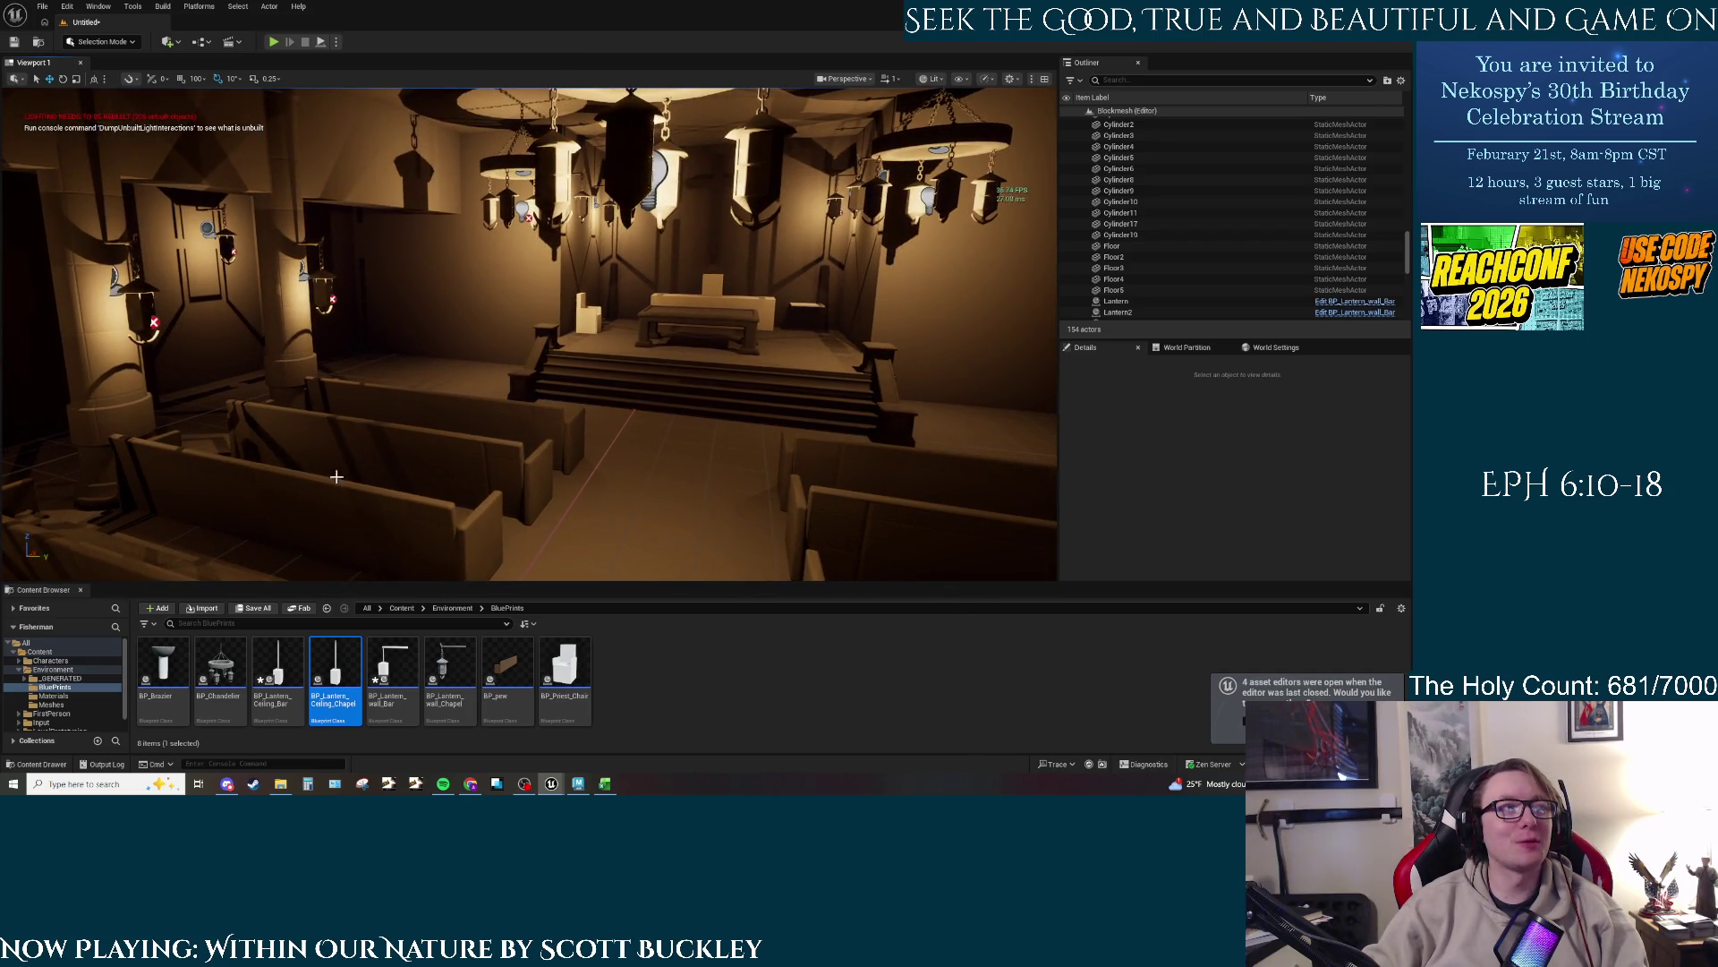
right_click(559, 537)
mouse_move(560, 537)
left_mouse_down()
mouse_move(622, 537)
mouse_move(626, 510)
left_mouse_up()
left_click_drag(548, 456, 402, 455)
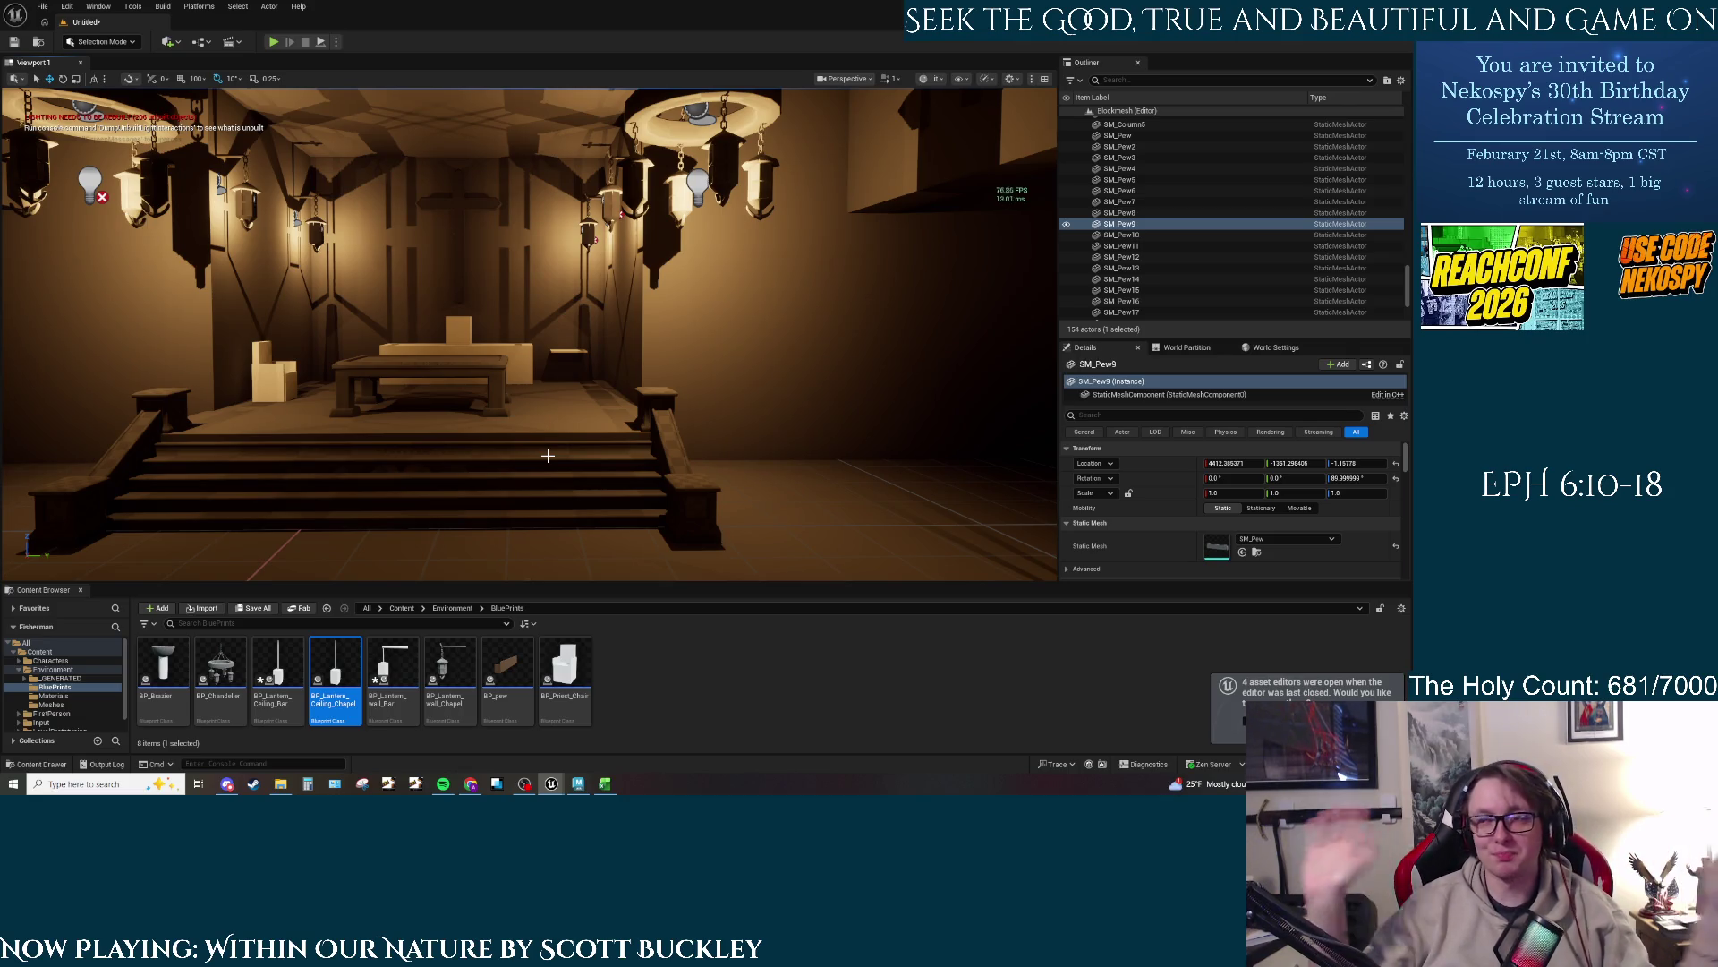
left_click_drag(548, 456, 644, 445)
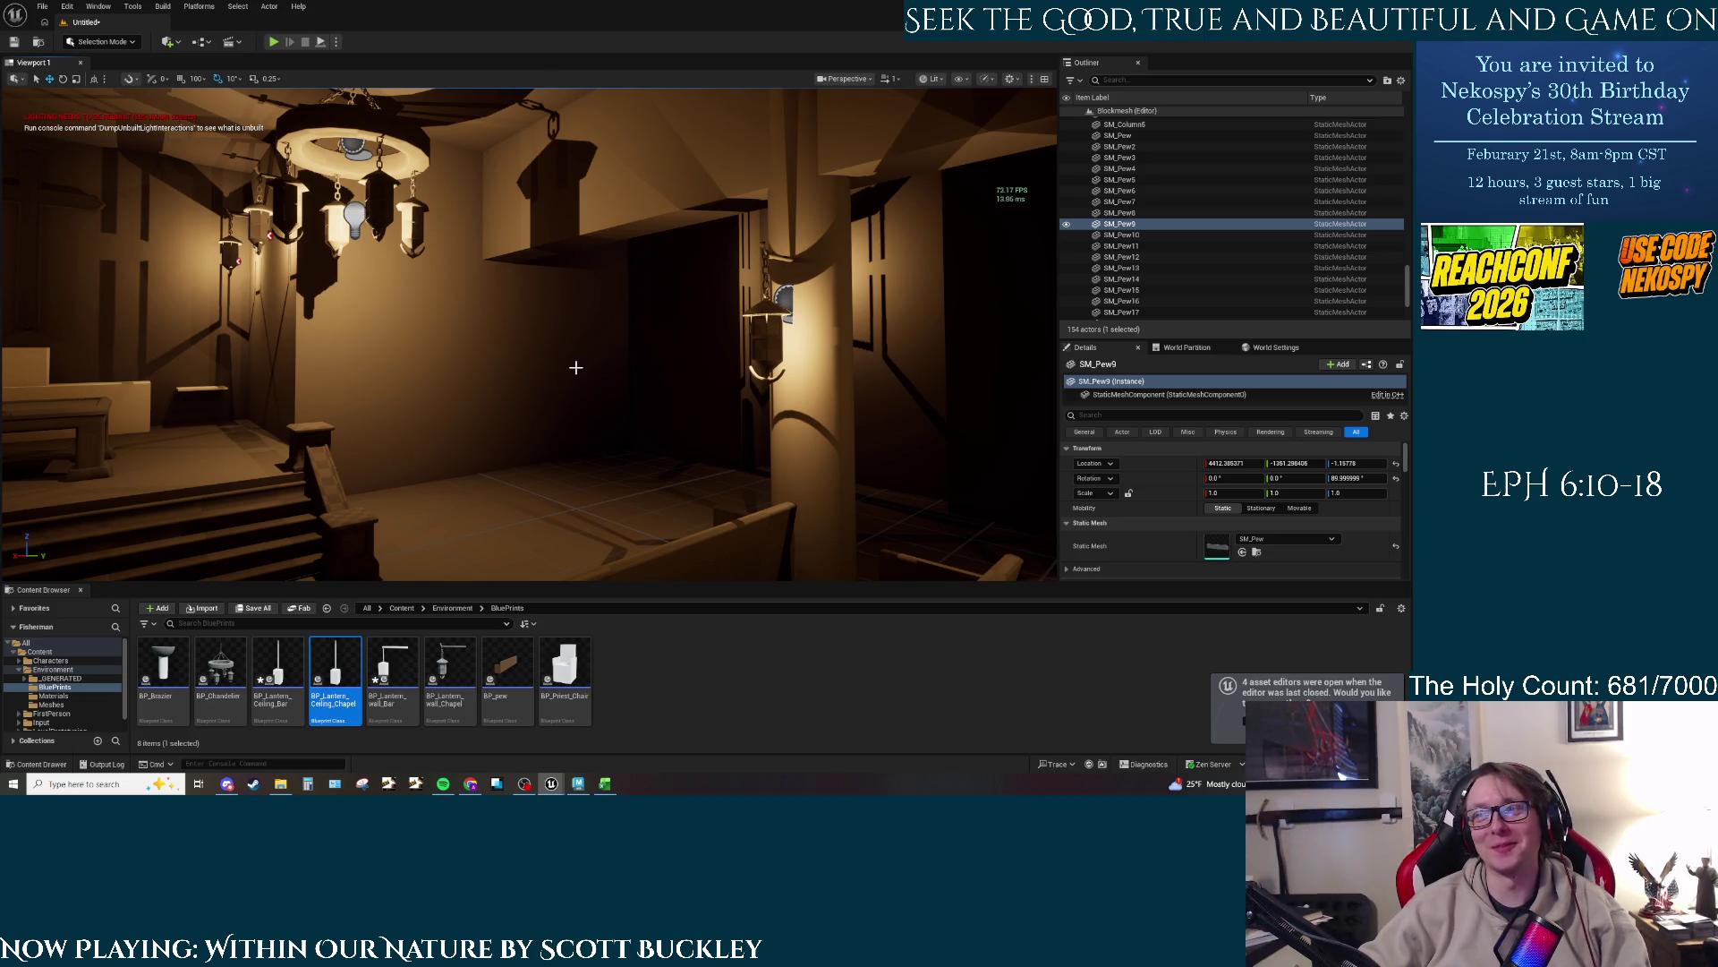
mouse_move(576, 367)
left_mouse_down()
mouse_move(555, 394)
mouse_move(627, 385)
mouse_move(519, 372)
mouse_move(599, 430)
mouse_move(617, 421)
left_mouse_up()
key("Escape")
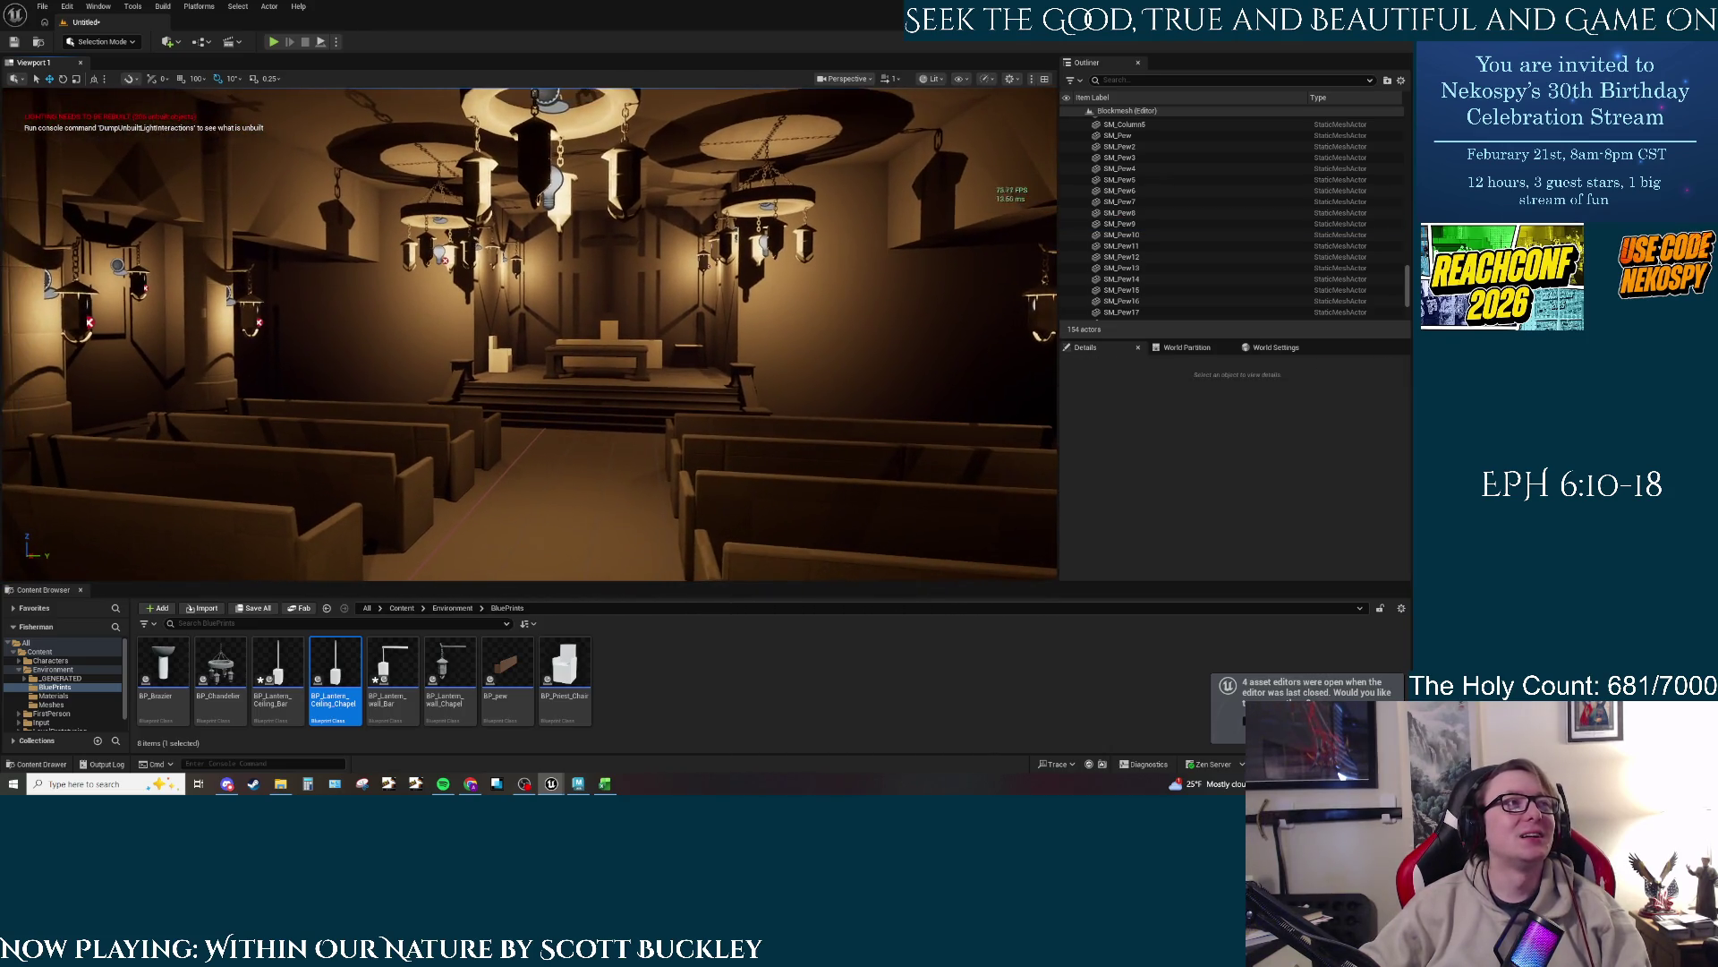
mouse_move(568, 476)
left_mouse_down()
mouse_move(573, 447)
mouse_move(568, 476)
left_mouse_up()
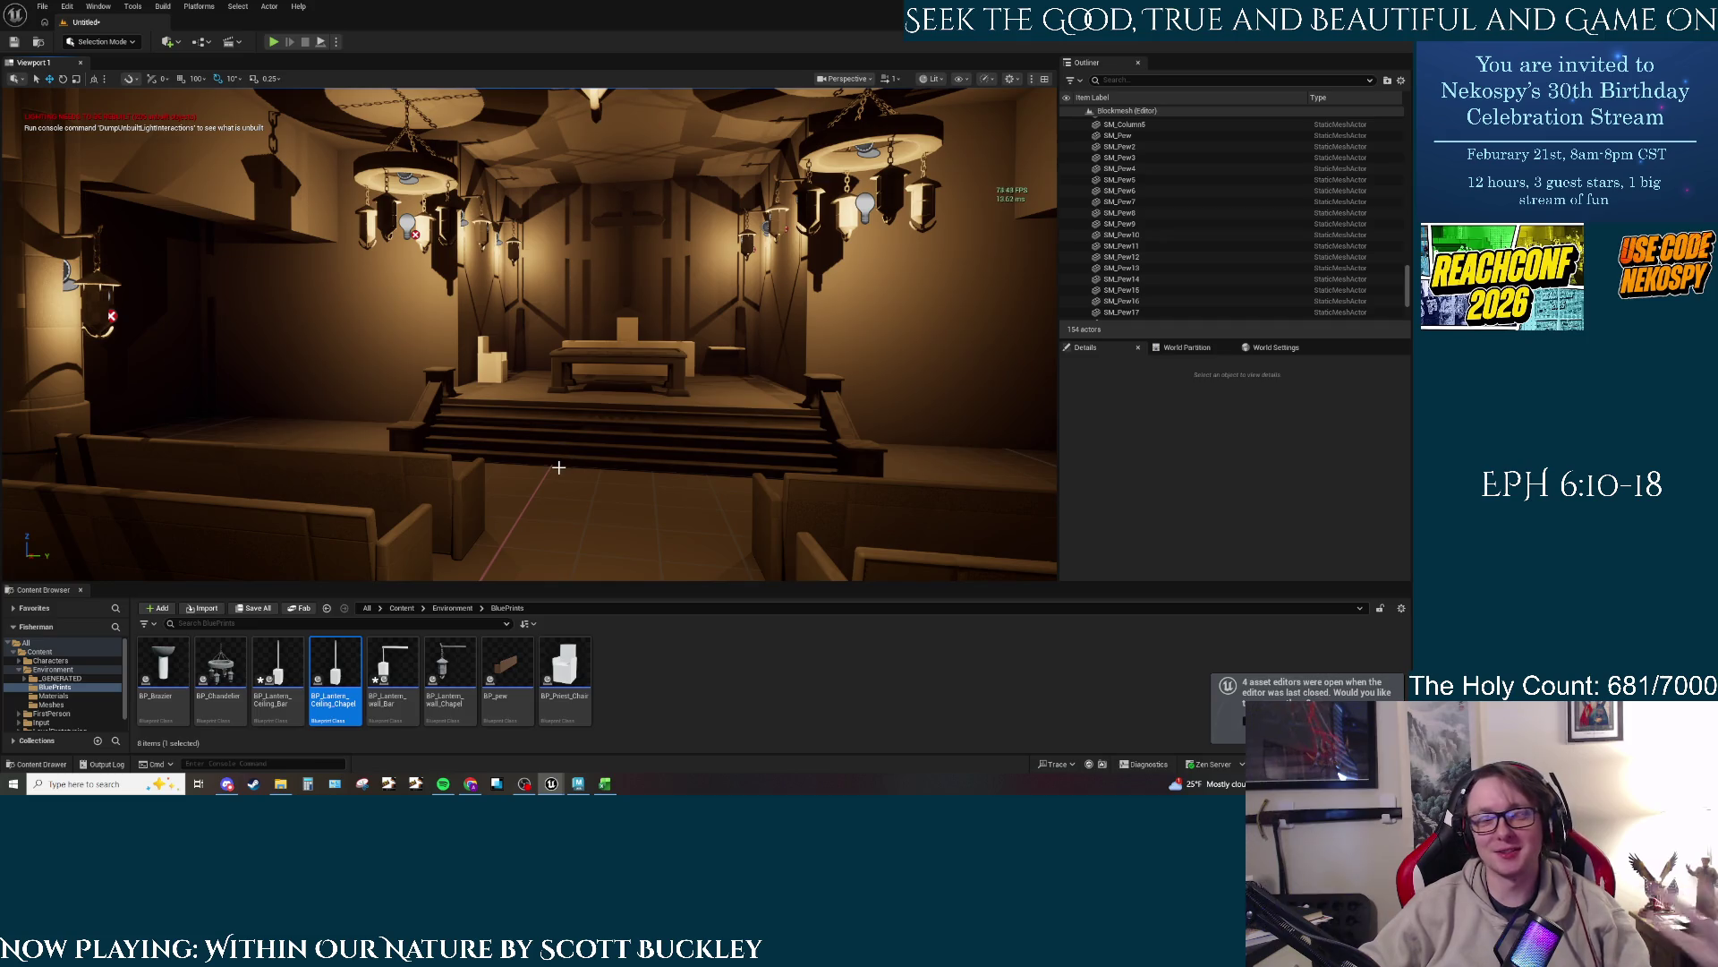
mouse_move(564, 490)
left_mouse_down()
mouse_move(565, 452)
mouse_move(609, 425)
mouse_move(608, 398)
mouse_move(565, 376)
mouse_move(425, 186)
left_mouse_up()
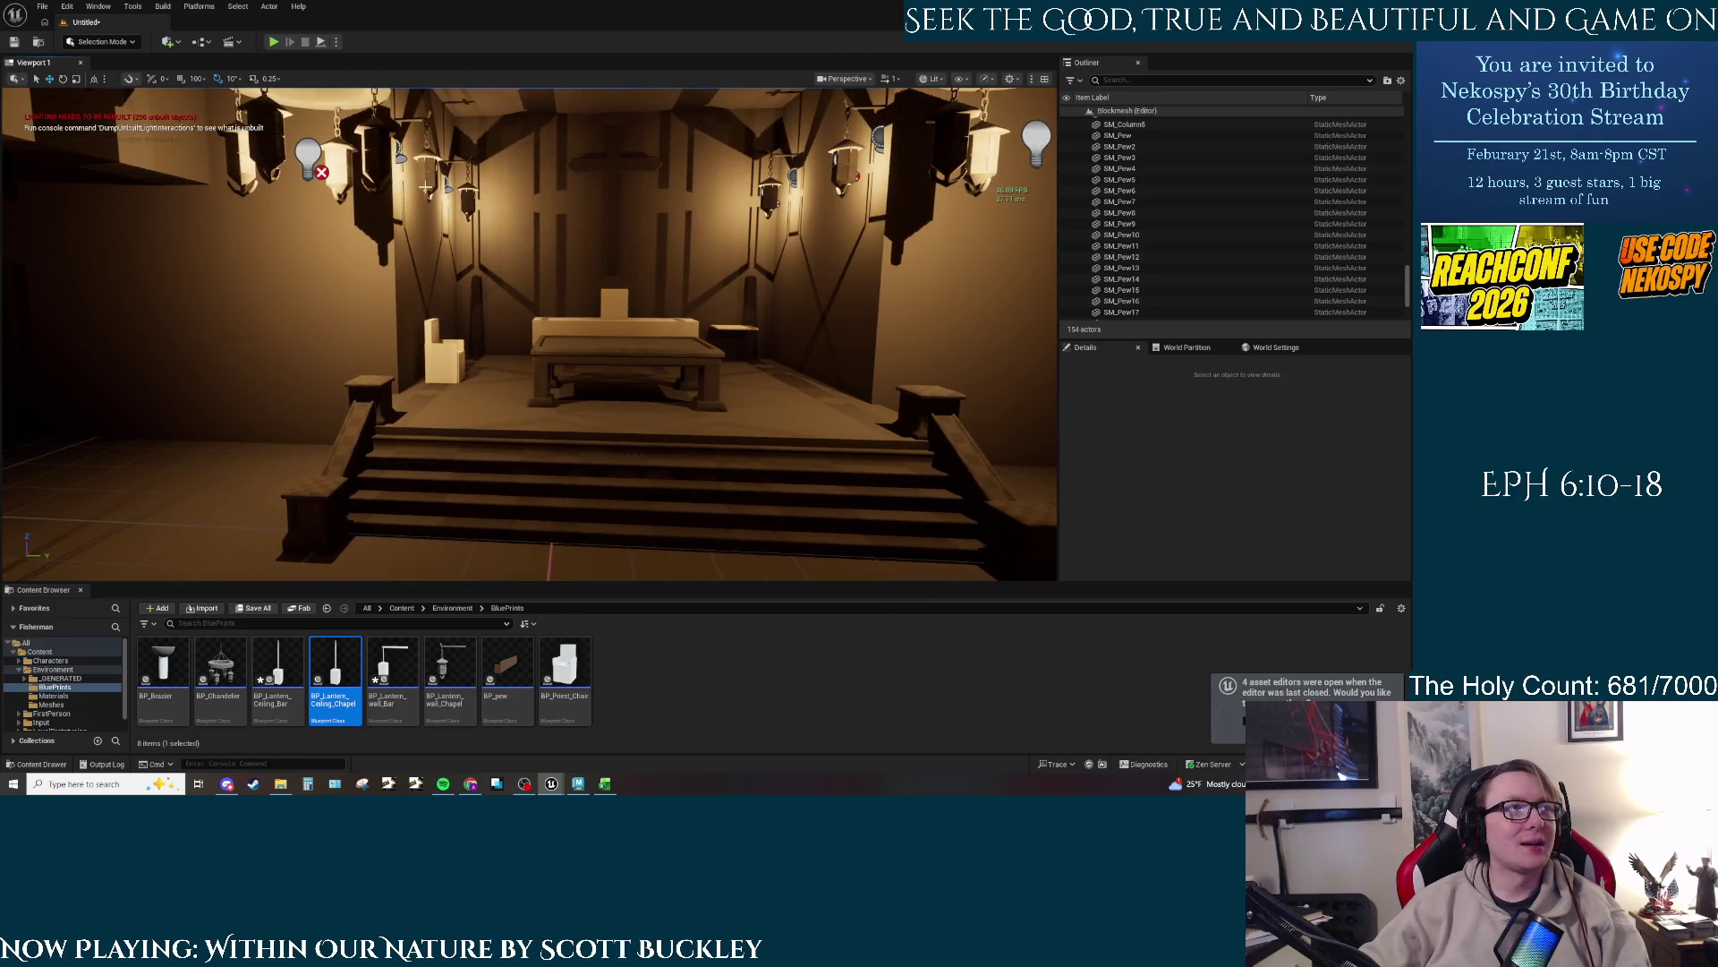
left_click_drag(578, 385, 493, 296)
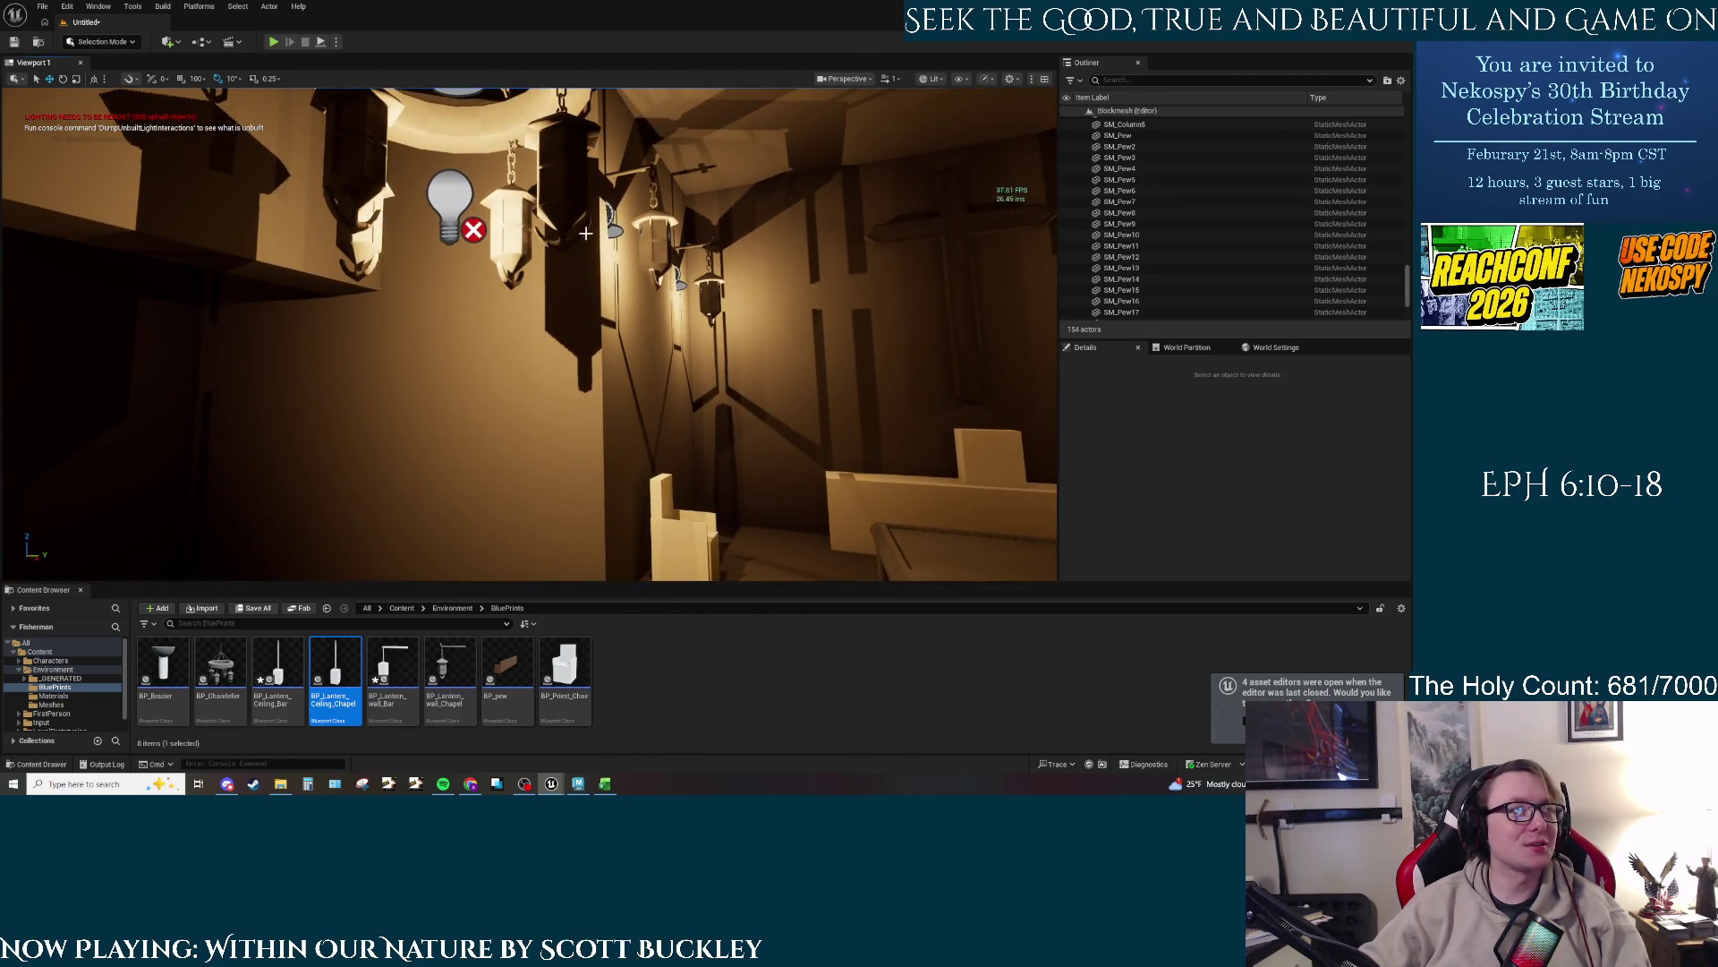
left_click_drag(578, 384, 459, 171)
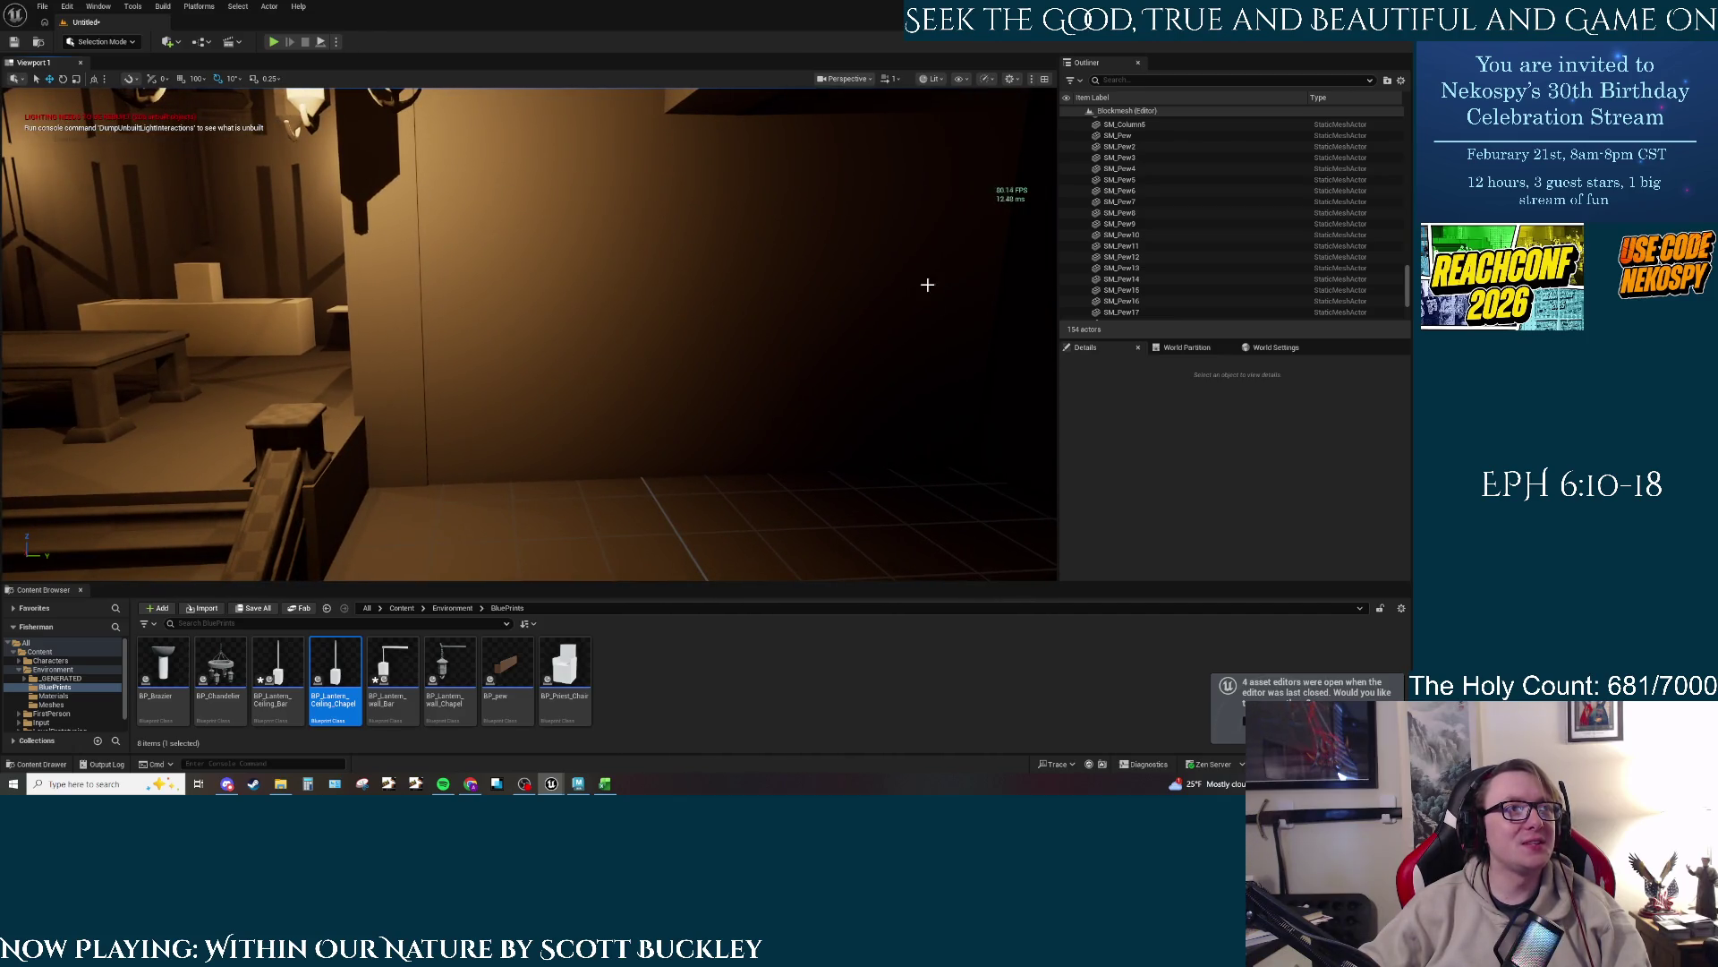
left_click_drag(618, 341, 186, 199)
left_click_drag(523, 383, 517, 384)
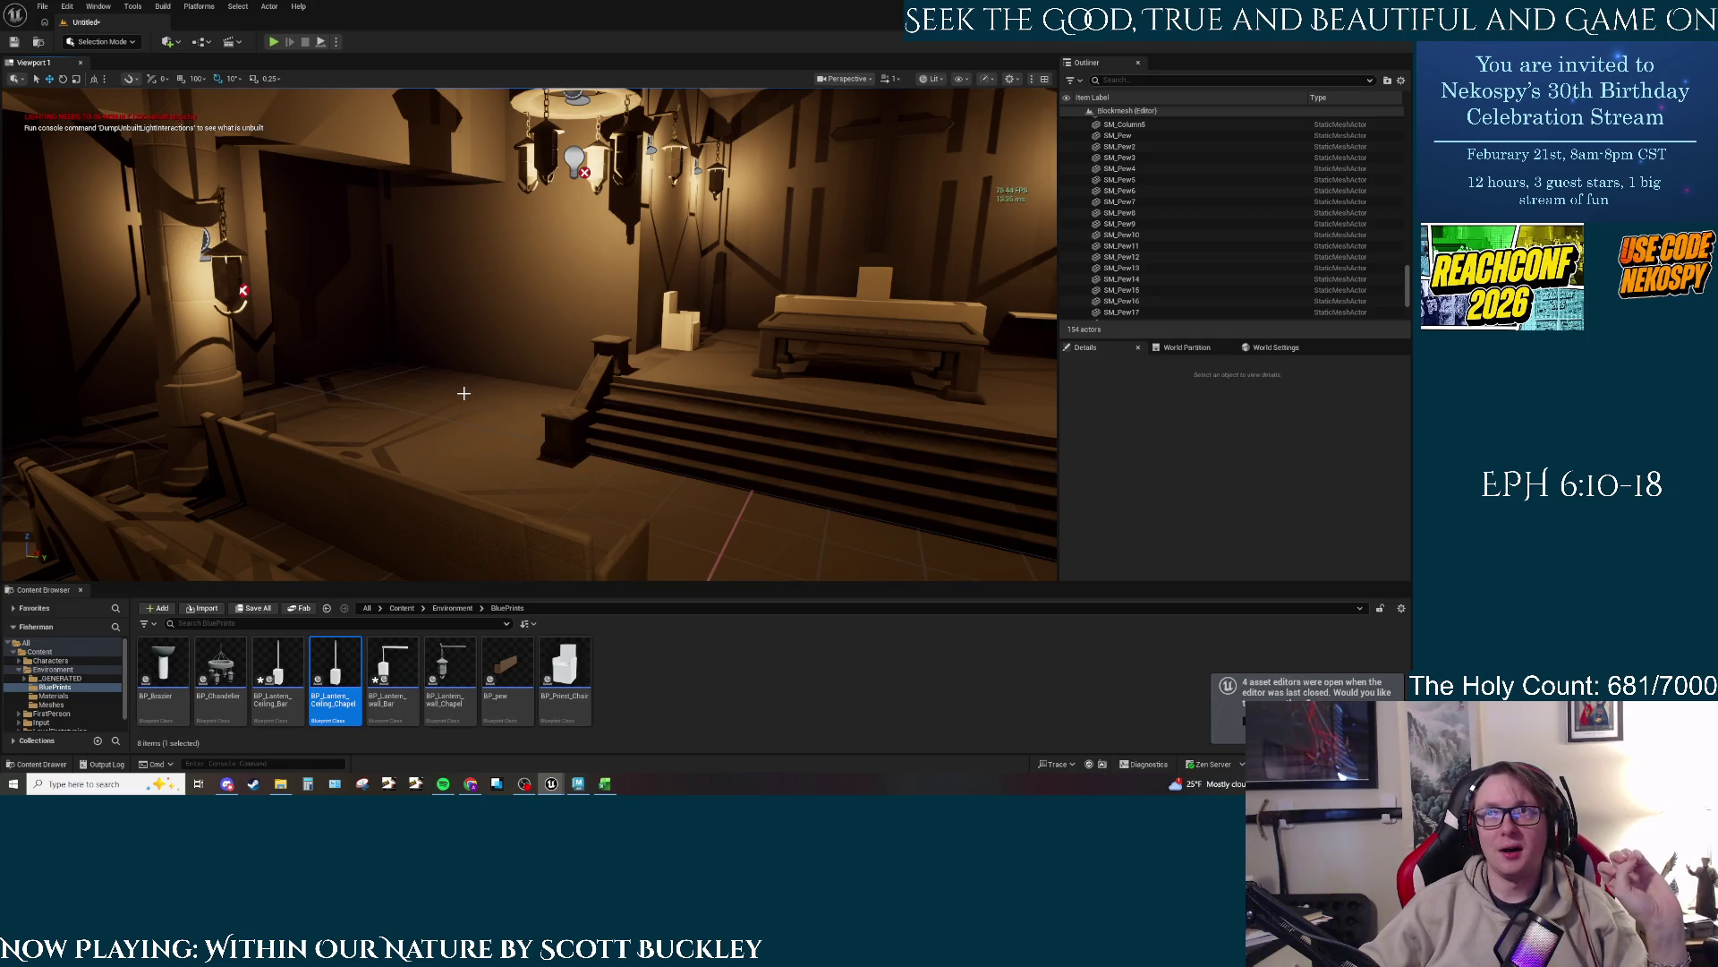
left_click_drag(464, 393, 534, 415)
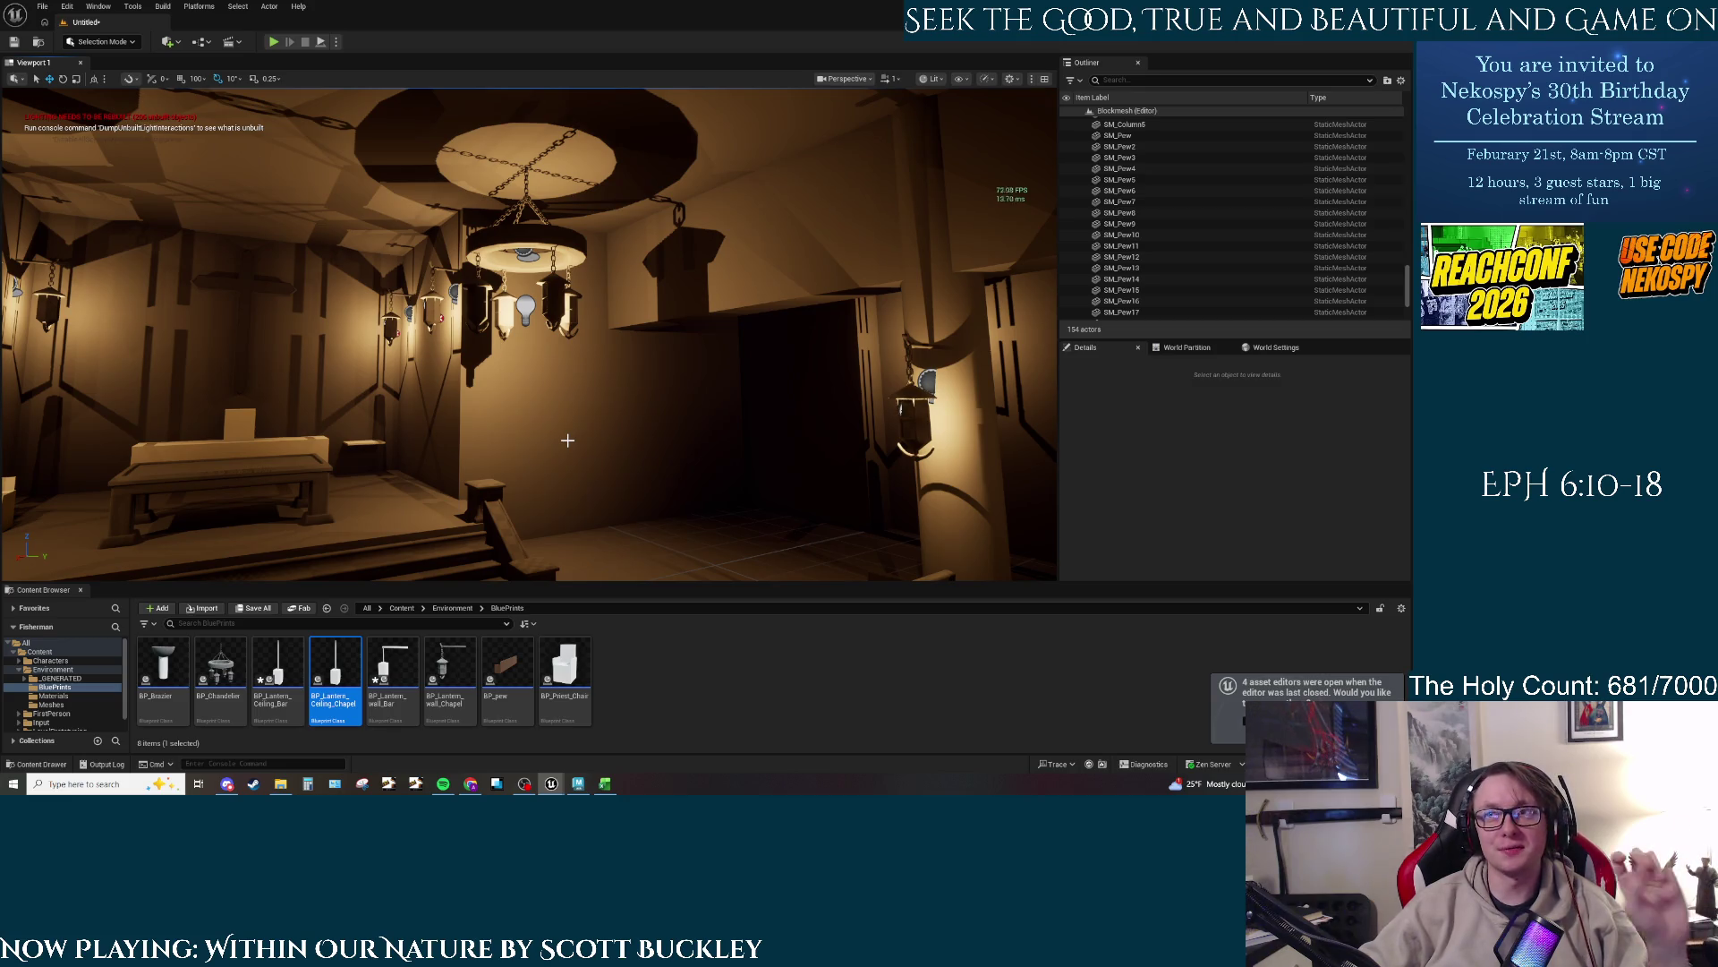
left_click_drag(528, 331, 626, 340)
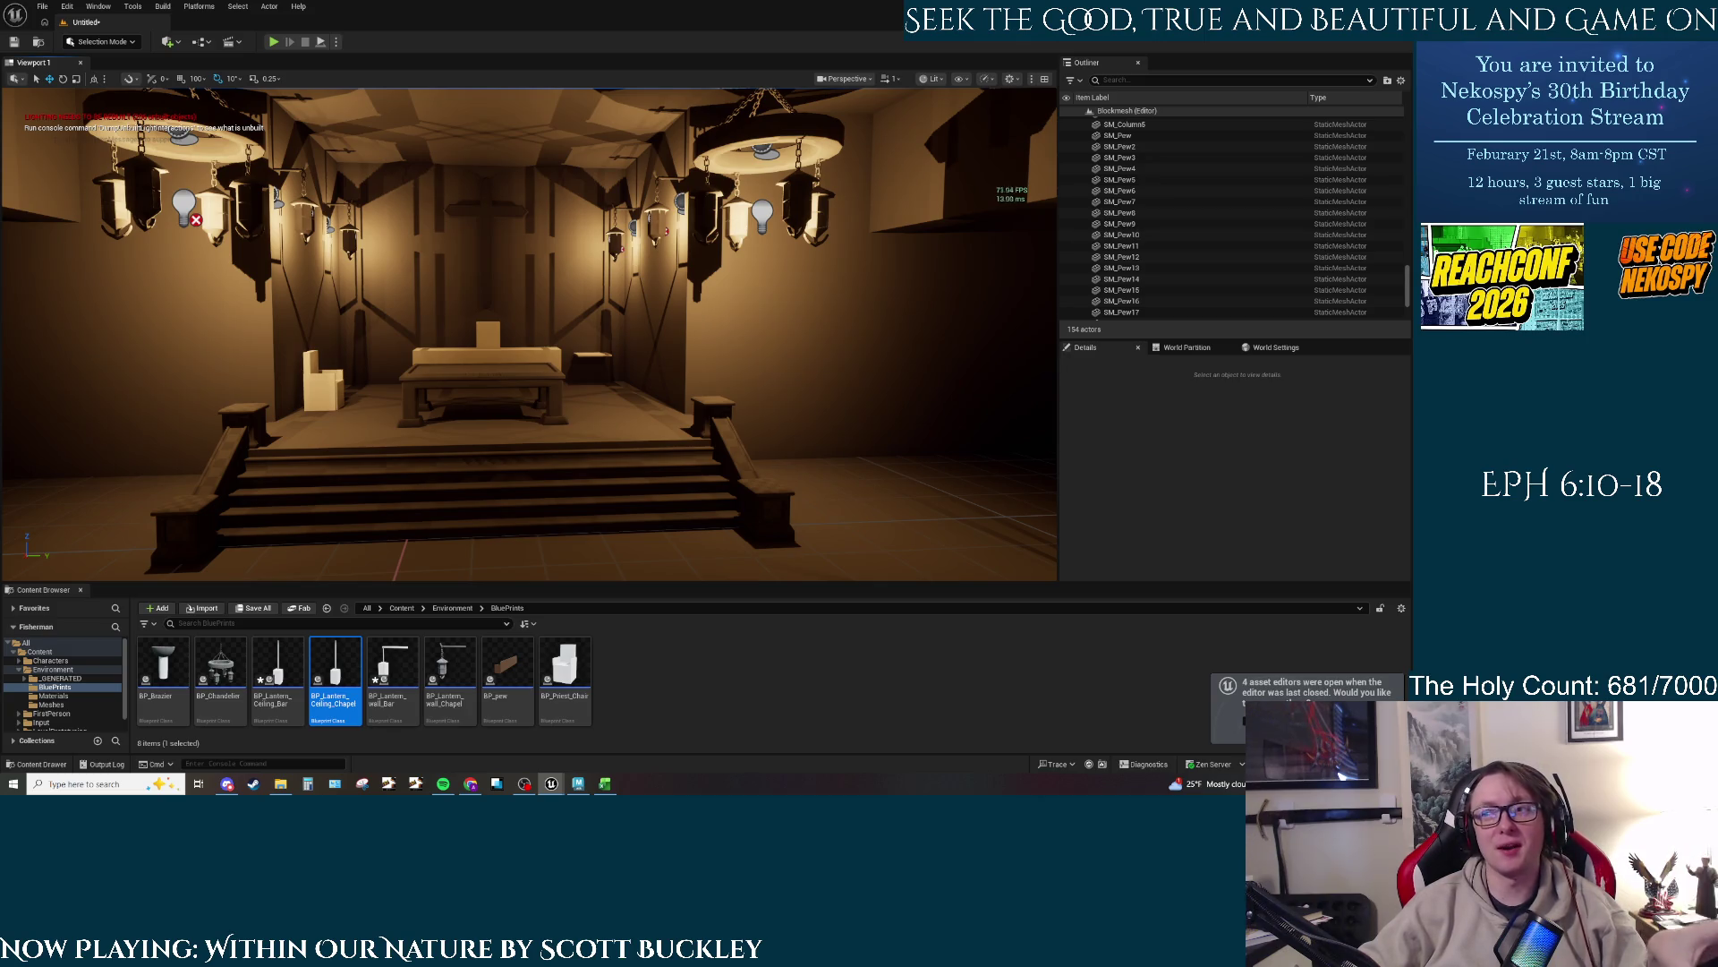
left_click_drag(528, 331, 591, 339)
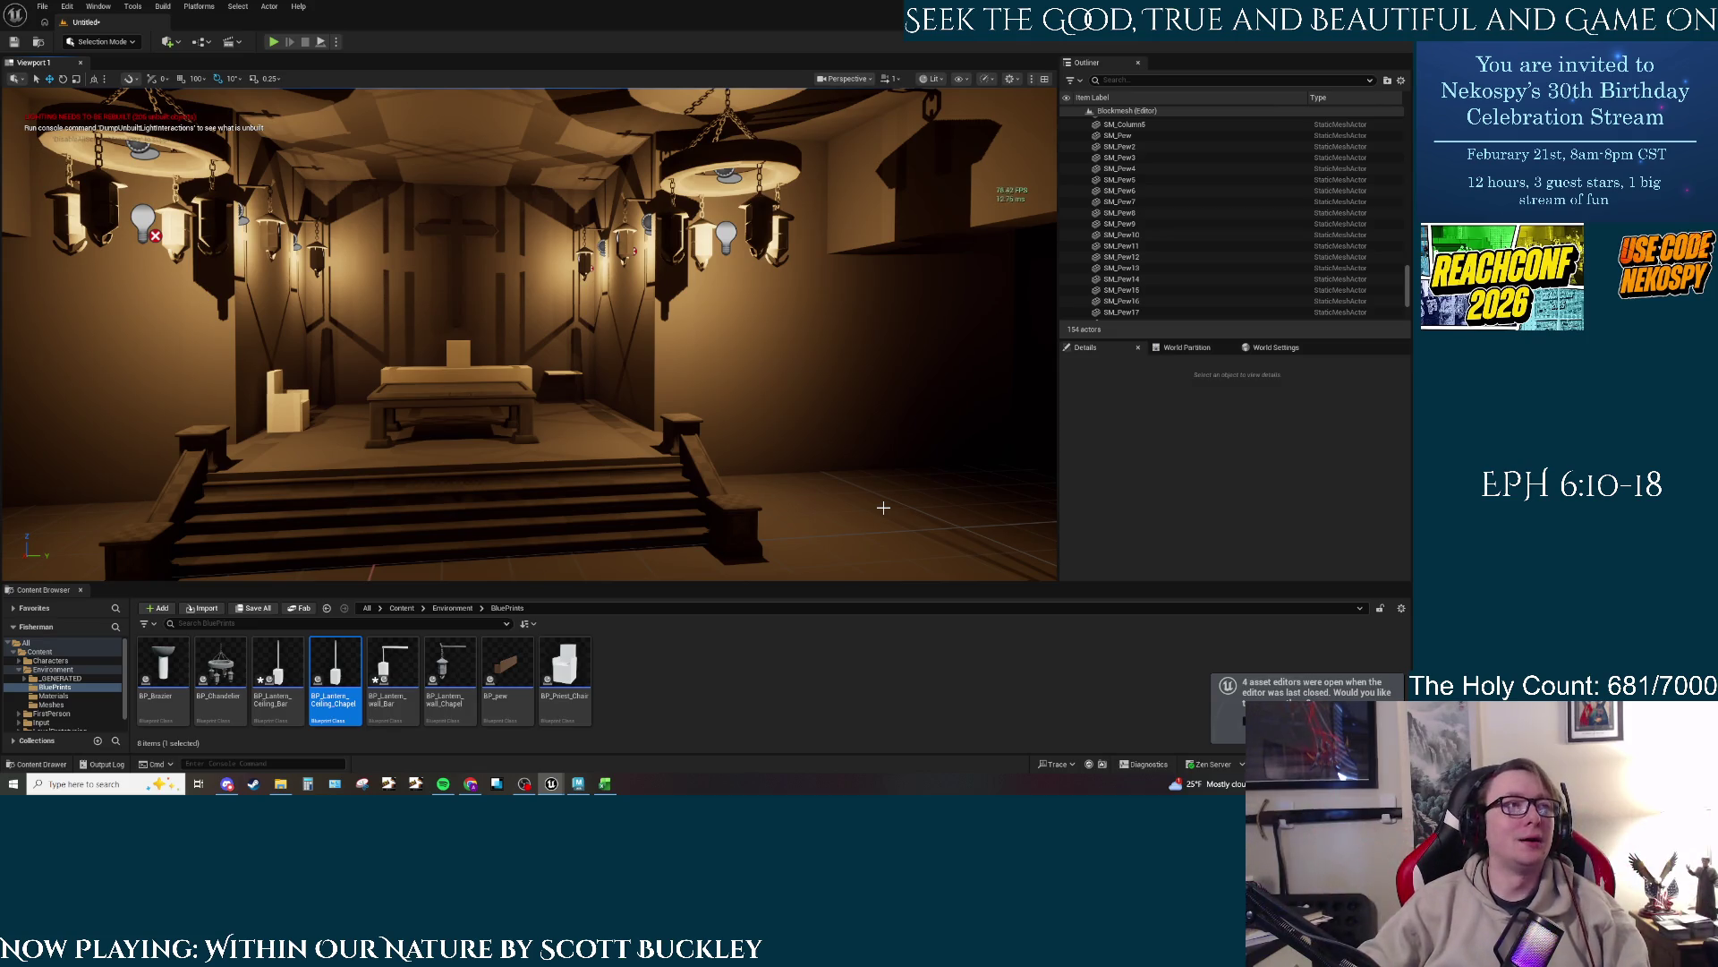
left_click_drag(870, 433, 537, 473)
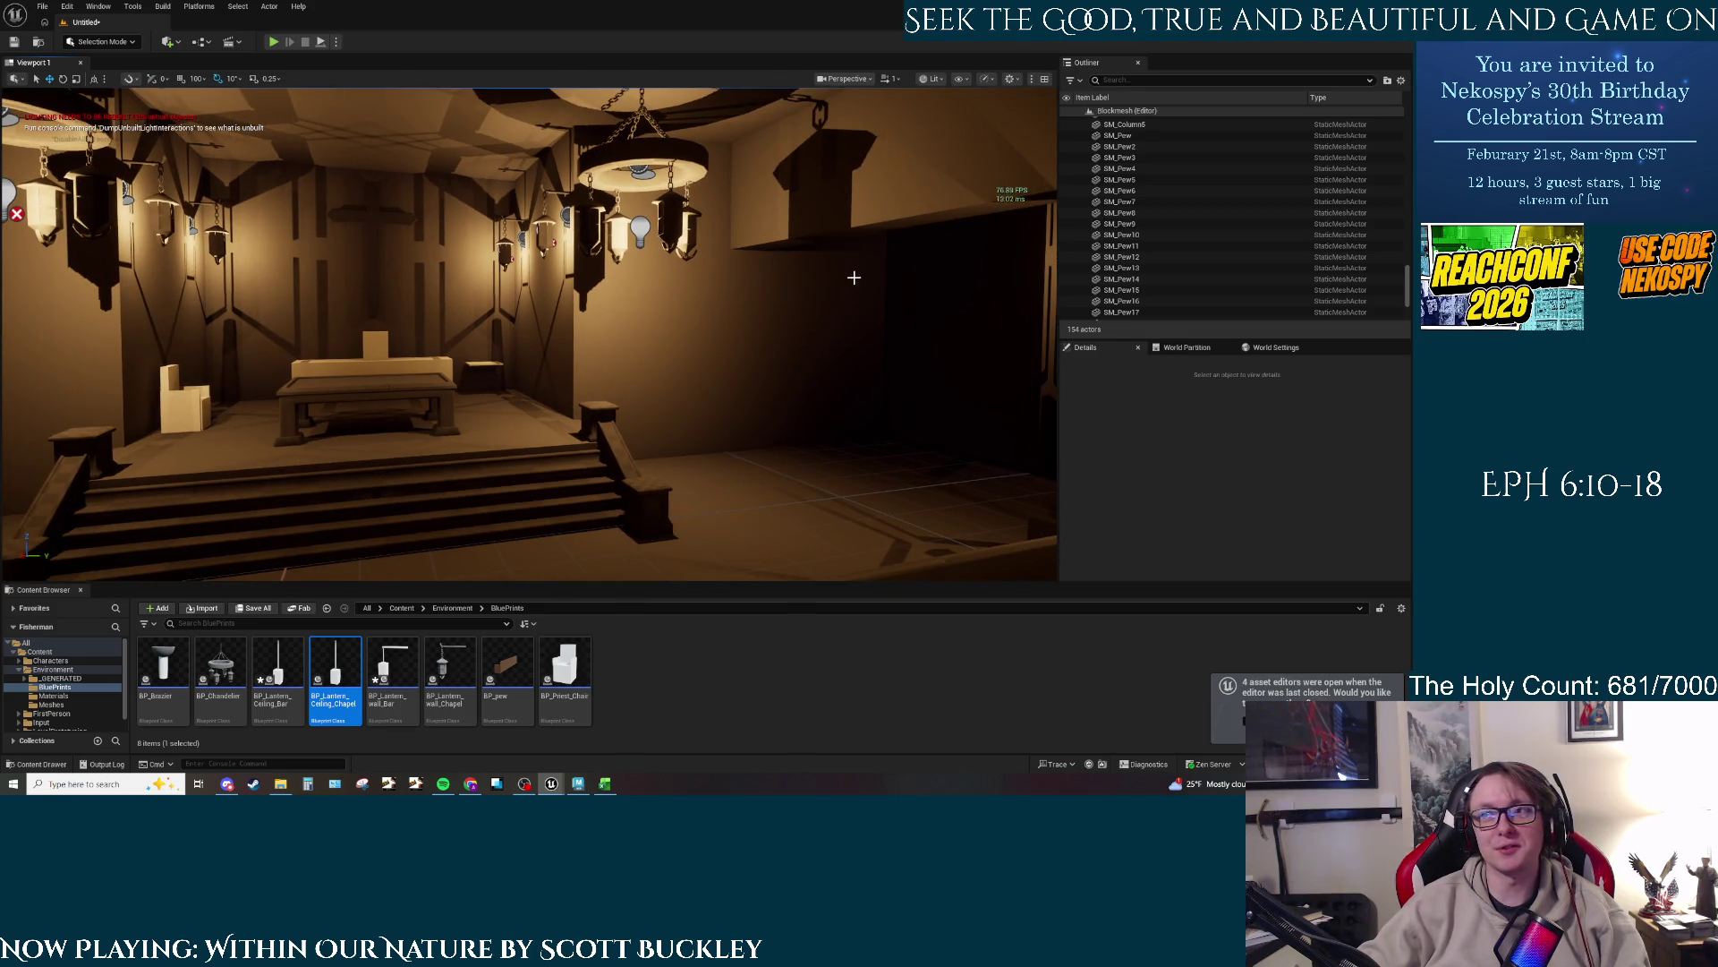
left_click_drag(854, 277, 257, 280)
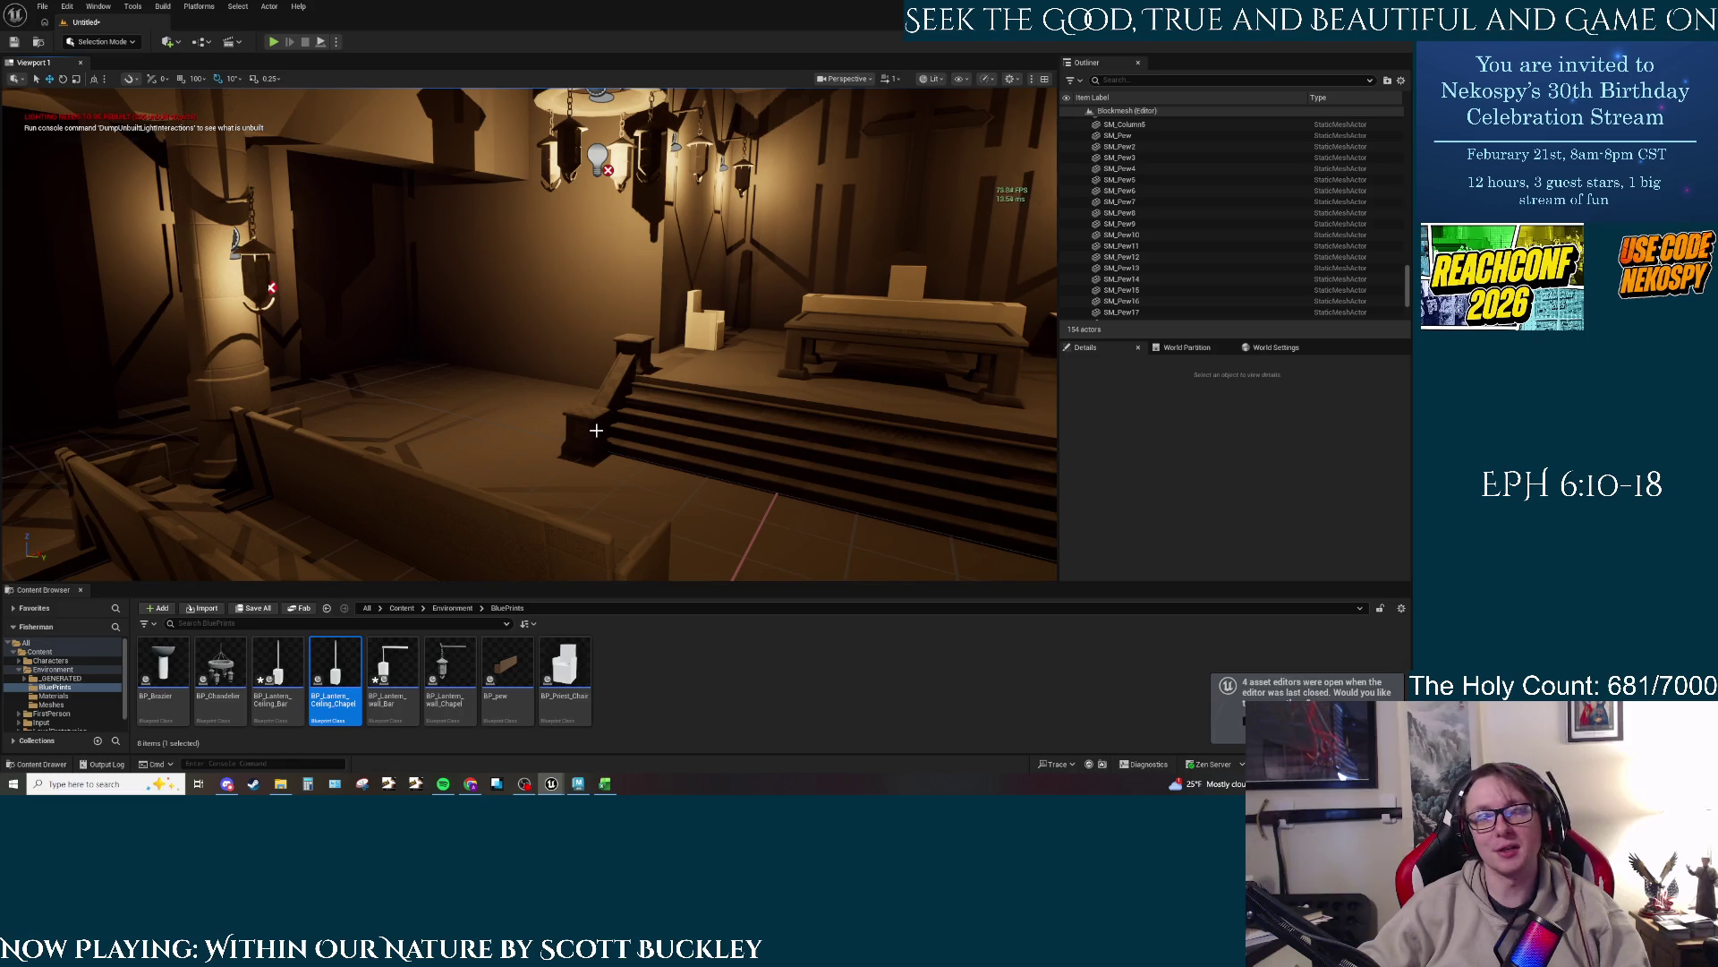
mouse_move(596, 430)
left_mouse_down()
mouse_move(734, 385)
mouse_move(714, 268)
mouse_move(457, 340)
mouse_move(468, 368)
left_mouse_up()
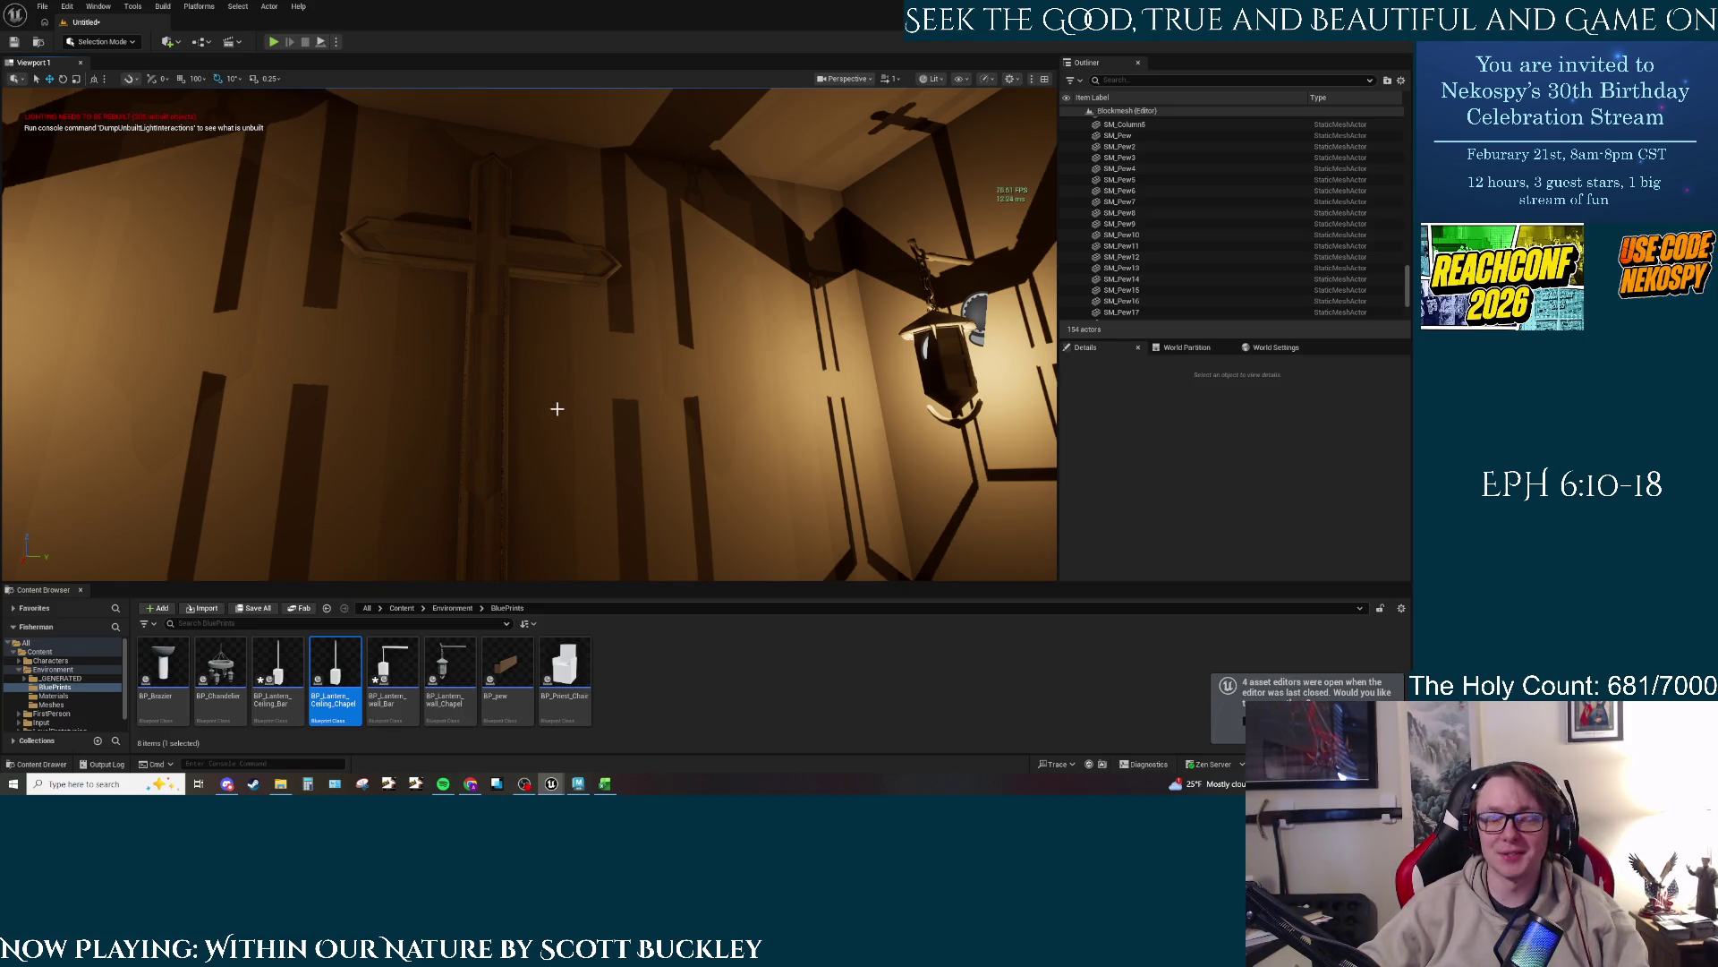
left_click_drag(557, 408, 580, 425)
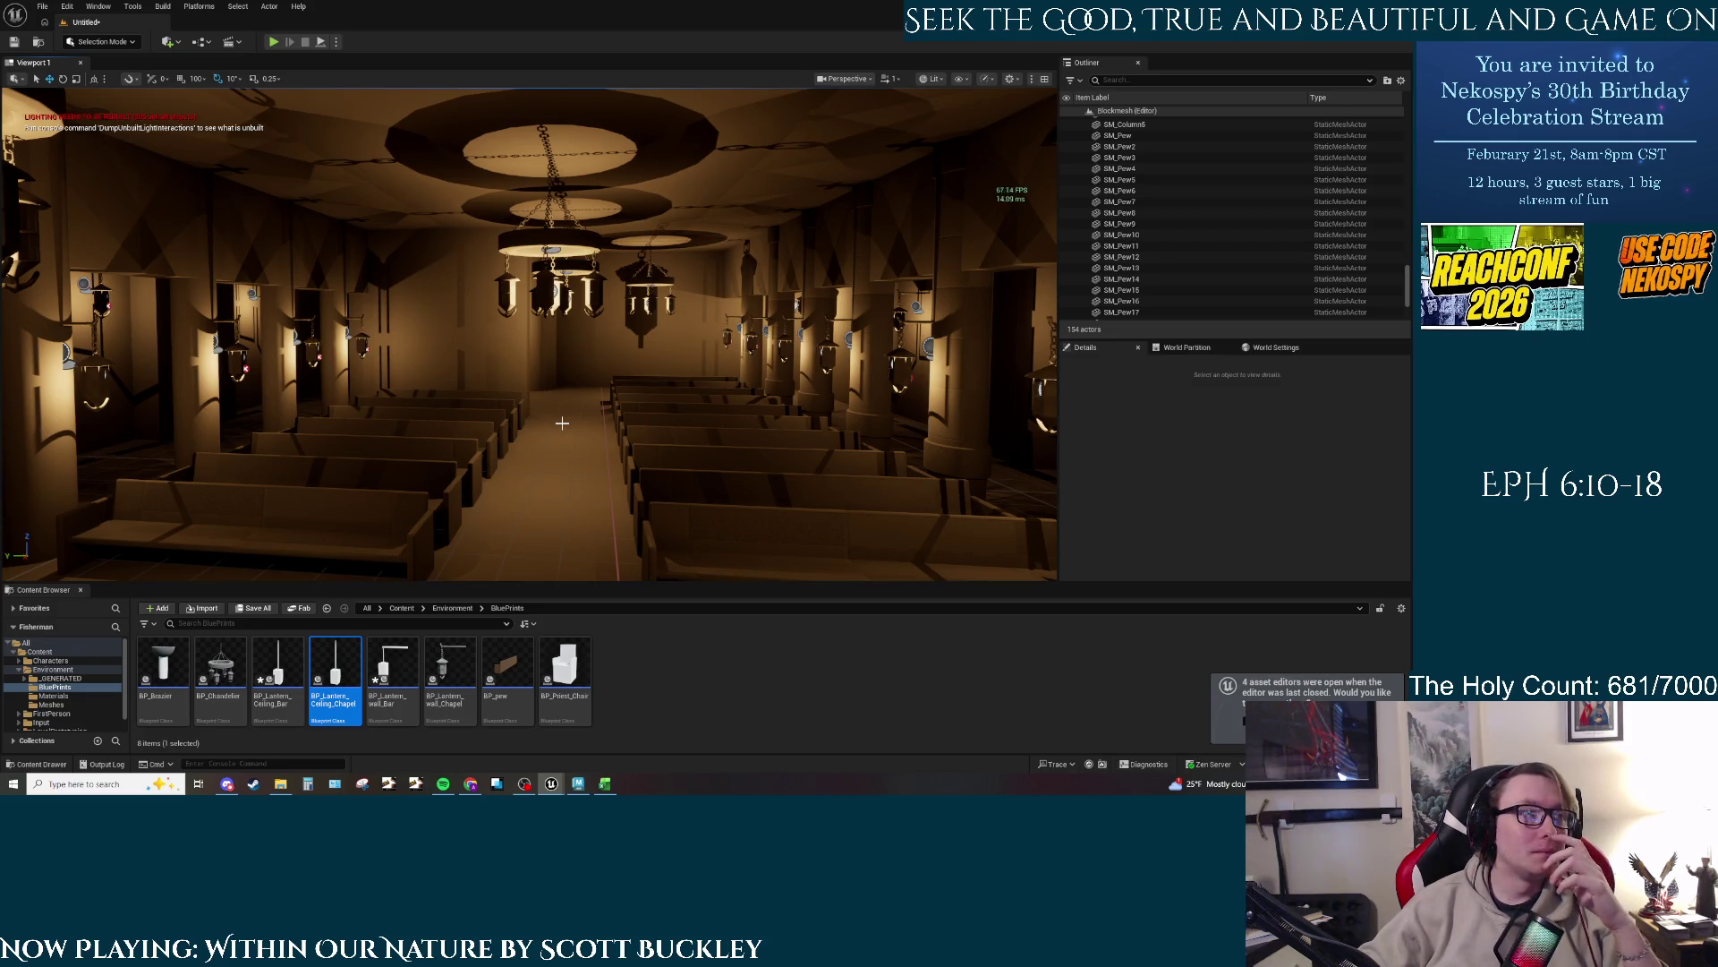
left_click_drag(562, 423, 540, 395)
left_click_drag(806, 237, 805, 238)
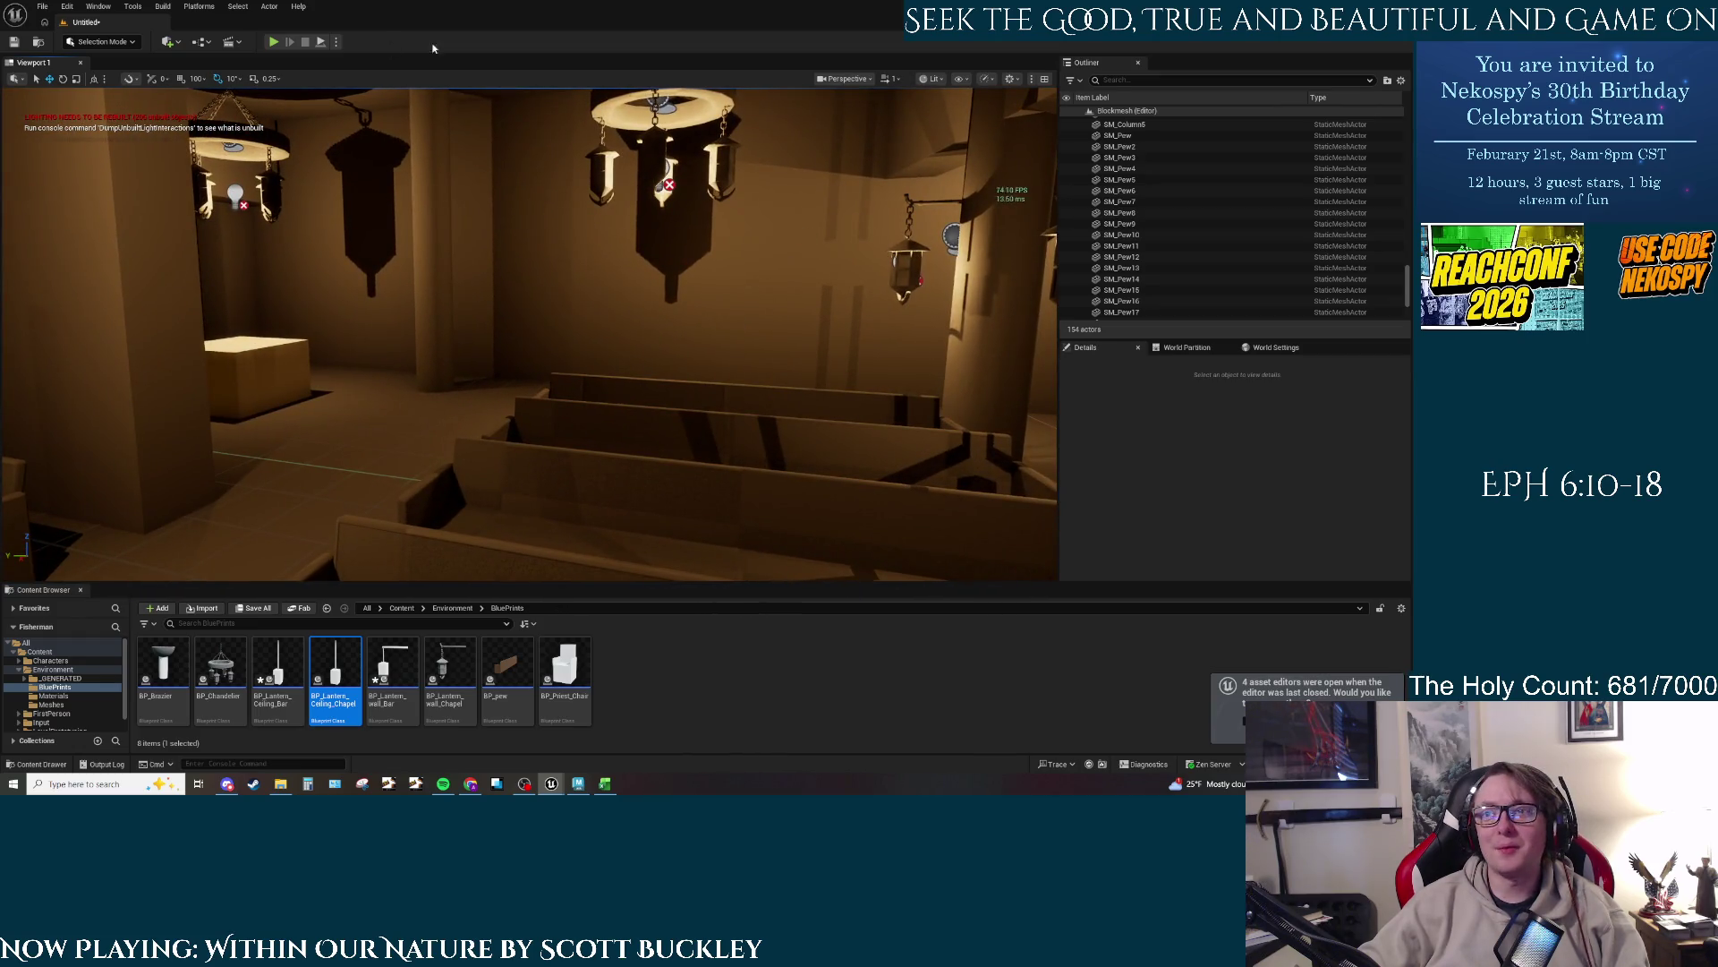
left_click_drag(765, 460, 967, 454)
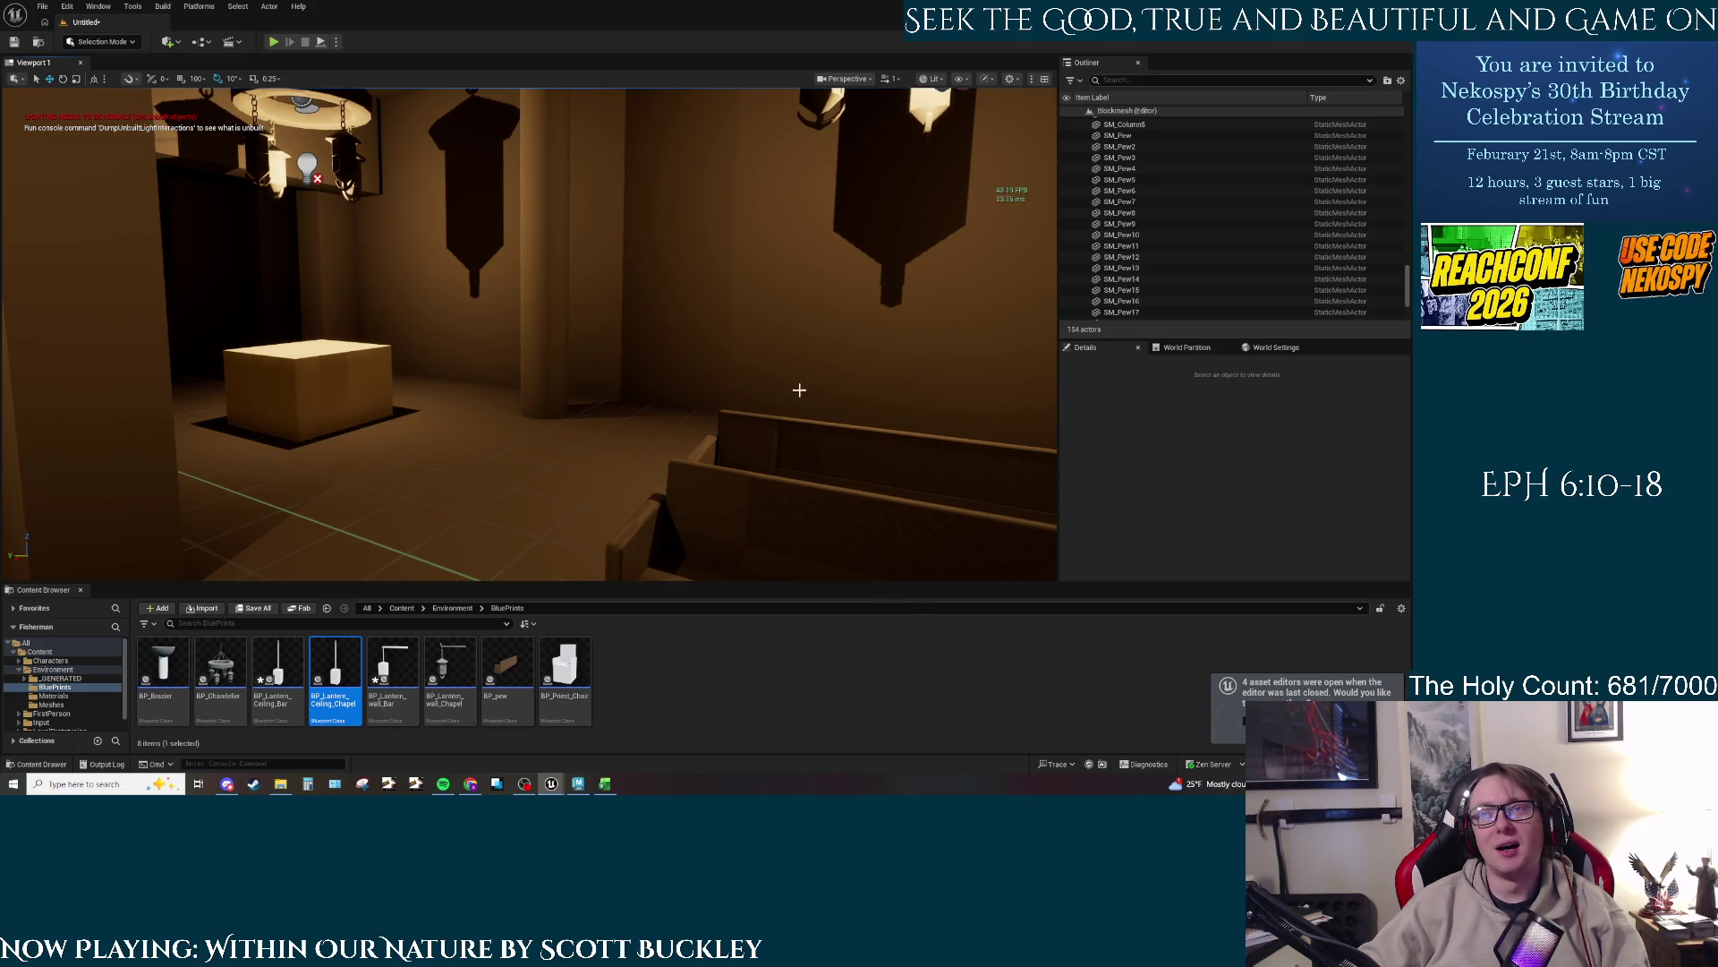
mouse_move(797, 391)
left_mouse_down()
mouse_move(841, 392)
mouse_move(797, 391)
left_mouse_up()
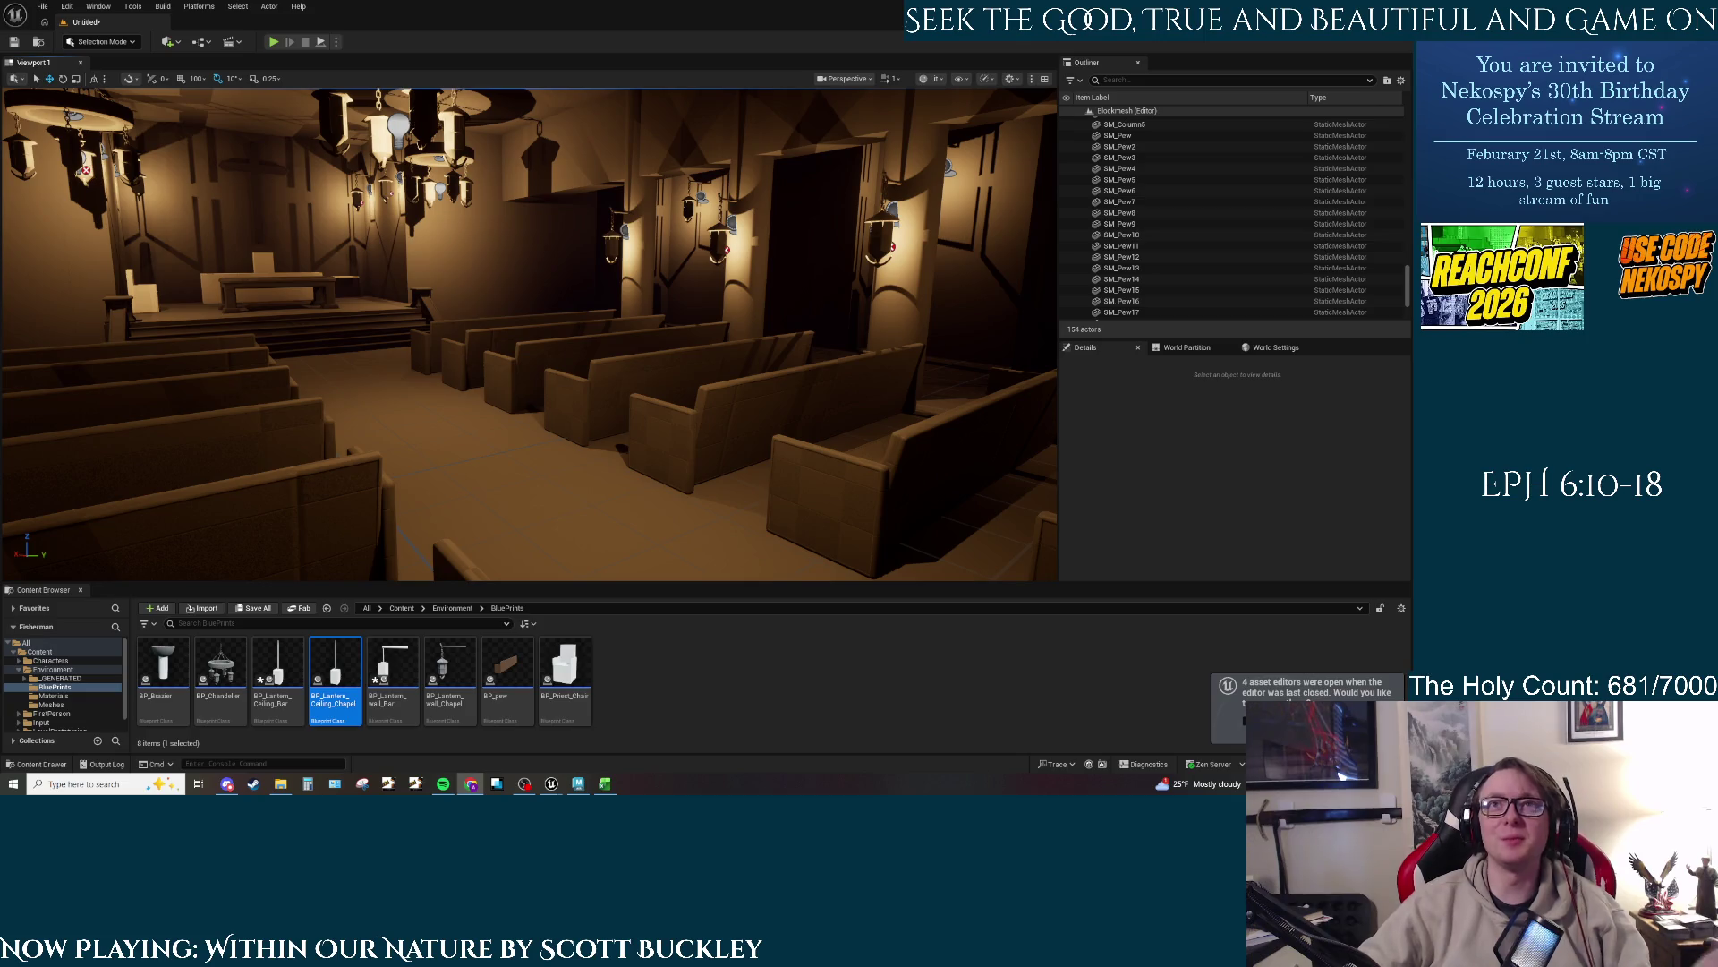
Step: Switch to Chrome's 'barque of peter' search, preview two image results, then show All results
key("alt+Tab")
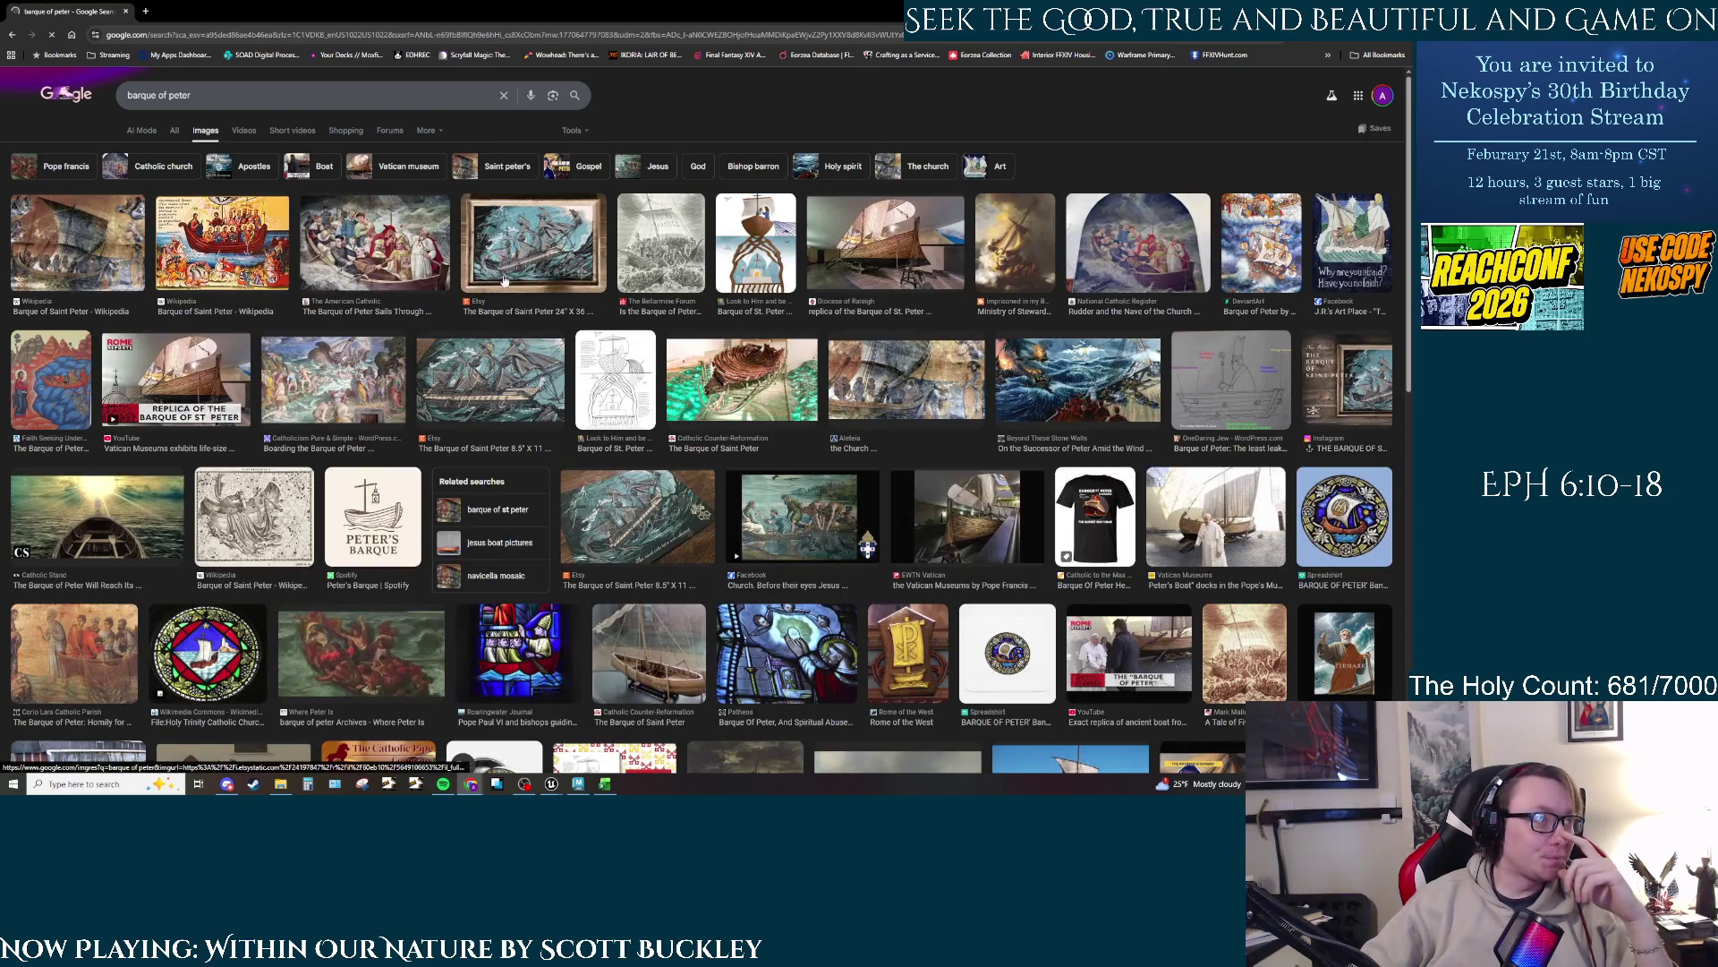
left_click(389, 271)
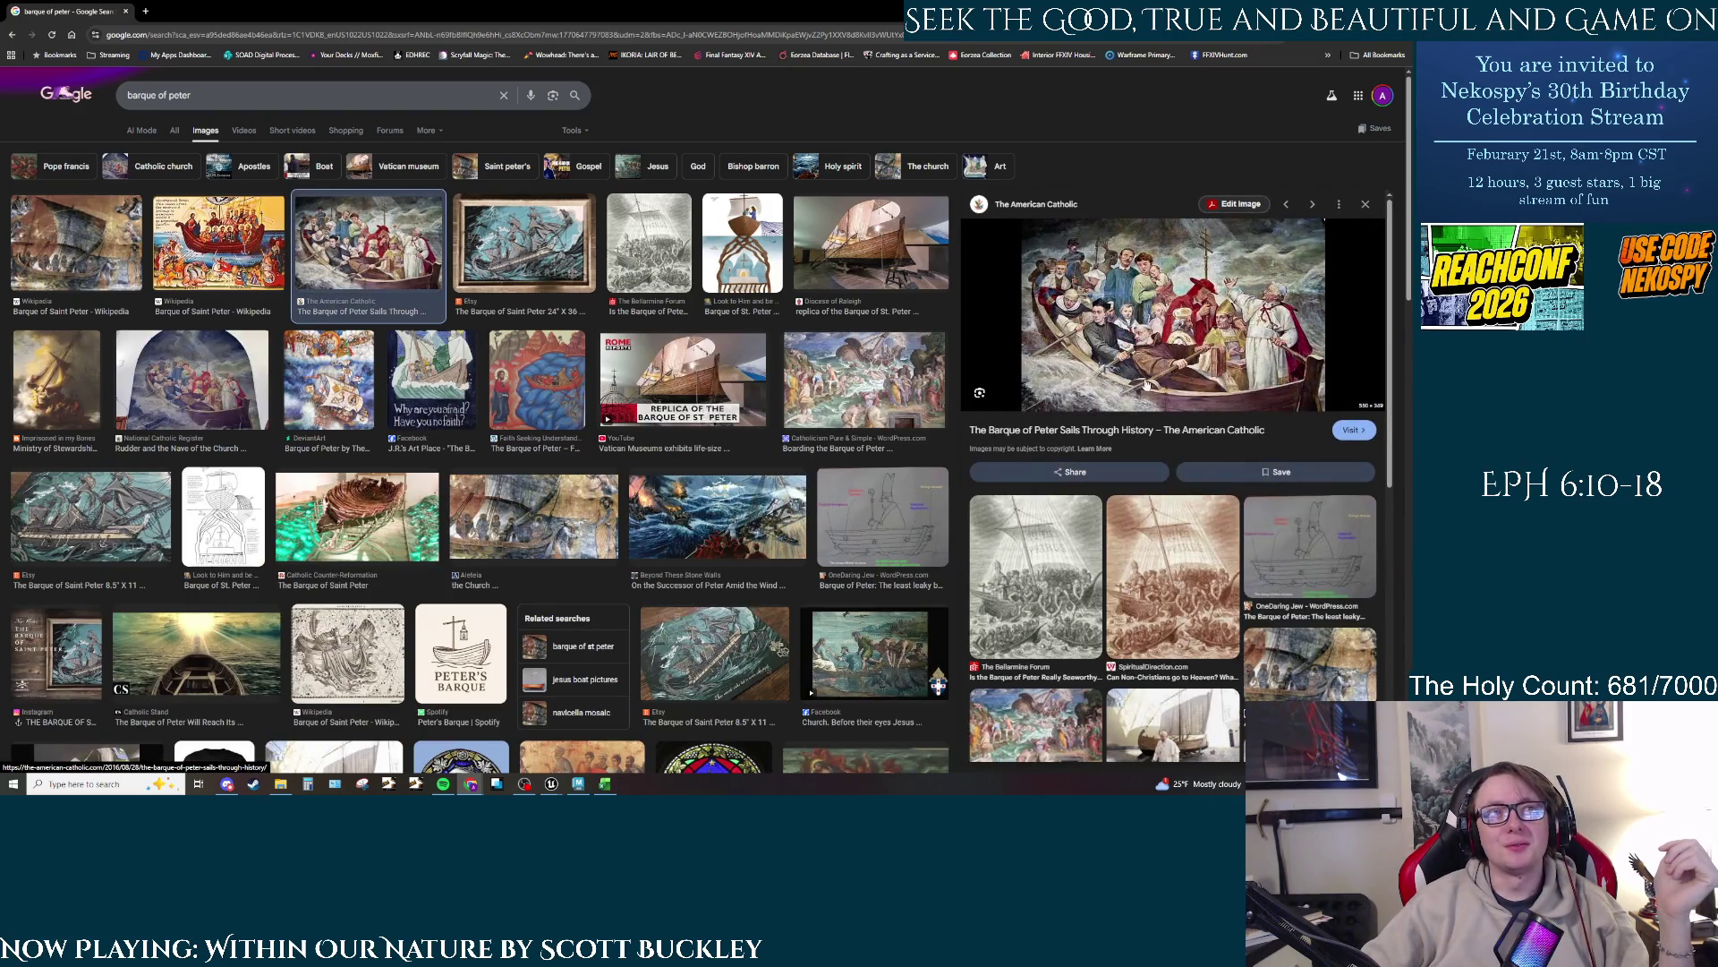
left_click(52, 270)
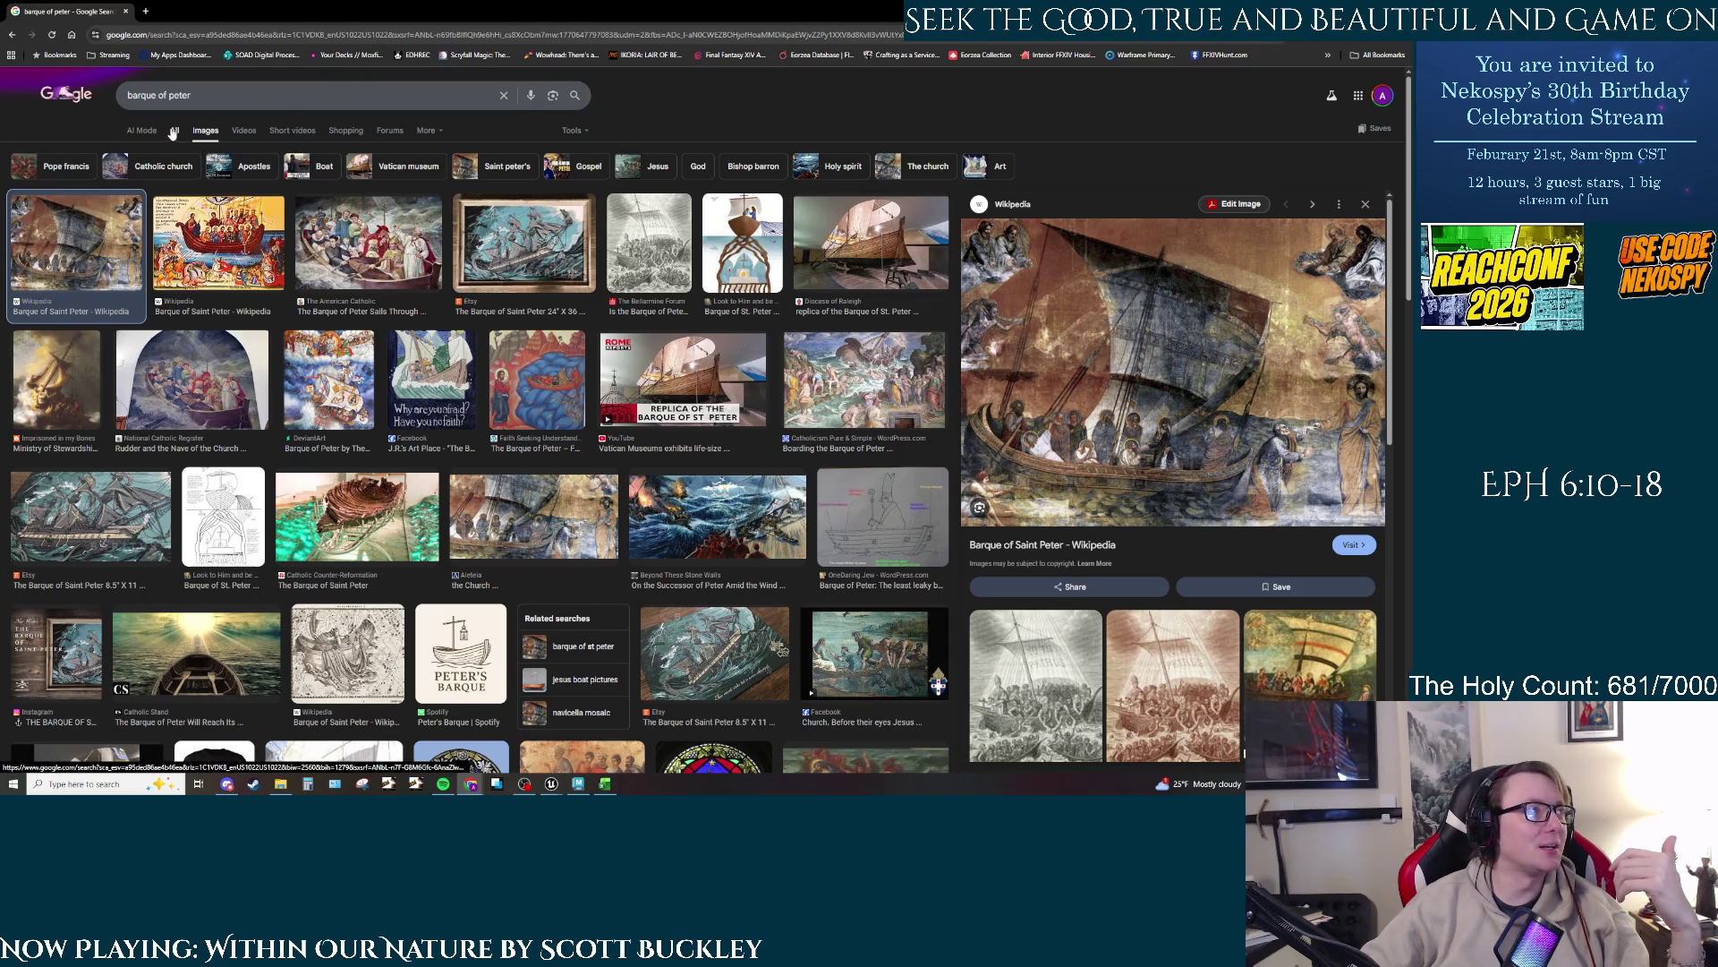
left_click(403, 266)
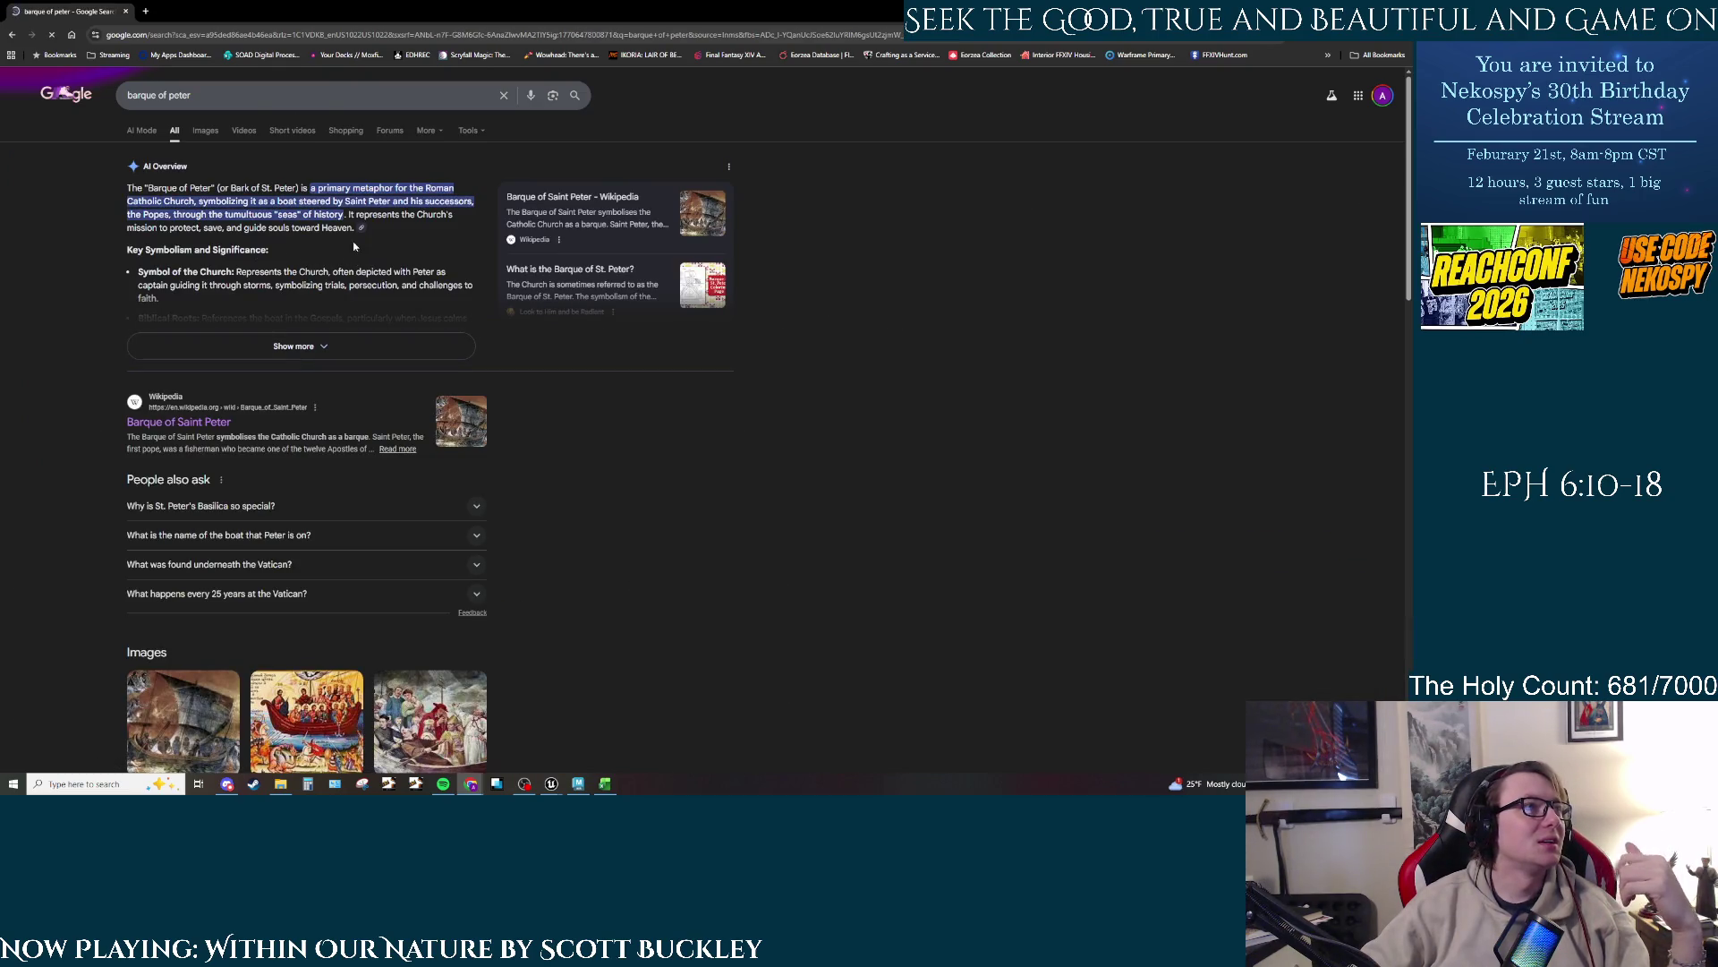
Step: Open and read the Barque of Saint Peter Wikipedia article, then return to Unreal Editor
left_click(179, 425)
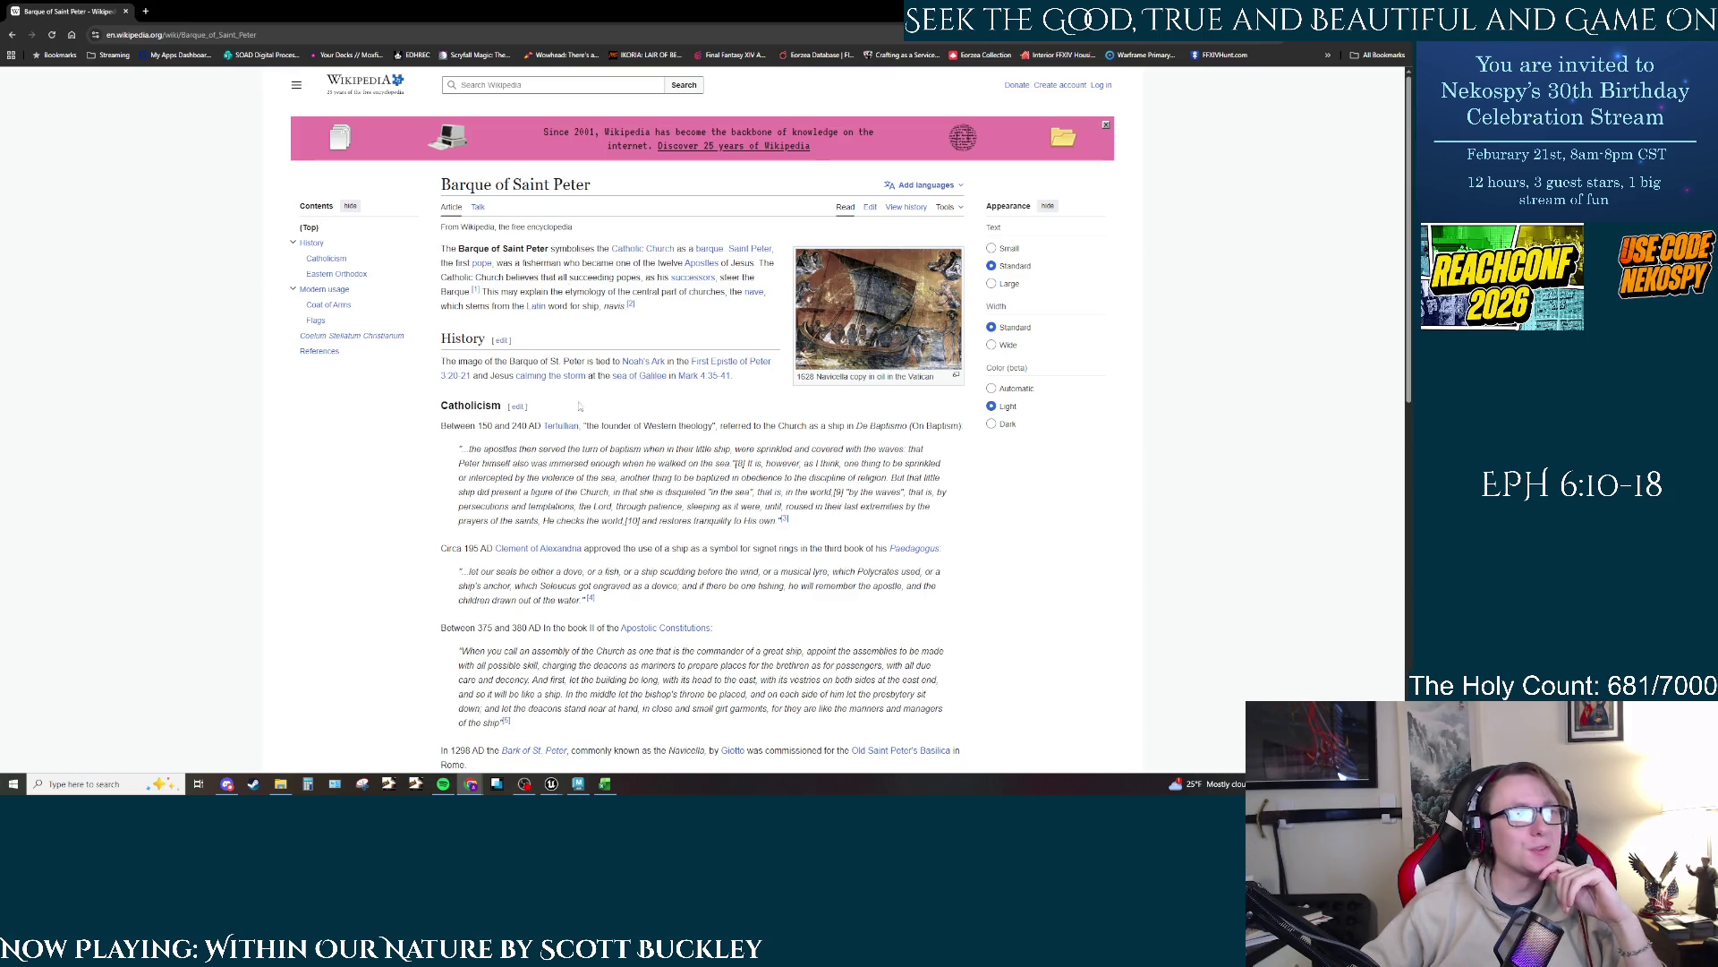
mouse_move(439, 179)
left_mouse_down()
mouse_move(770, 309)
mouse_move(501, 410)
left_mouse_up()
left_click(445, 383)
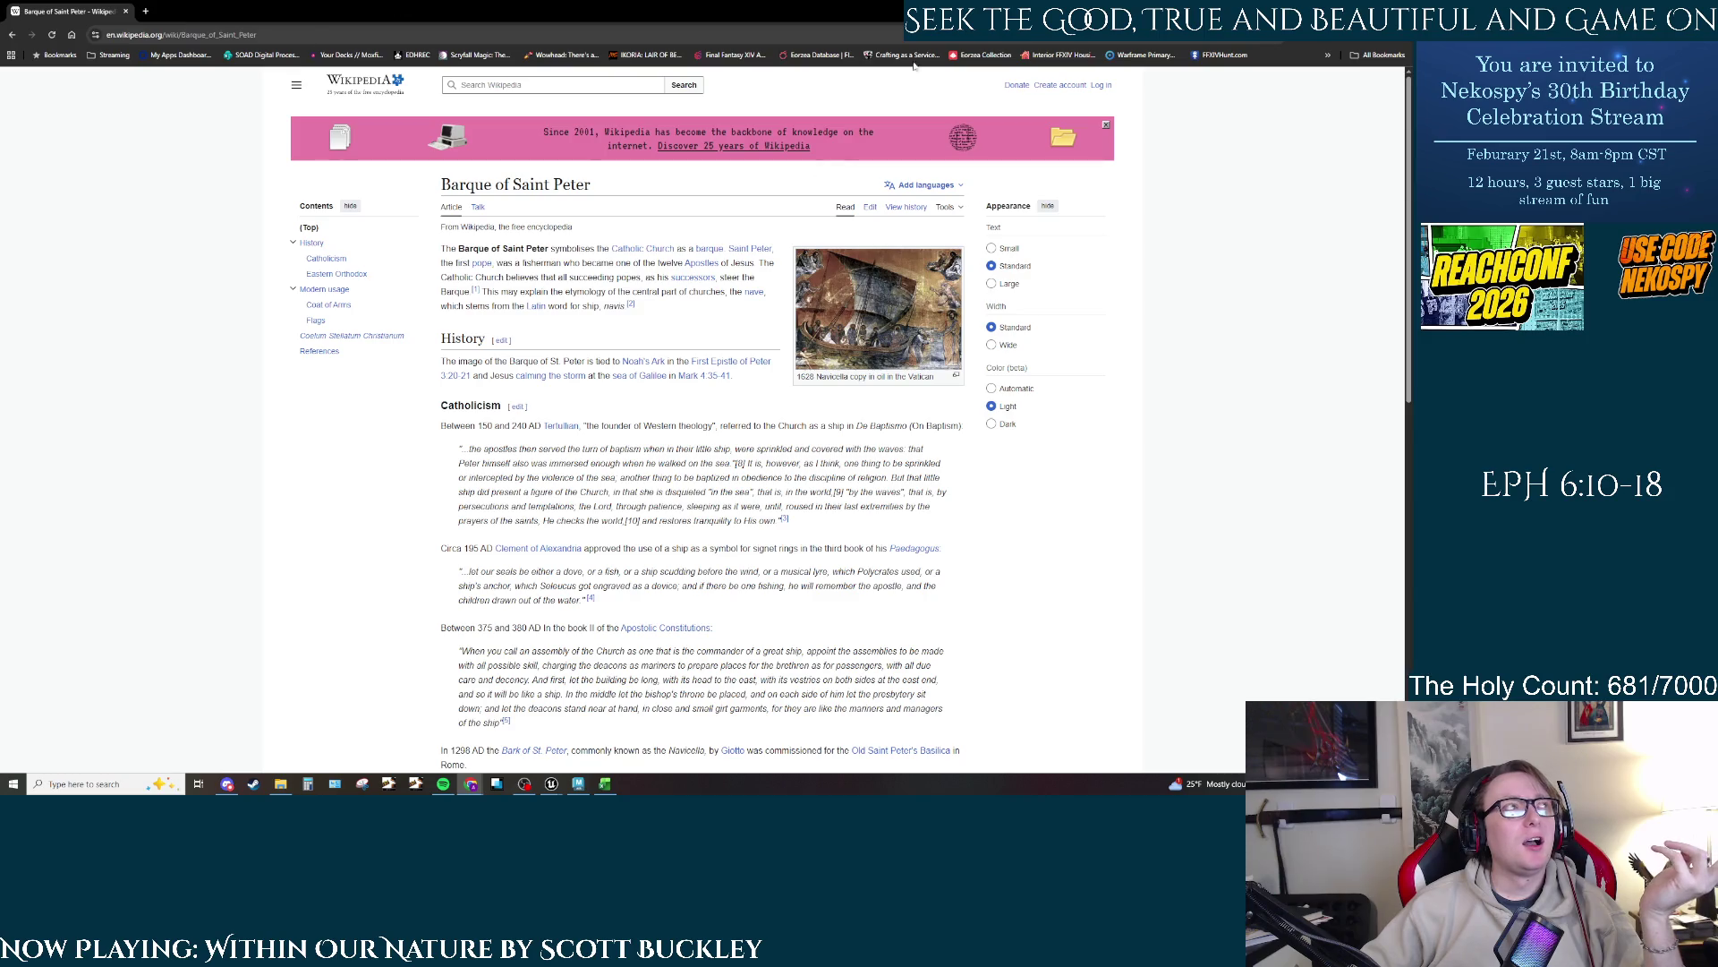
key("alt+Tab")
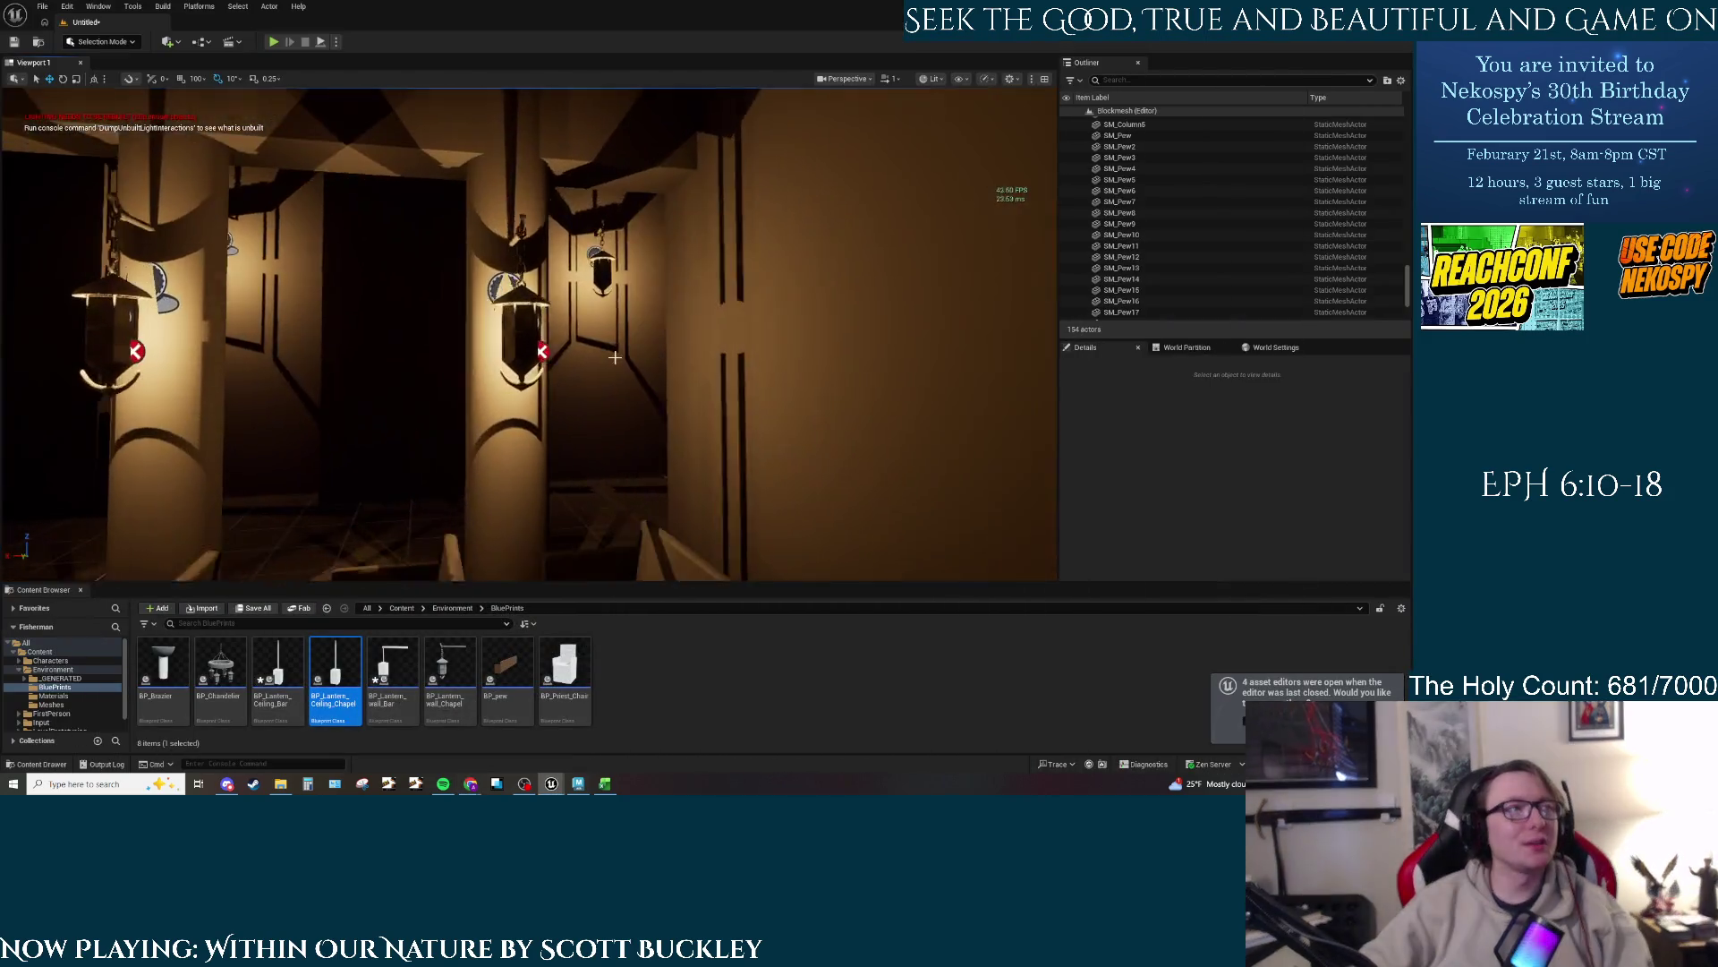
Step: Pull the viewport back and tilt up to view the pillars, lanterns and ceiling
left_click_drag(614, 148, 614, 149)
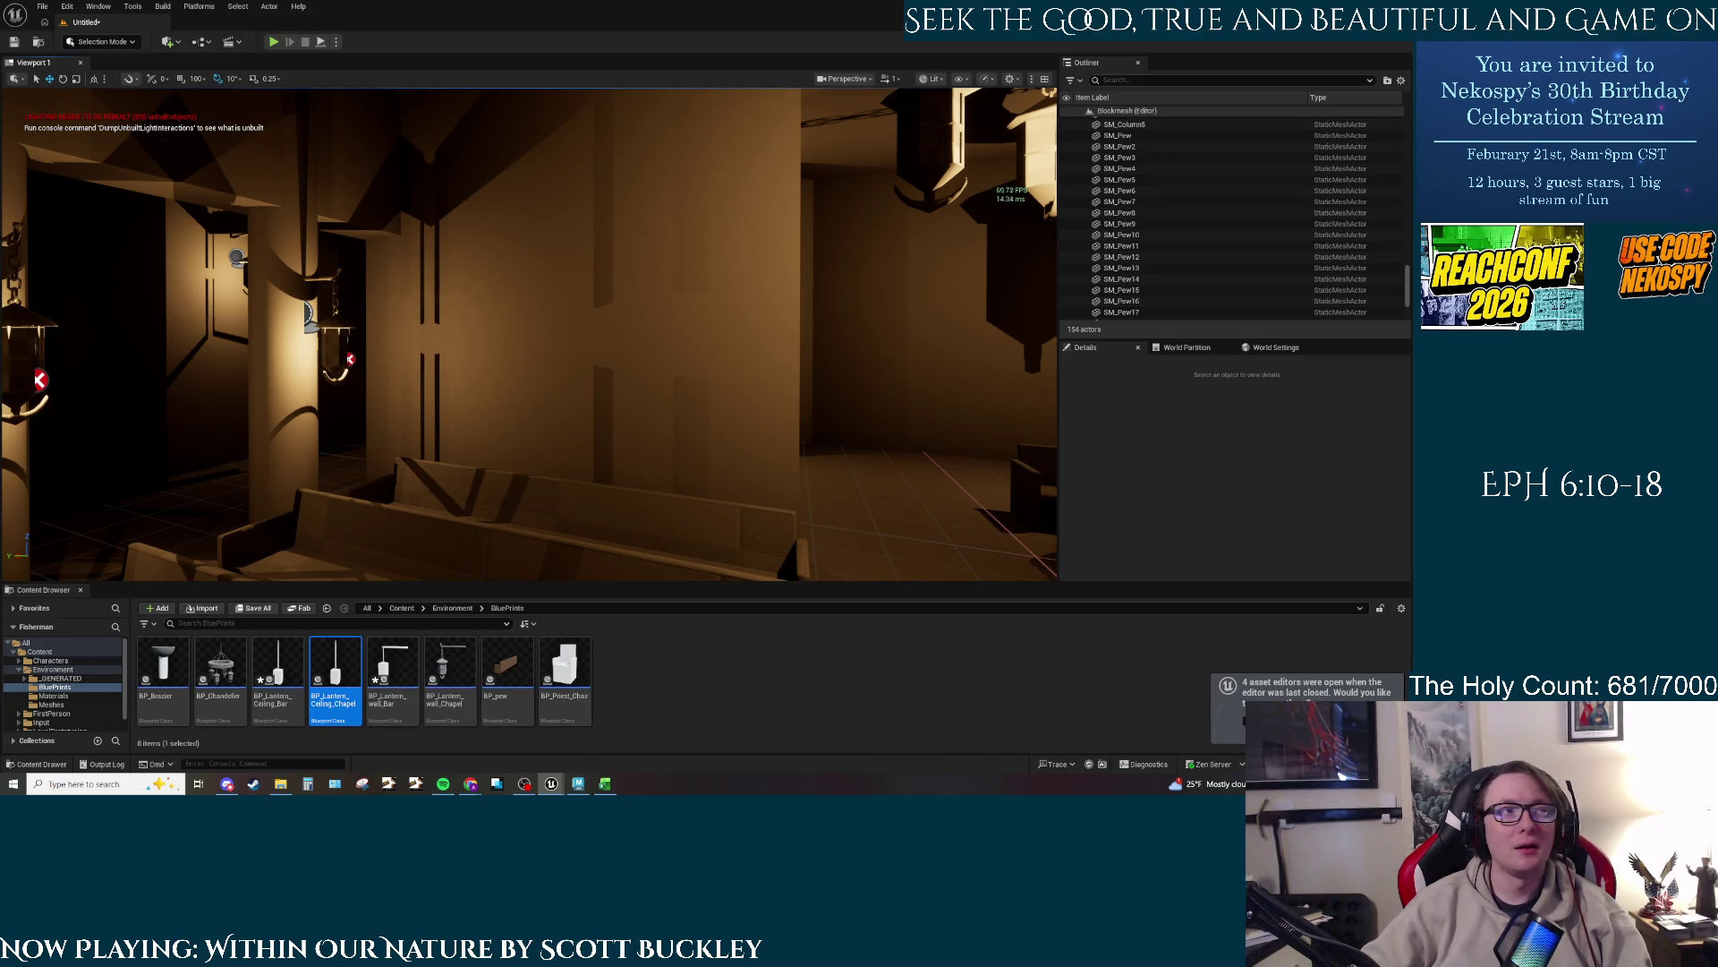
left_click_drag(599, 166, 599, 166)
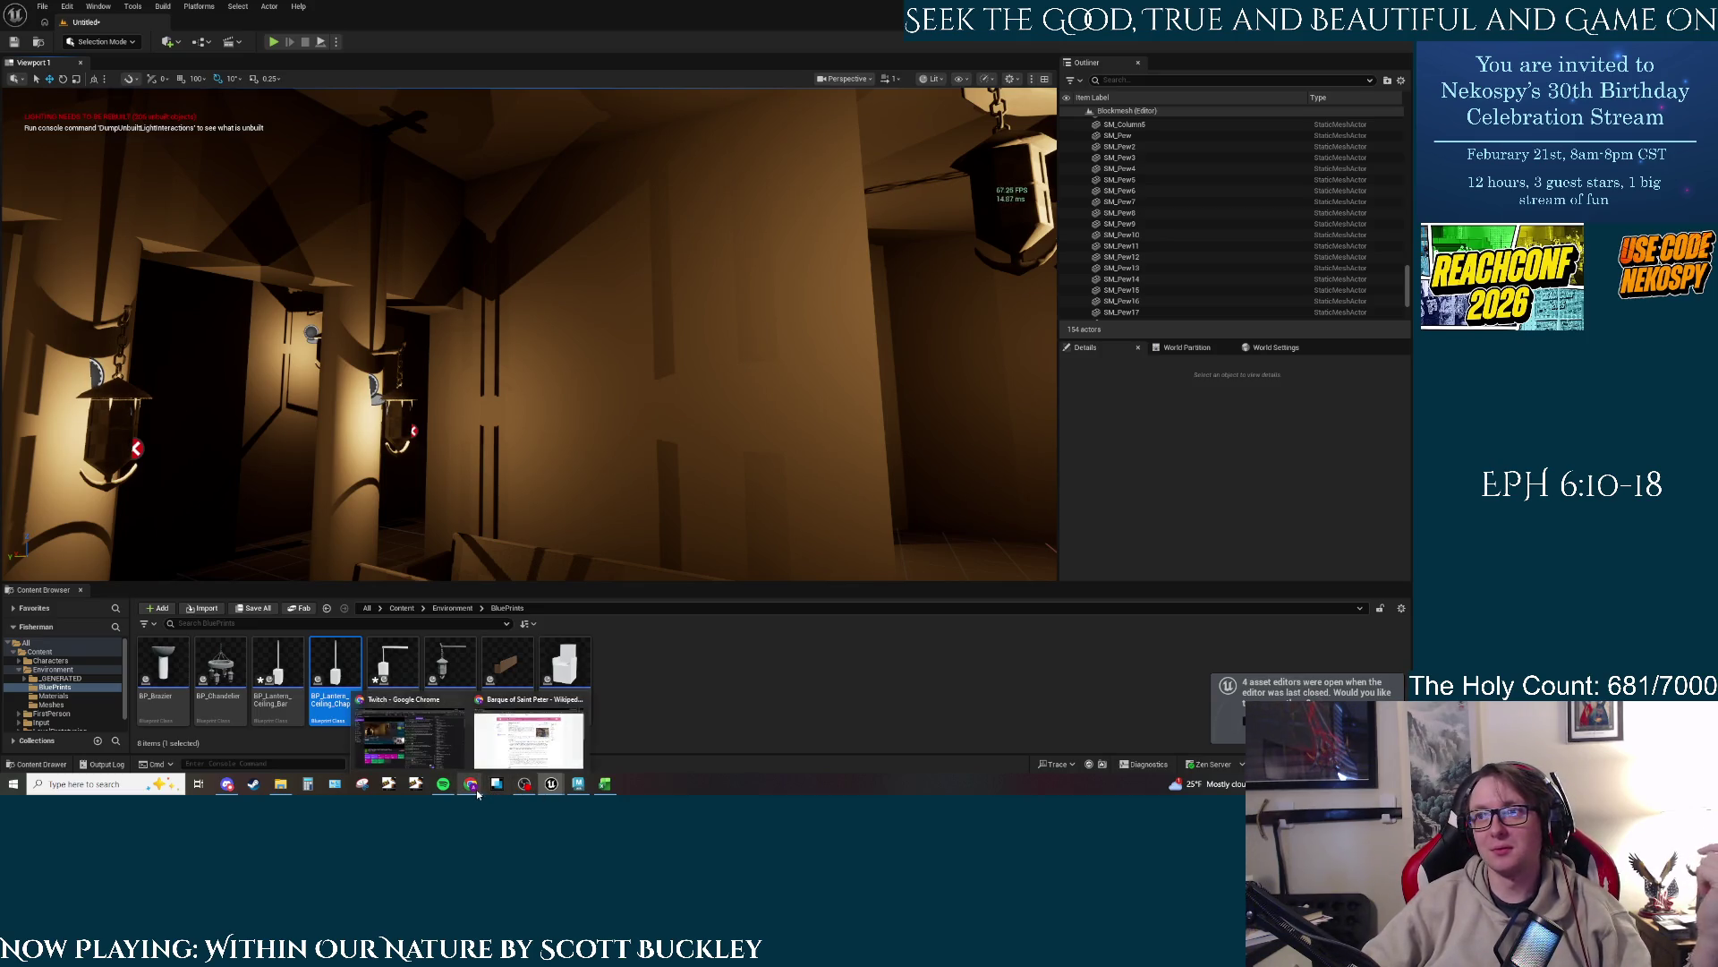
mouse_move(478, 791)
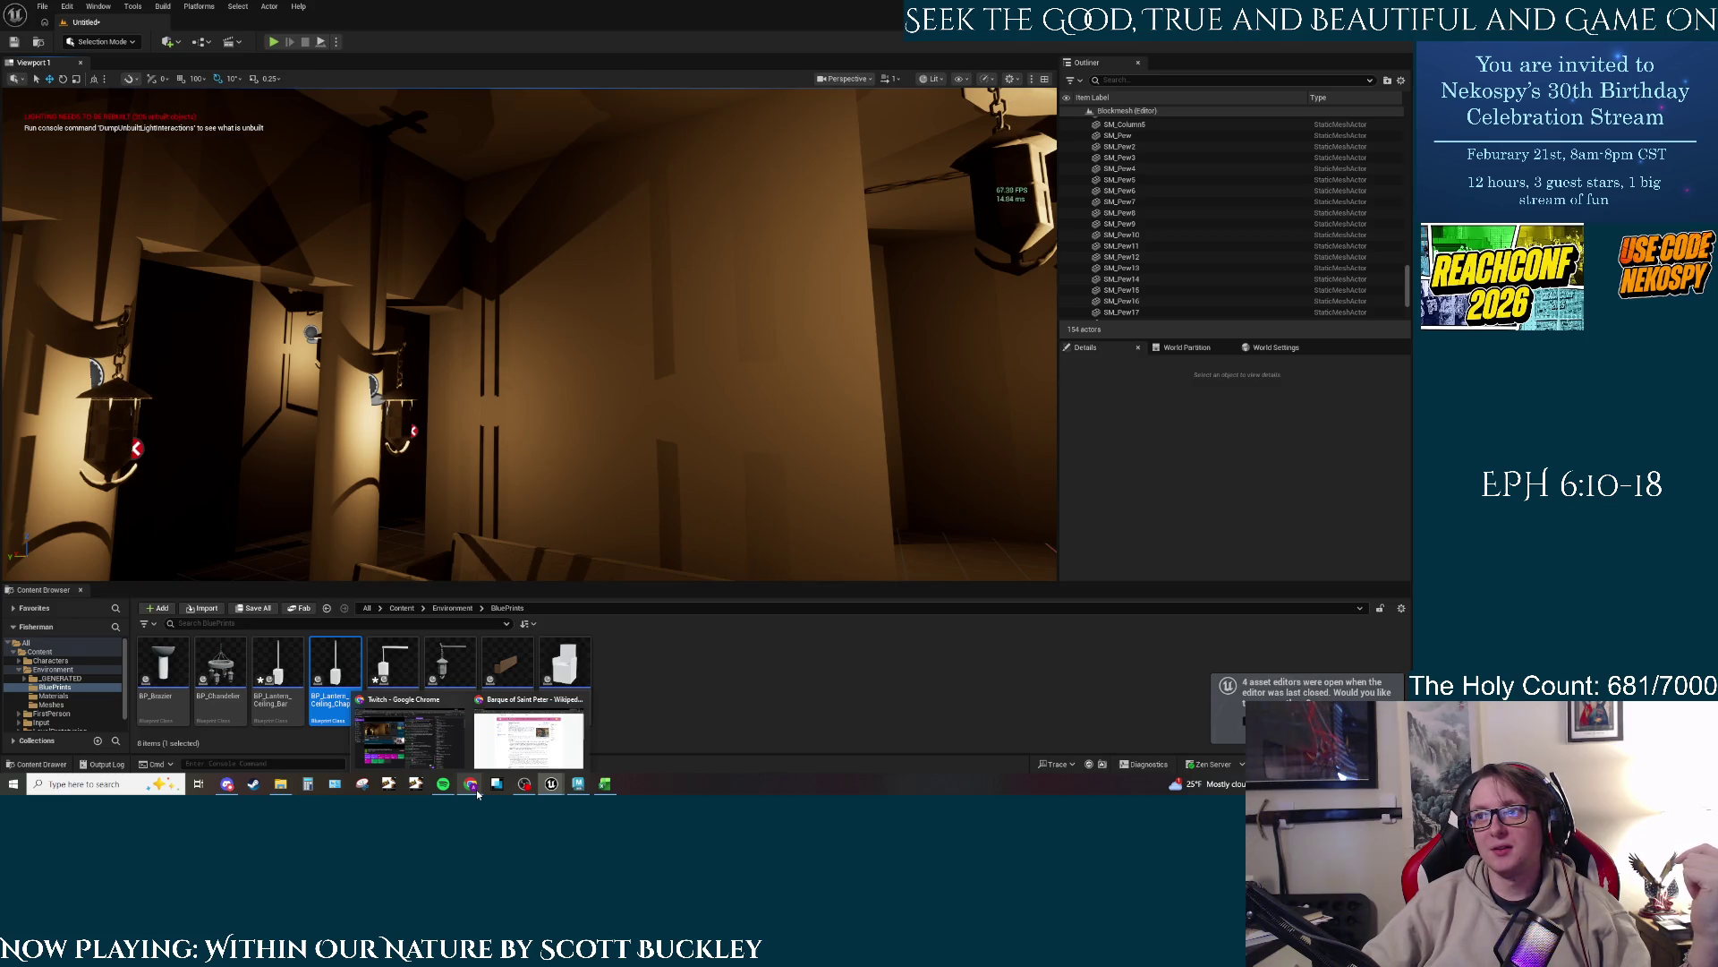
Step: Preview the Mark 4:35-41 reference in the article's History section, then return to Unreal Editor
left_click(528, 739)
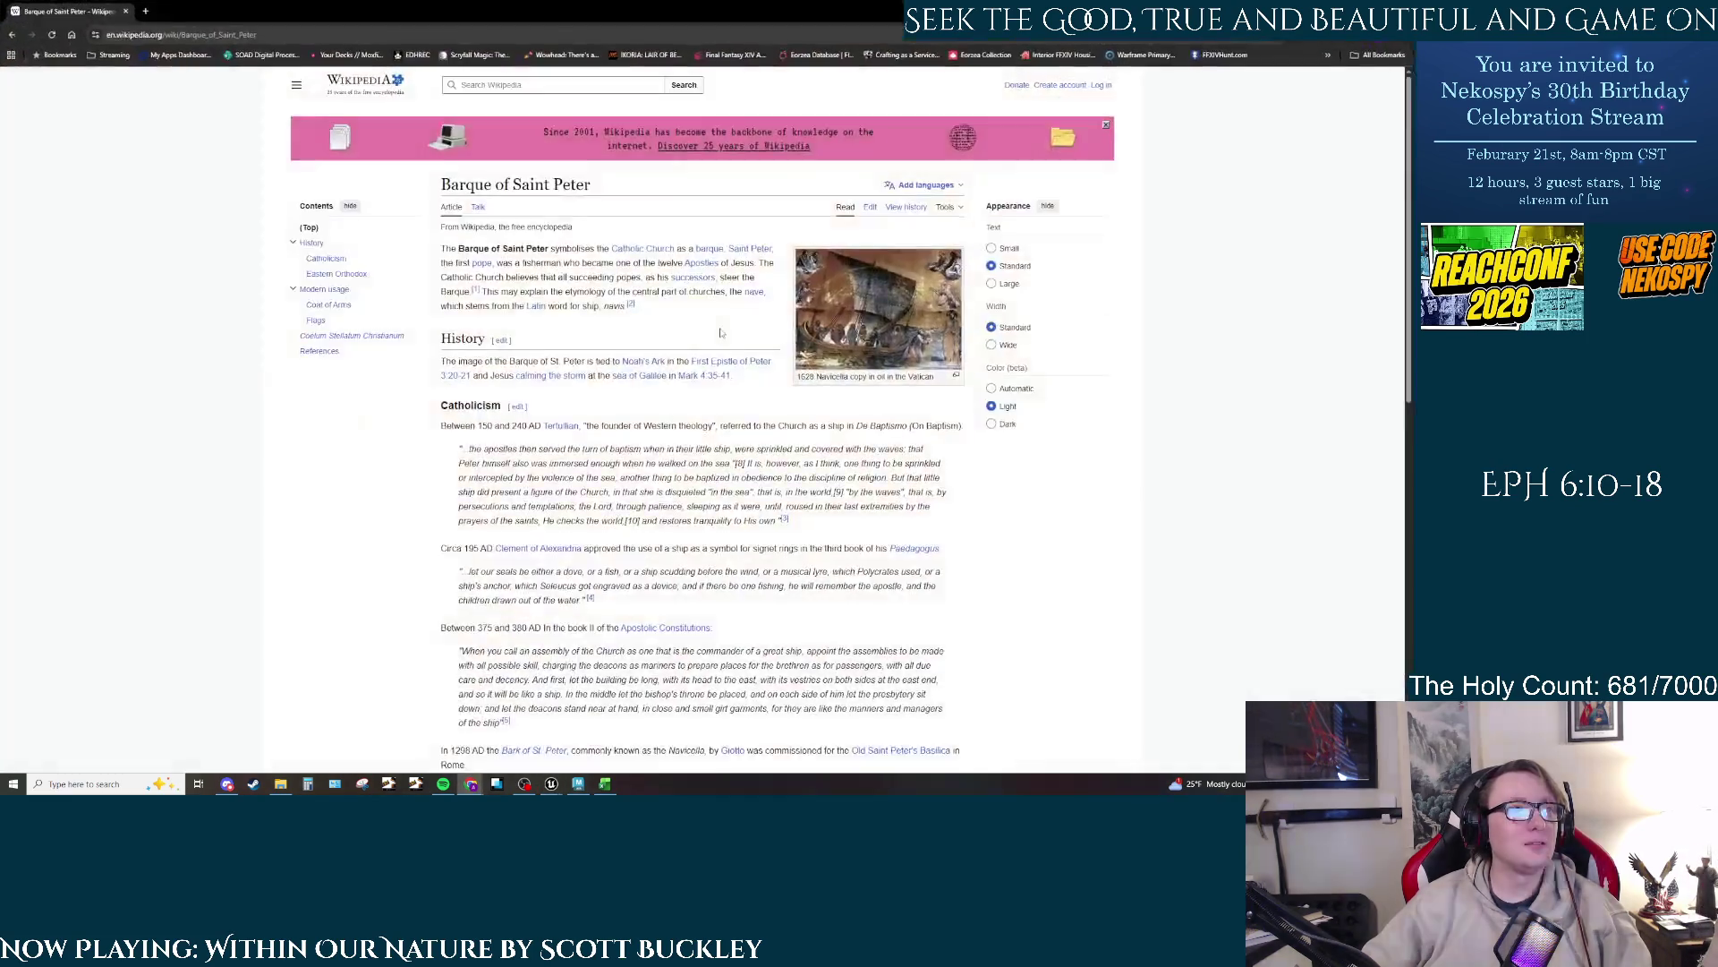
left_click_drag(752, 383, 678, 377)
mouse_move(702, 383)
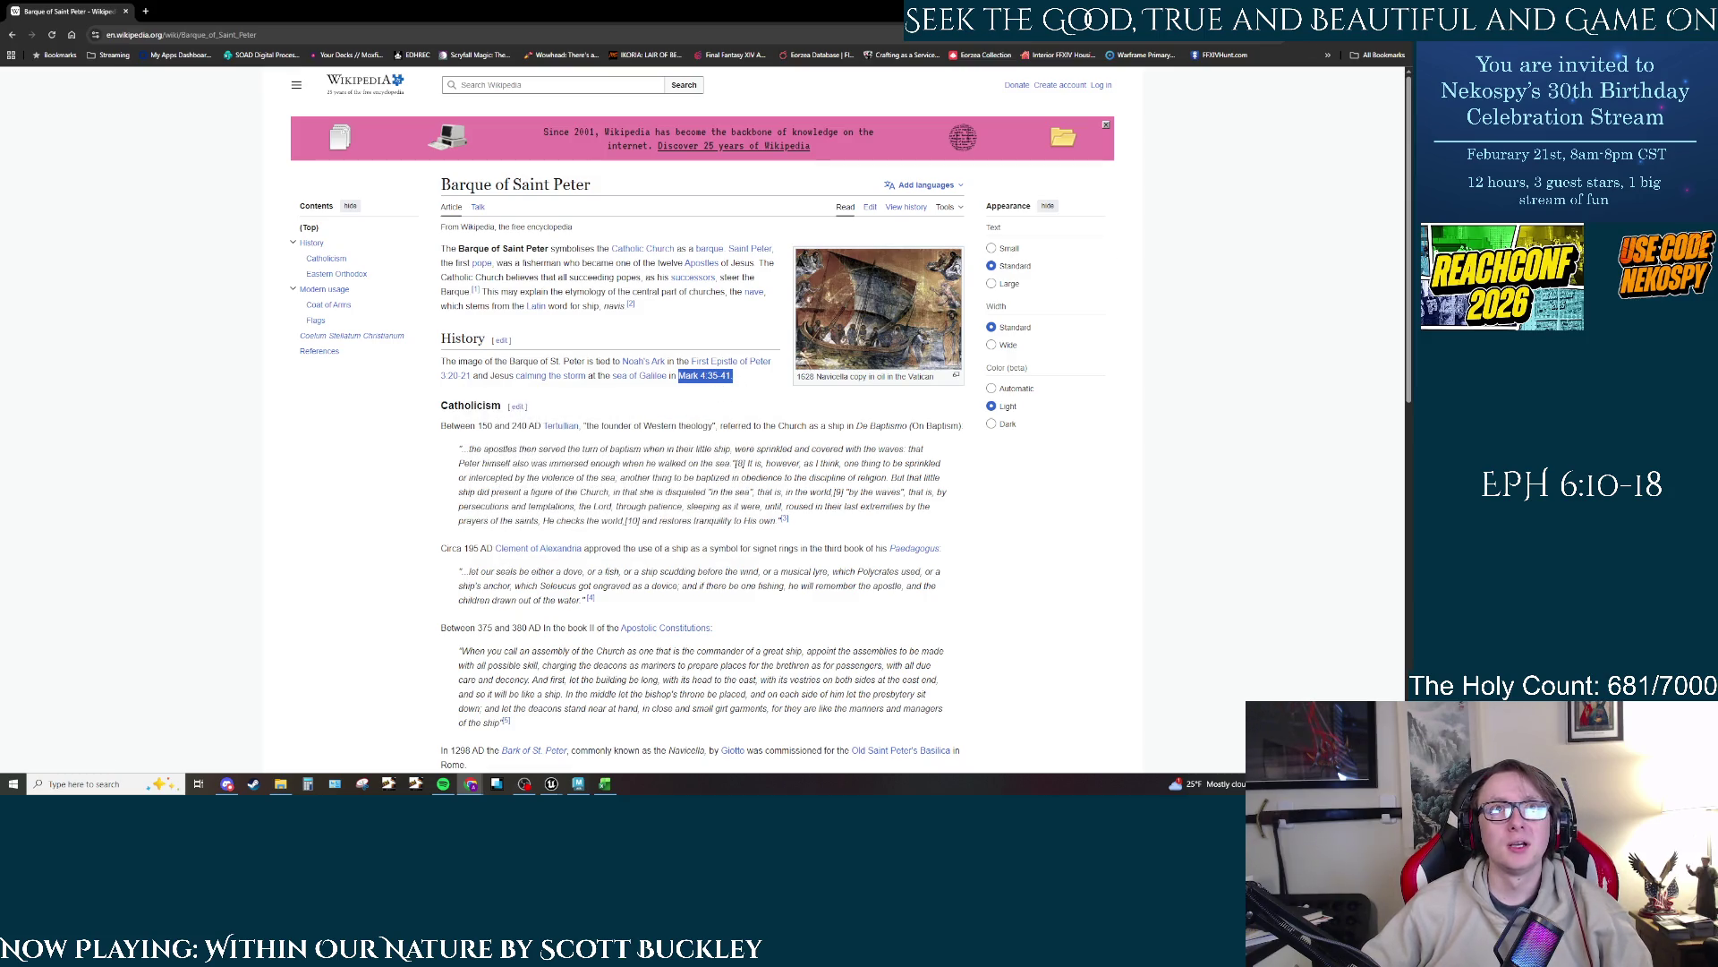
key("alt+Tab")
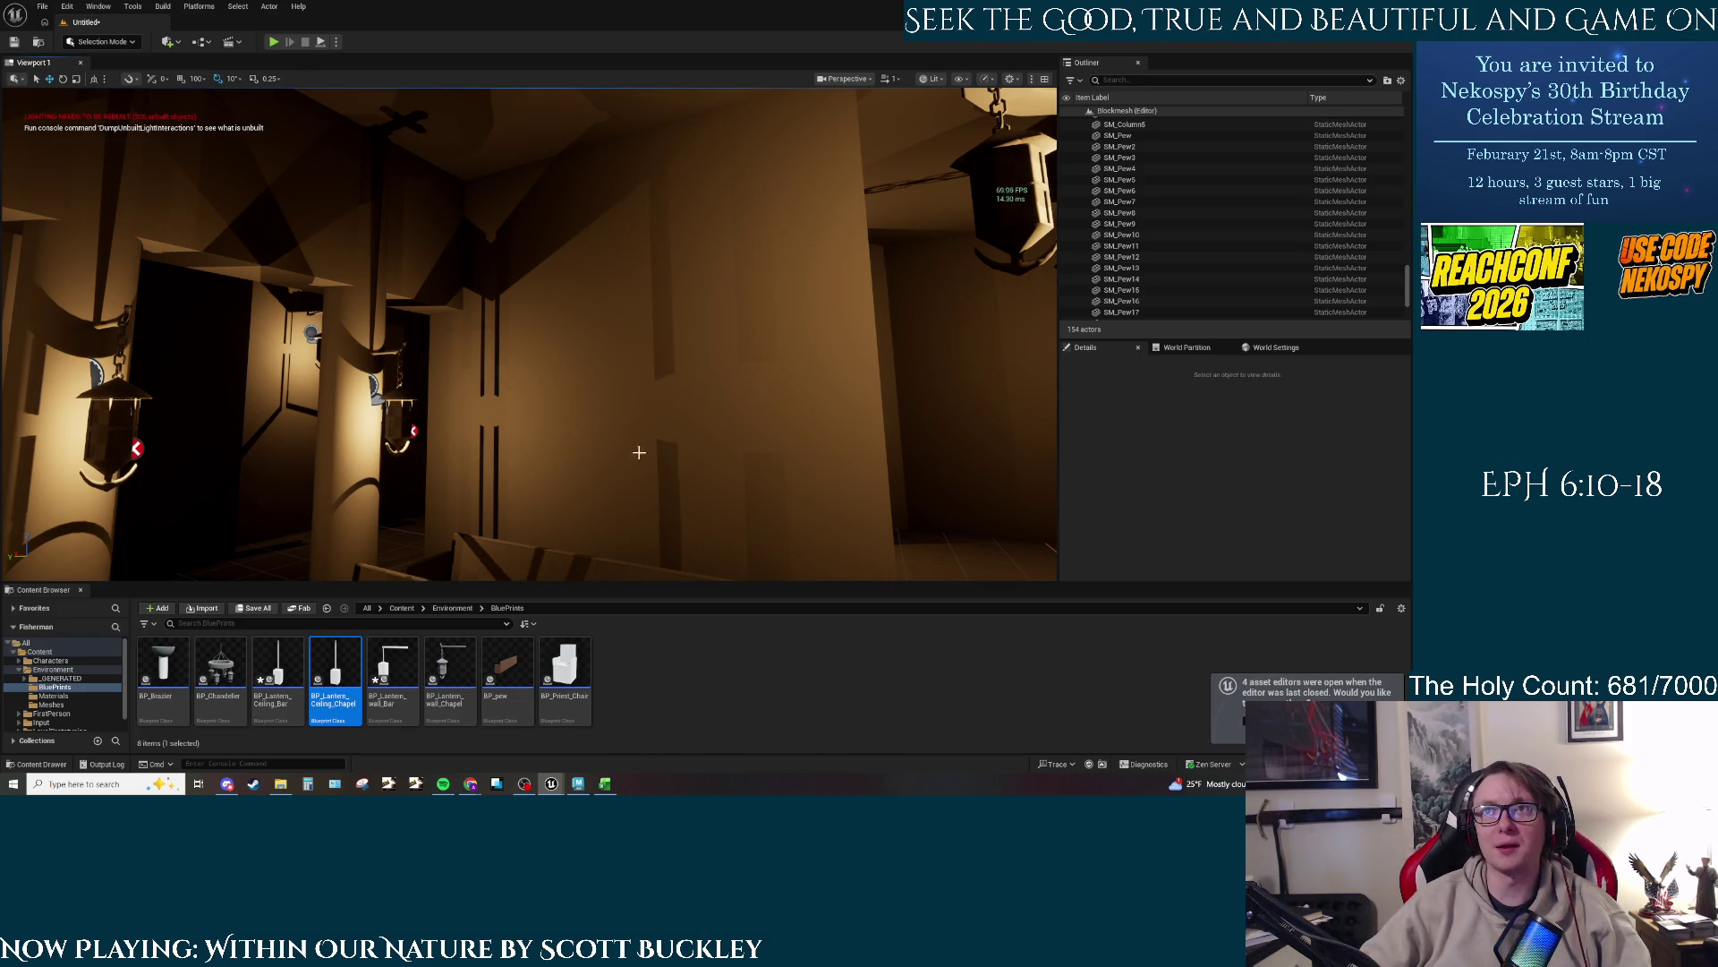
mouse_move(651, 407)
left_mouse_down()
mouse_move(626, 412)
mouse_move(702, 403)
mouse_move(701, 206)
left_mouse_up()
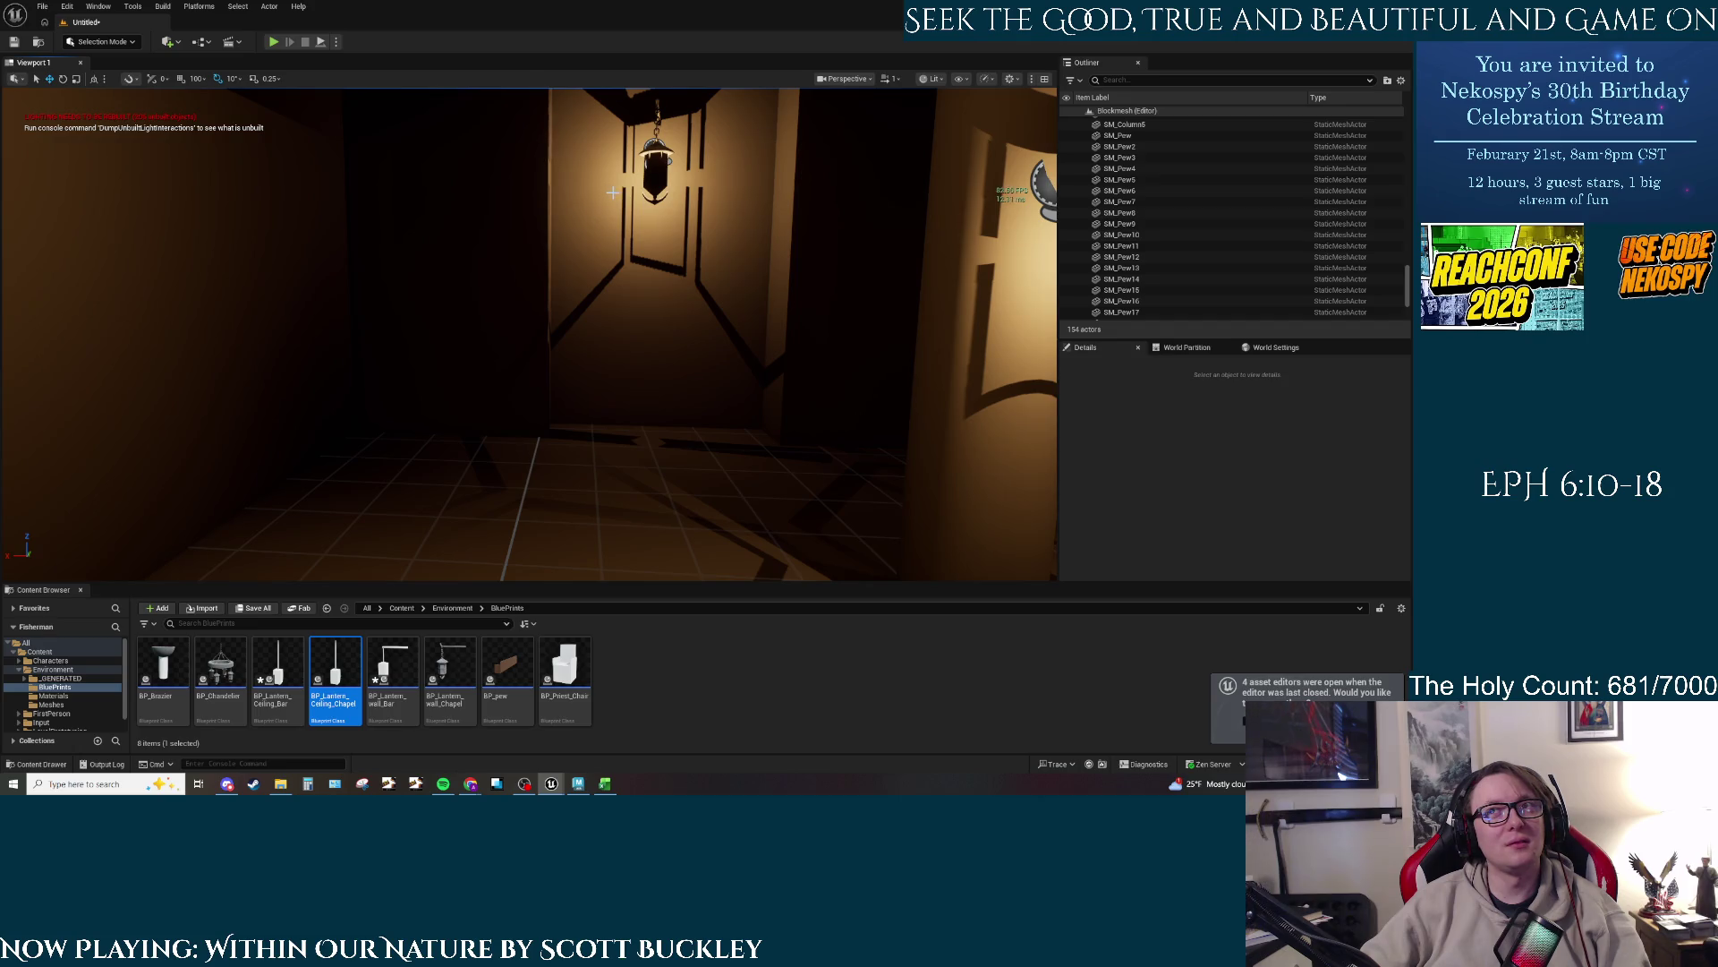
scroll(582, 214, "down", 5)
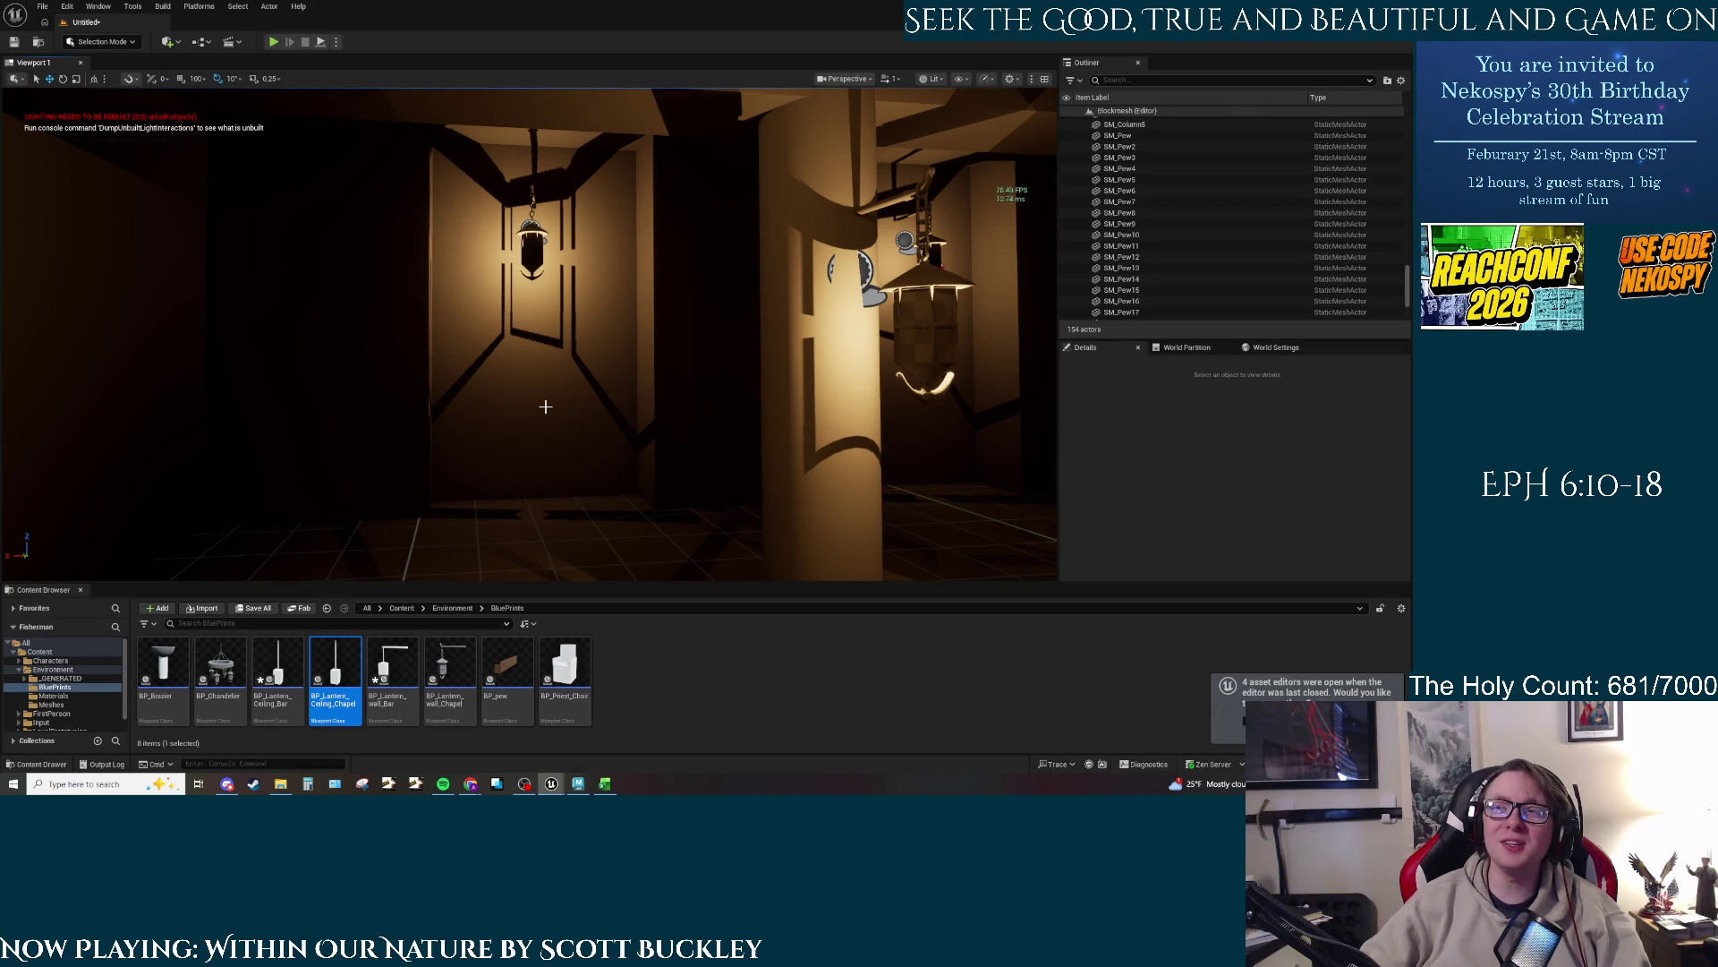
left_click_drag(567, 395, 537, 487)
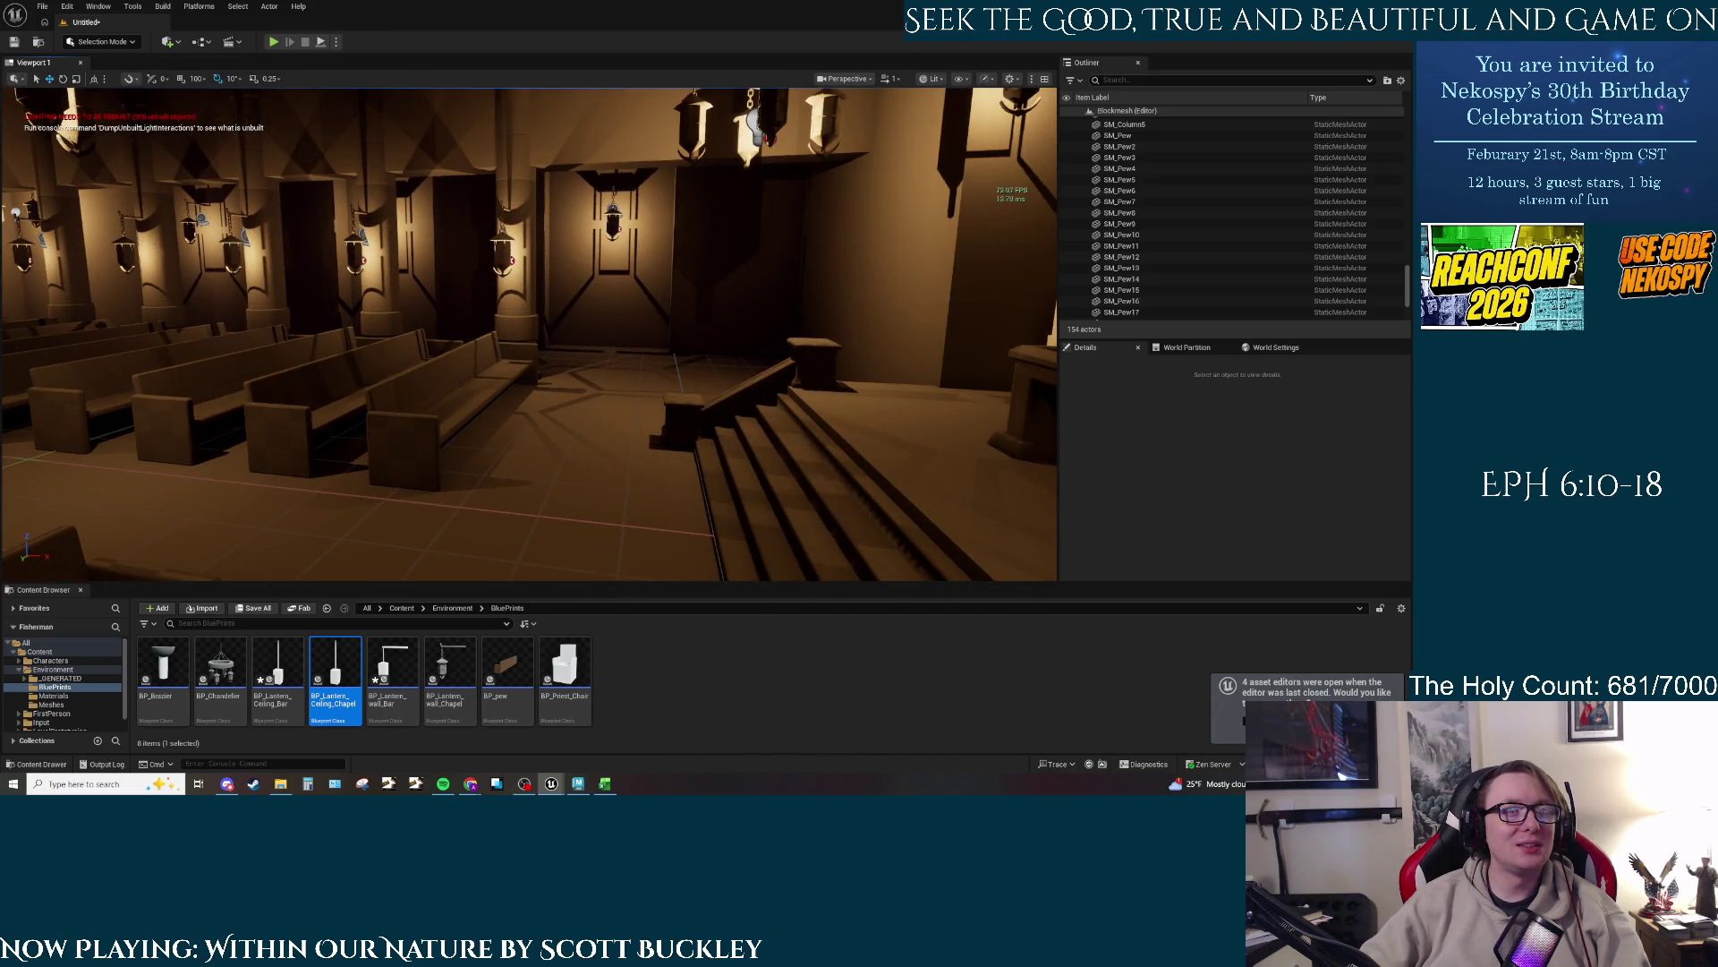
mouse_move(546, 411)
left_mouse_down()
mouse_move(545, 193)
mouse_move(519, 186)
mouse_move(910, 271)
mouse_move(581, 326)
left_mouse_up()
mouse_move(383, 349)
left_mouse_down()
mouse_move(358, 351)
mouse_move(383, 349)
left_mouse_up()
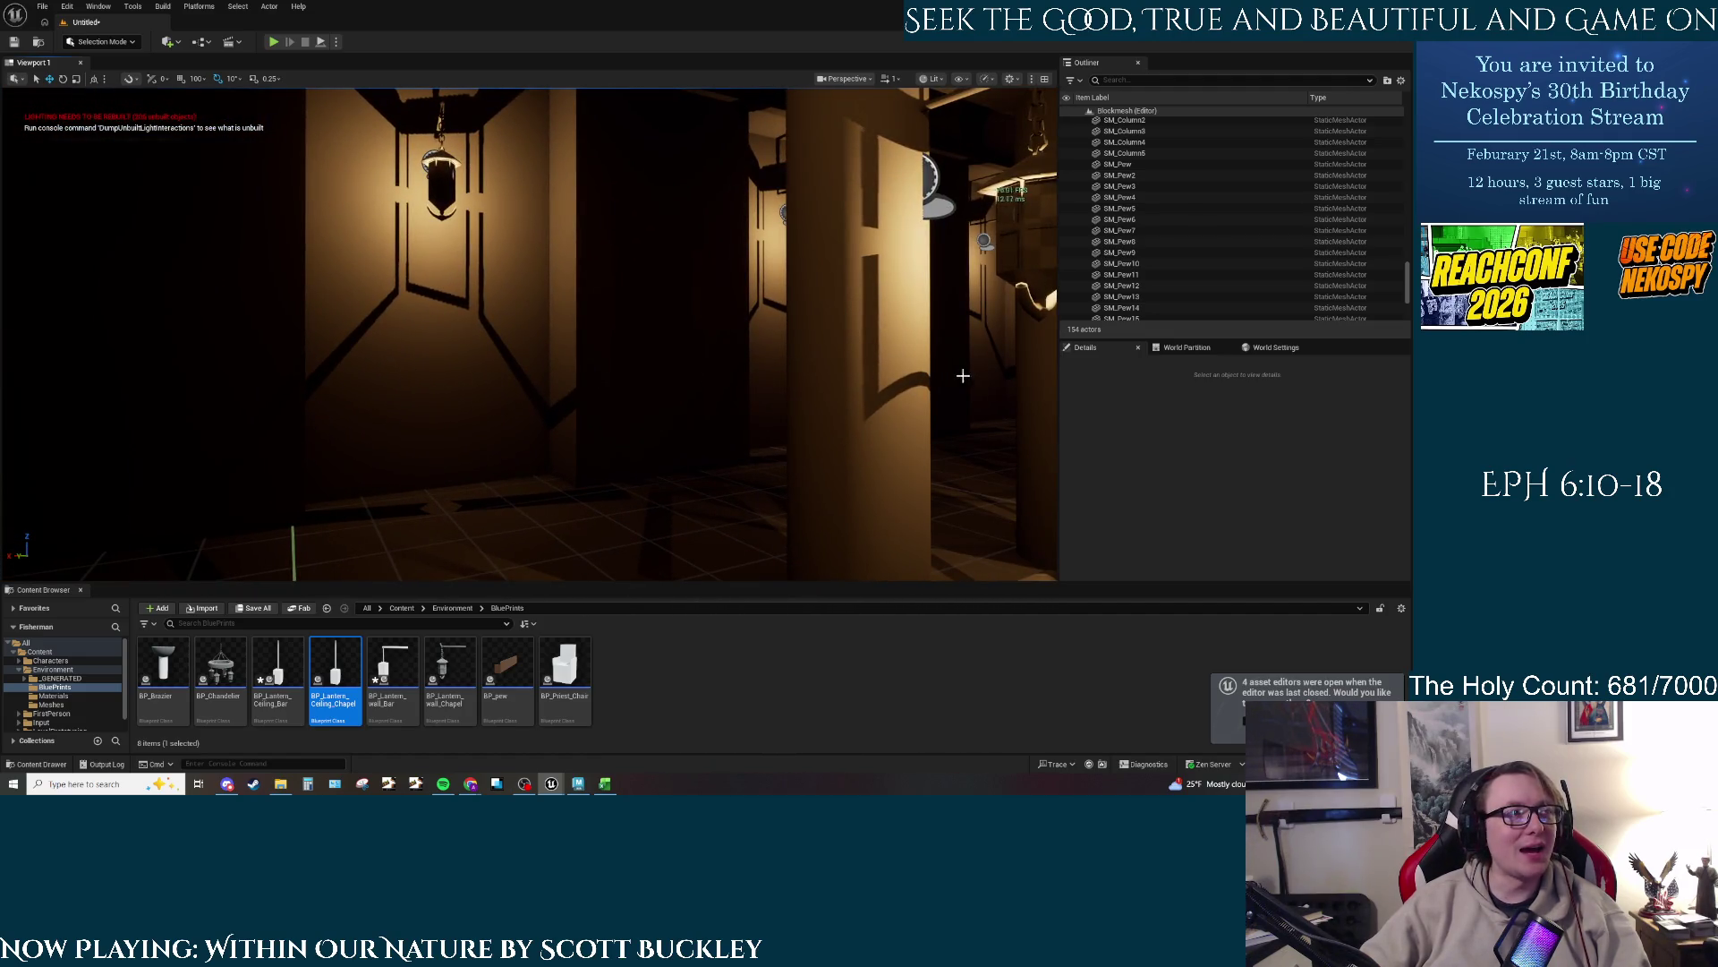
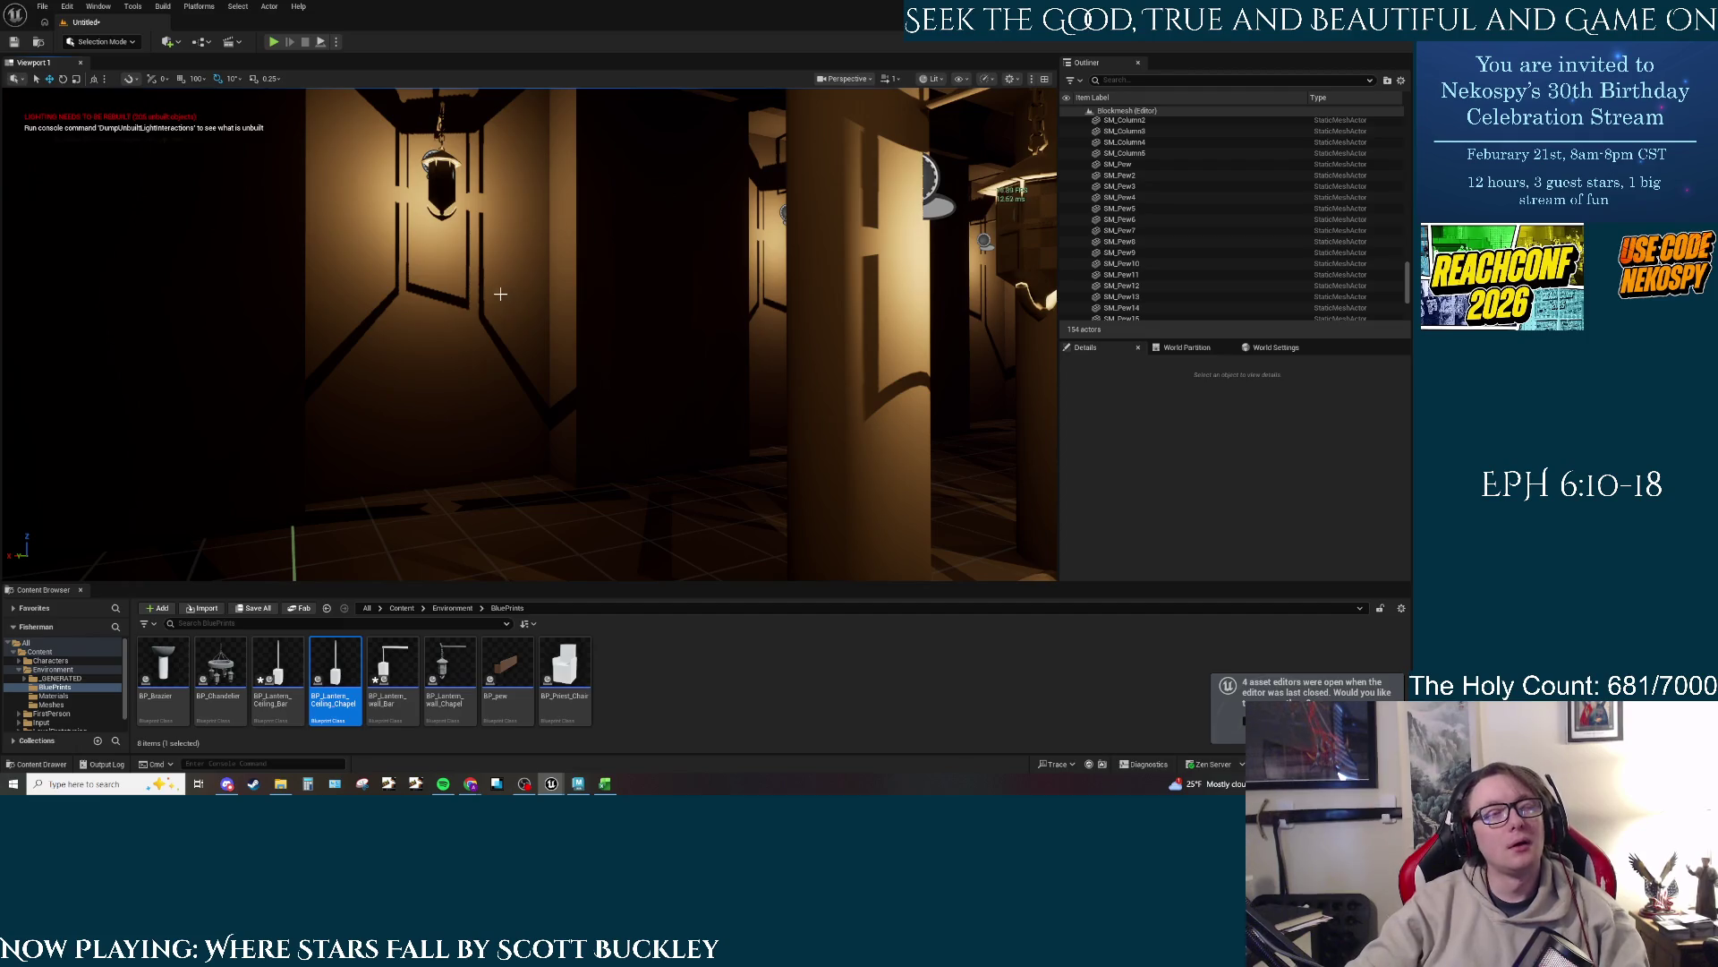
Step: Fly forward and turn right to look across the pews toward the hanging lanterns
mouse_move(440, 288)
left_mouse_down()
mouse_move(488, 273)
mouse_move(537, 322)
mouse_move(474, 329)
mouse_move(502, 324)
left_mouse_up()
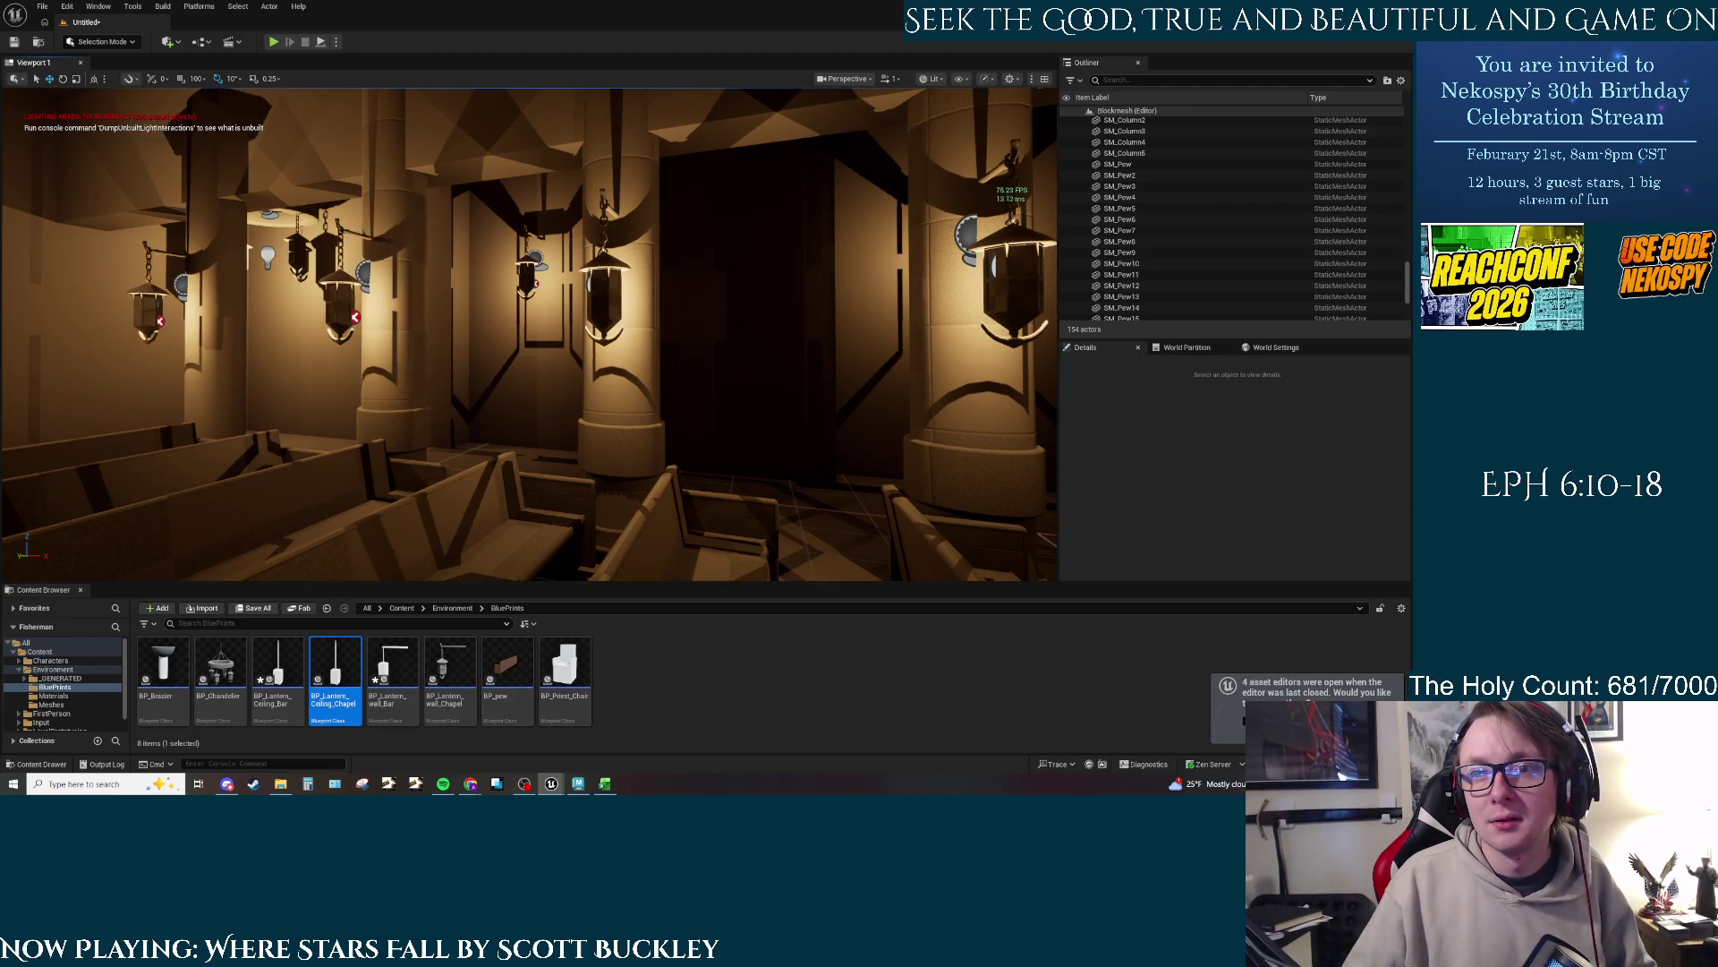
Step: Switch from the editor to the browser showing the Barque of Saint Peter article
key("alt+Tab")
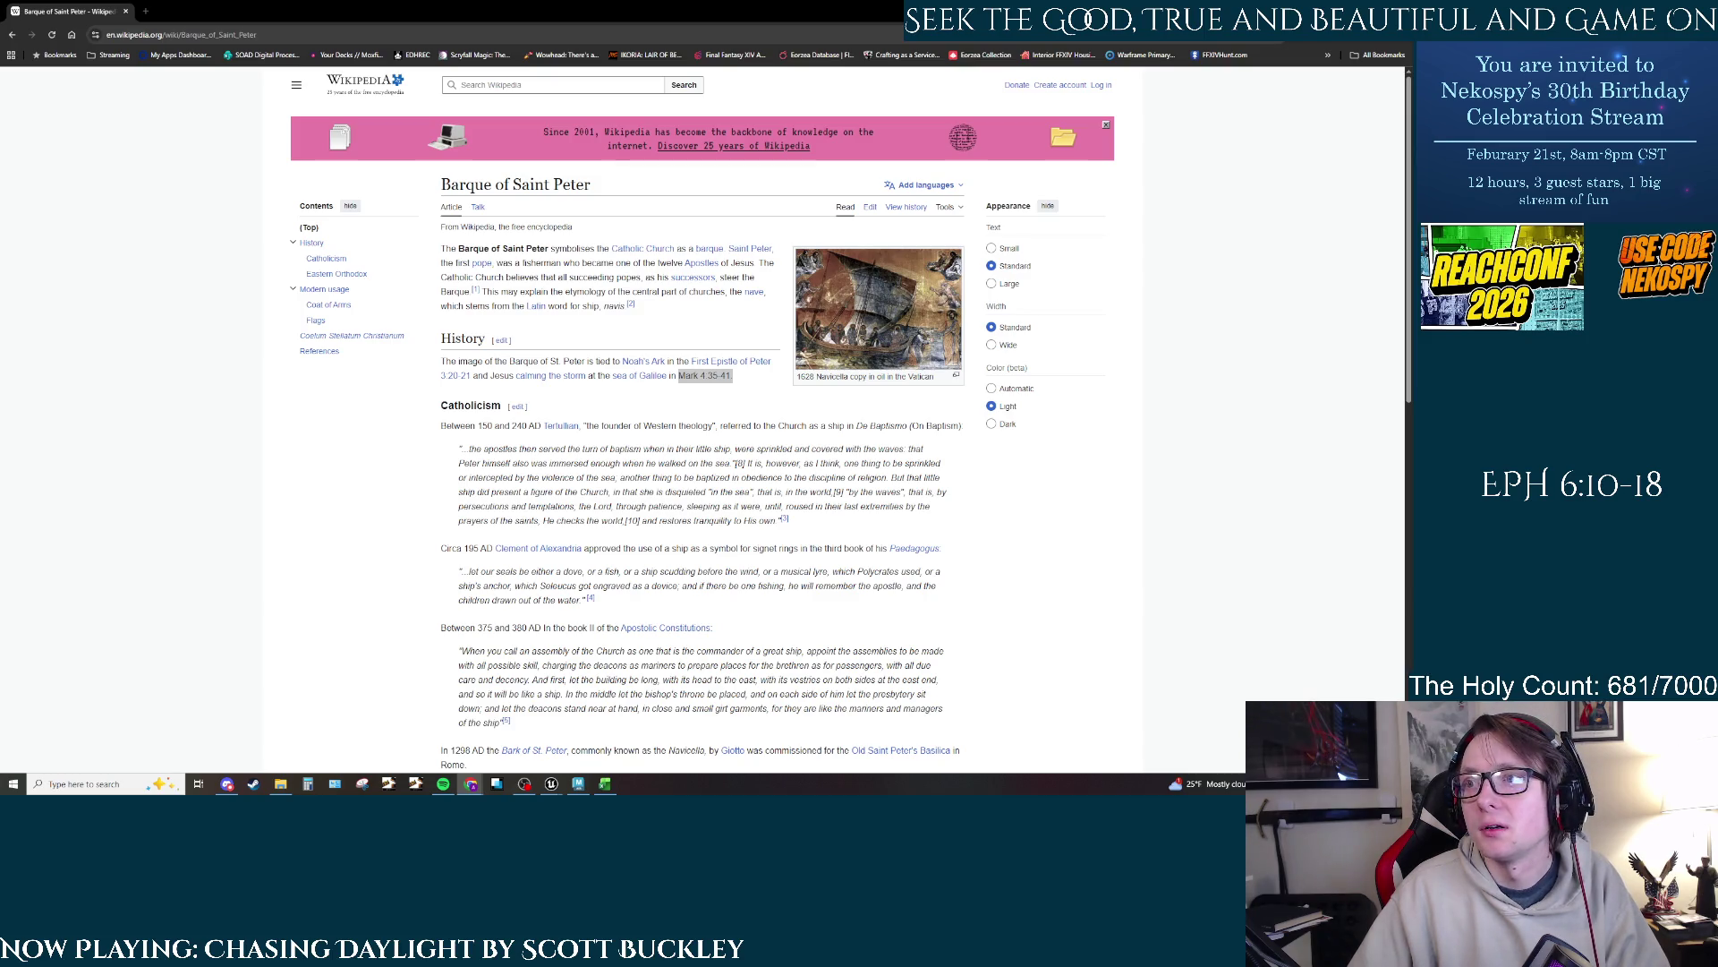
Step: Reopen the Magdala 360 Tour page in a new browser tab beside the article
key("ctrl+shift+t")
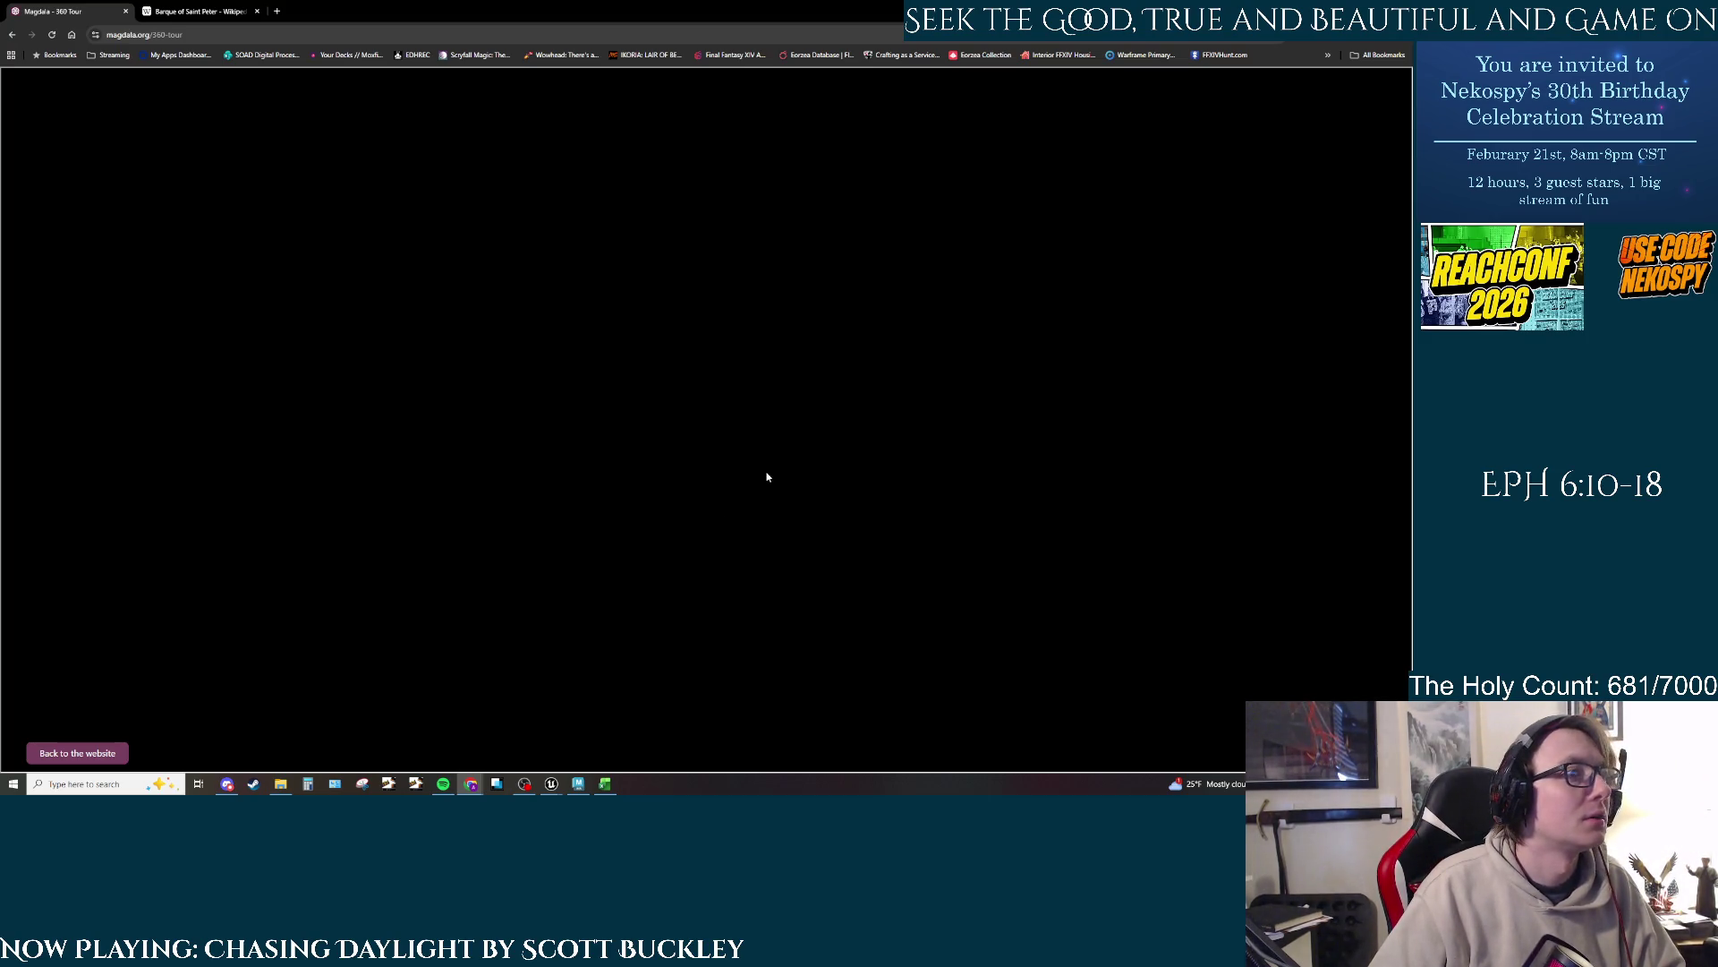
Step: Reload the tour to show the sunset aerial panorama, tilt it lower, then return to the article
left_click(52, 35)
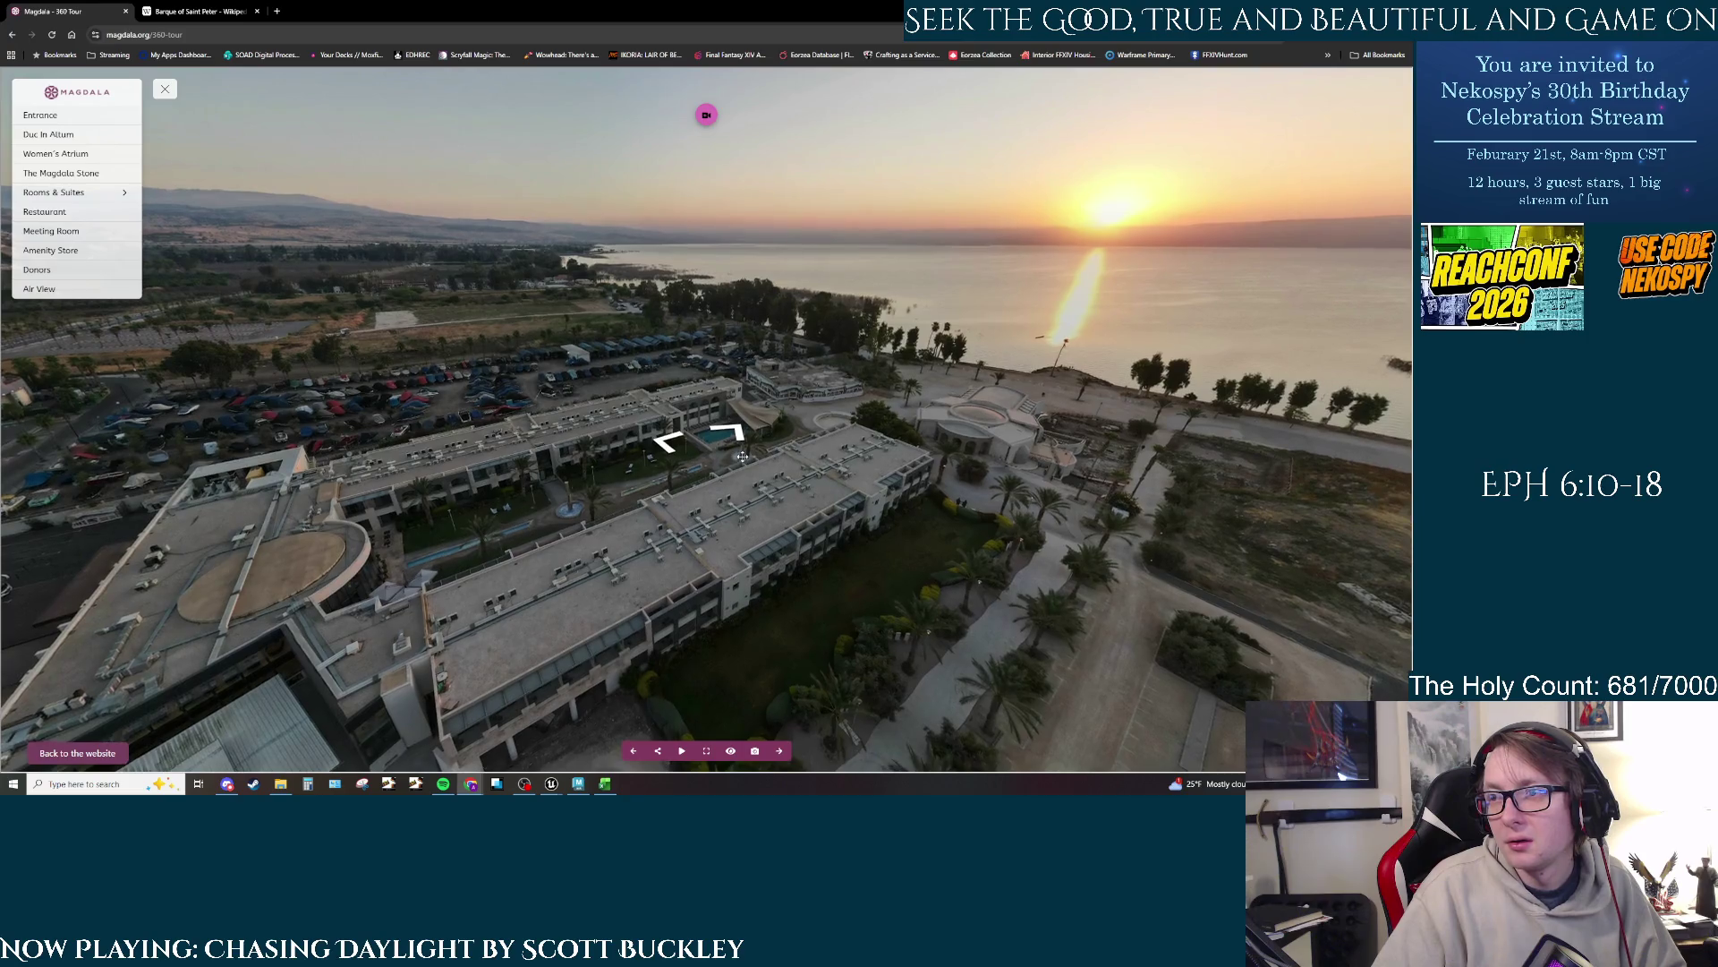
left_click_drag(740, 450, 726, 426)
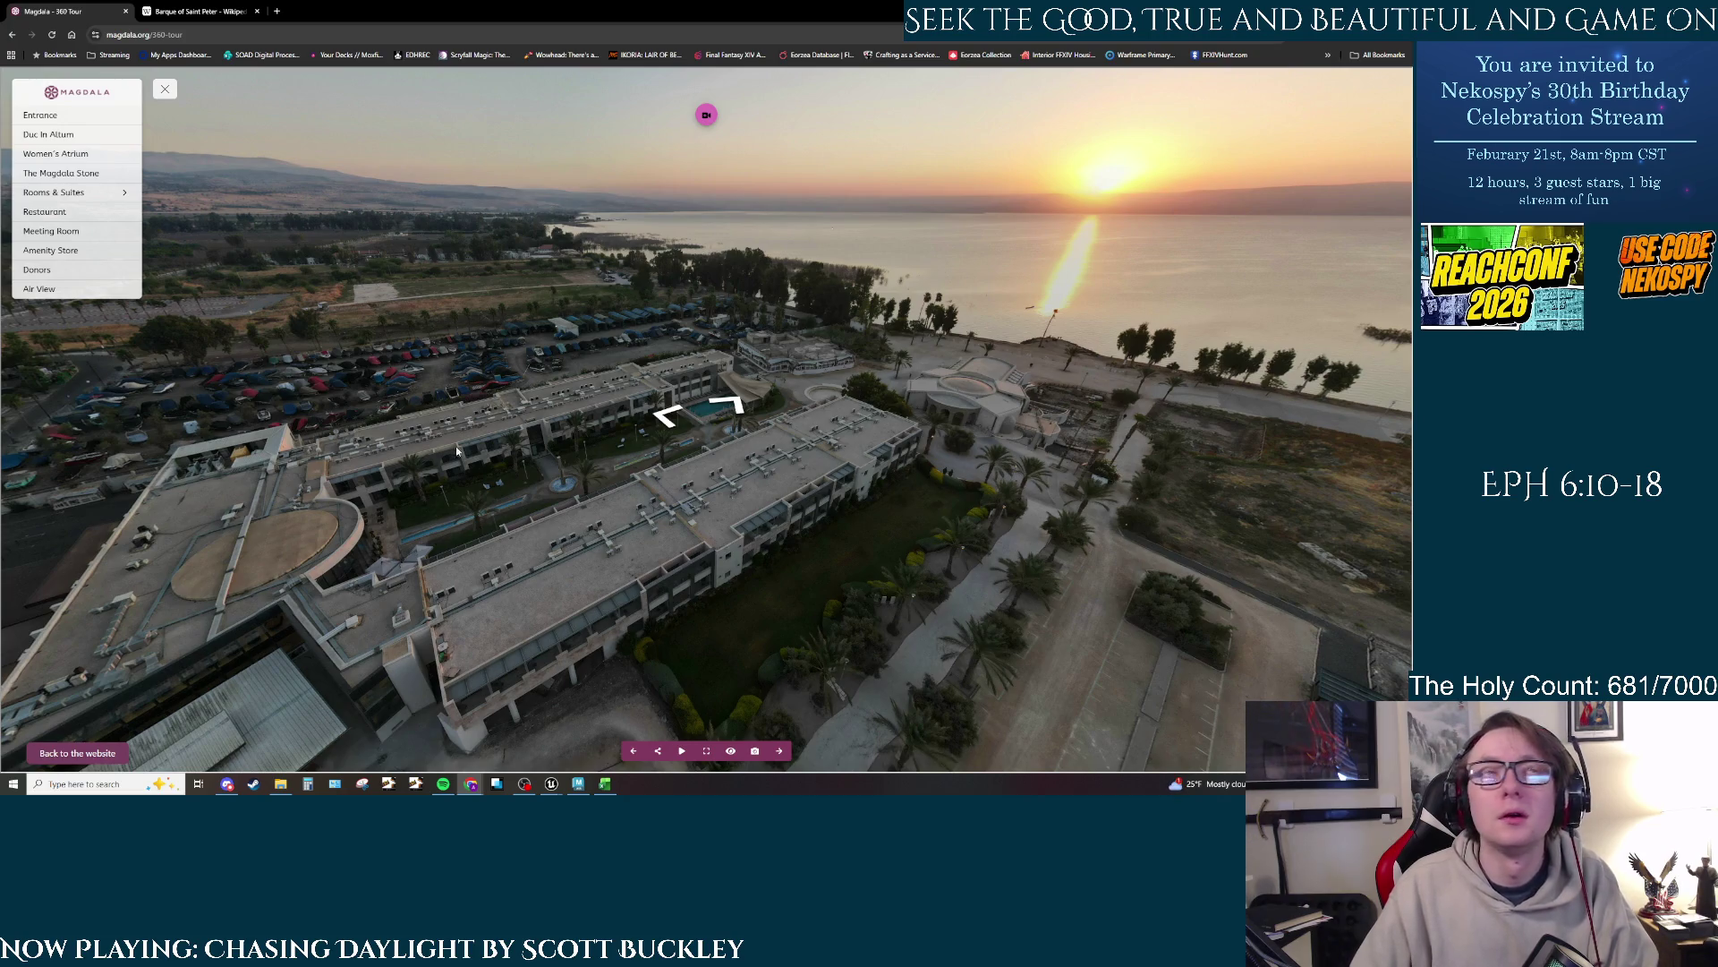
left_click(195, 11)
Step: Search Google for 'bible verse fishers of men', then go back to the Magdala tour tab
left_click(188, 36)
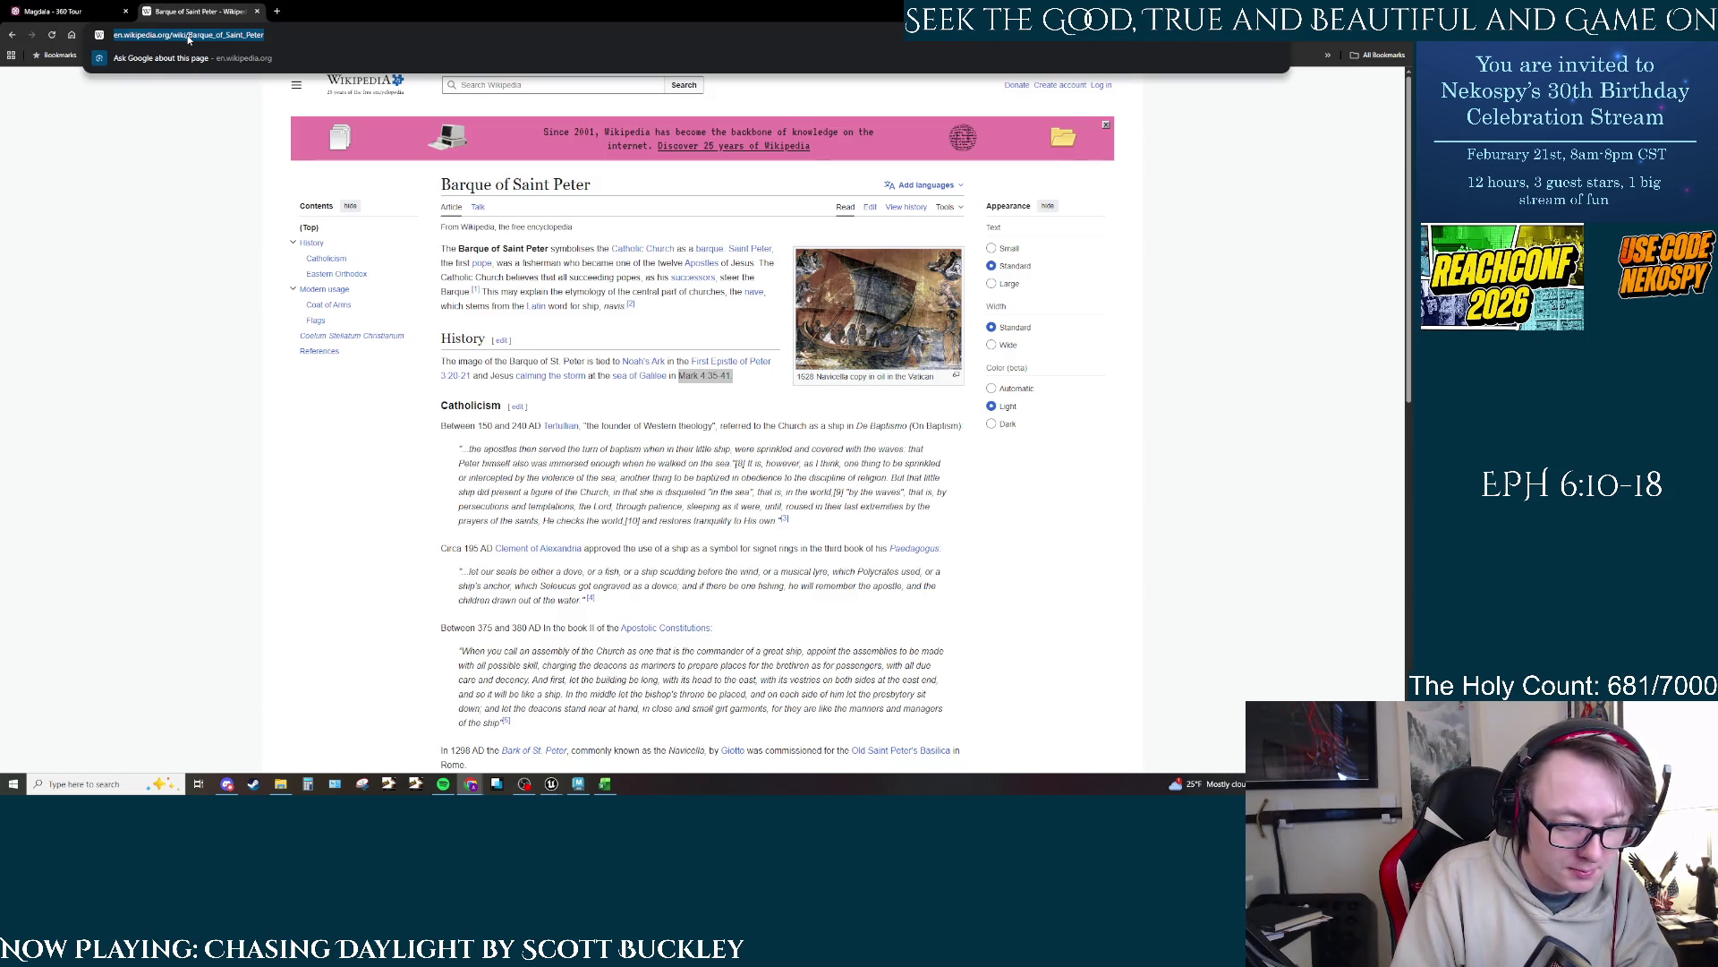
type("fi")
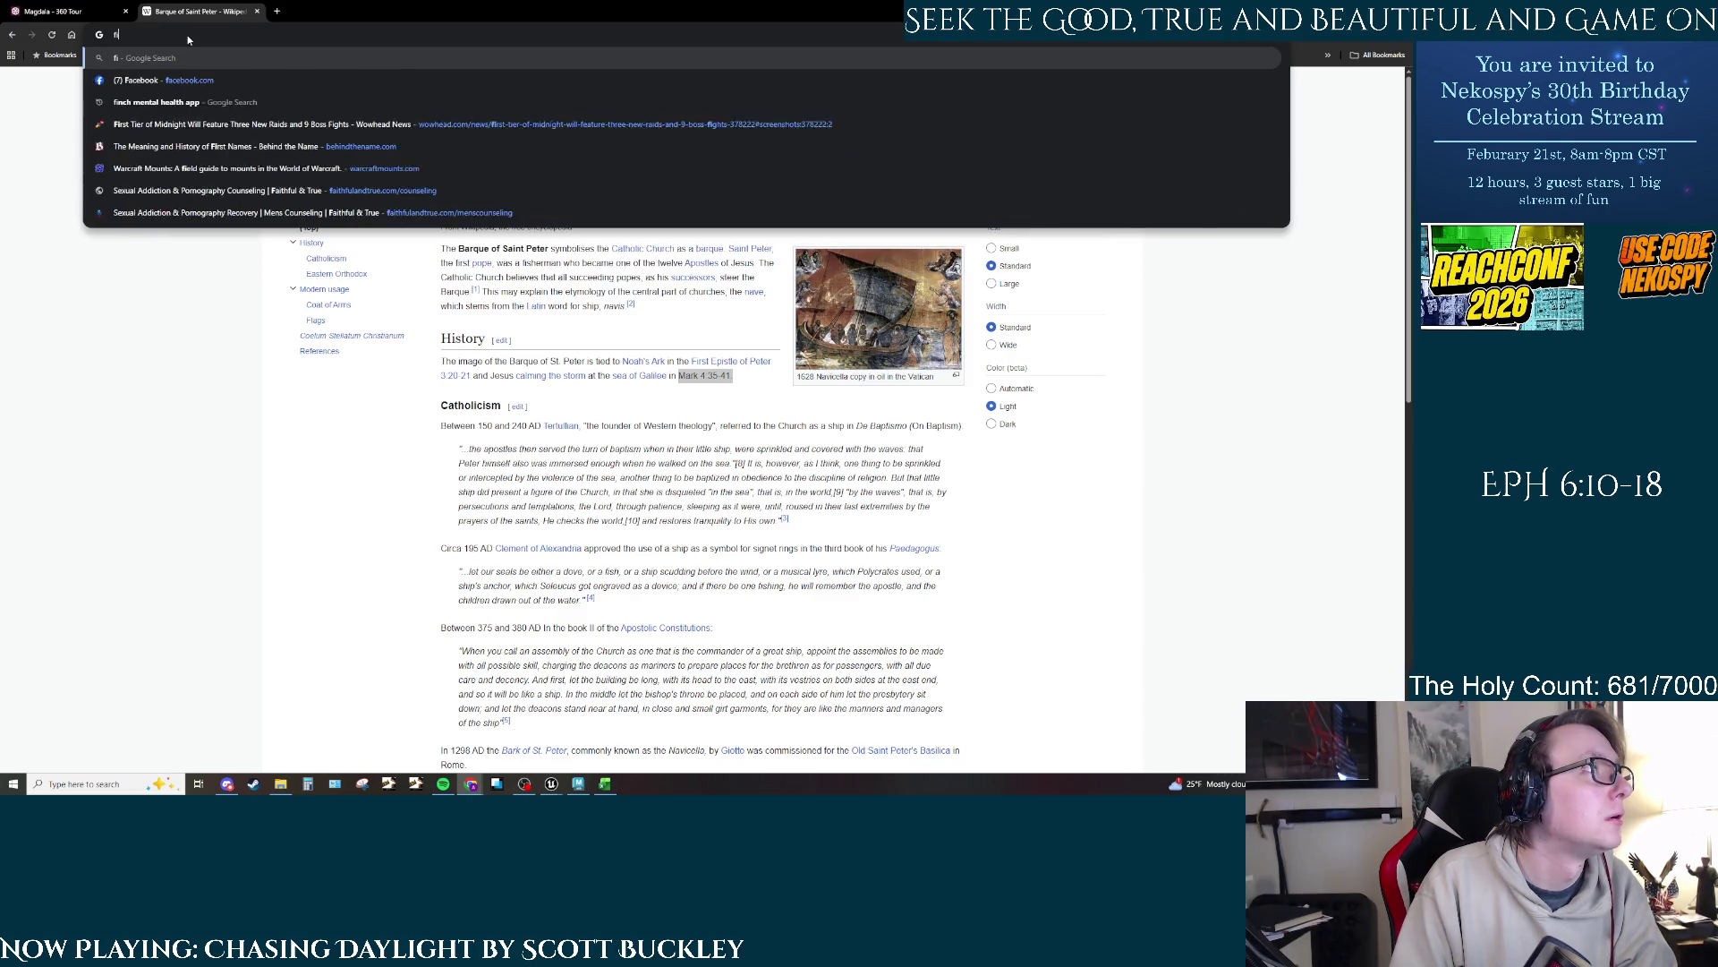
key("BackSpace")
key("BackSpace")
type("bible f")
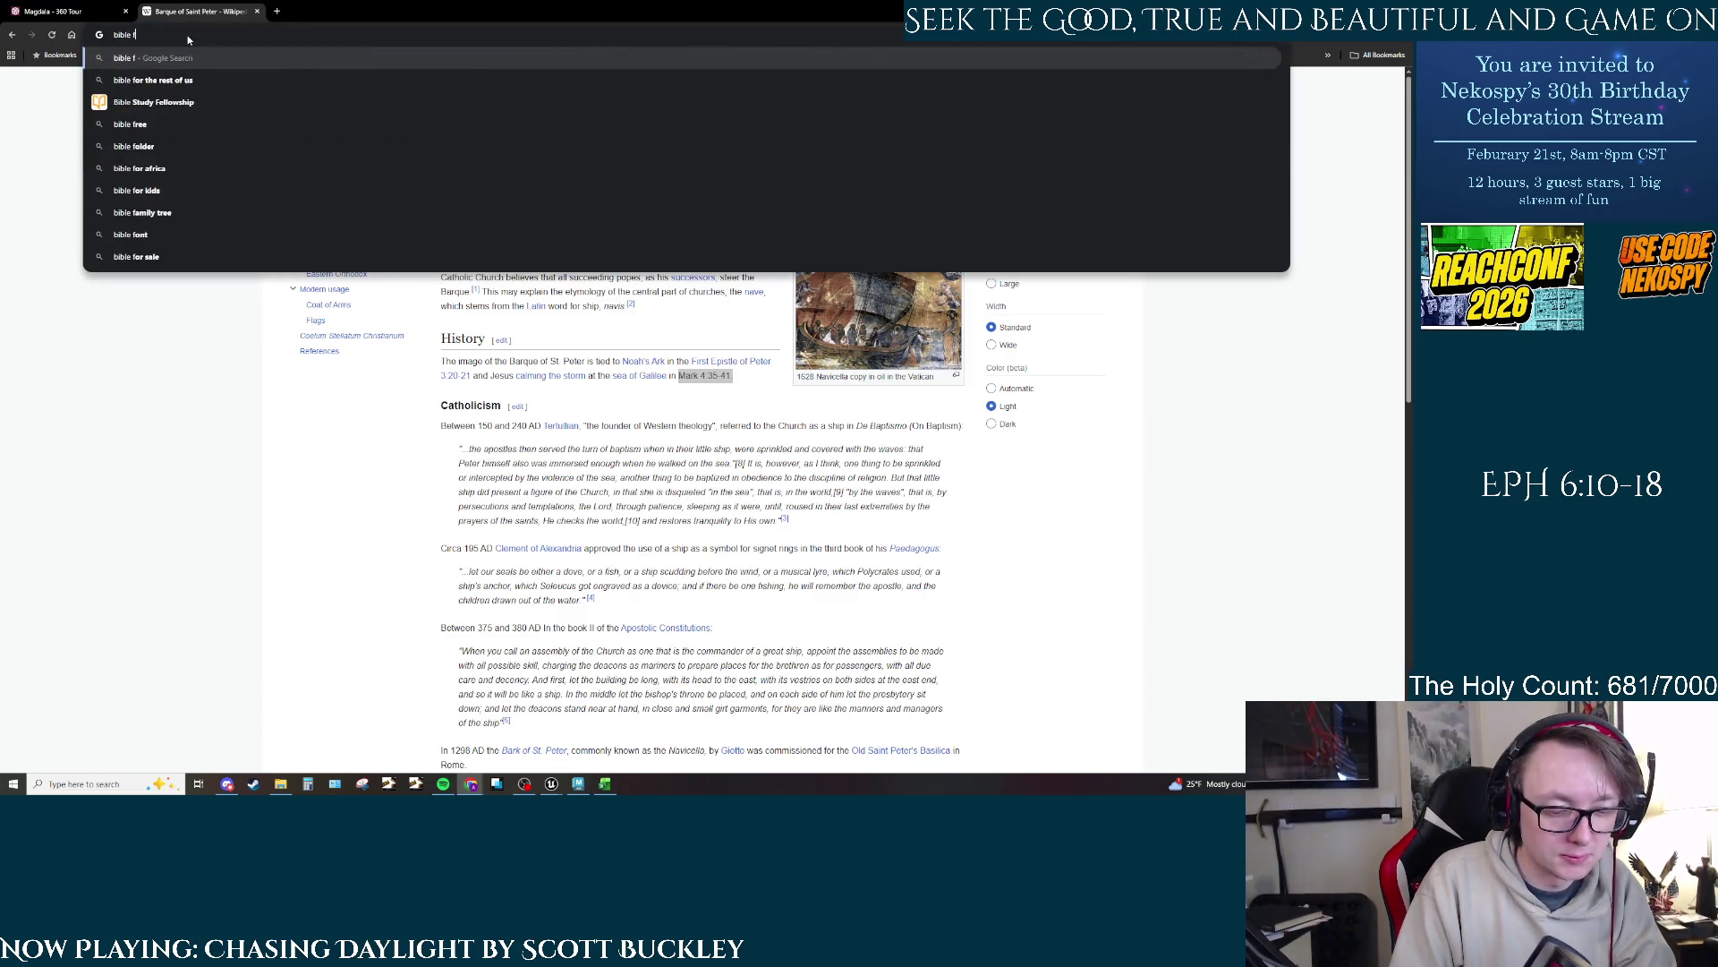
key("BackSpace")
type("verse fi")
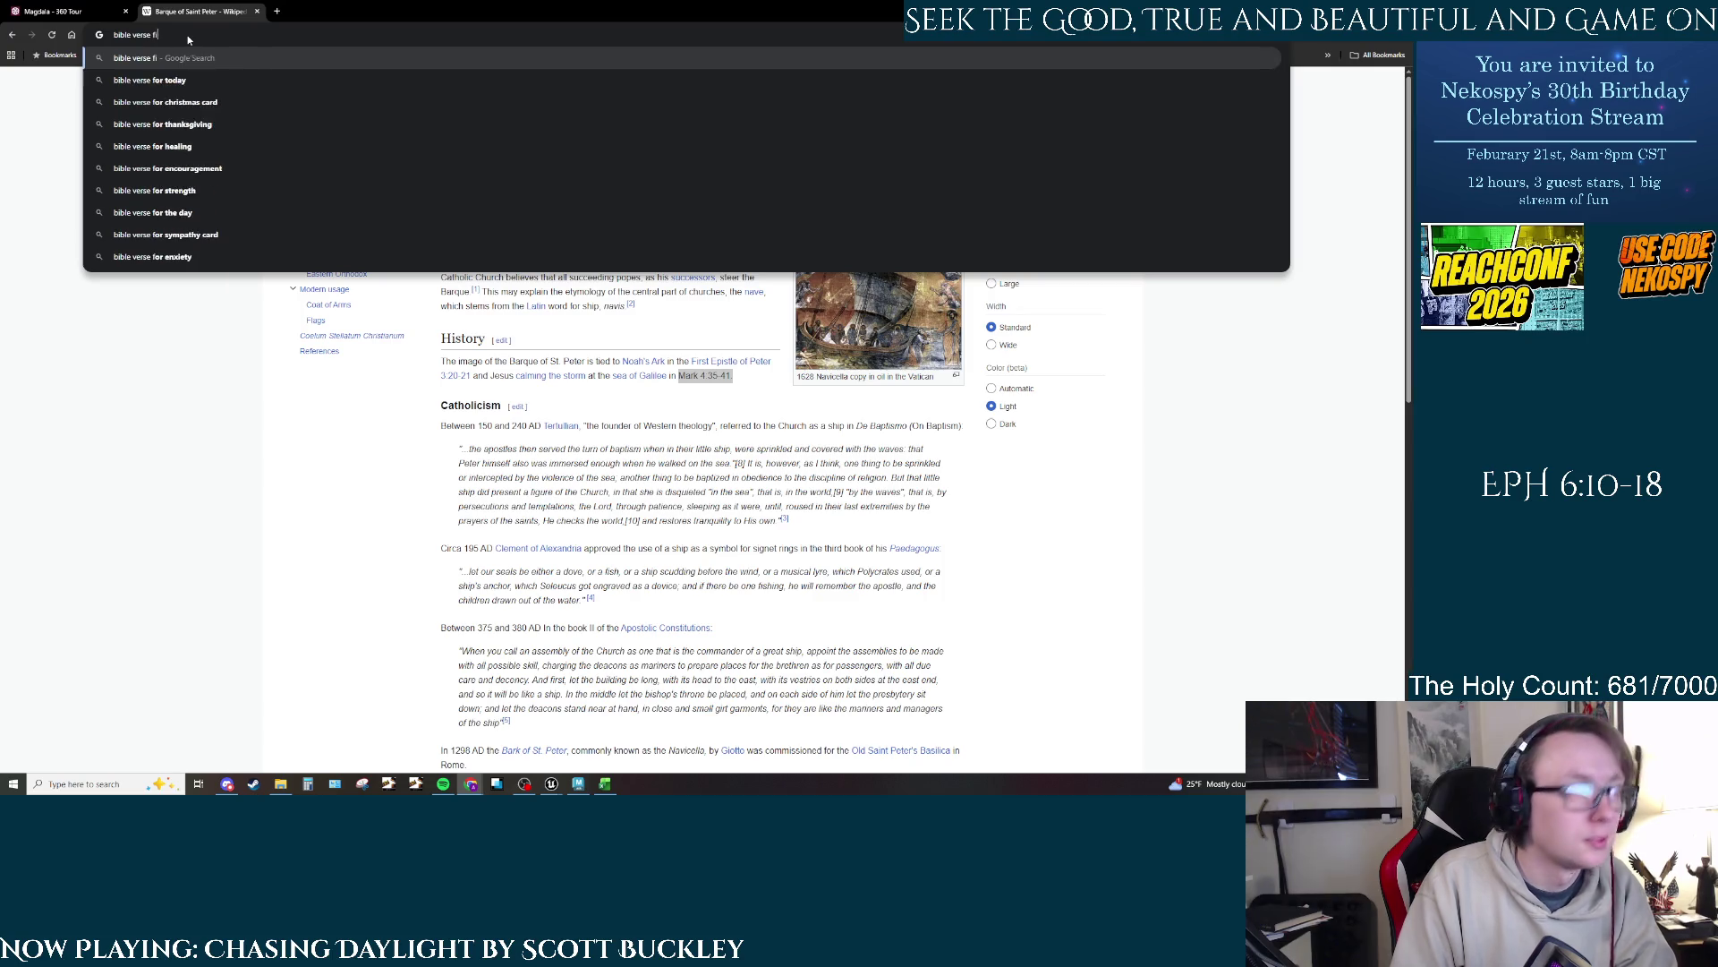
type("shers of men")
key("Return")
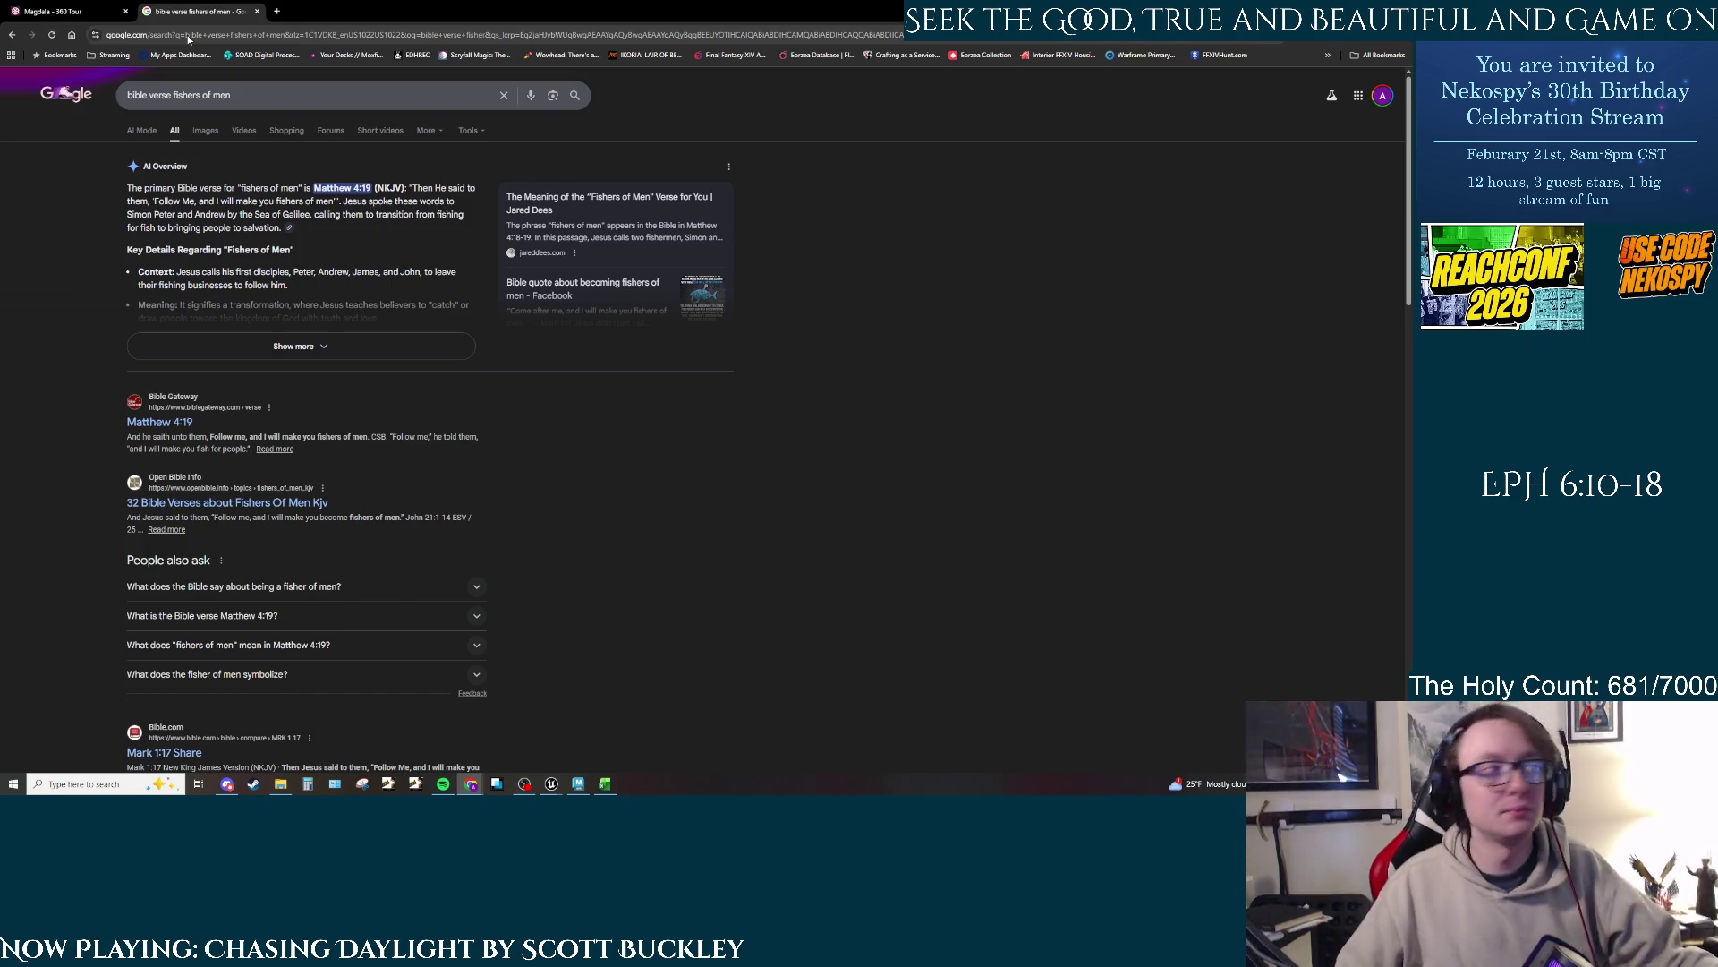
key("ctrl+shift+Tab")
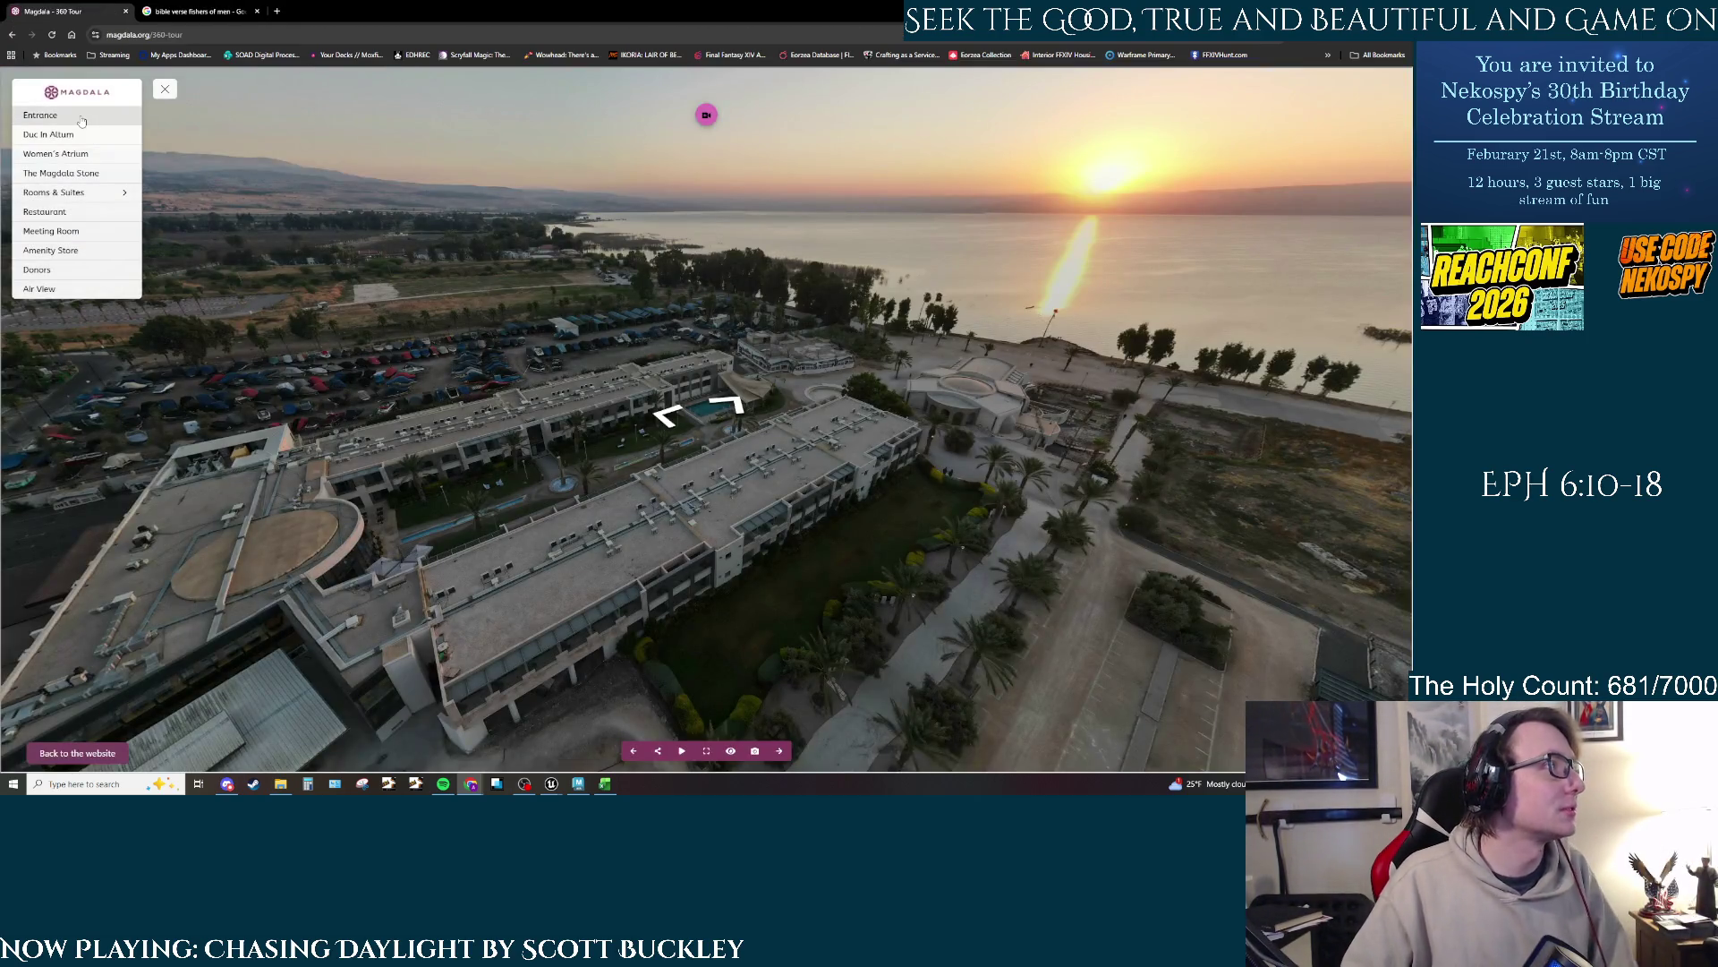
Step: Jump to the tour's Entrance scene and walk through the entrance doors into the lobby
left_click(90, 116)
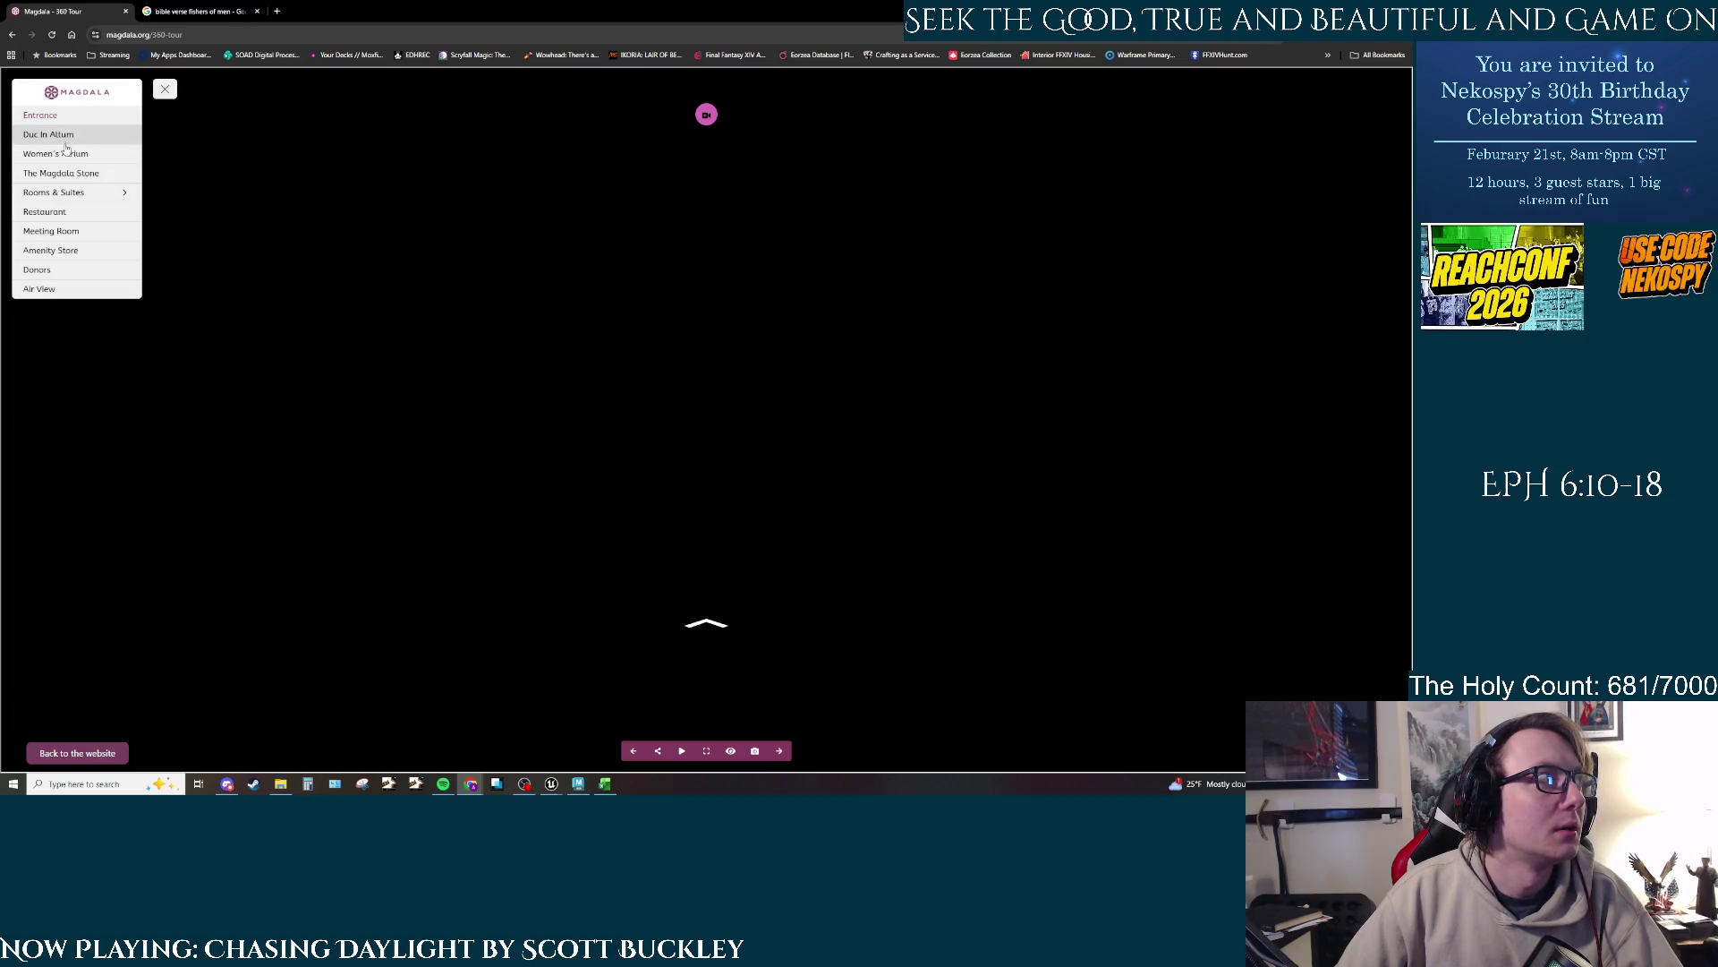
left_click(54, 36)
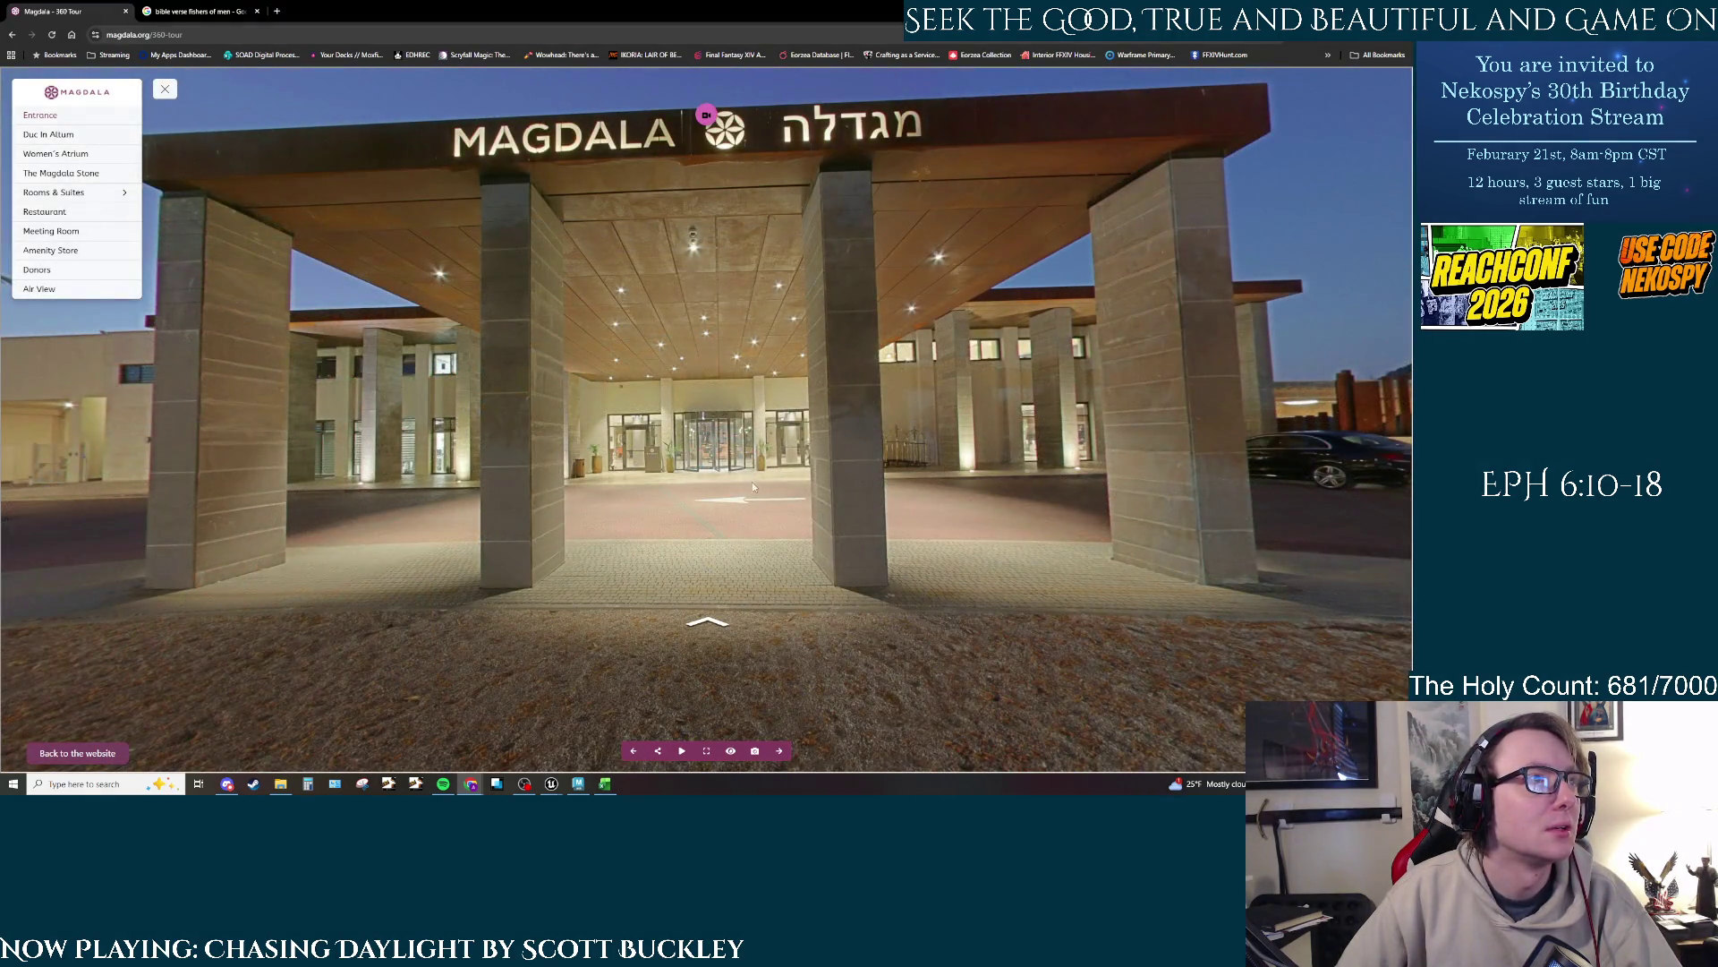
left_click_drag(752, 482, 1158, 508)
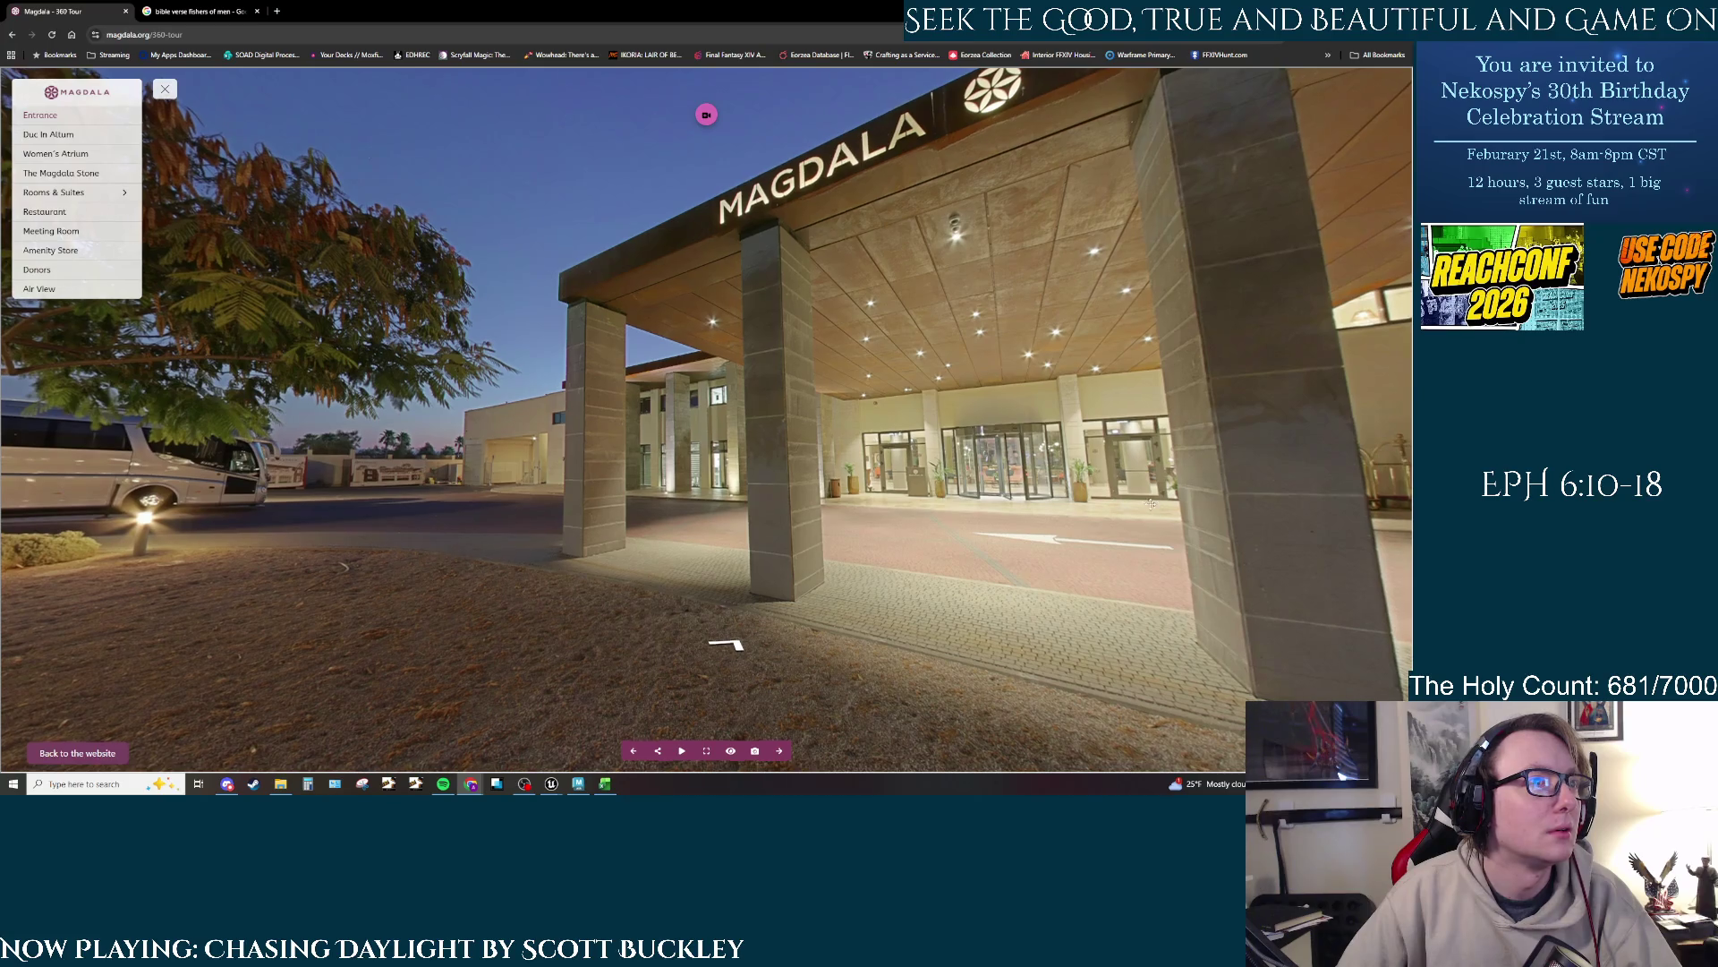
left_click(723, 644)
left_click(711, 611)
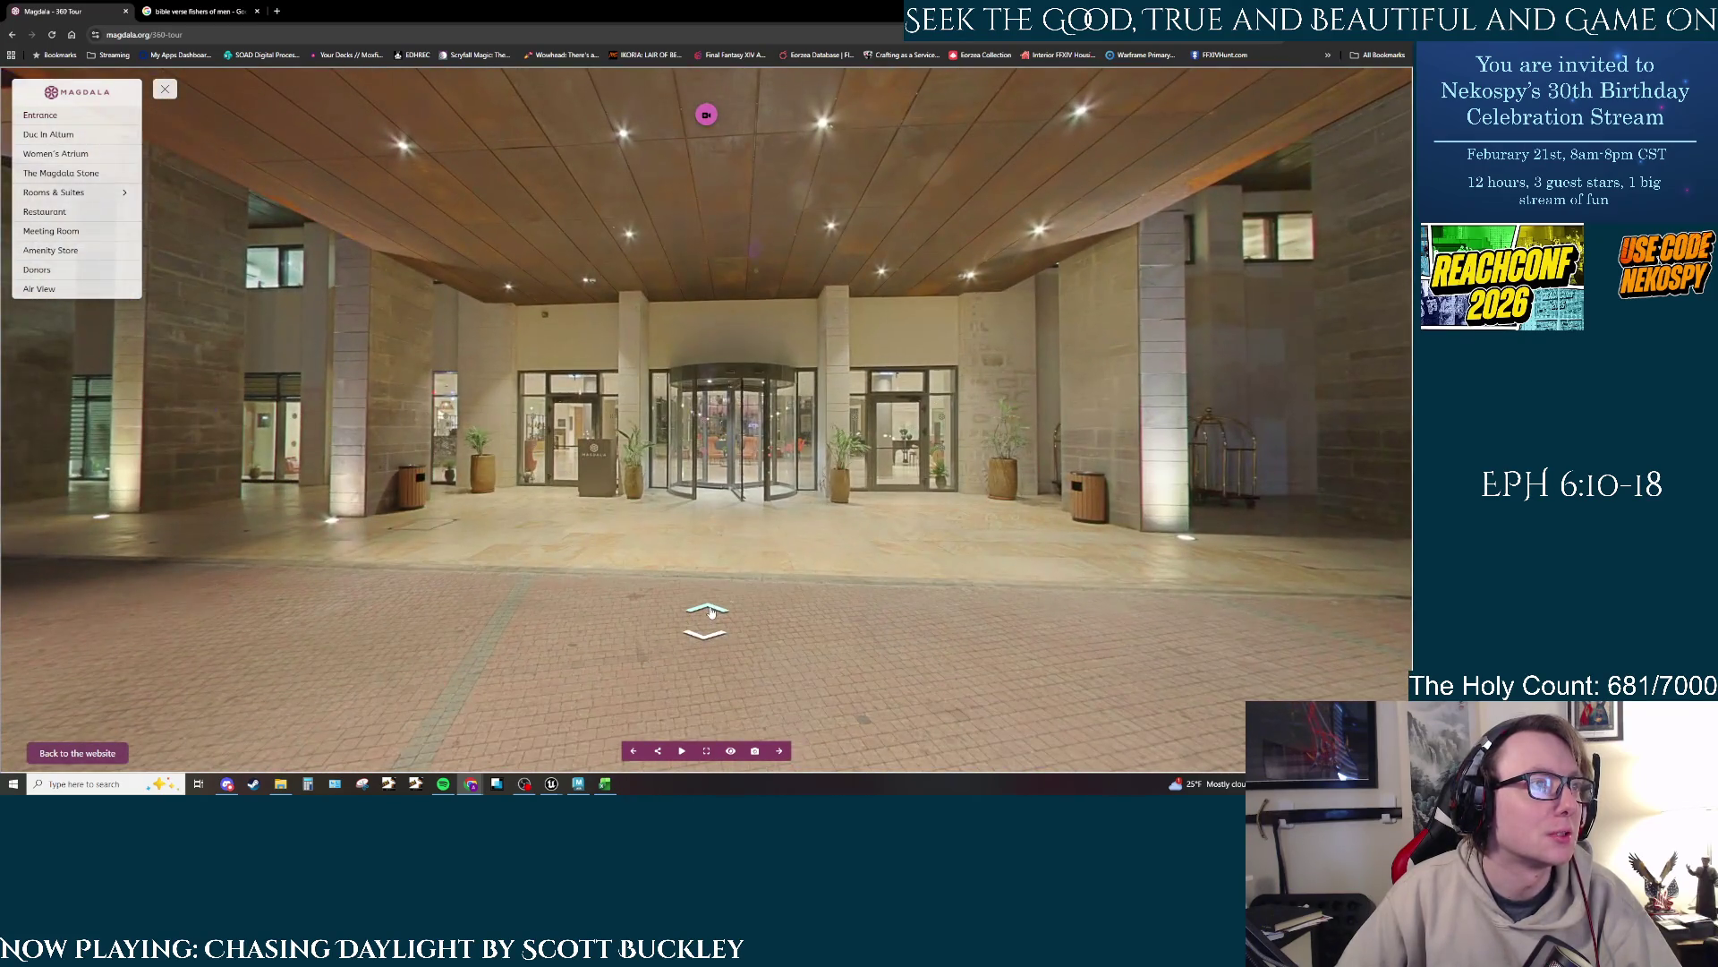
left_click(712, 614)
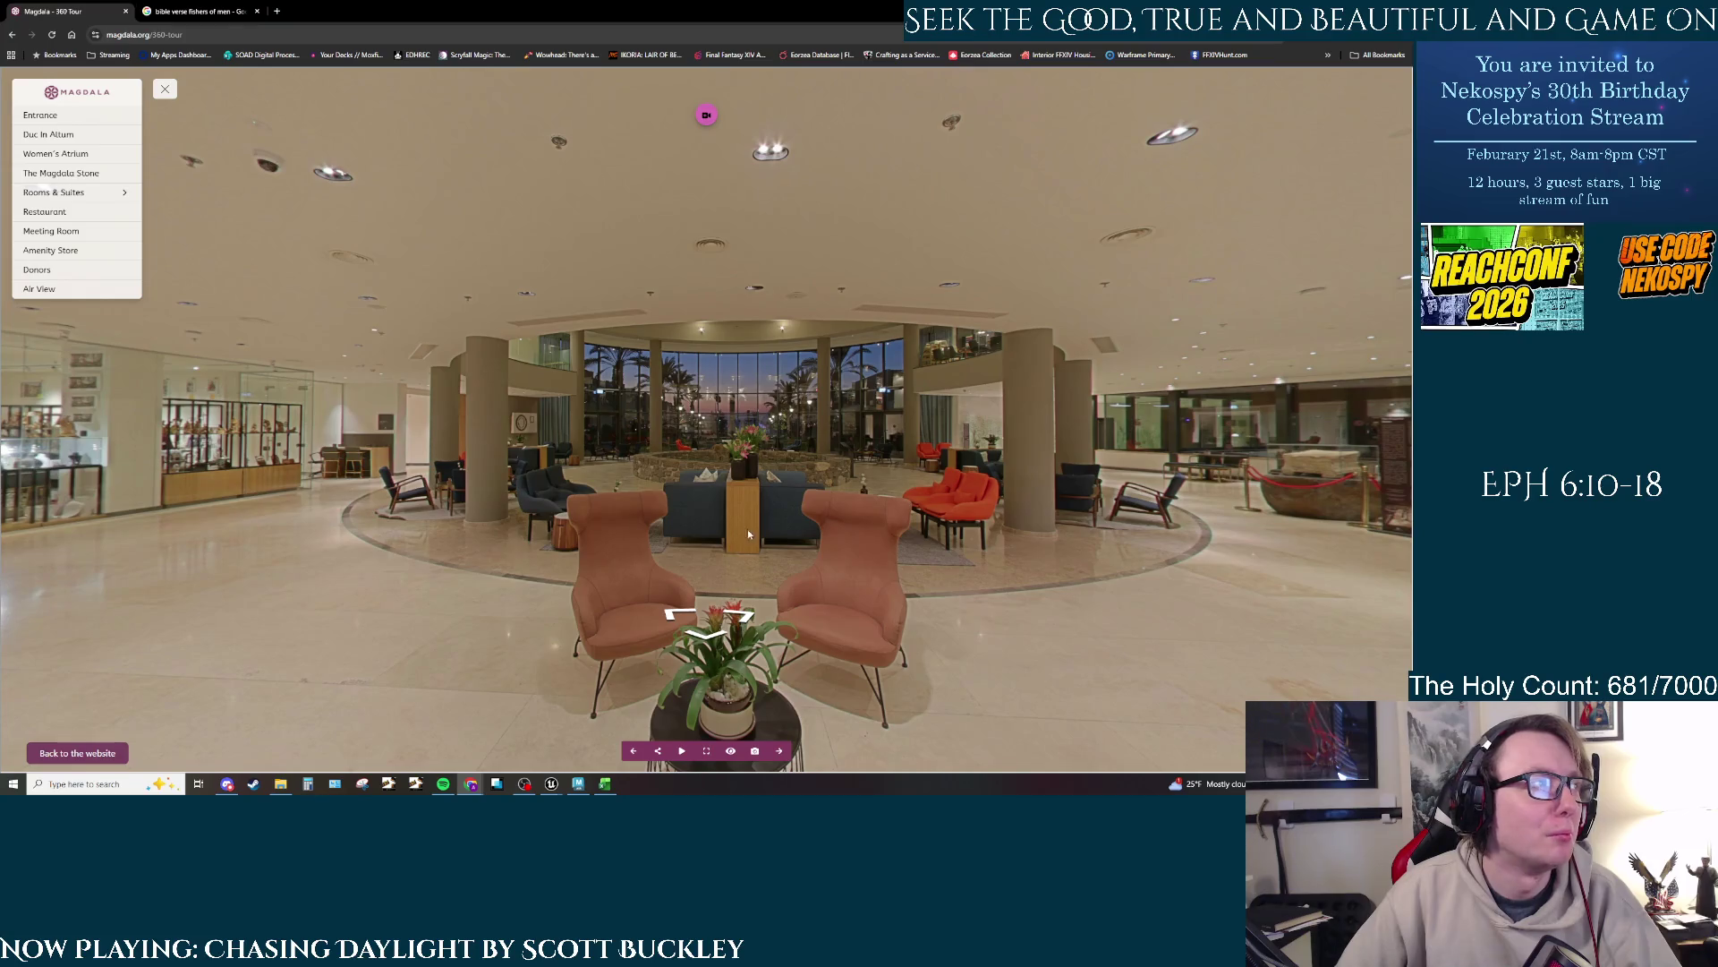
Step: Look around the lobby's bar, piano, reception desk and amenity store
mouse_move(711, 509)
left_mouse_down()
mouse_move(566, 430)
mouse_move(501, 427)
left_mouse_up()
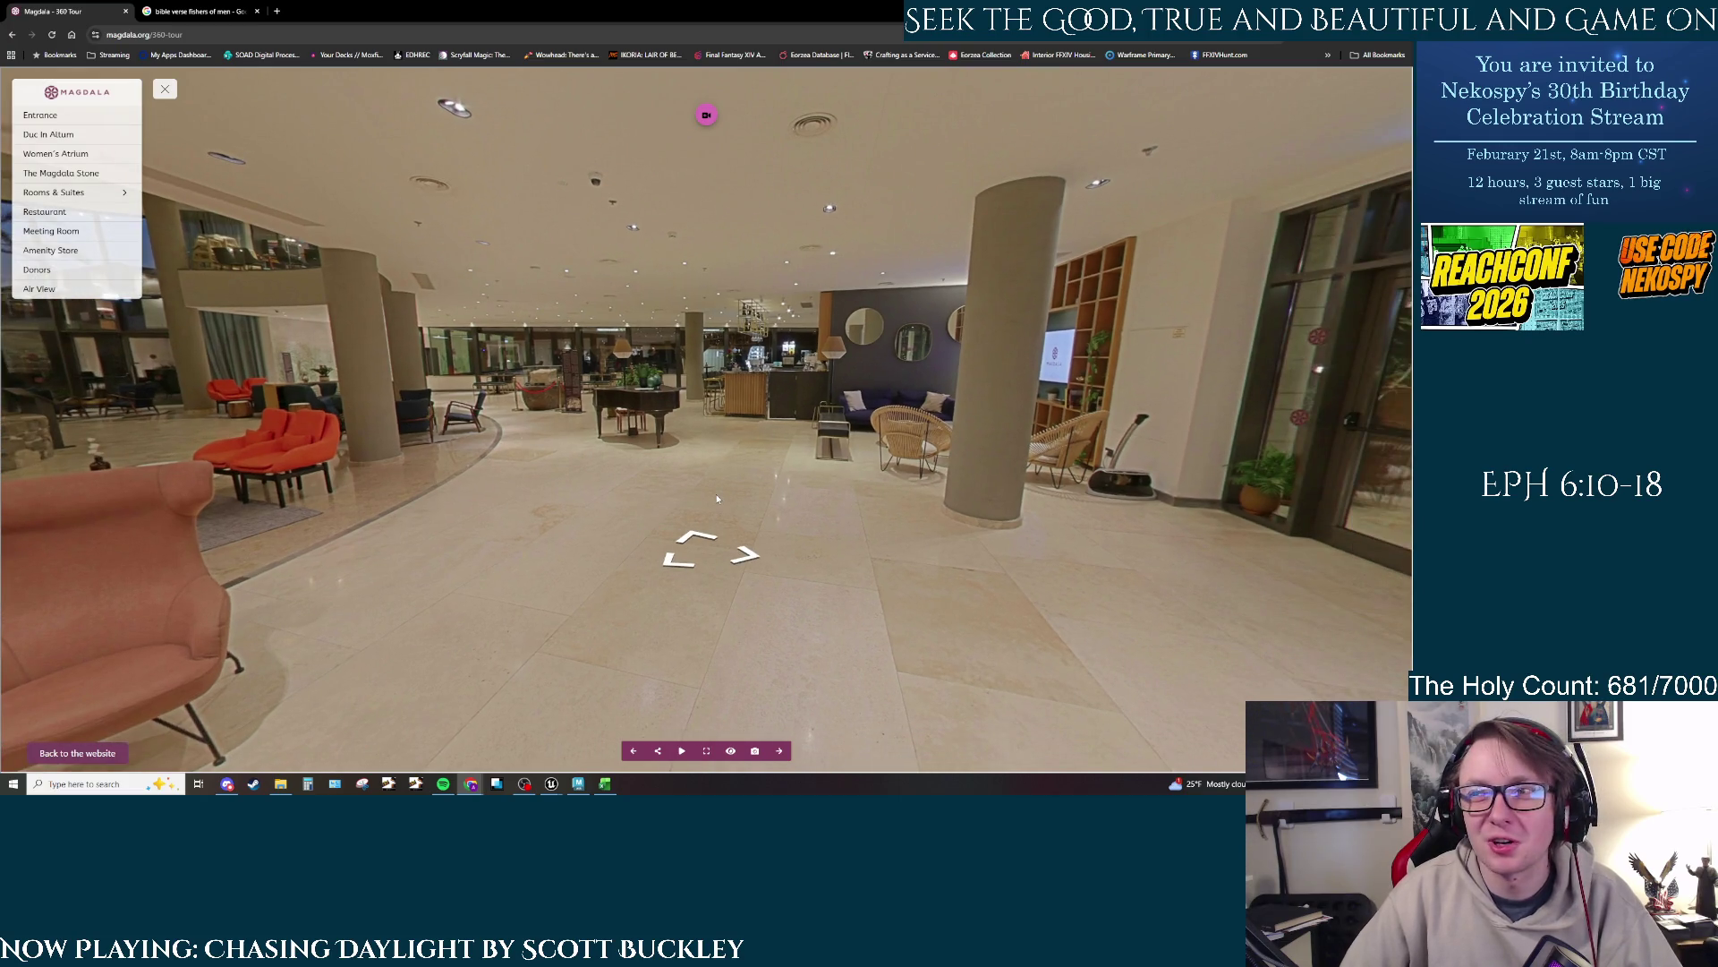
left_click(704, 537)
left_click(704, 537)
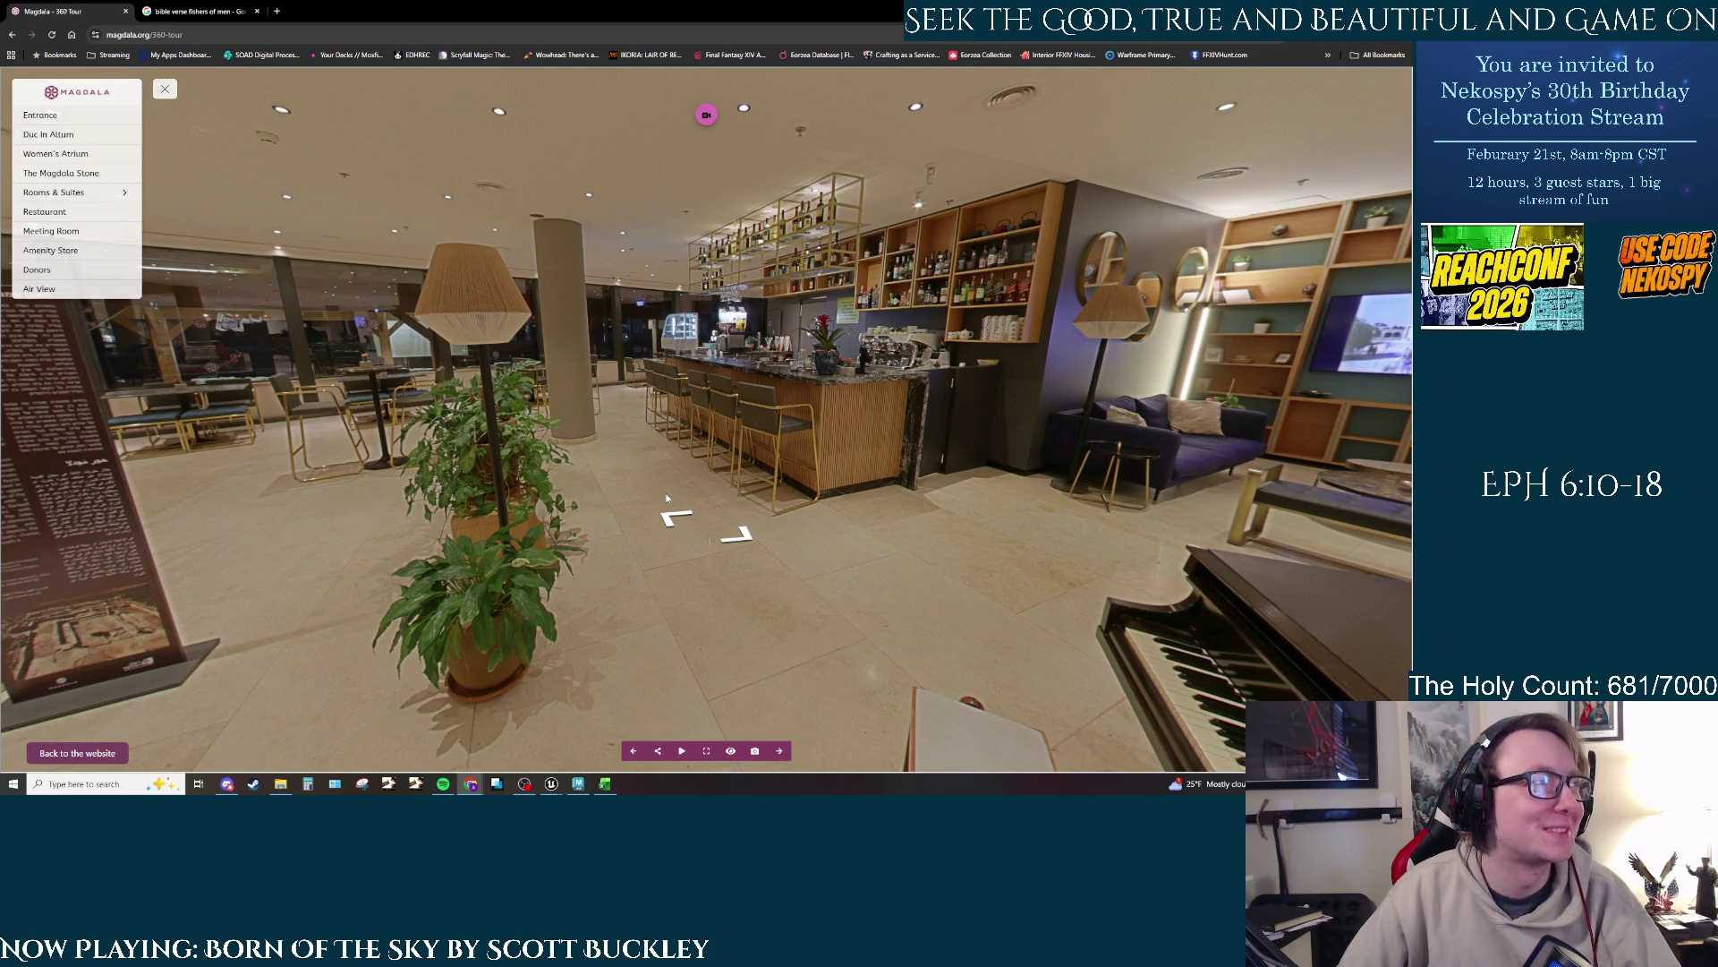
left_click_drag(879, 506, 821, 498)
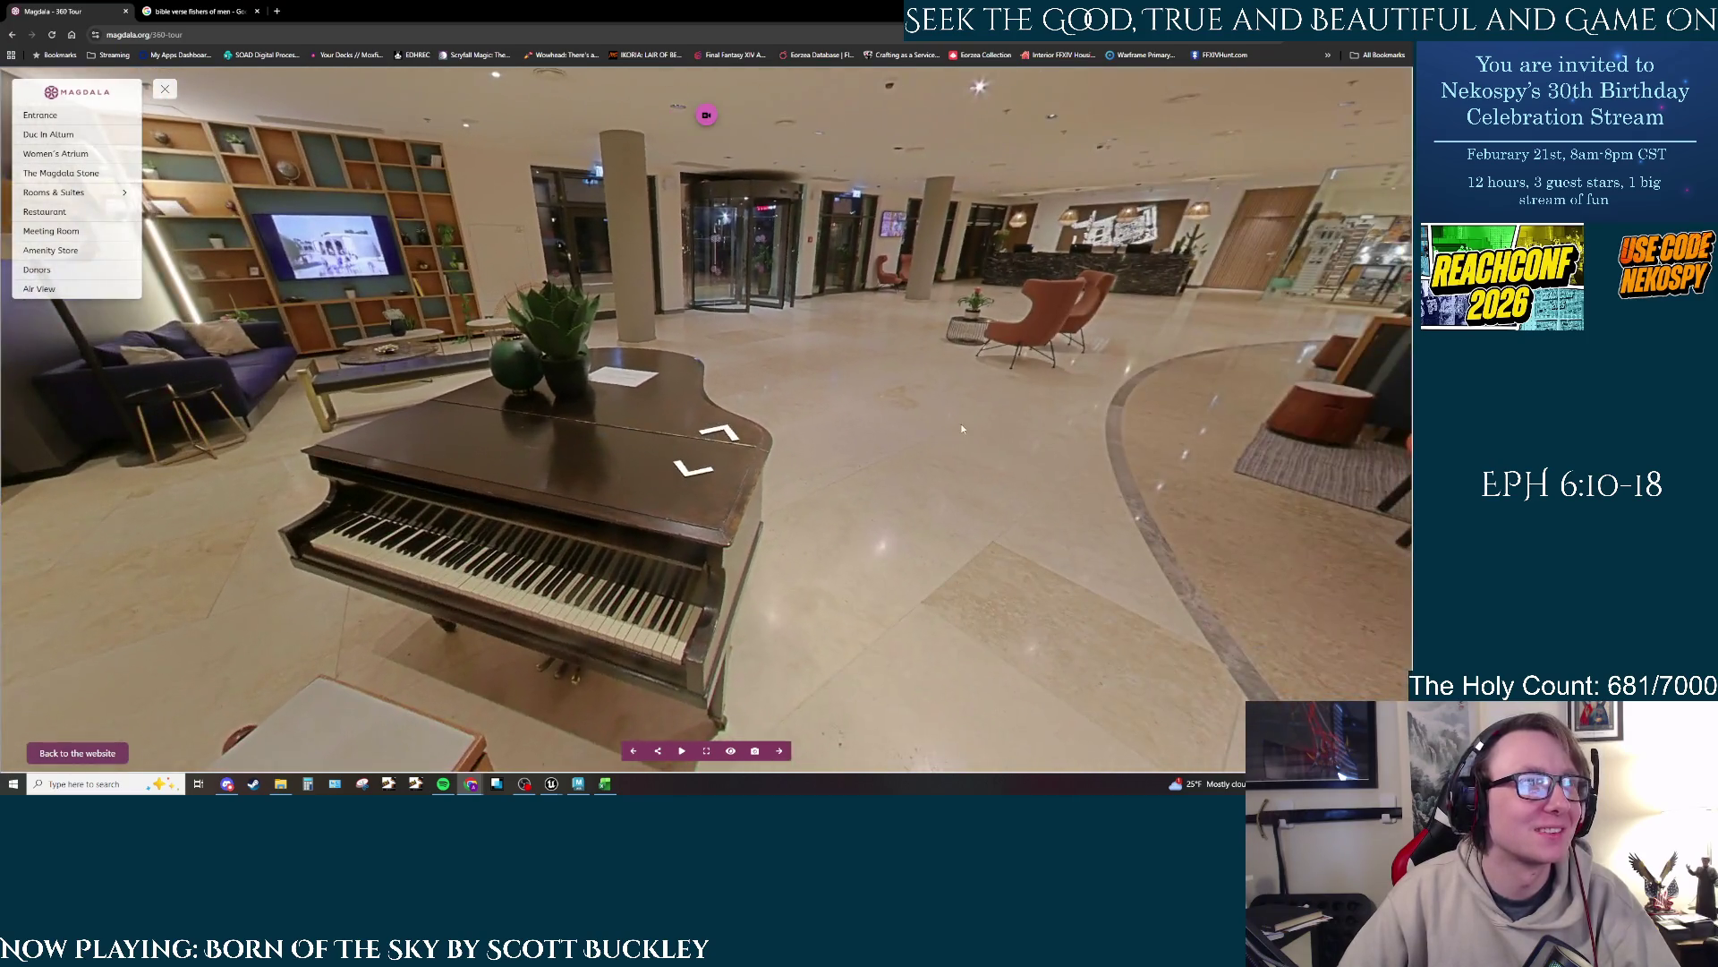
left_click_drag(962, 429, 535, 433)
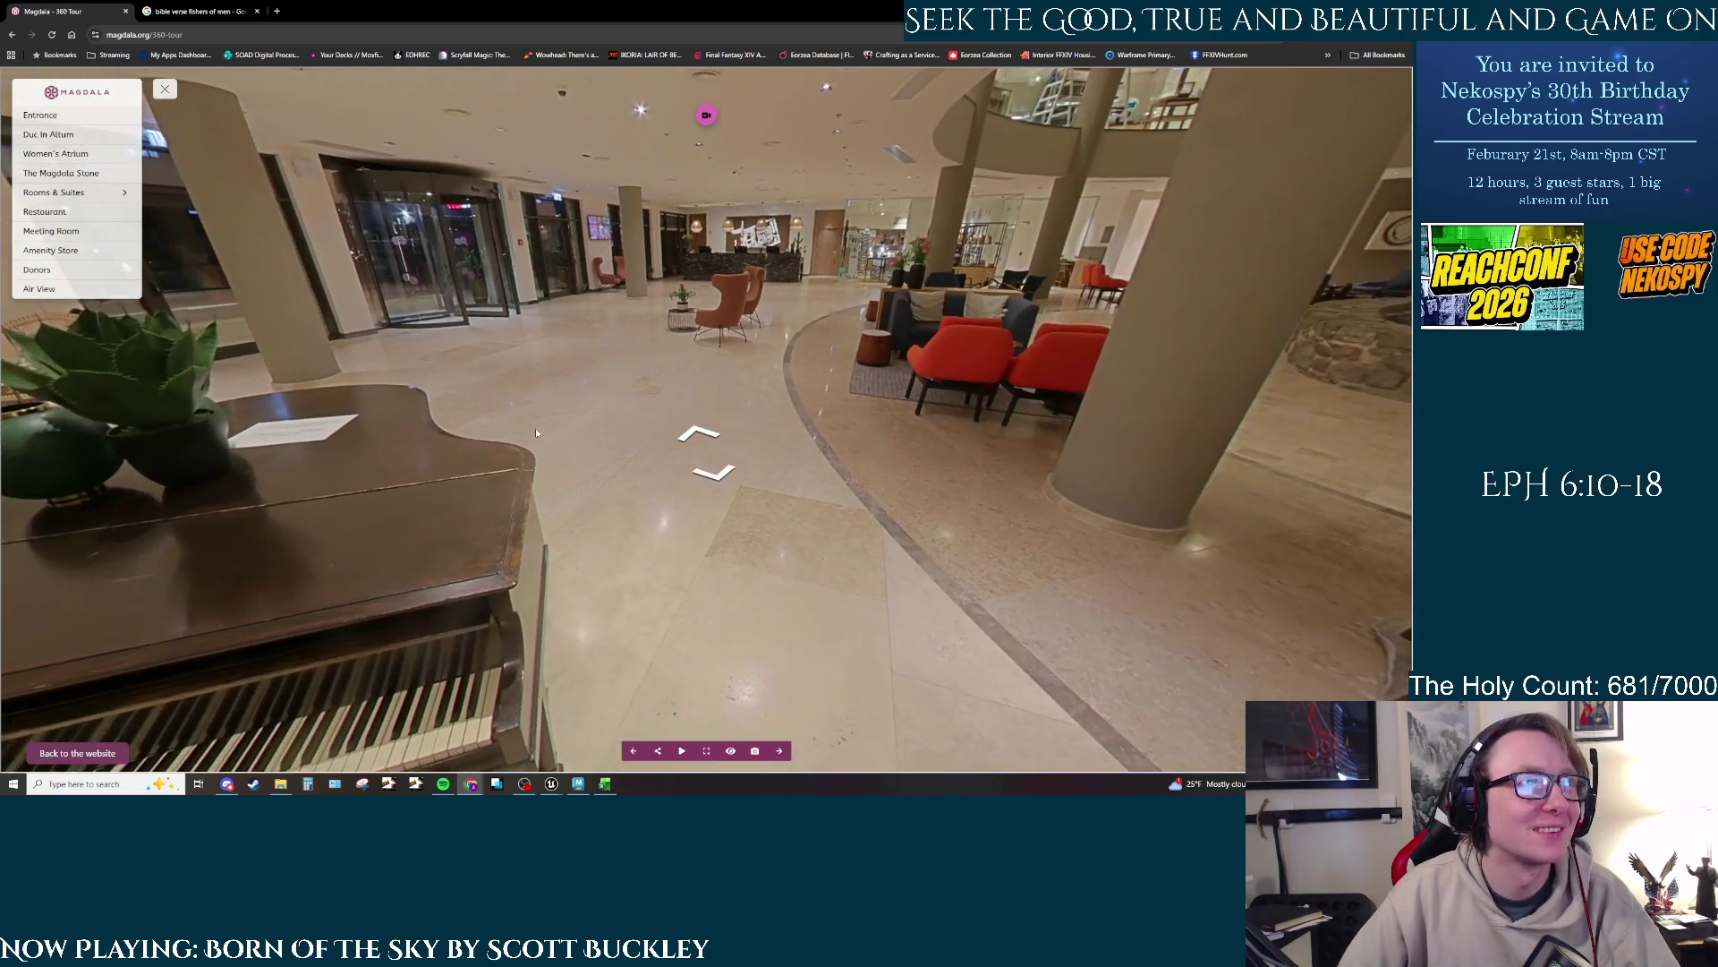
left_click(707, 452)
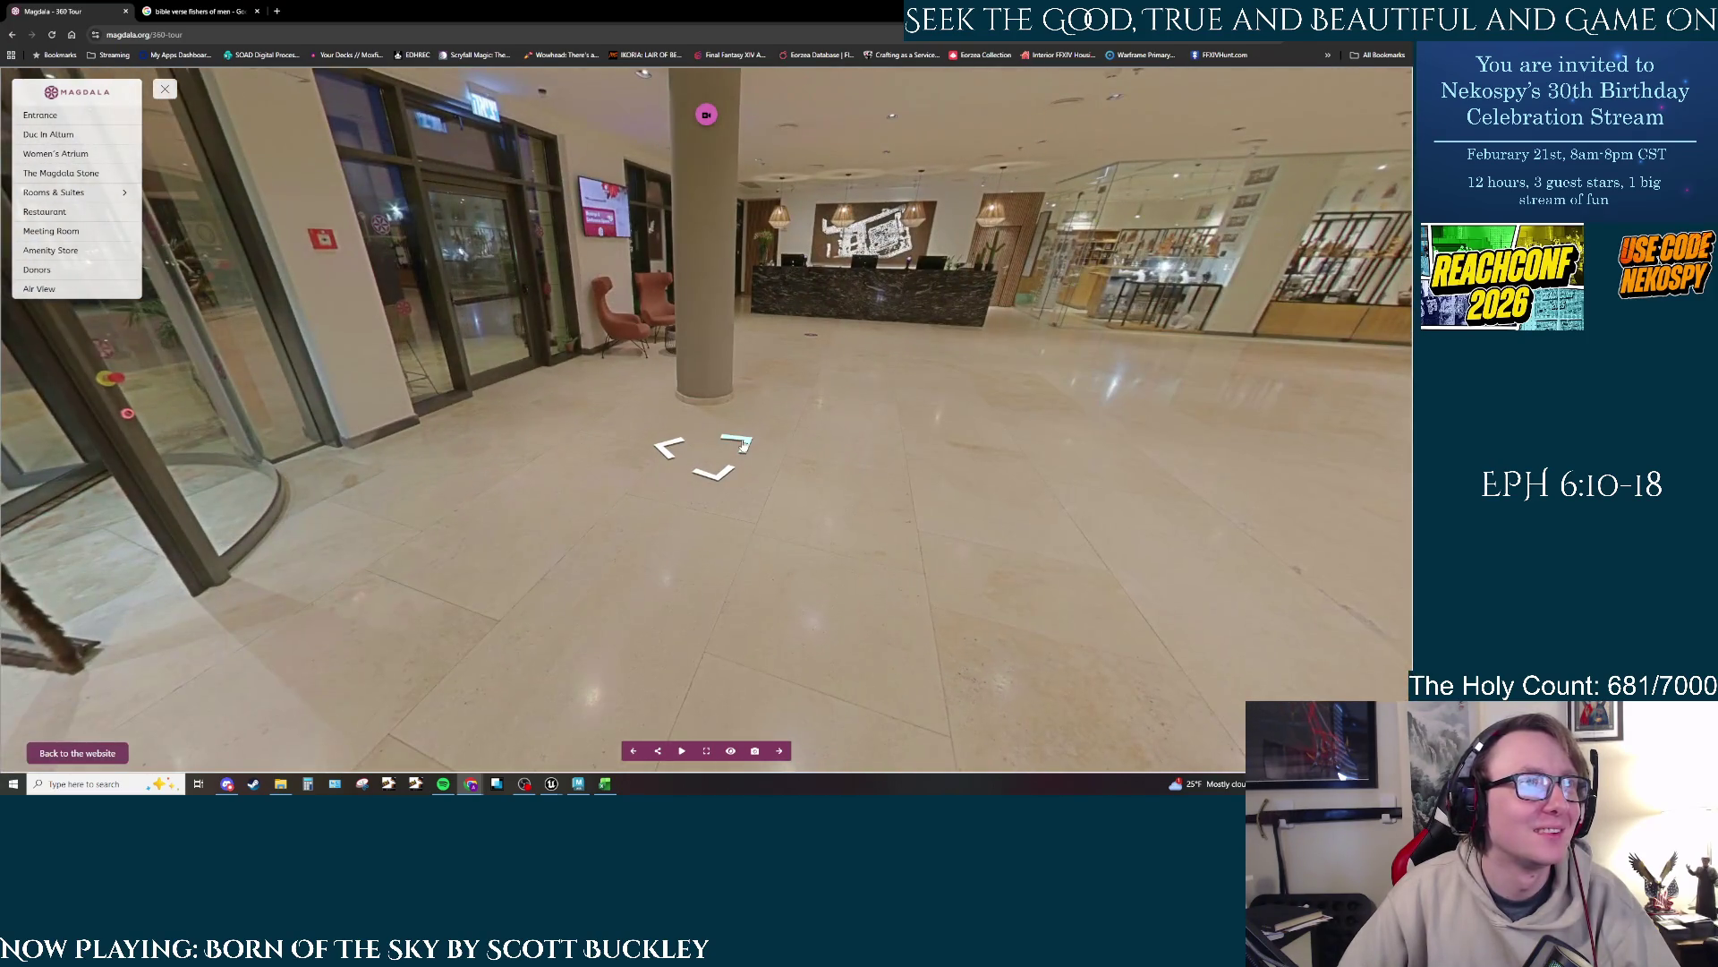
left_click_drag(853, 450, 787, 460)
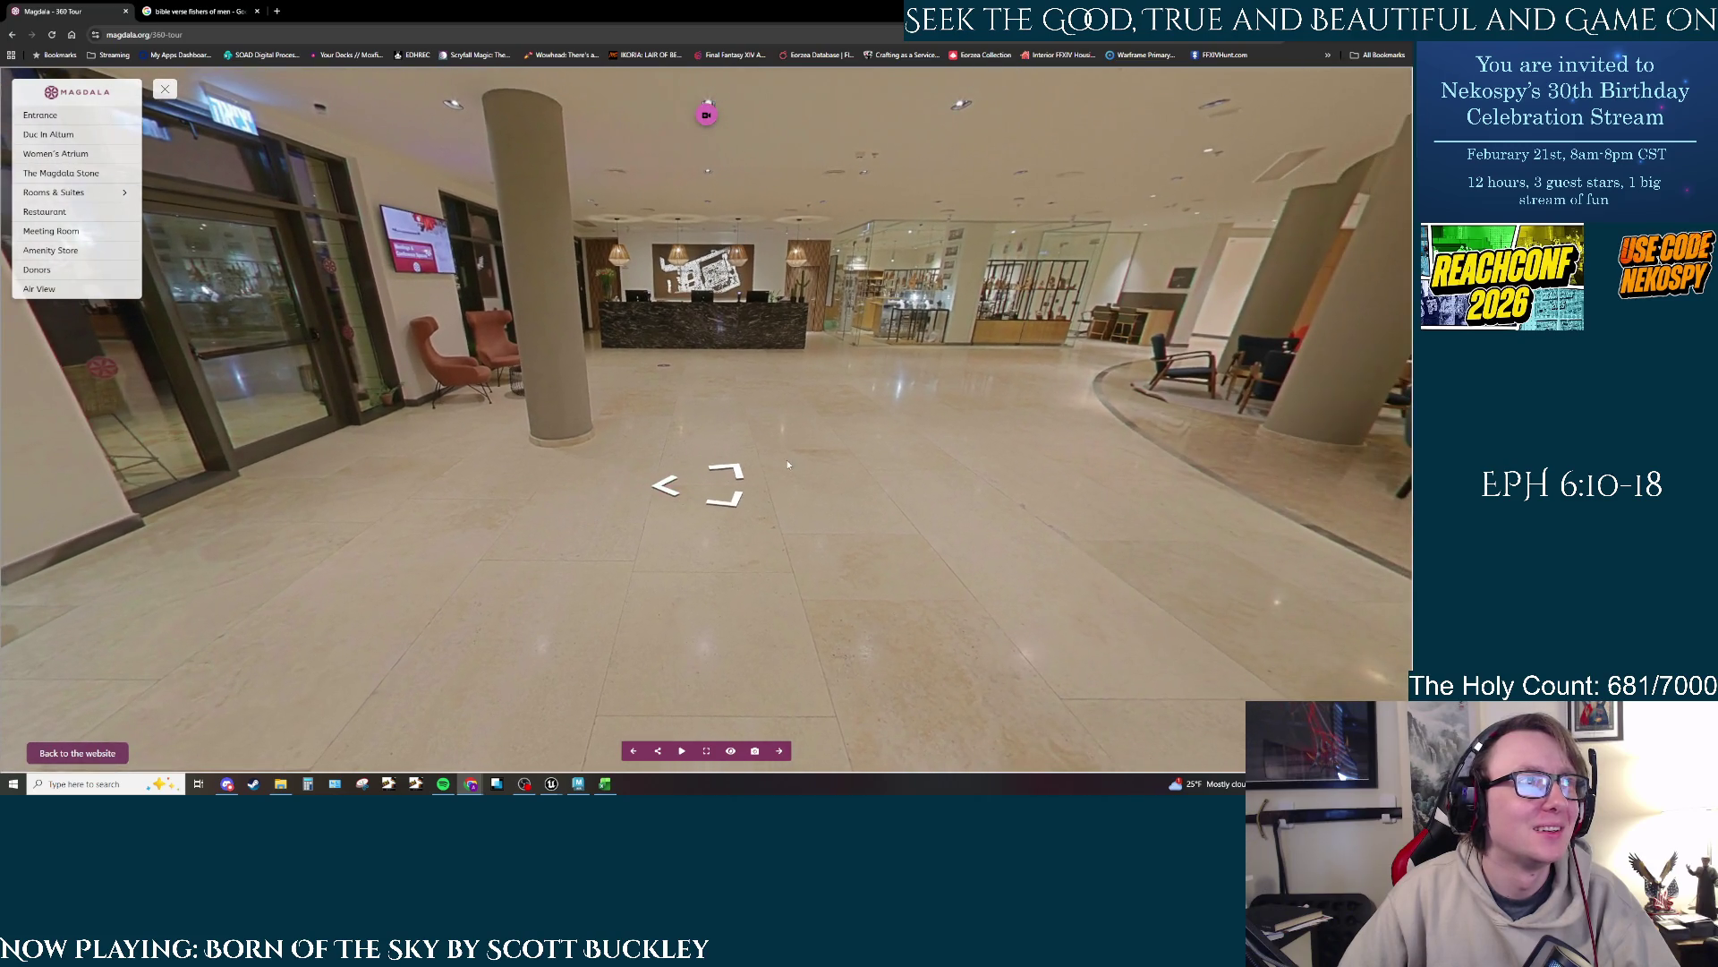
left_click(735, 472)
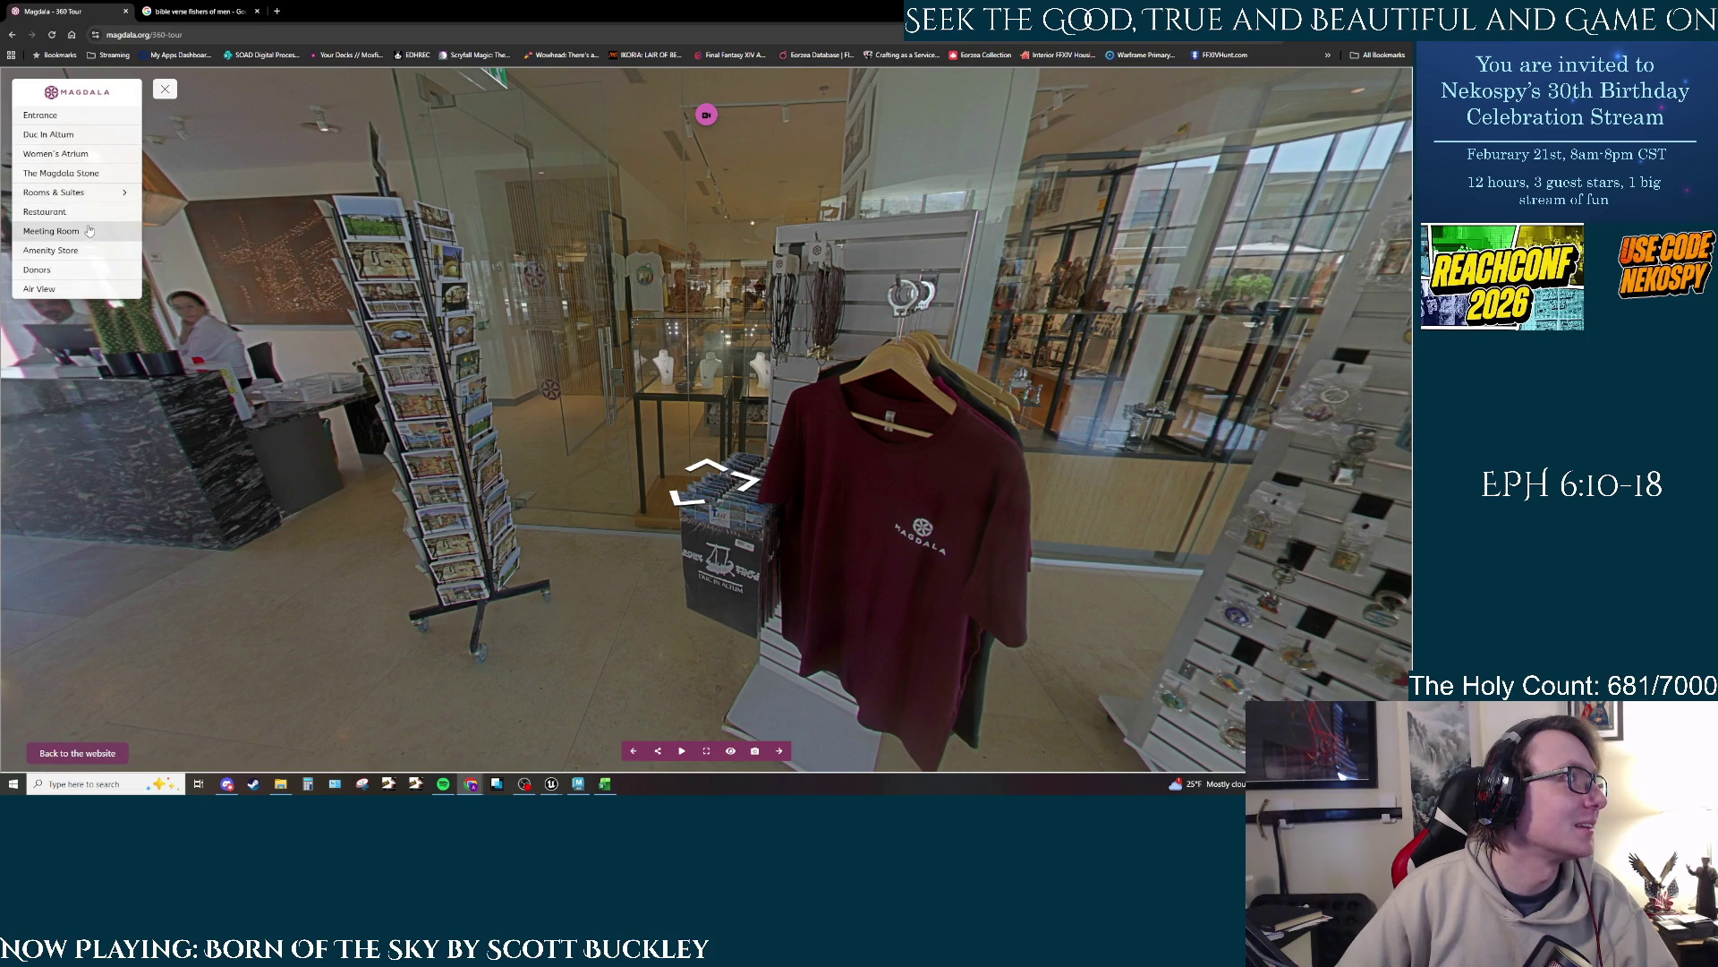
Step: Jump to Duc In Altum, then the Women's Atrium, and approach the chapel doorway
left_click(80, 136)
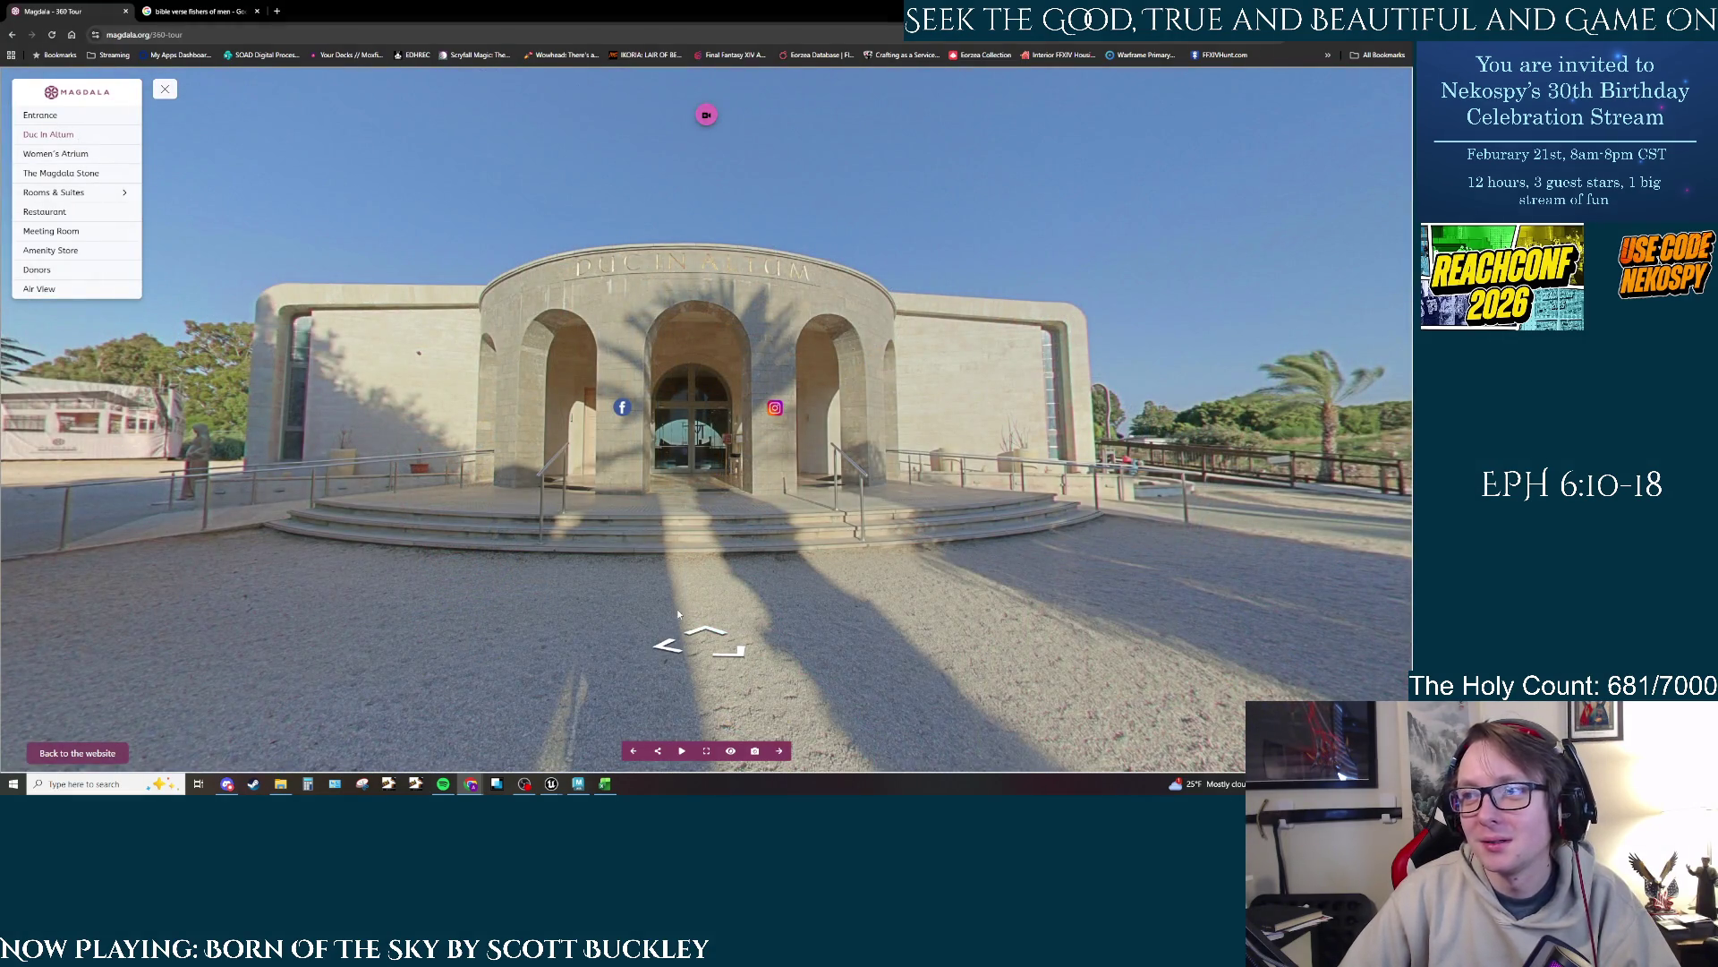
left_click(707, 631)
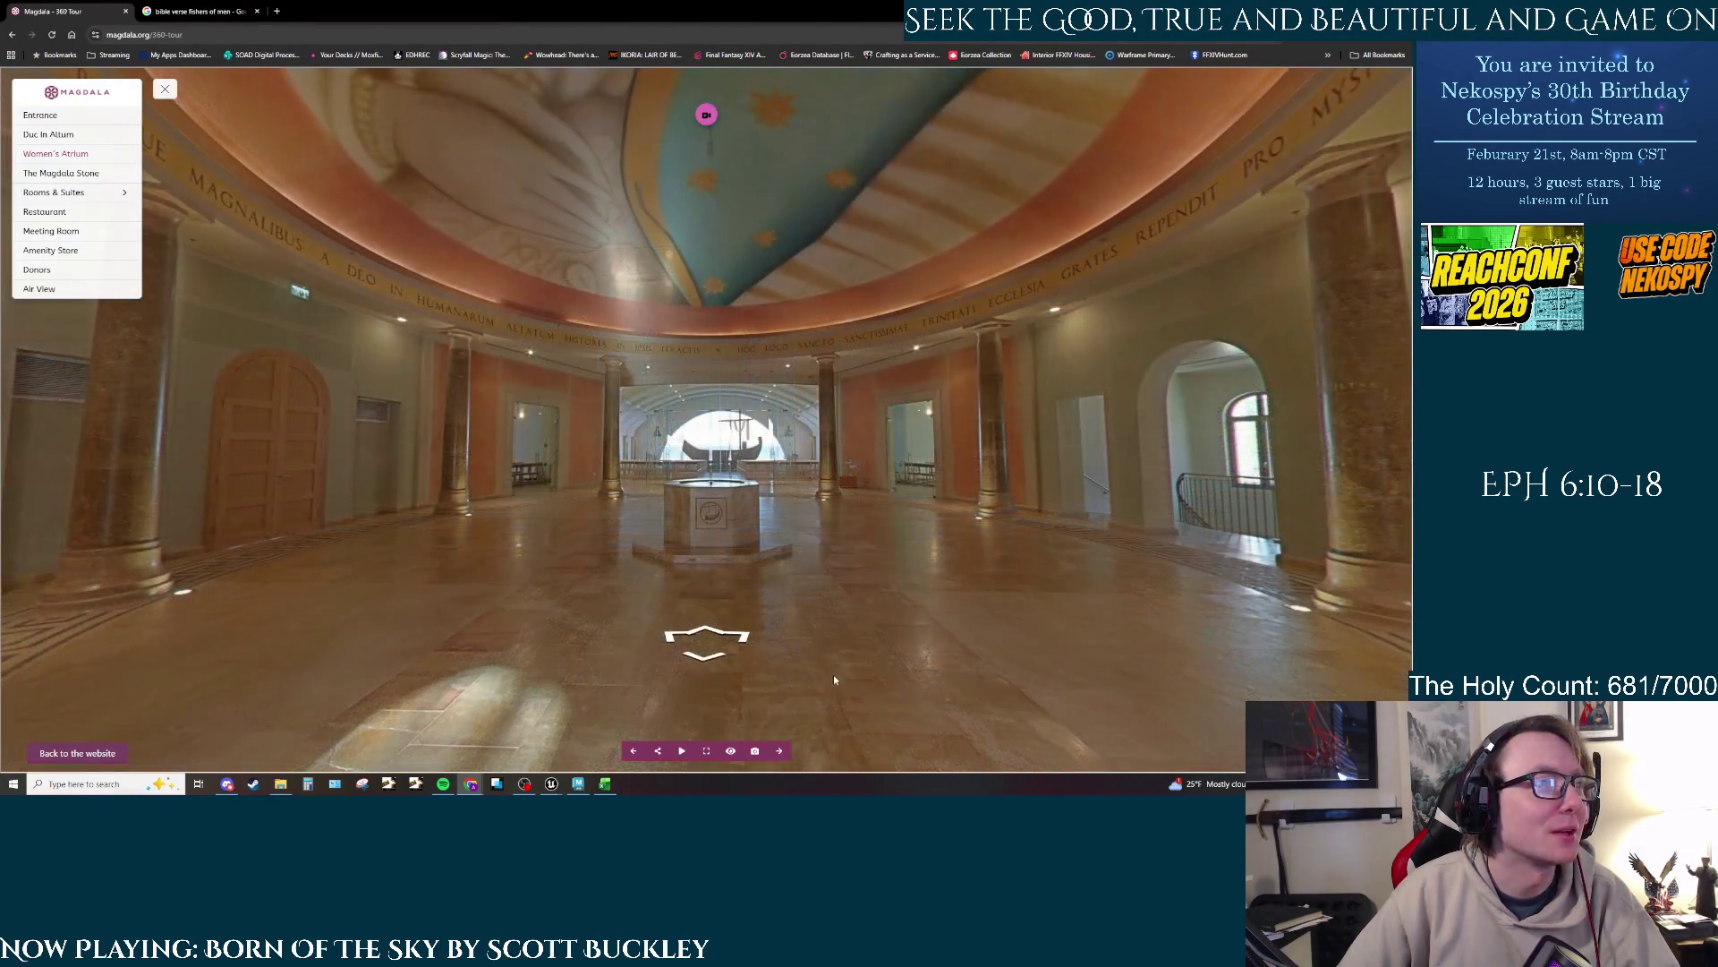
left_click_drag(775, 562, 713, 794)
left_click_drag(753, 546, 622, 438)
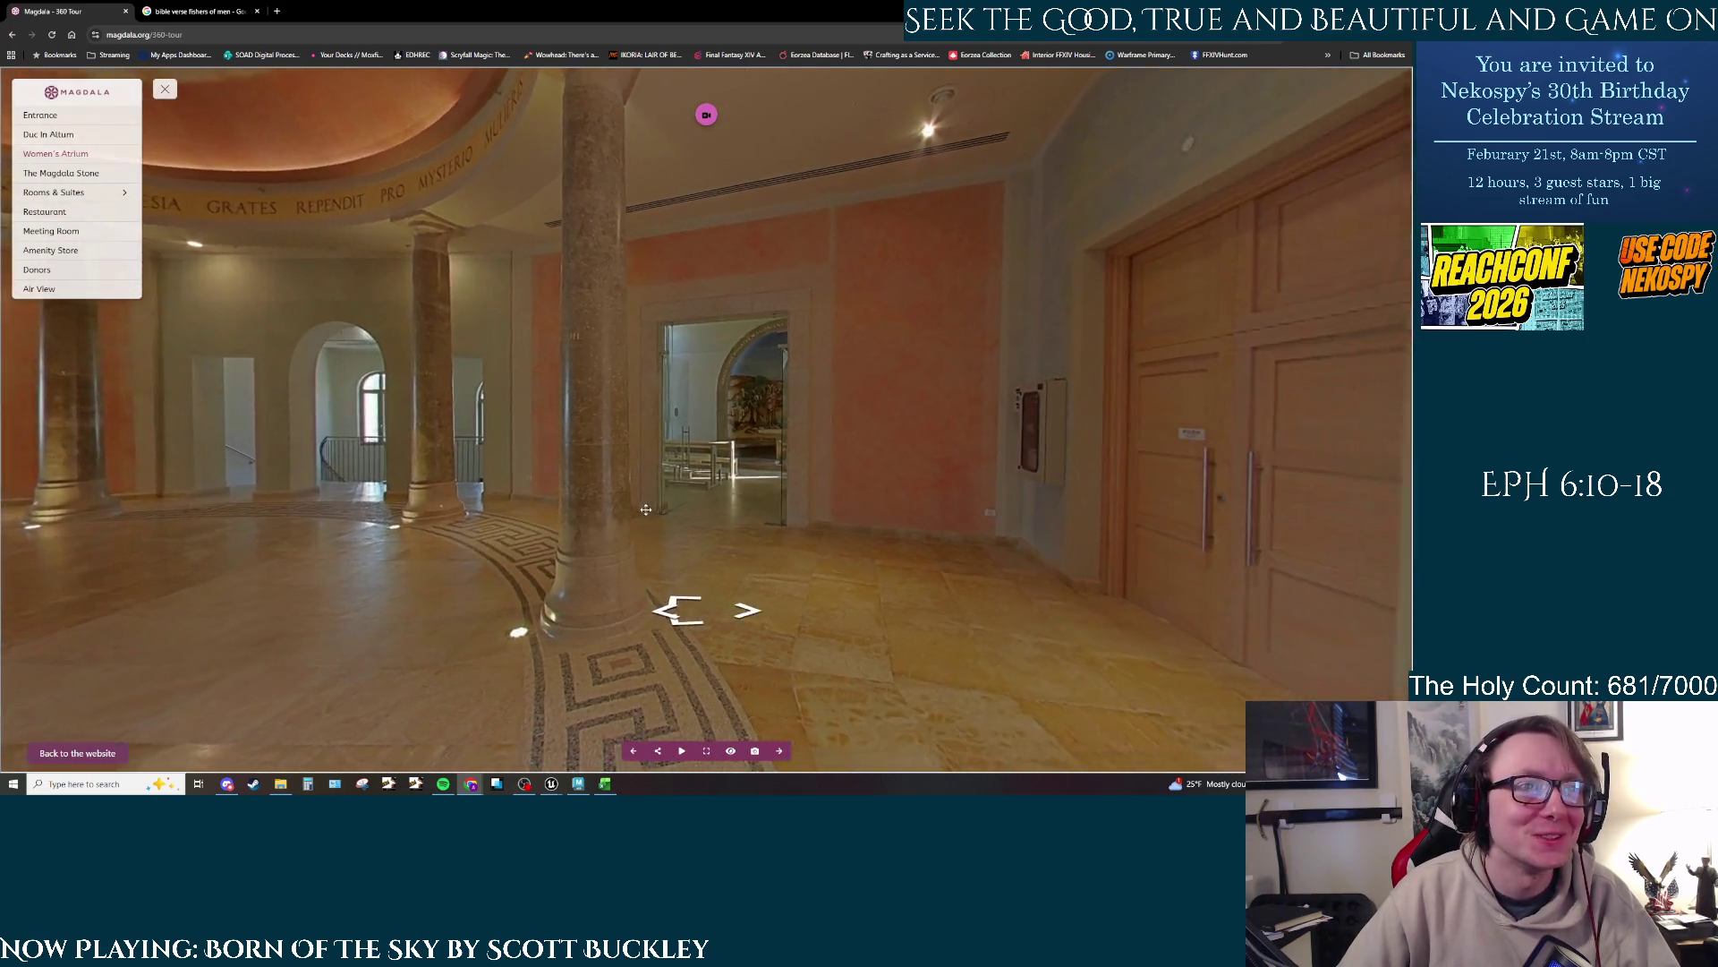
left_click_drag(752, 533, 802, 520)
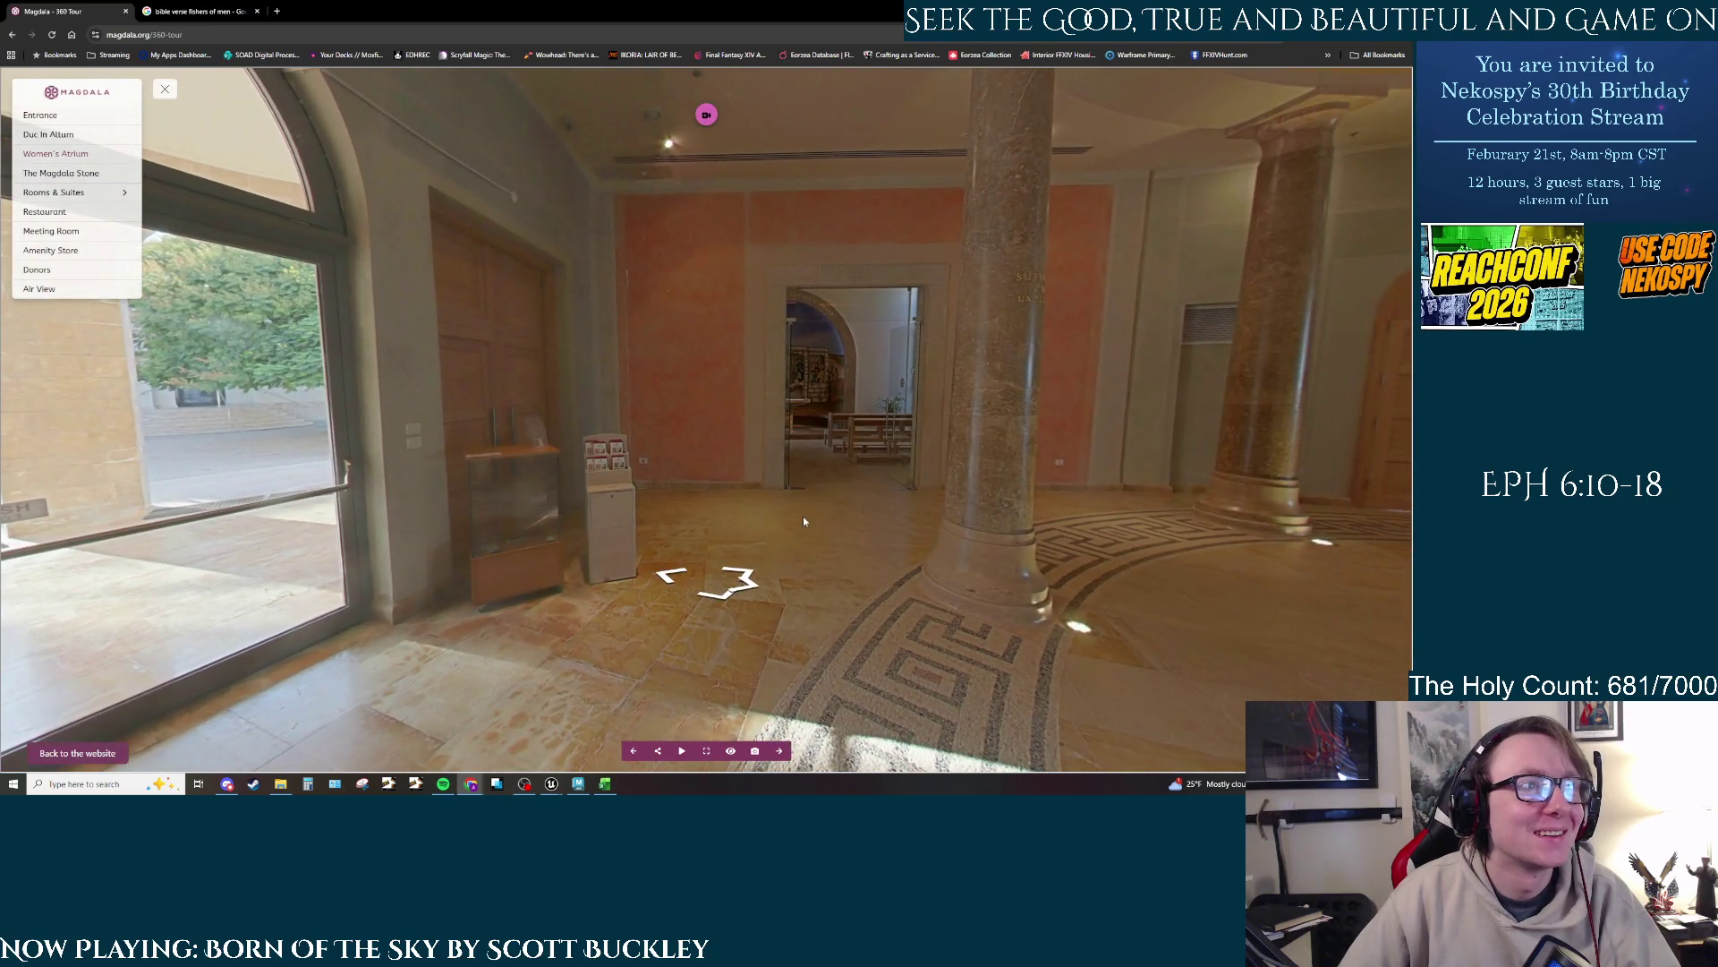
left_click(747, 577)
Step: Walk up to the altar and look around the 'Talitha cum puella tibi dico surge' apse mosaic
left_click(702, 571)
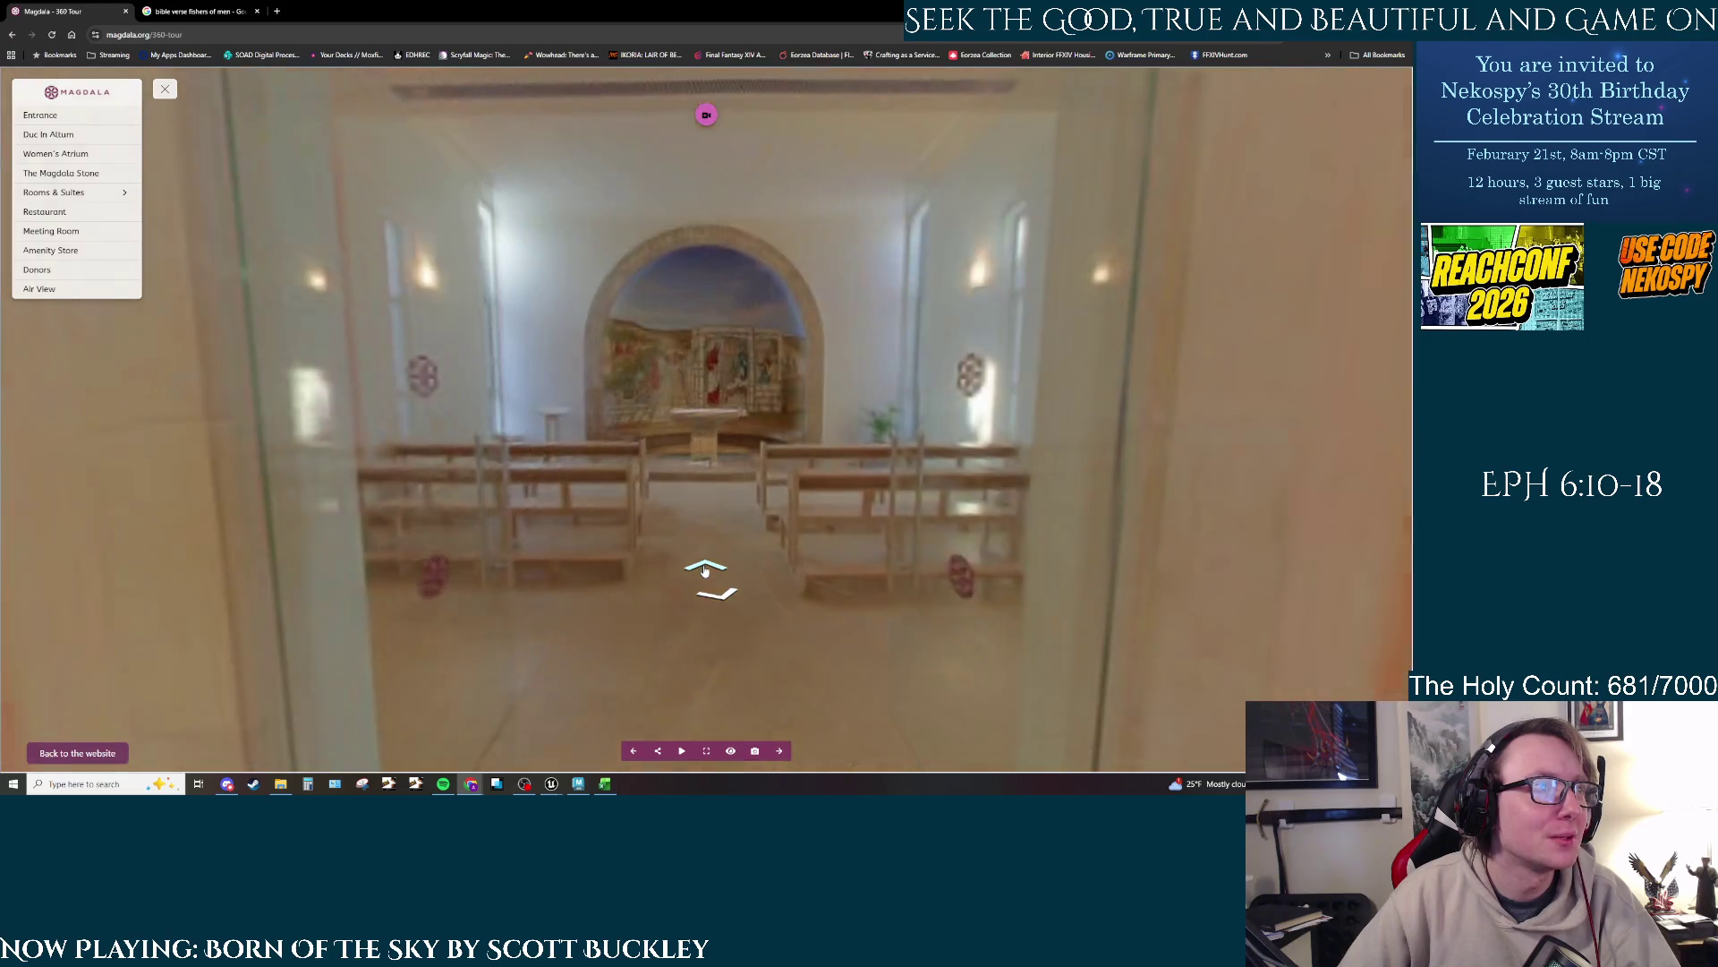
left_click(712, 567)
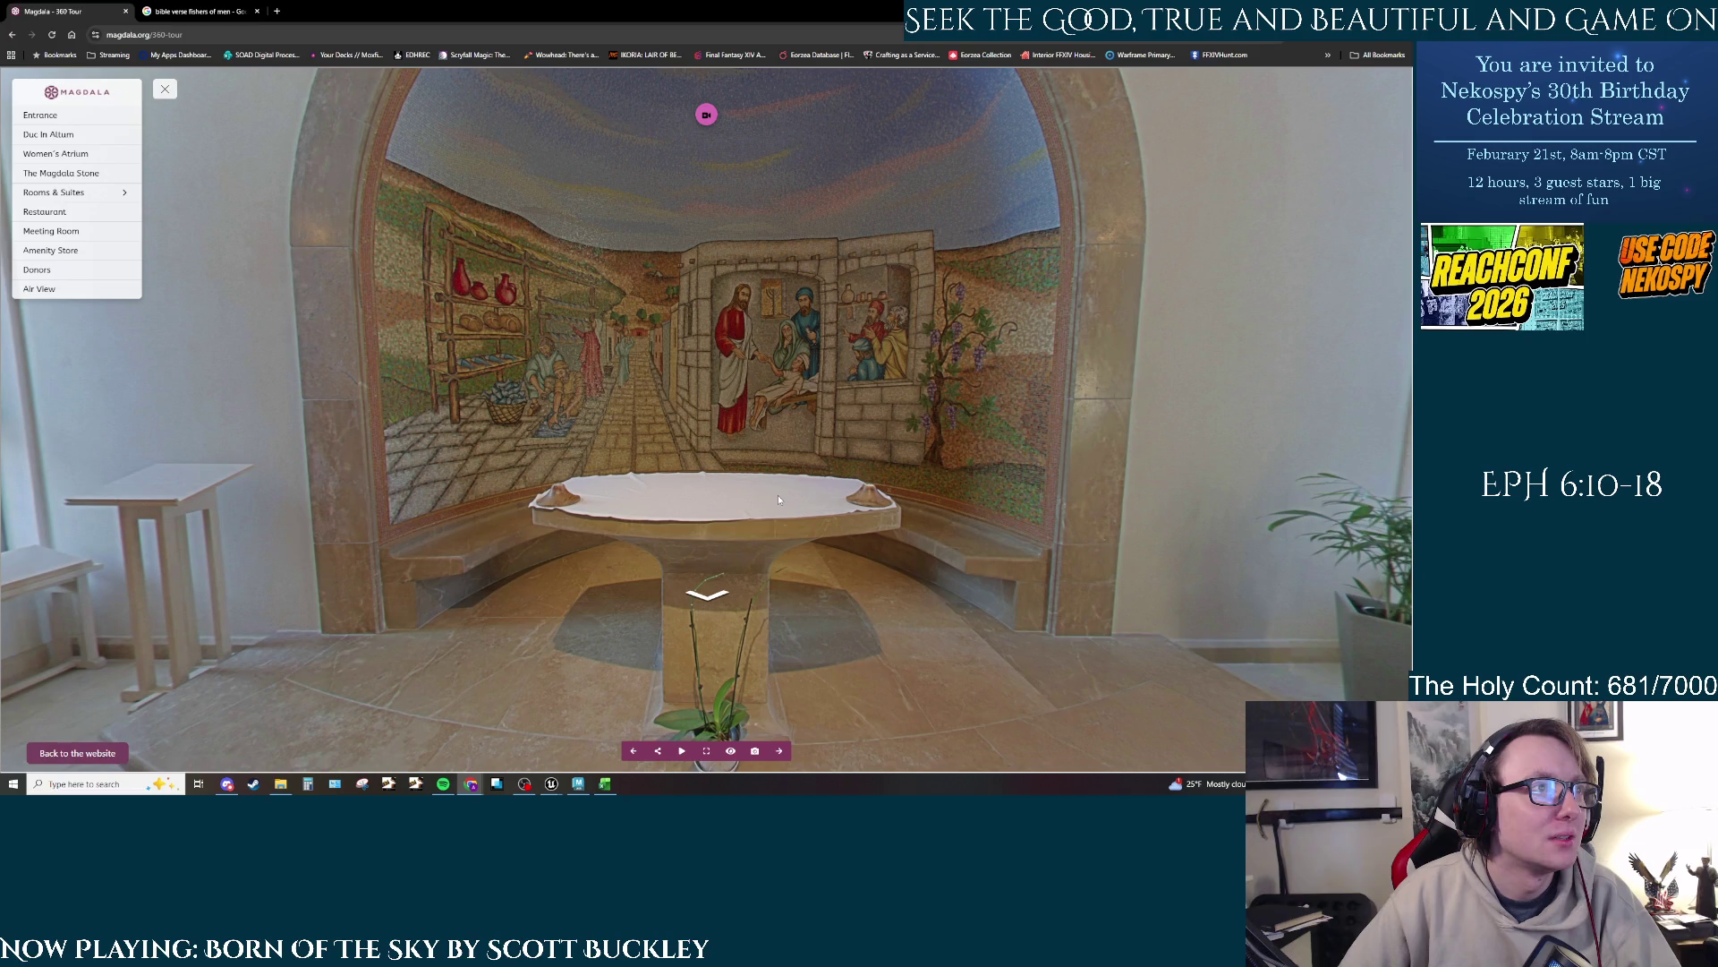
left_click_drag(778, 499, 730, 504)
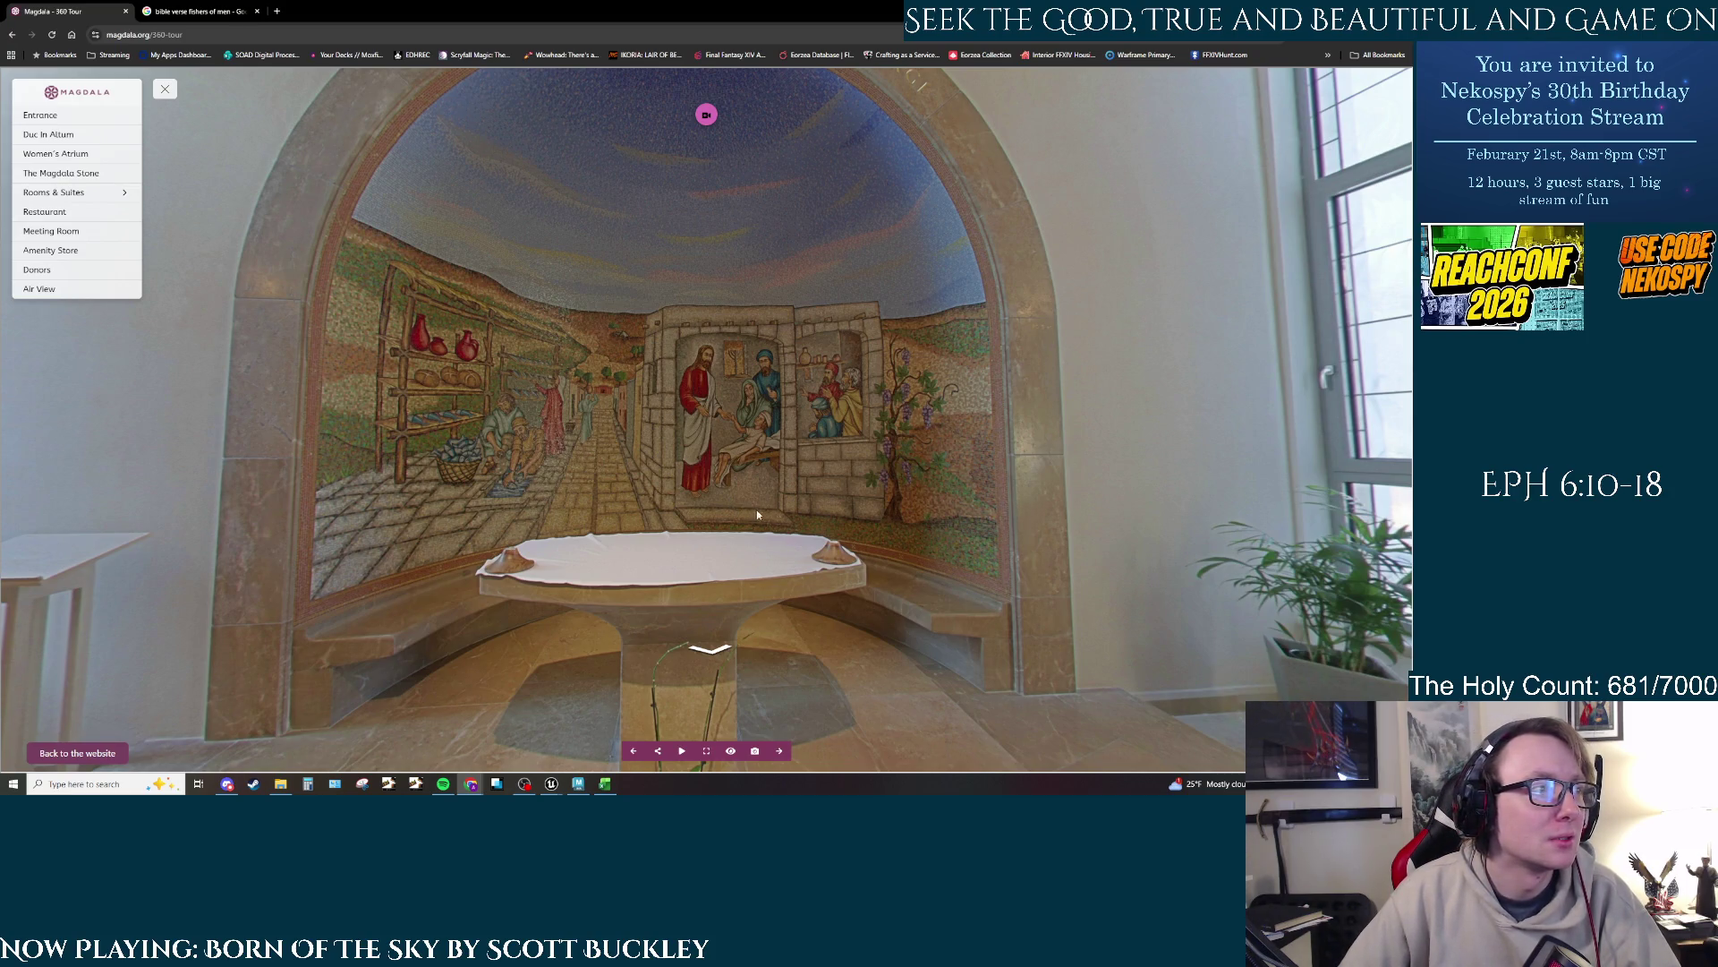
mouse_move(757, 513)
left_mouse_down()
mouse_move(537, 532)
mouse_move(759, 550)
mouse_move(886, 590)
mouse_move(940, 671)
mouse_move(904, 555)
mouse_move(823, 510)
mouse_move(891, 500)
mouse_move(1038, 524)
mouse_move(933, 528)
mouse_move(824, 607)
left_mouse_up()
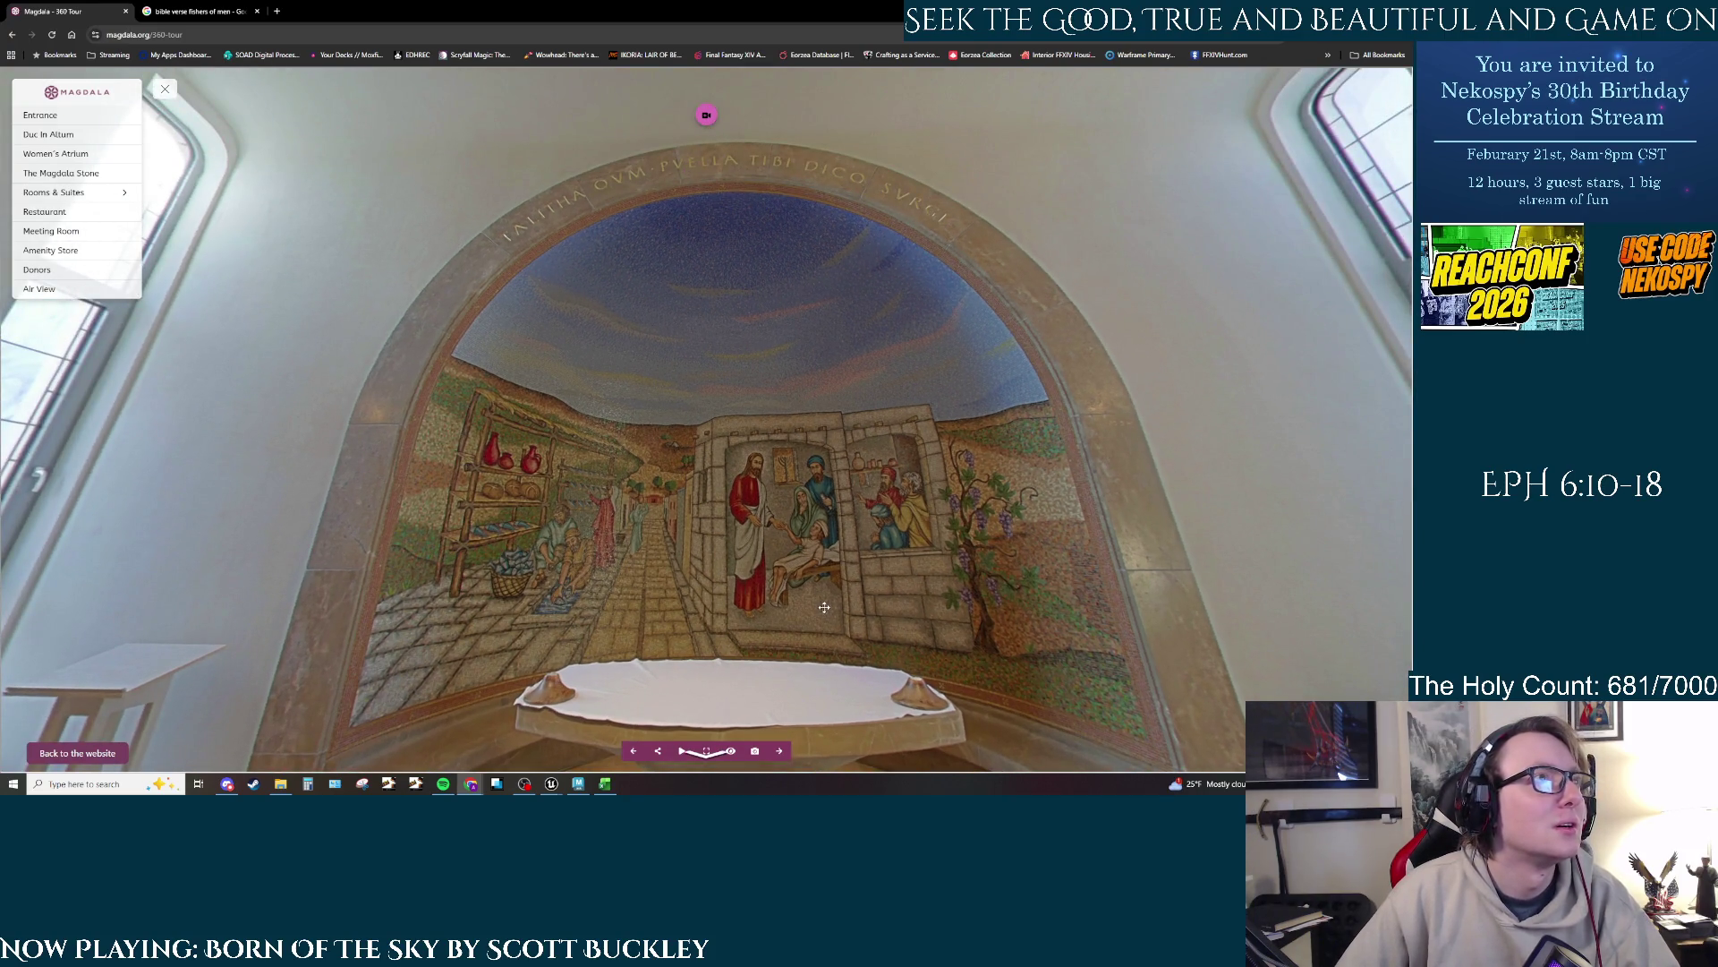
Step: Close the 'fishers of men' Google search tab, leaving the tour open
left_click(220, 13)
left_click(257, 11)
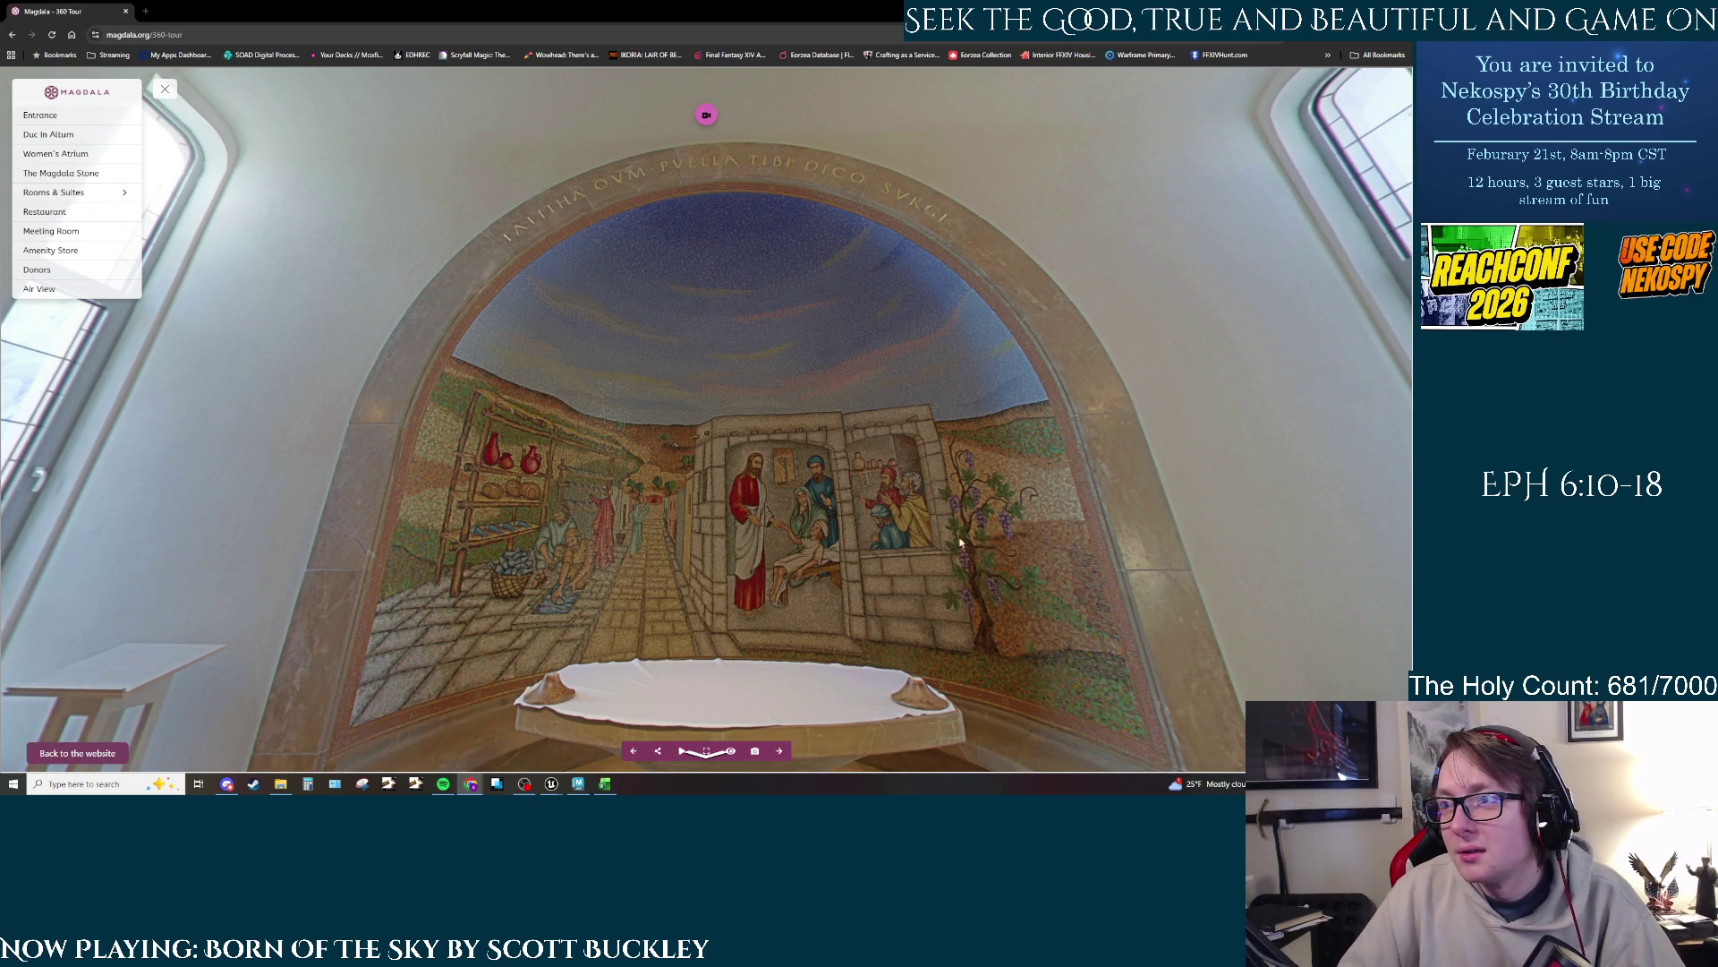
Step: Turn around and head back through the glass doorway to the baptismal font
right_click(866, 514)
left_click(762, 504)
key("Right")
key("Right")
key("Right")
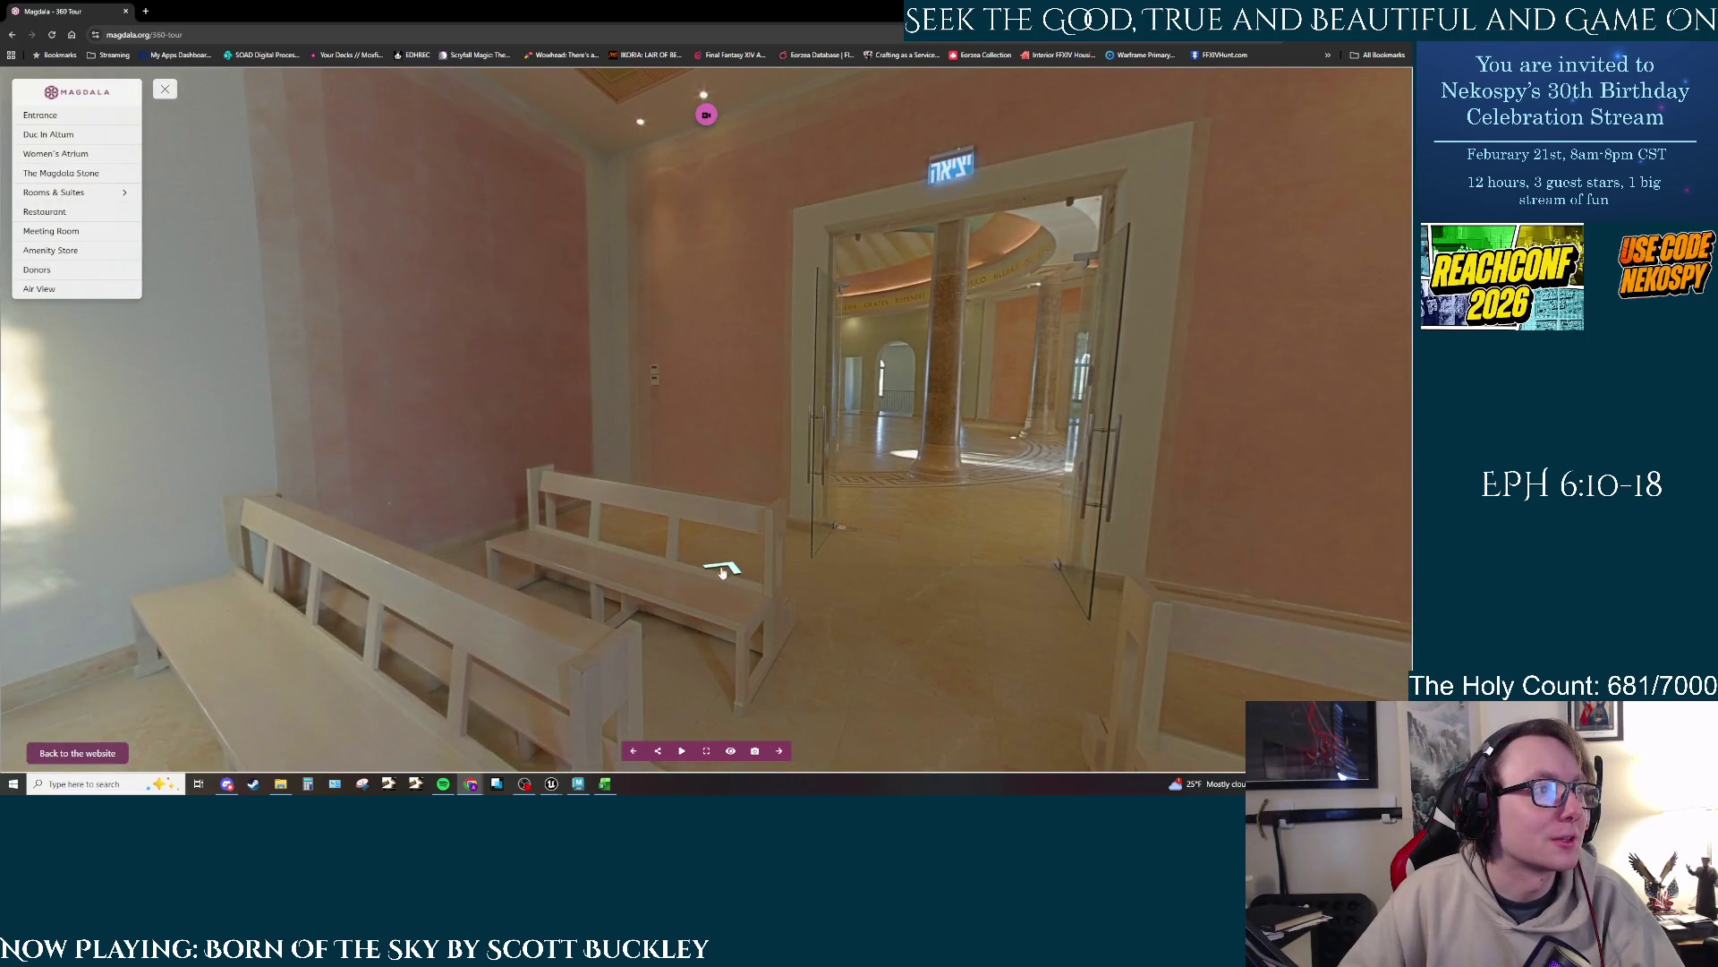
left_click(723, 569)
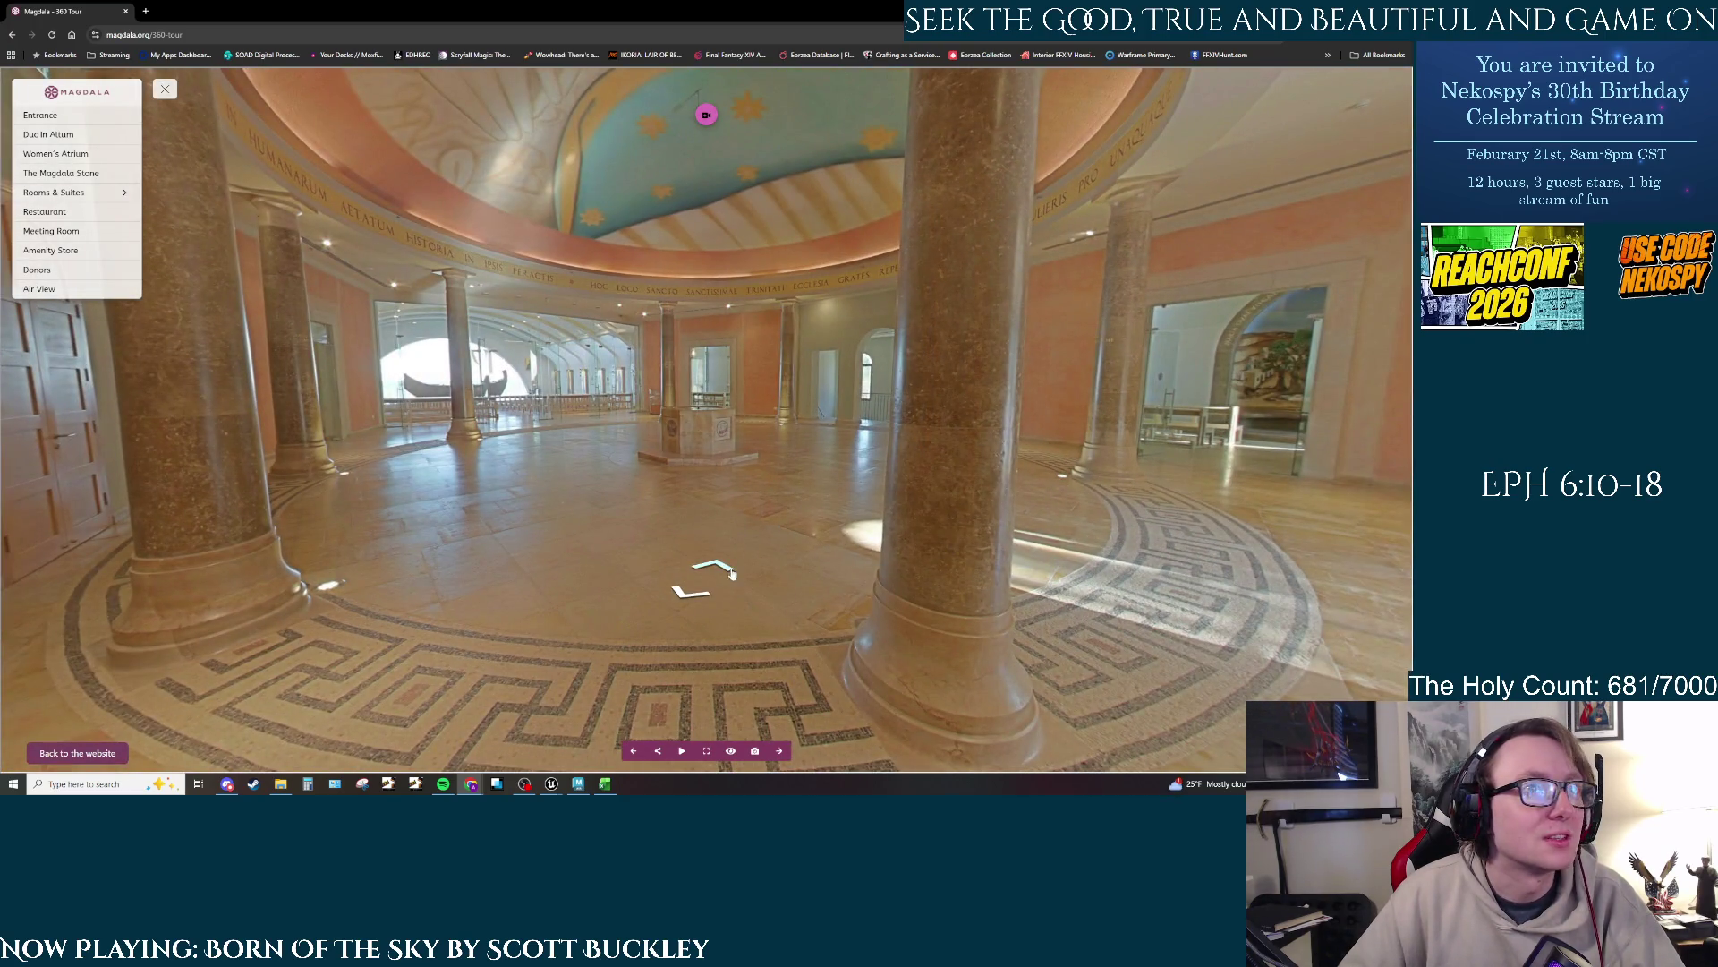
left_click(879, 522)
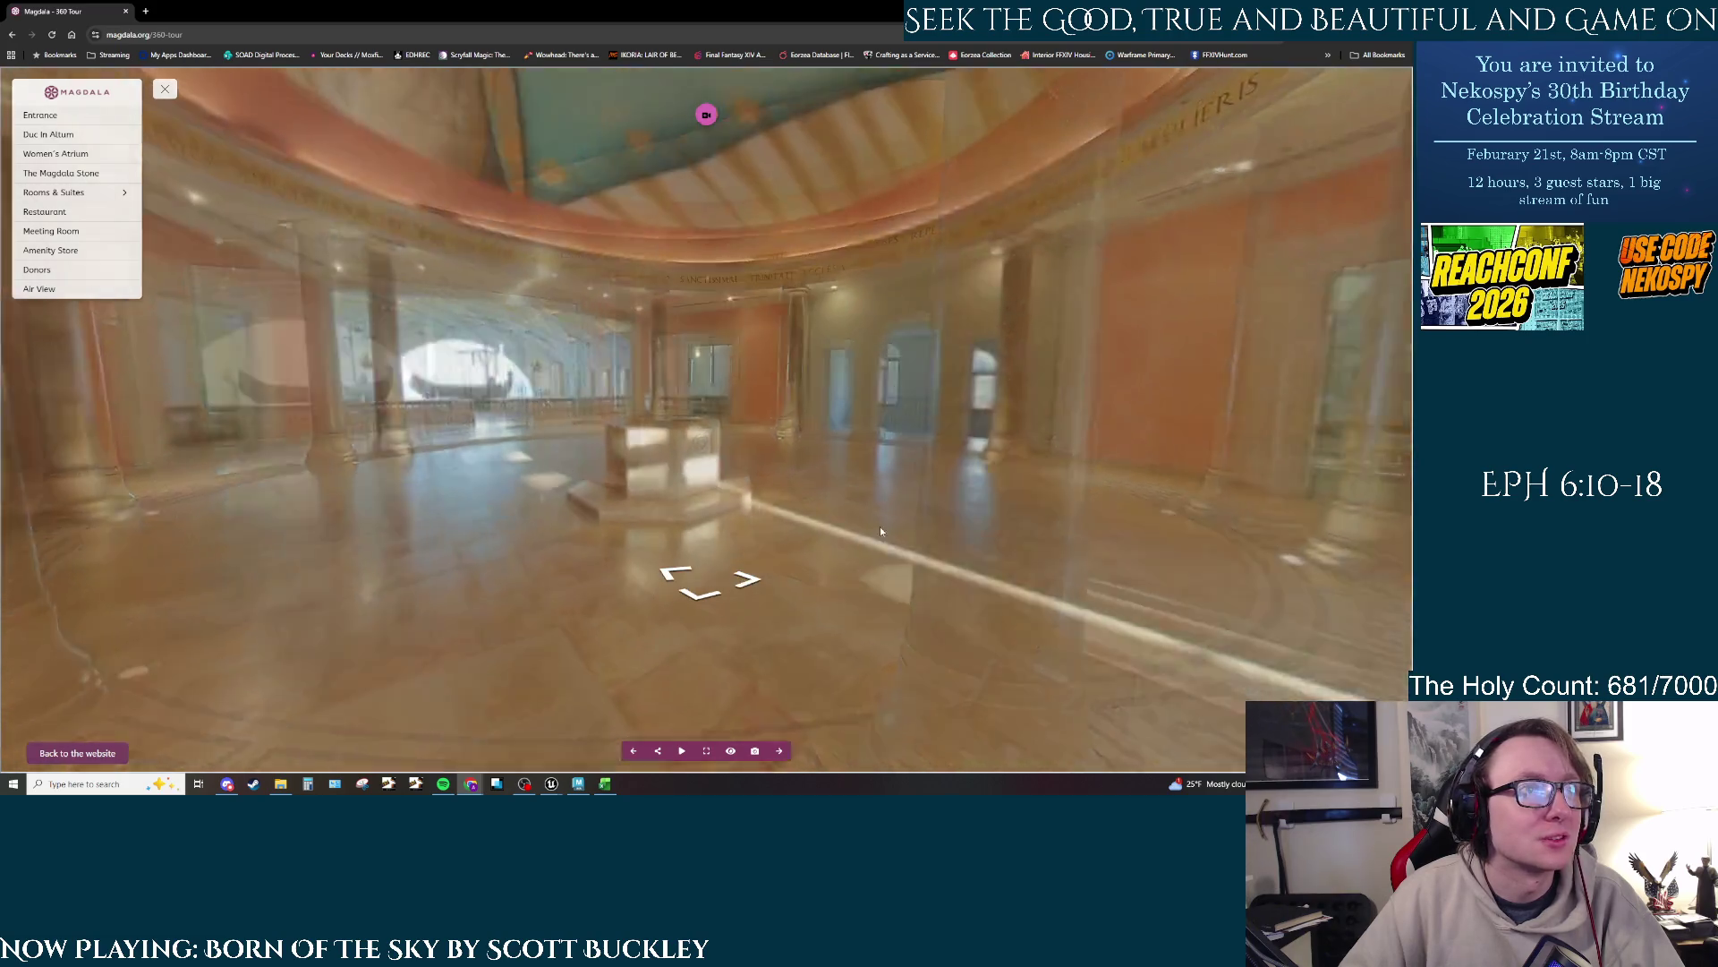
Step: Enter the second chapel and walk up to the stone altar before the 'Maria' mosaic
left_click_drag(964, 560, 723, 521)
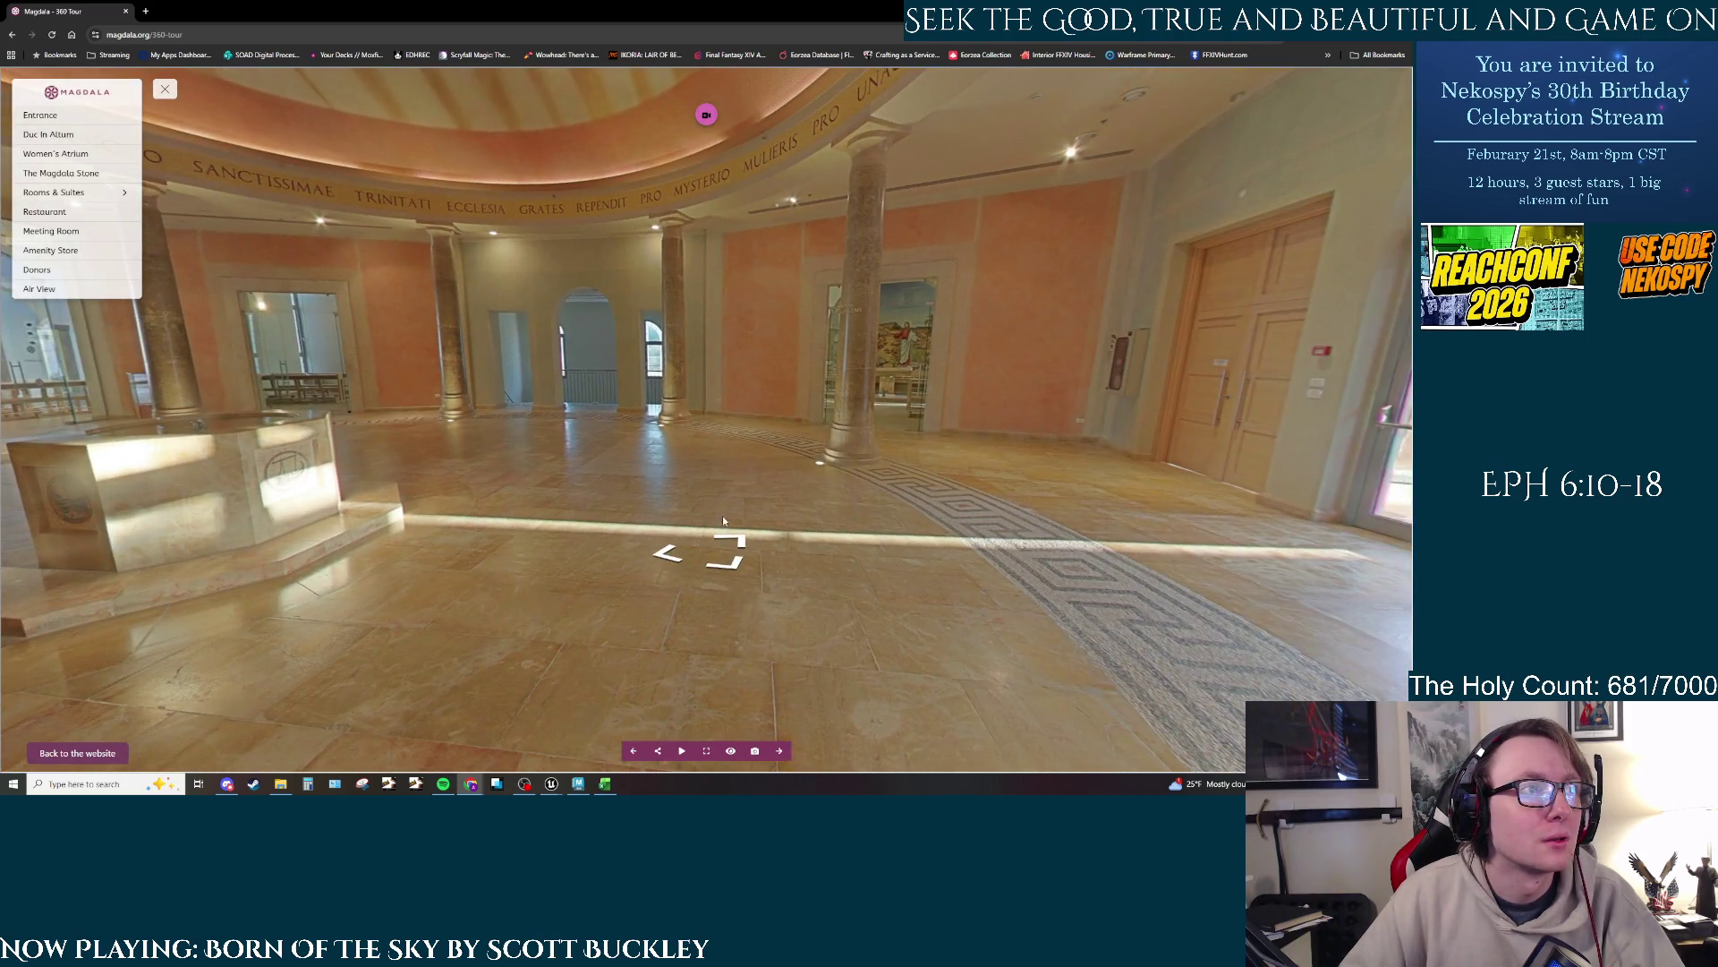
left_click(739, 541)
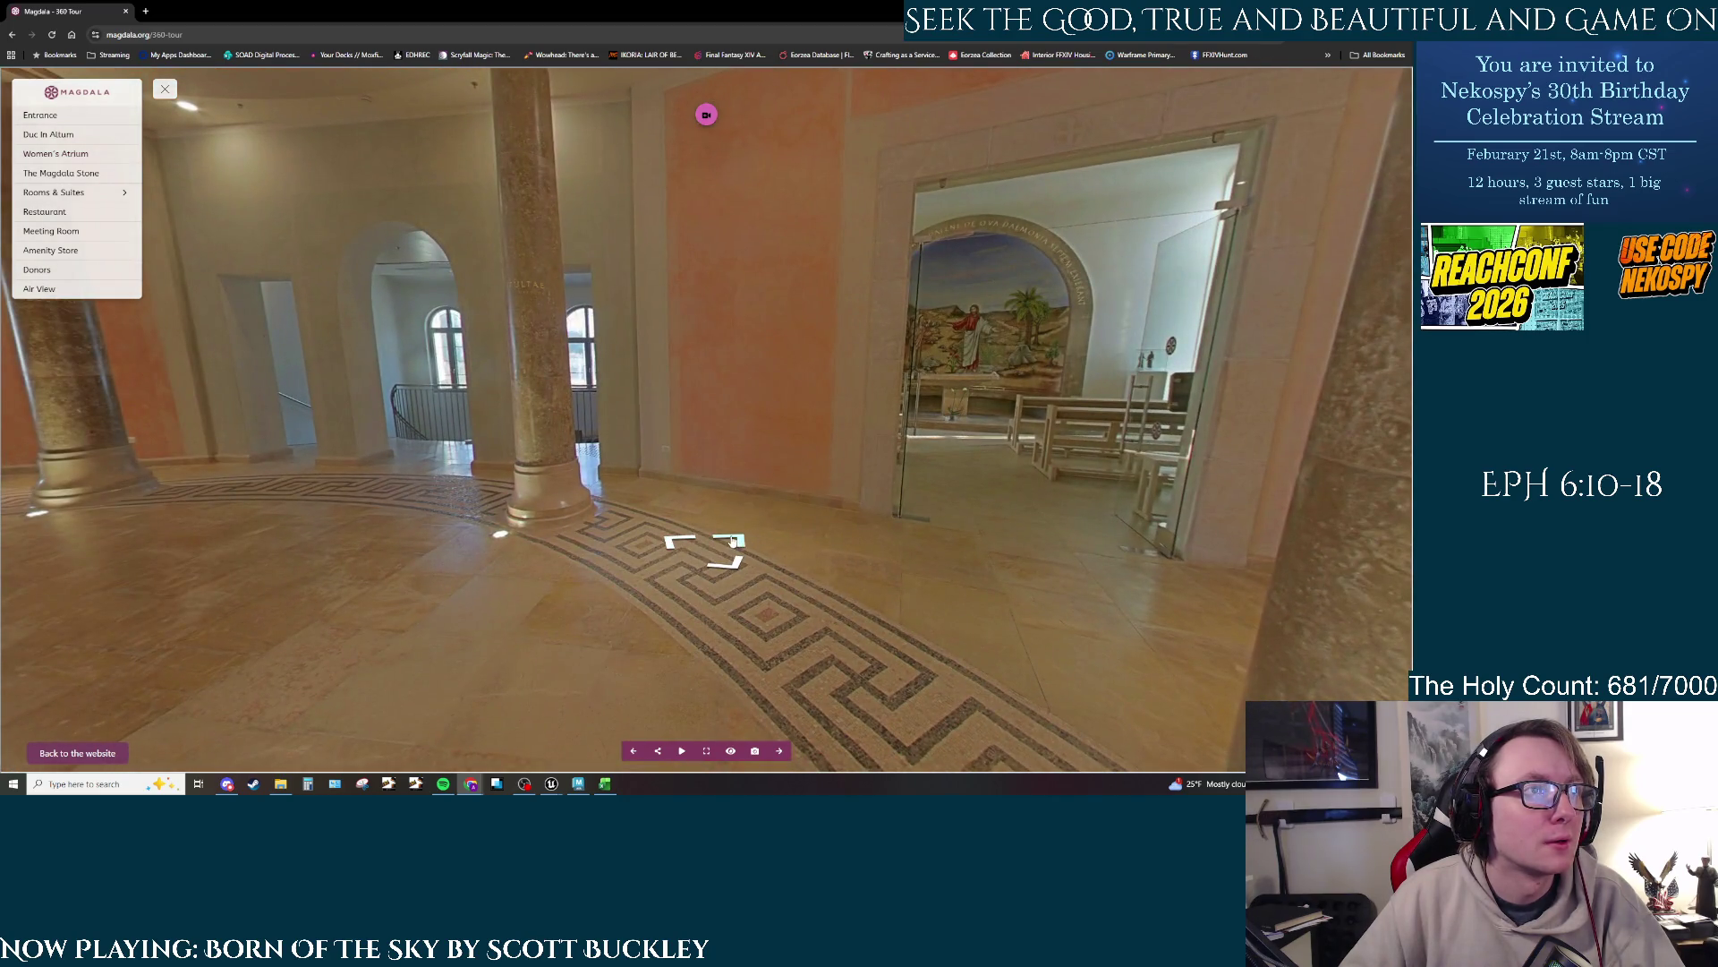
left_click(735, 542)
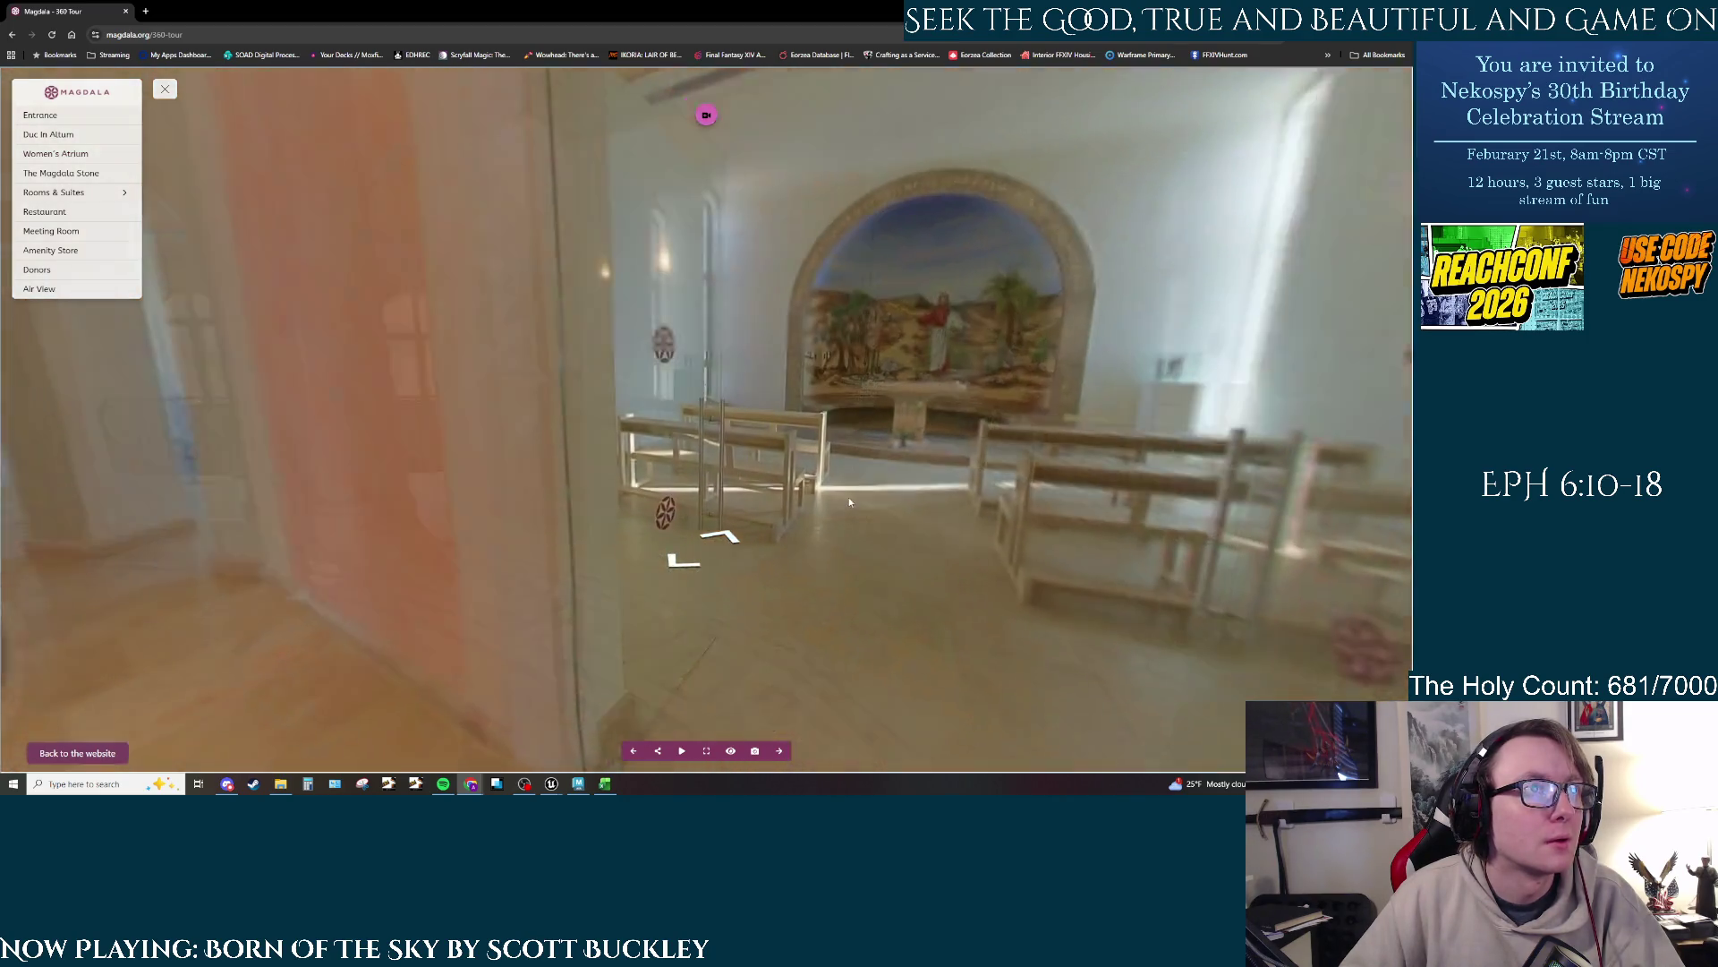
left_click(725, 537)
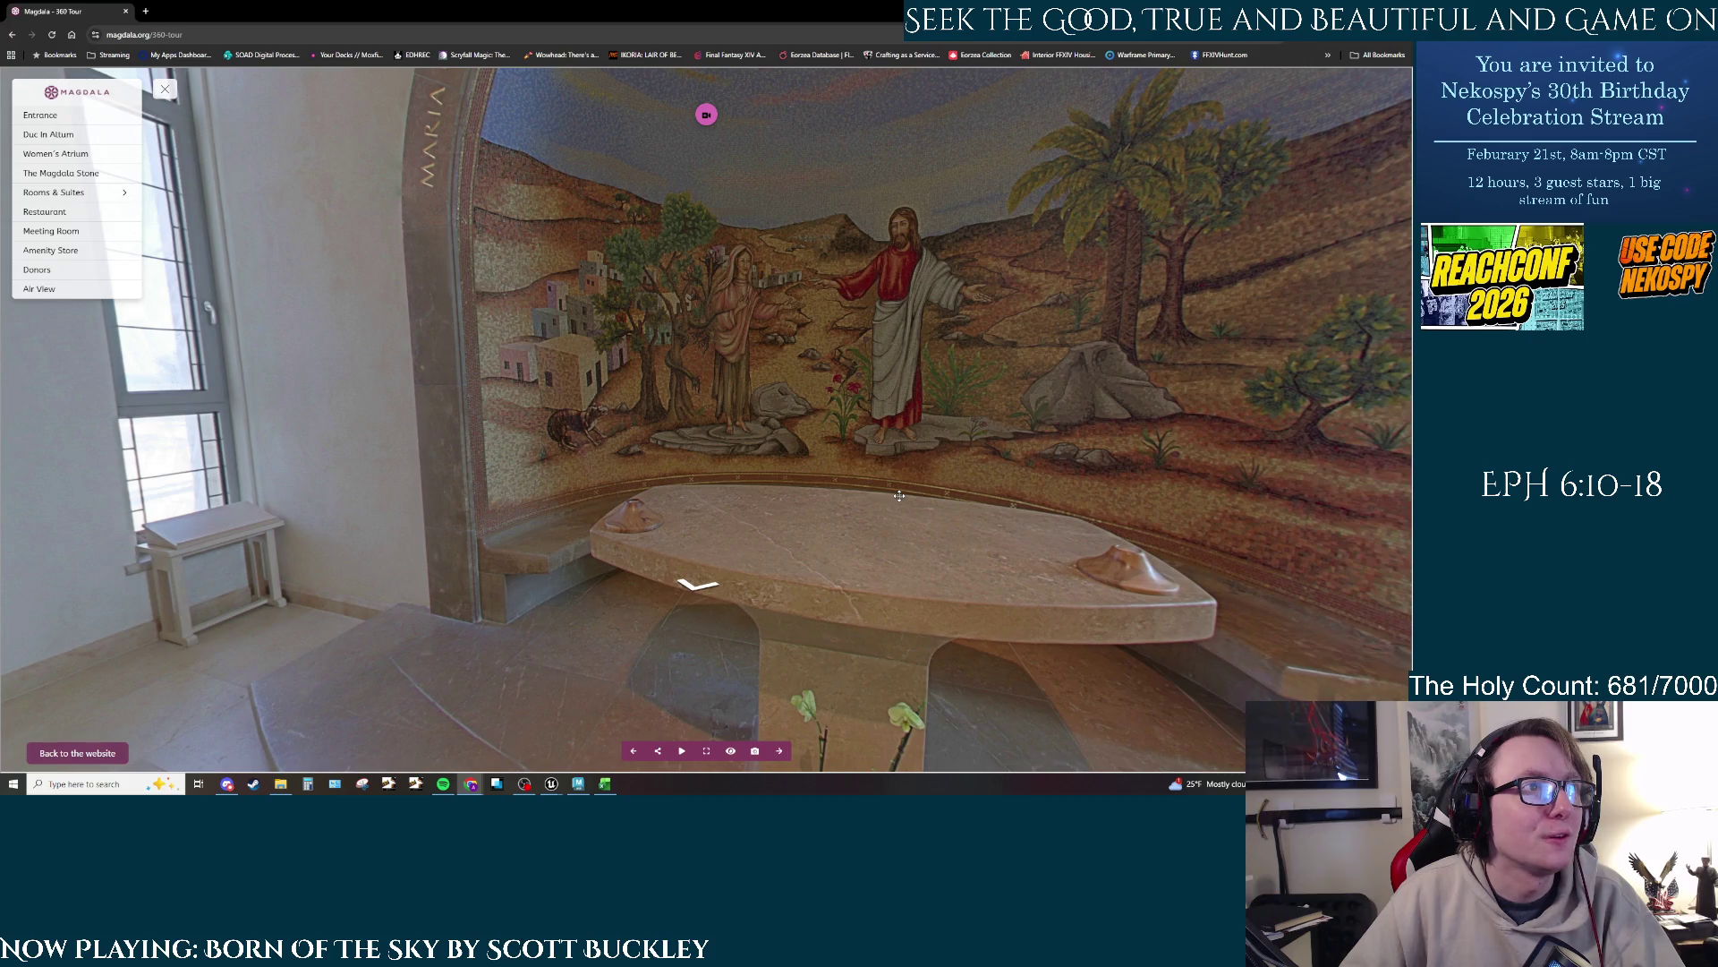
Step: Visit the sandaled-feet painting room, then return to its doorway by the staircase
left_click(900, 495)
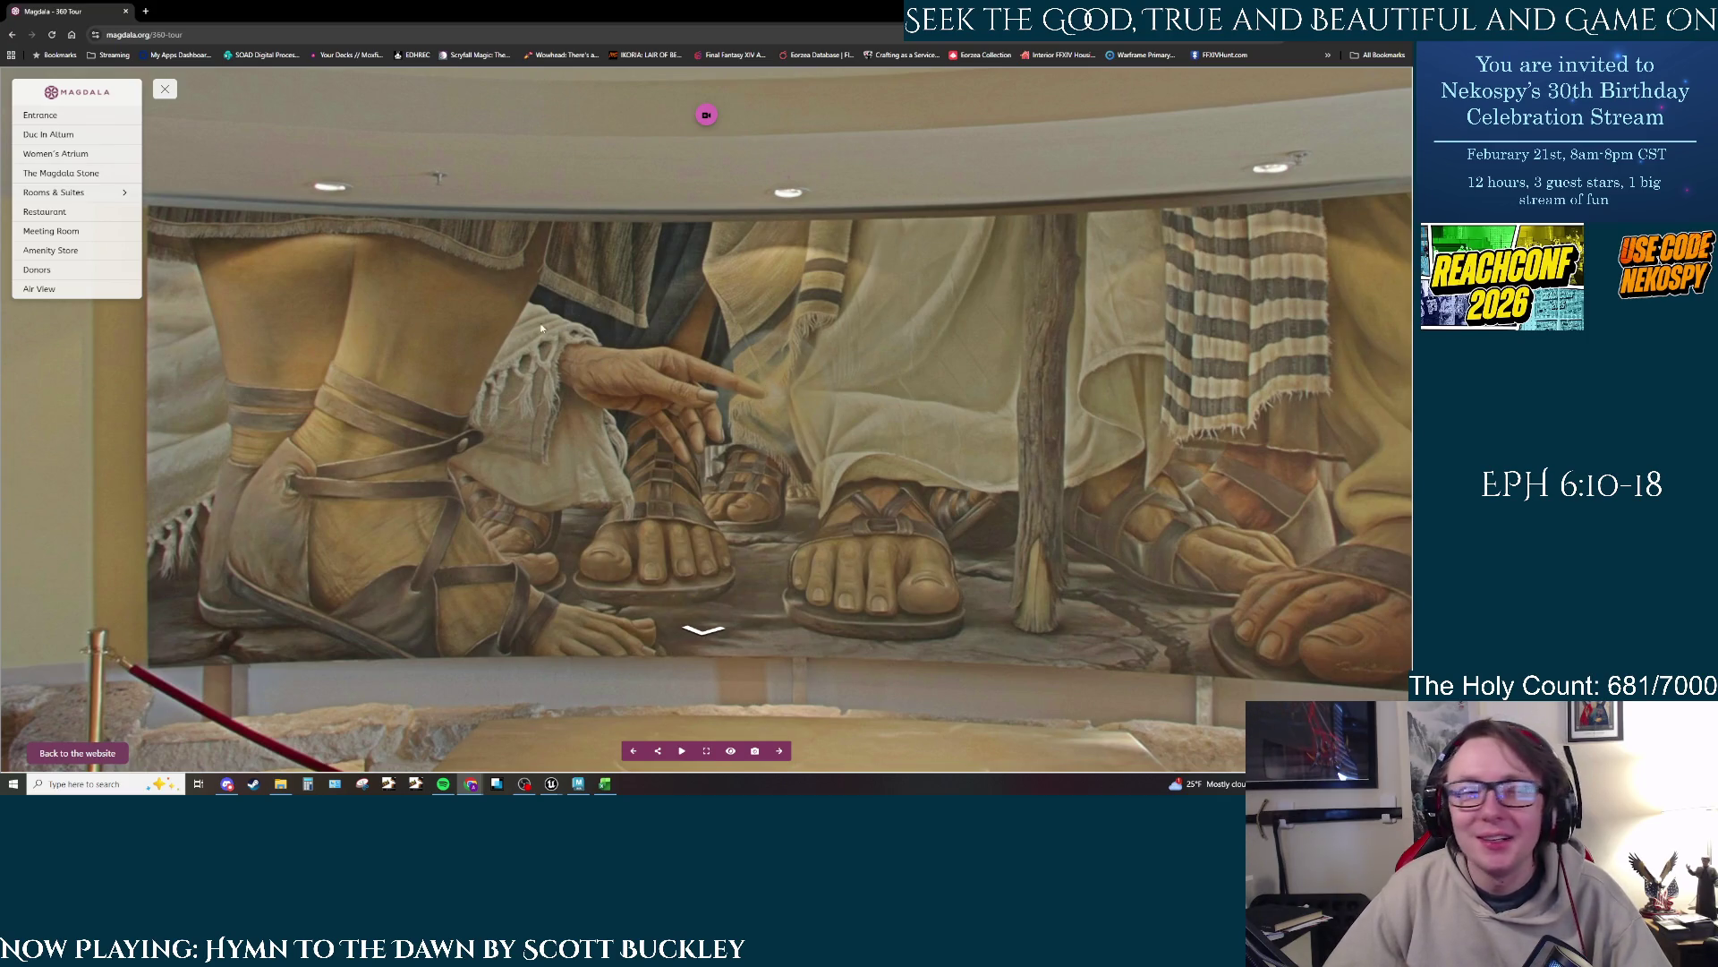
mouse_move(963, 535)
left_mouse_down()
mouse_move(886, 514)
mouse_move(1068, 514)
left_mouse_up()
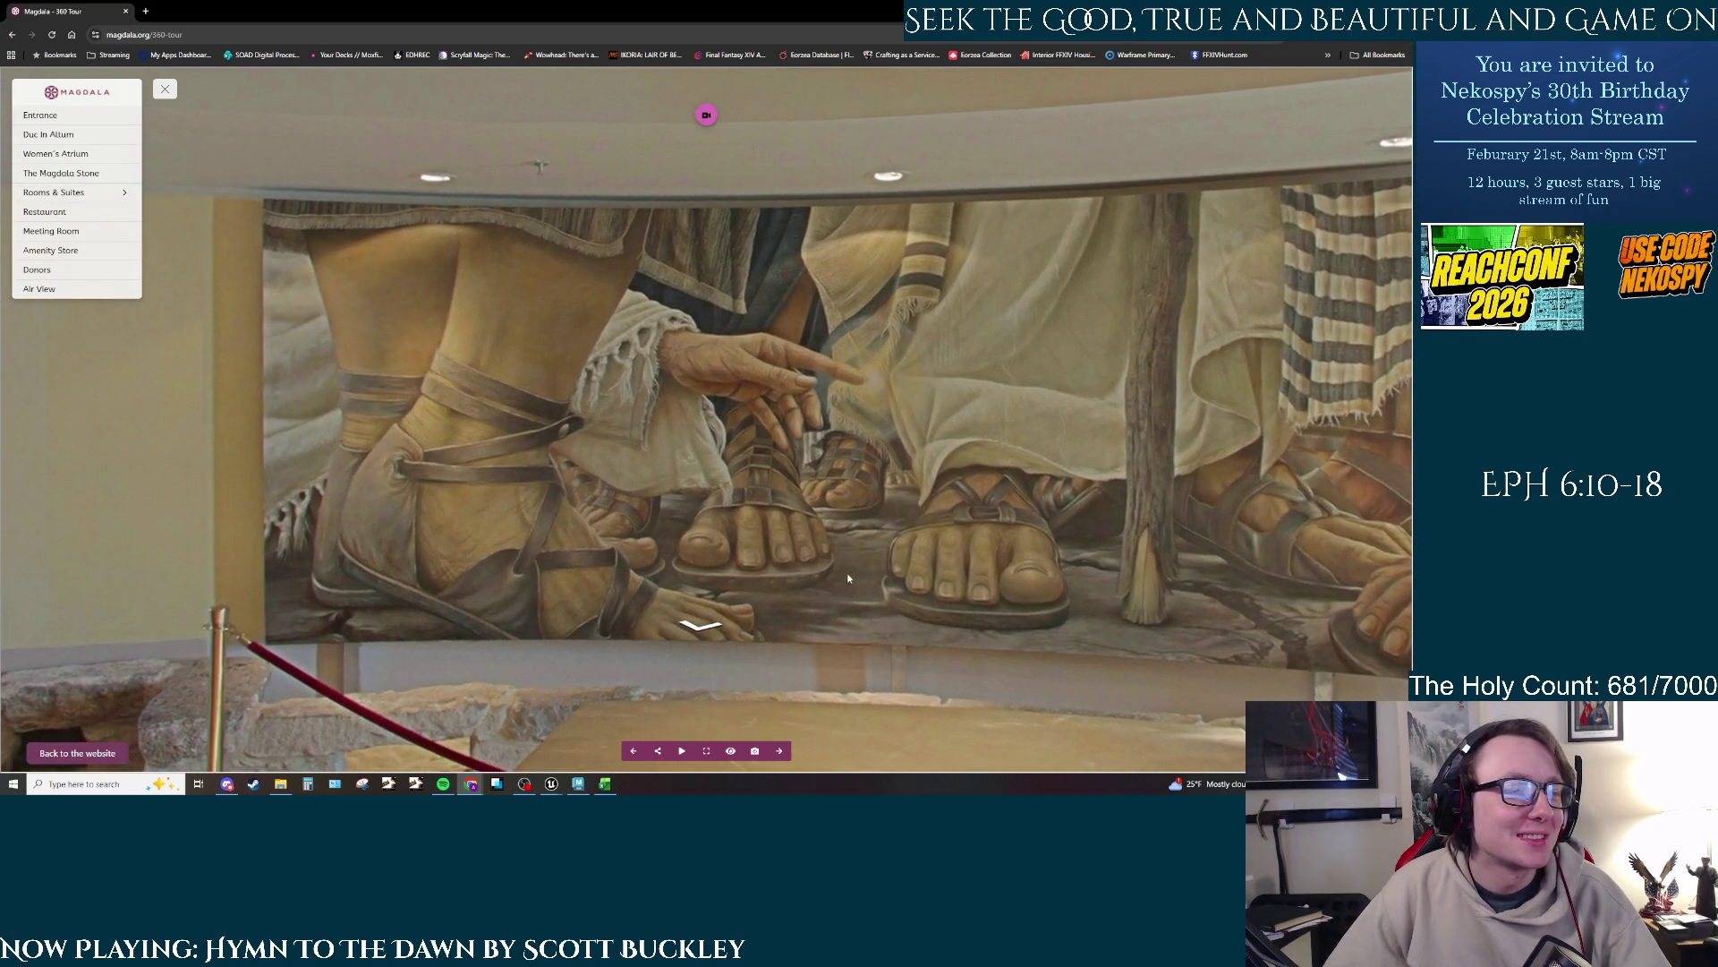
left_click(717, 632)
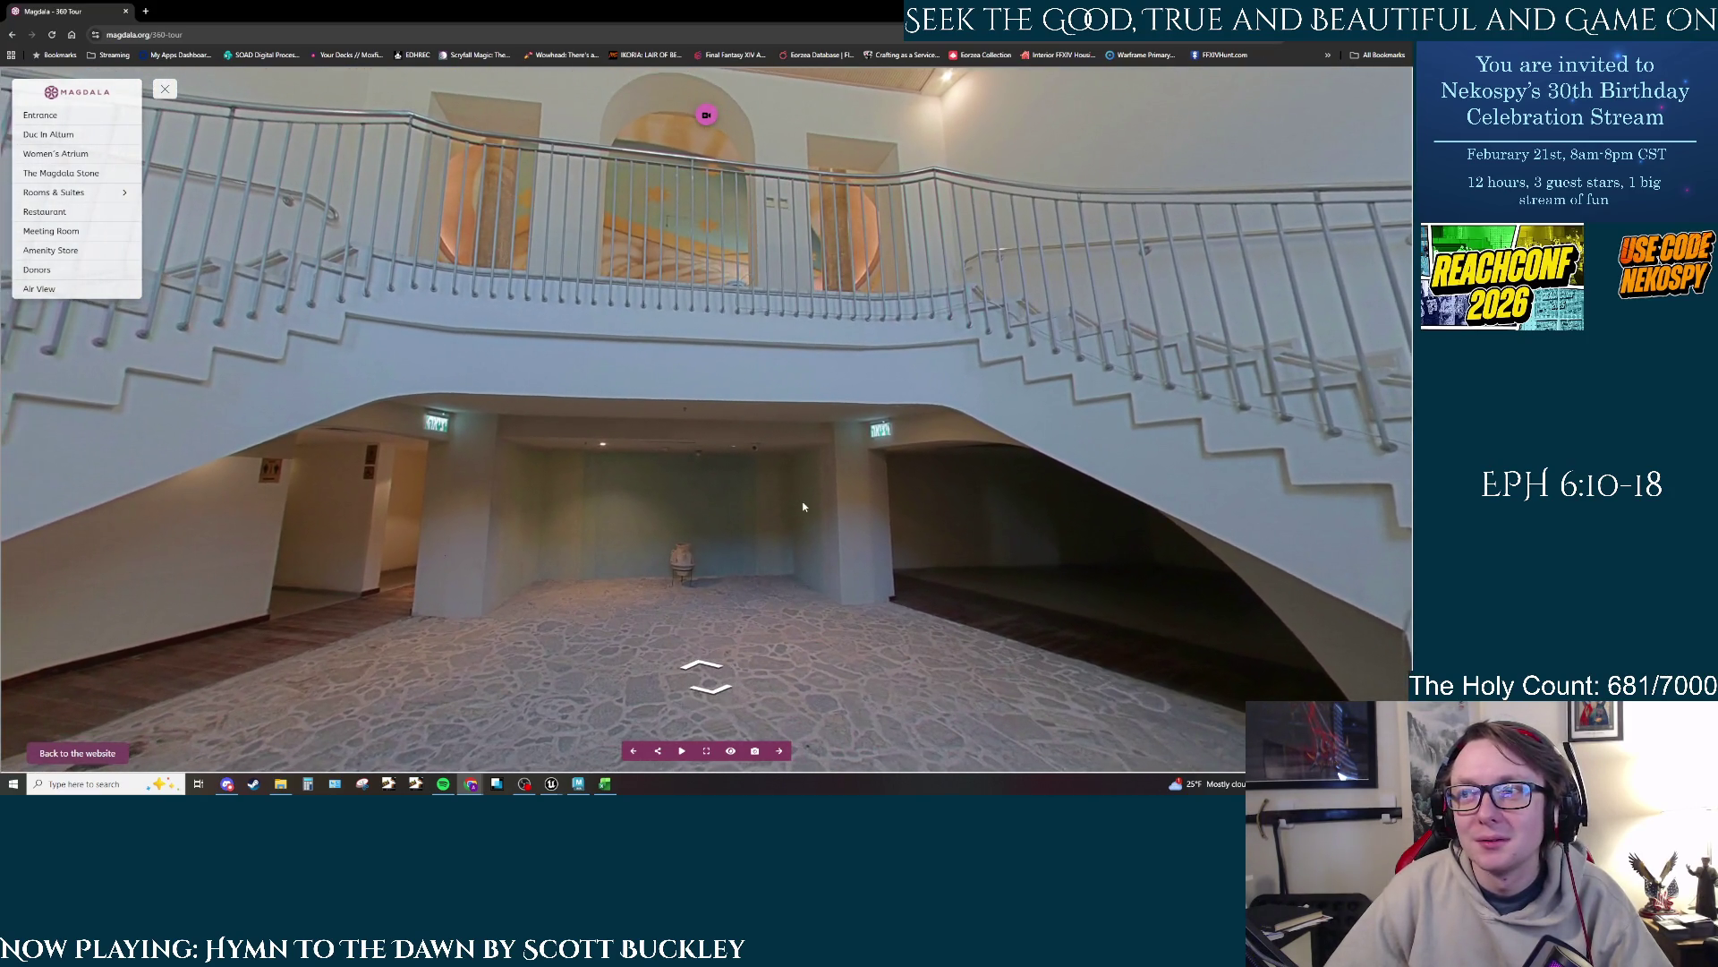
left_click(709, 677)
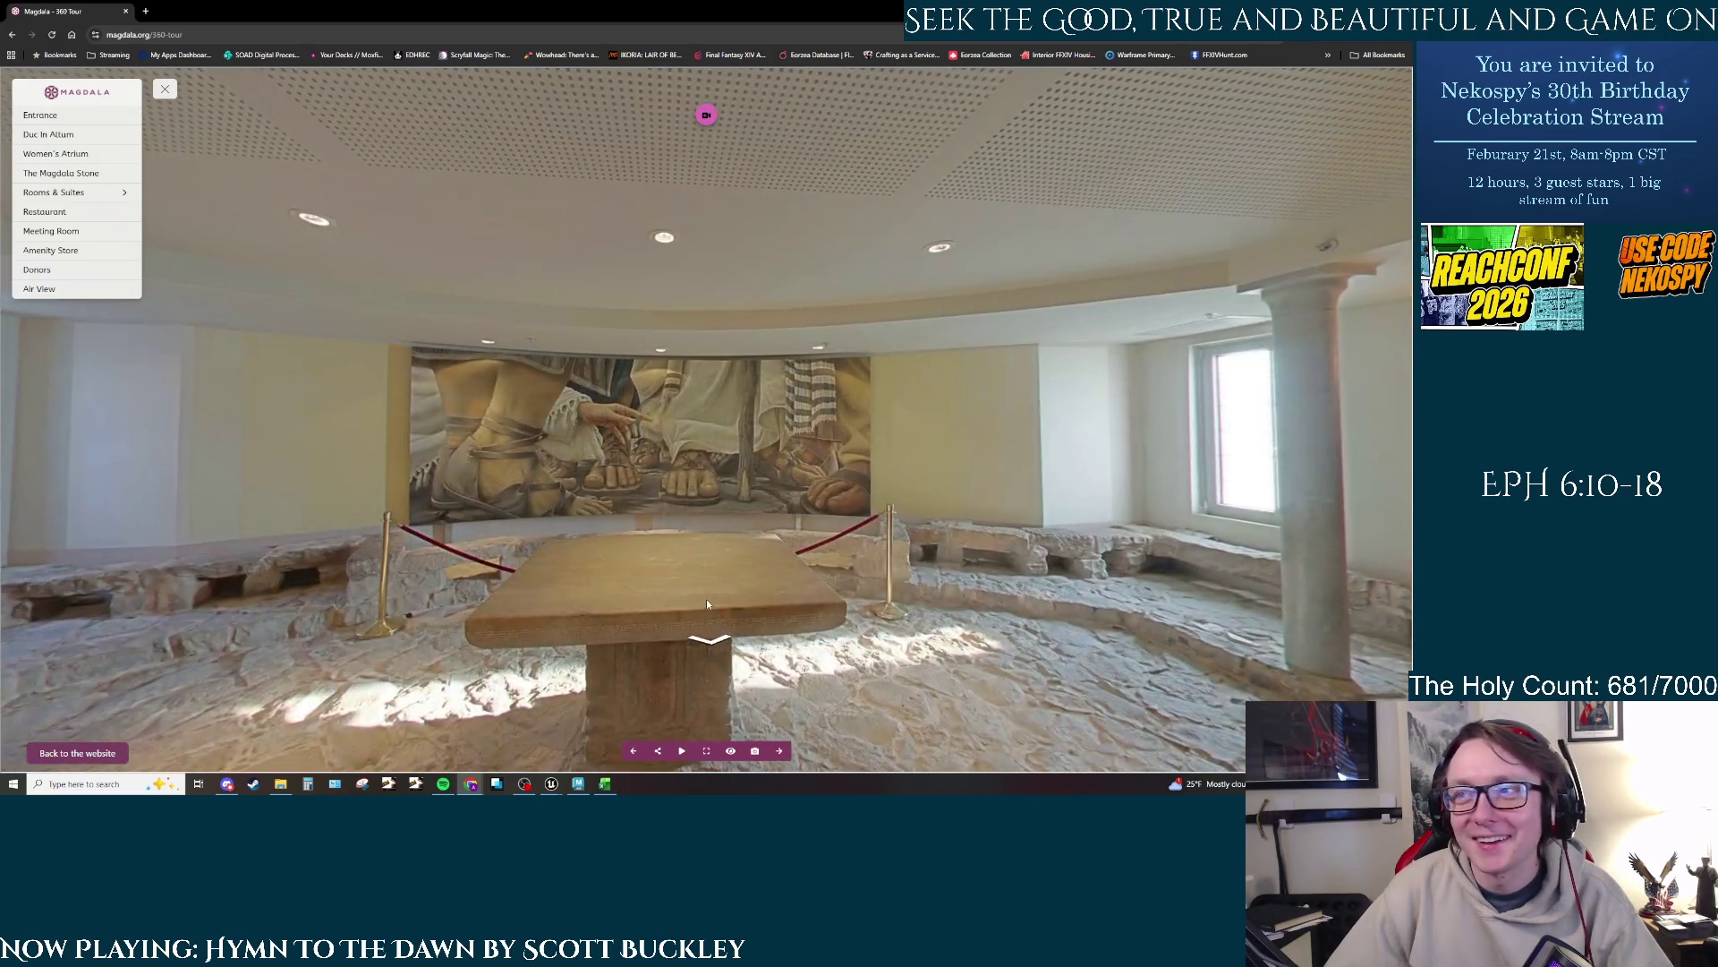
Step: Zoom in on the mural's feet and pointing hand, then step back to the stairway
left_click(705, 600)
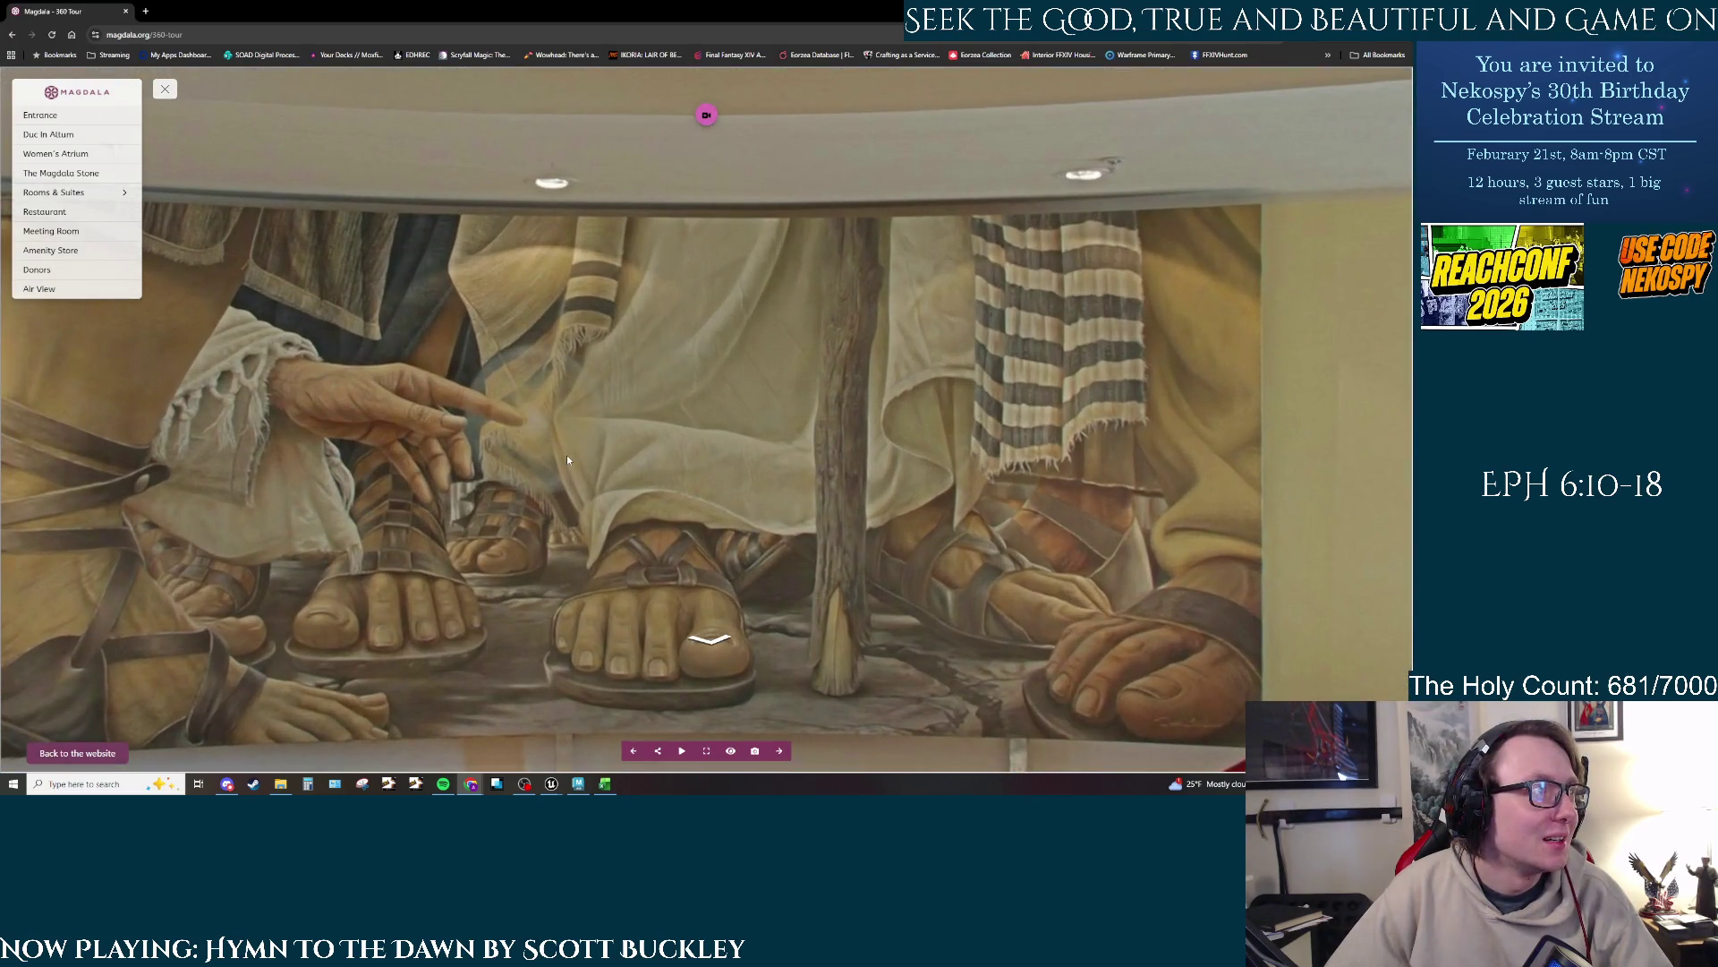
left_click(567, 455)
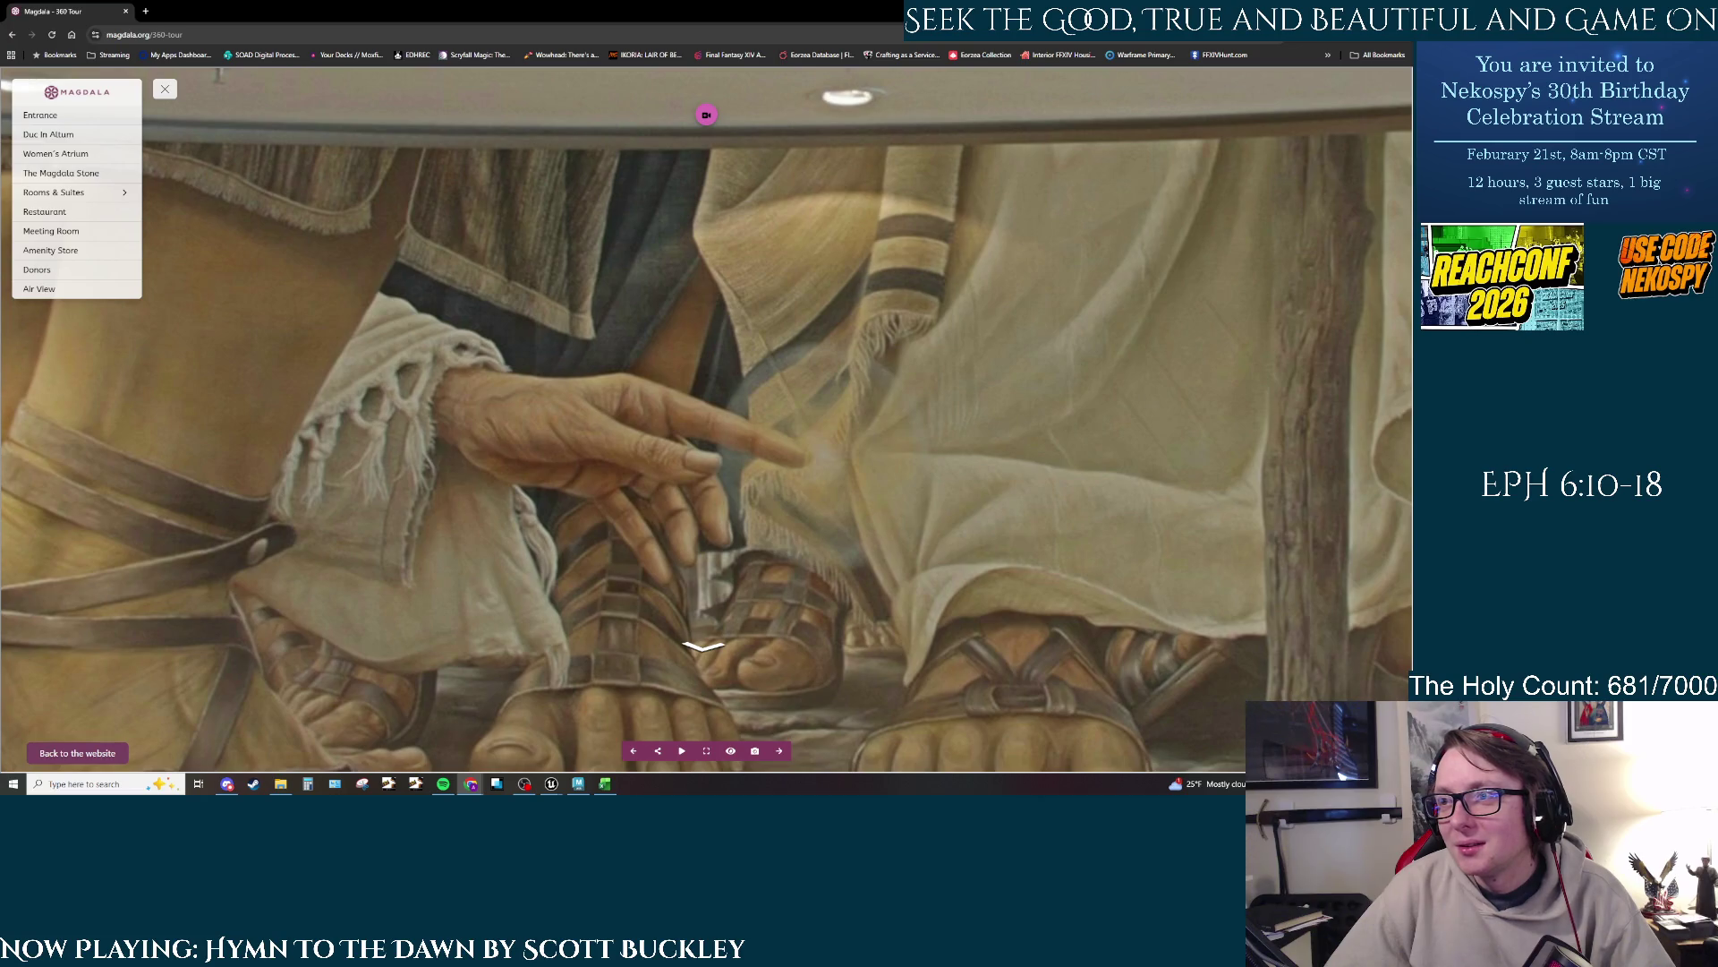
left_click_drag(880, 531, 847, 486)
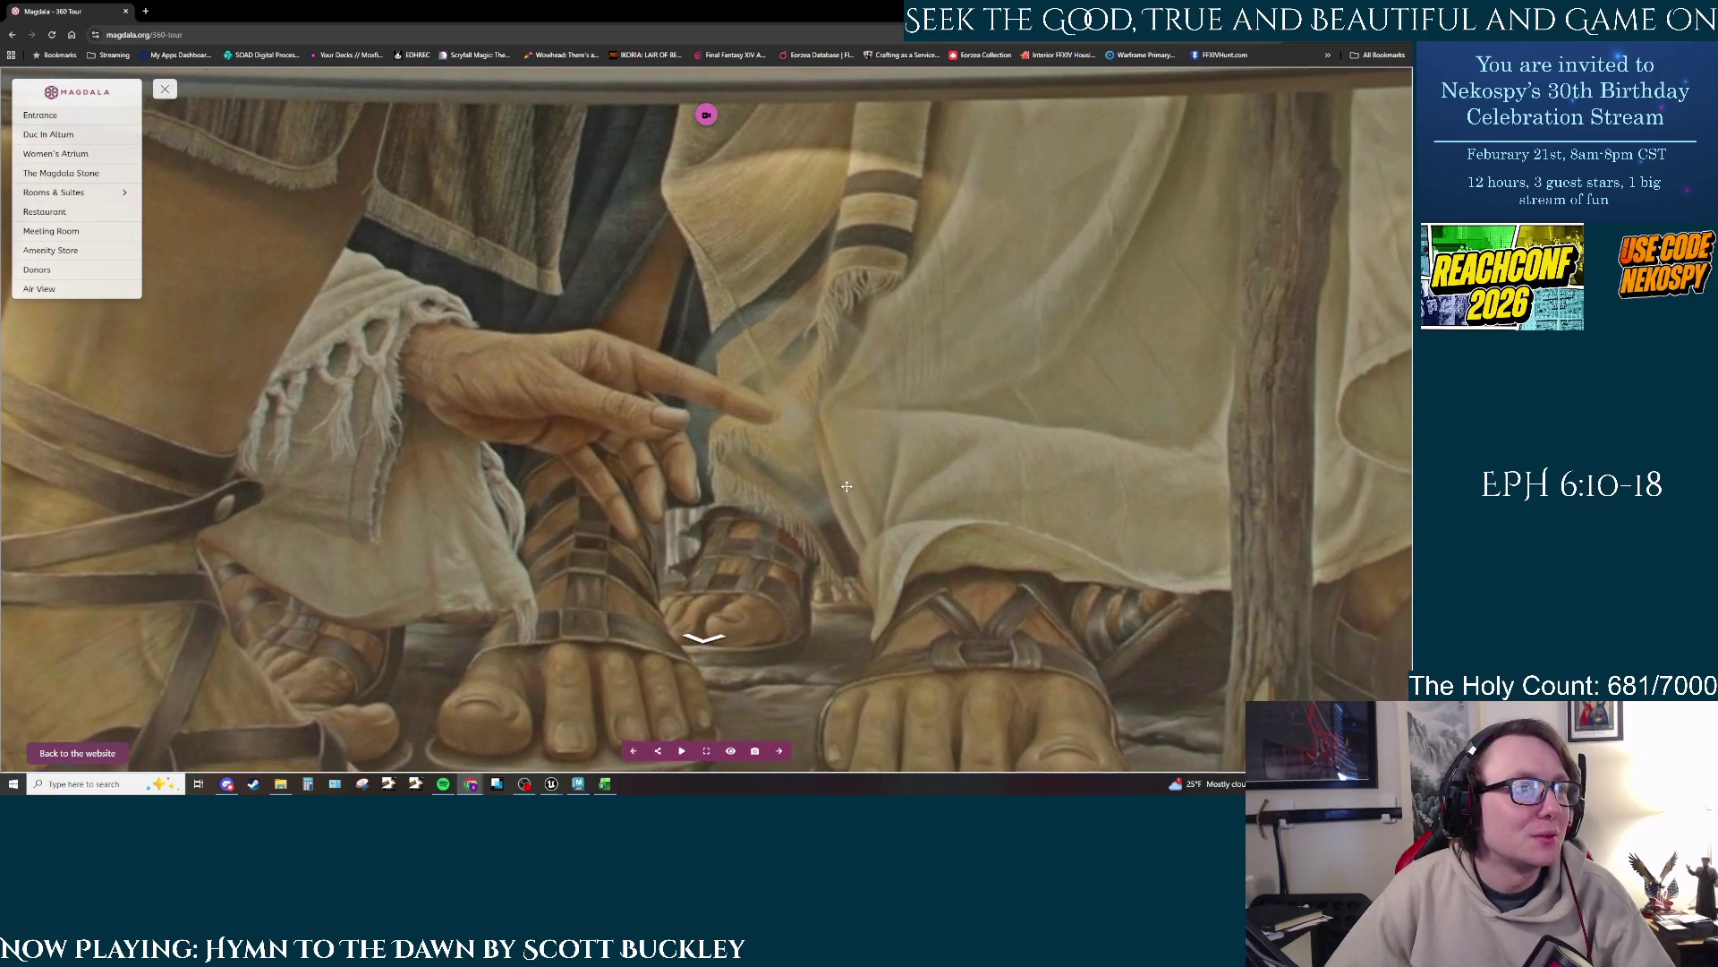
left_click(704, 637)
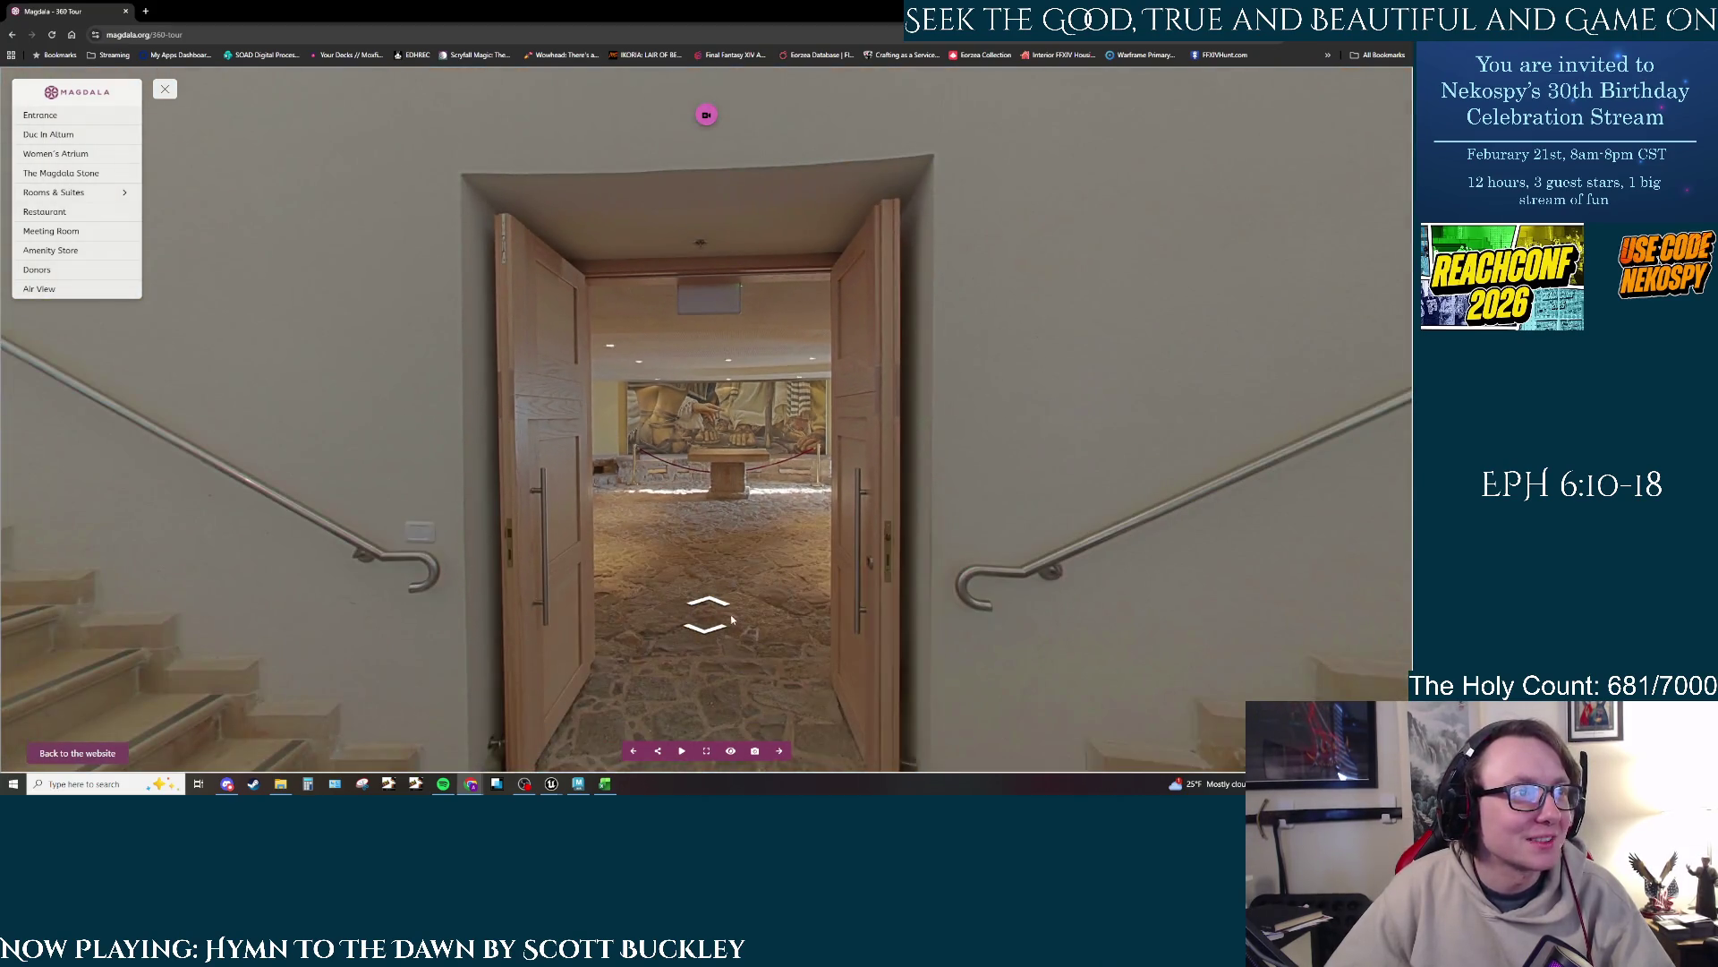
Step: Walk through the pillared atrium, looking up at the pillars and the inscribed ceiling
mouse_move(774, 561)
left_mouse_down()
mouse_move(656, 411)
mouse_move(579, 695)
left_mouse_up()
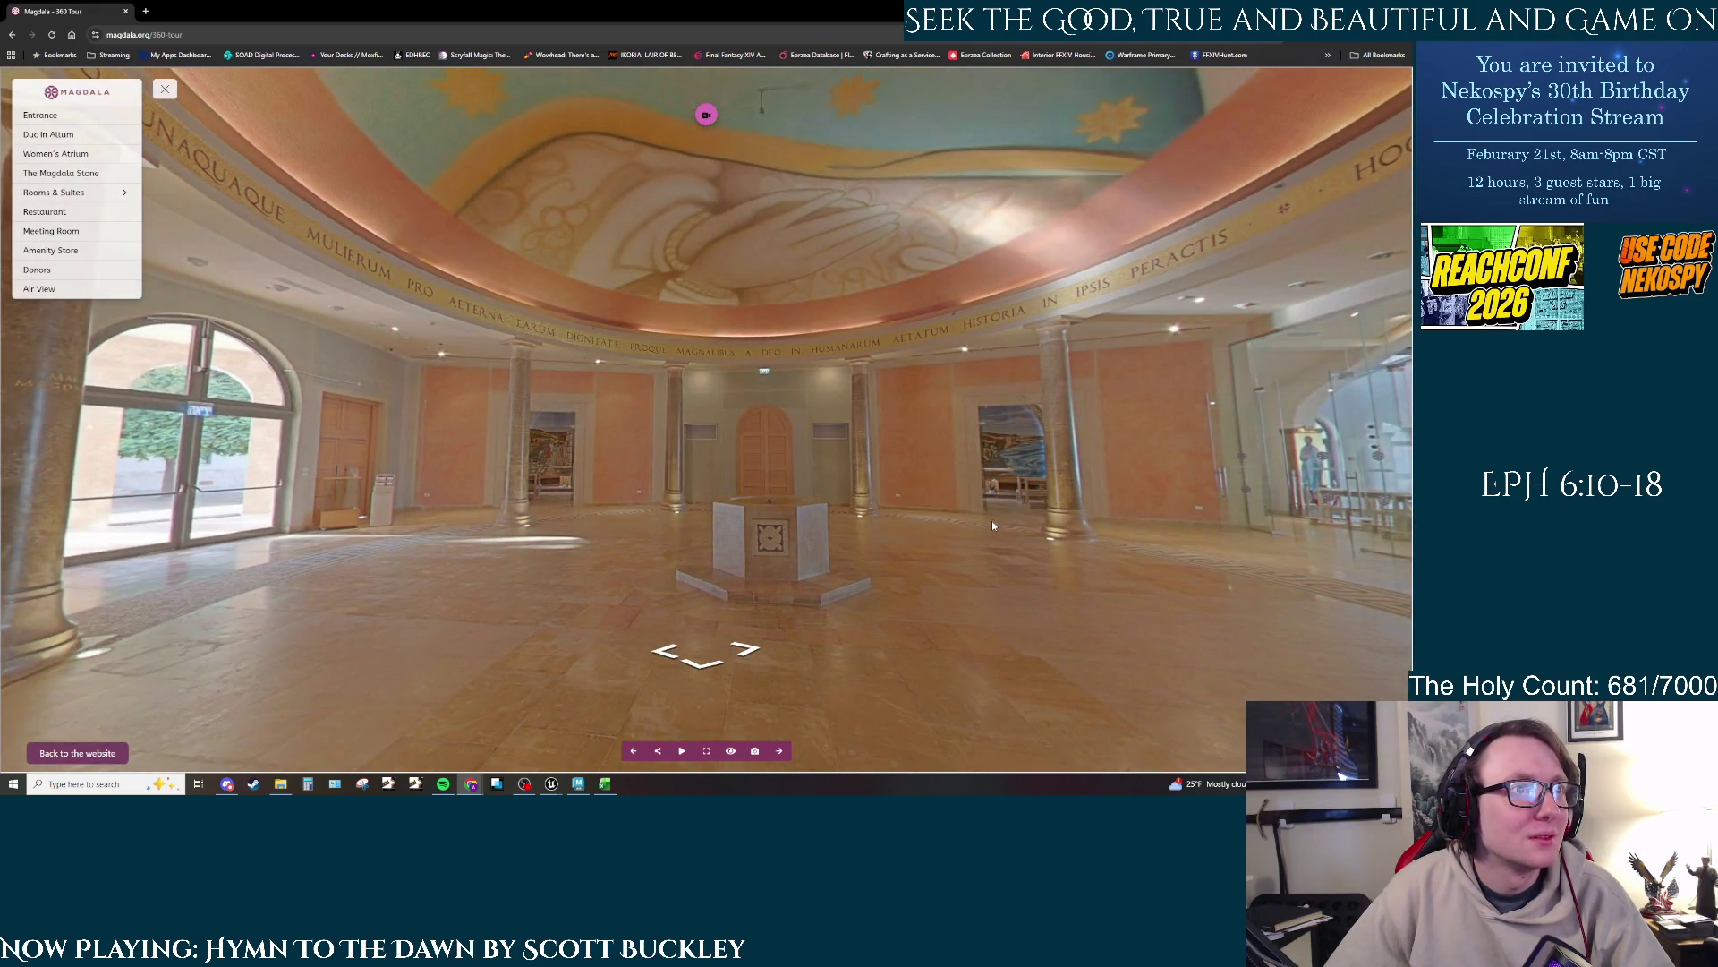
left_click_drag(992, 526, 847, 501)
left_click(891, 586)
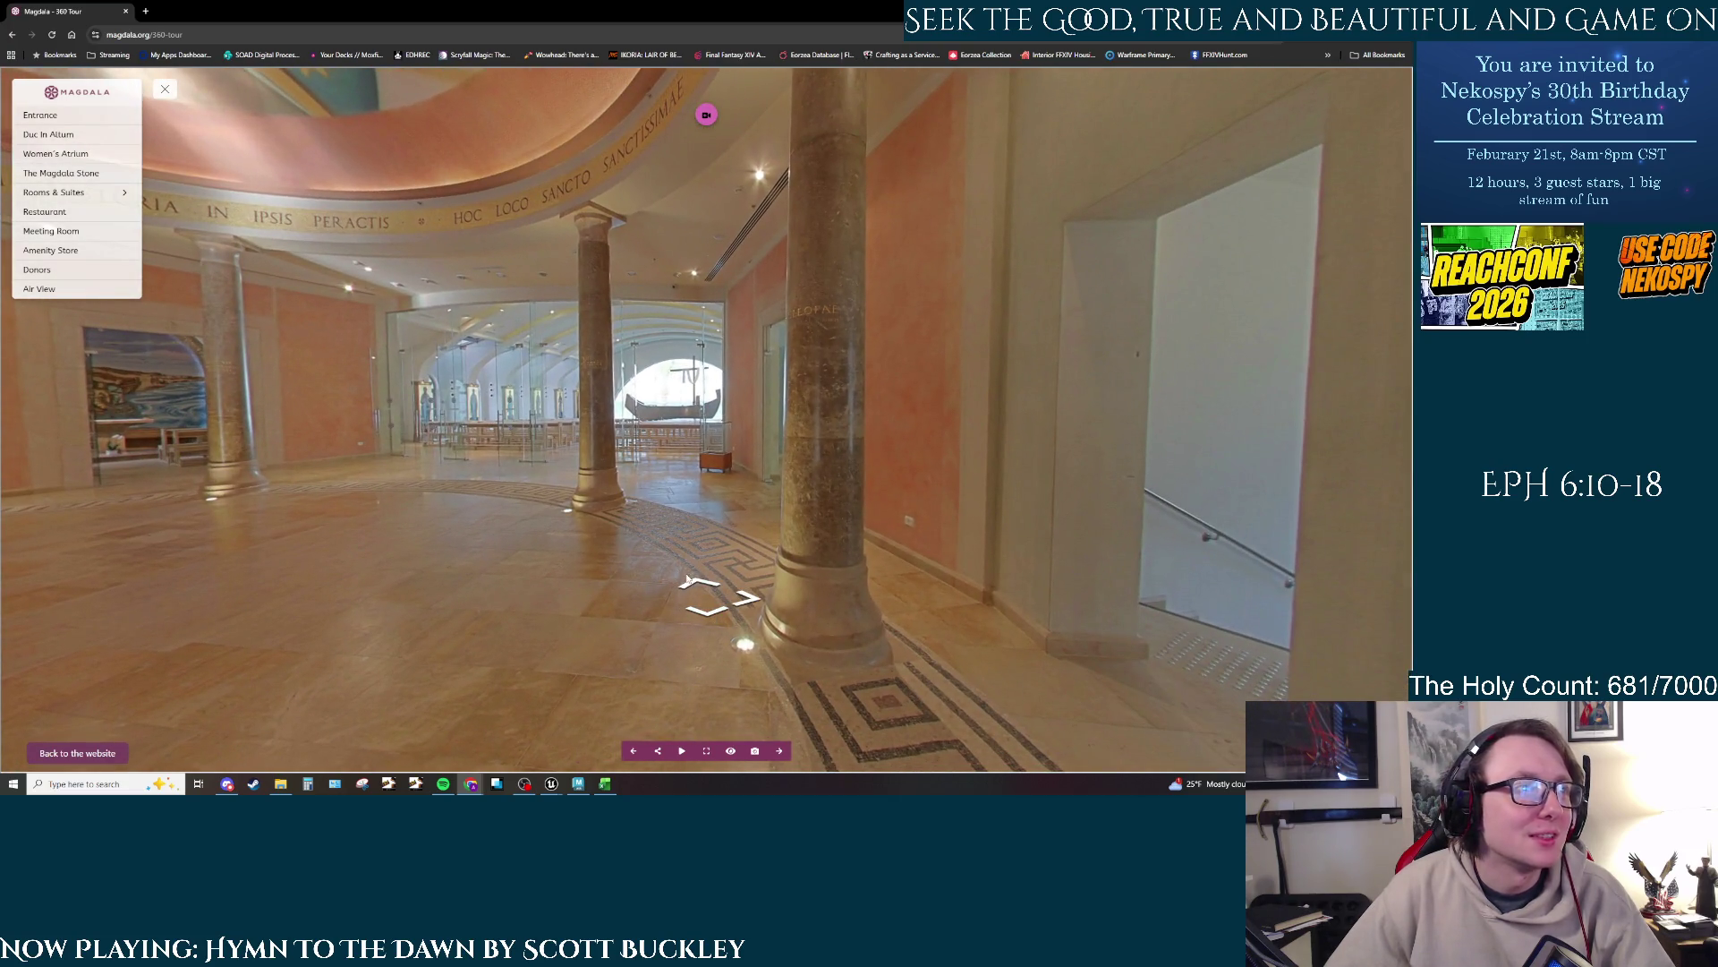
left_click(707, 587)
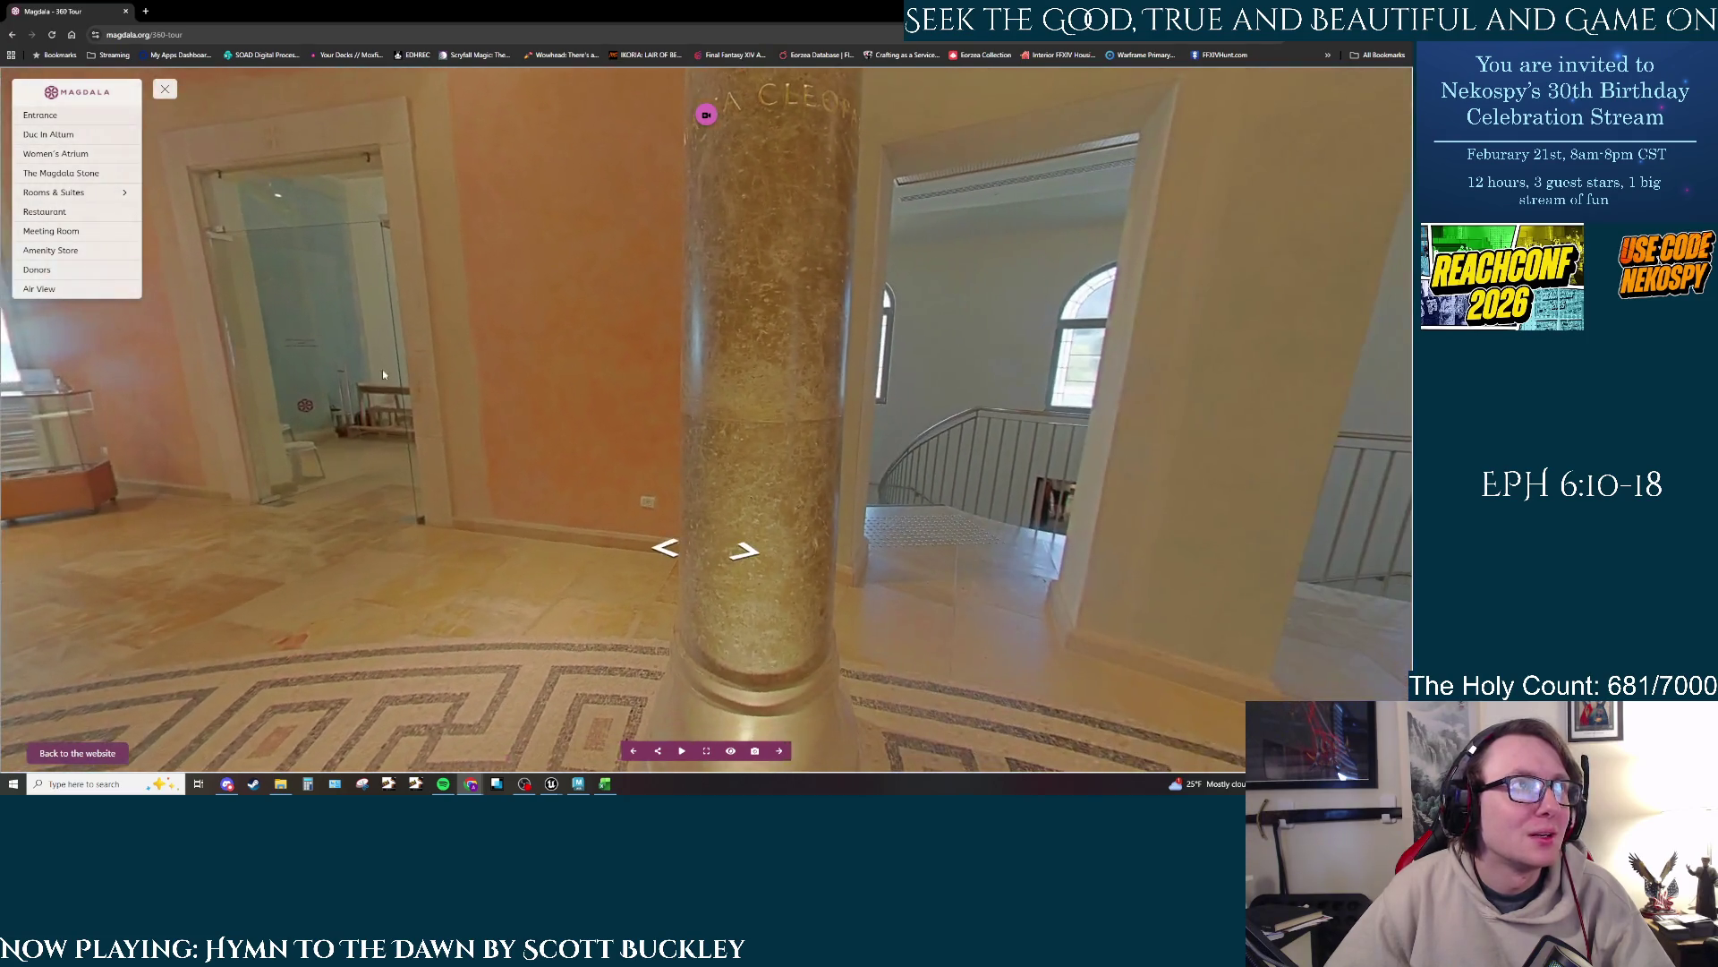
mouse_move(383, 369)
left_mouse_down()
mouse_move(453, 534)
mouse_move(299, 520)
left_mouse_up()
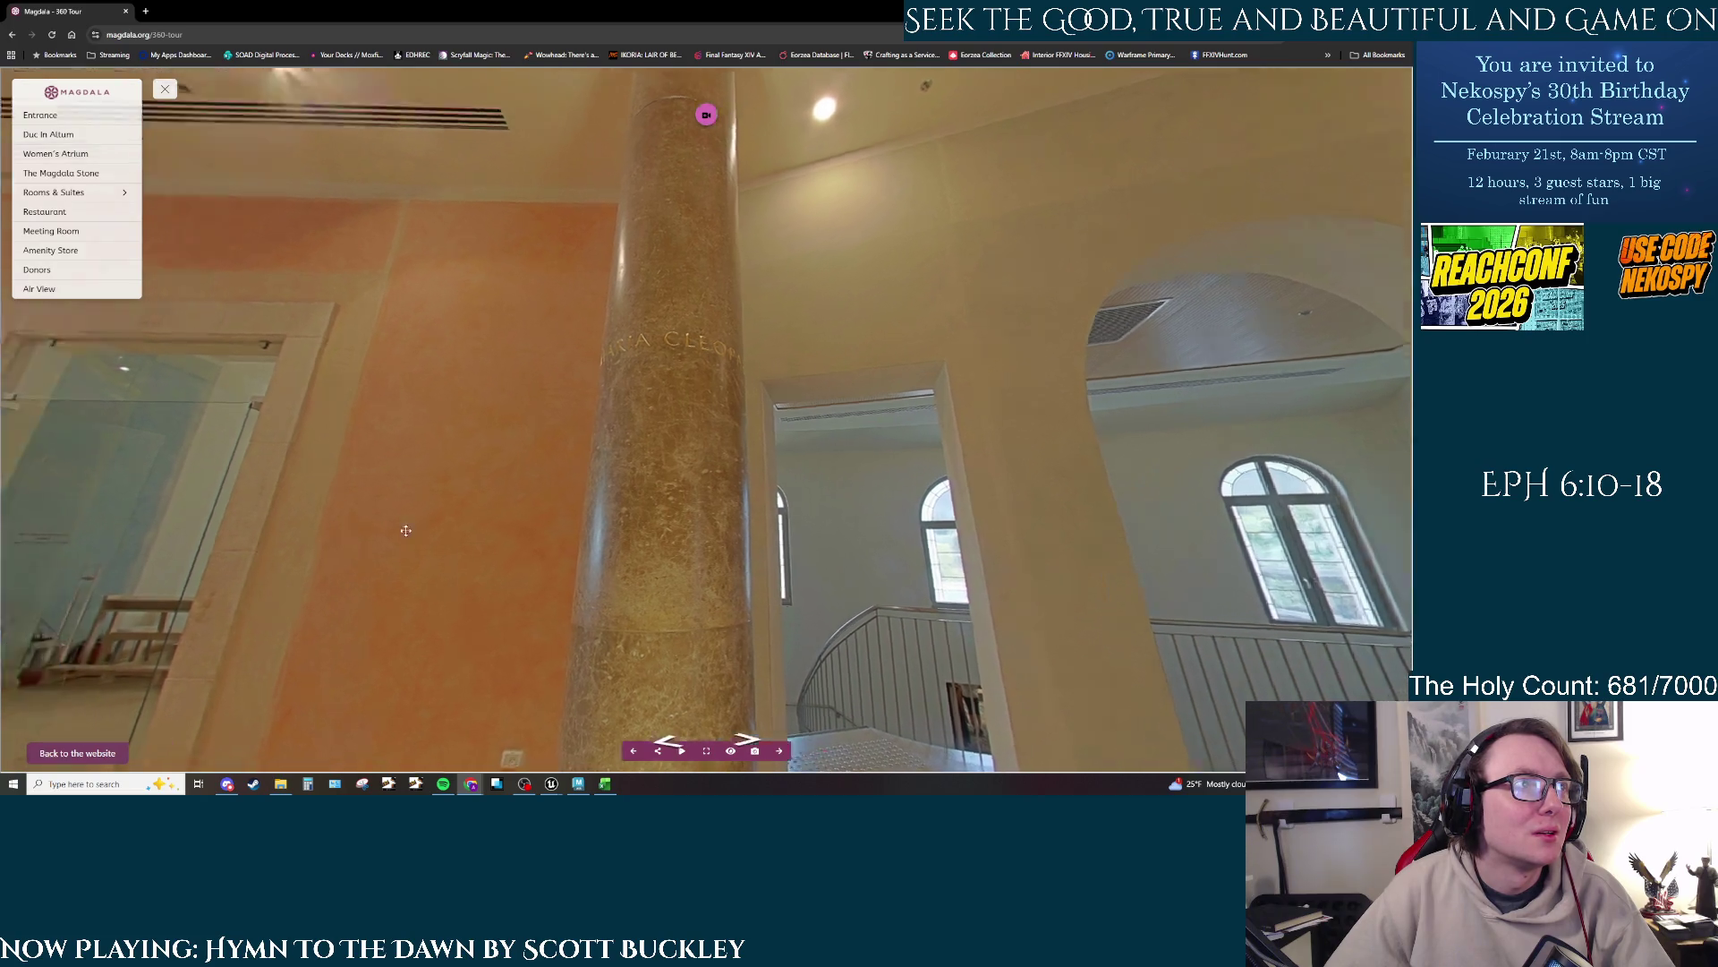
left_click_drag(299, 520, 1364, 624)
left_click(695, 656)
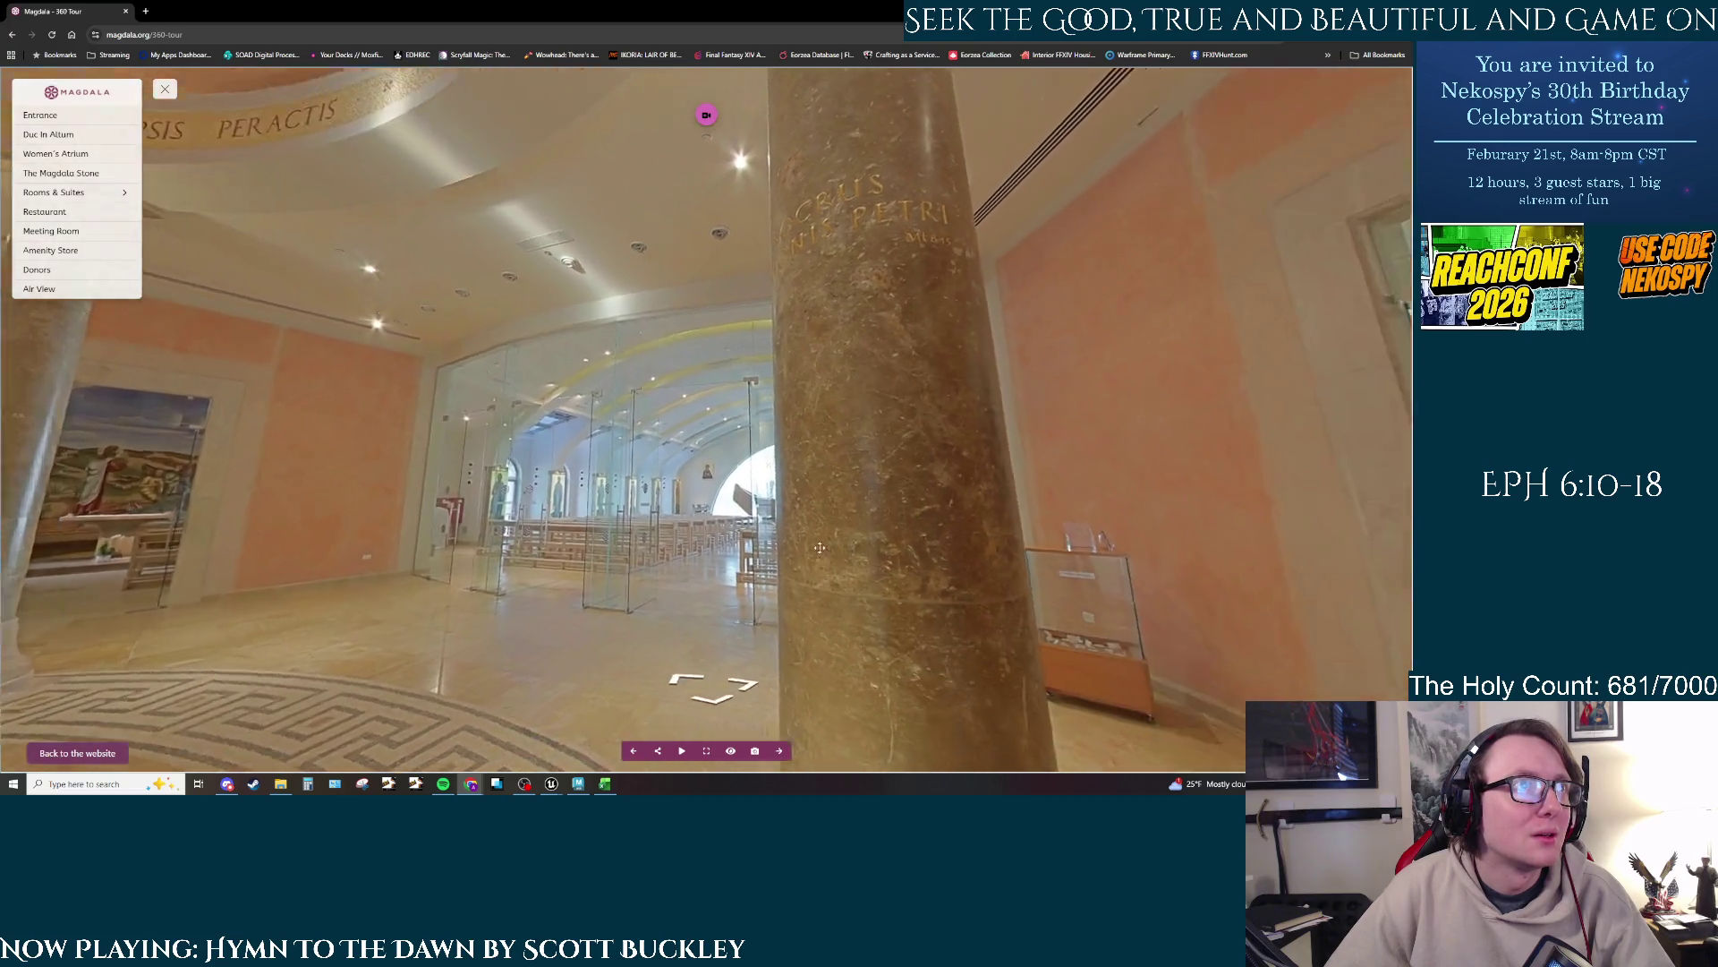
Step: Turn toward the boat-mural chapel and step in through its doorway
left_click_drag(819, 547, 432, 513)
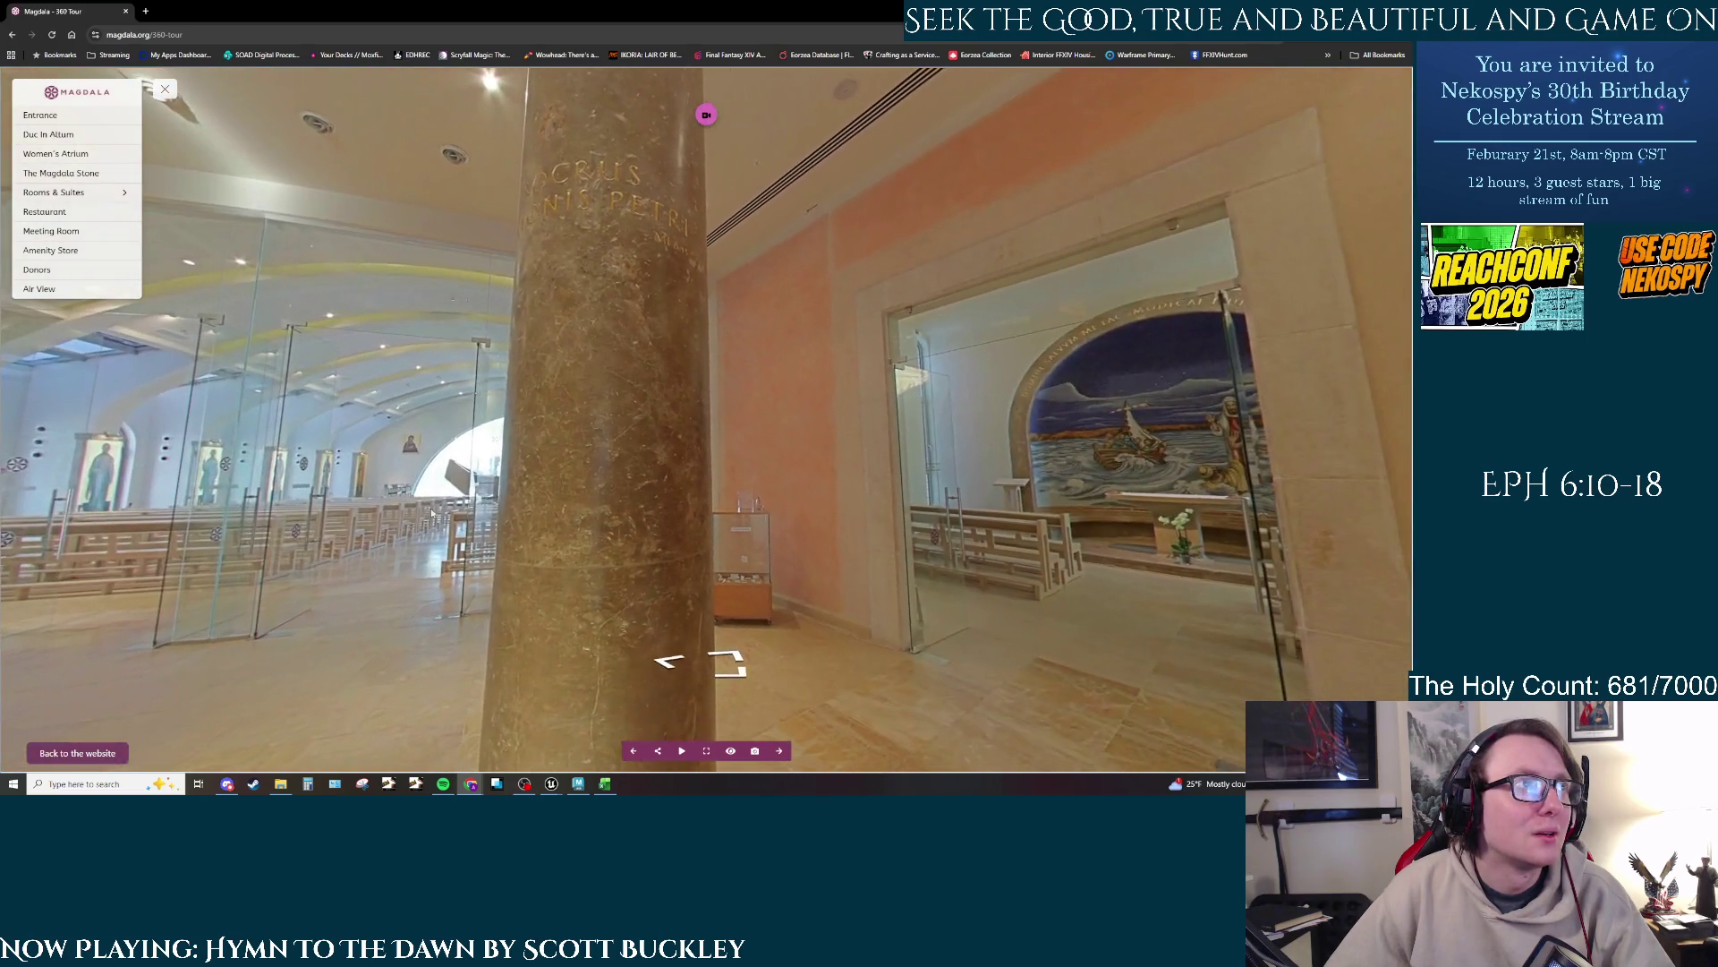
right_click(465, 508)
key("Escape")
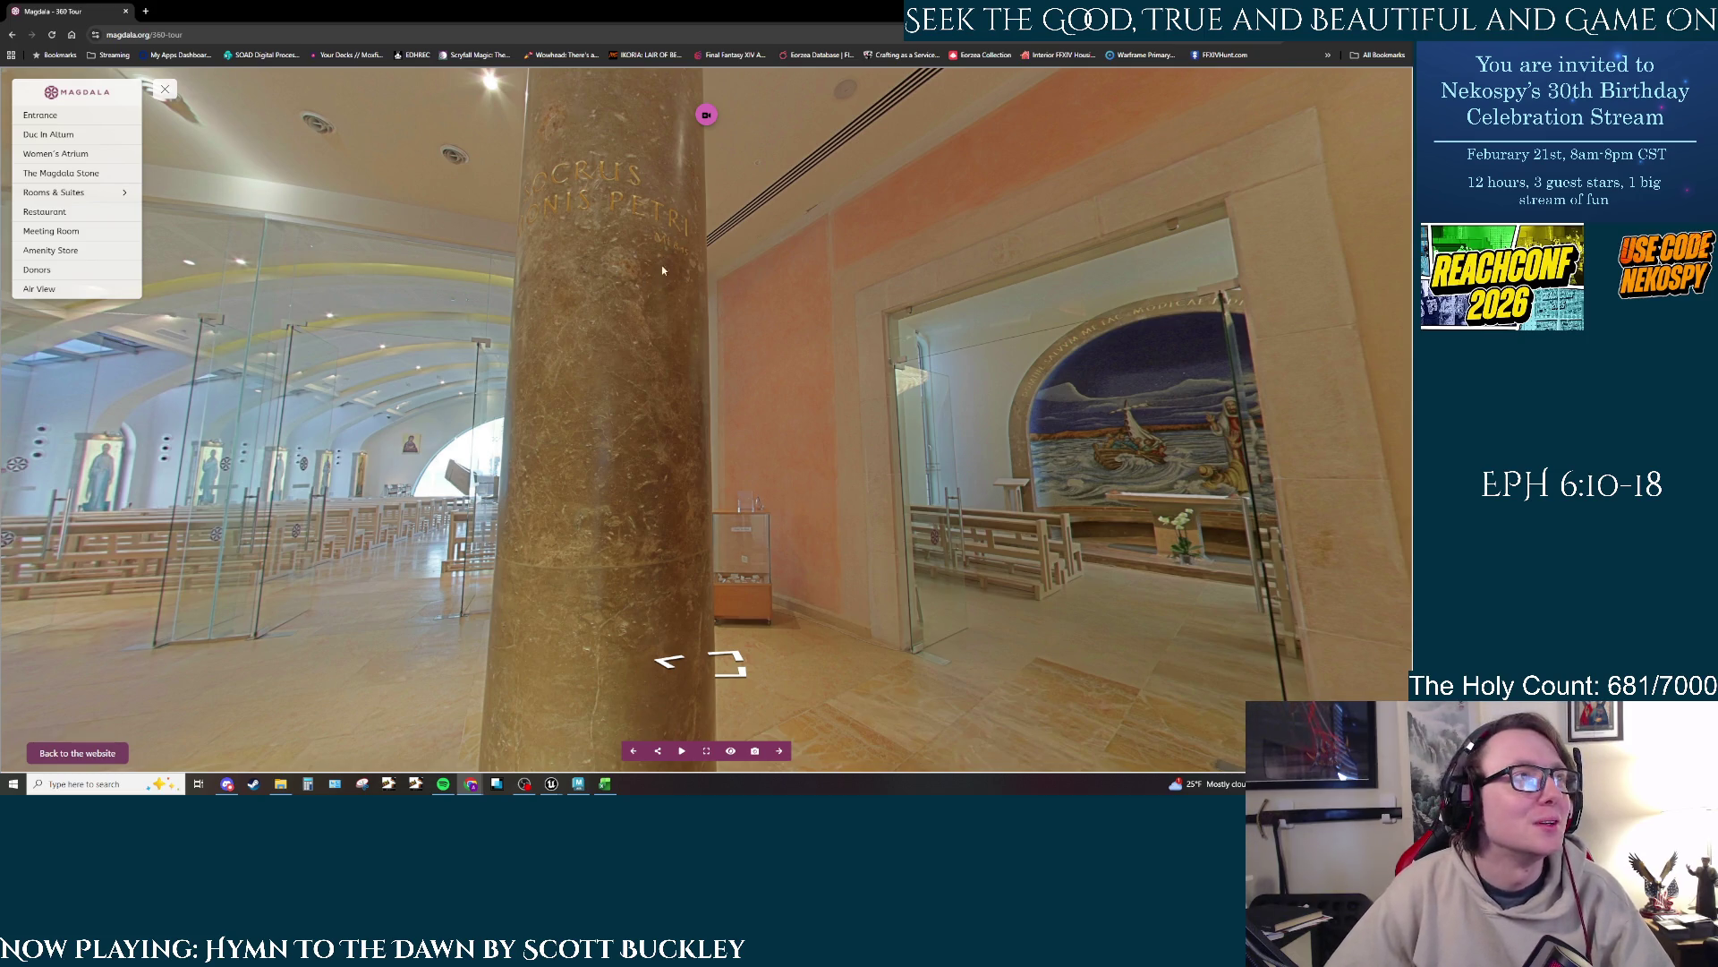
left_click_drag(825, 502, 459, 460)
left_click(710, 618)
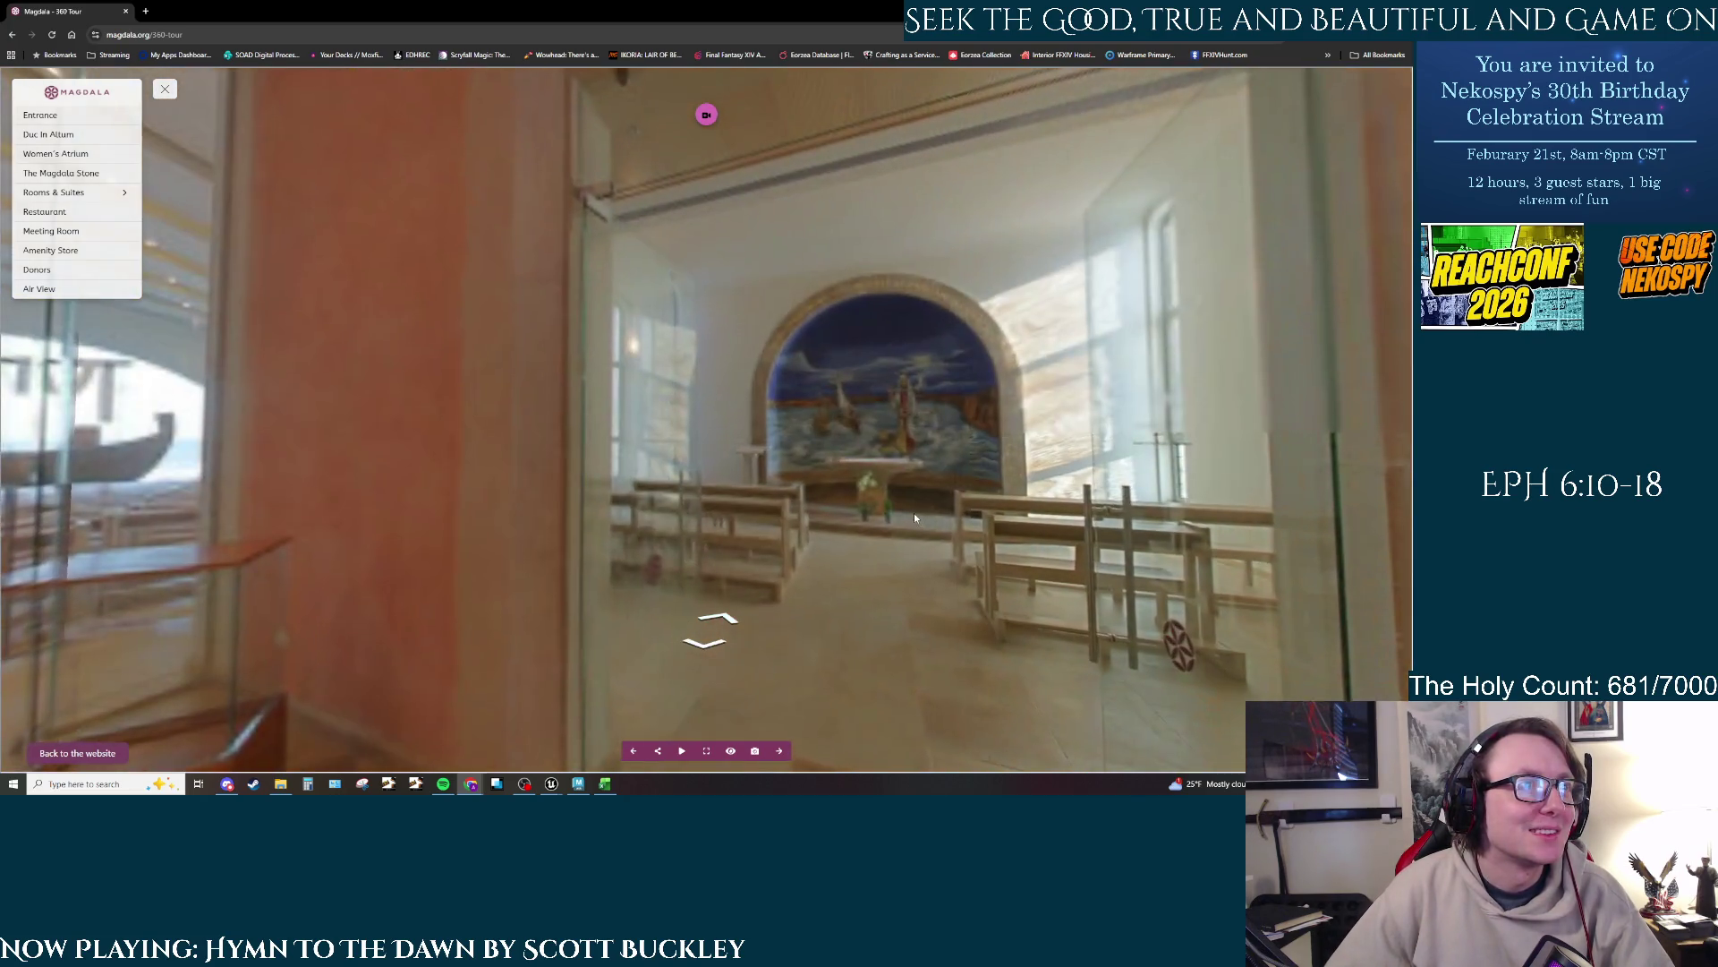
Step: Approach the storm-at-sea mosaic altar, inspect the arch and side window, then head back out
left_click(720, 618)
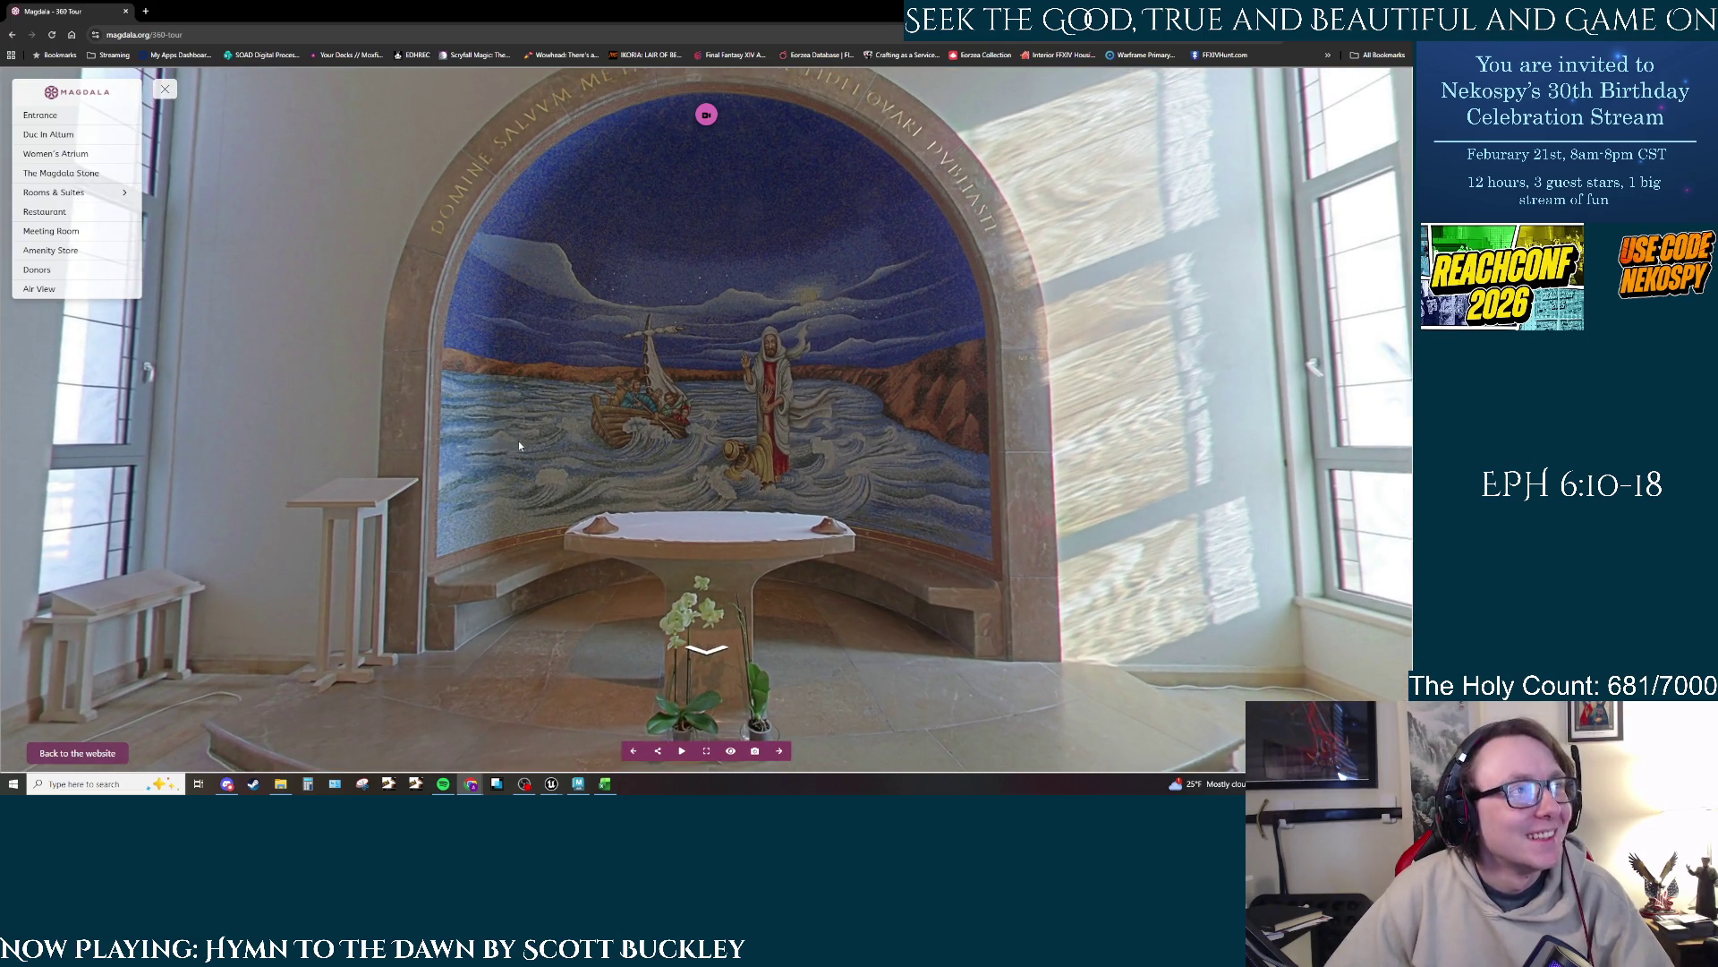
left_click_drag(674, 342, 665, 412)
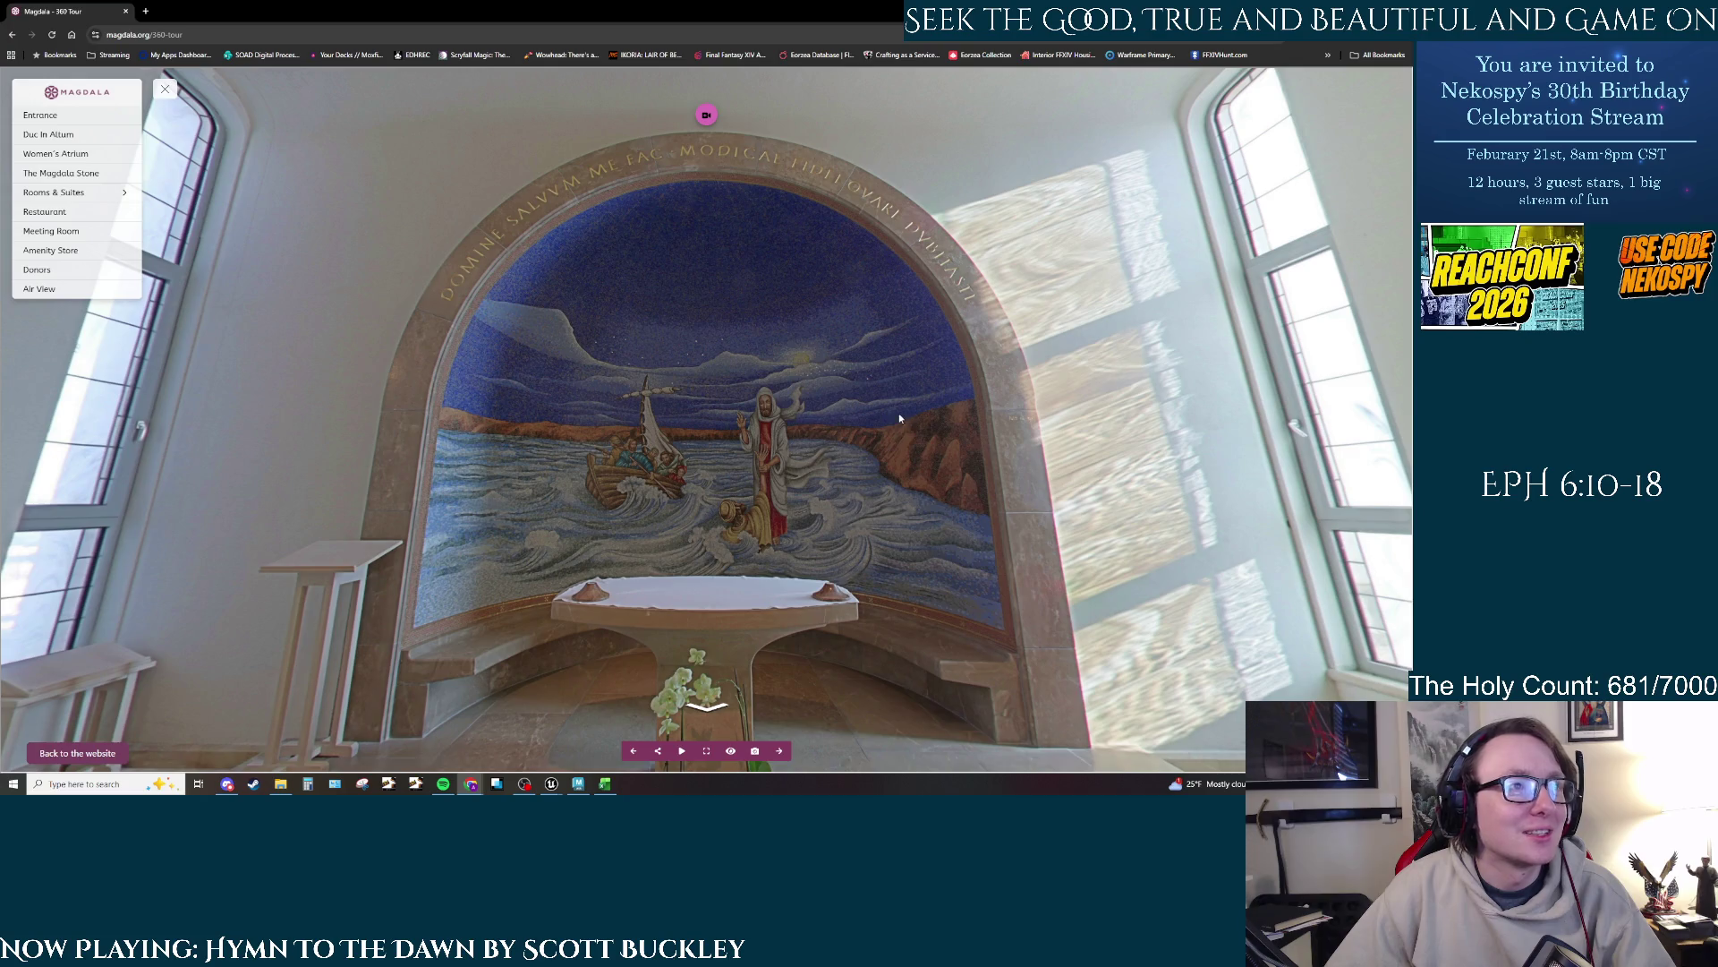
left_click_drag(899, 417, 715, 453)
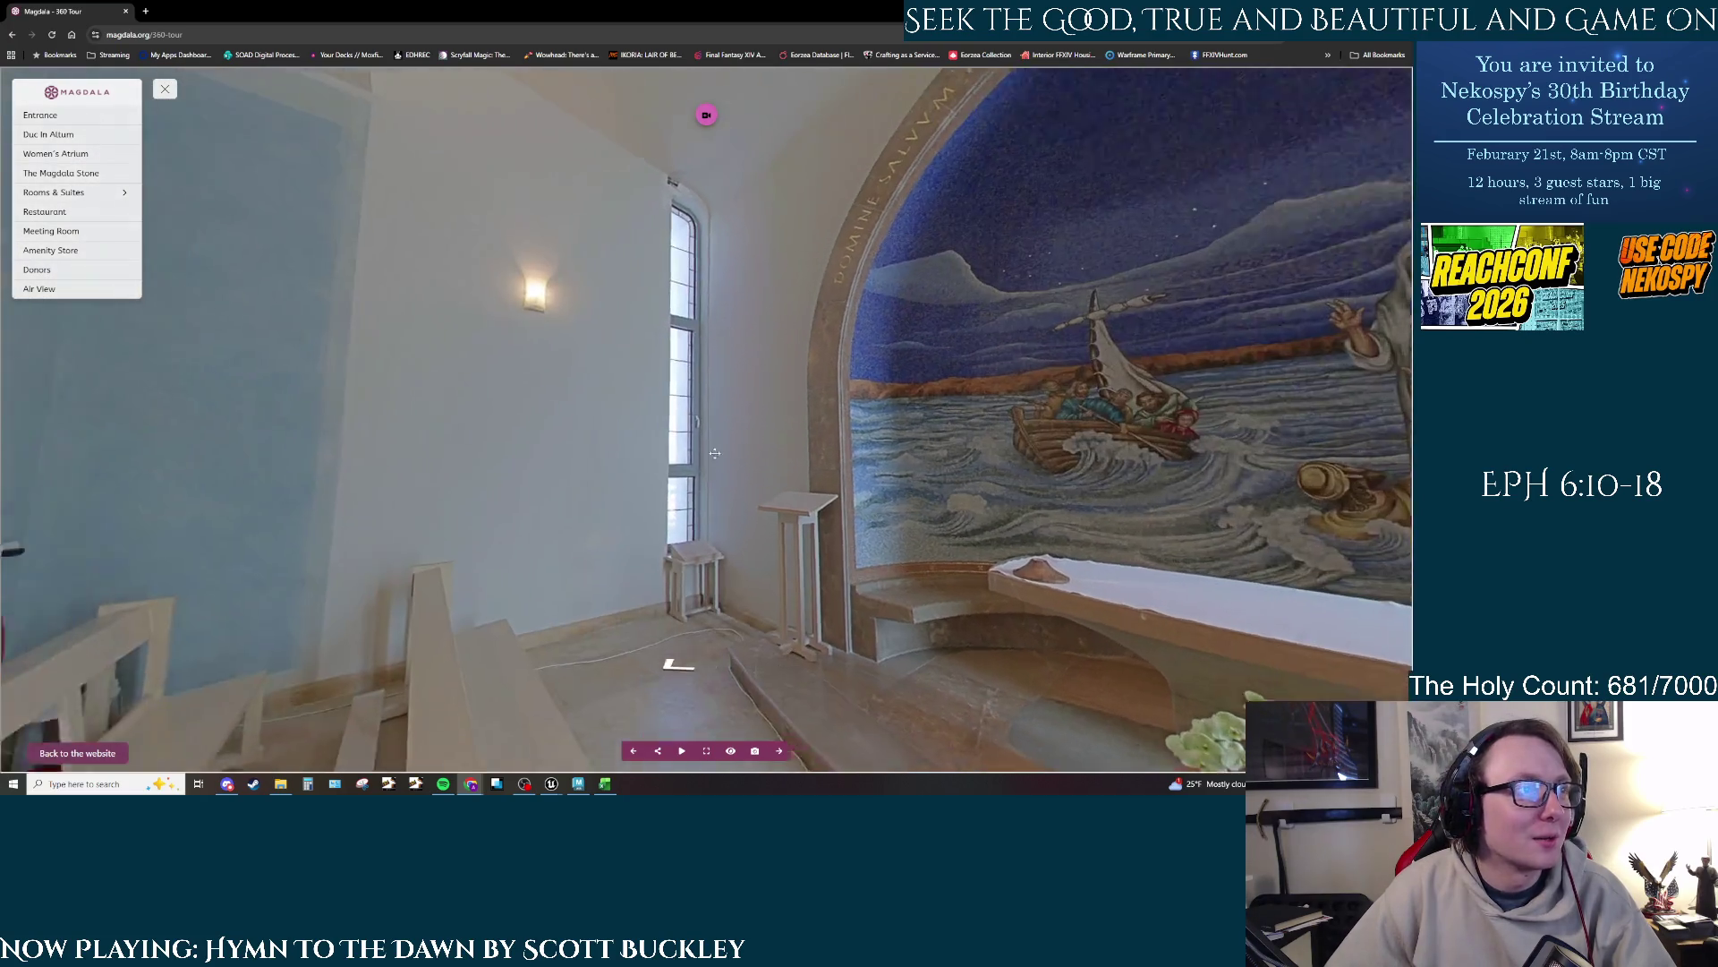
left_click(678, 665)
Step: Cross the hall past the font into the next chapel and frame its shore-and-boat mosaic above the altar
left_click(689, 548)
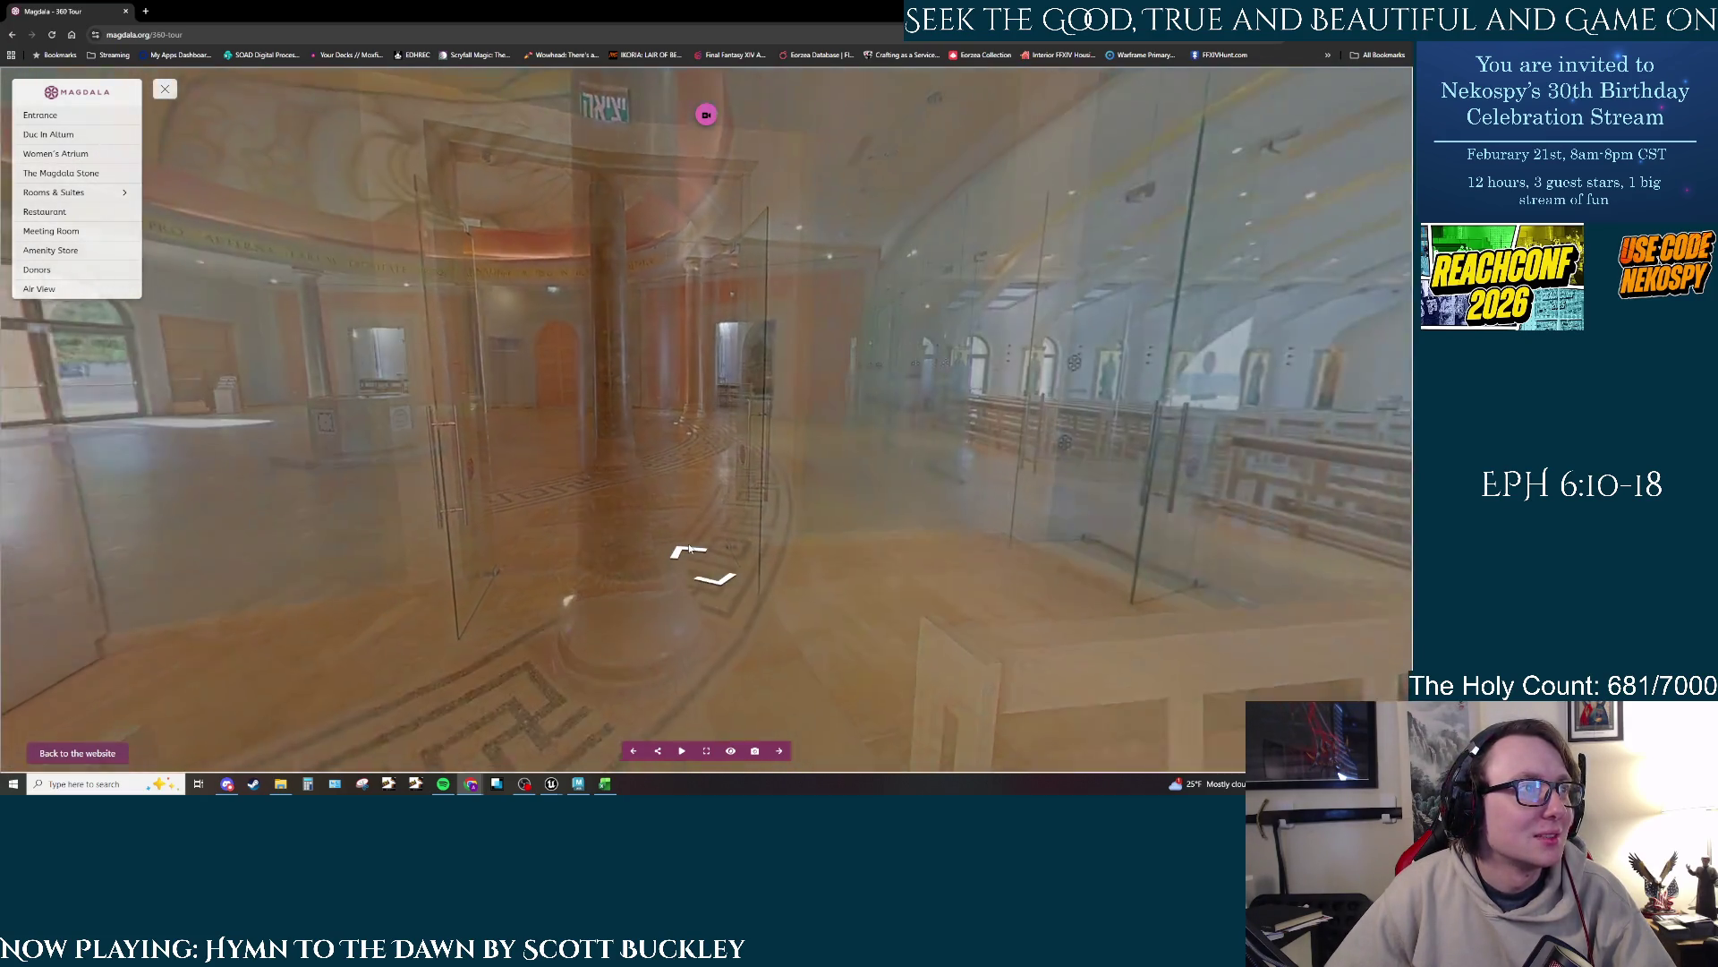
left_click(697, 556)
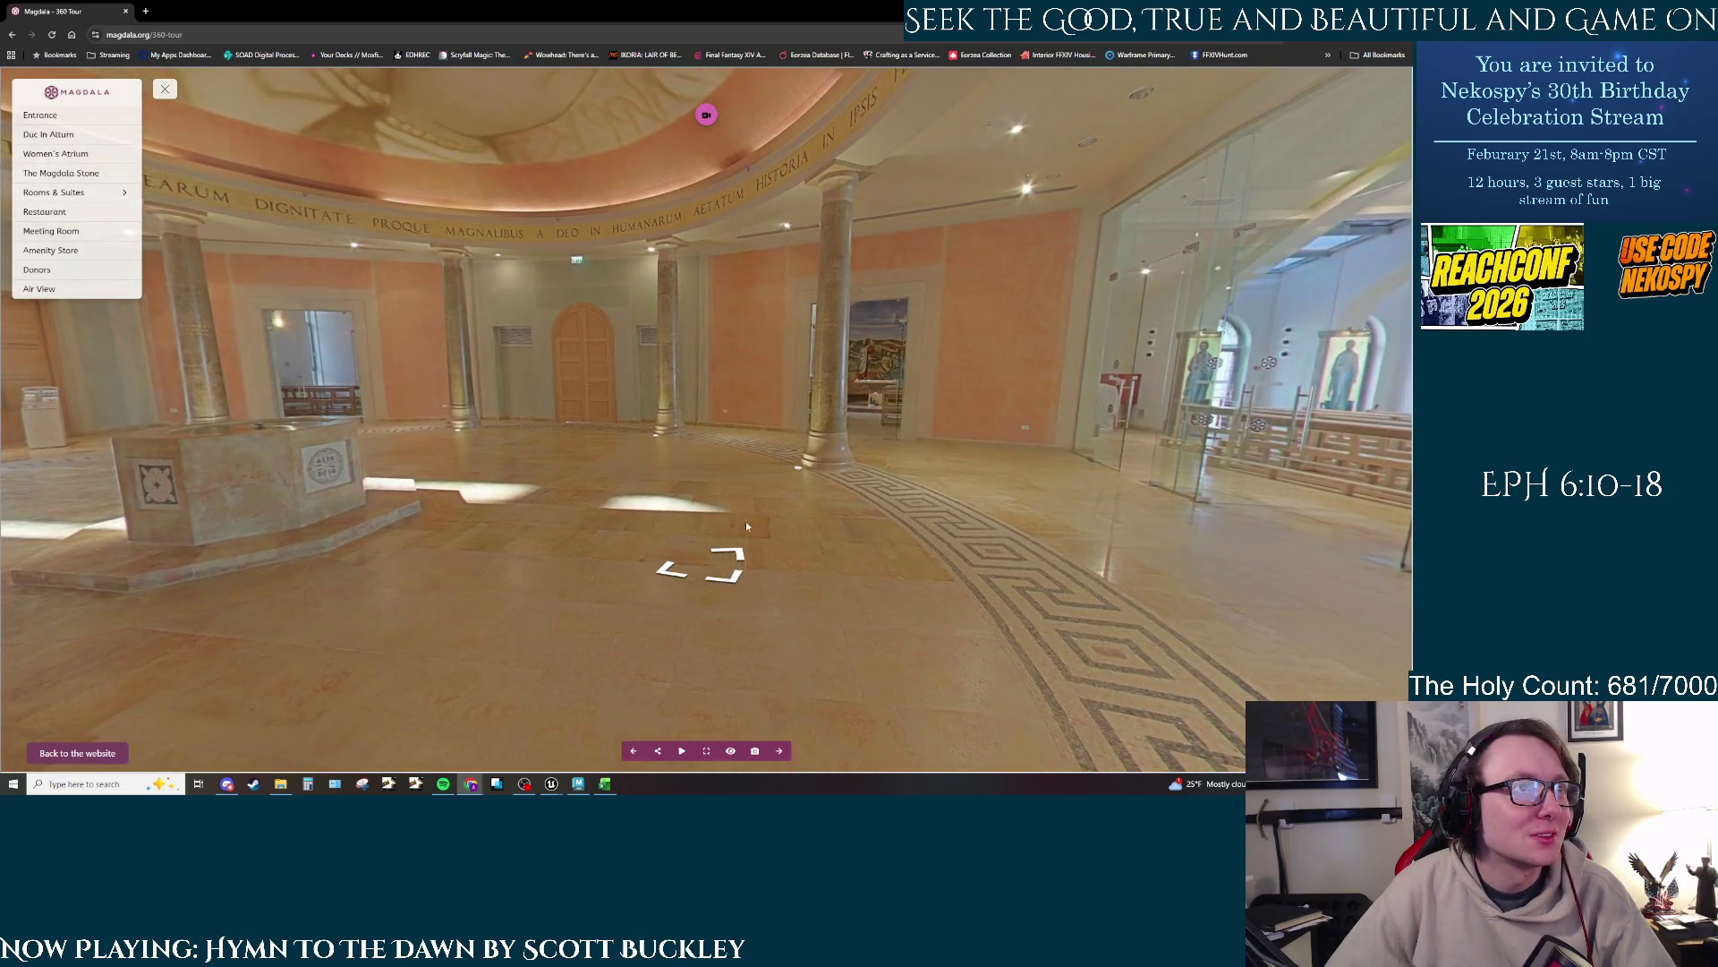
left_click(727, 555)
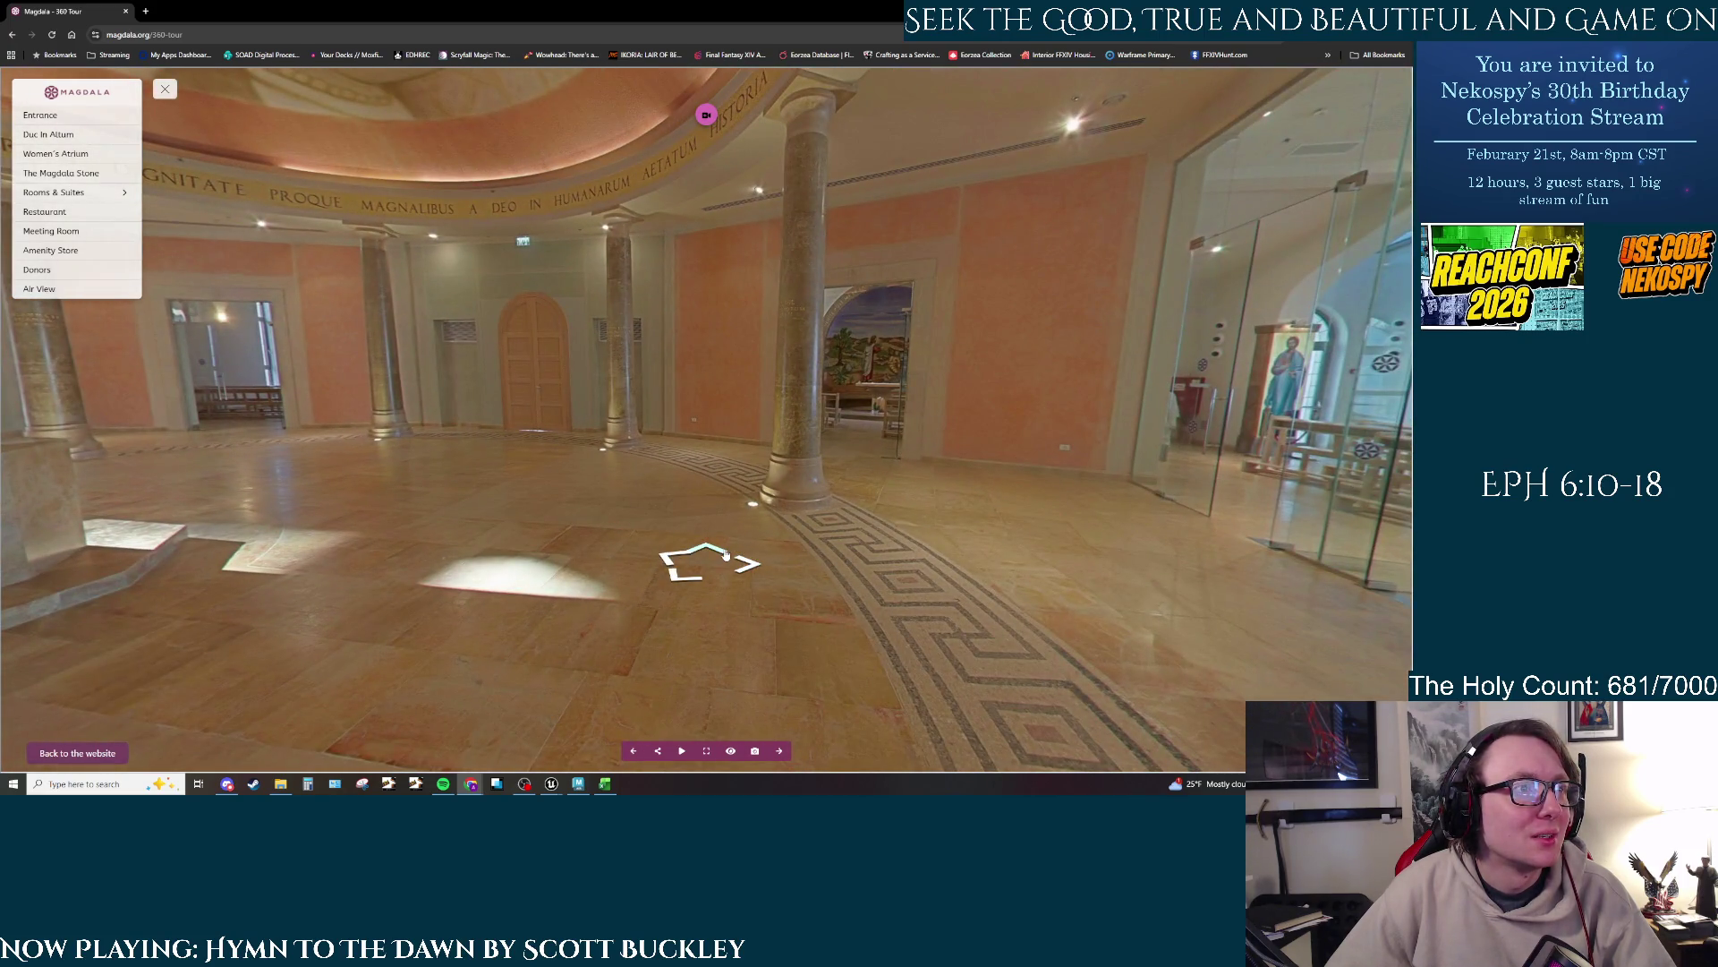
left_click(726, 555)
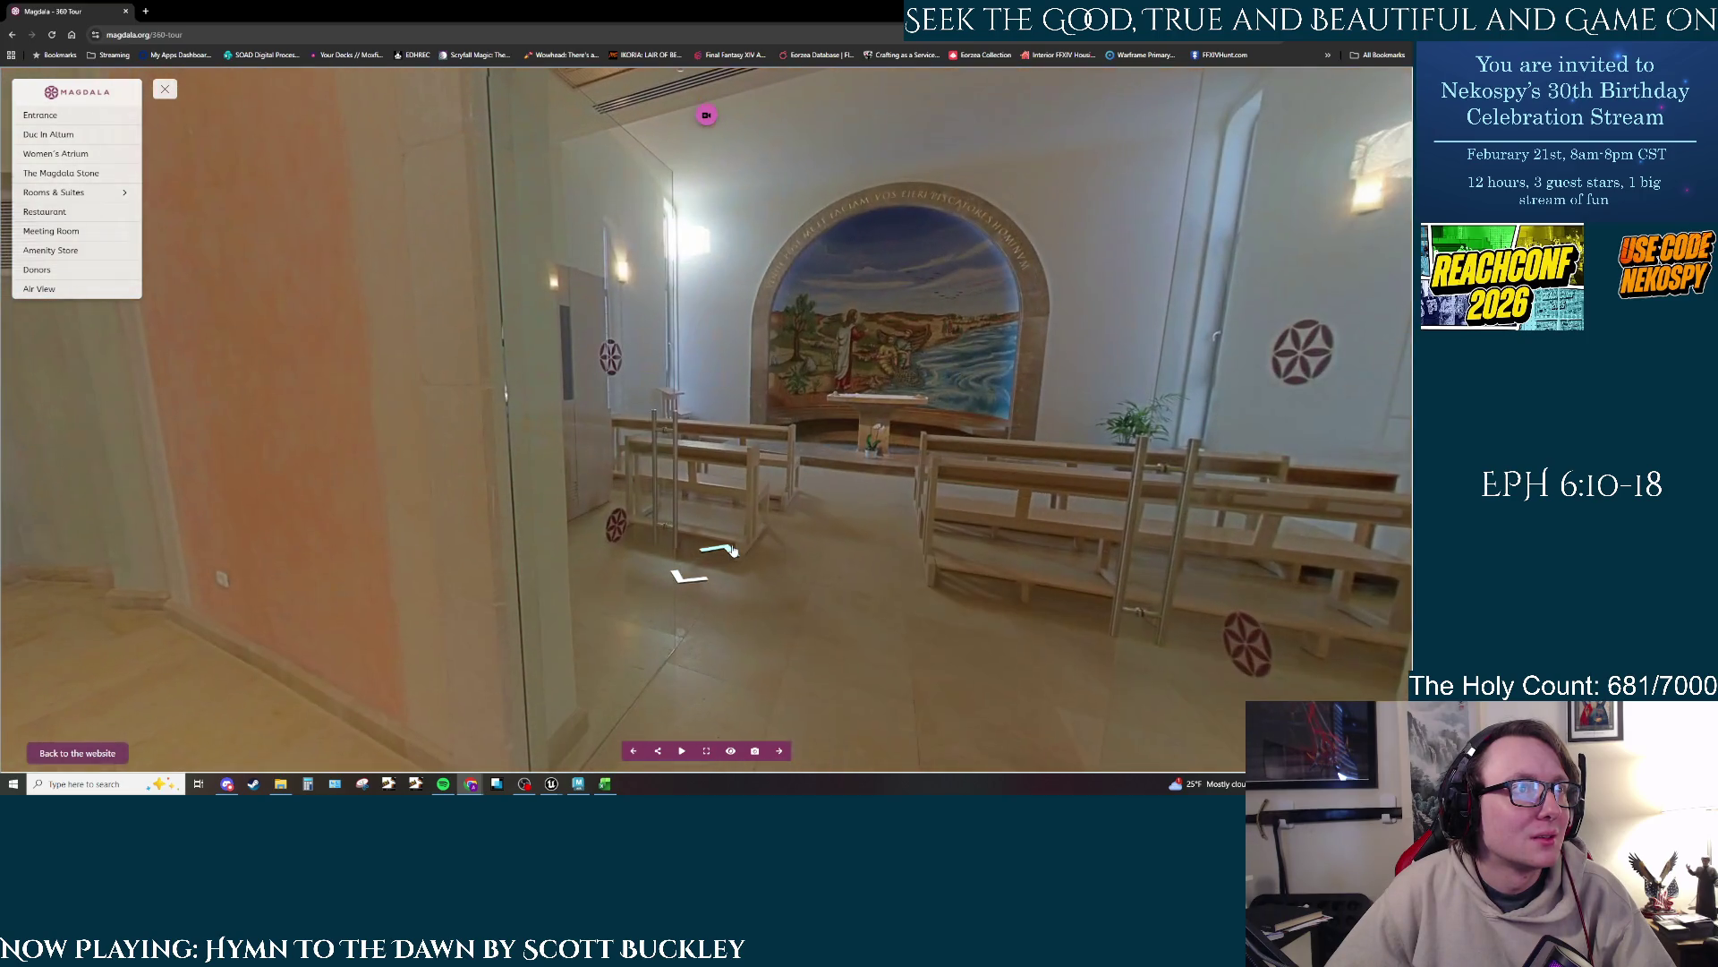
left_click(730, 549)
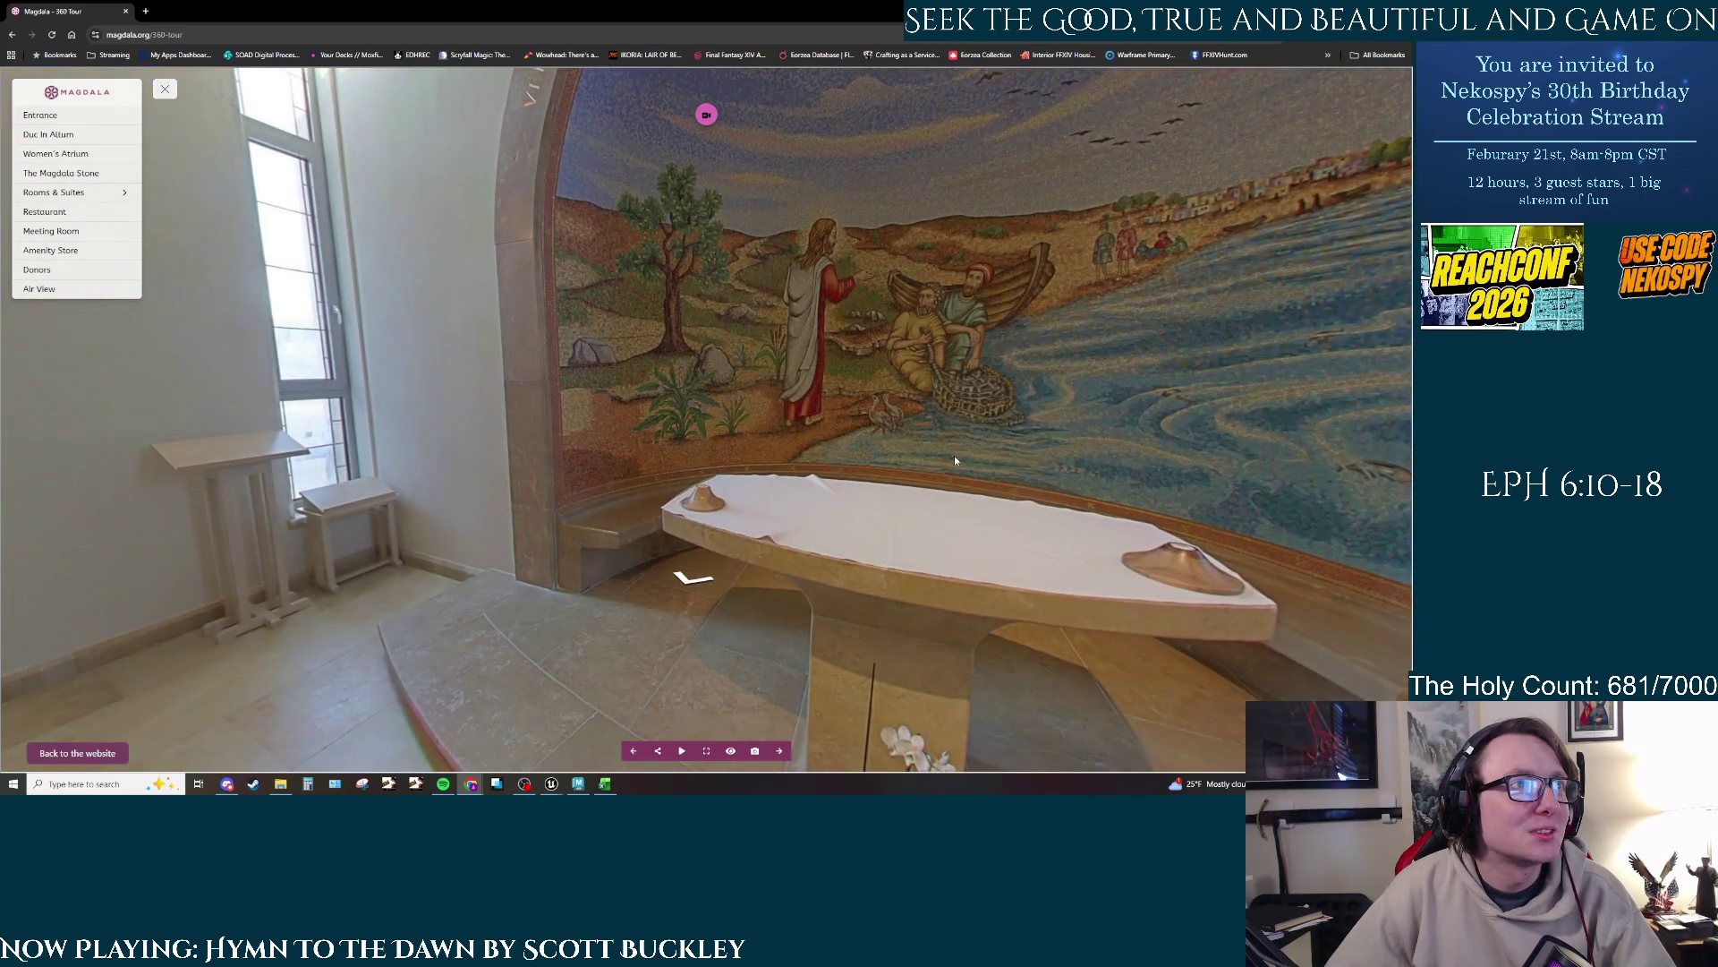
left_click_drag(954, 460, 765, 505)
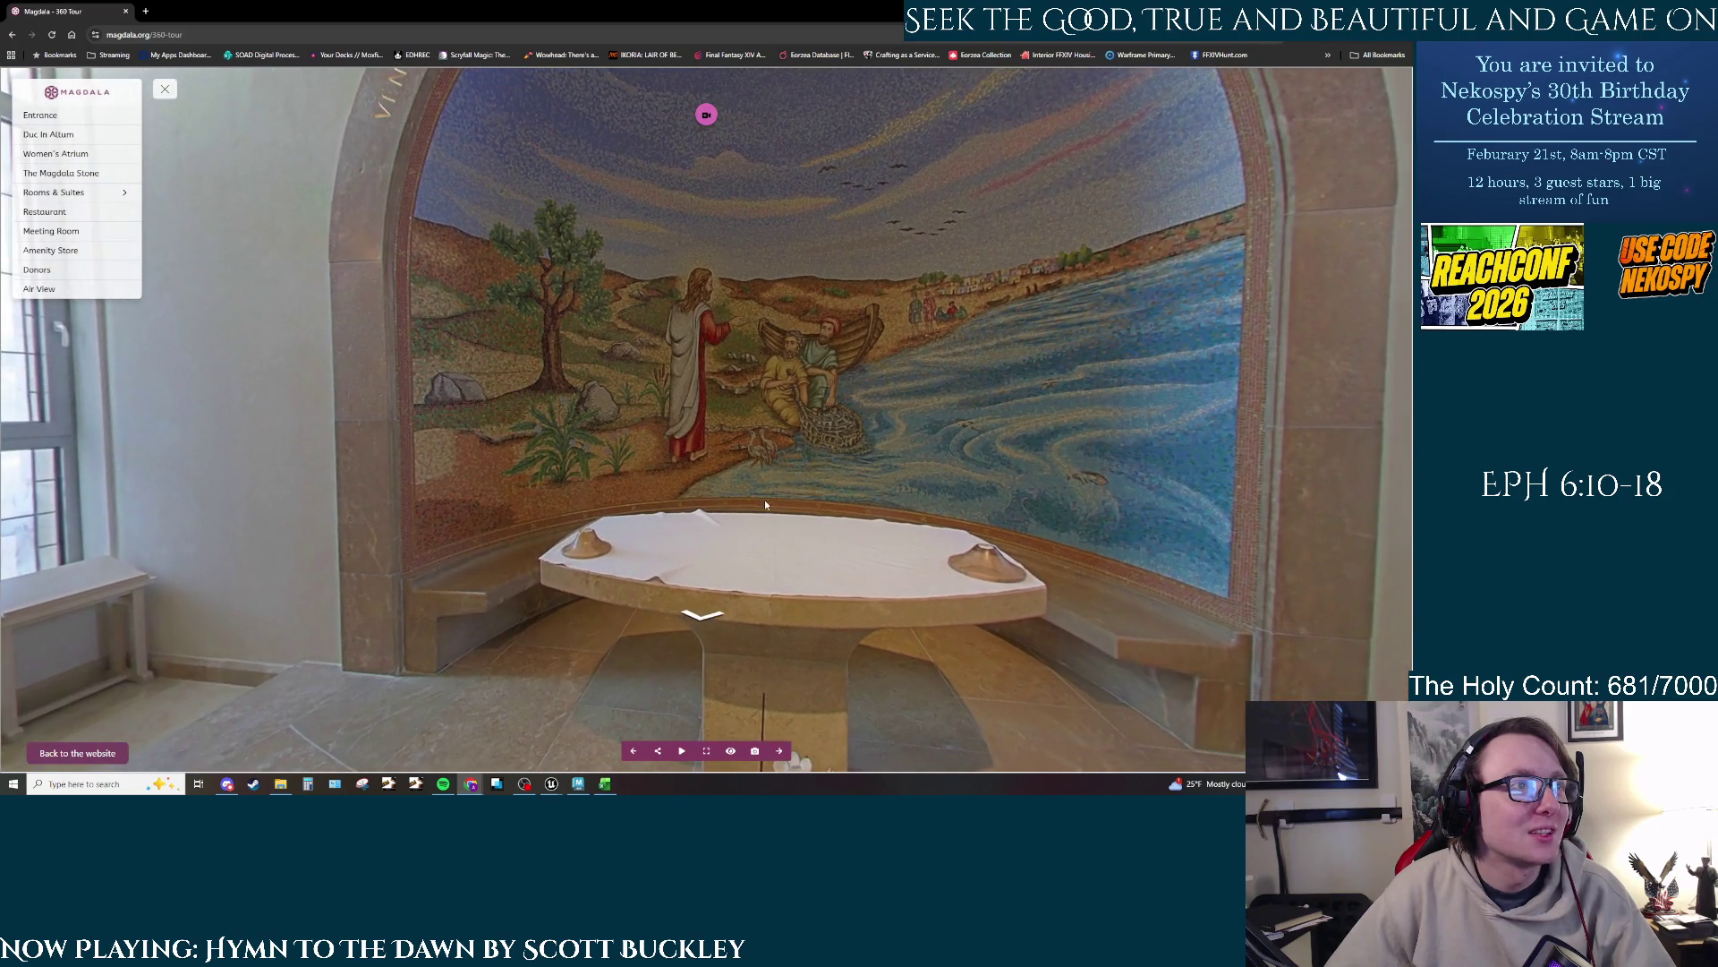
left_click_drag(807, 302, 989, 390)
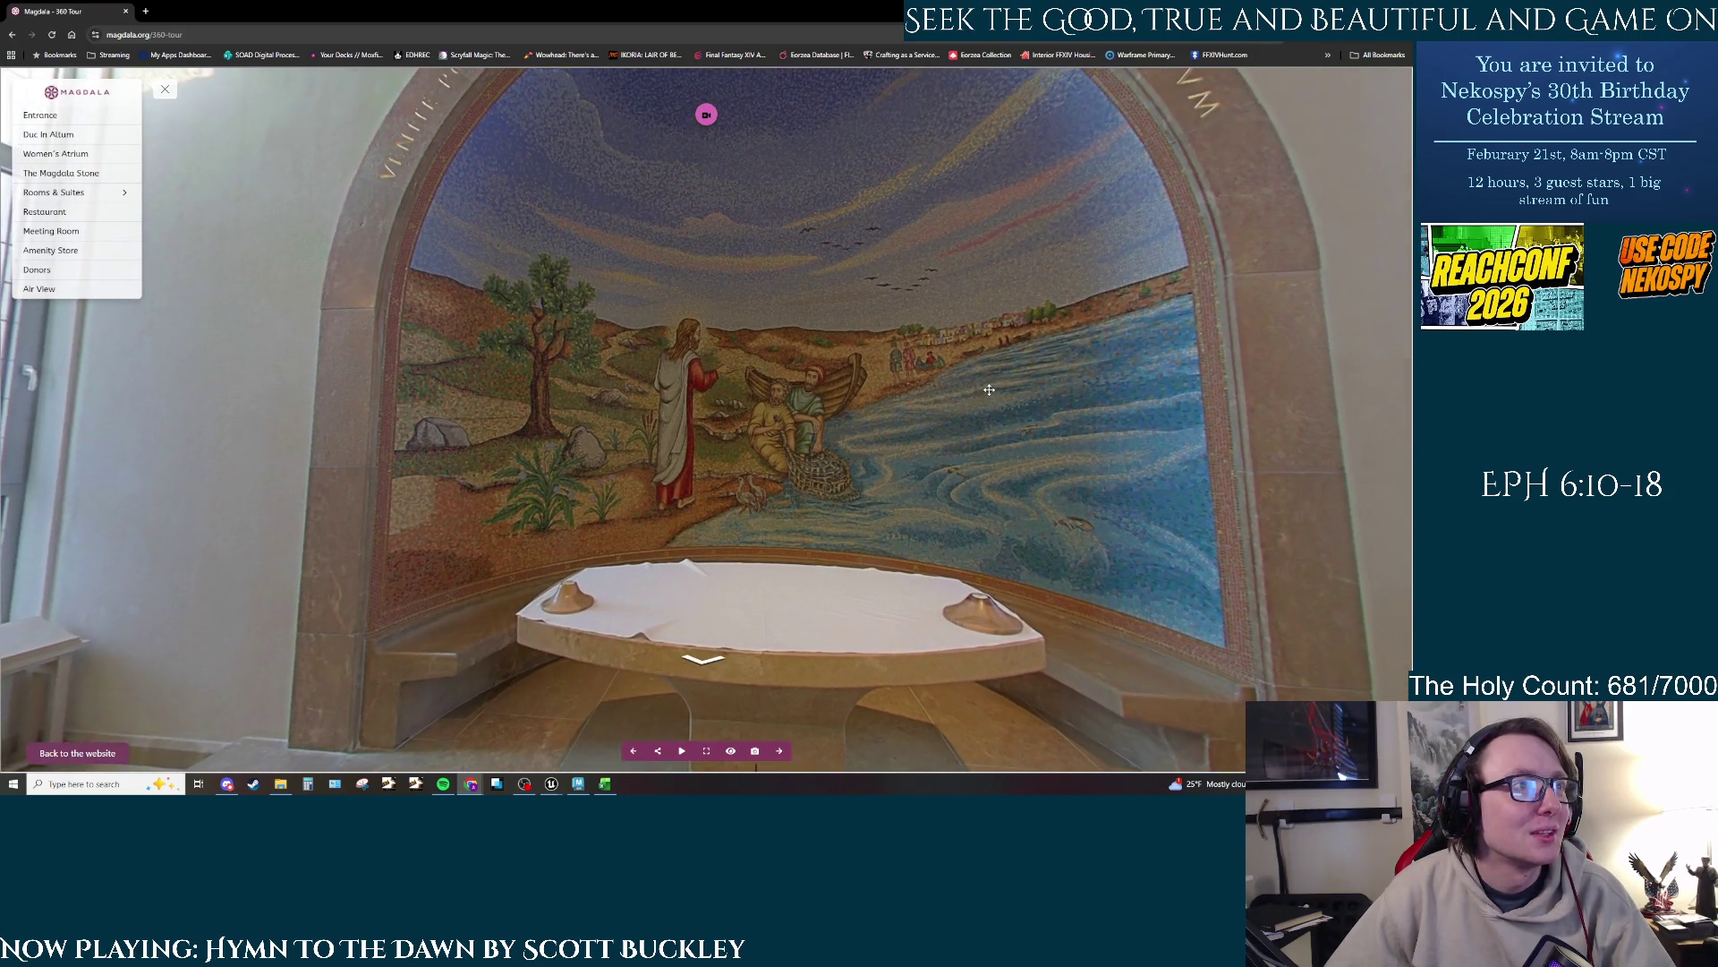